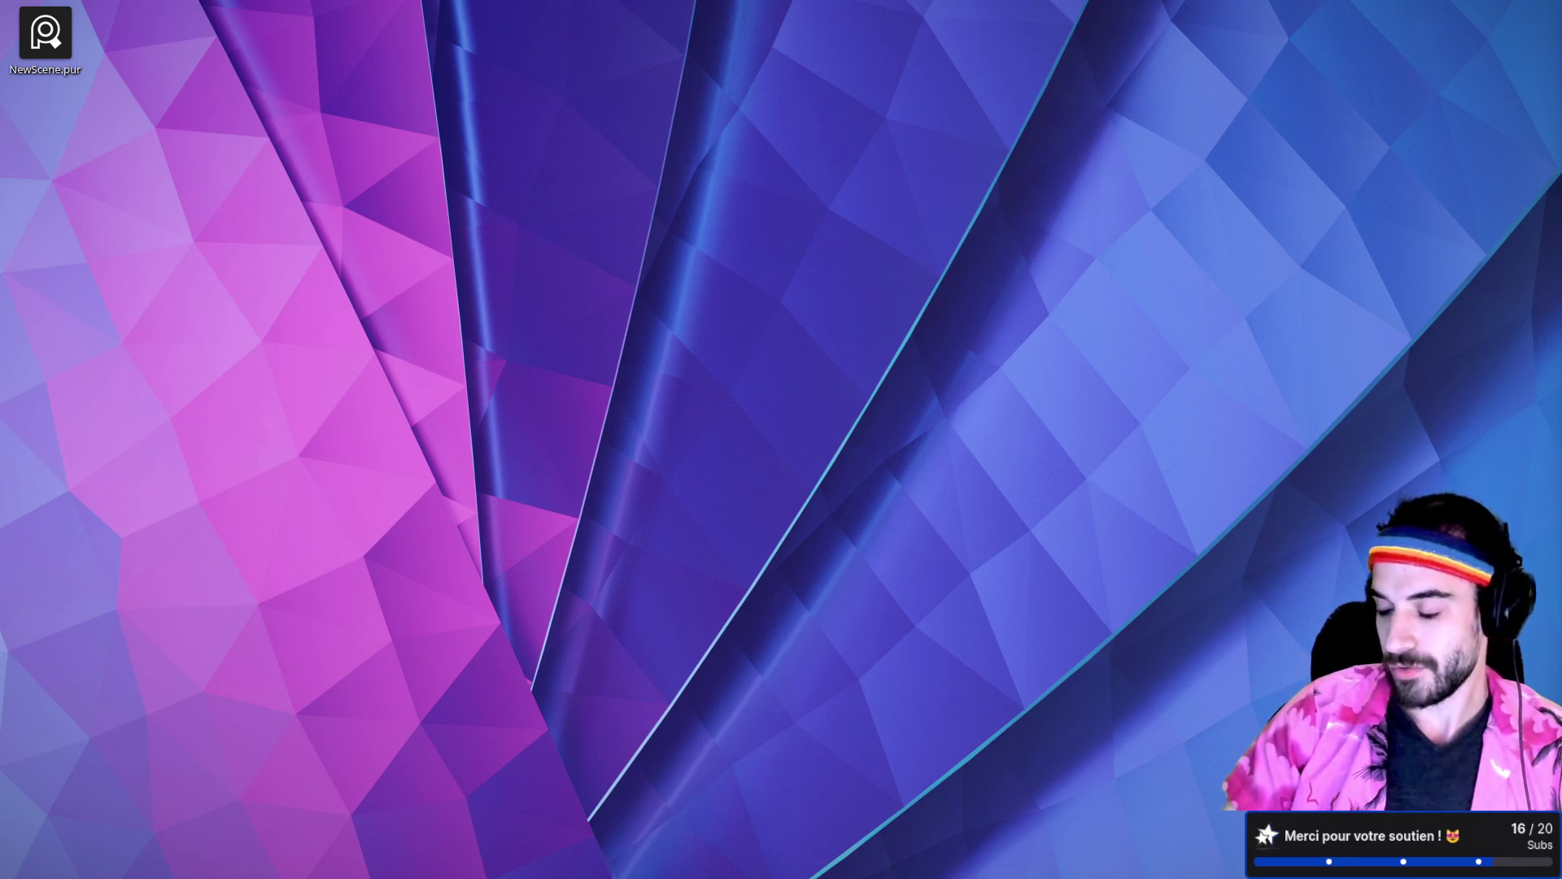
Step: On an empty desktop, search the application launcher for 'blen' and launch Blender
key("ctrl+super+Right")
key("super")
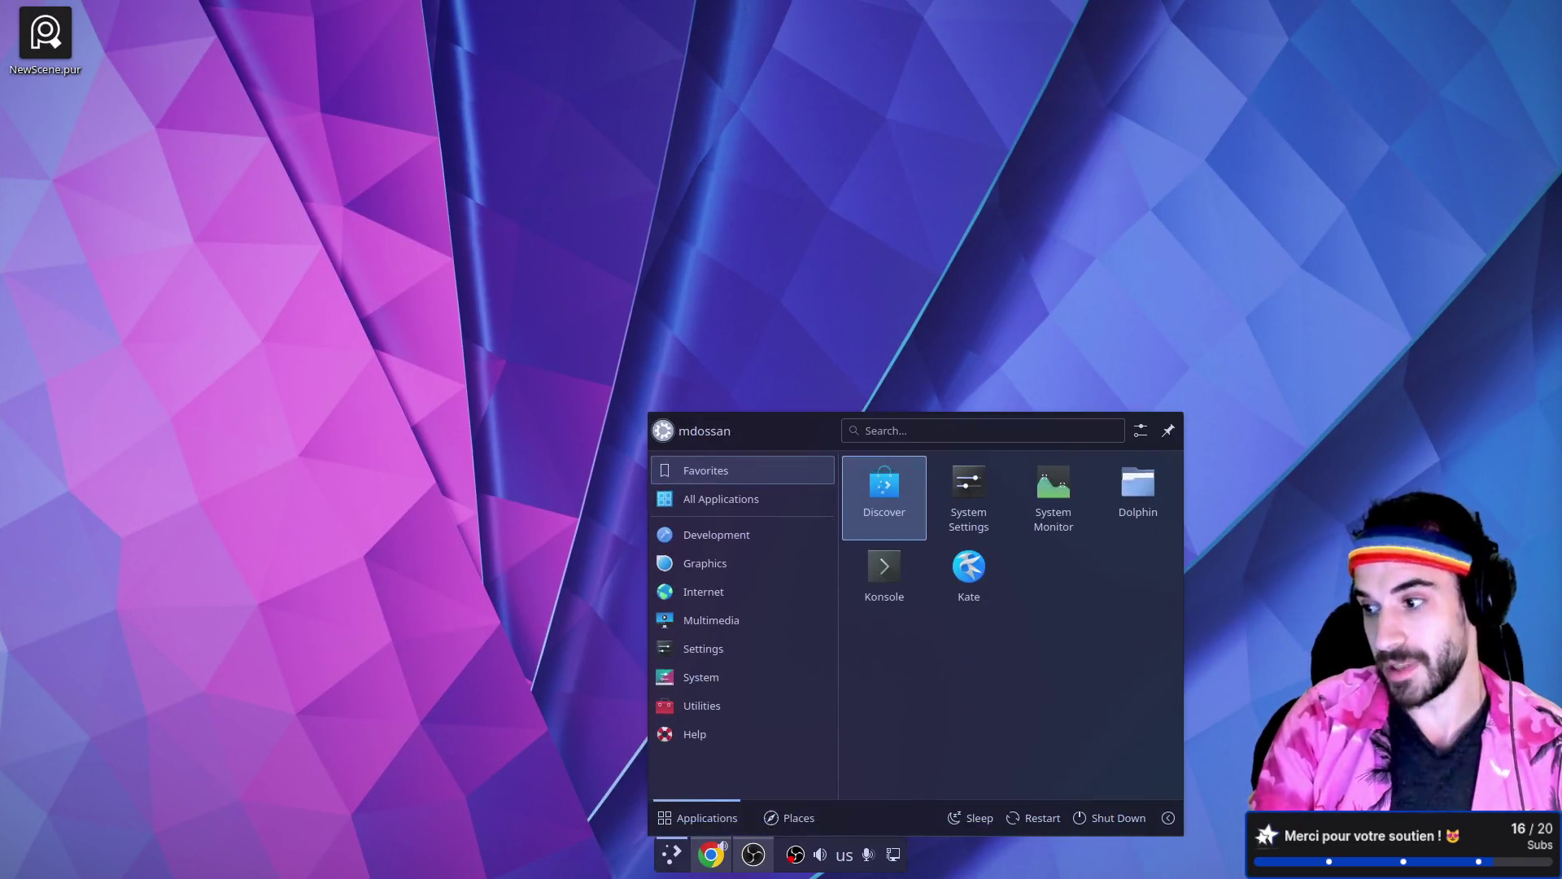
type("blen")
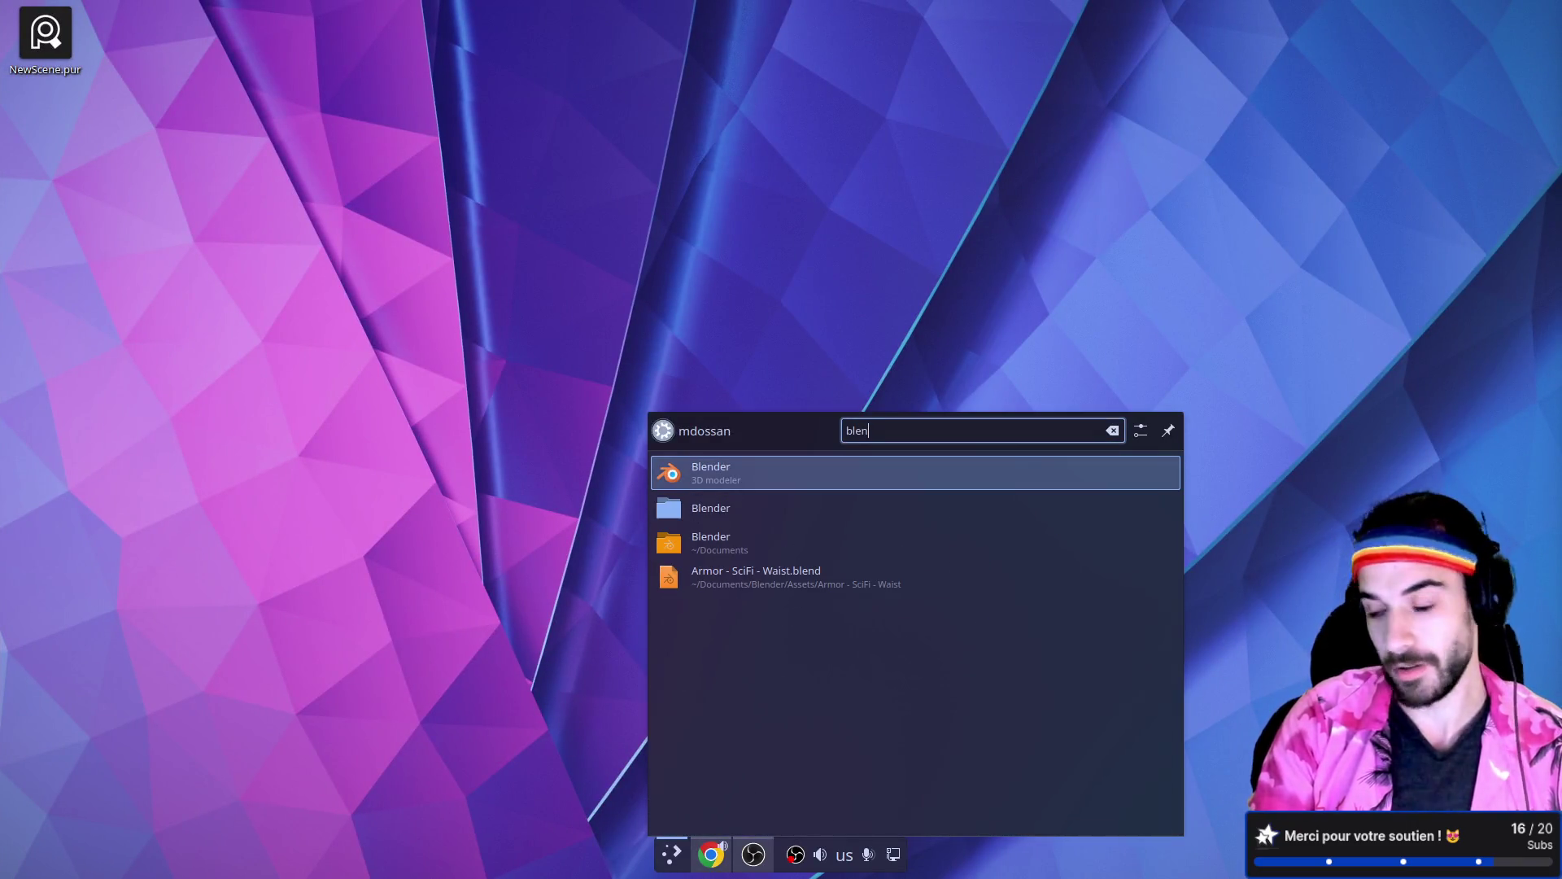
key("Return")
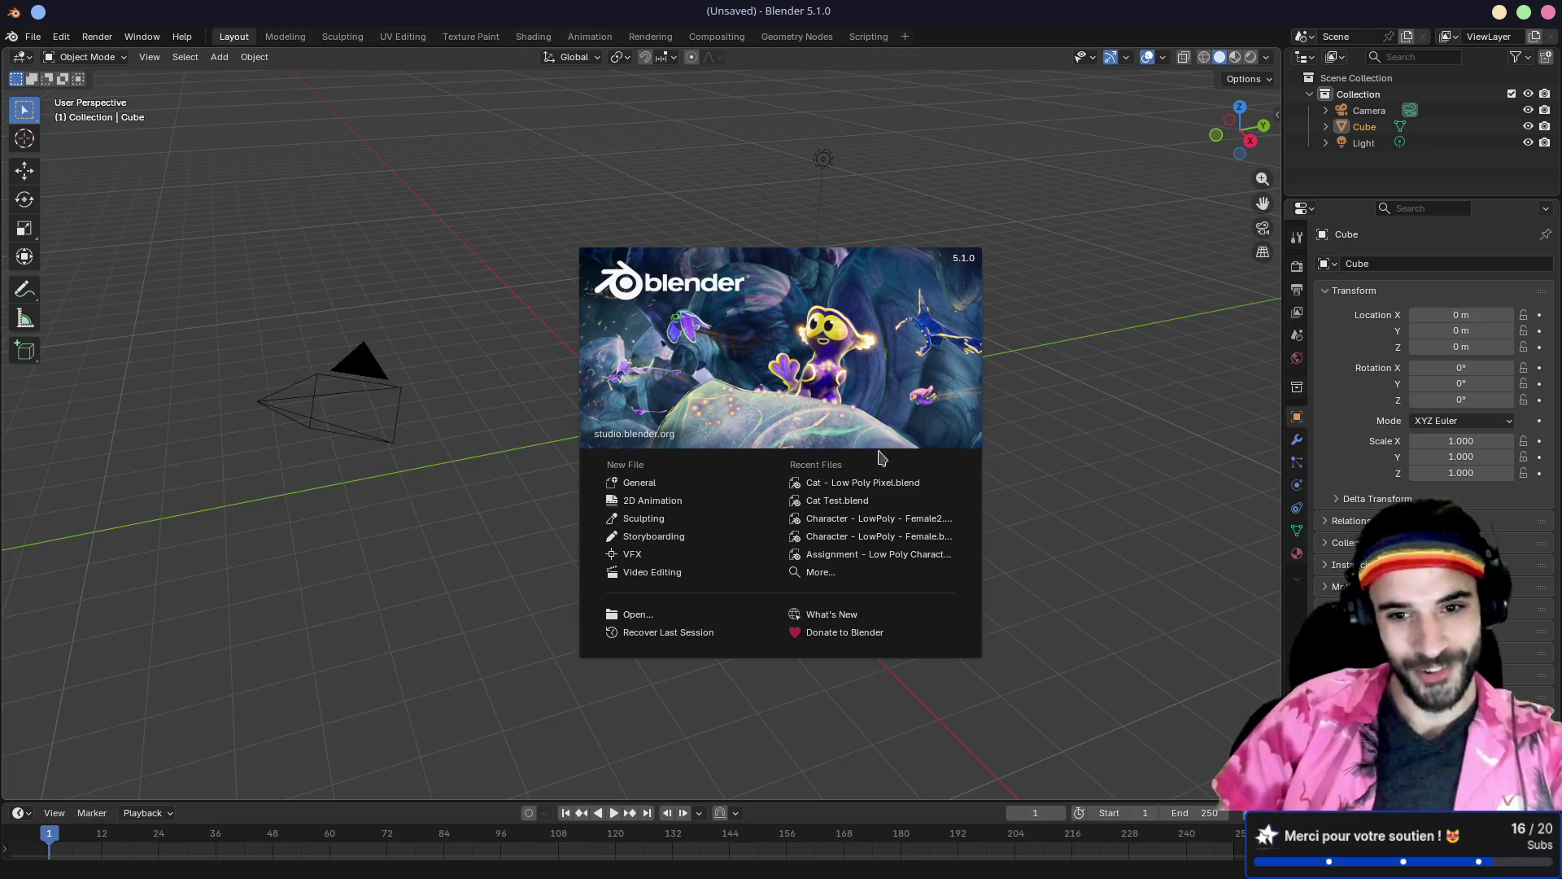
Step: Open Cat - Low Poly Pixel.blend, play its animation in a taller 3D view, then stop and centre on the cat
left_click(879, 487)
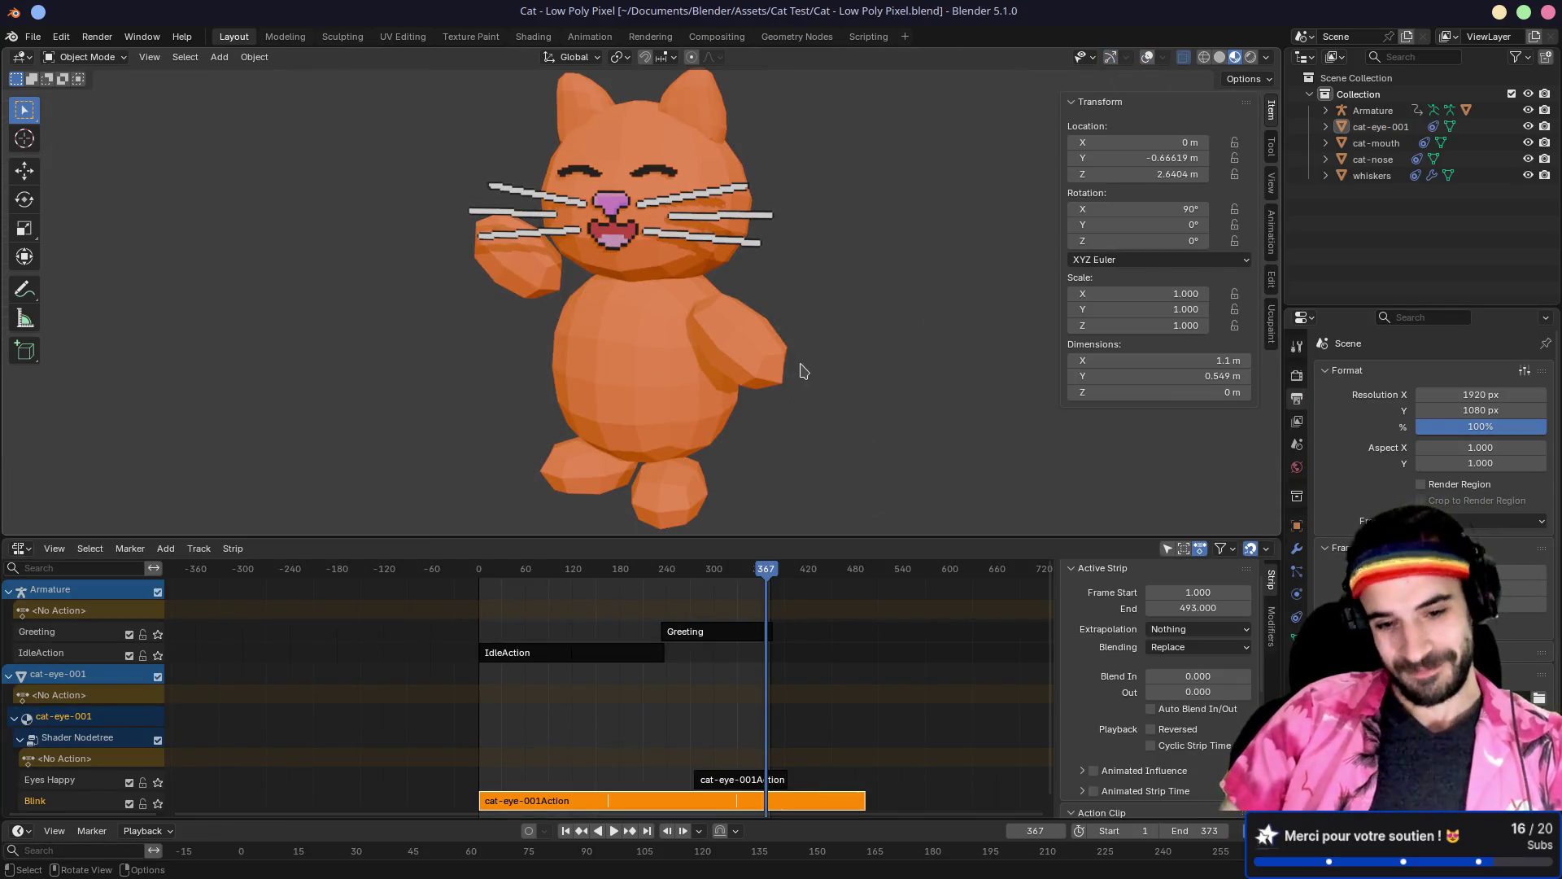
key("space")
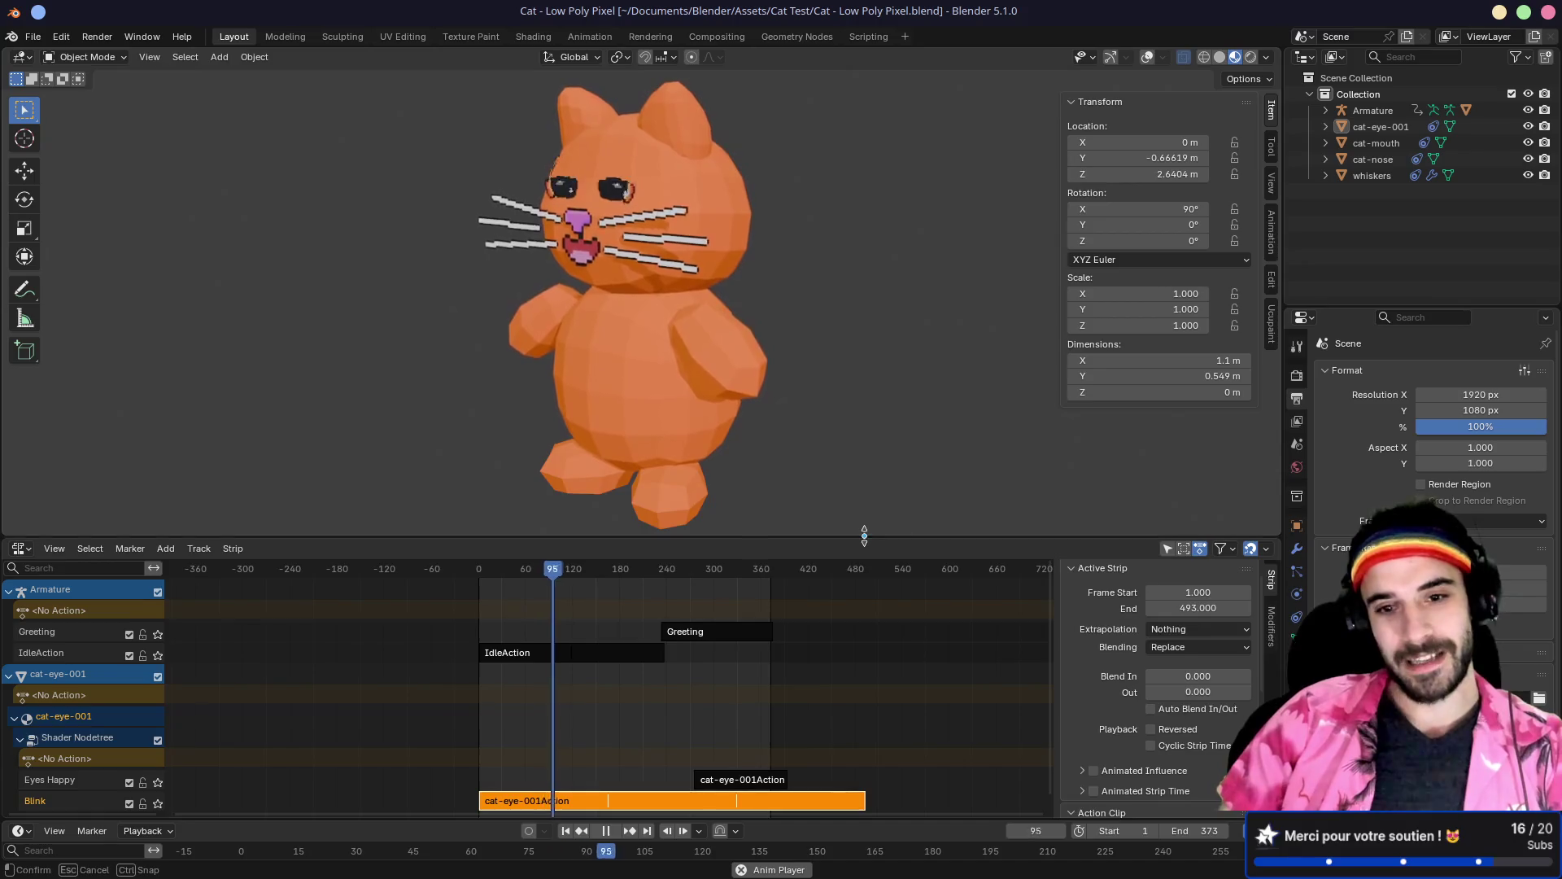
left_click_drag(865, 536, 865, 643)
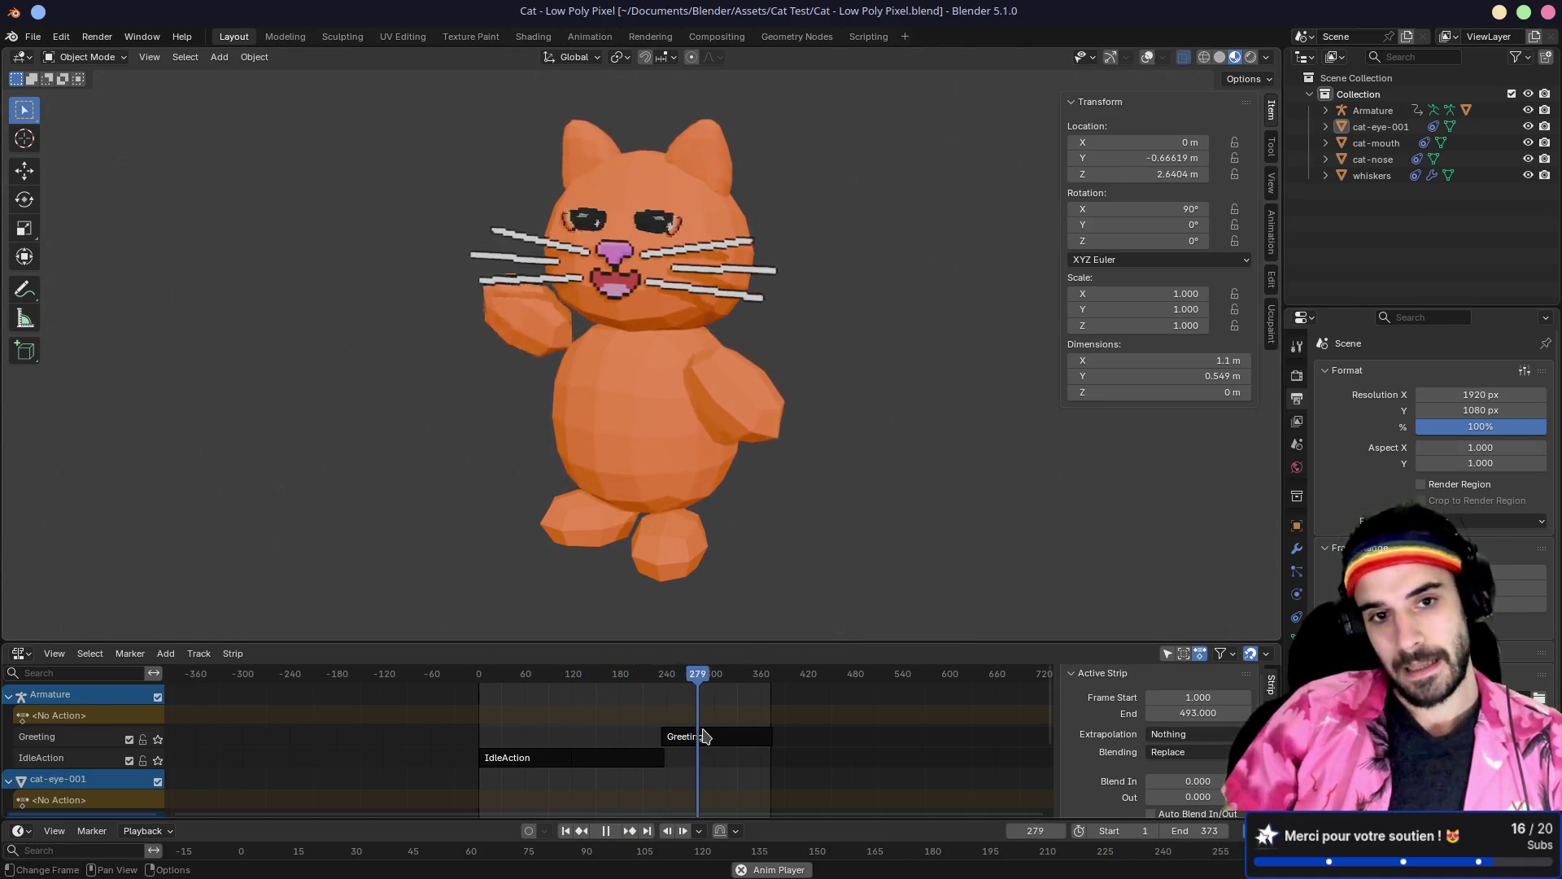
key("space")
middle_click(521, 371, "alt")
middle_click(575, 377, "alt")
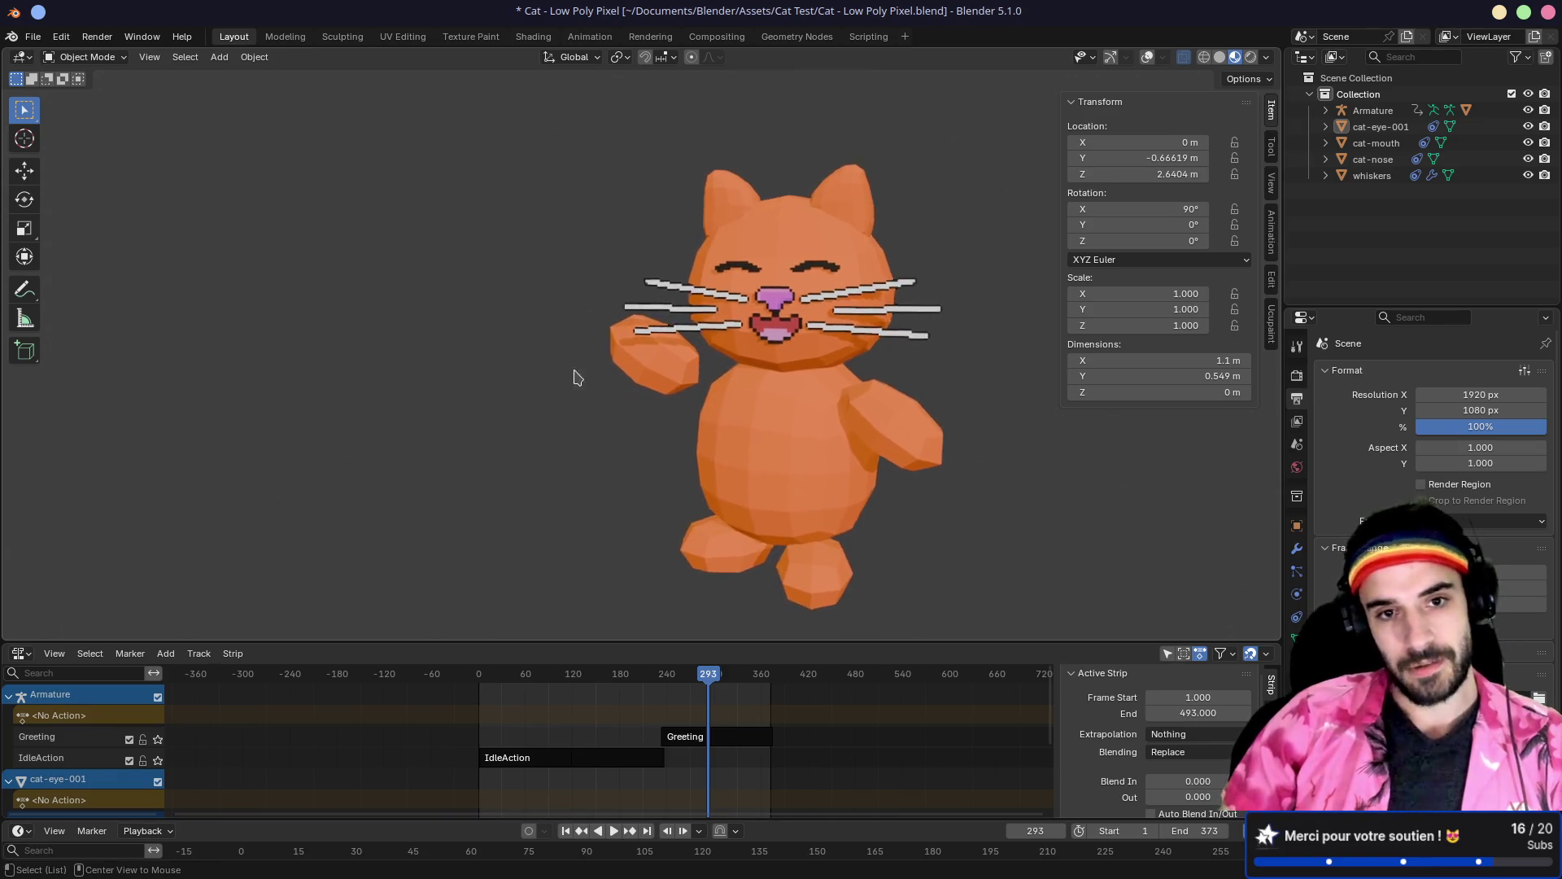
Step: Zoom and orbit around the cat to see its side, front, three-quarter view and whiskers
scroll(576, 377, "up", 5)
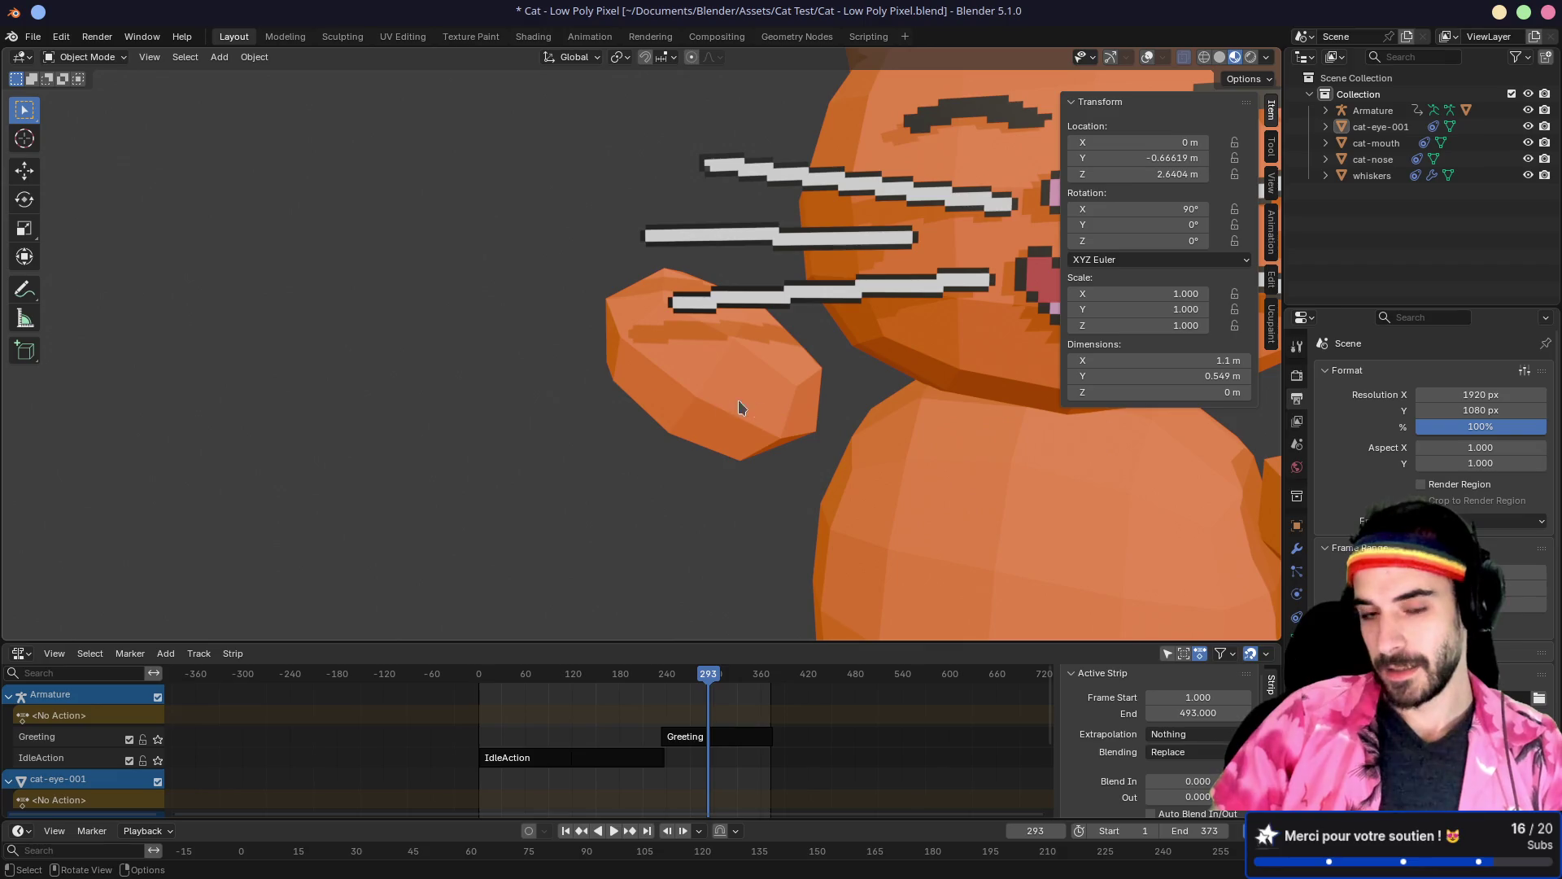
scroll(631, 359, "down", 5)
mouse_move(603, 380)
left_mouse_down()
mouse_move(729, 350)
mouse_move(513, 436)
mouse_move(533, 443)
mouse_move(510, 432)
mouse_move(653, 425)
left_mouse_up()
mouse_move(474, 407)
left_mouse_down()
mouse_move(516, 394)
mouse_move(716, 426)
mouse_move(749, 317)
left_mouse_up()
mouse_move(777, 174)
left_mouse_down()
mouse_move(716, 209)
mouse_move(523, 256)
mouse_move(781, 353)
mouse_move(656, 272)
mouse_move(555, 364)
left_mouse_up()
mouse_move(725, 390)
left_mouse_down()
mouse_move(562, 432)
mouse_move(472, 418)
left_mouse_up()
left_click_drag(573, 423, 551, 425)
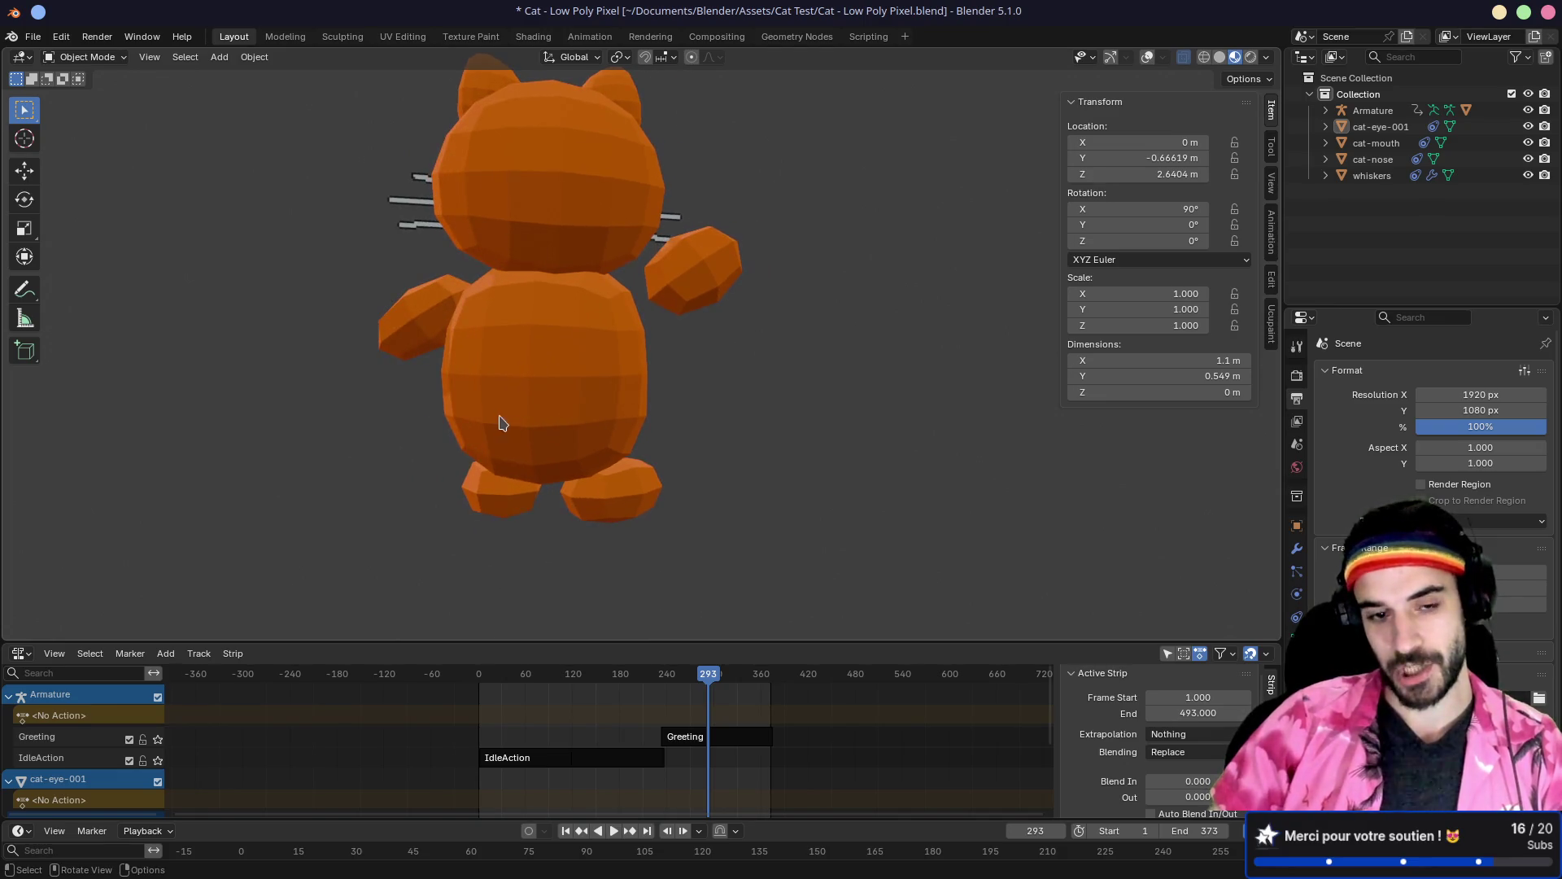
mouse_move(599, 352)
left_mouse_down()
mouse_move(537, 376)
mouse_move(656, 451)
left_mouse_up()
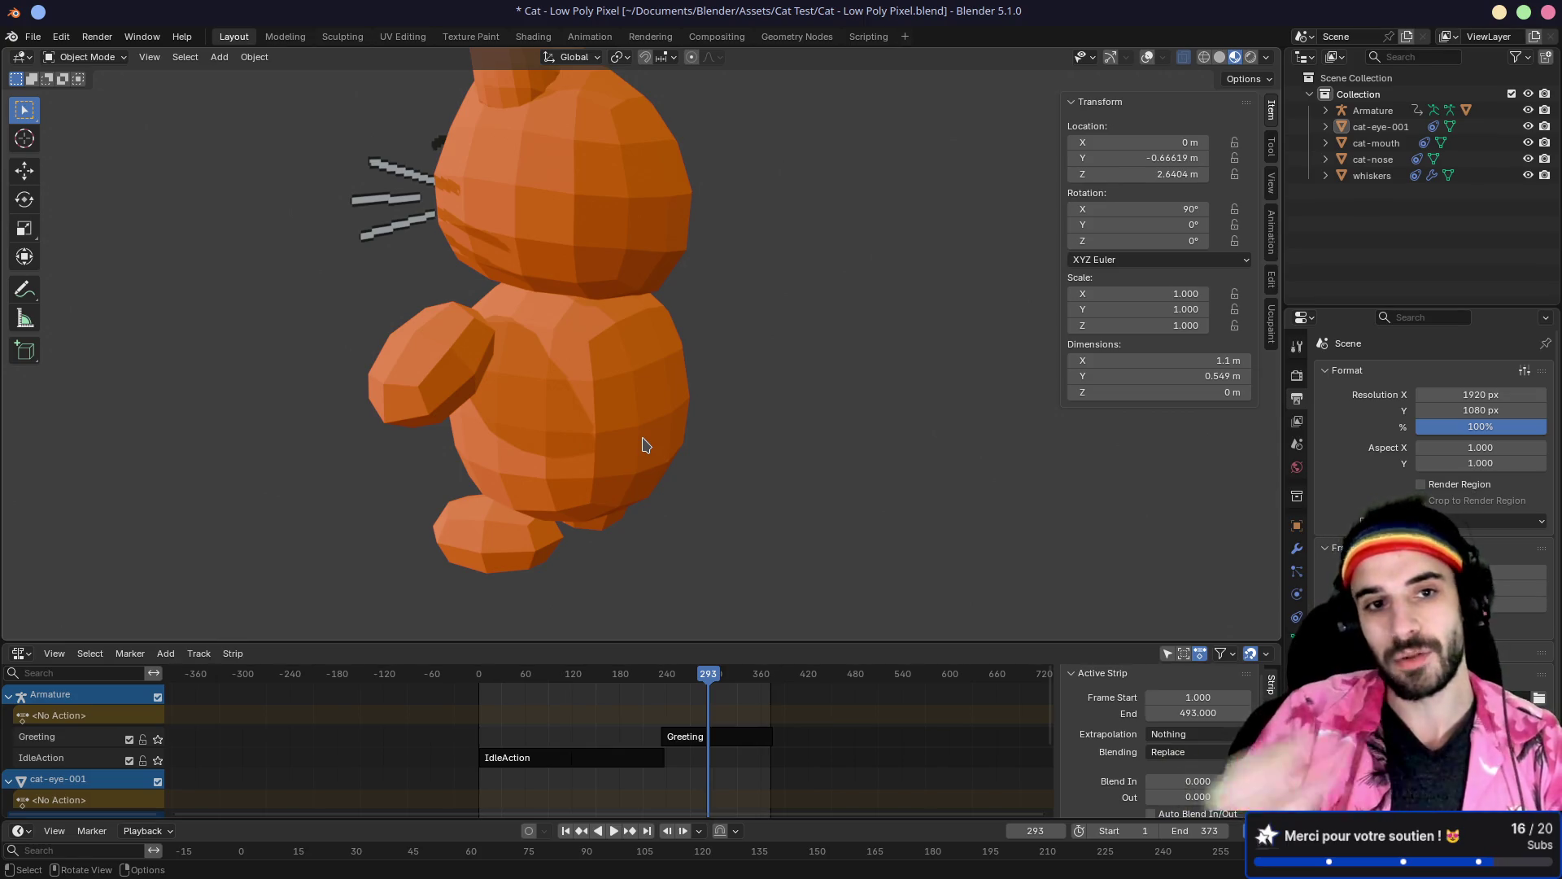
left_click_drag(647, 444, 643, 339)
Step: Replay the cat animation briefly, then move to another virtual desktop
key("space")
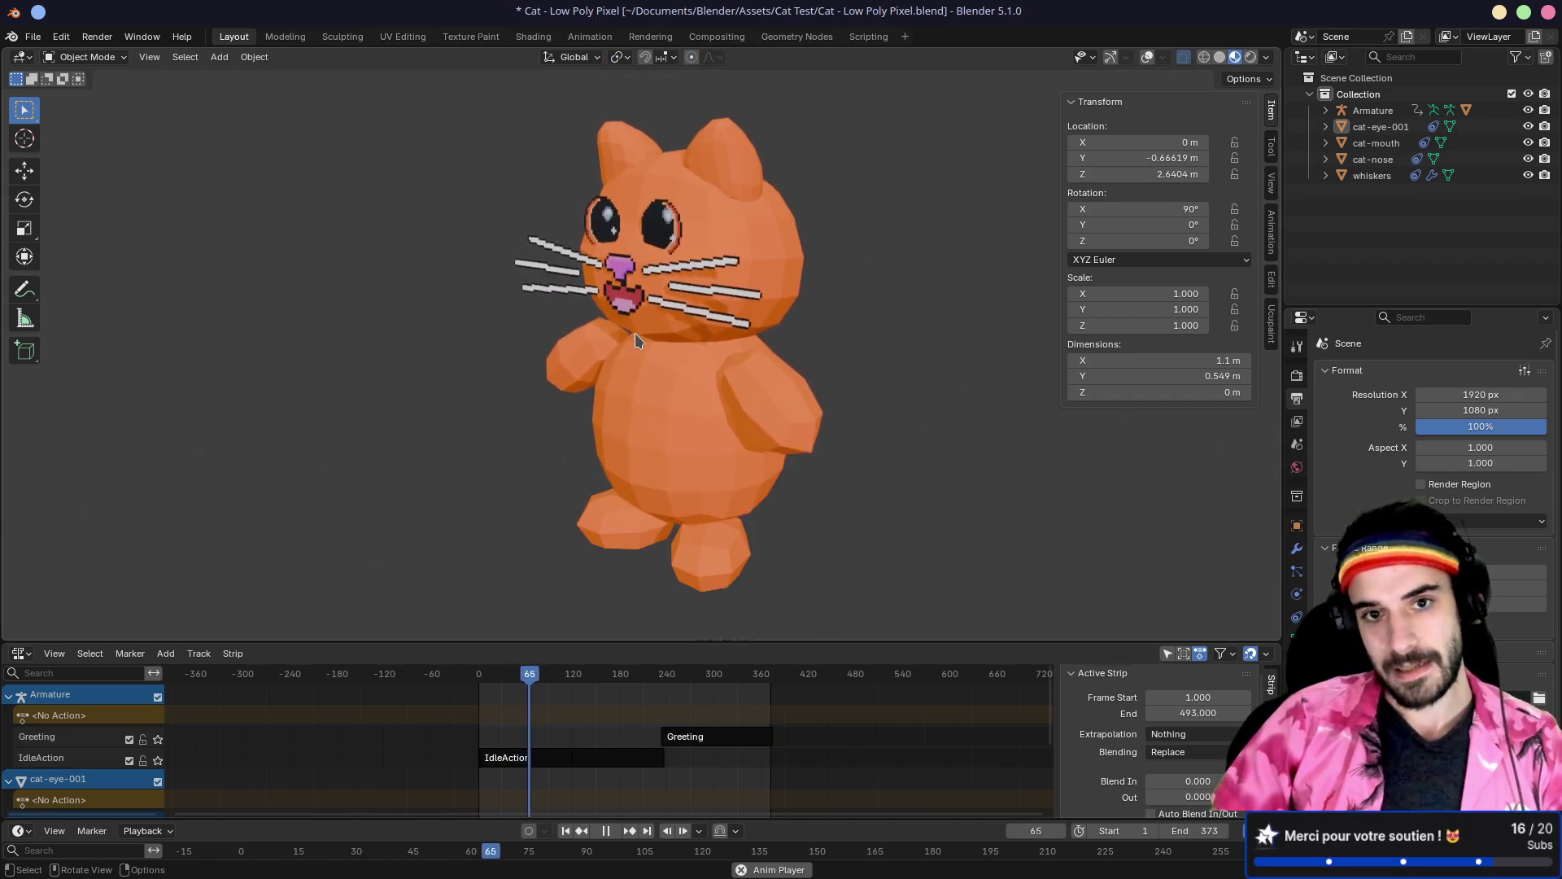
key("space")
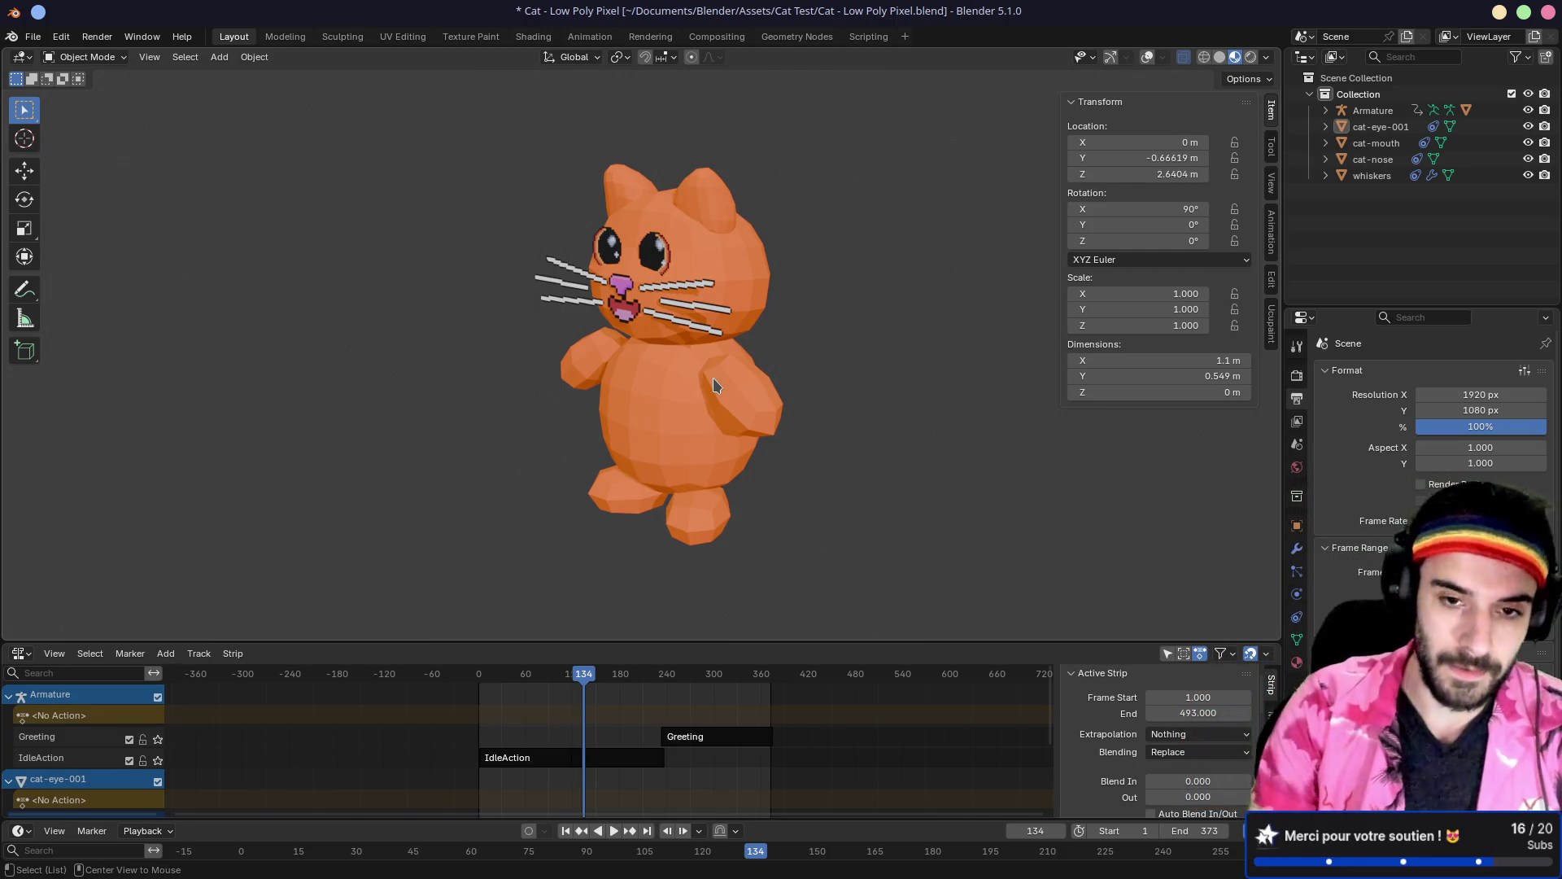
key("ctrl+super+Right")
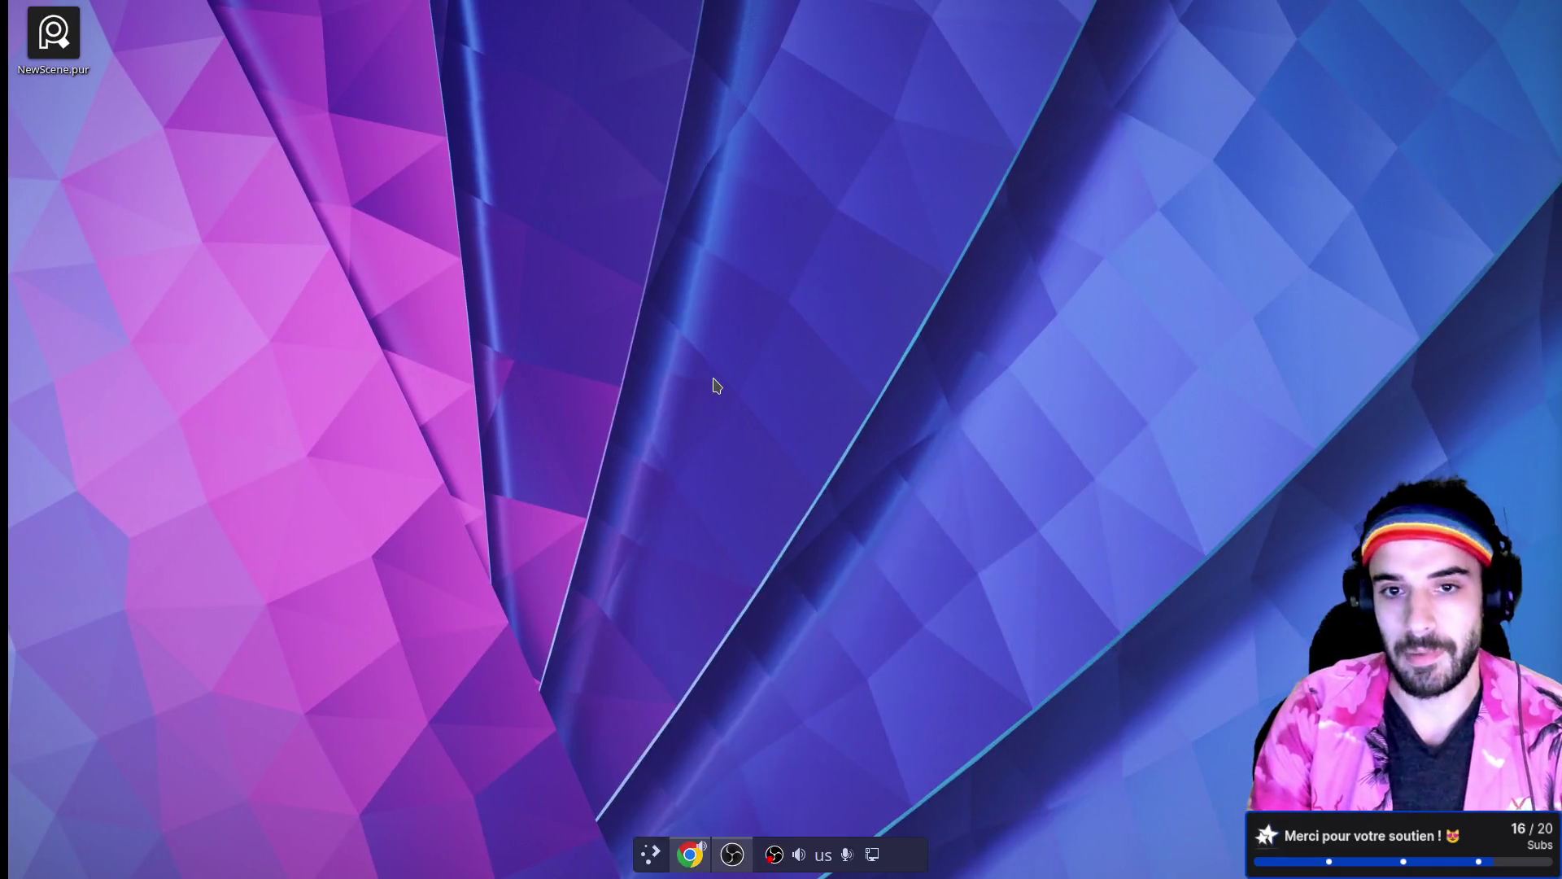
Step: Launch Firefox with the Stream profile and open the 'Comment faire un jeu avec du potentiel ?' board
key("super")
type("fi")
key("Return")
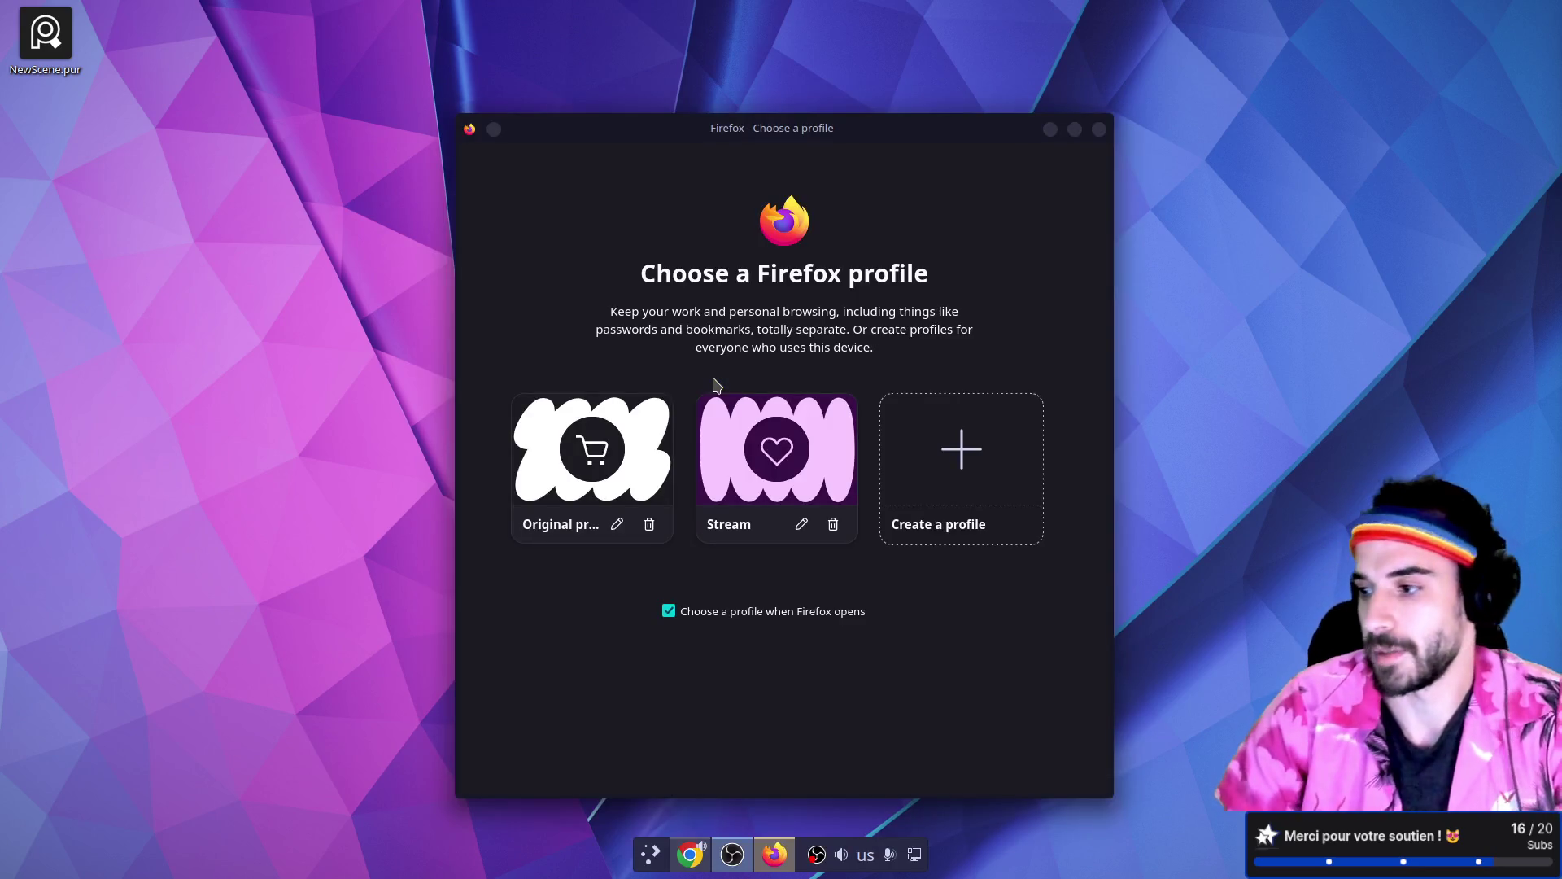
left_click(777, 456)
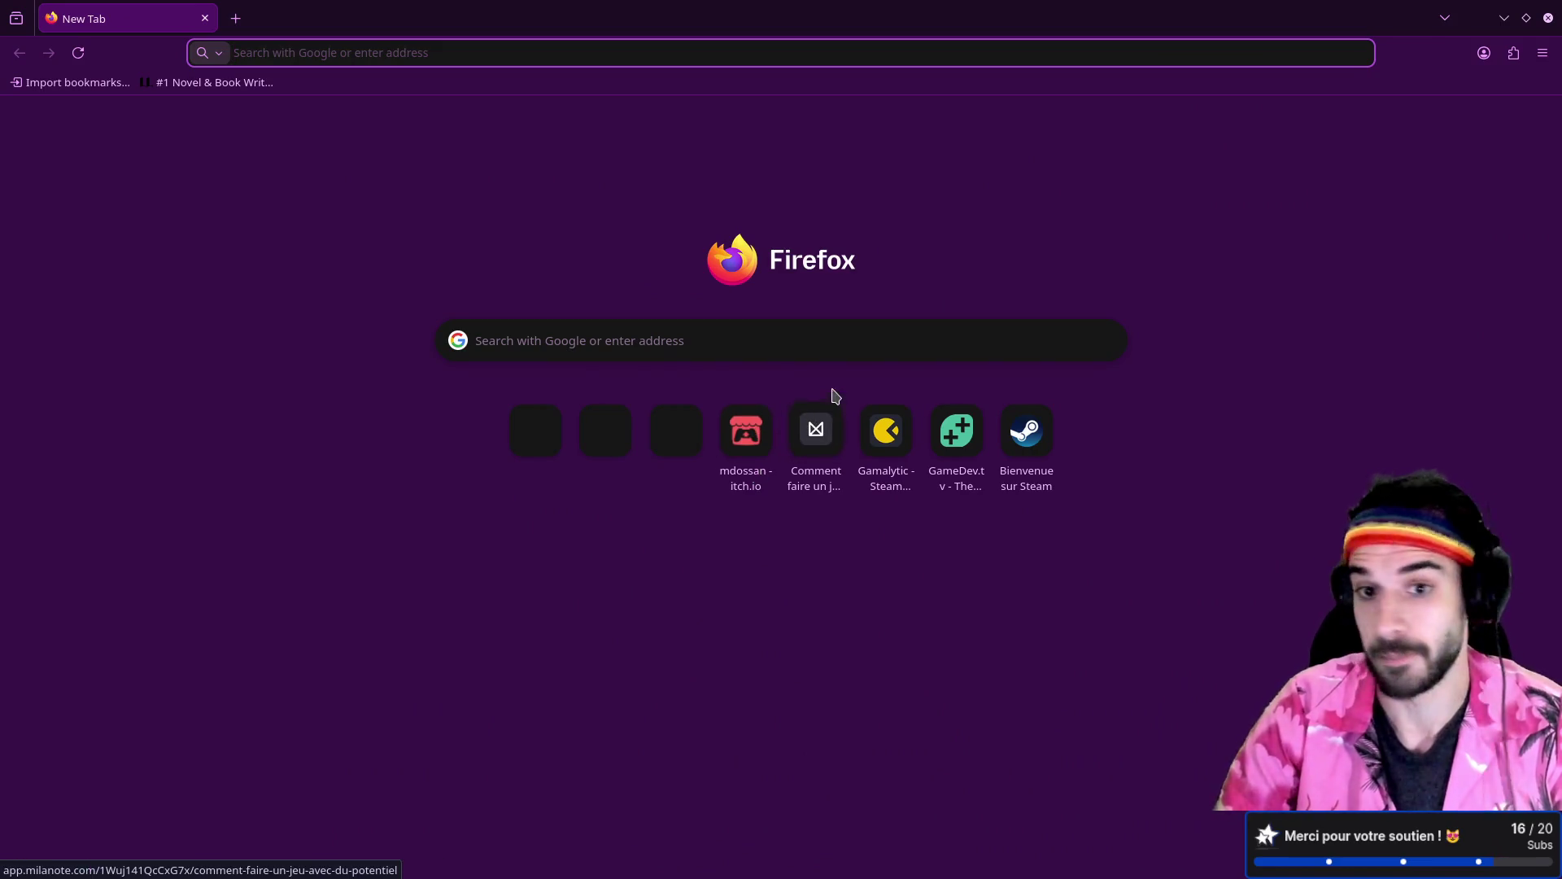
left_click(816, 430)
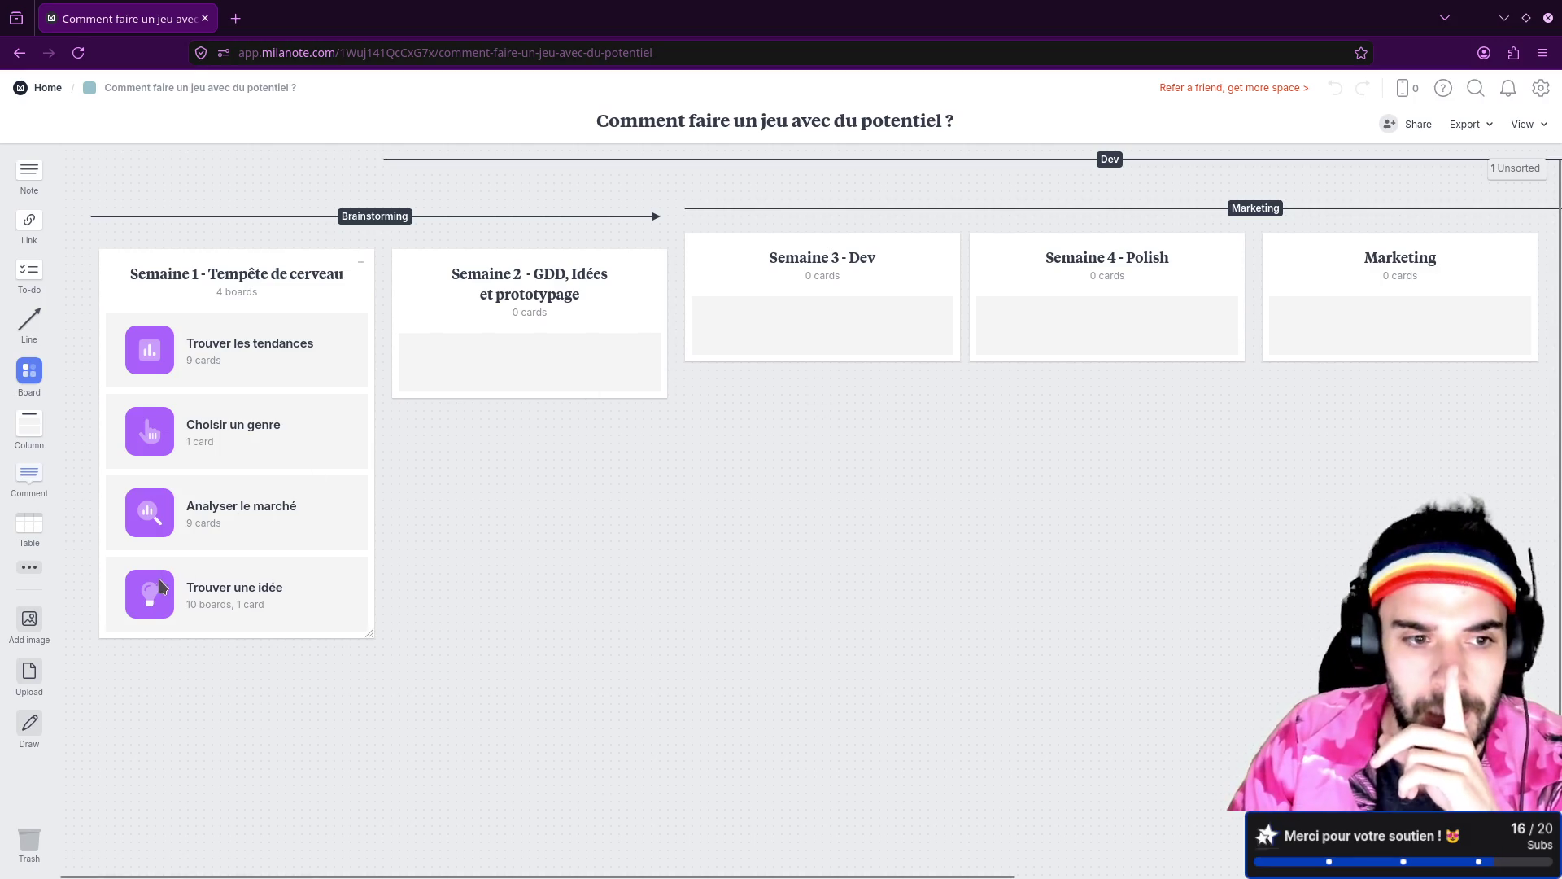
Step: Glance at Trouver les tendances, then remove 'Idées' from the Semaine 2 column title
left_click(172, 359)
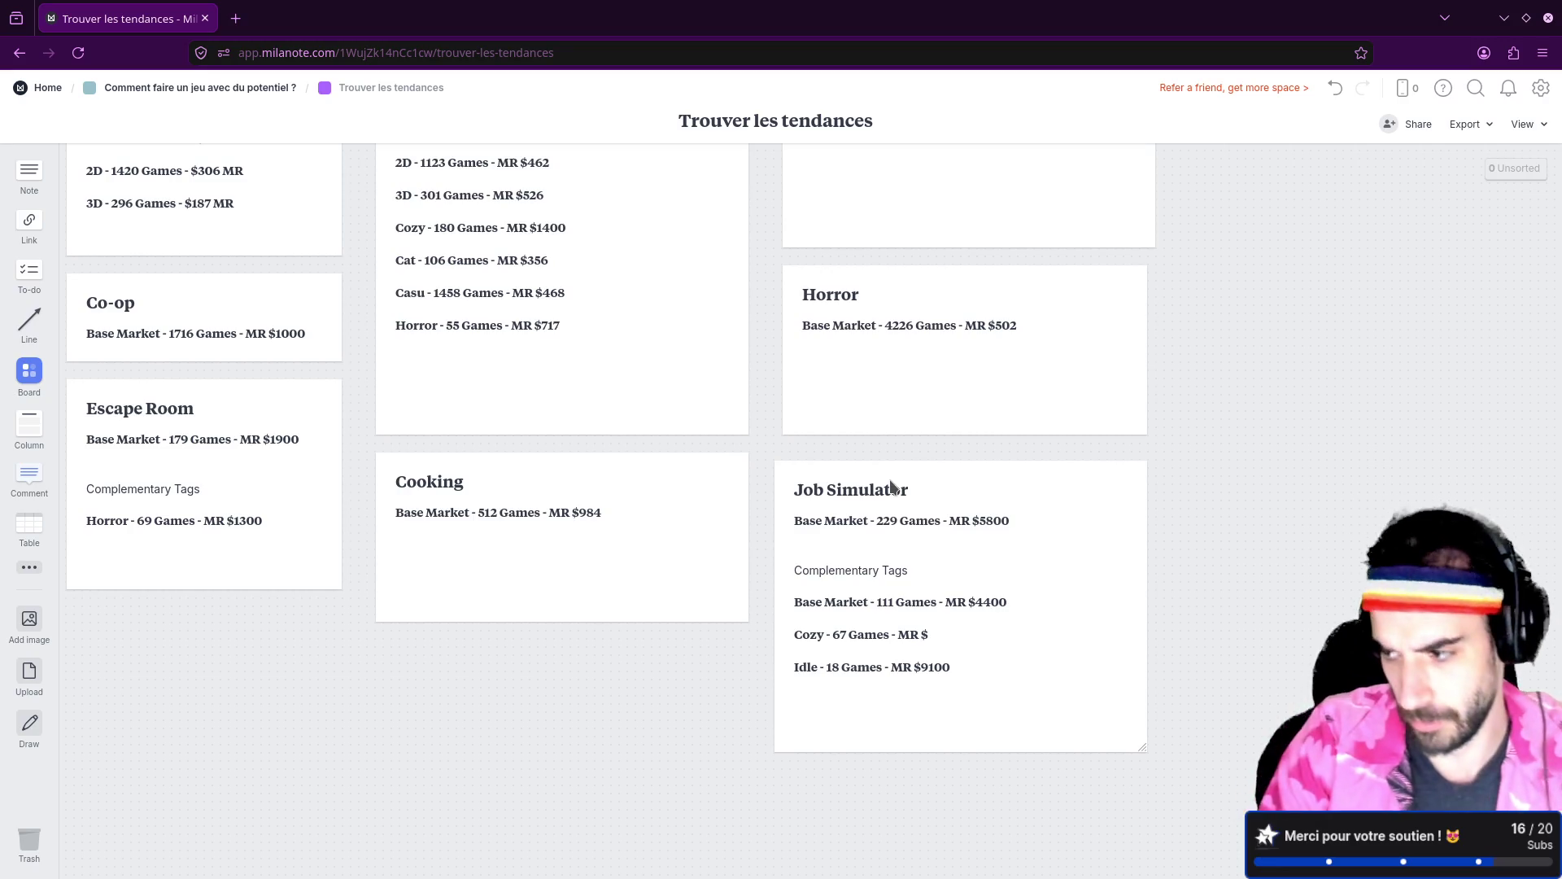
key("alt+Left")
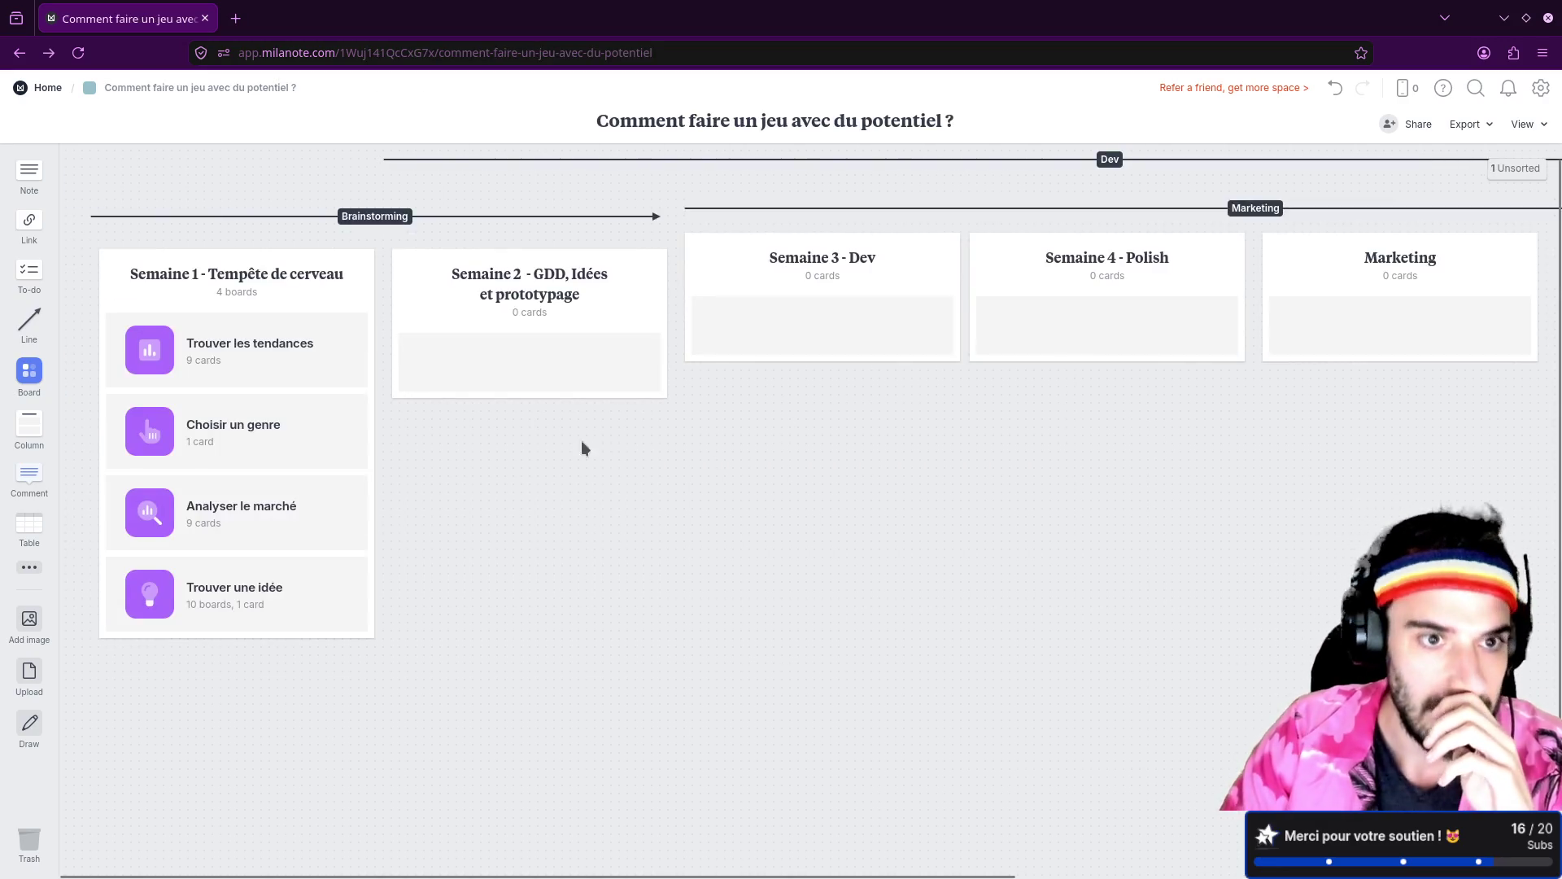
double_click(575, 276)
mouse_move(572, 274)
left_mouse_down()
mouse_move(606, 273)
mouse_move(541, 274)
mouse_move(572, 268)
left_mouse_up()
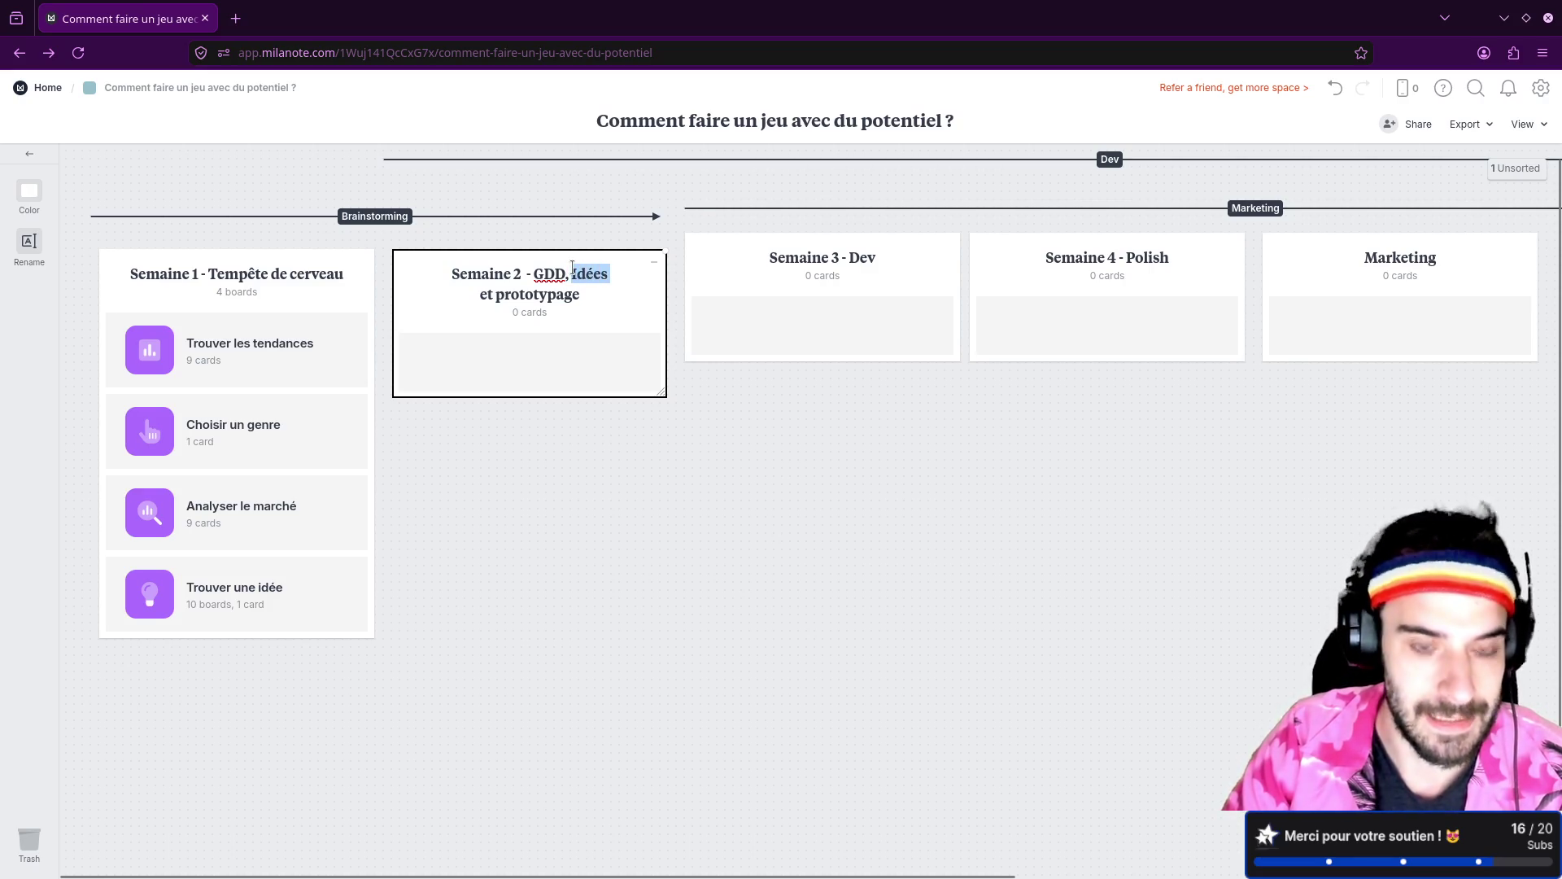
key("BackSpace")
Step: Retitle the first column 'Semaine 1 - Marché, Brainstorming - Idées' and open Trouver les tendances
double_click(340, 285)
left_click(355, 290)
type("- Idées")
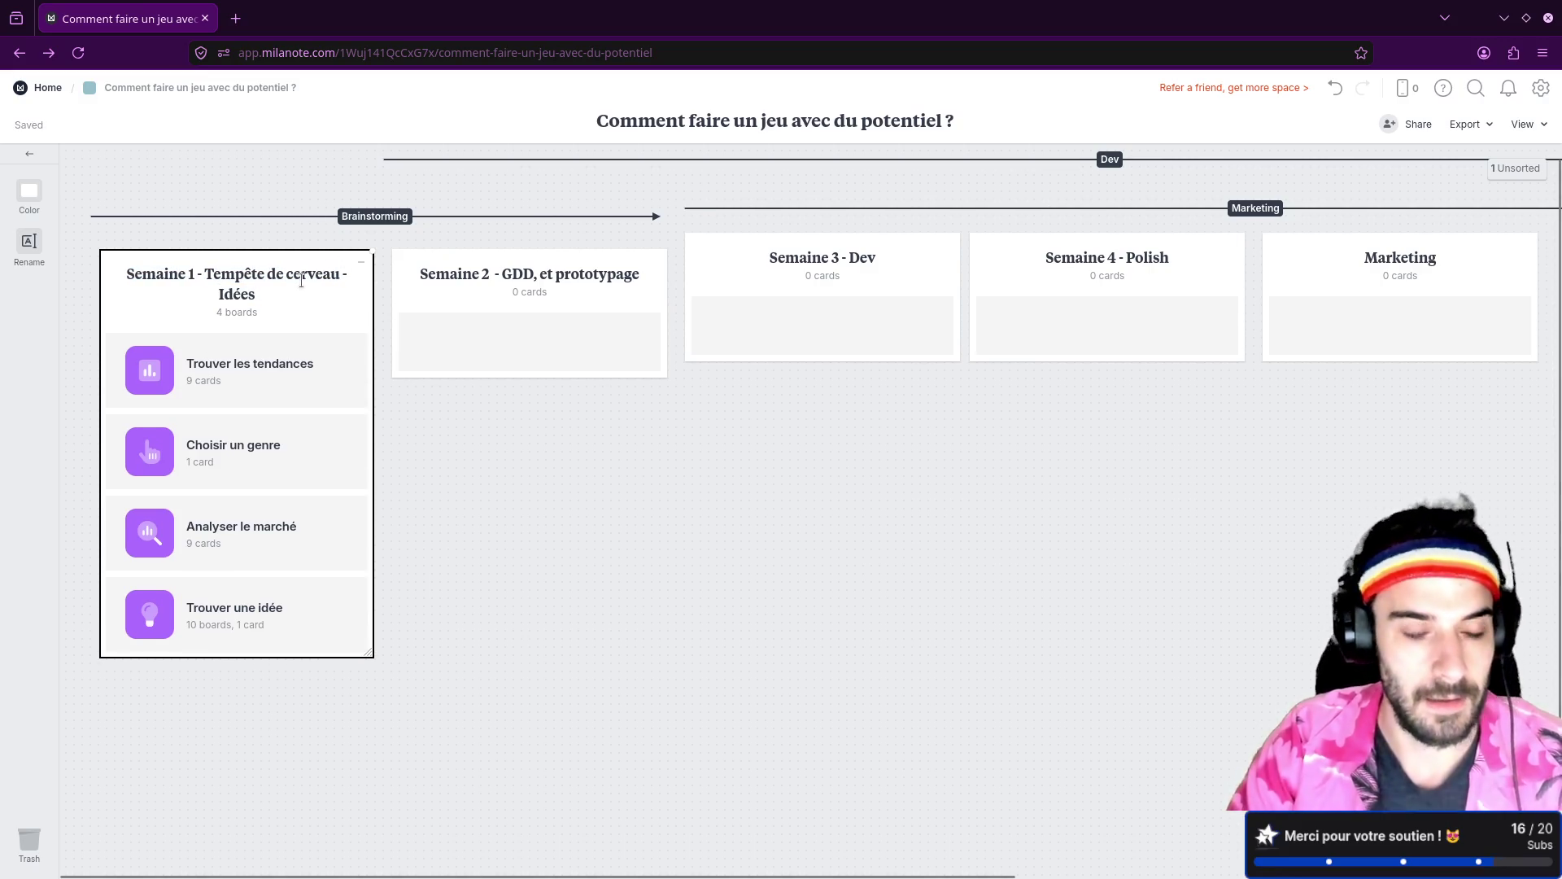
left_click(206, 273)
type("Marché,")
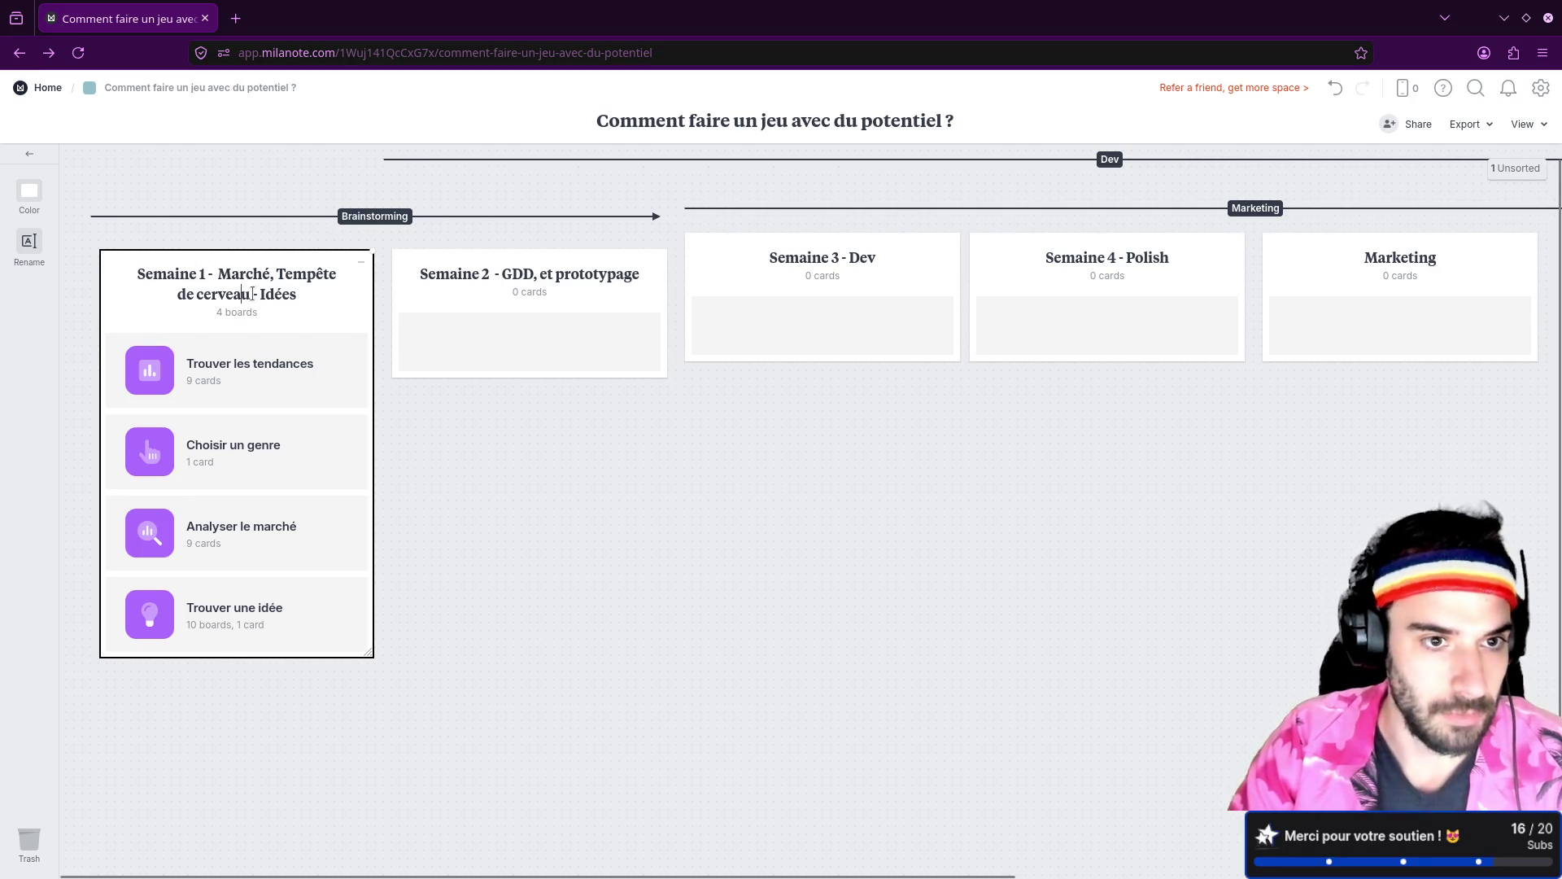
left_click_drag(251, 293, 280, 273)
type("Brainst")
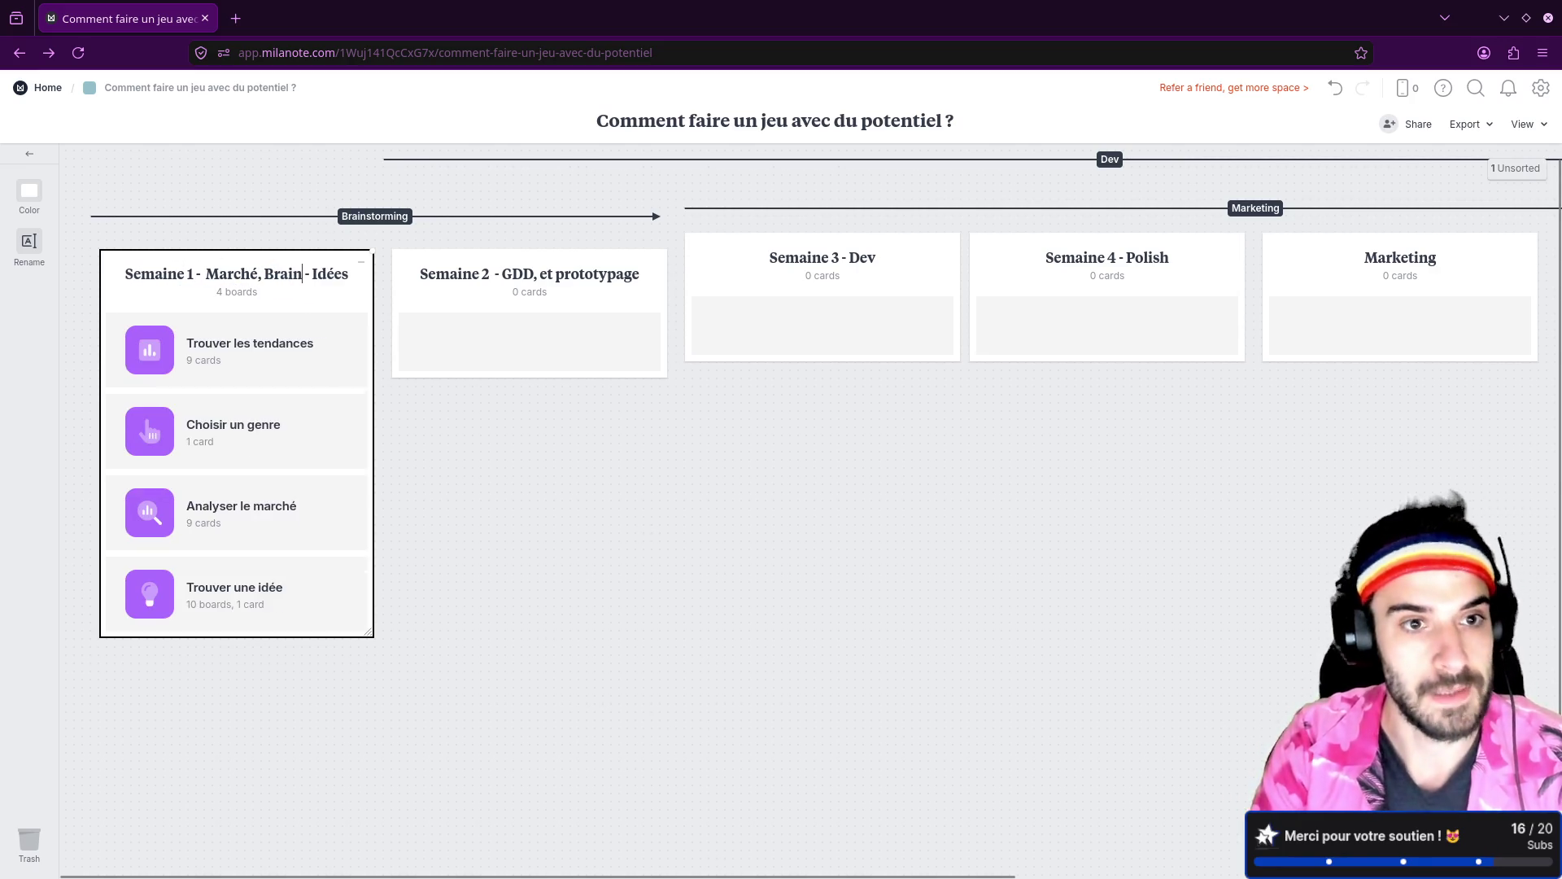
type("orming")
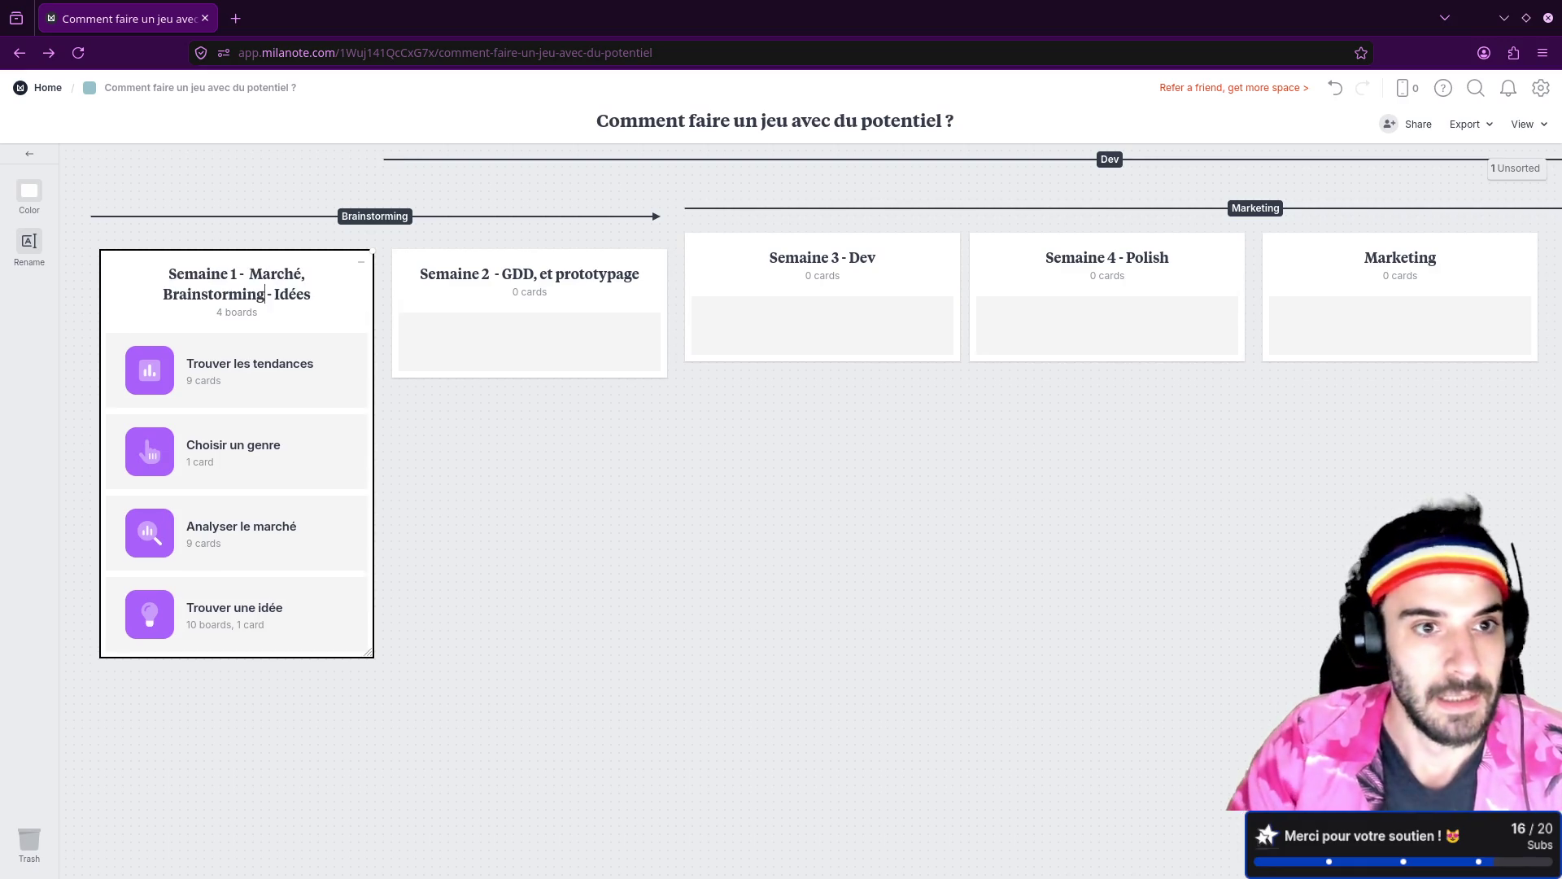
double_click(281, 295)
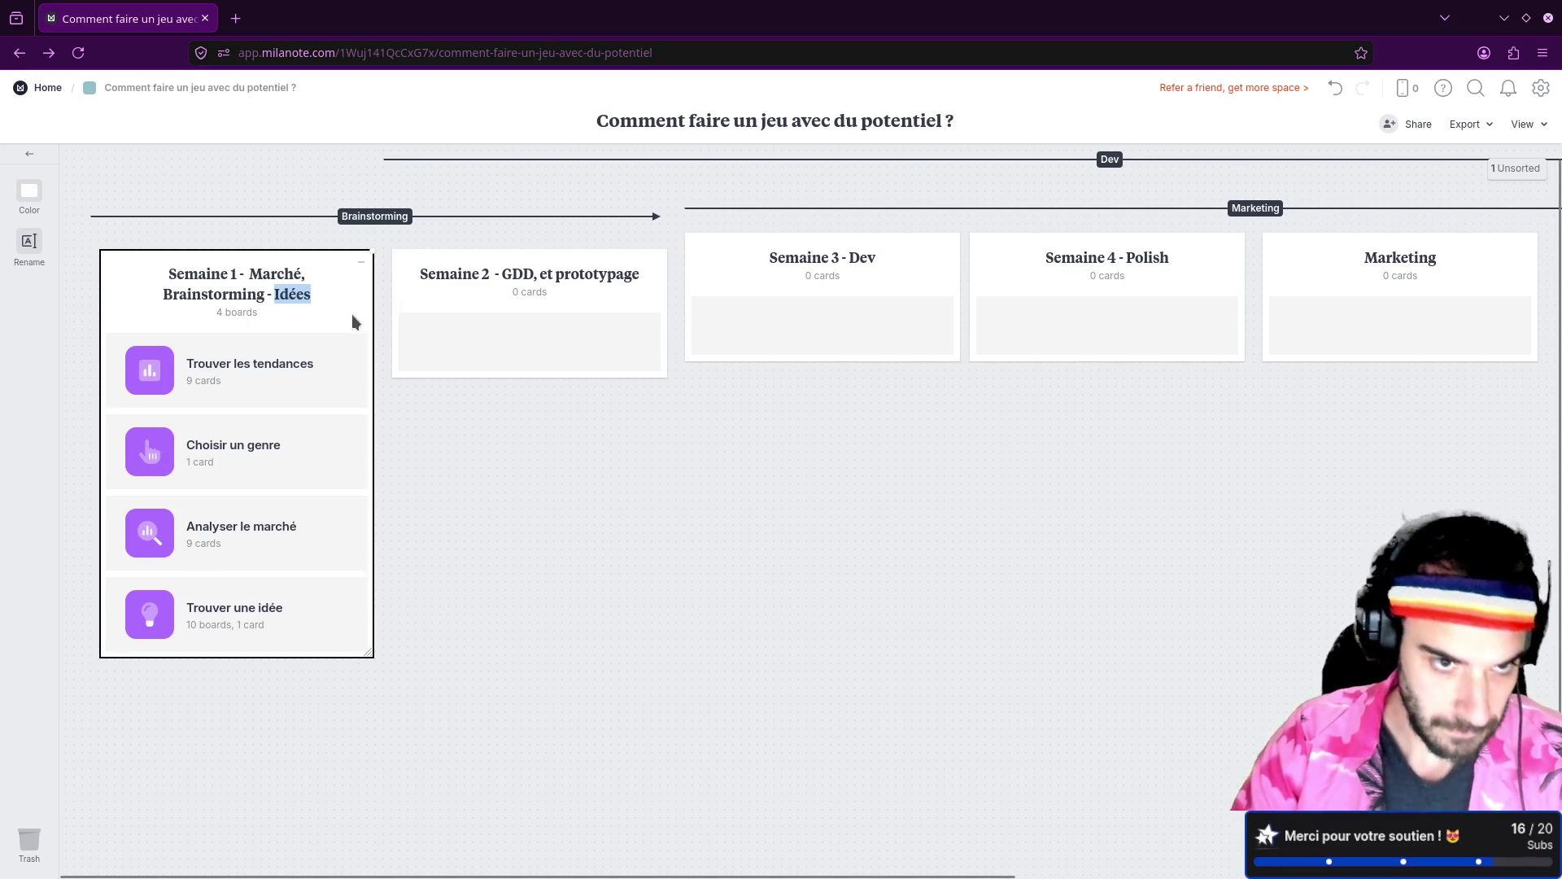
left_click(255, 378)
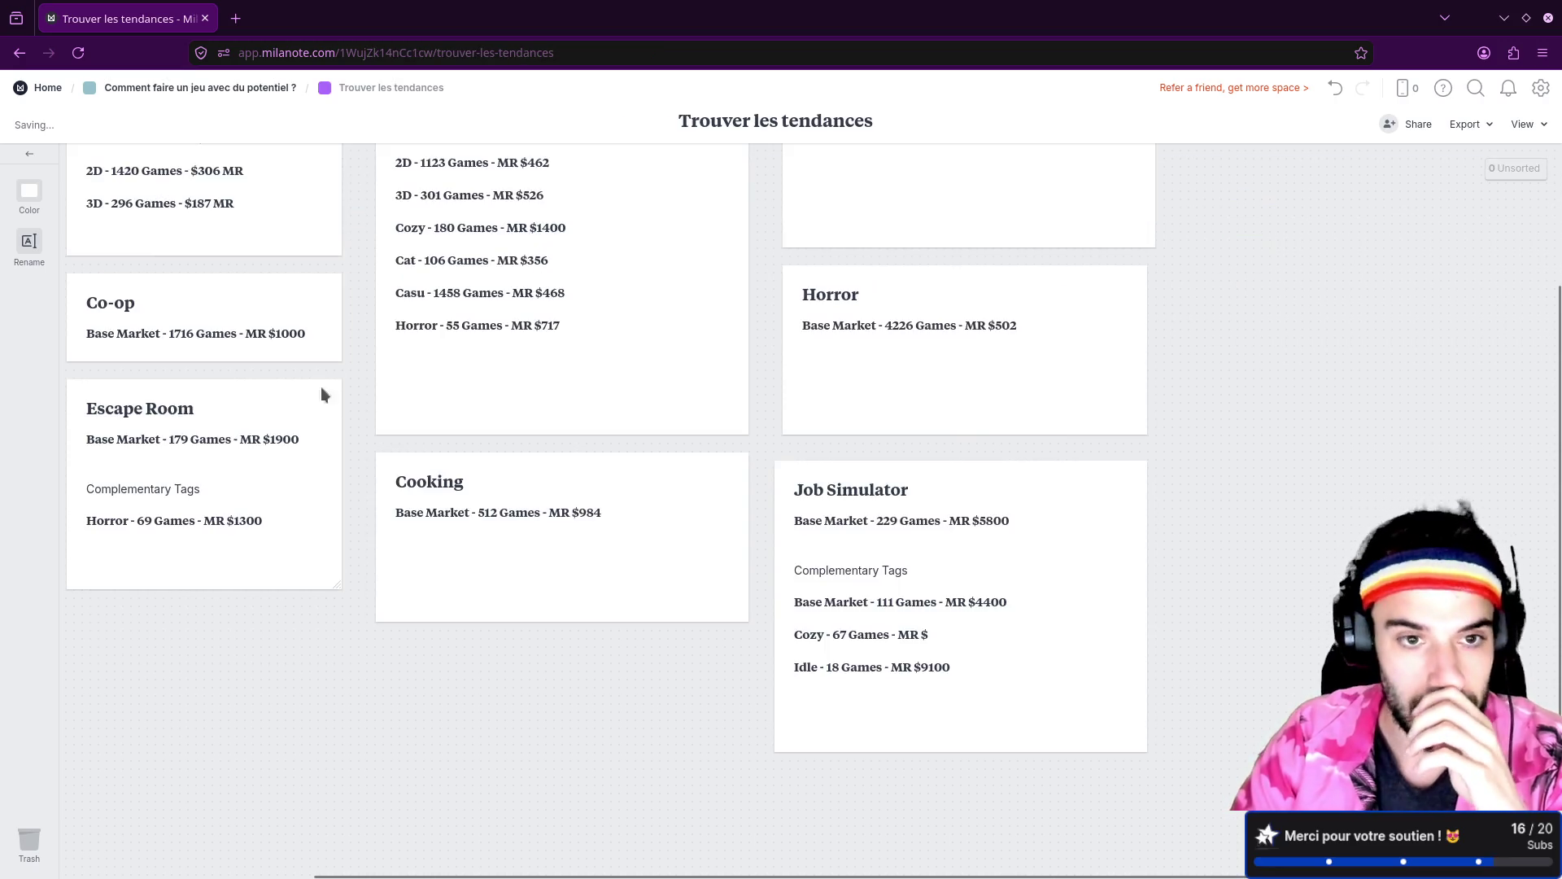
Step: Browse the Trouver les tendances board and review the Job Simulator card's MR $5800 market figures
scroll(764, 327, "up", 3)
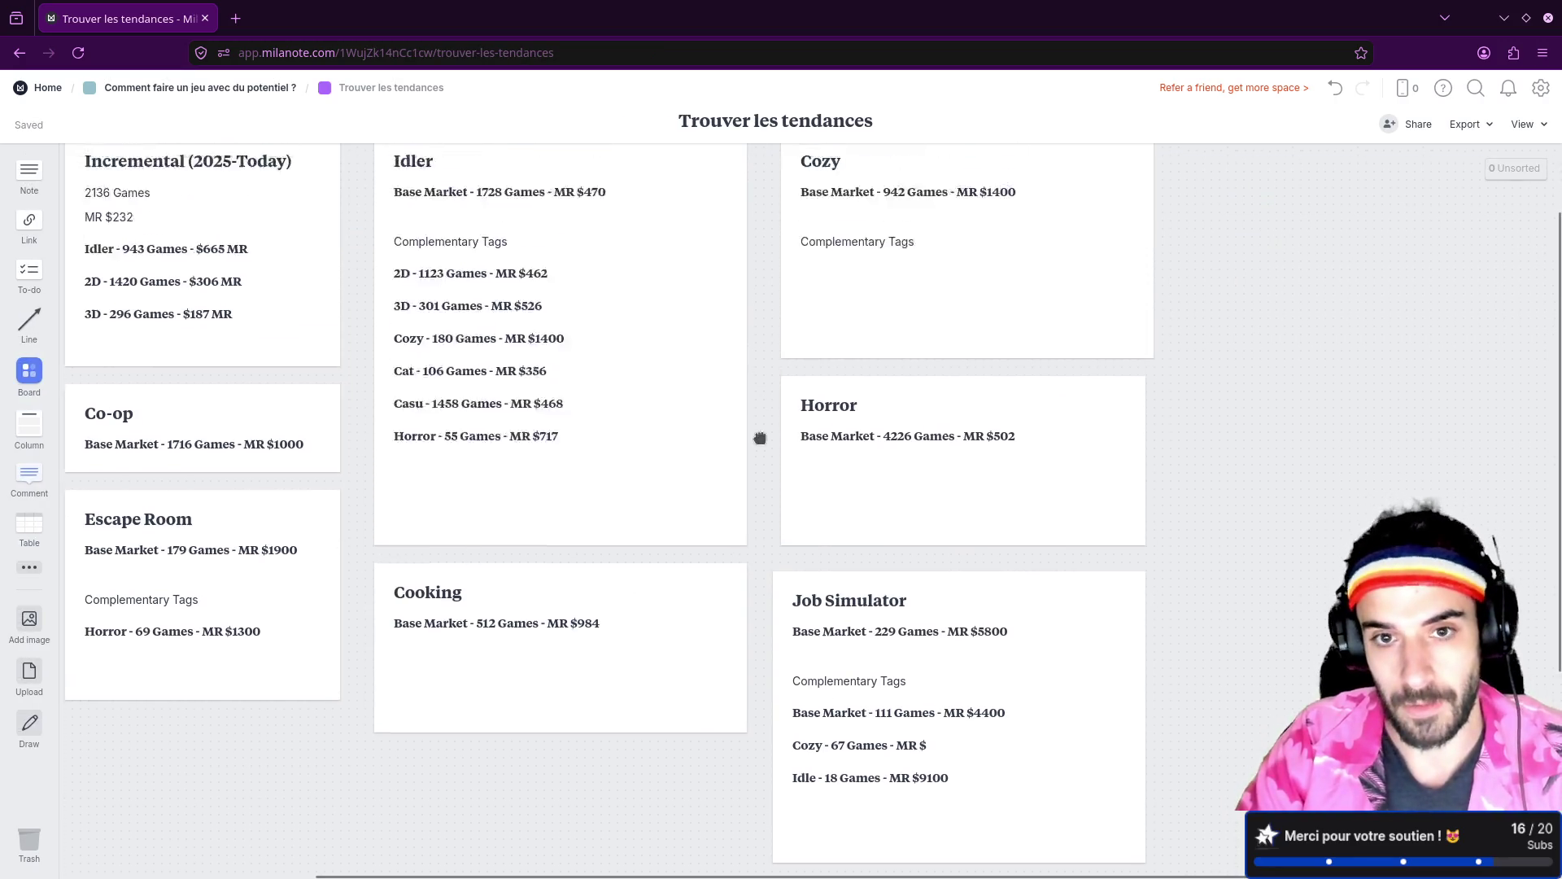
scroll(760, 437, "left", 2)
scroll(824, 610, "down", 4)
scroll(823, 610, "right", 1)
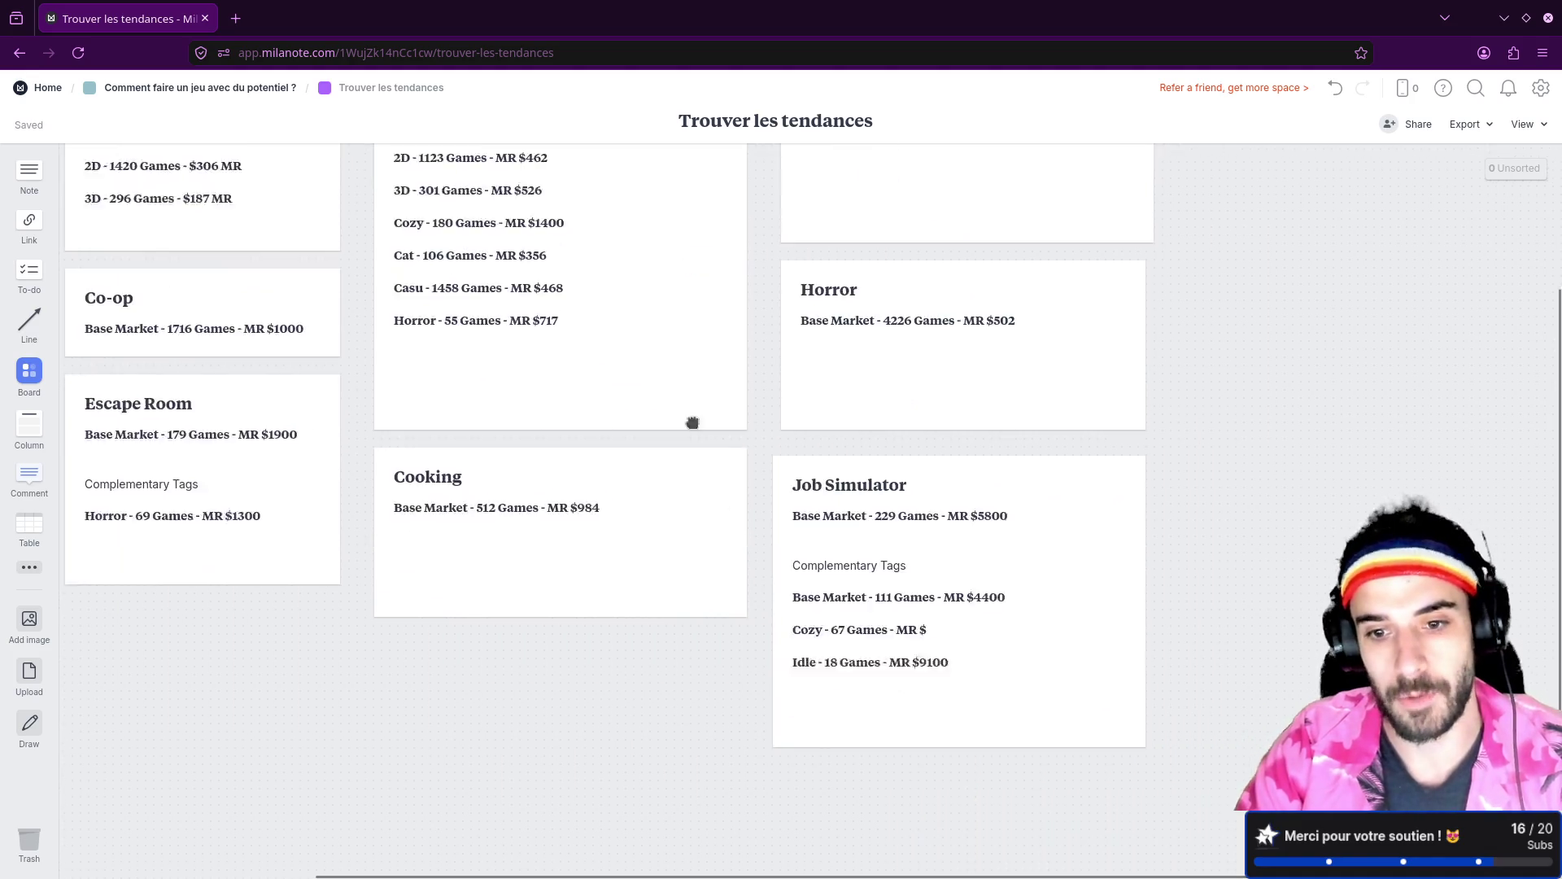
scroll(814, 466, "up", 3)
scroll(812, 492, "down", 4)
scroll(661, 358, "up", 10, "ctrl")
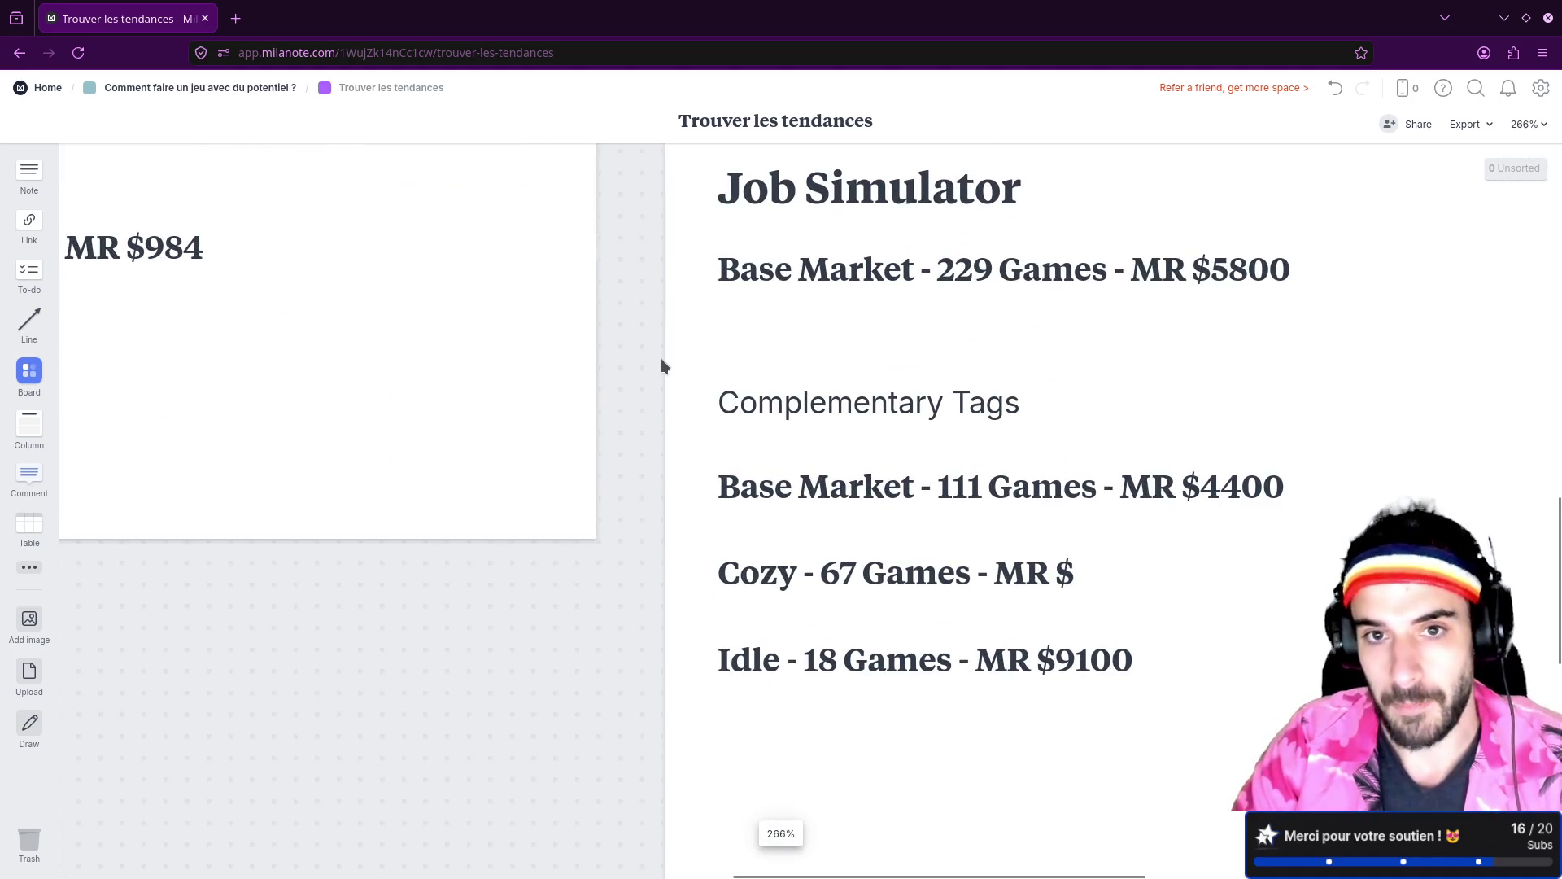
scroll(675, 420, "down", 1)
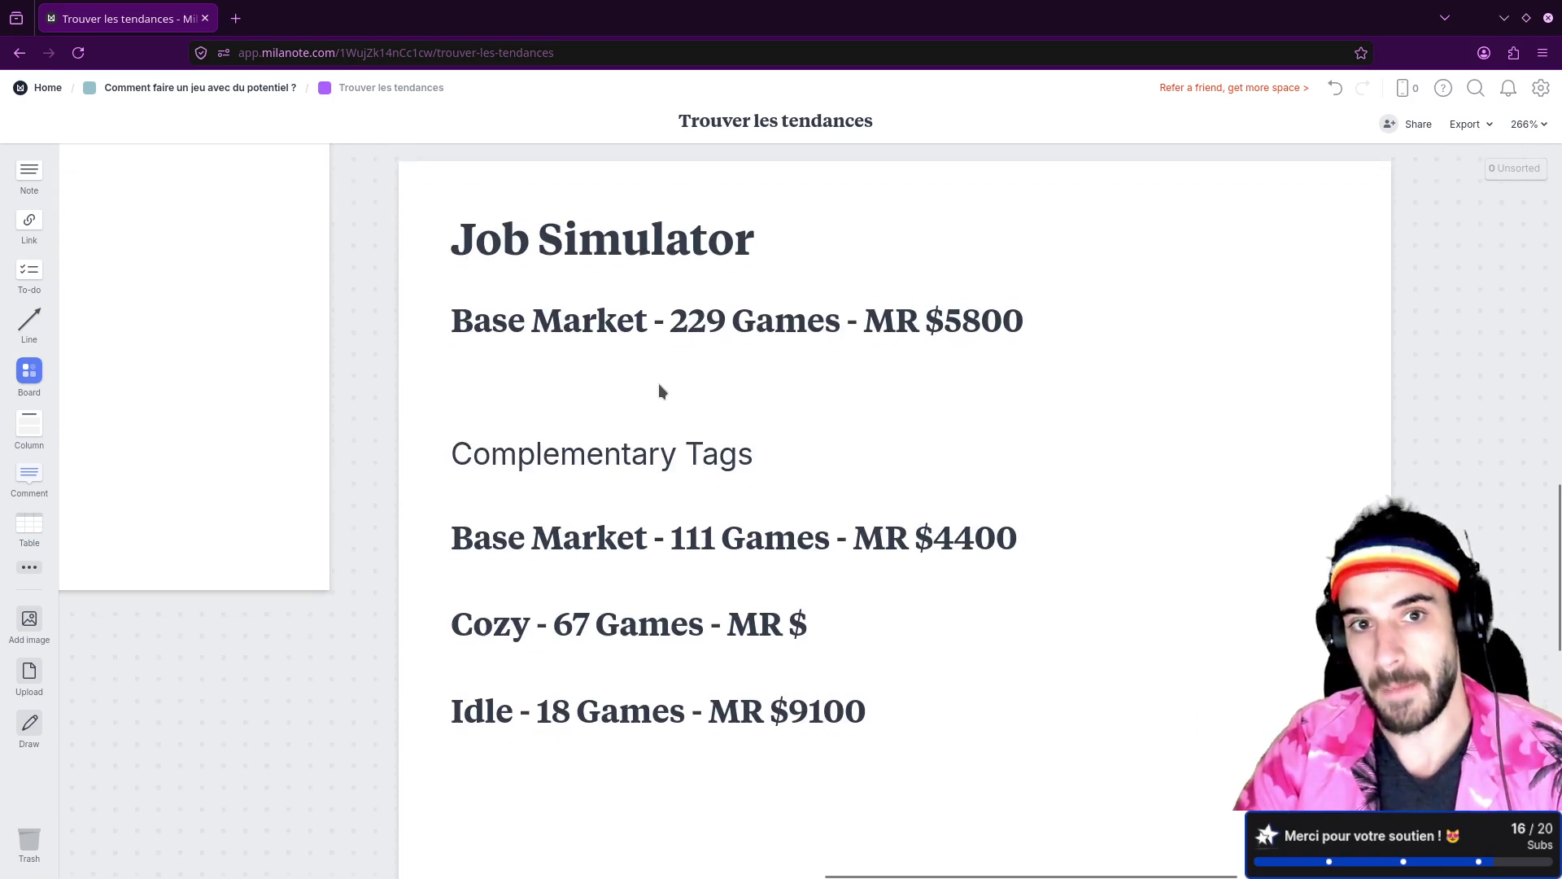
left_click(945, 305)
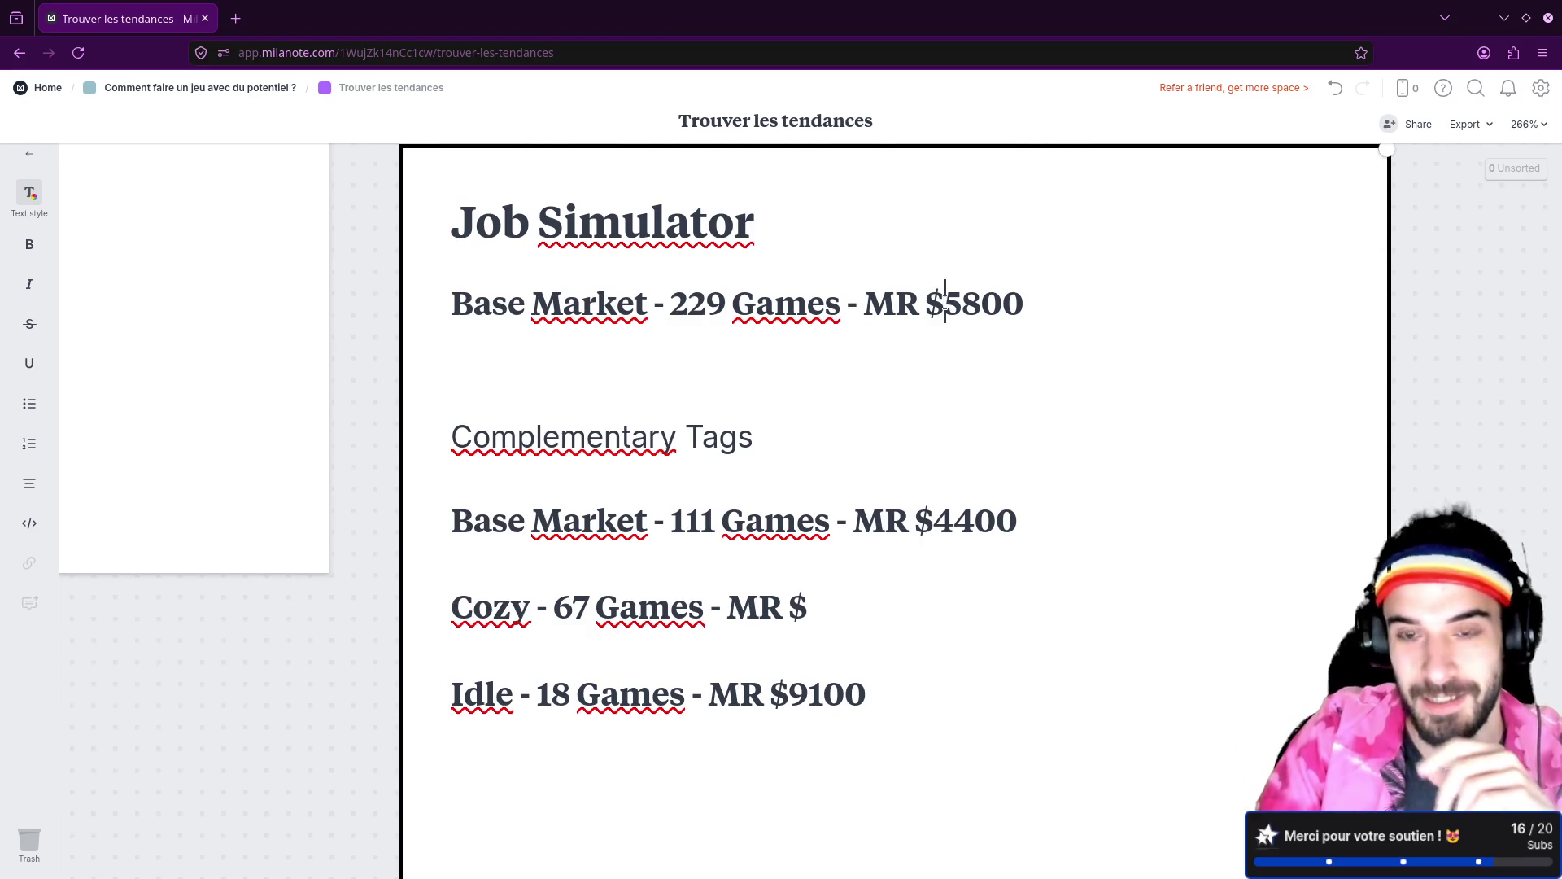
mouse_move(865, 302)
left_mouse_down()
mouse_move(1001, 302)
mouse_move(1022, 319)
mouse_move(1018, 306)
left_mouse_up()
left_click(1022, 319)
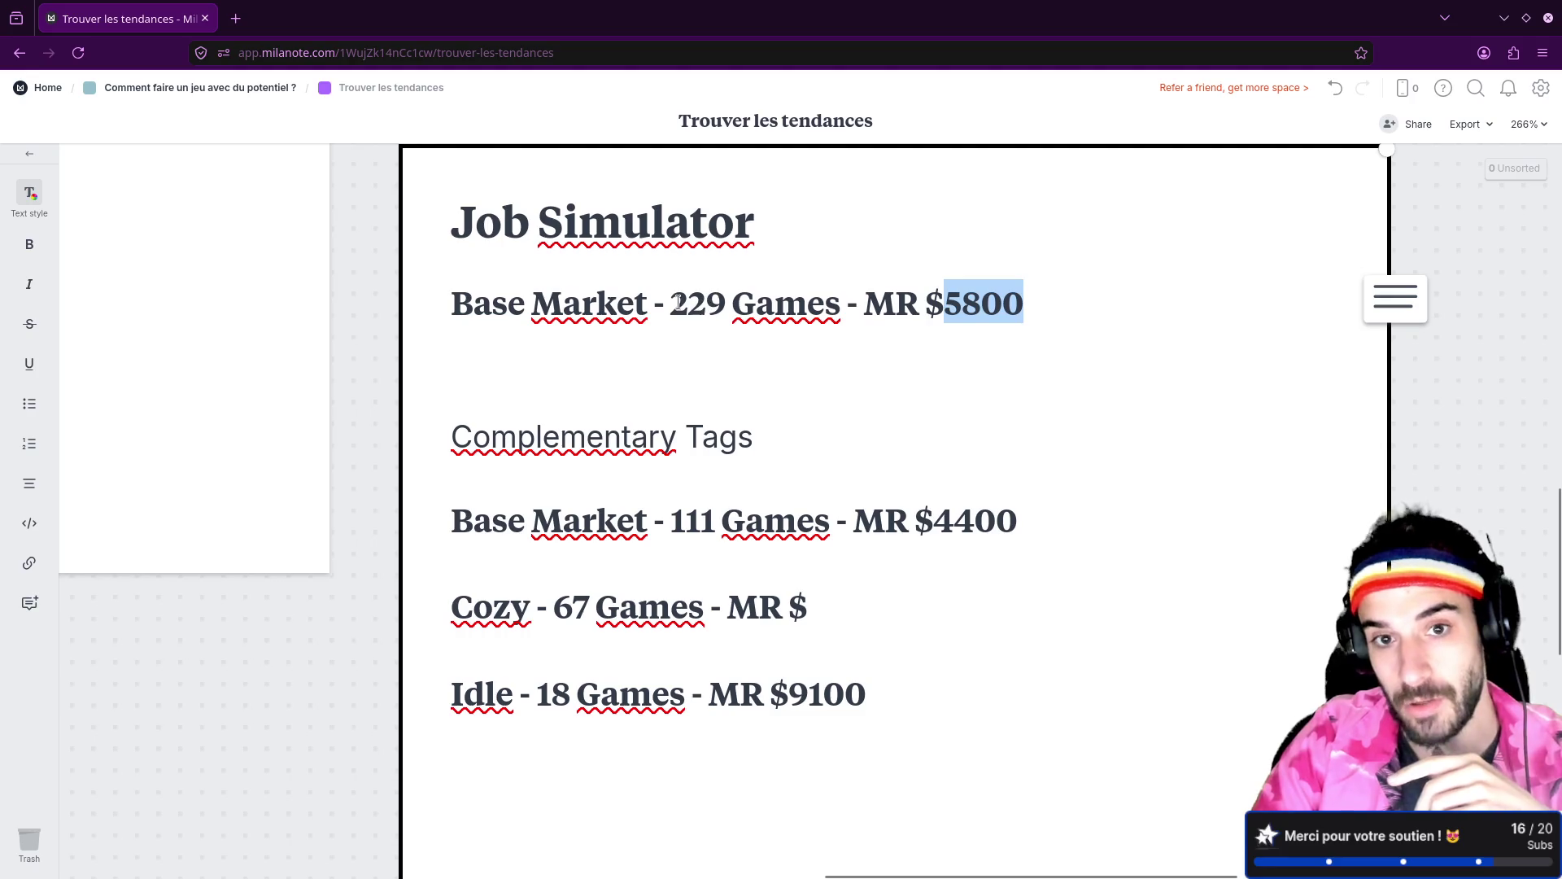
left_click_drag(673, 301, 843, 298)
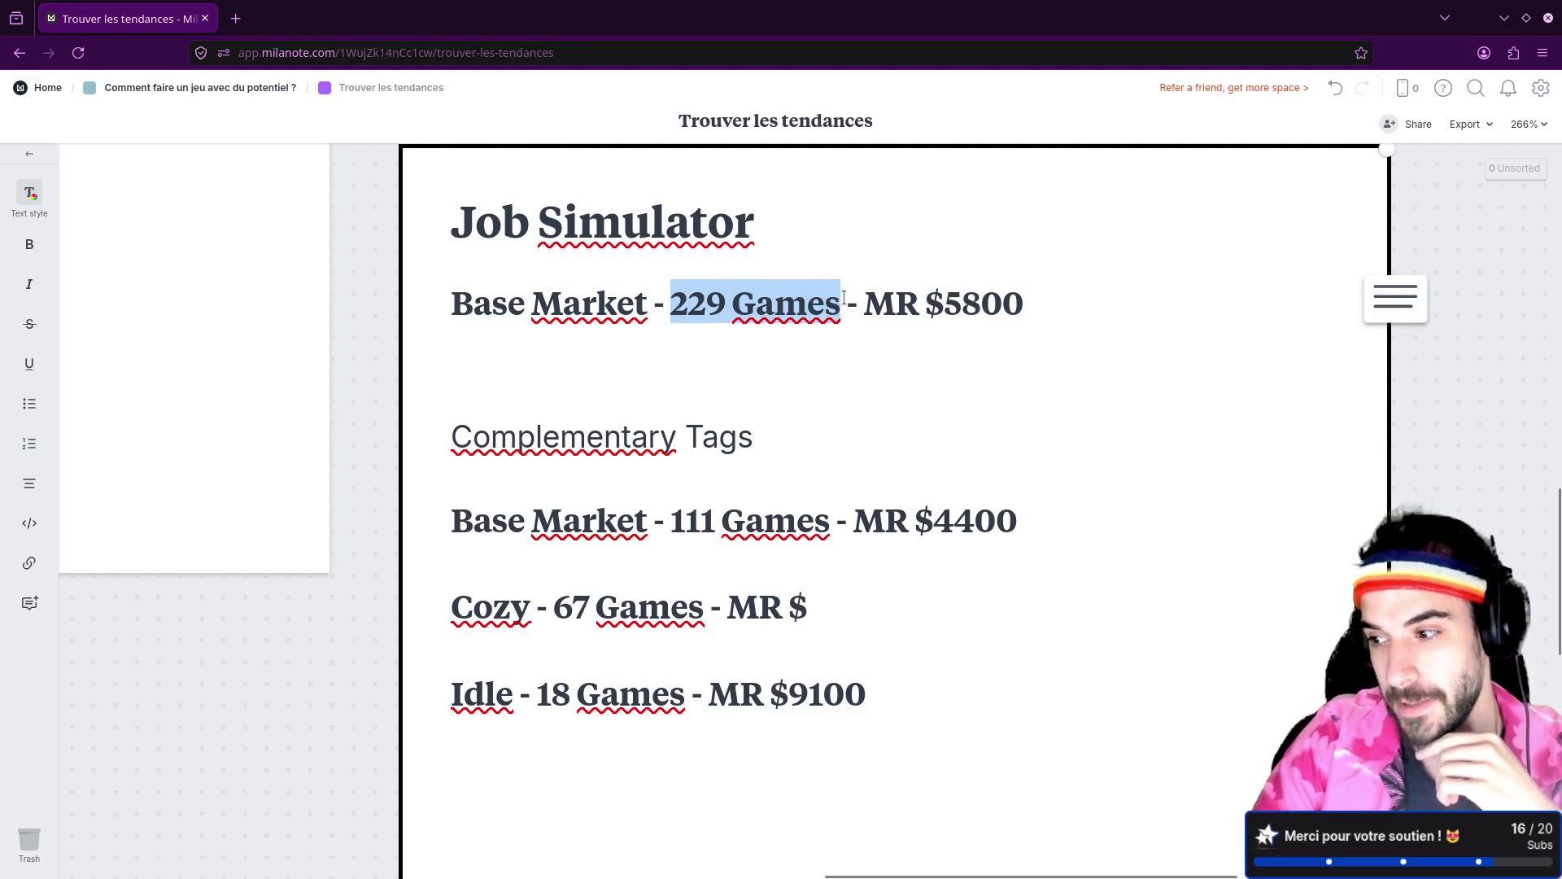
left_click_drag(452, 229, 747, 223)
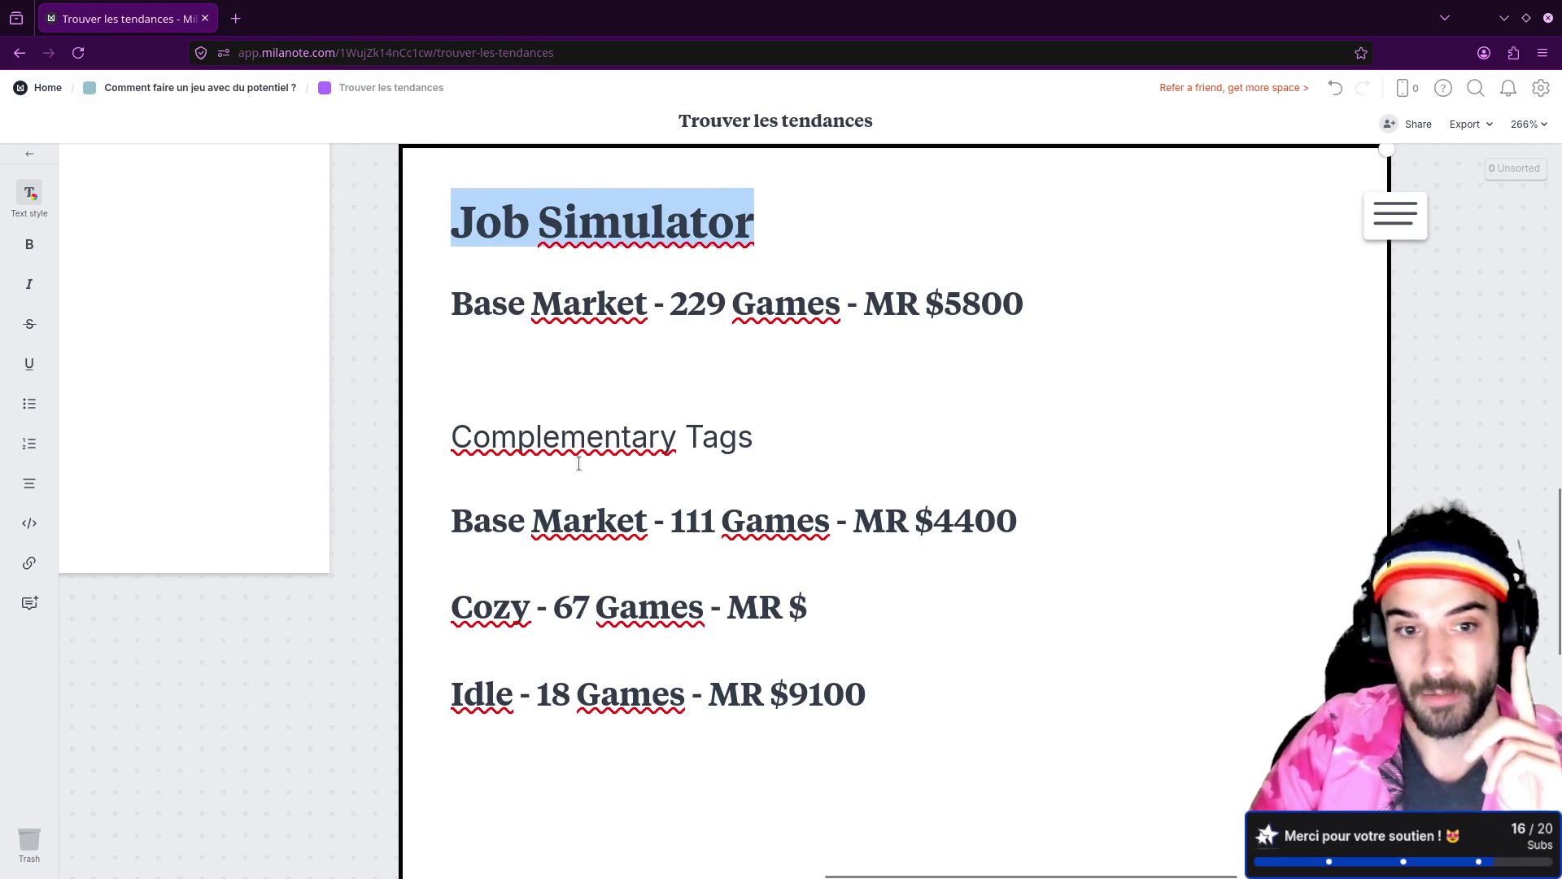
Step: Enter 11700 after 'MR $' on the Cozy line
left_click_drag(451, 607, 532, 606)
left_click(554, 606)
double_click(570, 606)
left_click(799, 606)
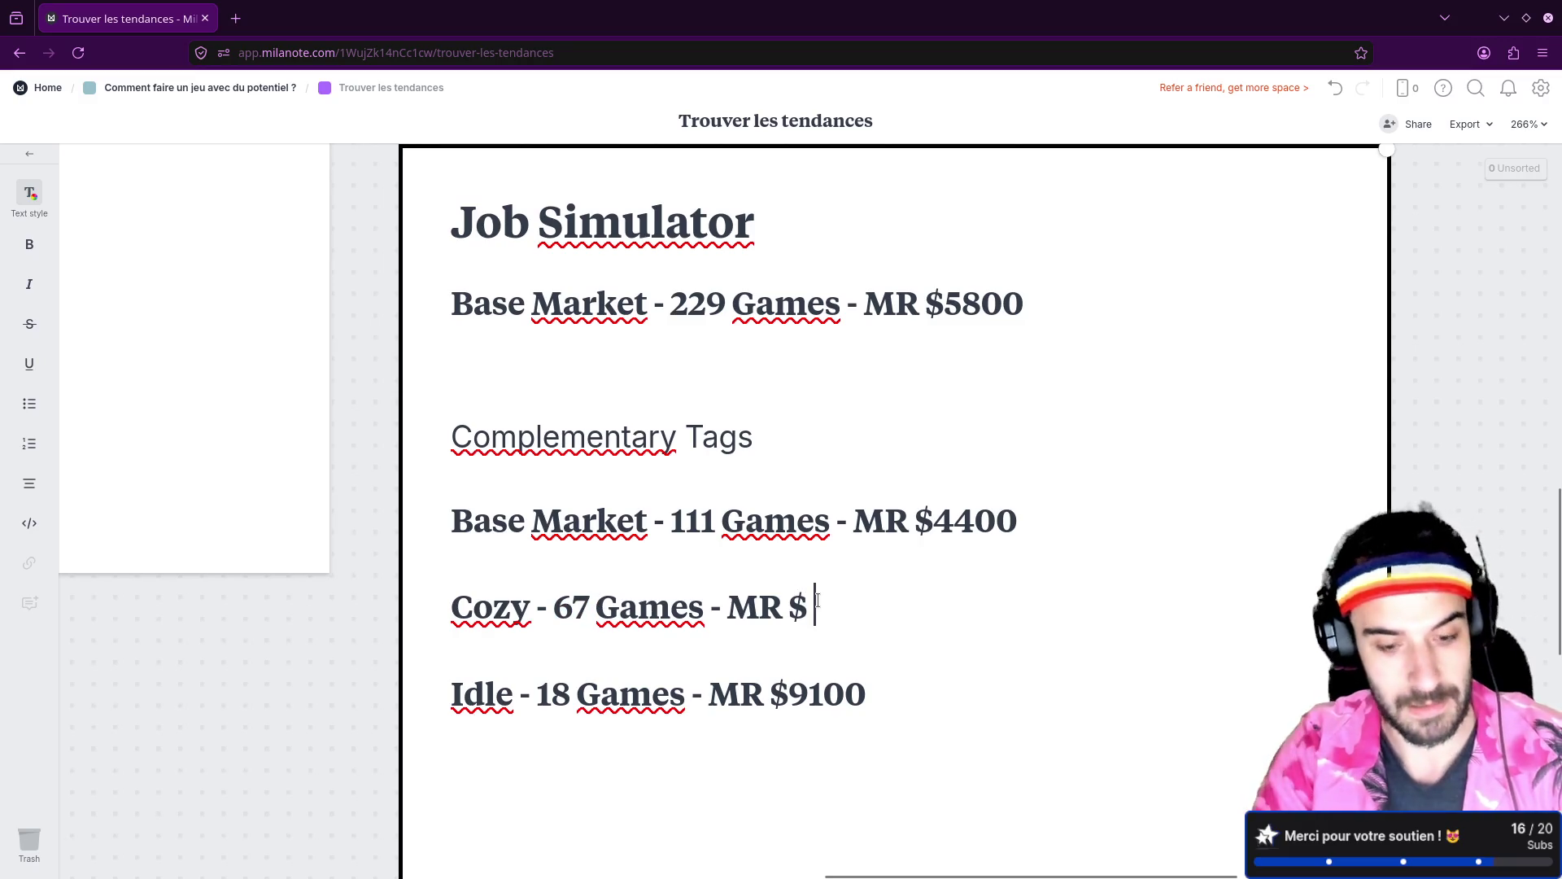
type("11")
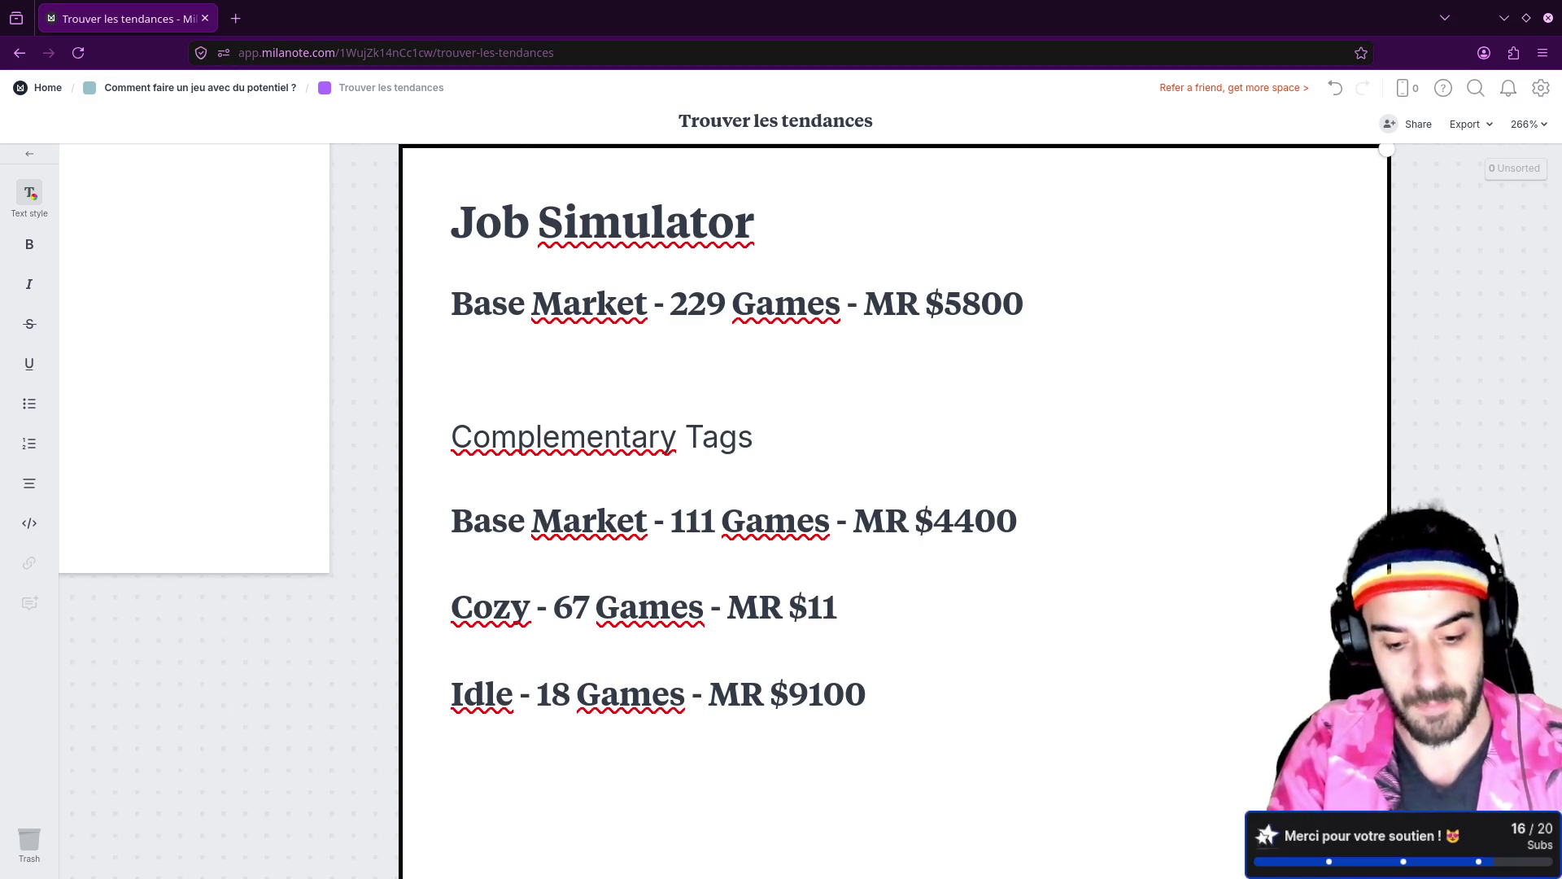
type("700")
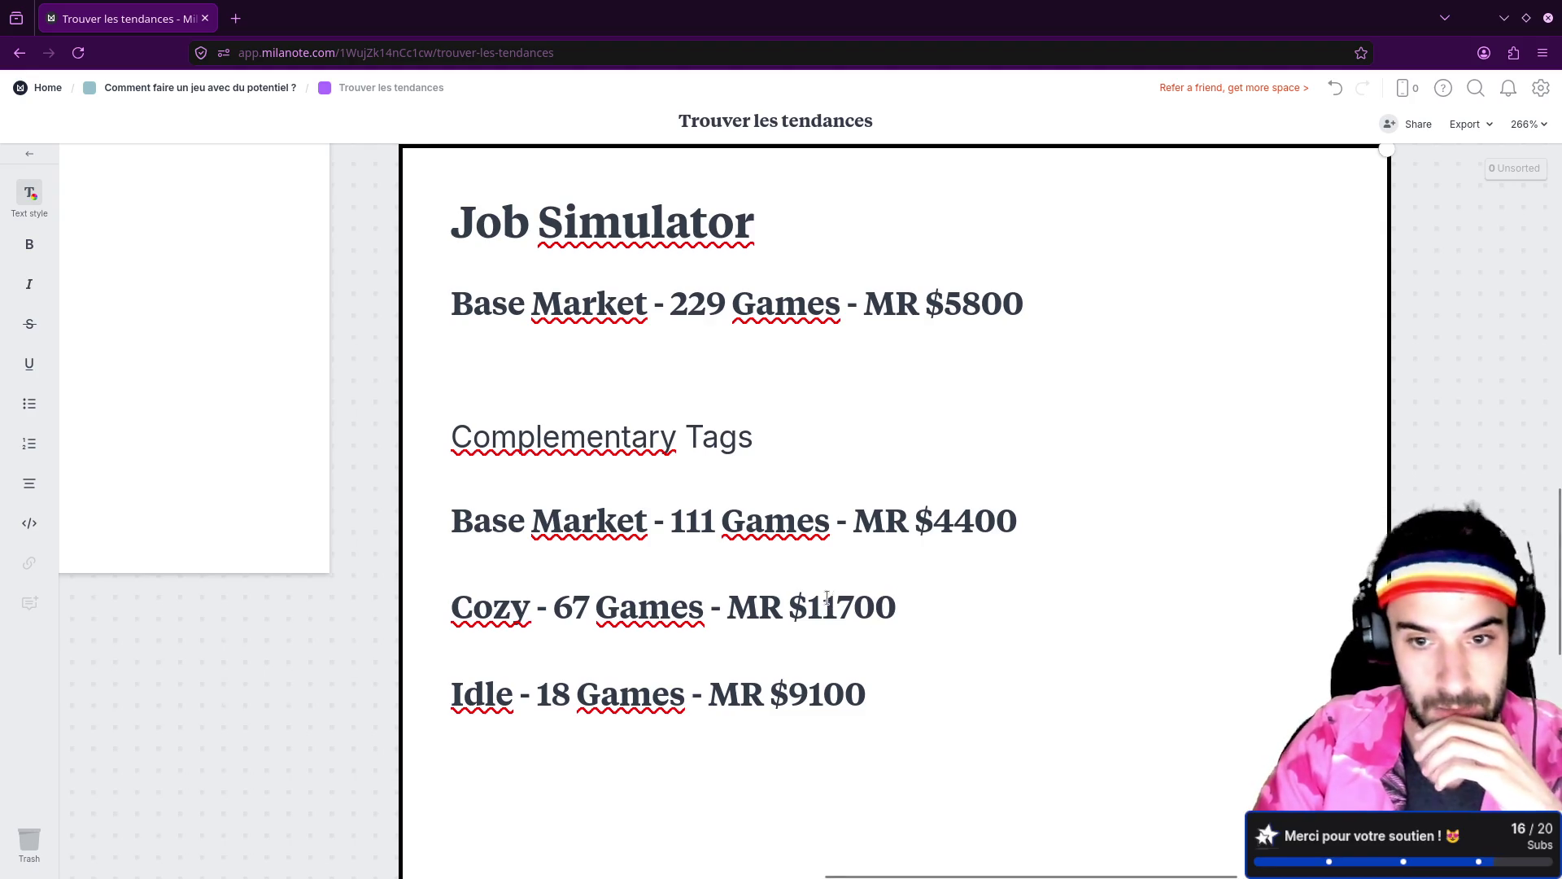
Step: Check the Cozy line's 67 game count, return to the parent board and open Choisir un genre
left_click(559, 623)
double_click(562, 611)
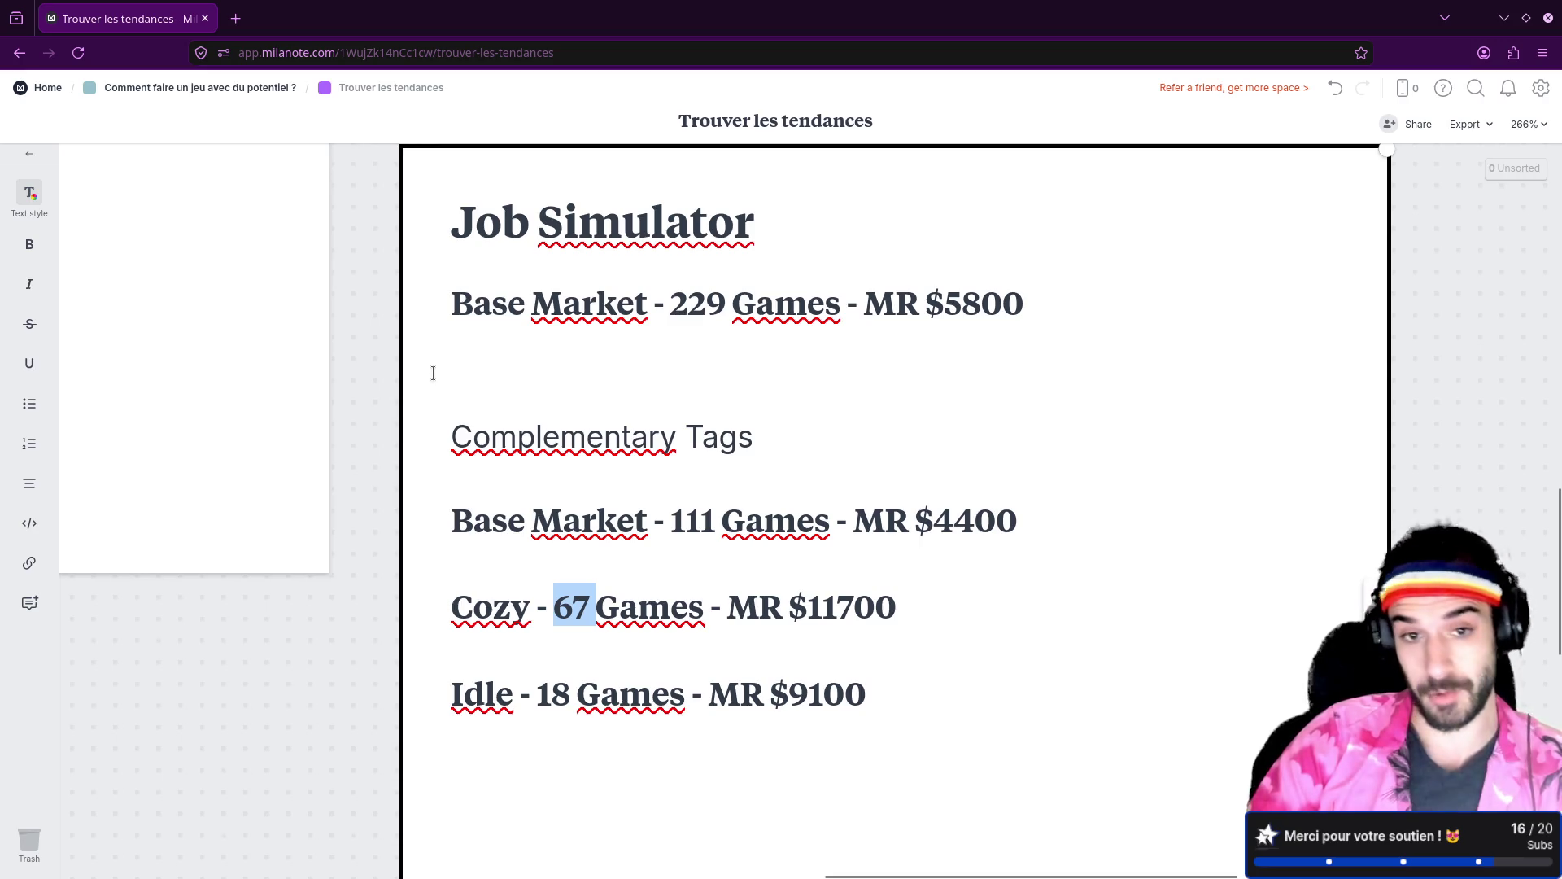
key("alt+Left")
left_click(263, 448)
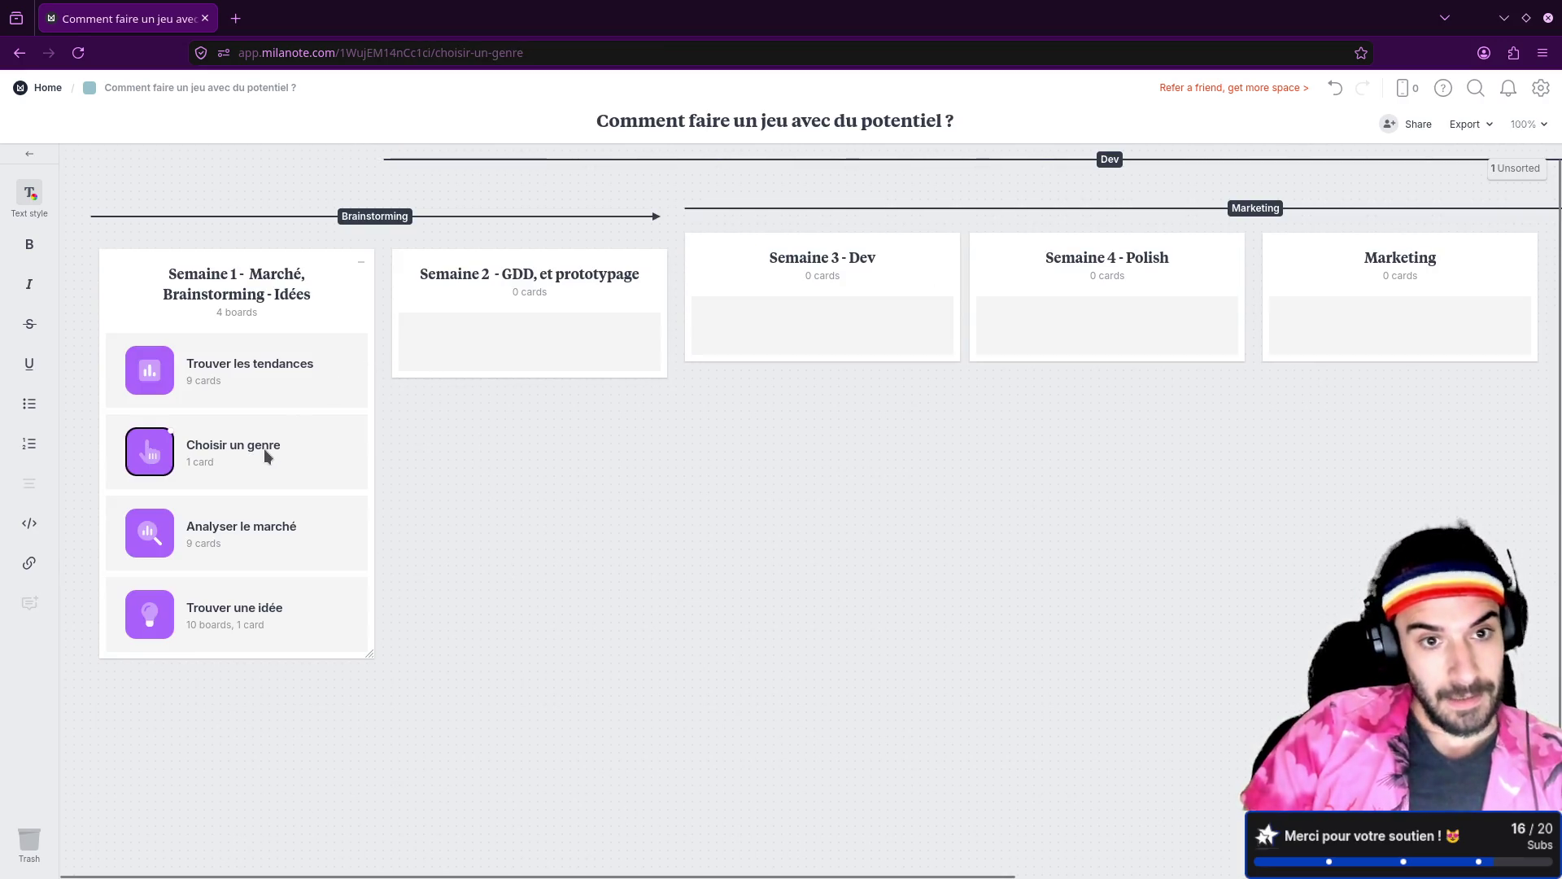
key("alt+Left")
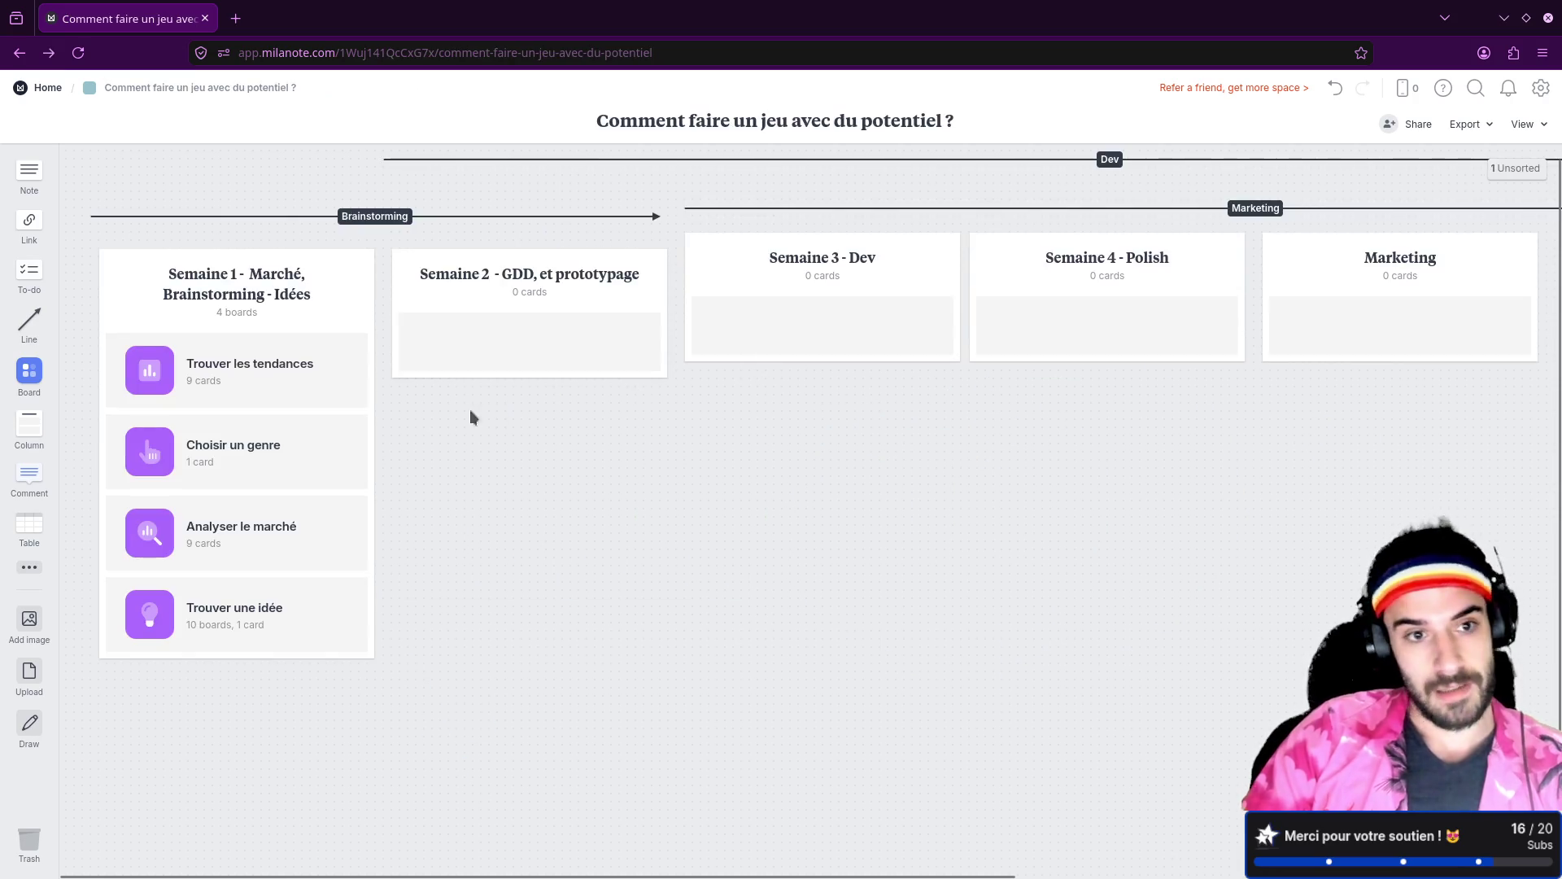
left_click(244, 530)
scroll(551, 415, "down", 2)
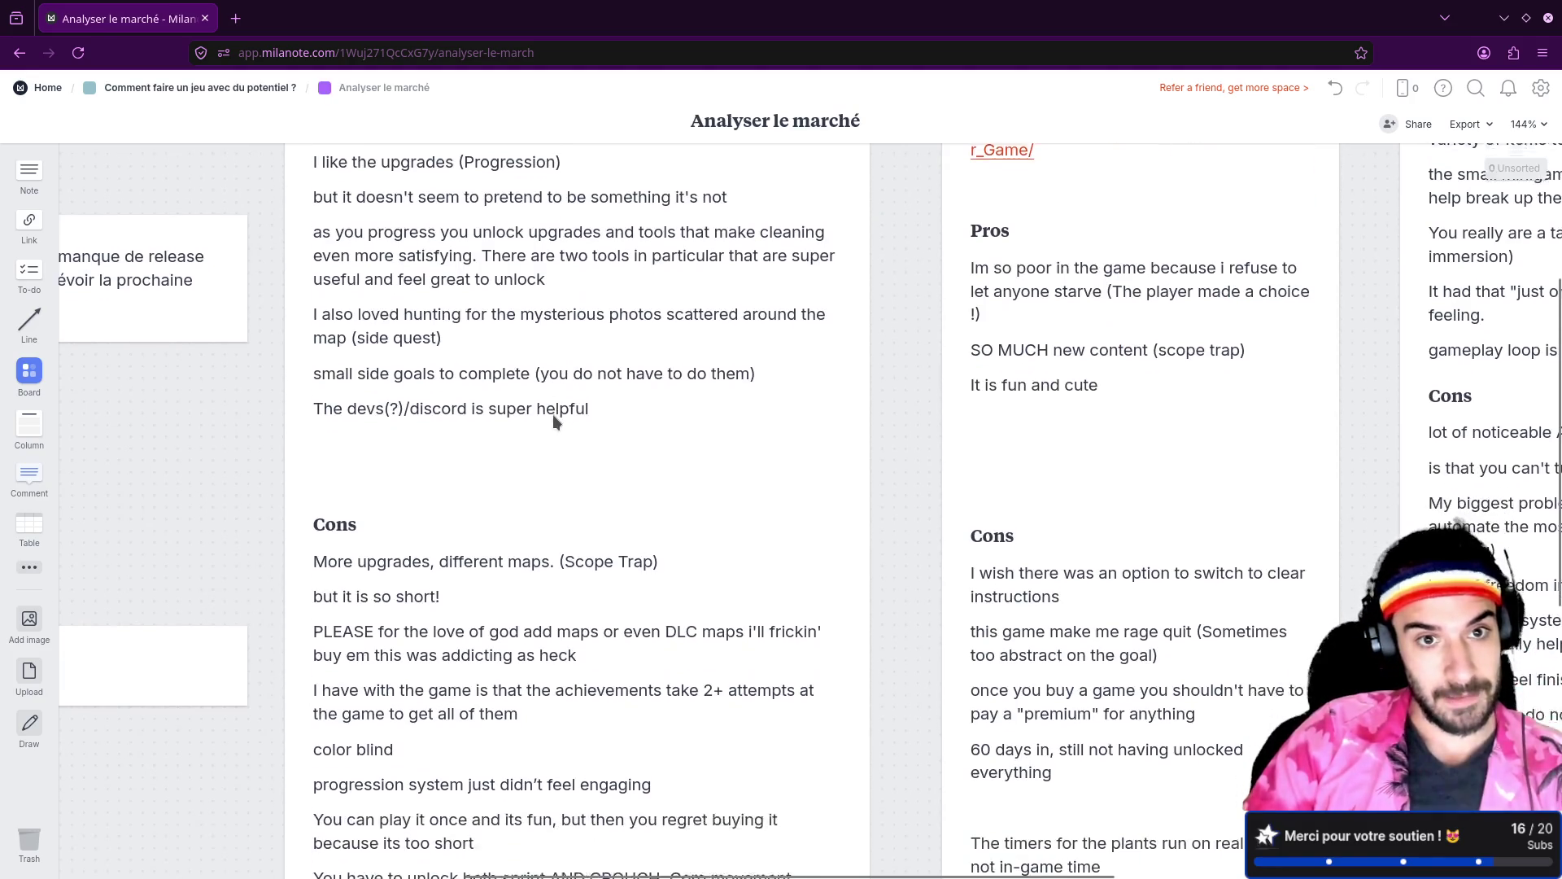
scroll(554, 413, "down", 3)
scroll(553, 413, "up", 2)
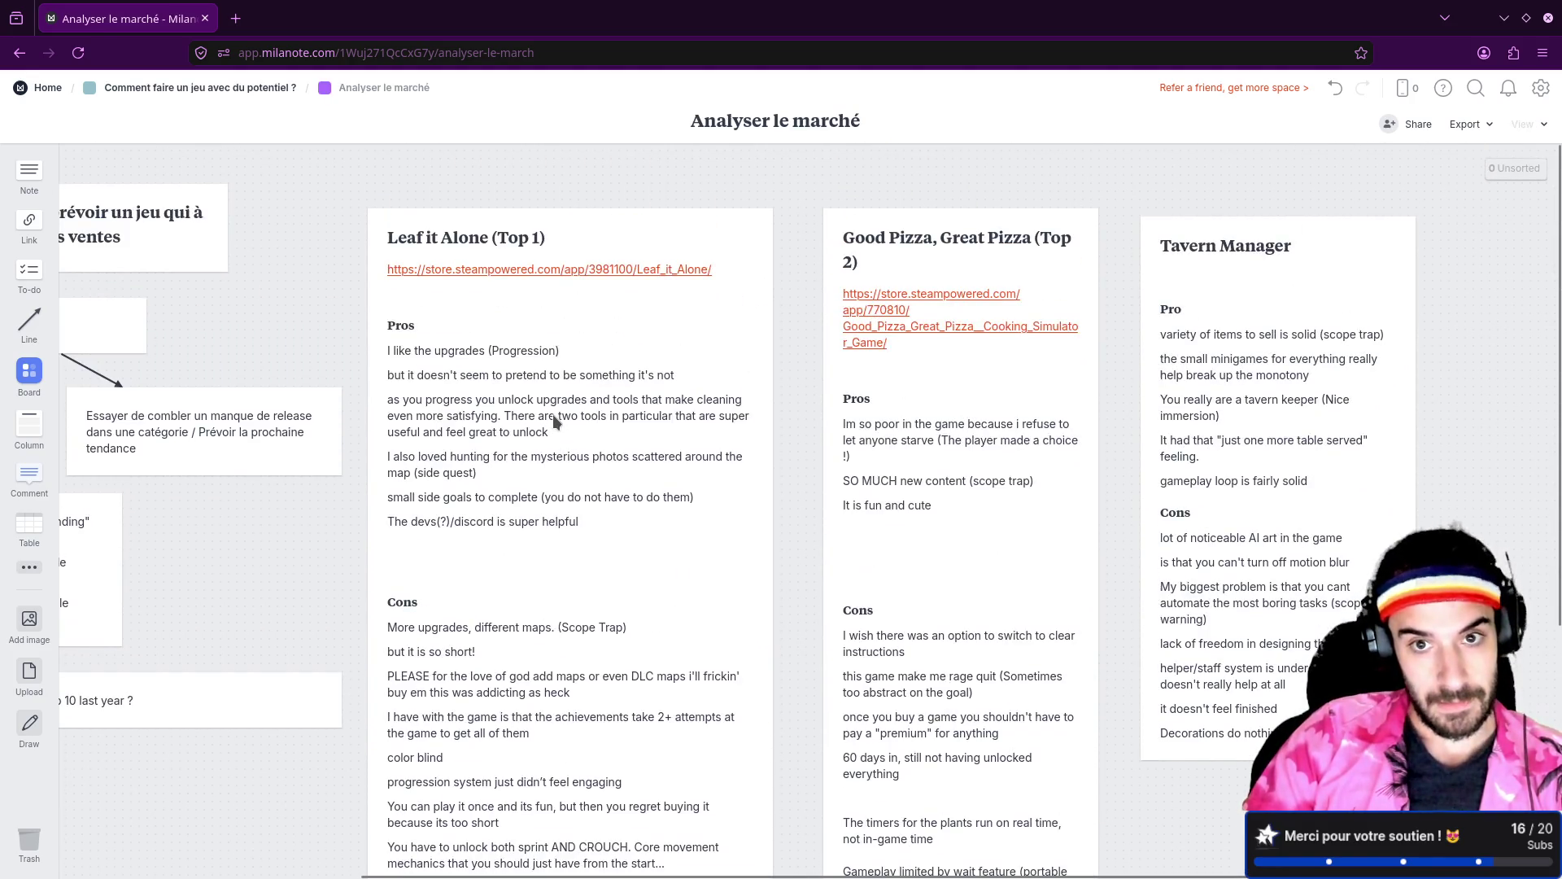
mouse_move(251, 535)
left_mouse_down()
mouse_move(515, 516)
mouse_move(246, 531)
left_mouse_up()
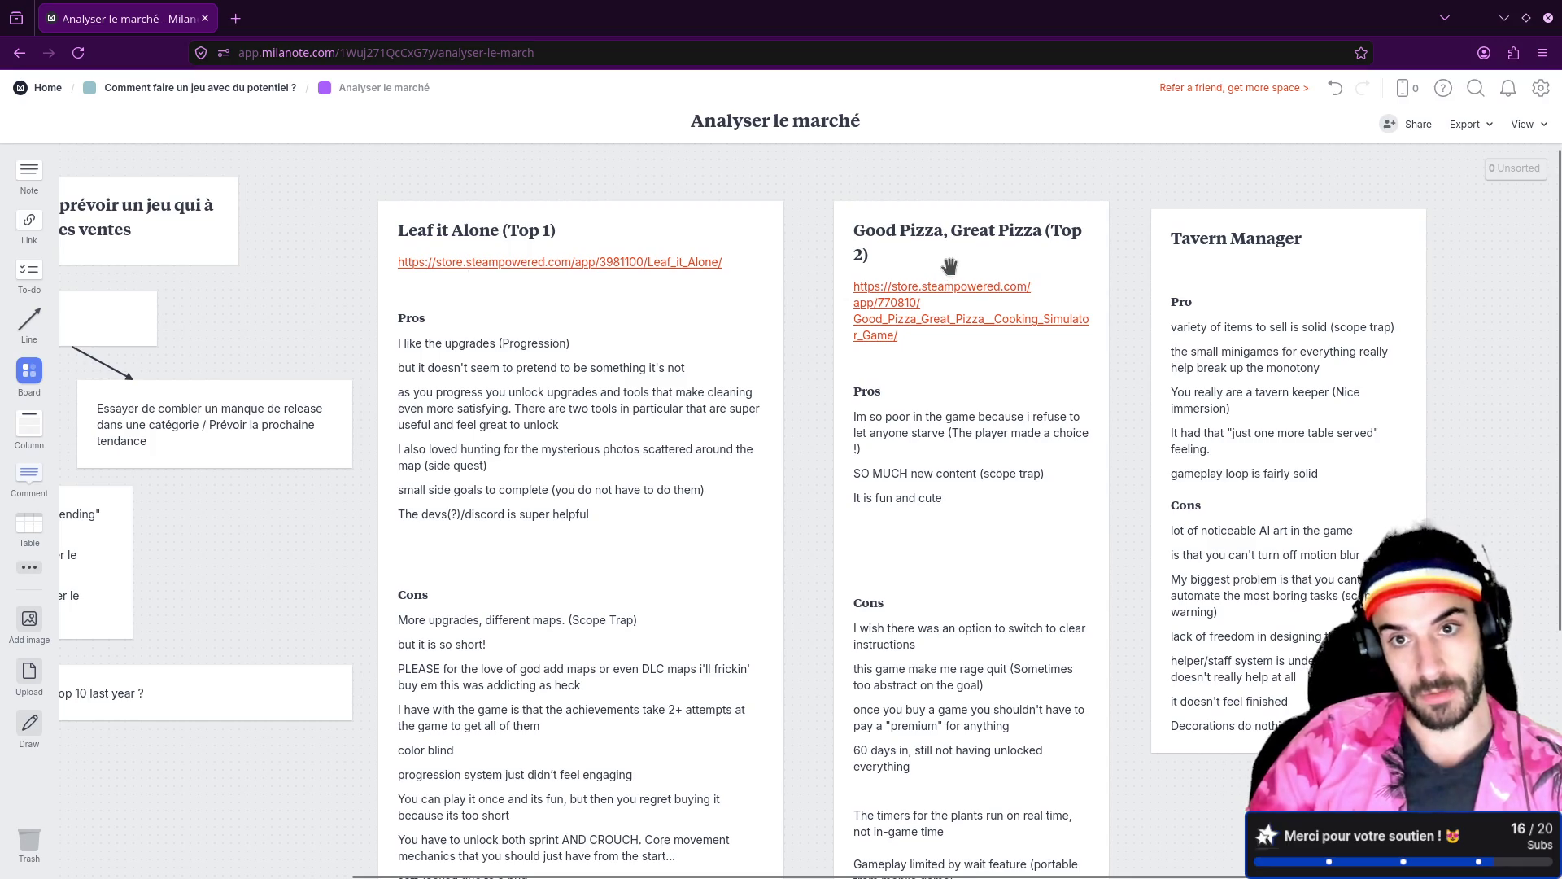
scroll(851, 487, "down", 1)
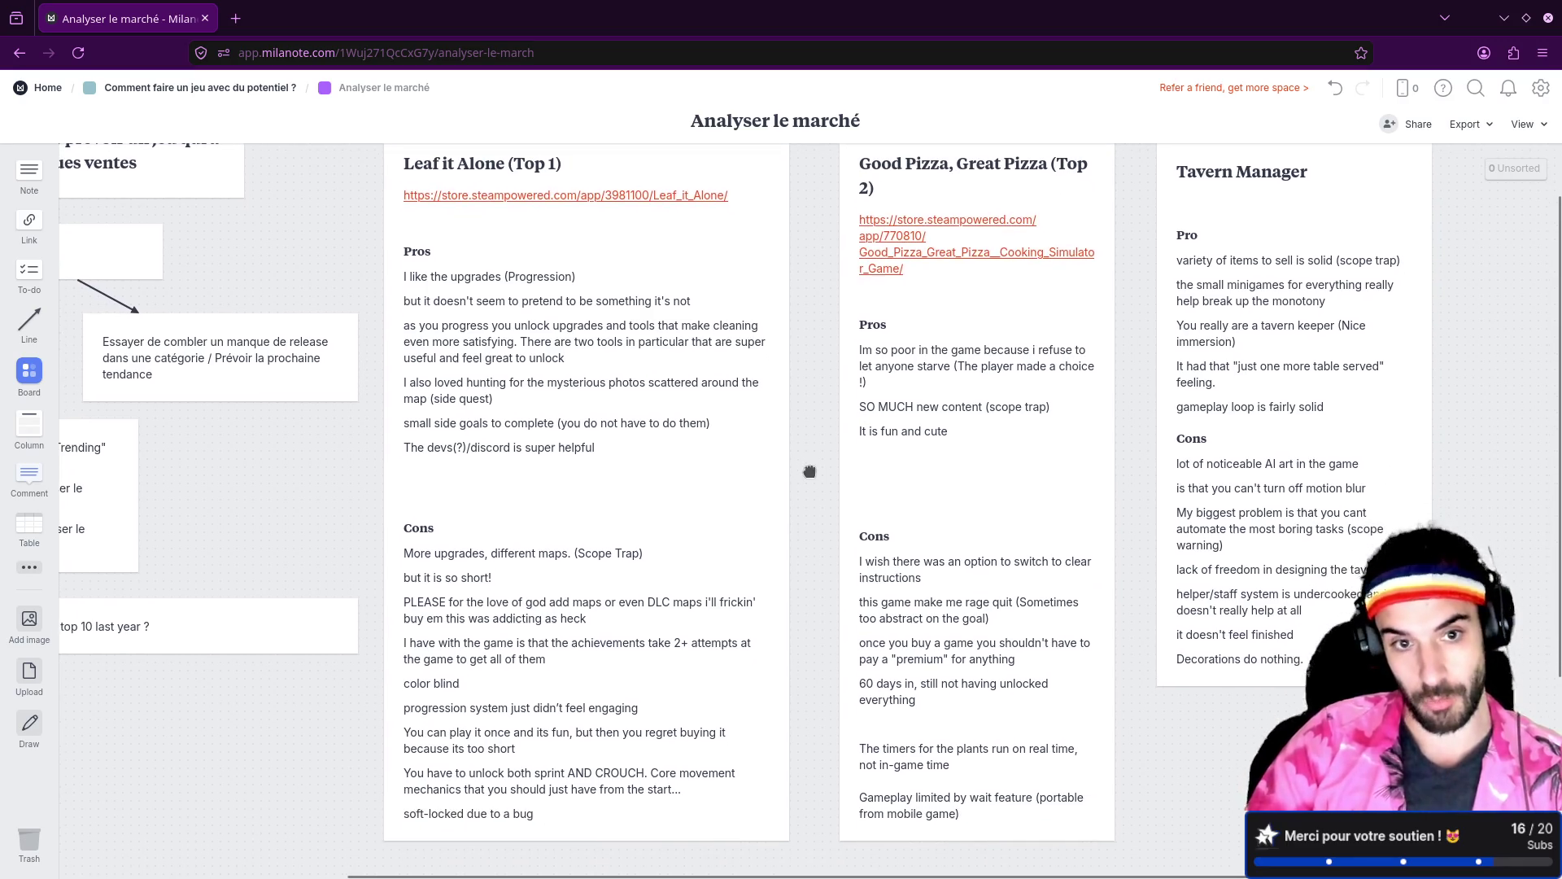
key("alt+Left")
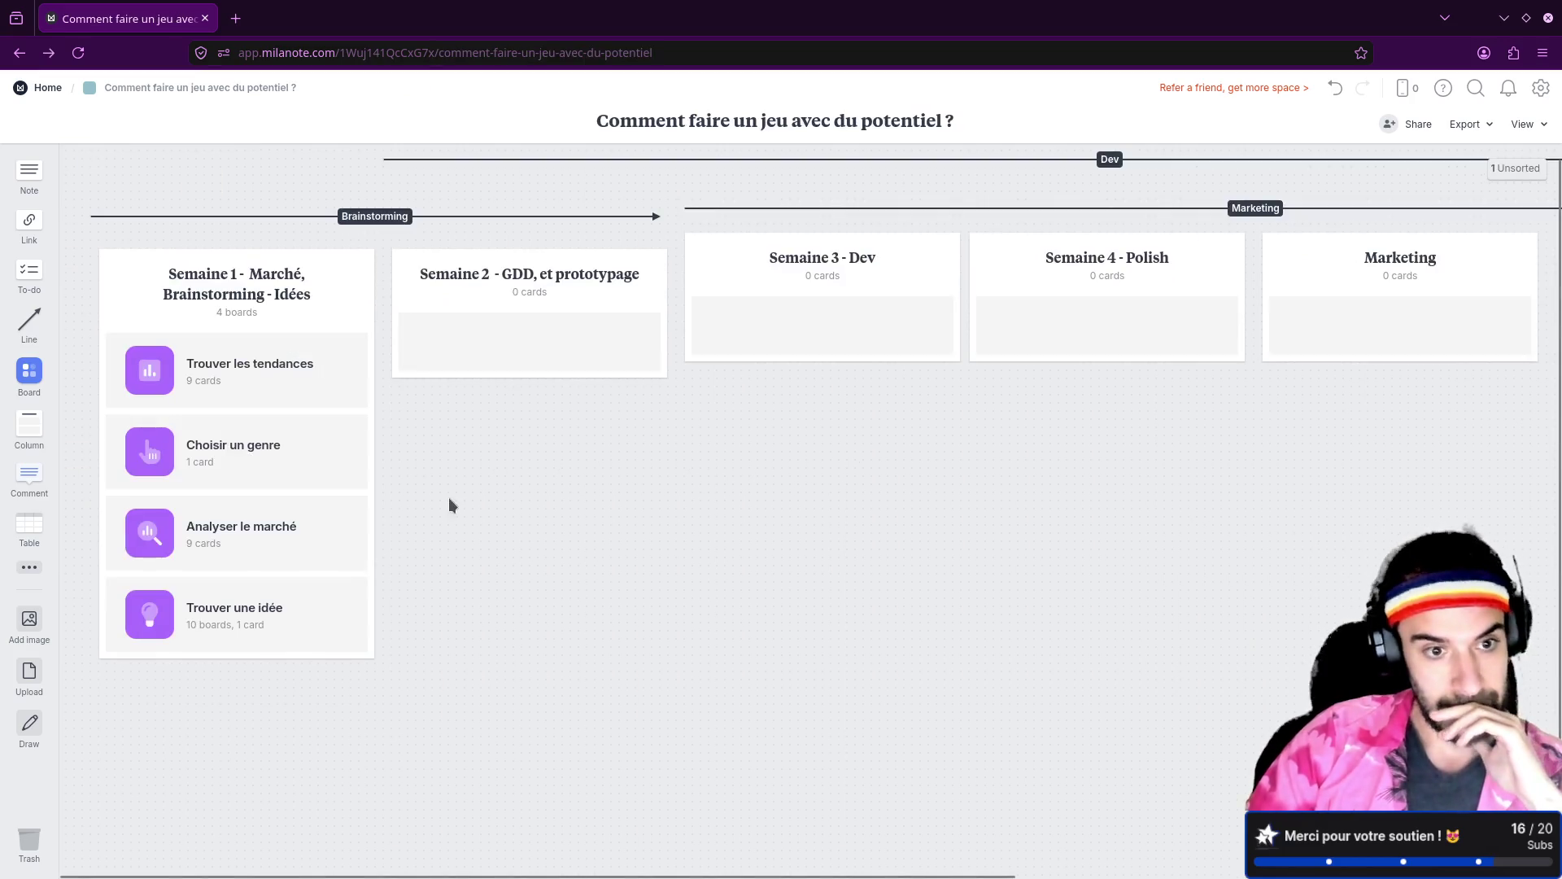
left_click(214, 615)
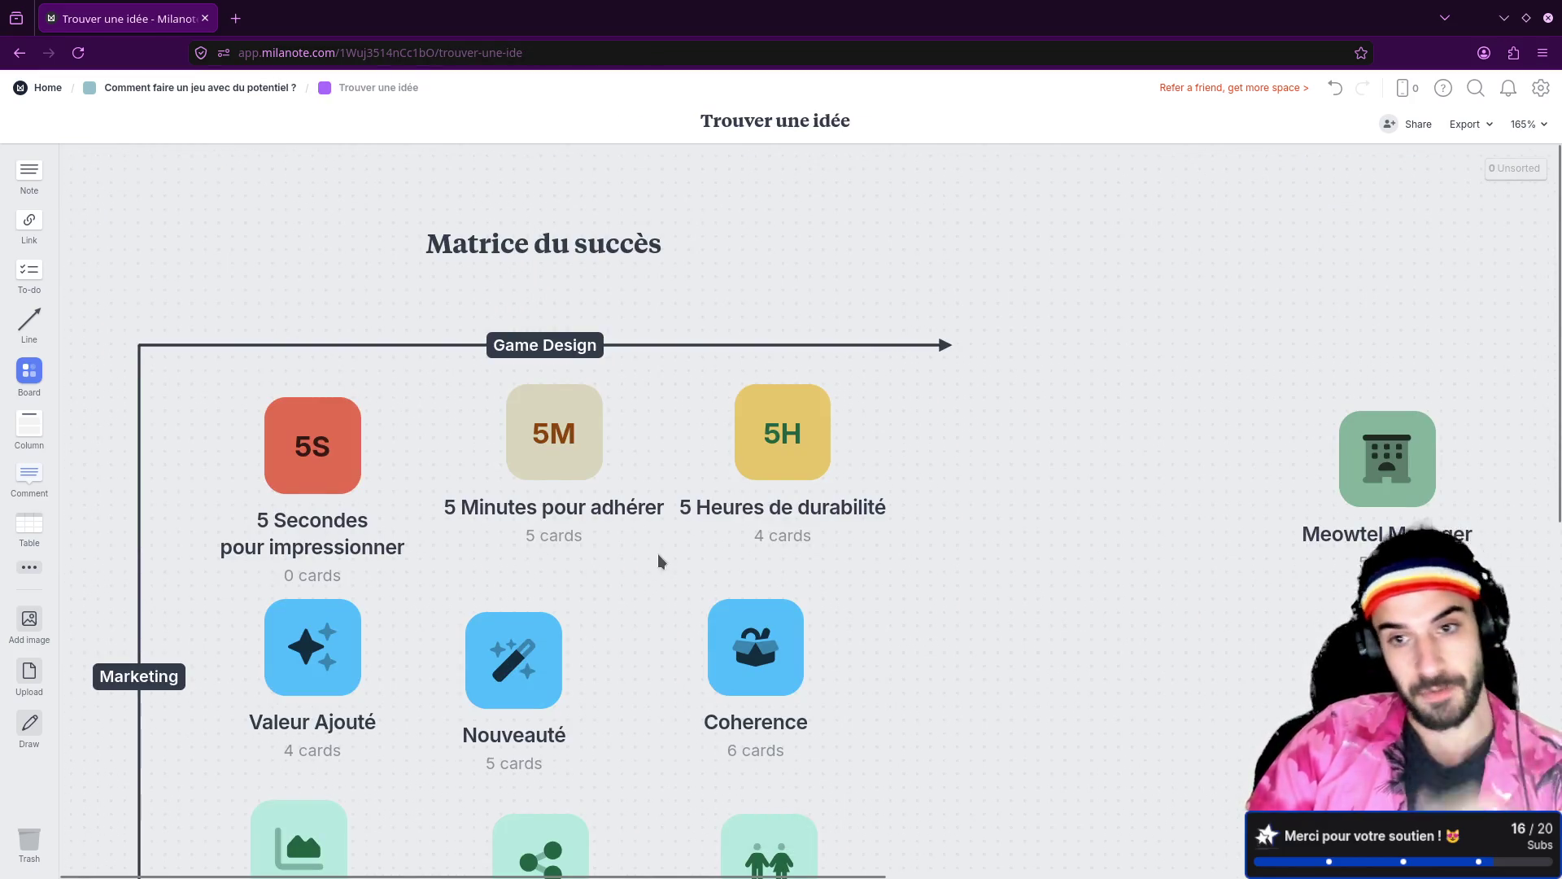
Step: Align the 5S, 5M and Meowtel Manager cards in the top row, then open Meowtel Manager
scroll(439, 537, "down", 3)
scroll(455, 541, "up", 1)
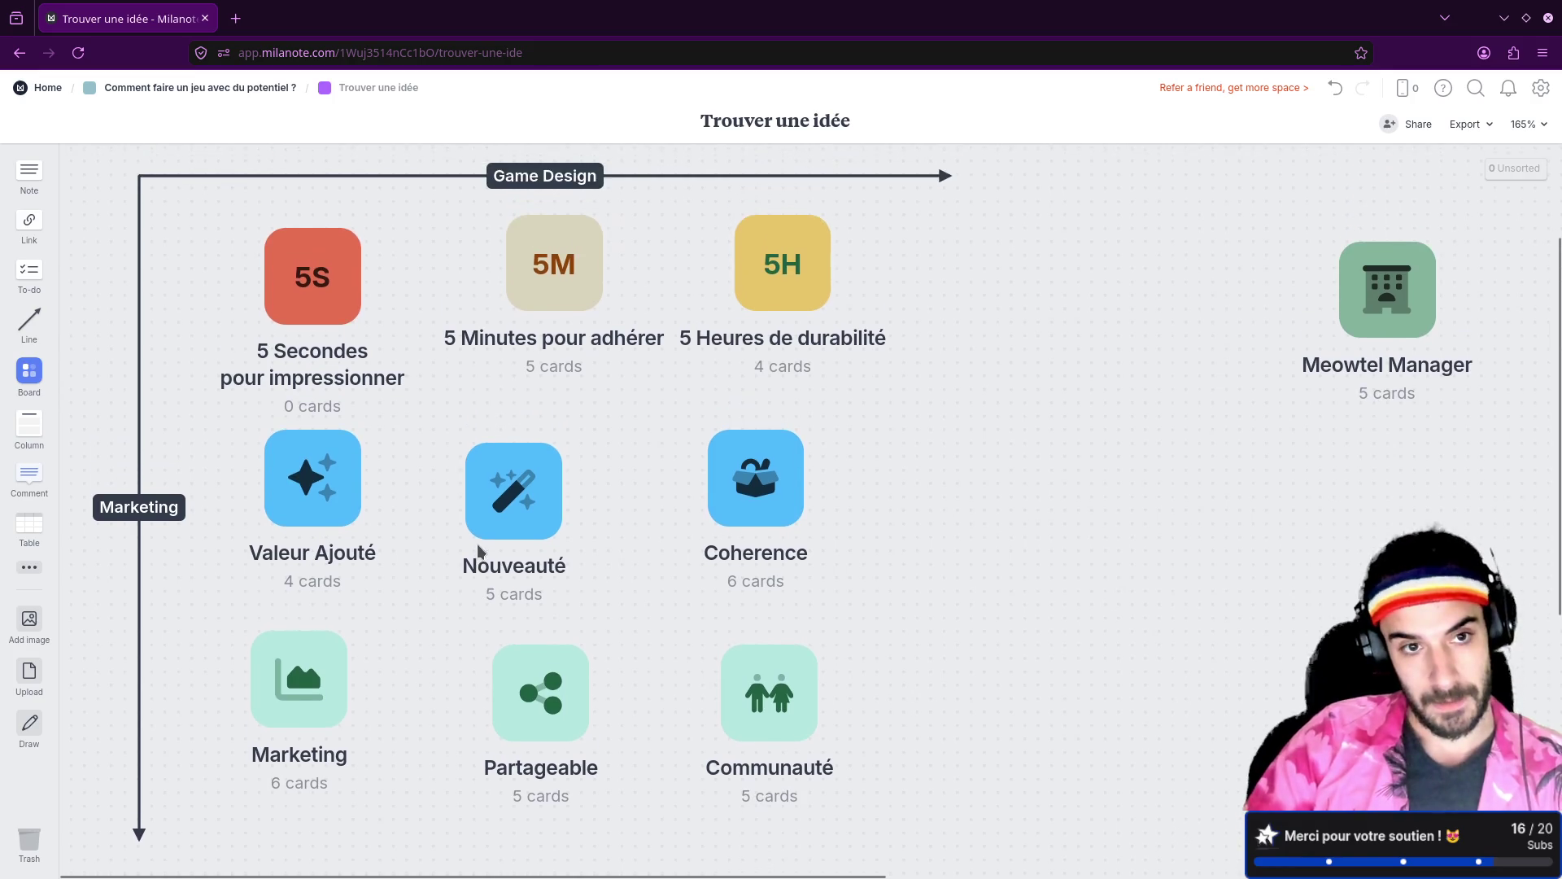
left_click_drag(333, 294, 334, 281)
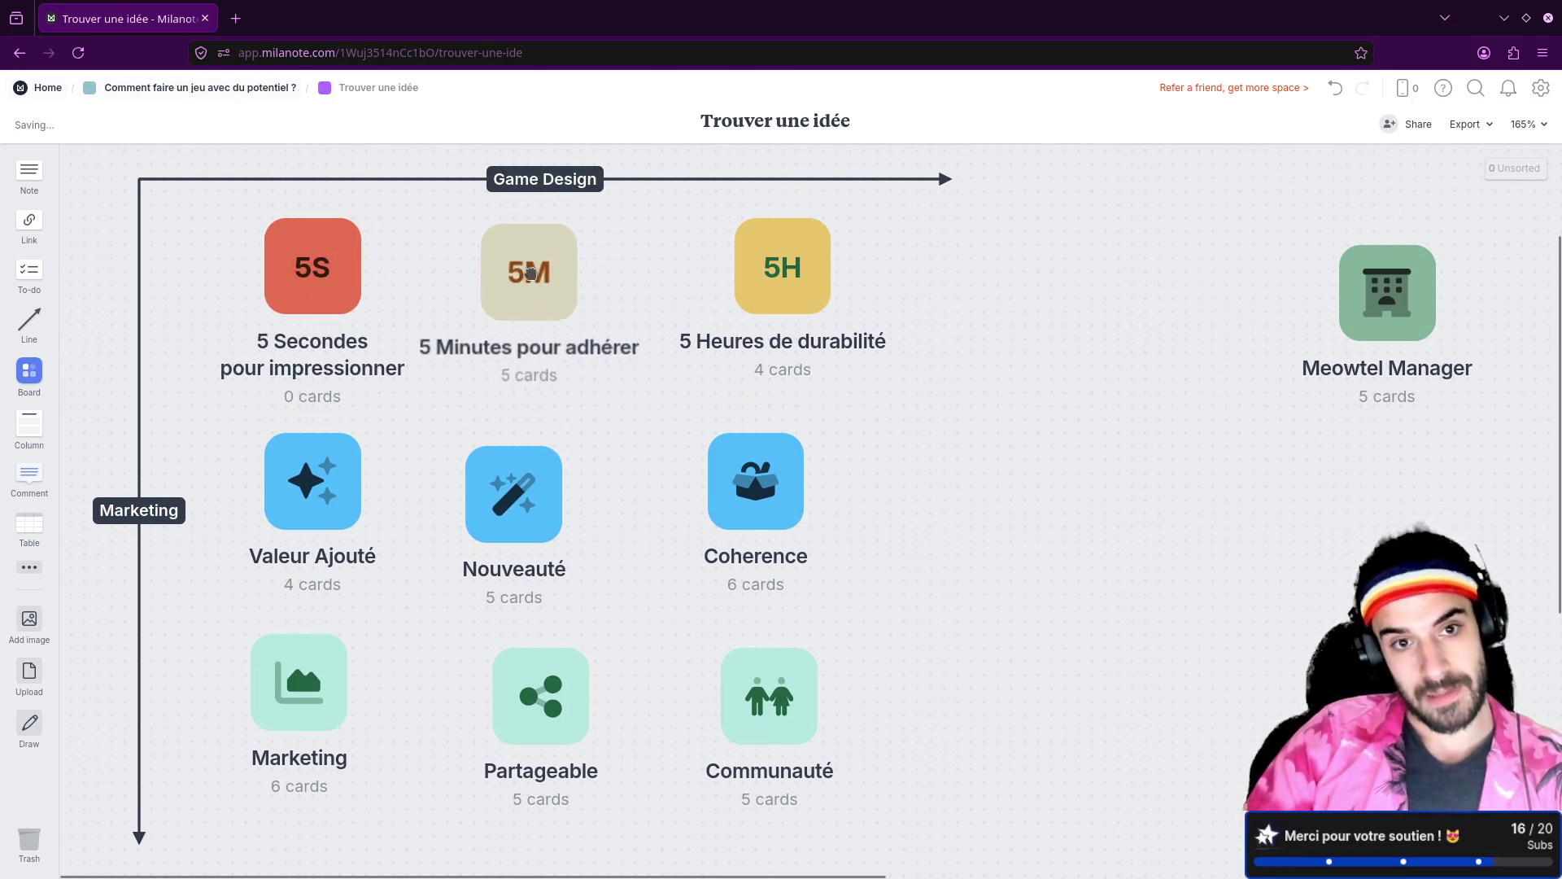
left_click_drag(302, 281, 280, 282)
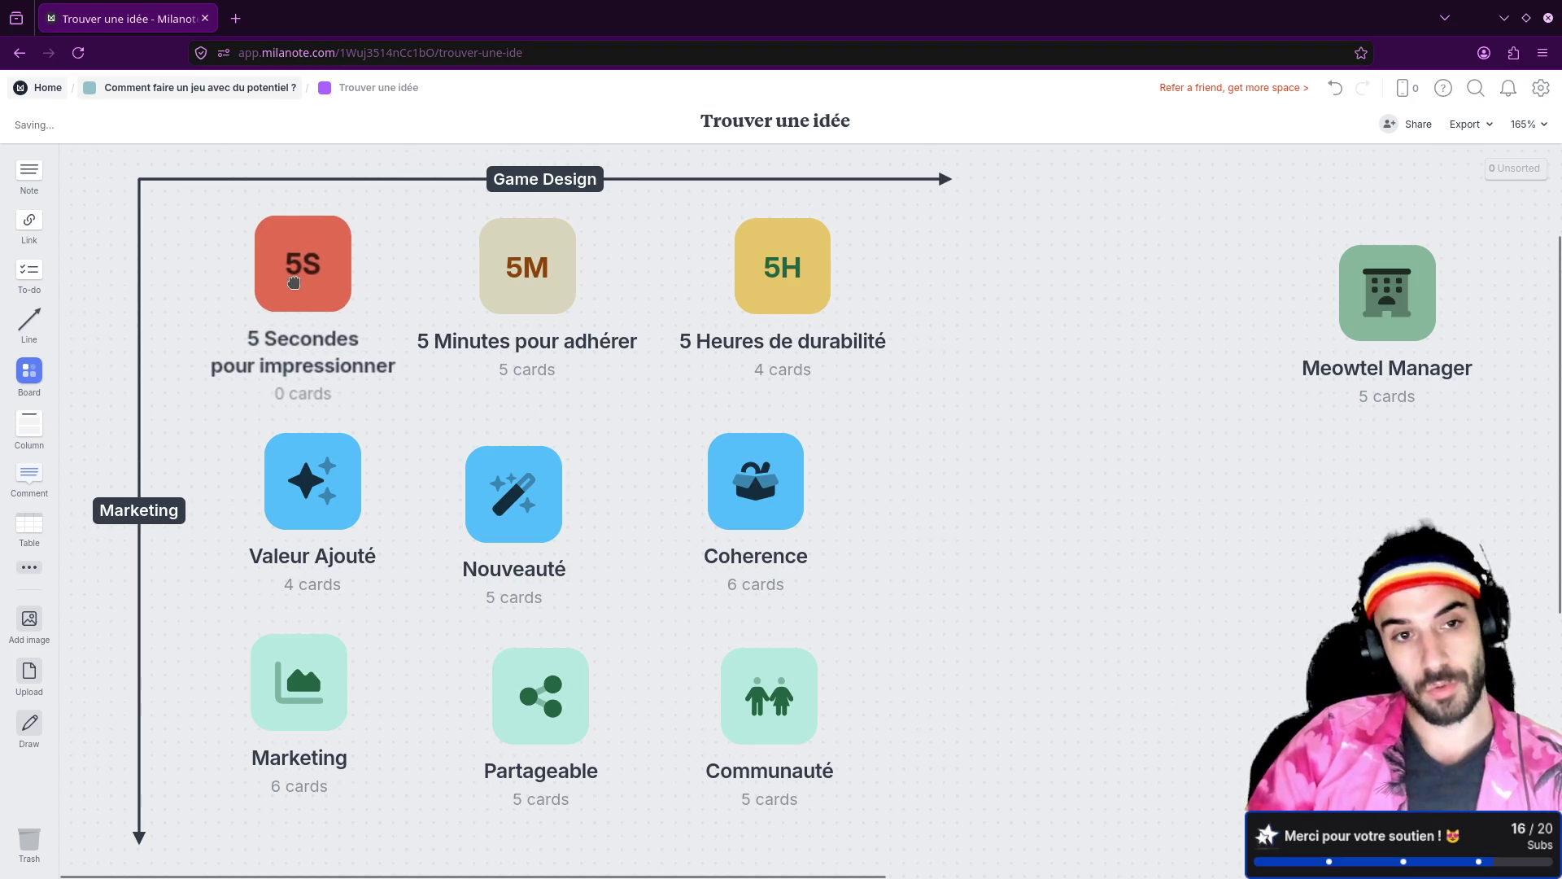
left_click_drag(532, 273, 523, 275)
left_click_drag(783, 278, 770, 279)
left_click_drag(520, 282, 529, 282)
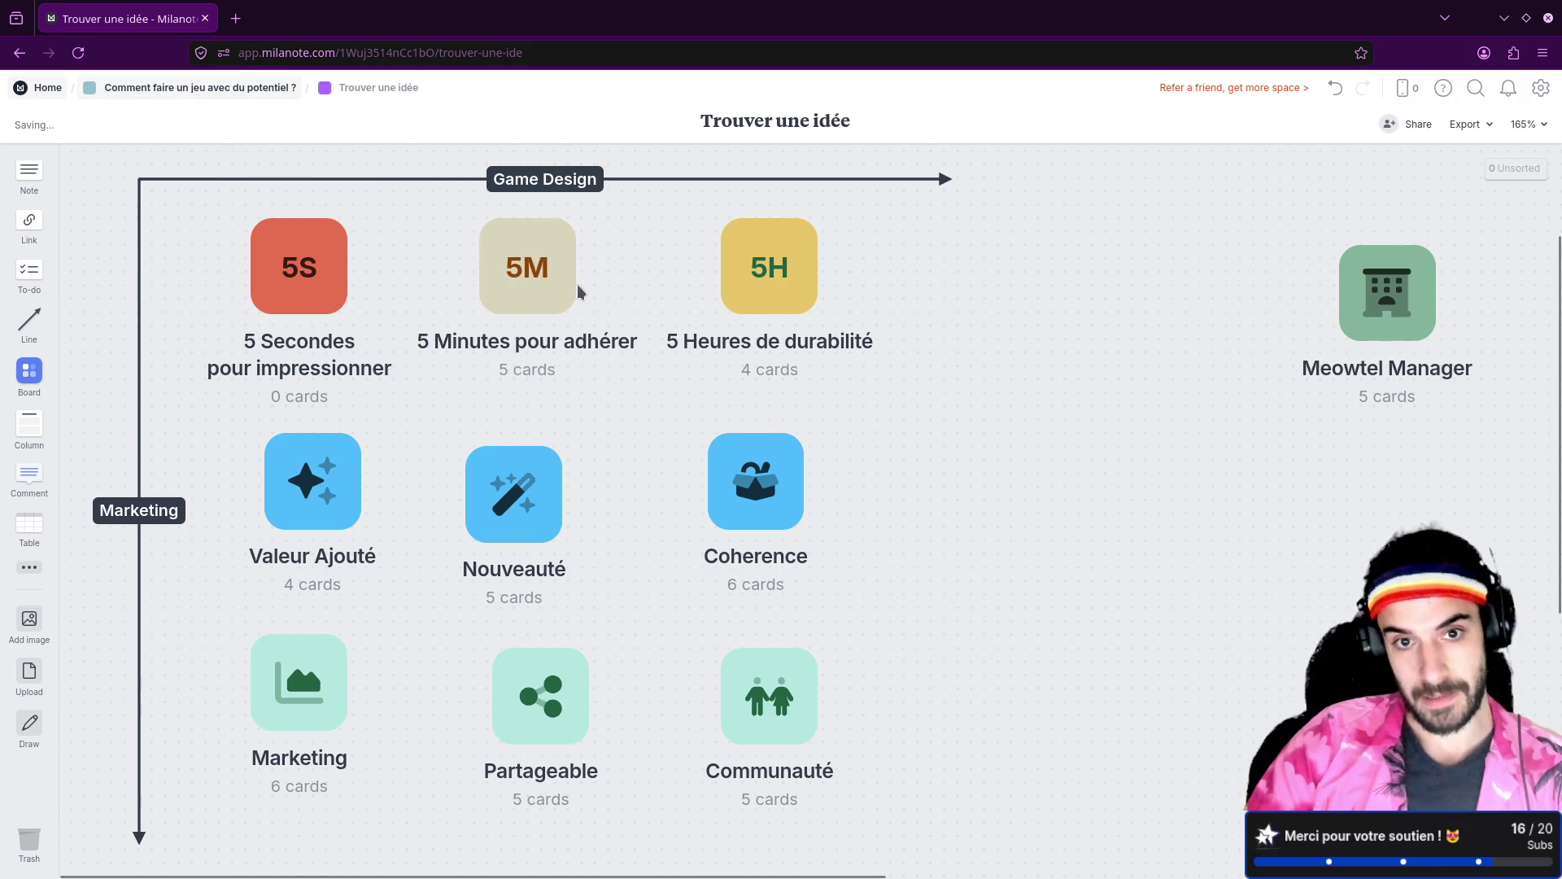
mouse_move(1408, 301)
left_mouse_down()
mouse_move(1058, 301)
mouse_move(1072, 297)
left_mouse_up()
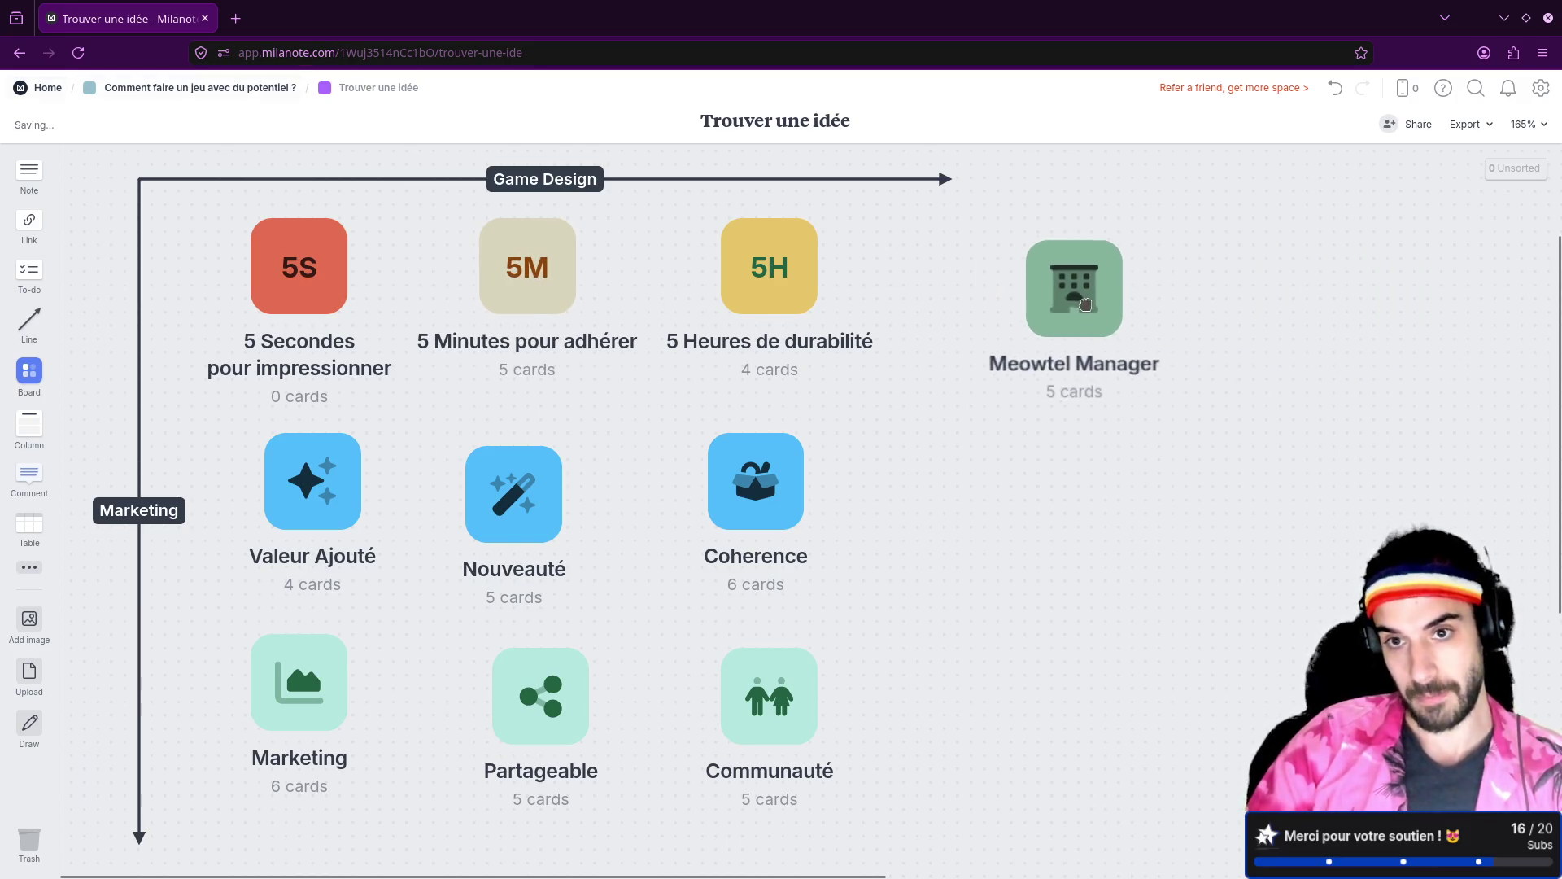
double_click(1058, 293)
Step: Scroll through the Meowtel Manager Brainstorm note and back up to the Game Design Brief
scroll(935, 501, "down", 15)
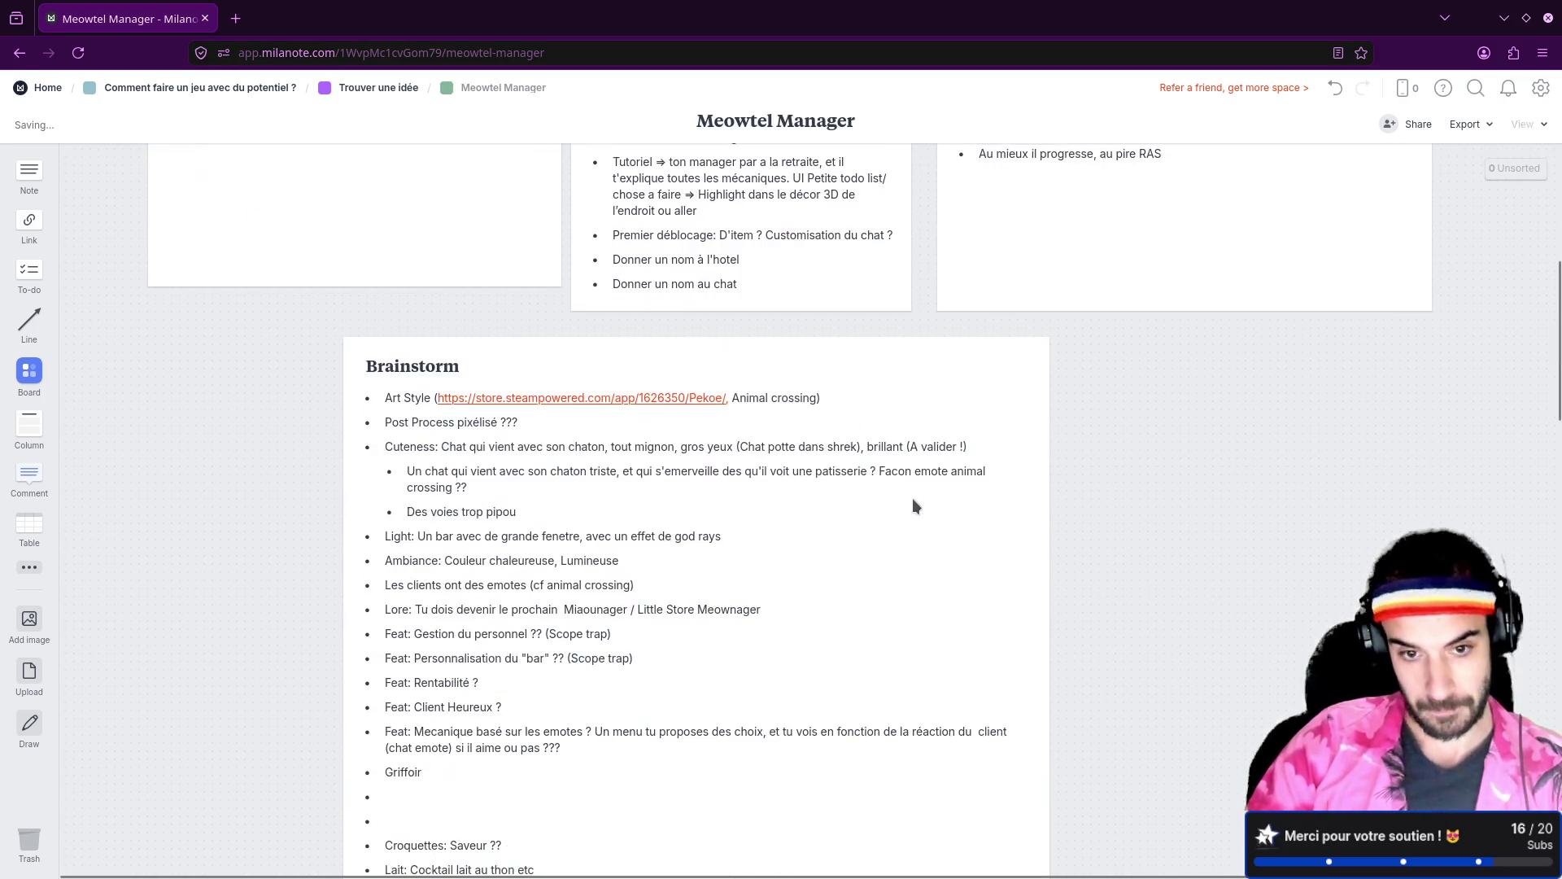
scroll(511, 444, "down", 4)
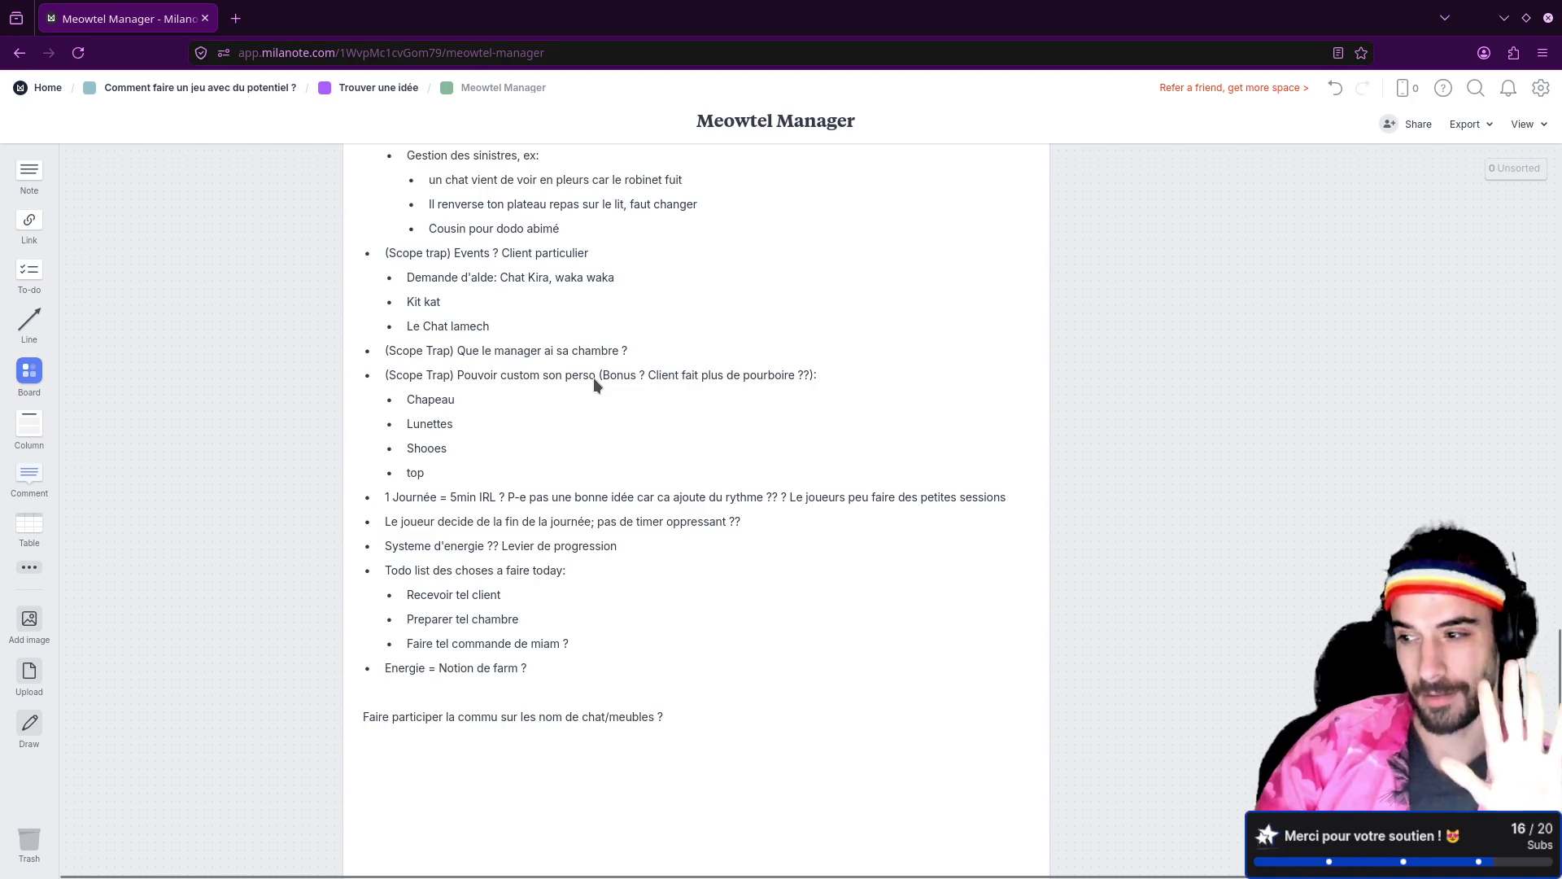
scroll(593, 378, "up", 10)
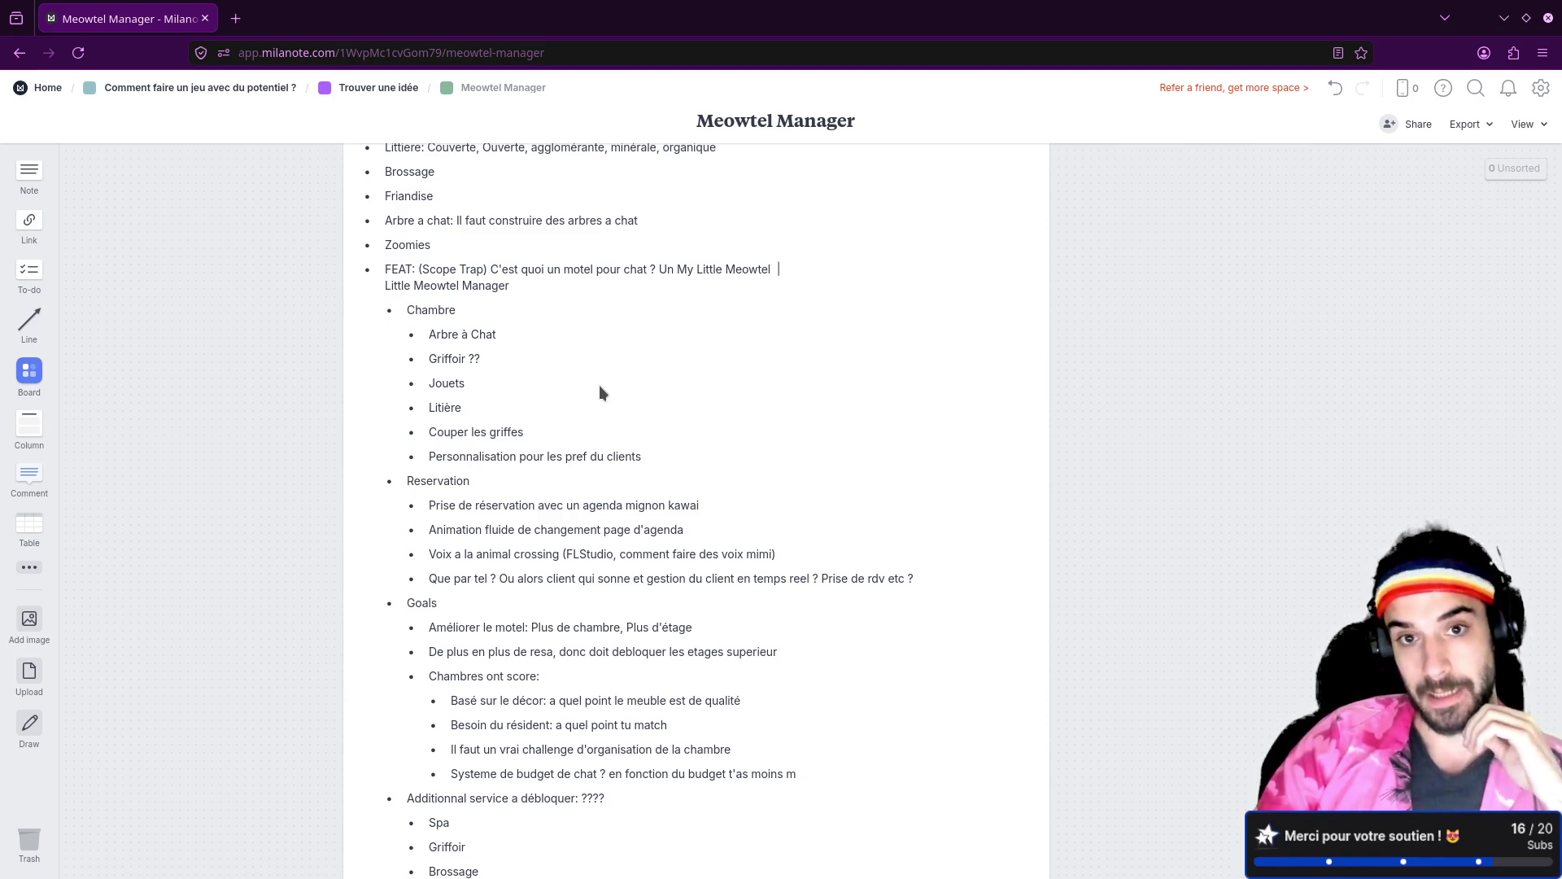
scroll(600, 382, "down", 5)
scroll(601, 382, "up", 15)
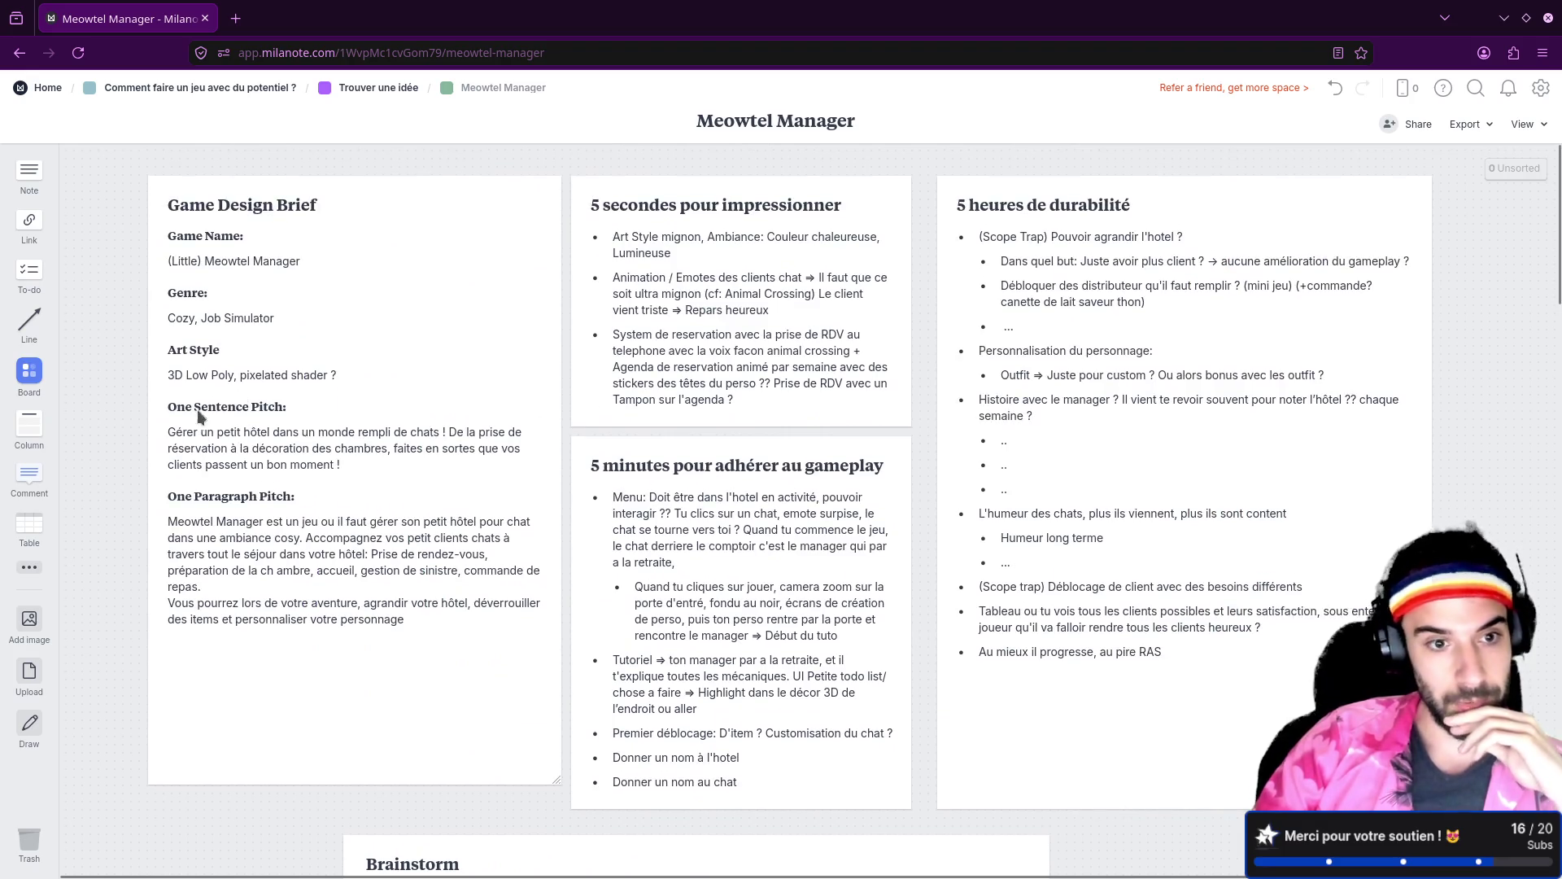
scroll(246, 408, "up", 5, "ctrl")
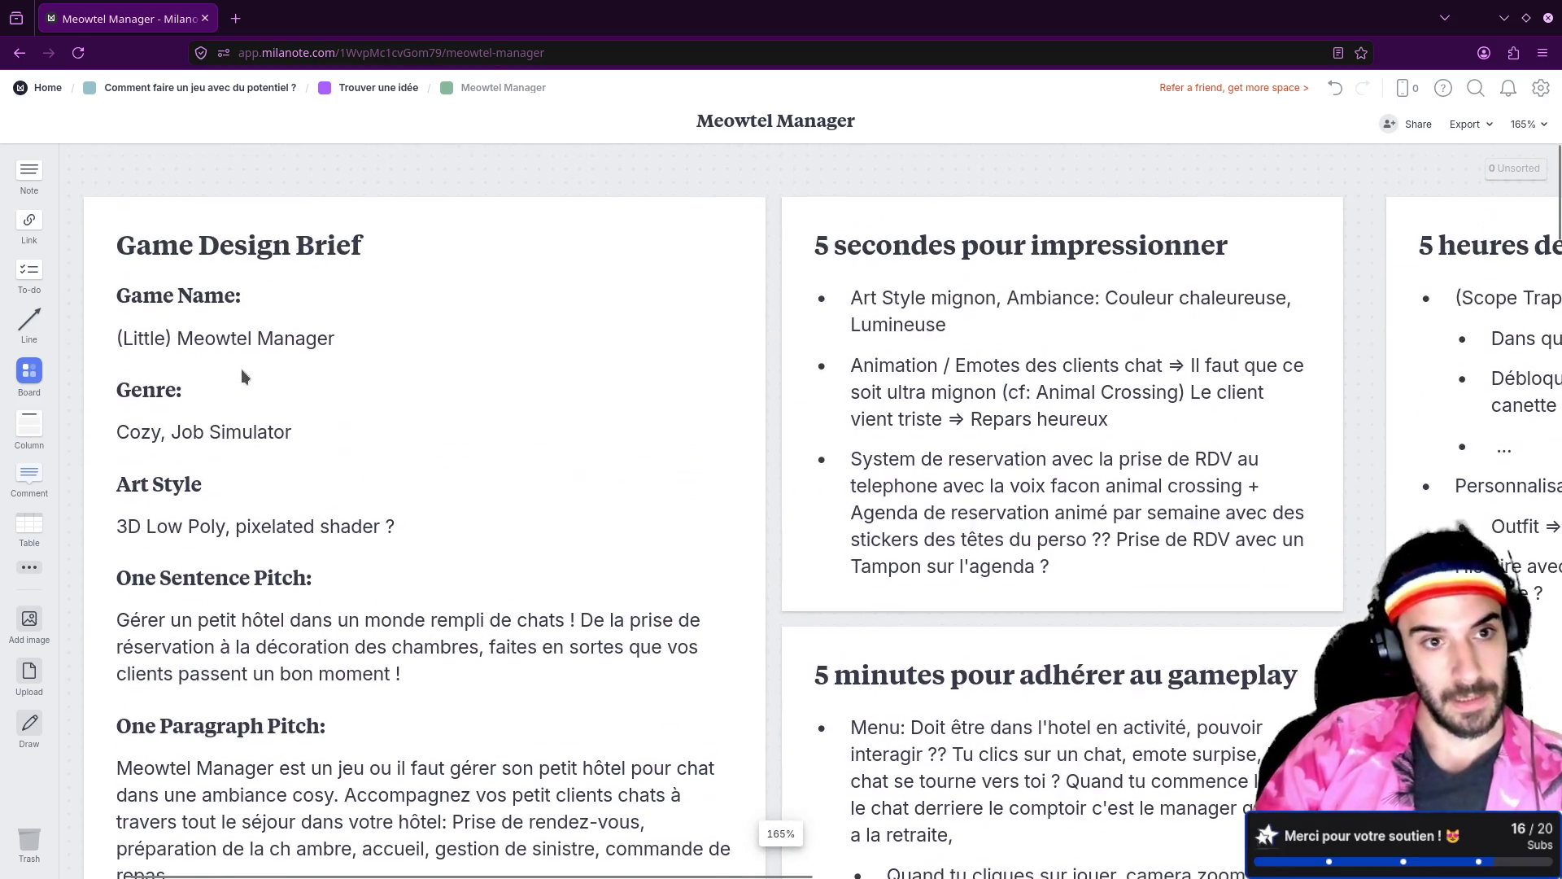
Step: Append ' + Pixel Art' after '3D Low Poly' in the brief's Art Style line
left_click(172, 339)
mouse_move(120, 338)
left_mouse_down()
mouse_move(256, 342)
mouse_move(321, 369)
left_mouse_up()
left_click_drag(131, 430, 339, 425)
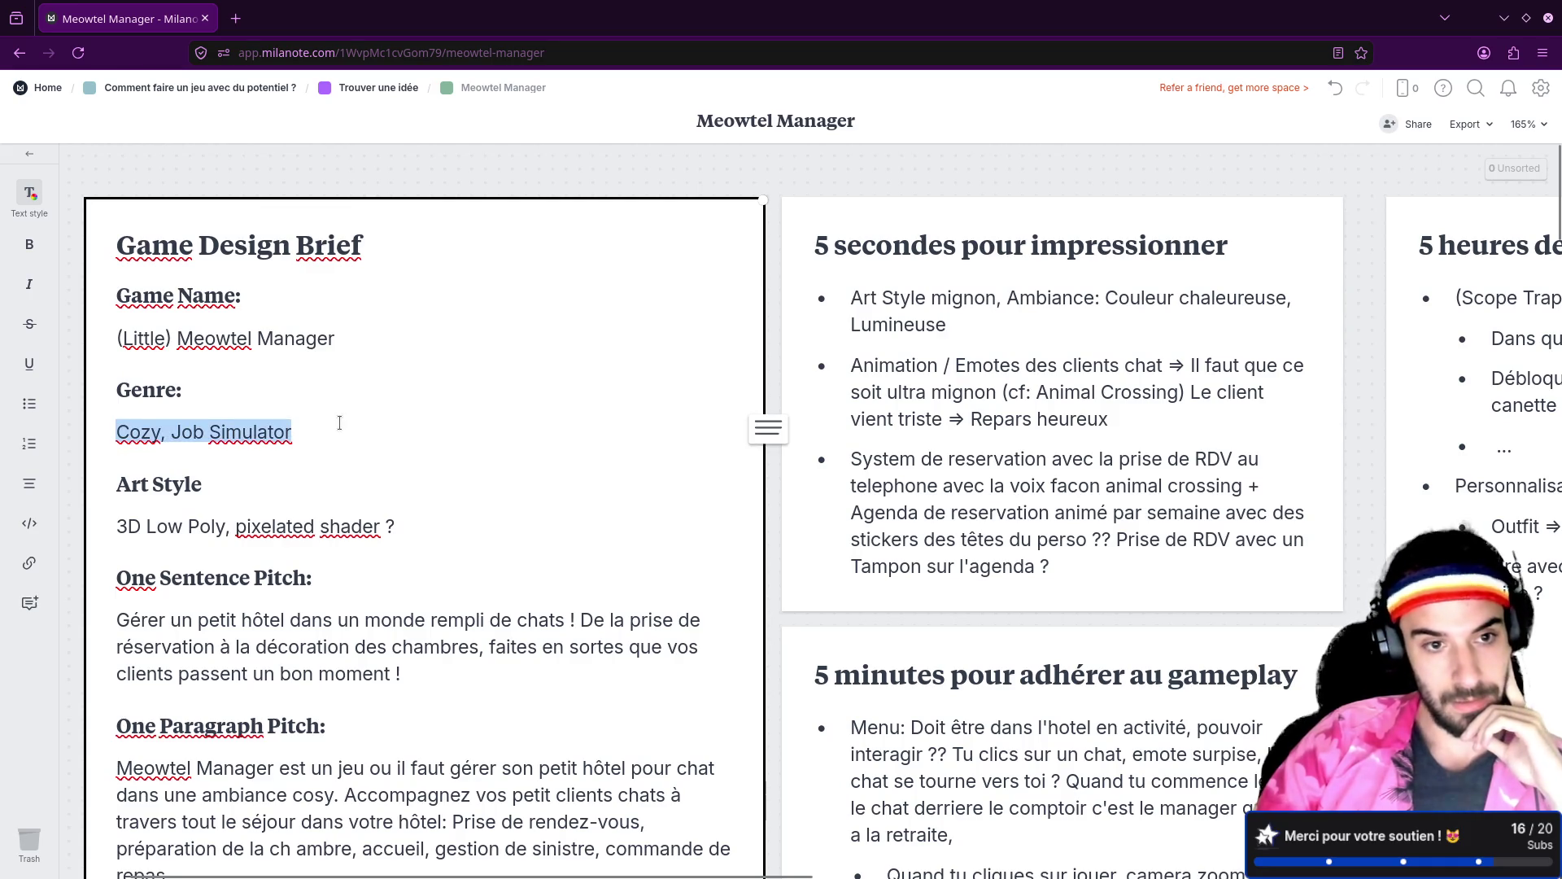
scroll(331, 426, "down", 3)
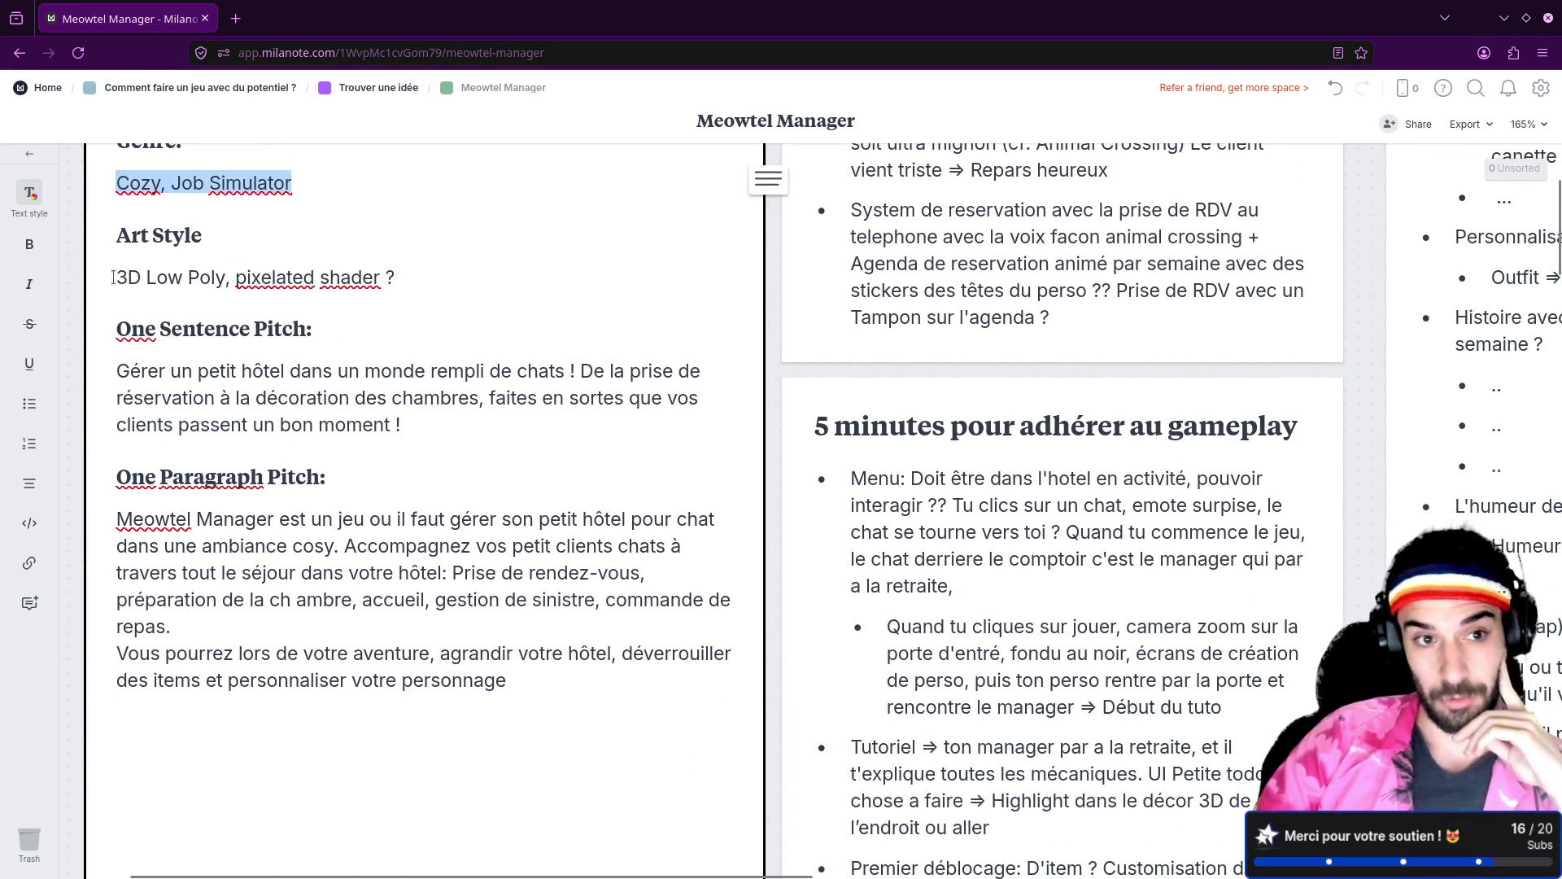
left_click_drag(113, 278, 218, 279)
left_click(238, 297)
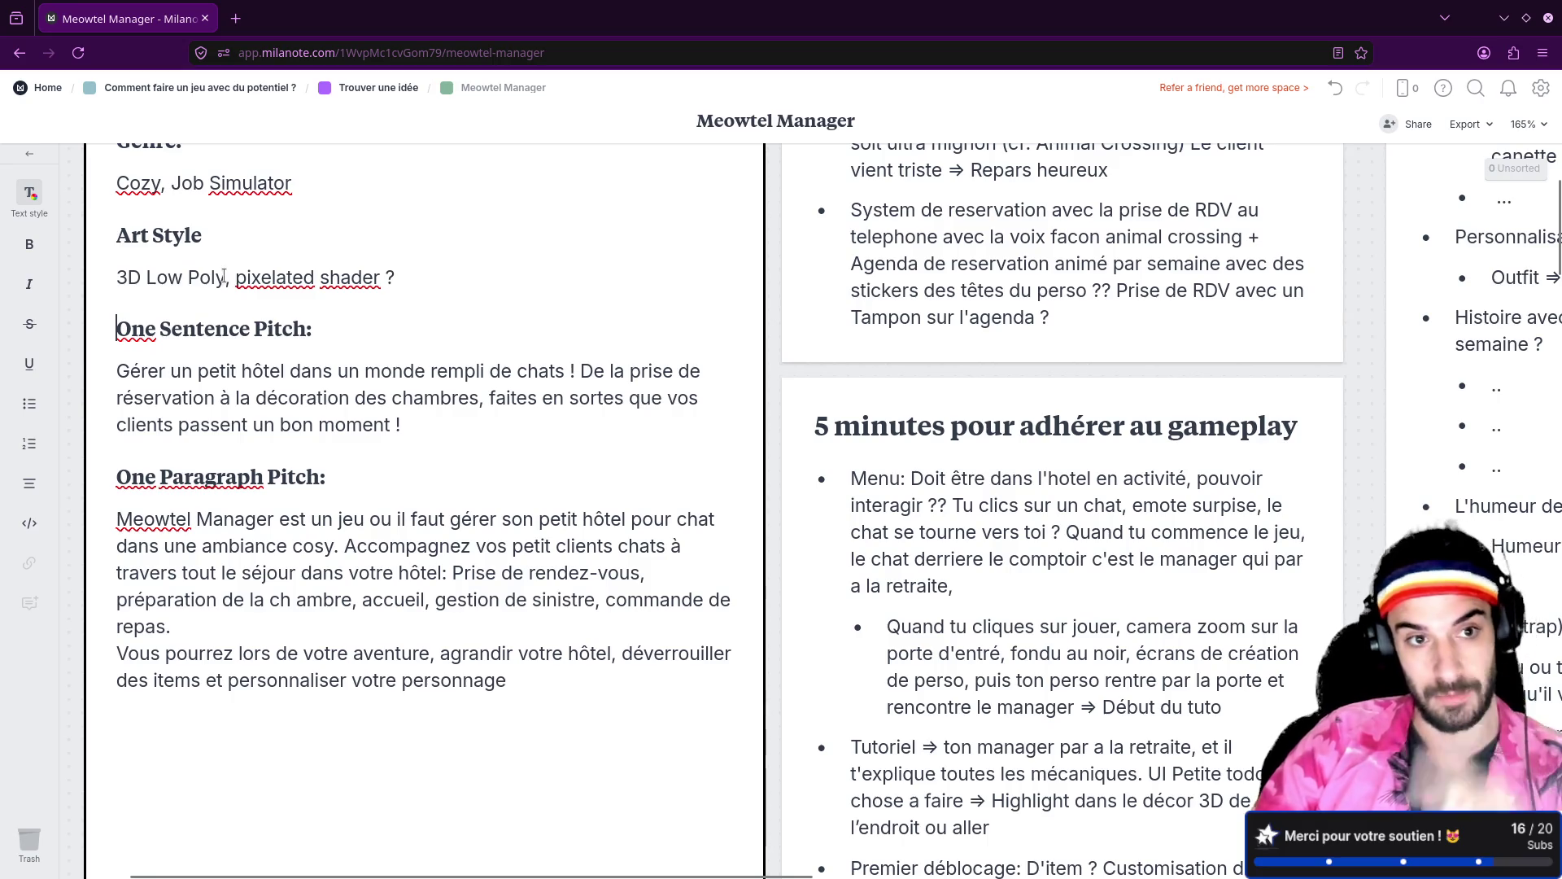
type("+ Pix")
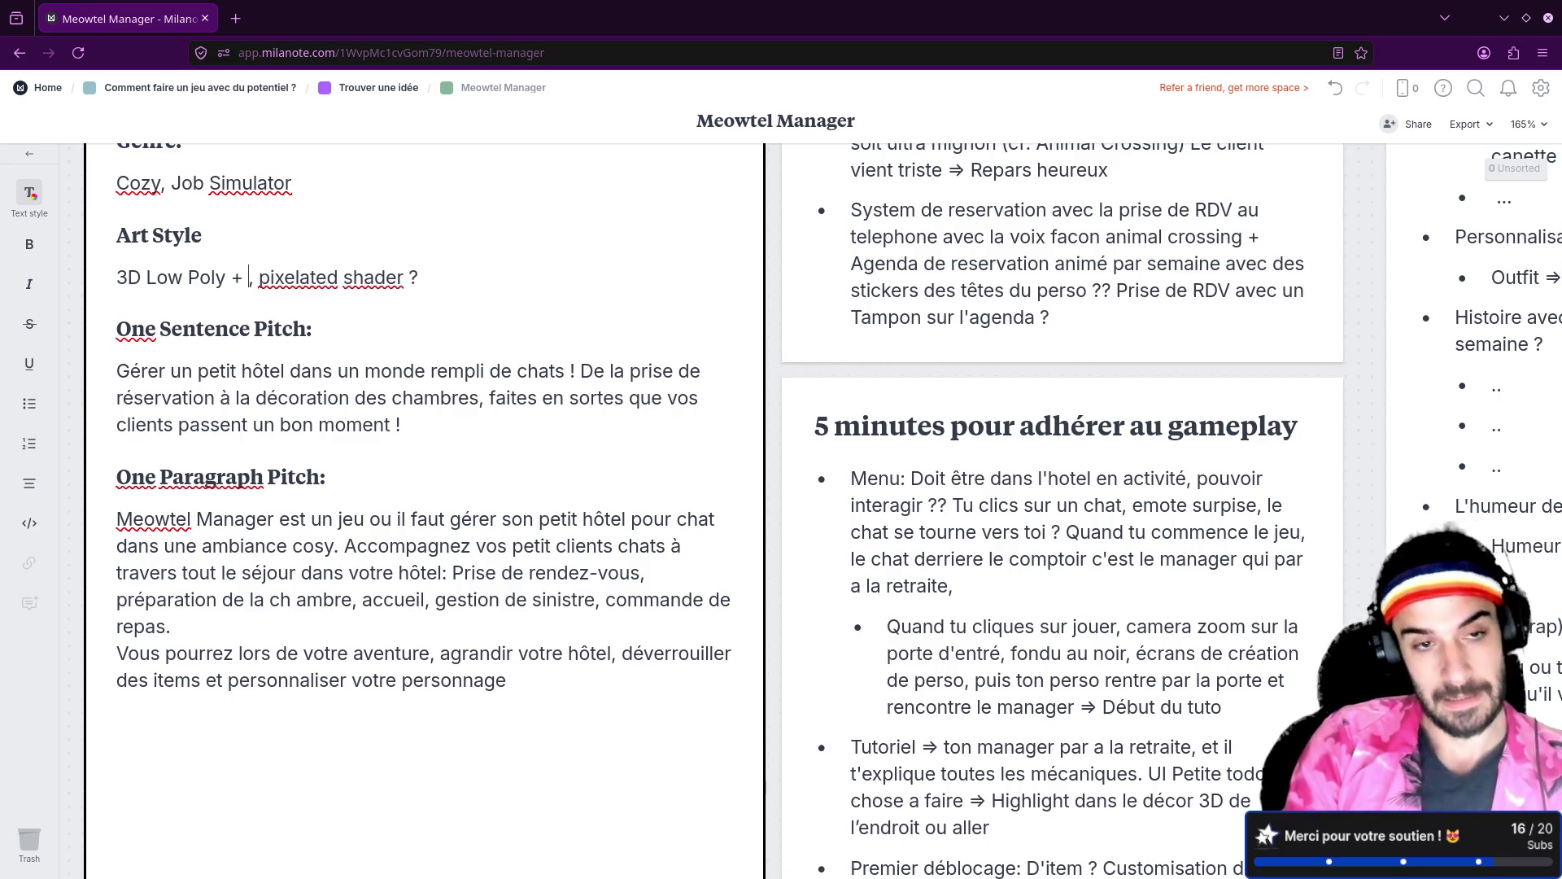
type("el Art")
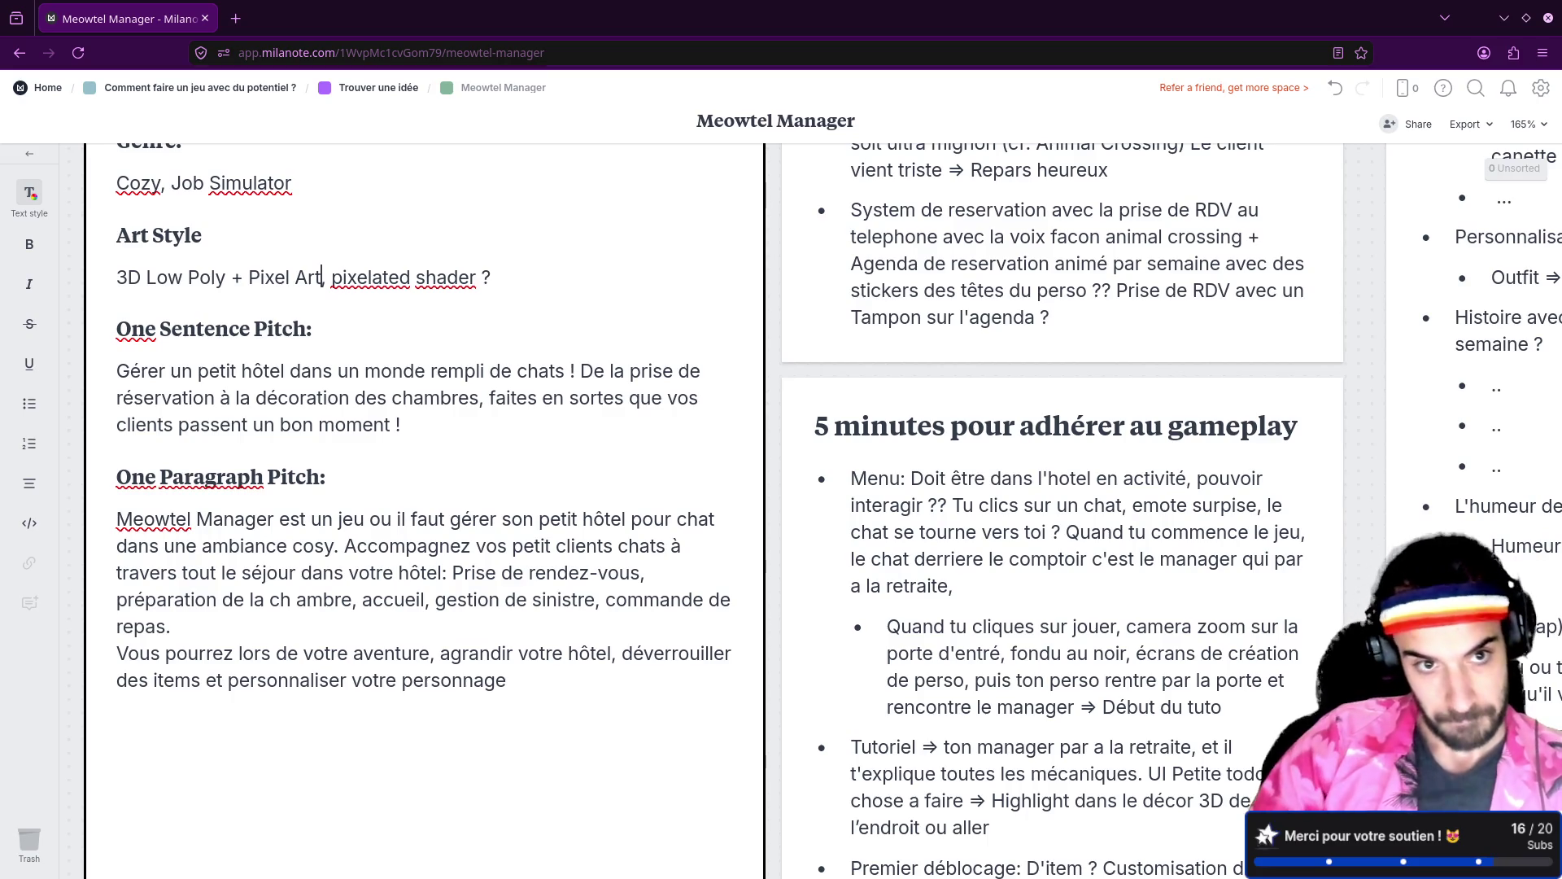
Step: Return to the Trouver une idée board and nudge the 5S card into line
scroll(359, 334, "left", 1)
key("alt+Left")
mouse_move(269, 282)
left_mouse_down()
mouse_move(302, 254)
mouse_move(304, 292)
left_mouse_up()
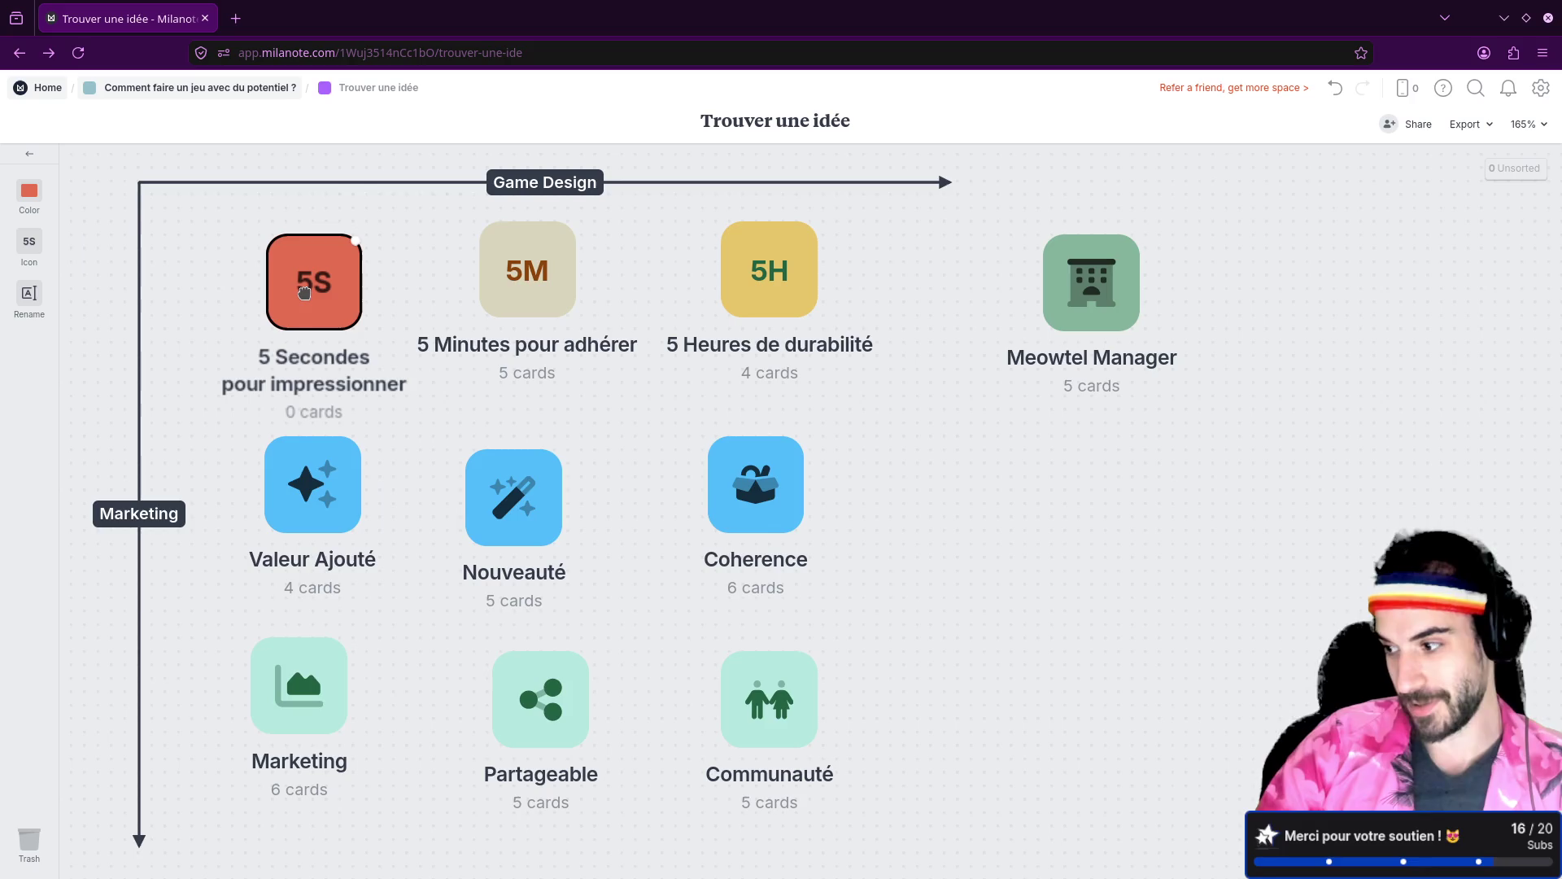
Step: Line up the 5S card, reopen Meowtel Manager to select the One Paragraph Pitch, then switch to Blender
left_click_drag(303, 292, 302, 276)
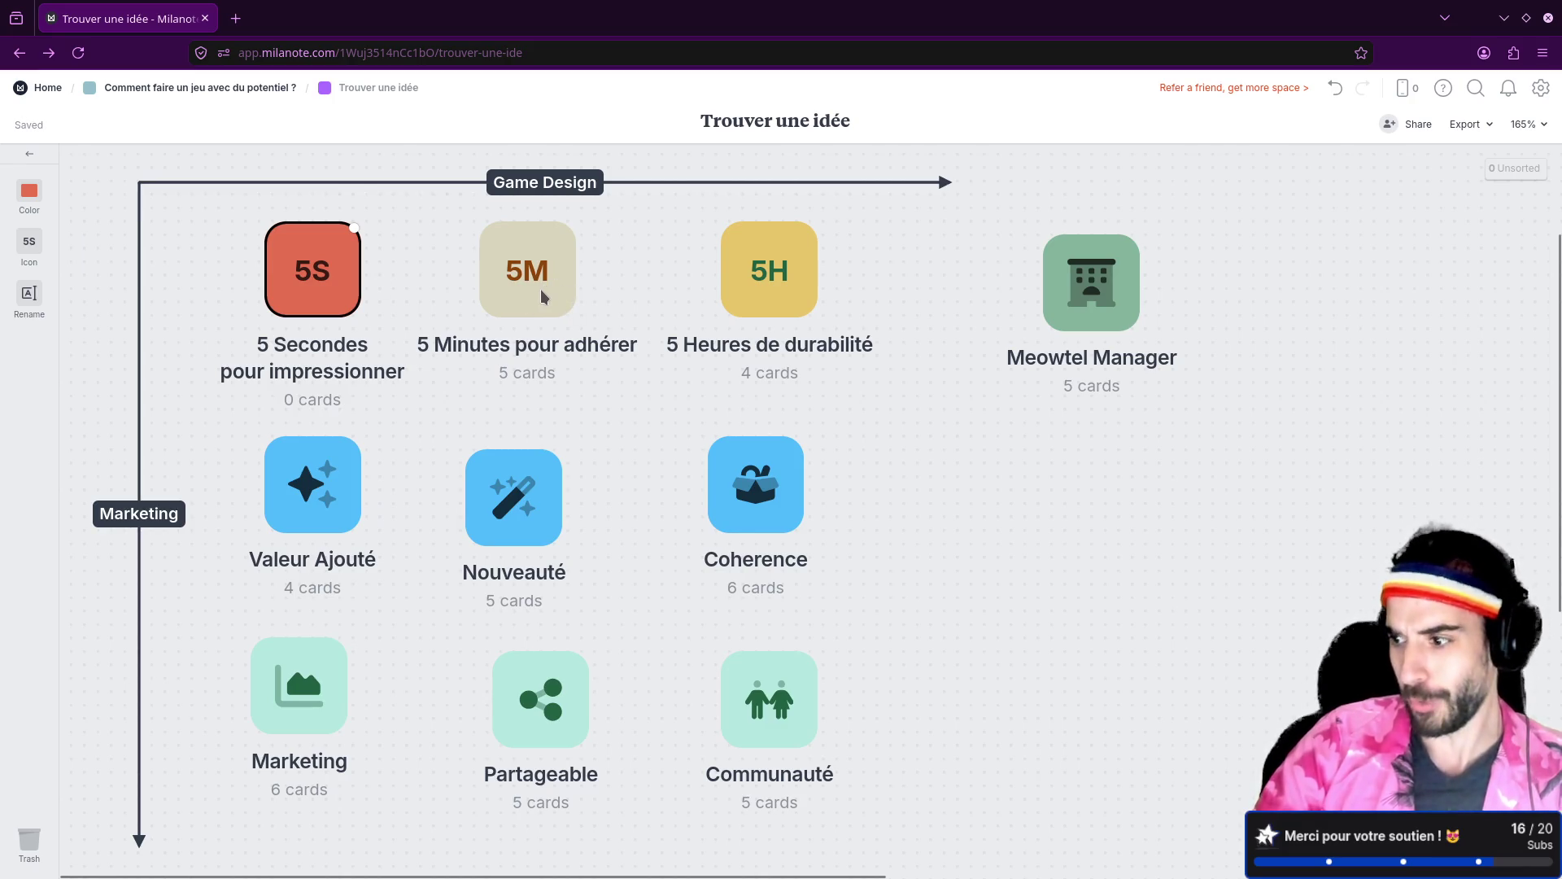
mouse_move(321, 299)
left_mouse_down()
mouse_move(353, 299)
mouse_move(318, 295)
left_mouse_up()
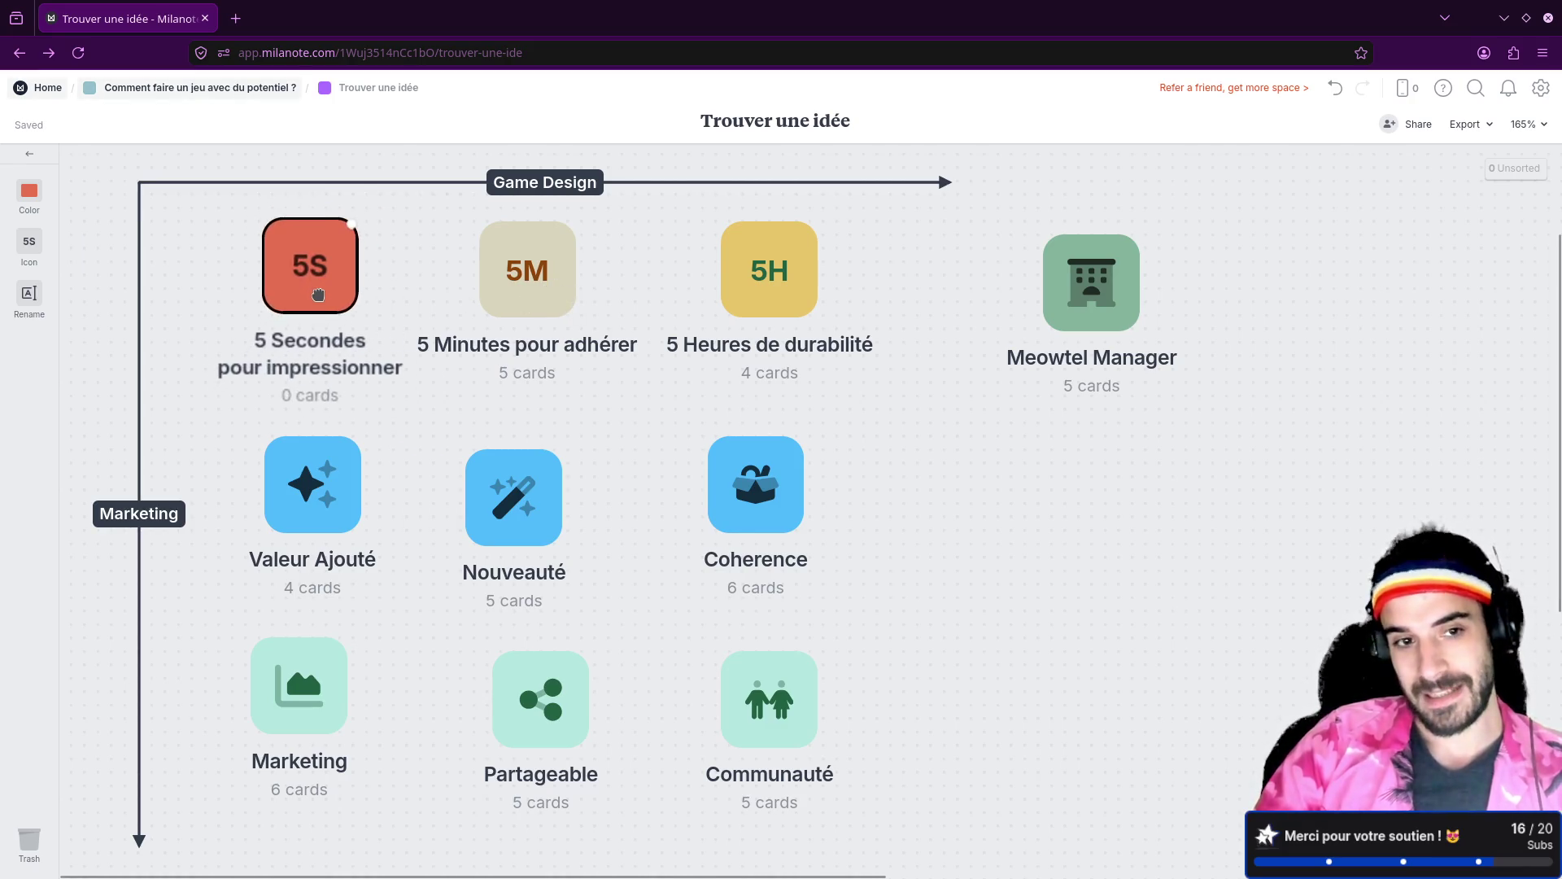
left_click(1087, 295)
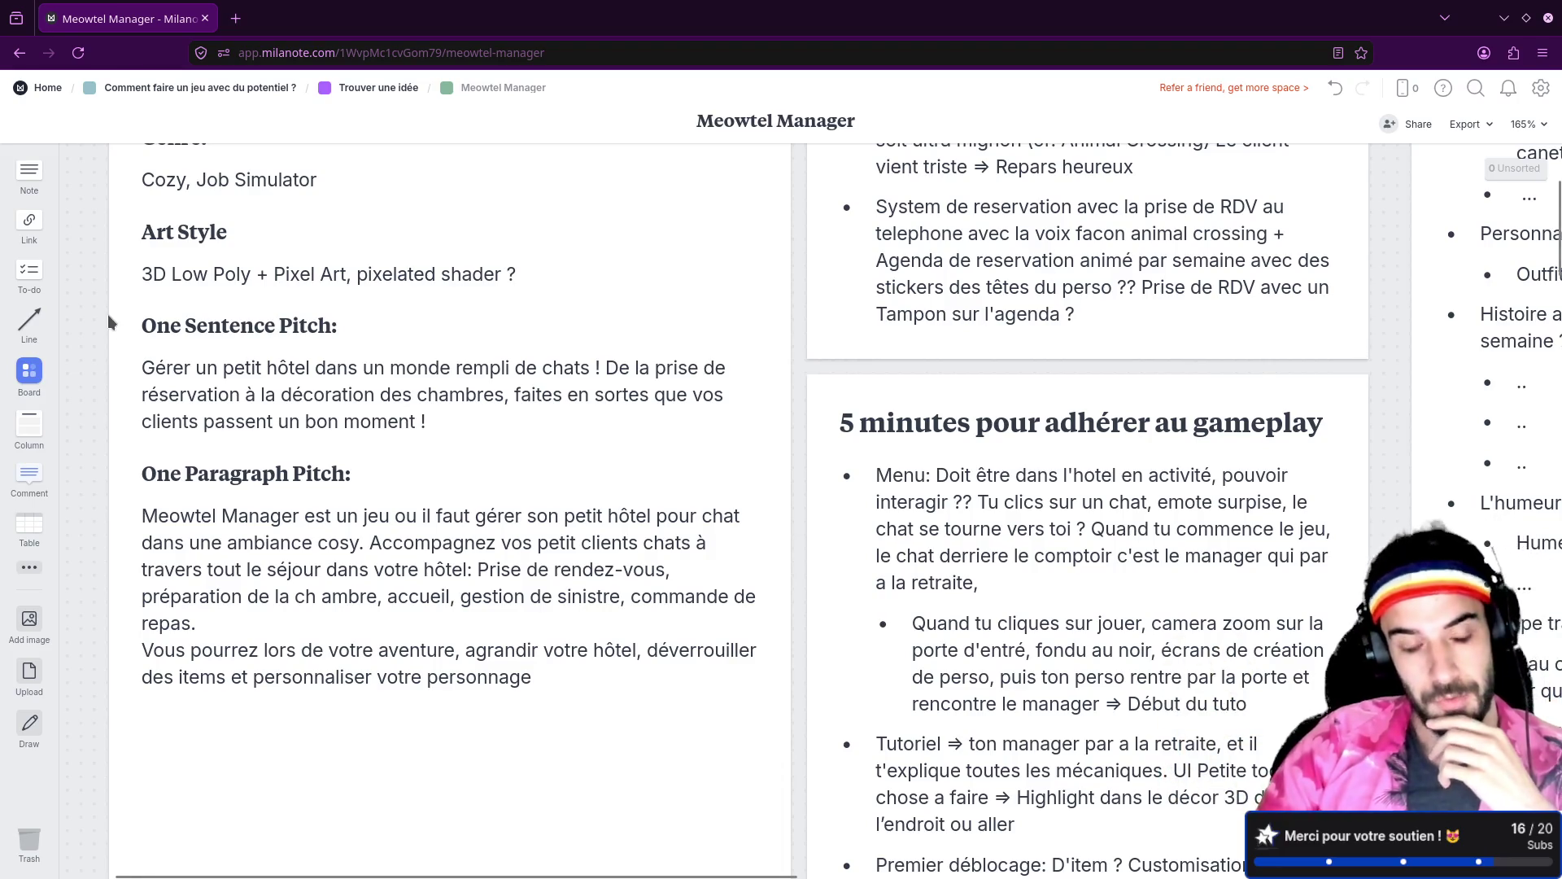
left_click(148, 284)
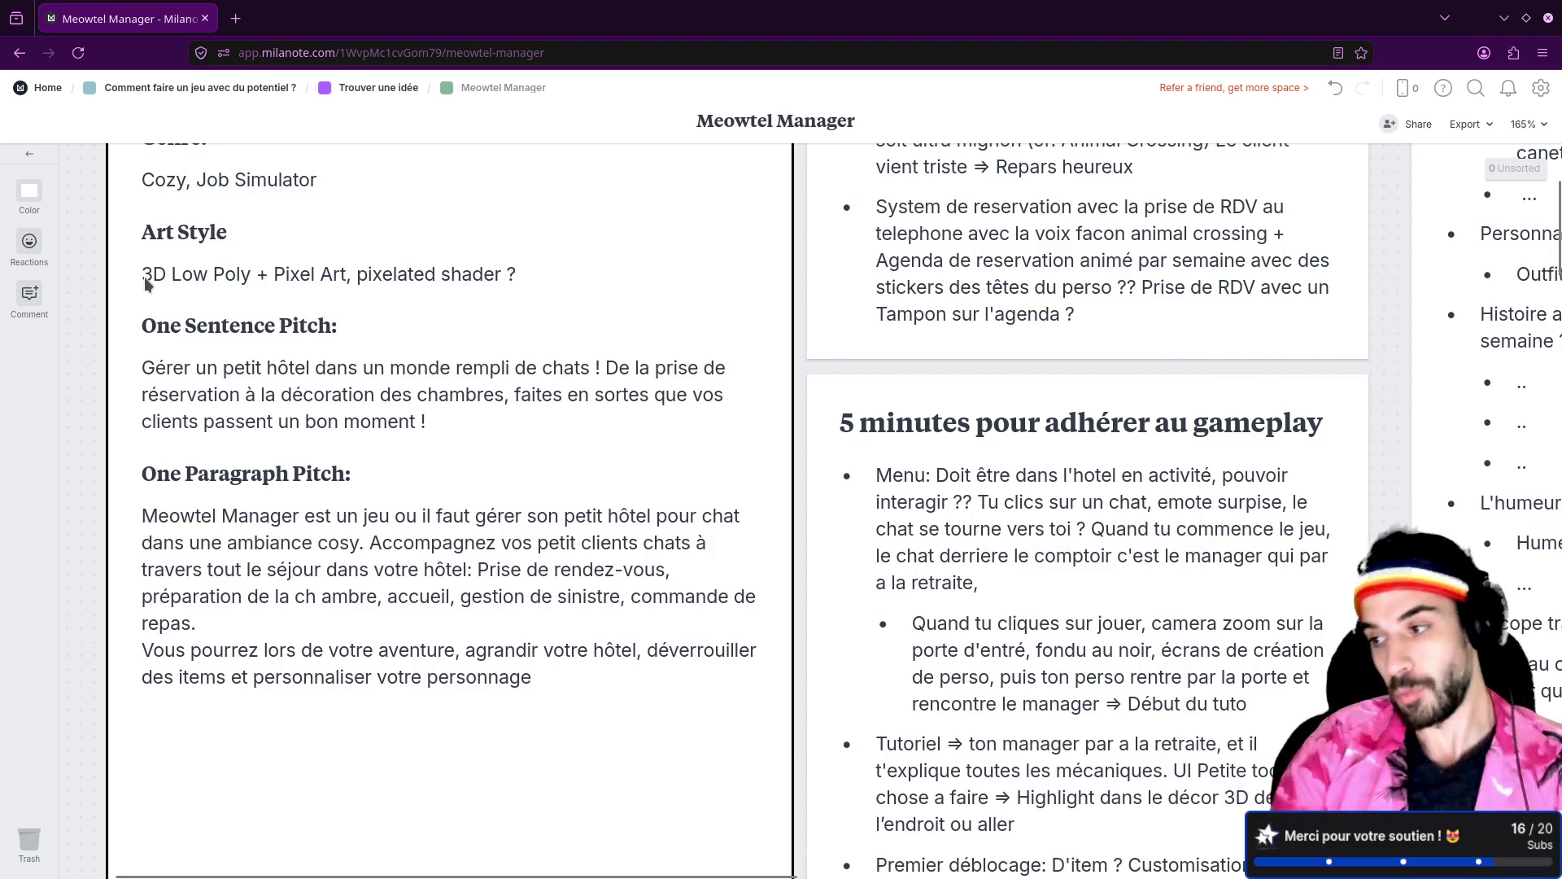
key("ctrl+alt+Right")
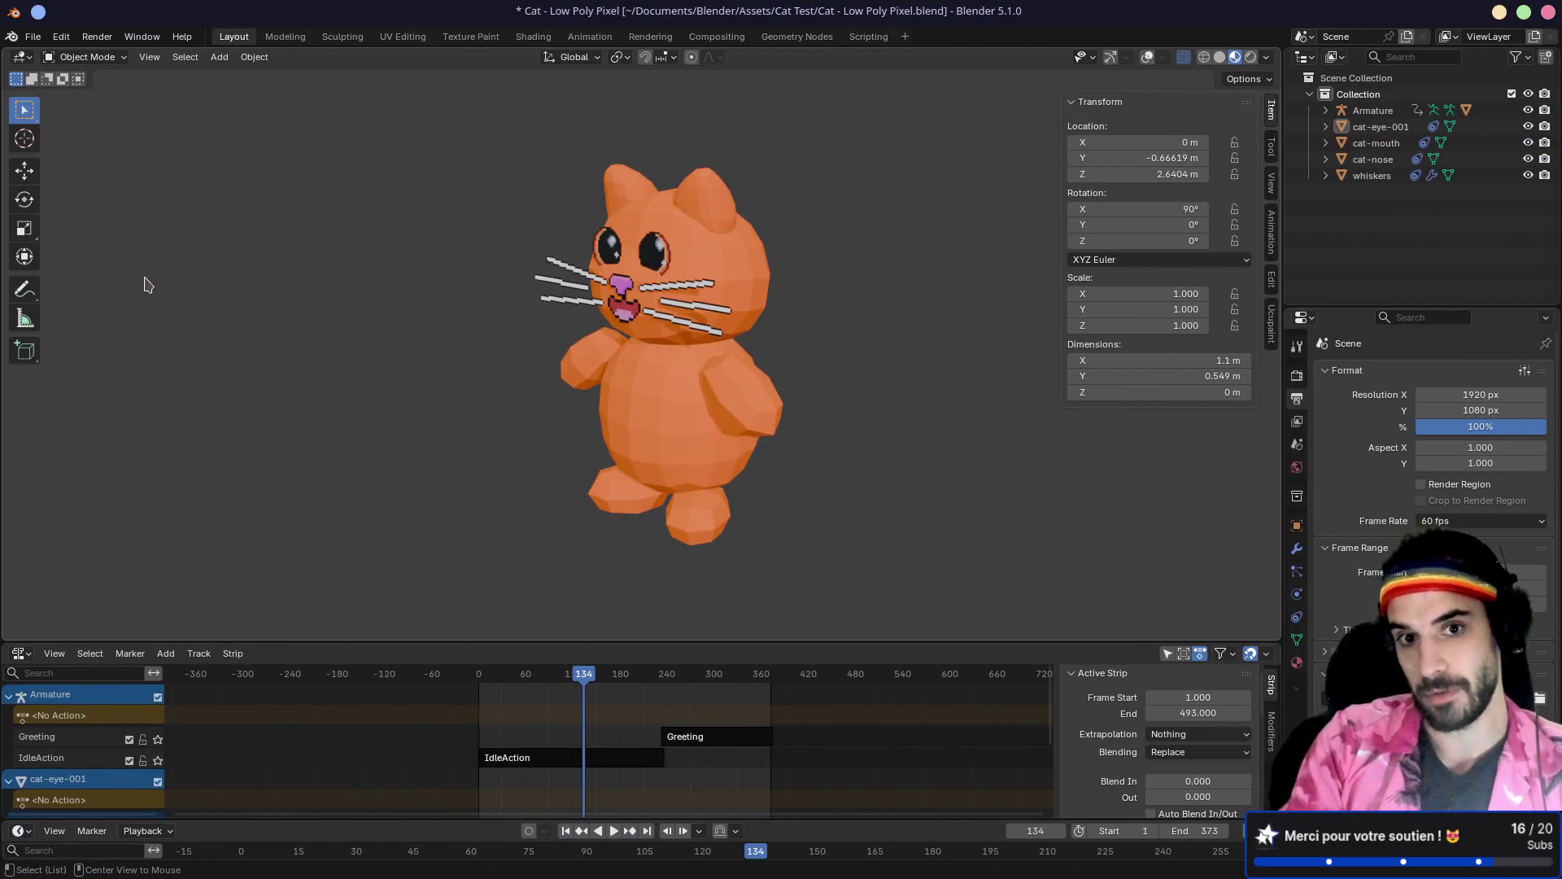
Step: Orbit around the cat to view it from the front, both sides and a three-quarter angle
left_click_drag(498, 358, 592, 368)
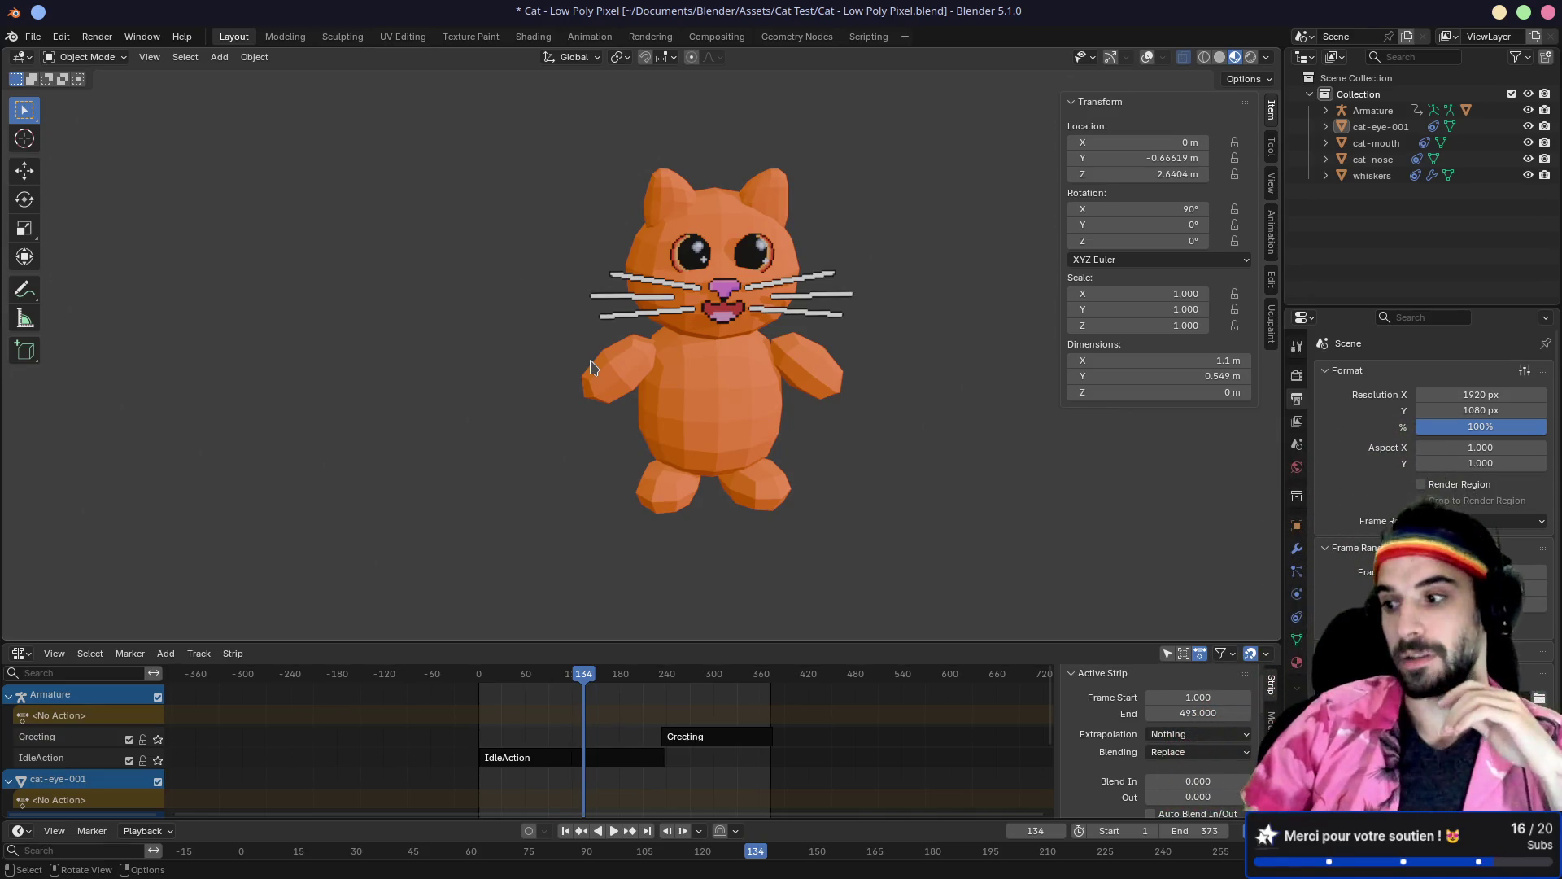
mouse_move(788, 407)
left_mouse_down()
mouse_move(861, 373)
mouse_move(767, 337)
mouse_move(872, 353)
mouse_move(765, 394)
mouse_move(664, 380)
left_mouse_up()
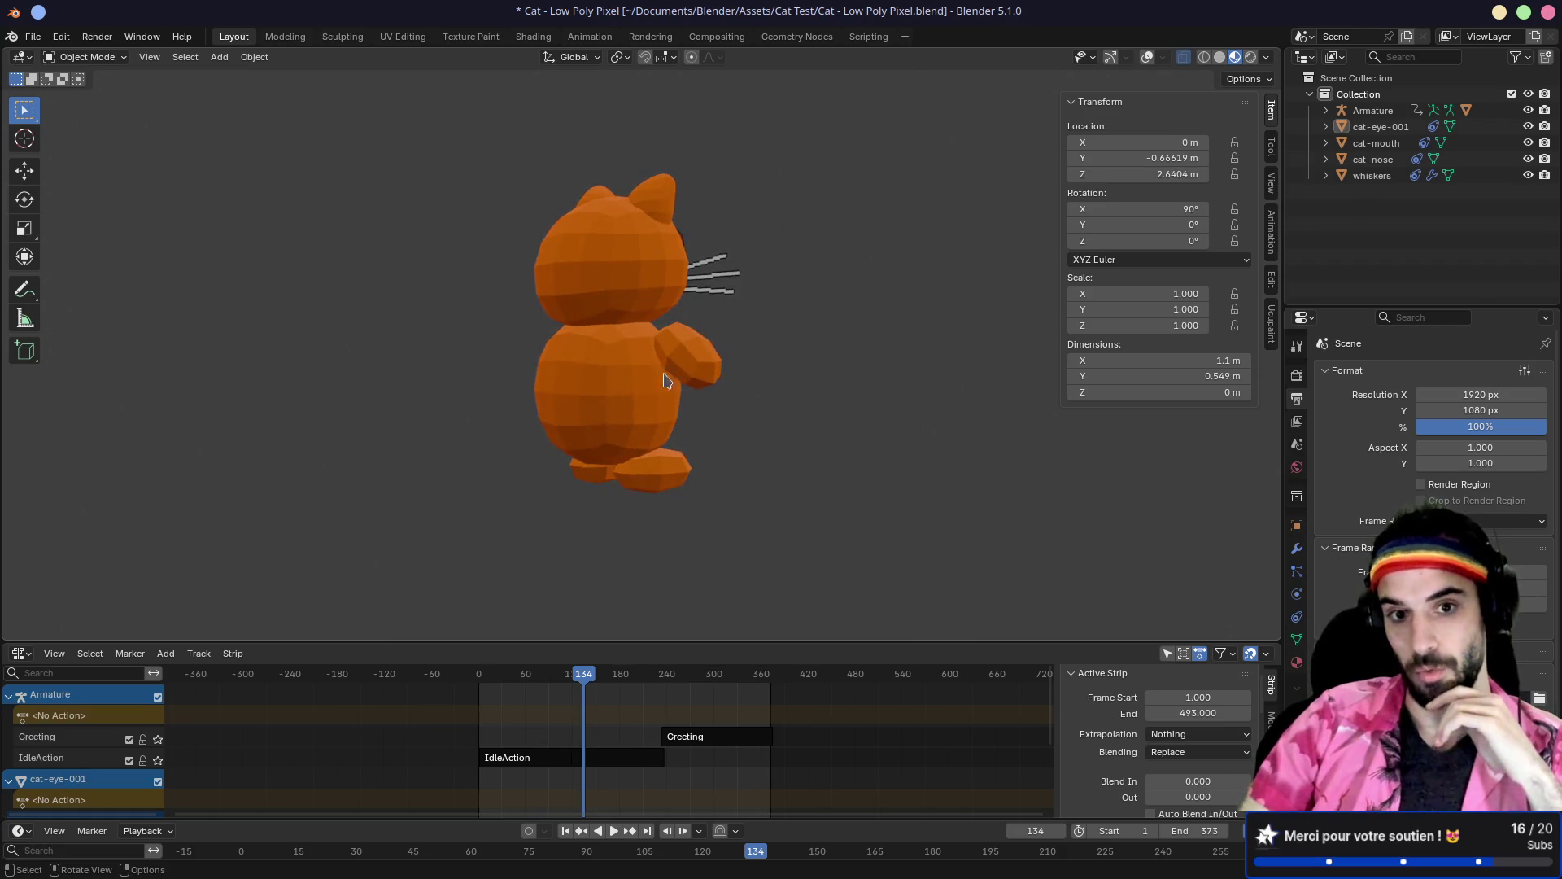
mouse_move(418, 369)
left_mouse_down()
mouse_move(610, 383)
mouse_move(623, 429)
mouse_move(712, 423)
left_mouse_up()
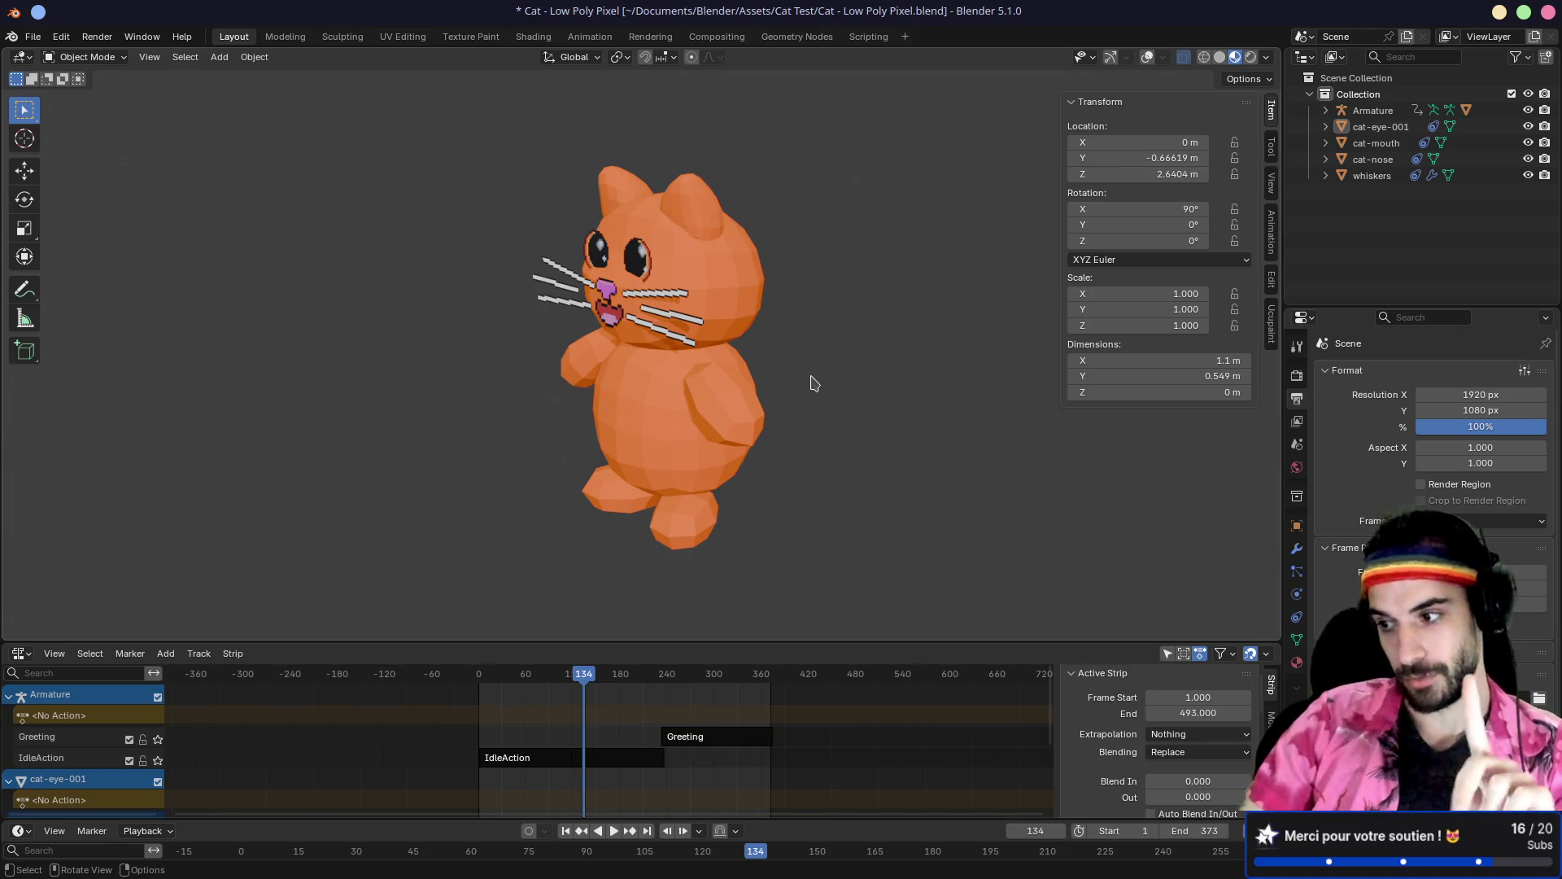
mouse_move(817, 382)
left_mouse_down()
mouse_move(852, 378)
mouse_move(656, 340)
mouse_move(623, 370)
mouse_move(652, 363)
mouse_move(681, 306)
left_mouse_up()
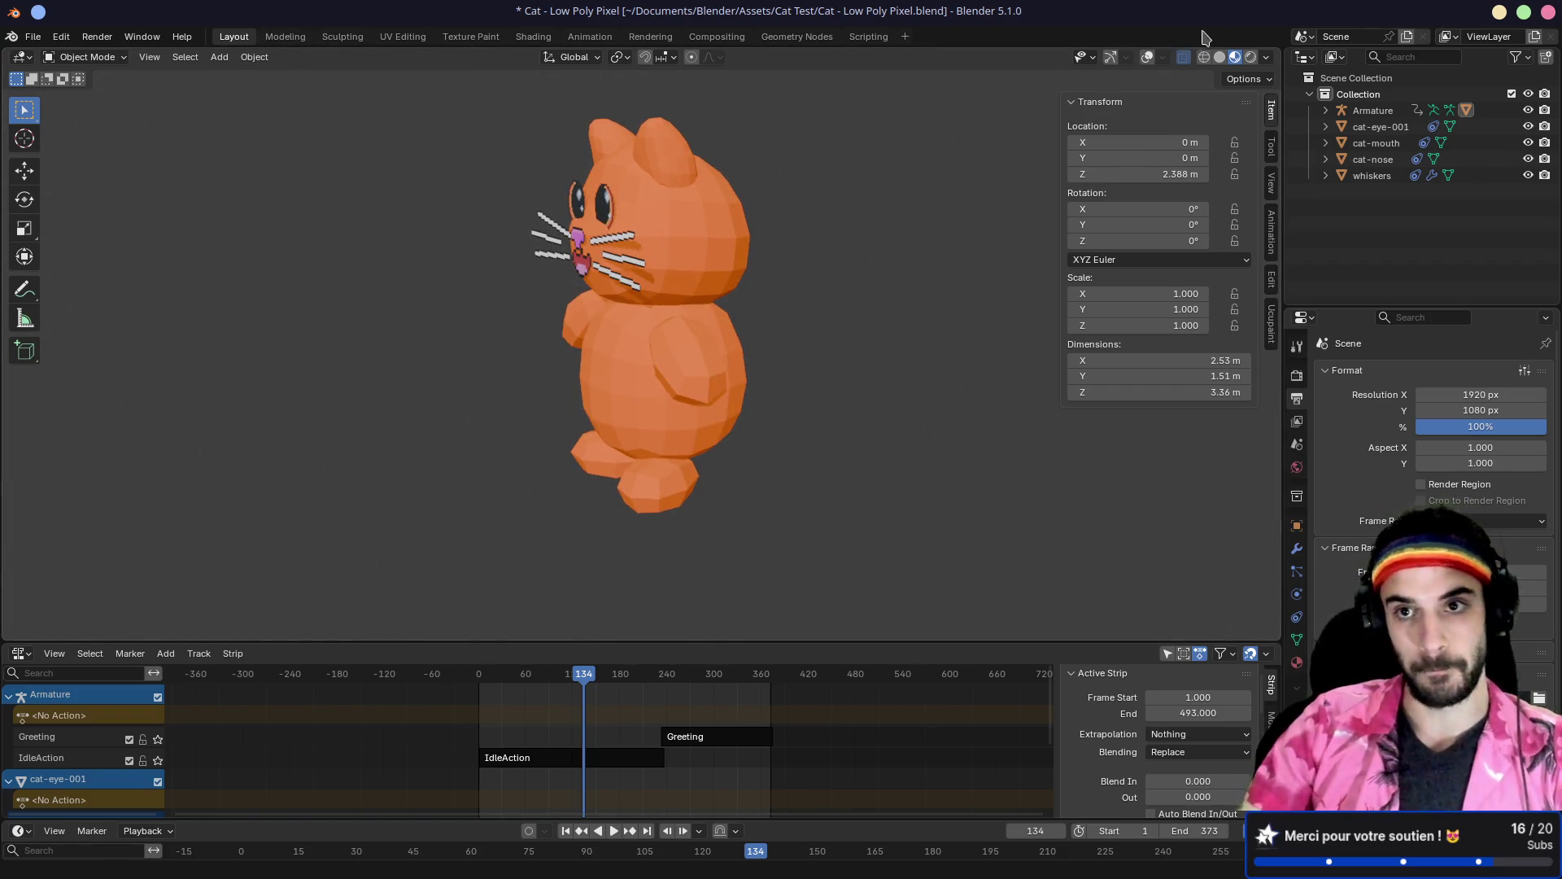
Step: Turn on the viewport overlays and navigation gizmo, then select every object in the scene
left_click(1147, 57)
left_click(1110, 57)
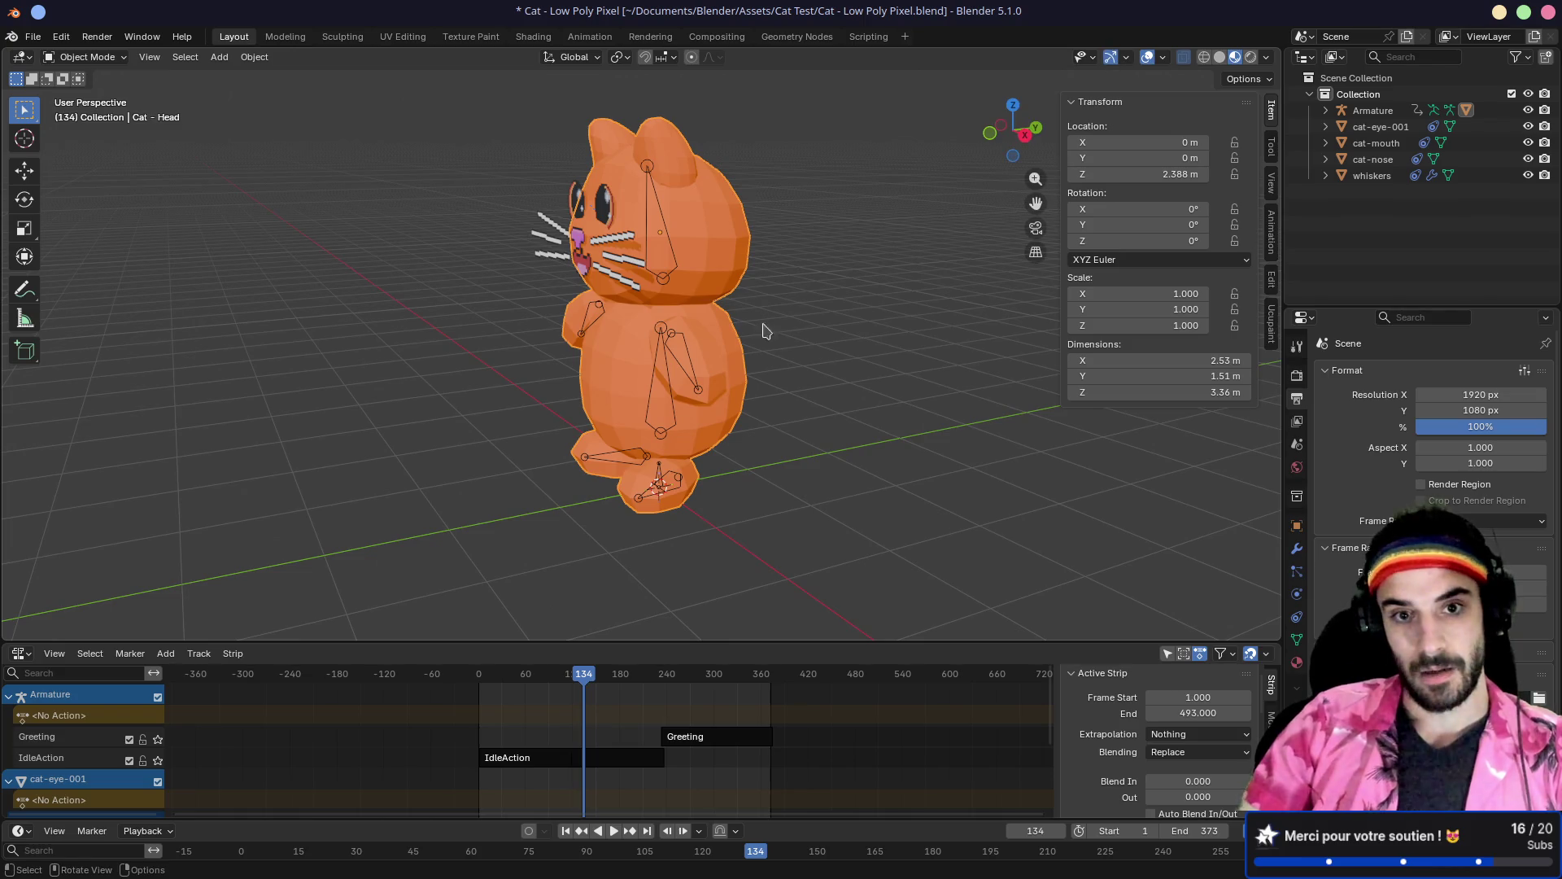
left_click_drag(763, 386, 745, 374)
key("a")
right_click(740, 376)
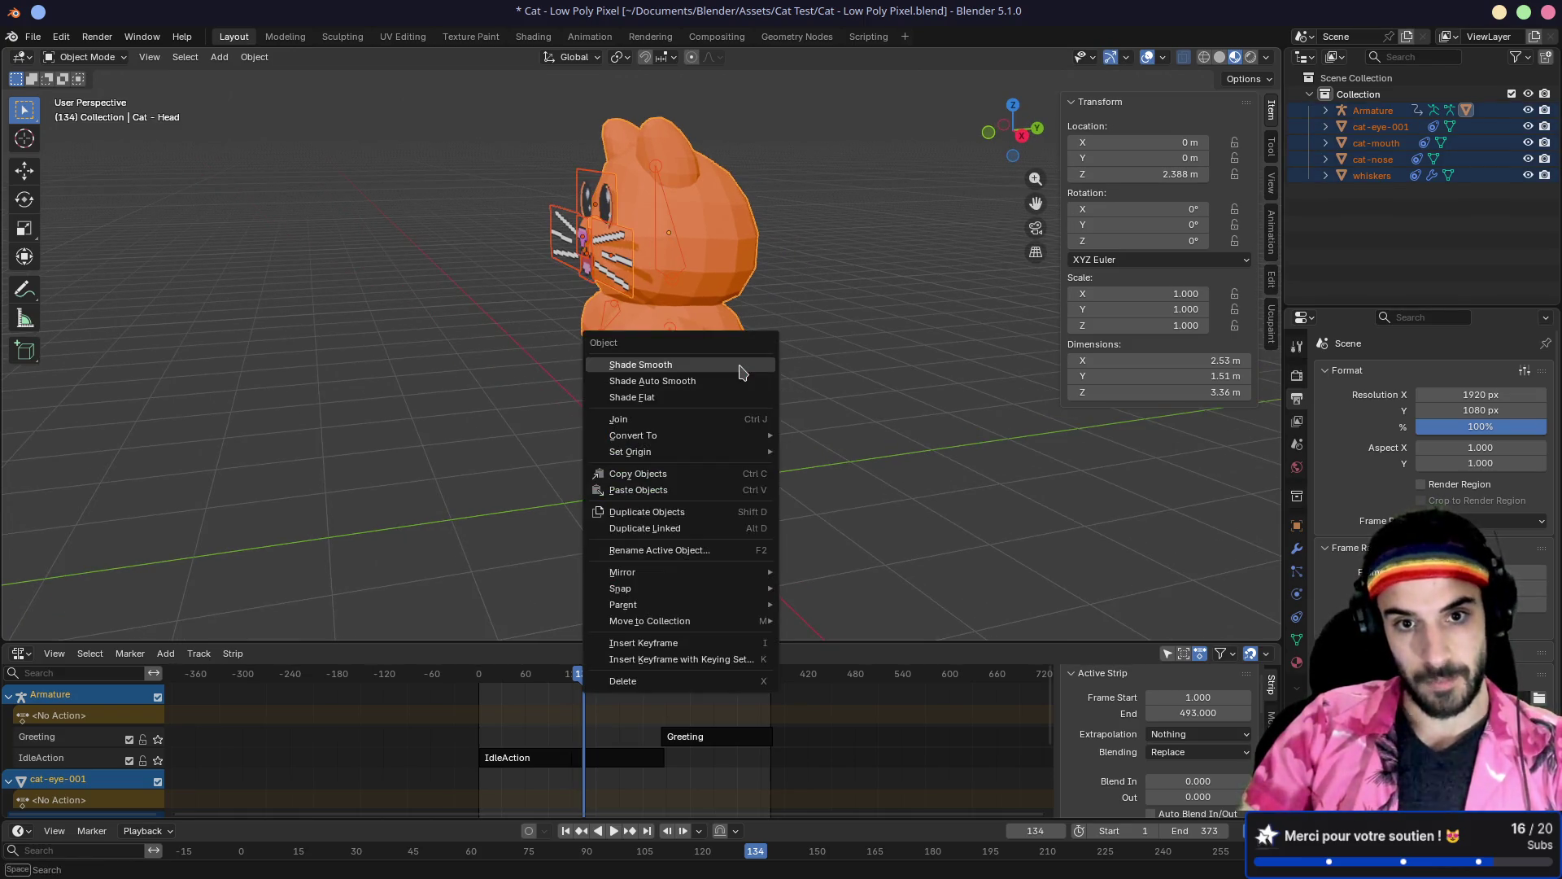
Step: Smooth-shade all the cat's parts and hide the viewport overlays and navigation gizmo
left_click(740, 373)
key("Tab")
key("Tab")
key("shift+alt+z")
key("ctrl+grave")
Step: Inspect the smooth-shaded cat from a three-quarter front view, facing the camera, and from the side
mouse_move(616, 261)
left_mouse_down()
mouse_move(727, 301)
mouse_move(492, 300)
mouse_move(791, 290)
mouse_move(477, 314)
mouse_move(908, 314)
left_mouse_up()
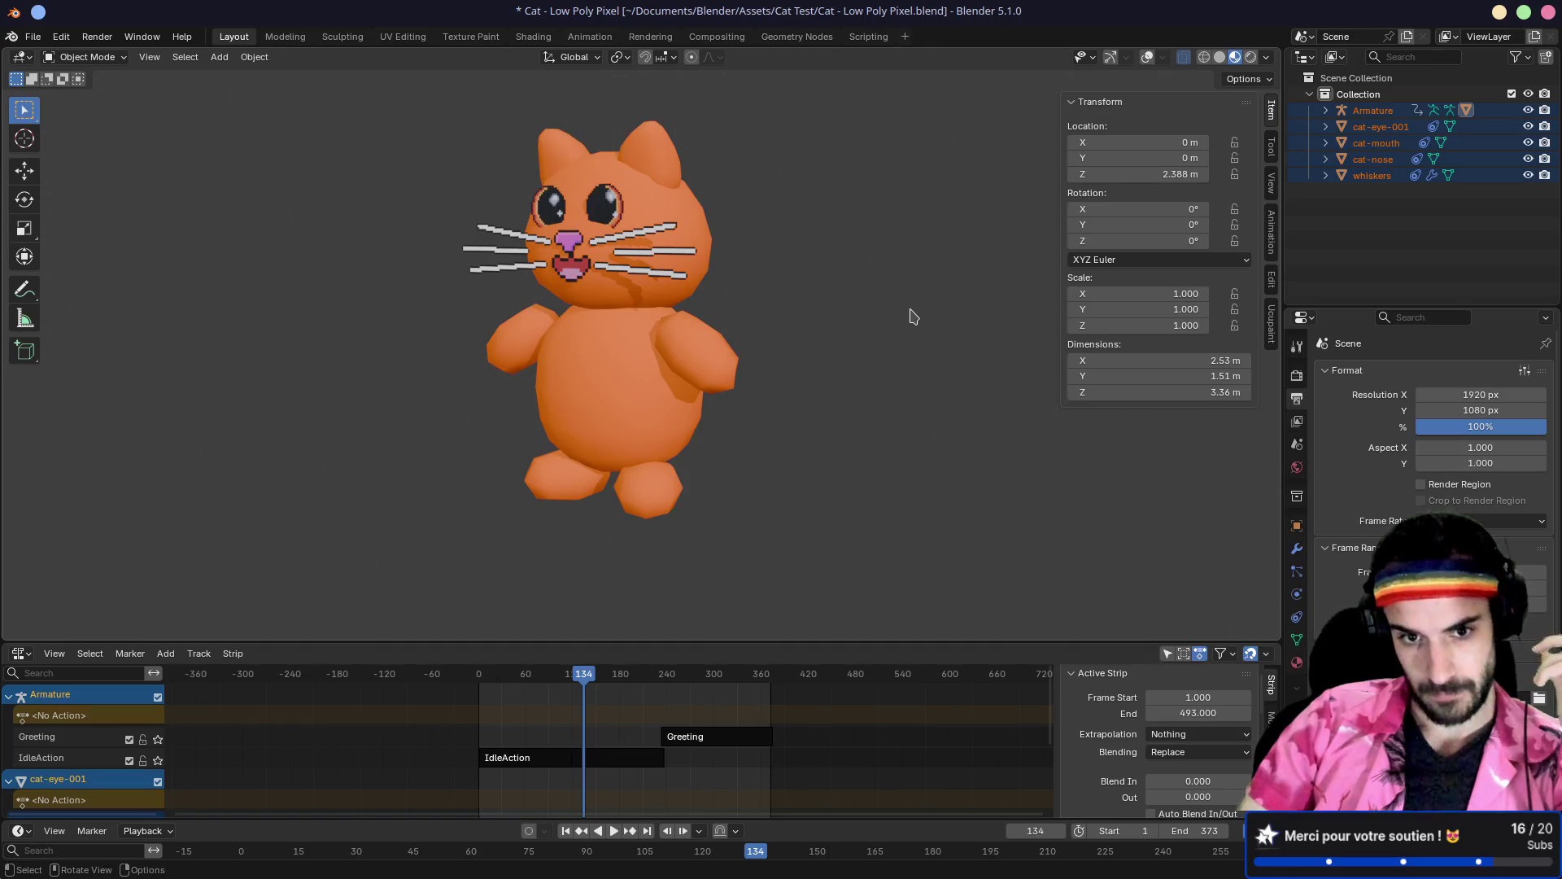
left_click_drag(778, 304, 825, 314)
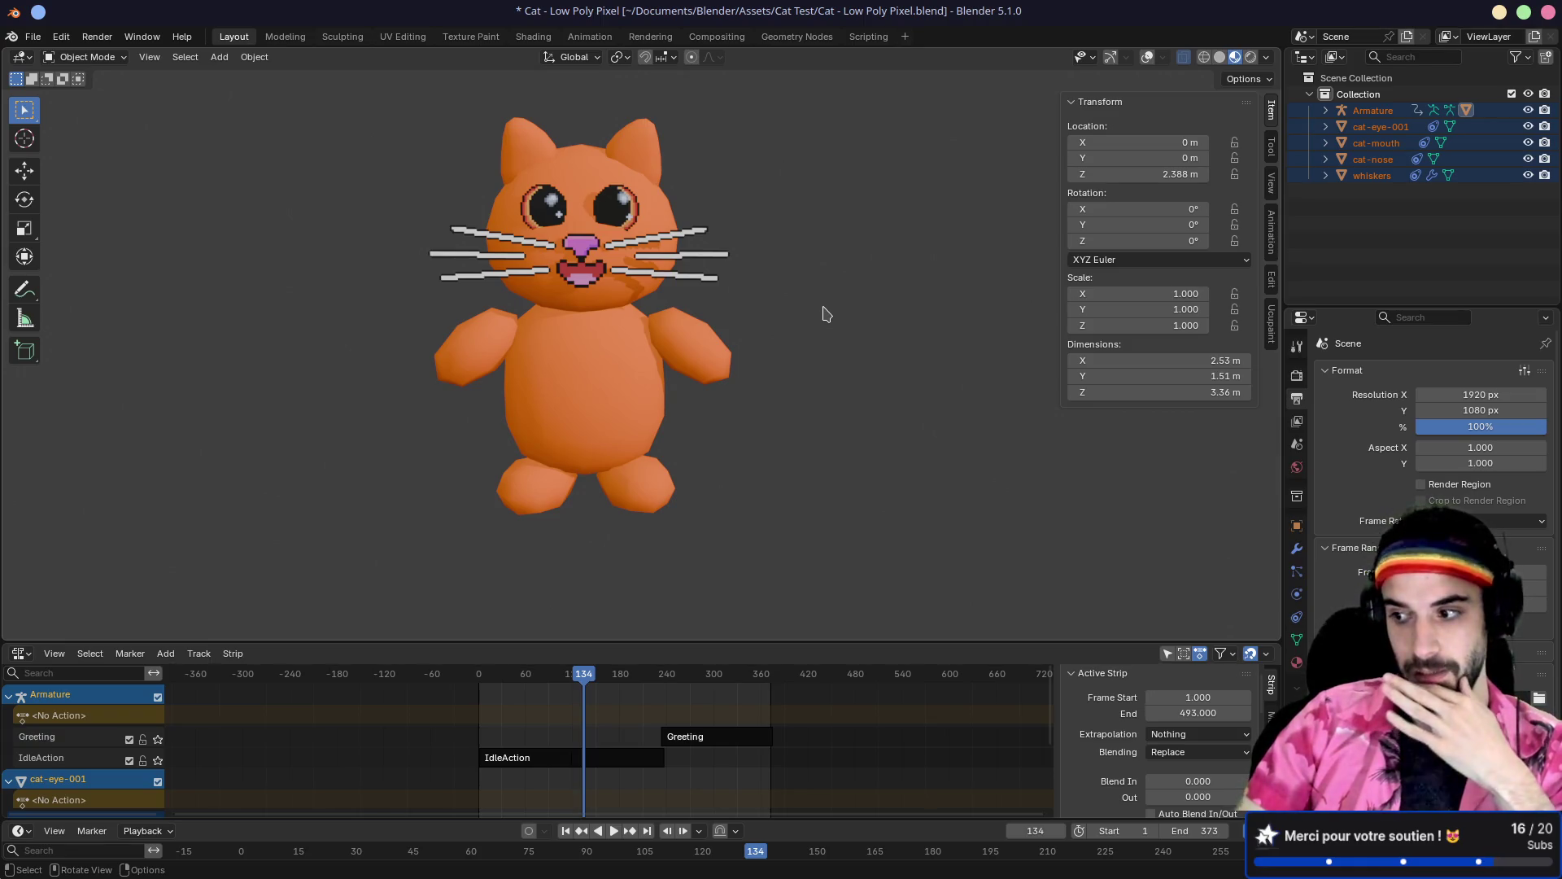
mouse_move(826, 315)
left_mouse_down()
mouse_move(754, 307)
mouse_move(765, 317)
left_mouse_up()
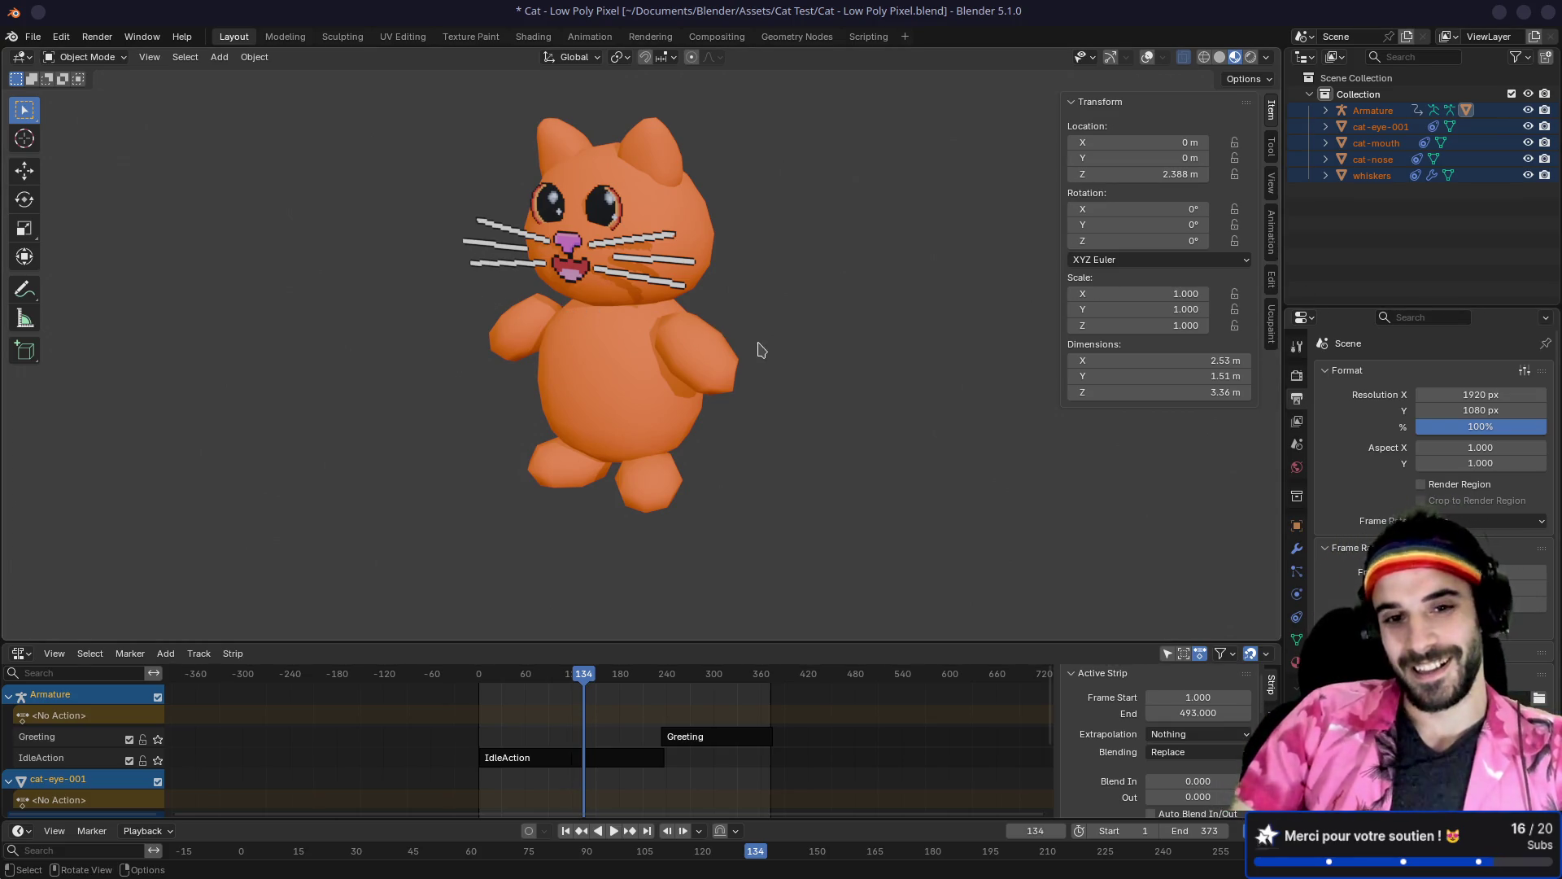
right_click(643, 373)
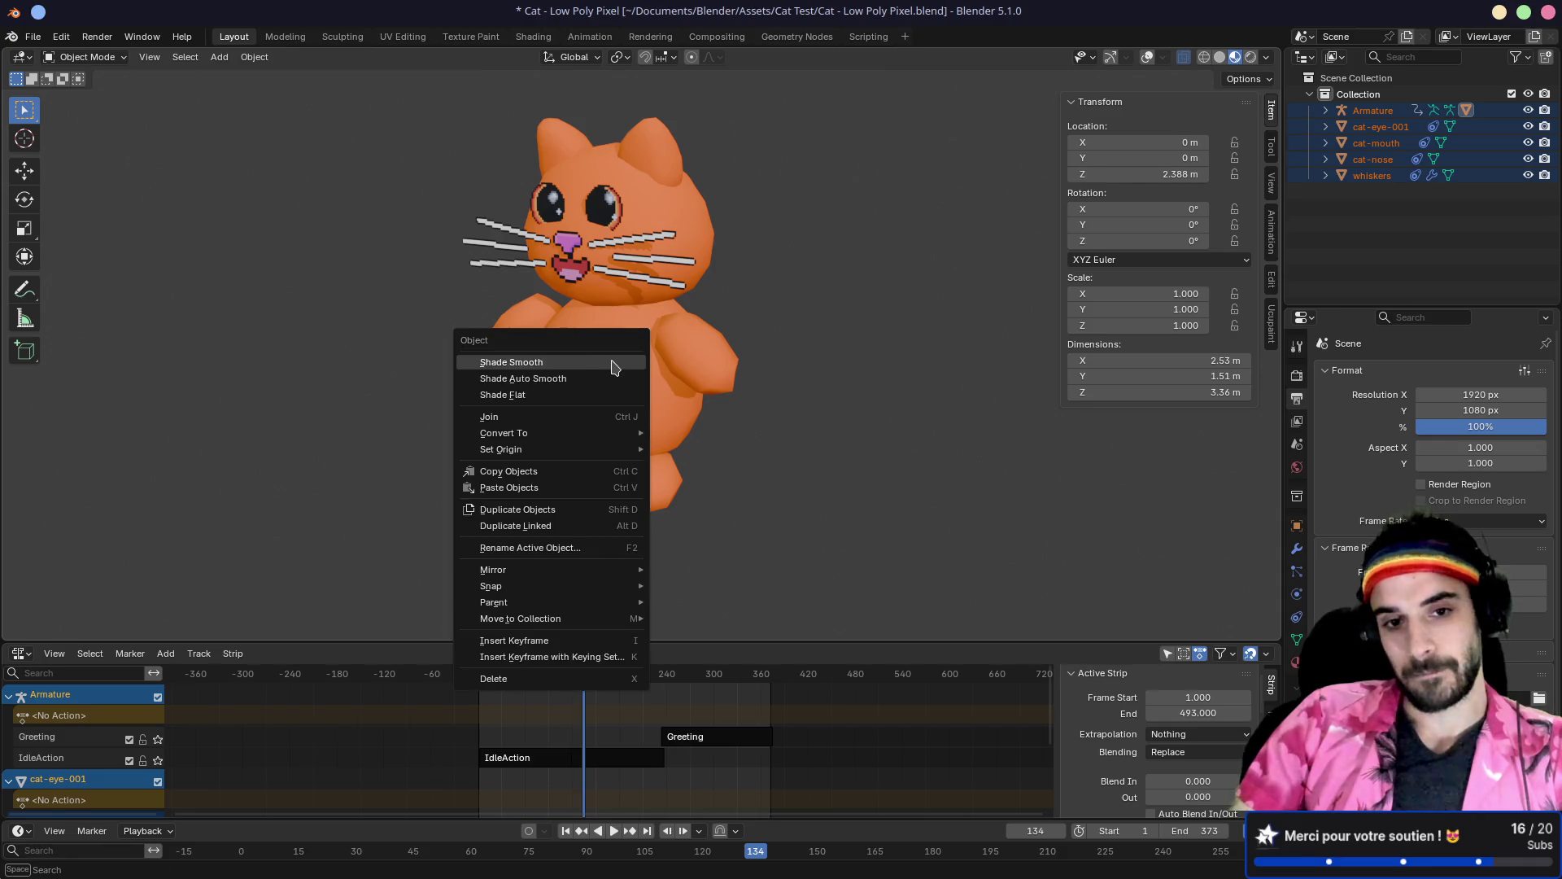
Step: Switch the cat back to flat shading, check it from several angles, and save the scene
left_click(580, 395)
mouse_move(579, 395)
left_mouse_down()
mouse_move(690, 366)
mouse_move(534, 380)
mouse_move(544, 363)
left_mouse_up()
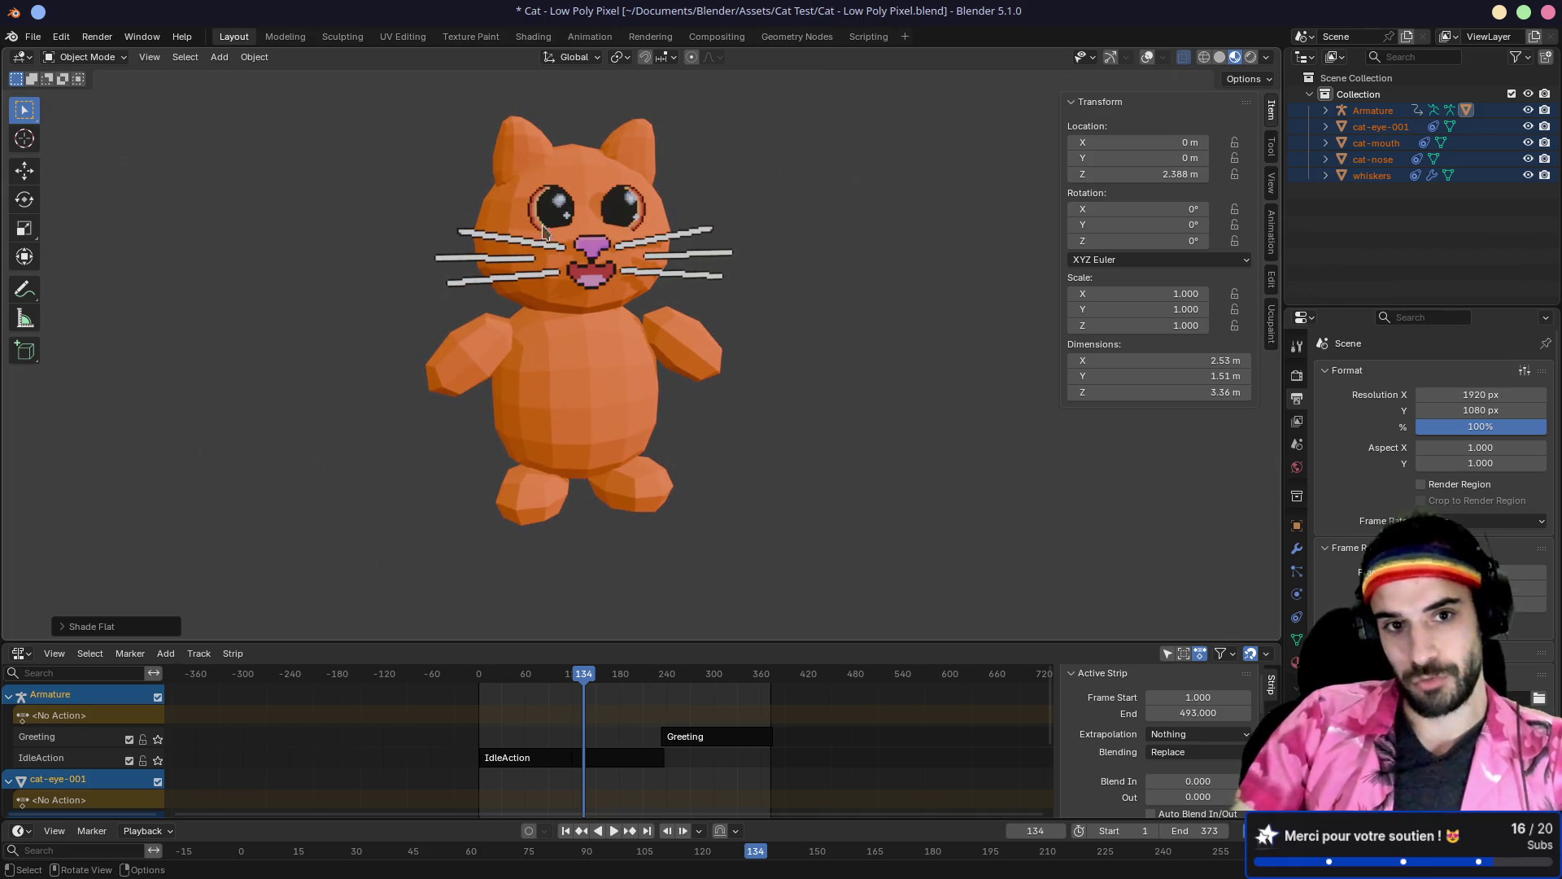
mouse_move(744, 259)
left_mouse_down()
mouse_move(586, 249)
mouse_move(595, 367)
left_mouse_up()
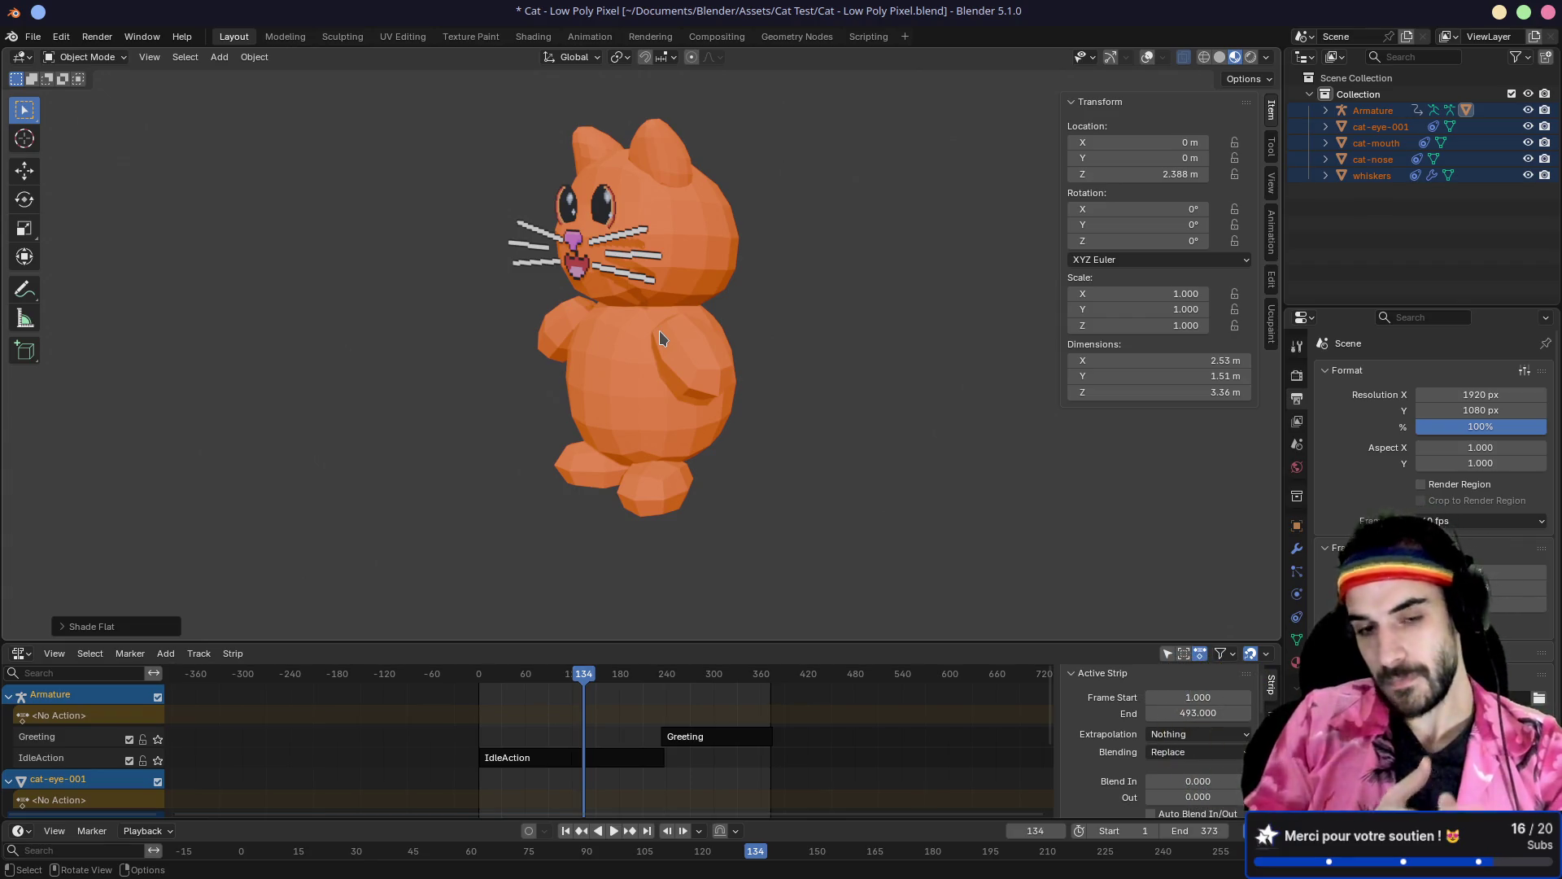
mouse_move(387, 317)
left_mouse_down()
mouse_move(650, 346)
mouse_move(788, 327)
left_mouse_up()
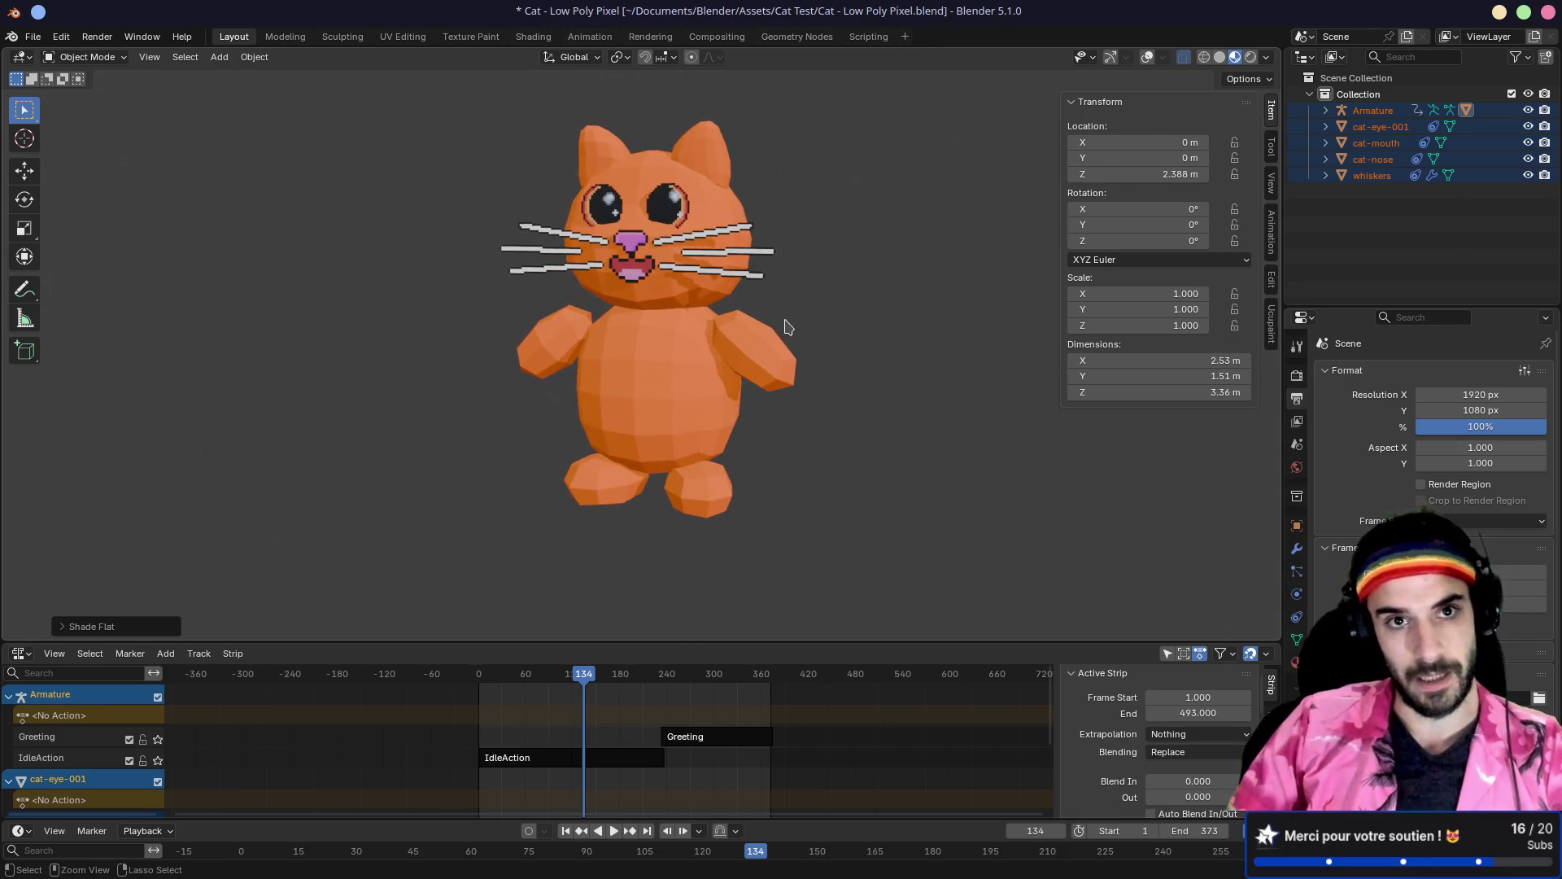
key("ctrl+s")
key("alt+Tab")
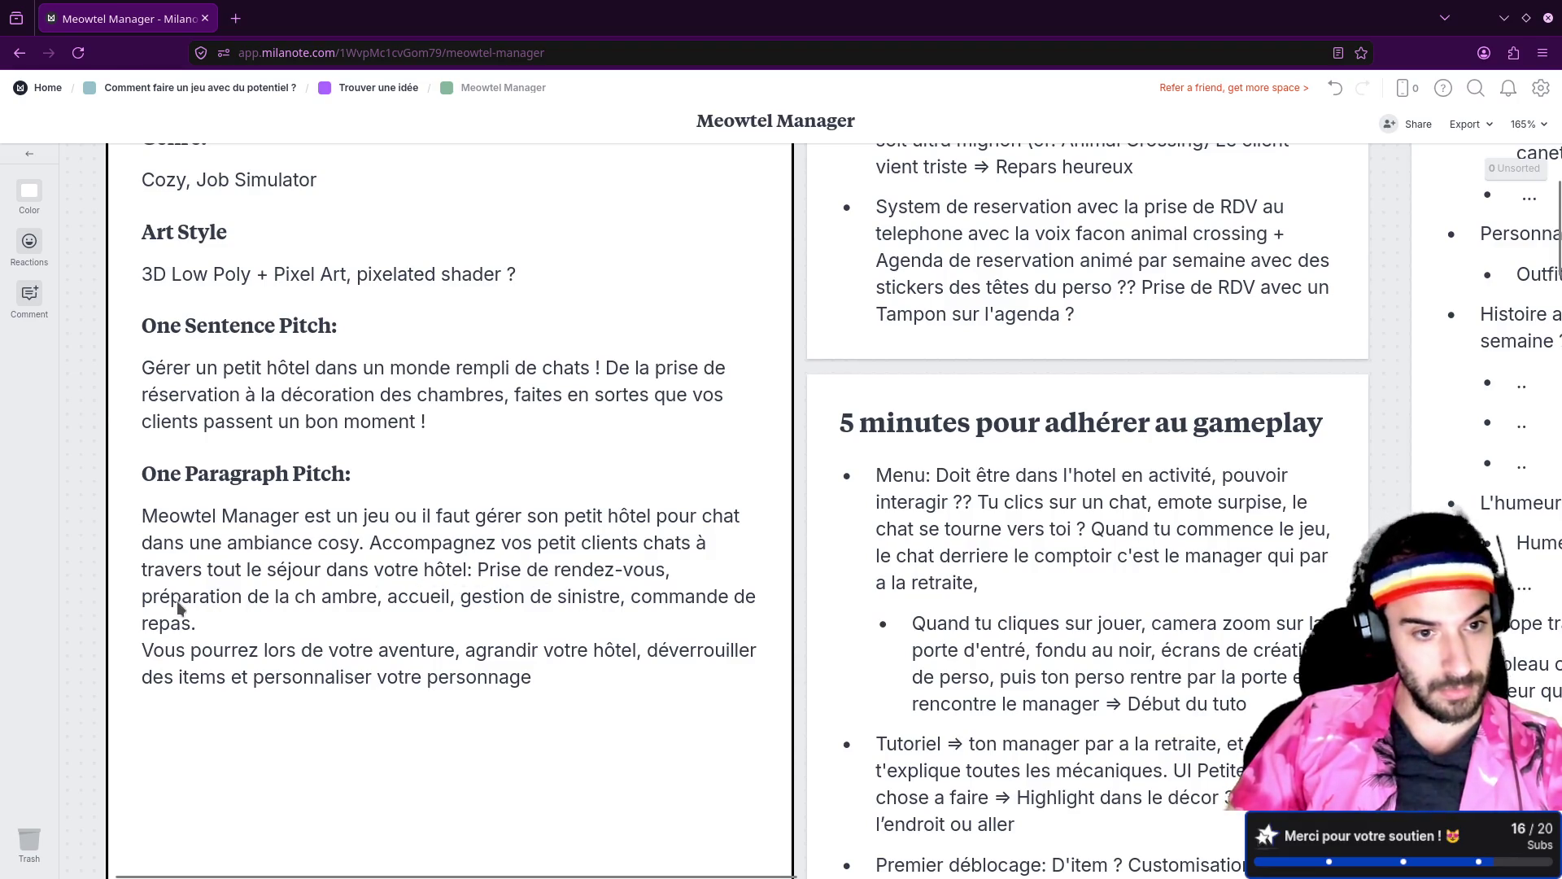
Step: Fix 'ch ambre' to 'chambre' and end the pitch paragraph with '!'
double_click(324, 604)
left_click(325, 604)
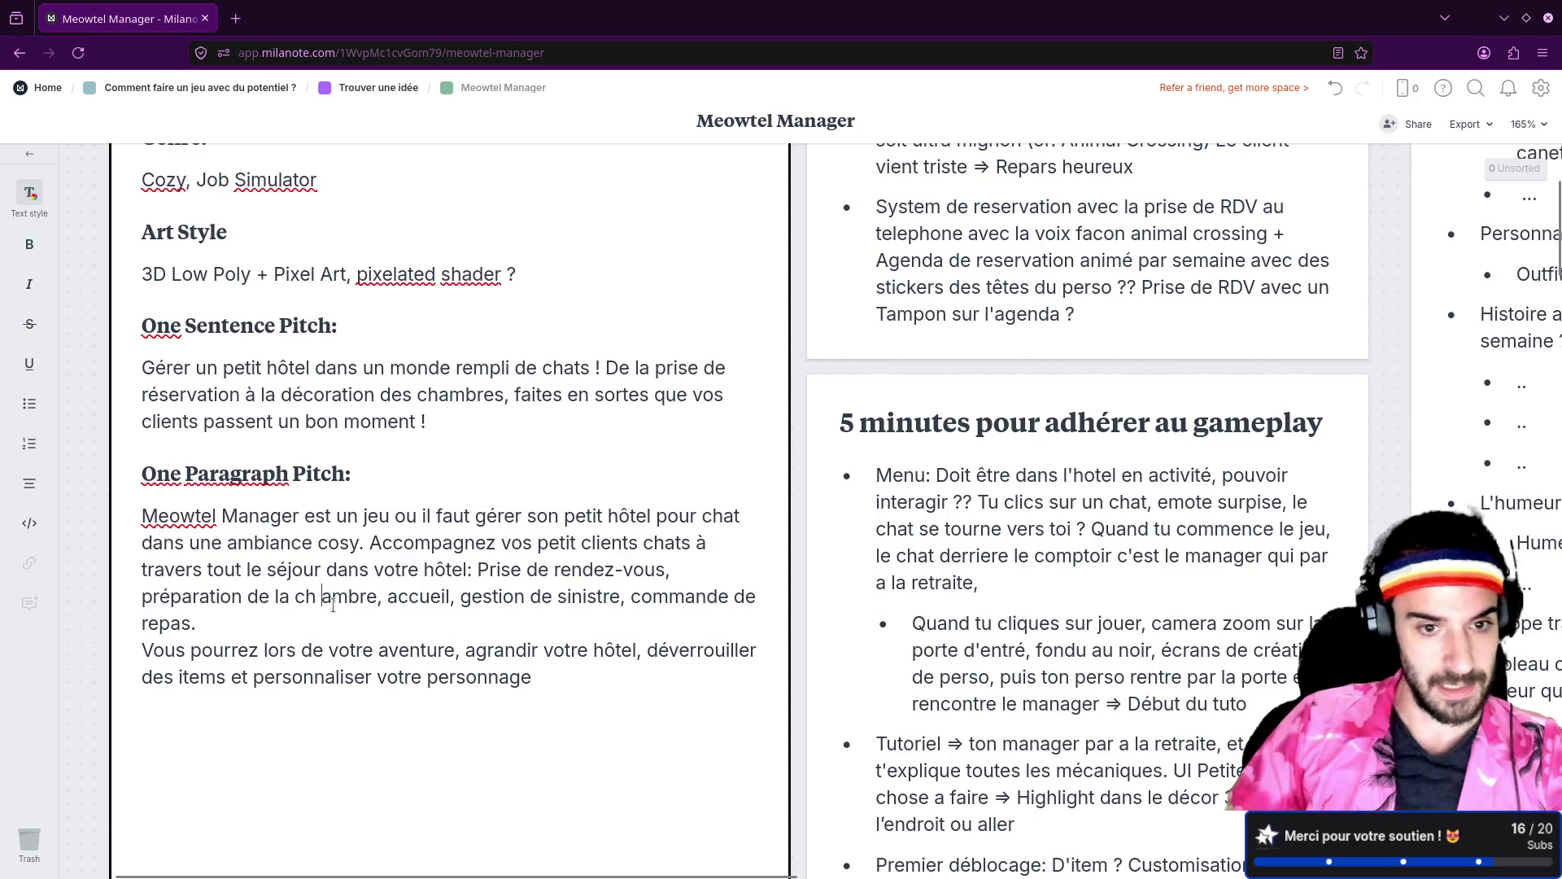
key("BackSpace")
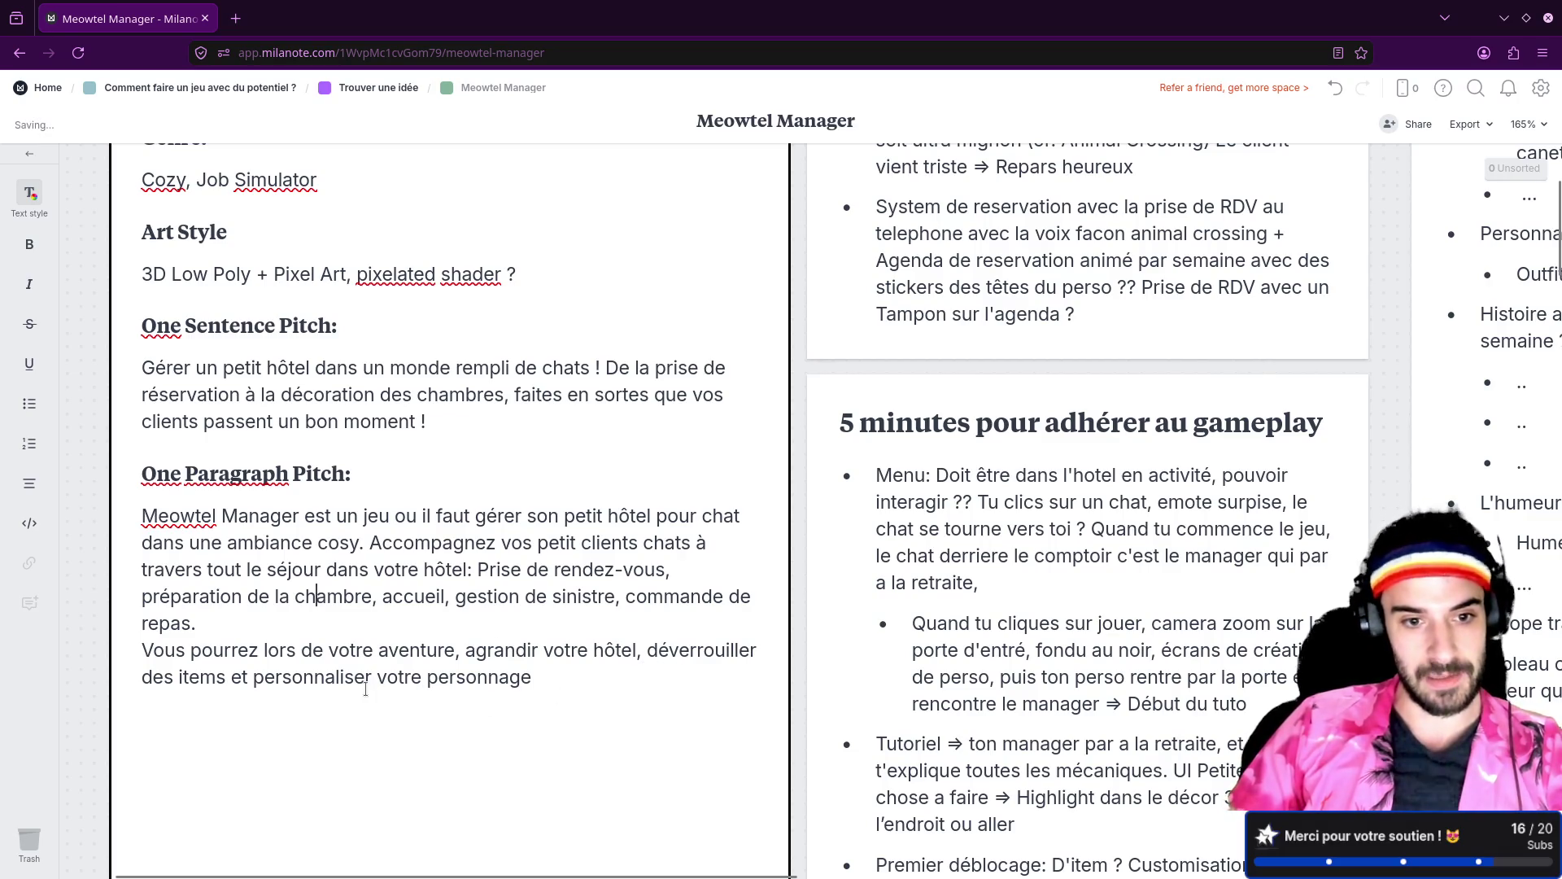
type(" !")
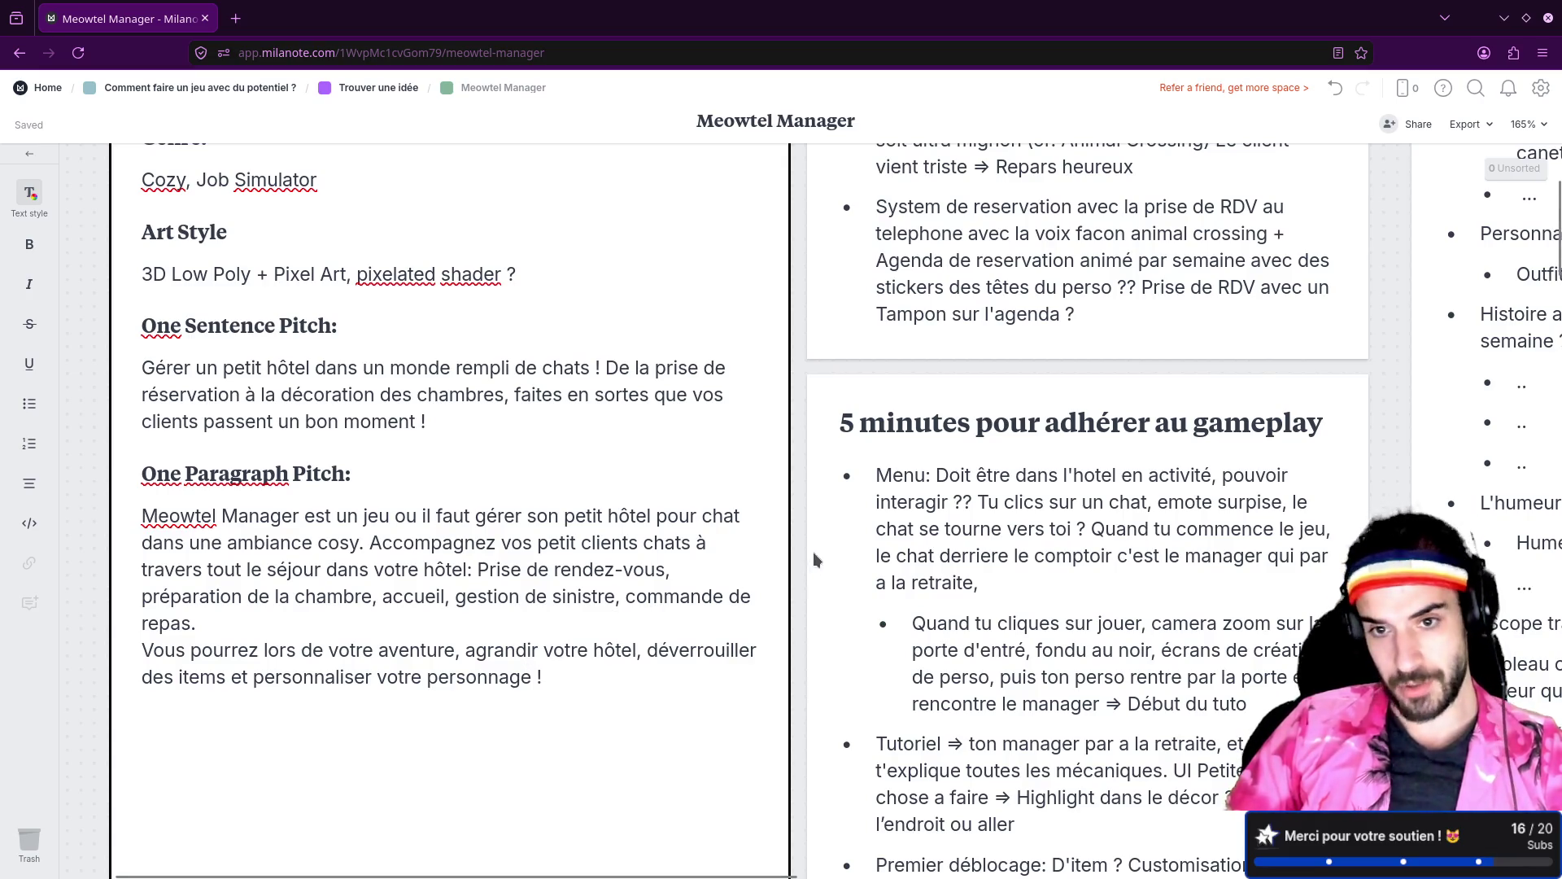
left_click(807, 380)
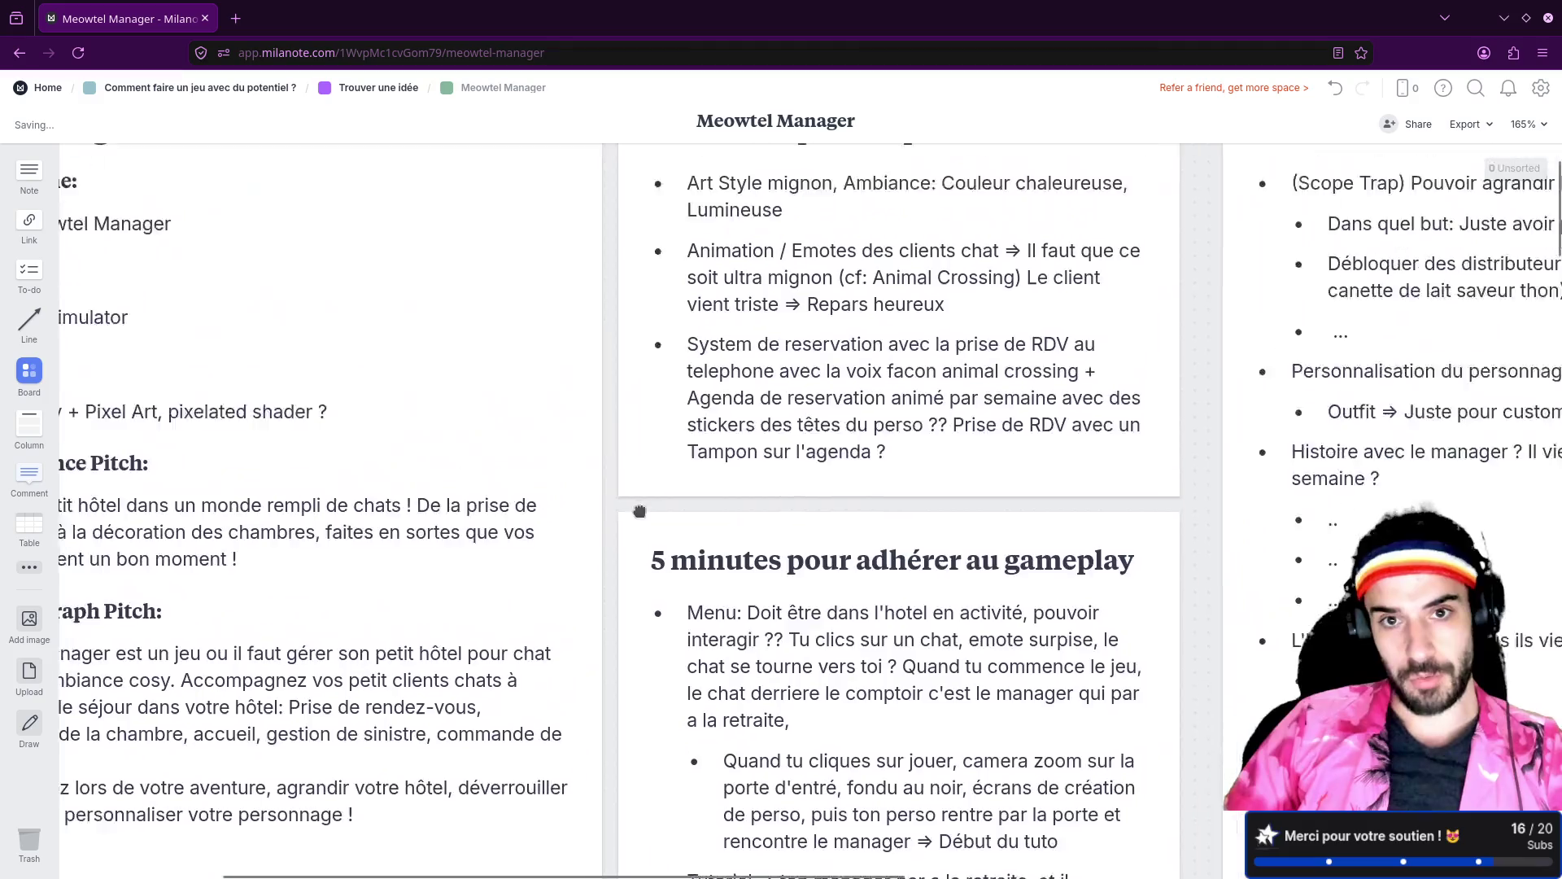
type("ambre")
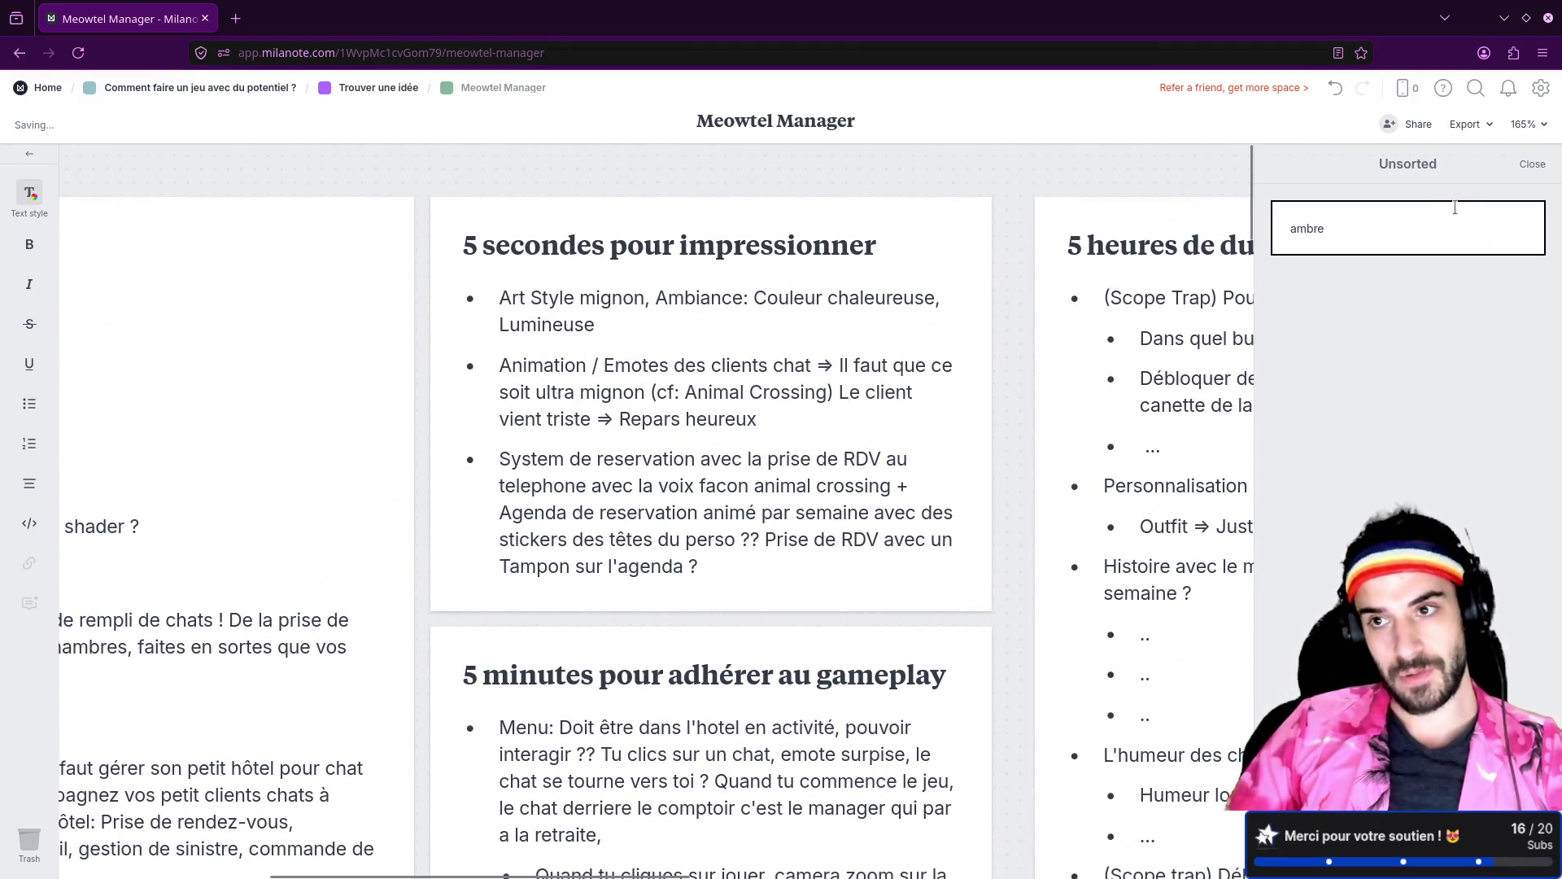
key("BackSpace")
key("BackSpace")
key("BackSpace")
left_click(1533, 163)
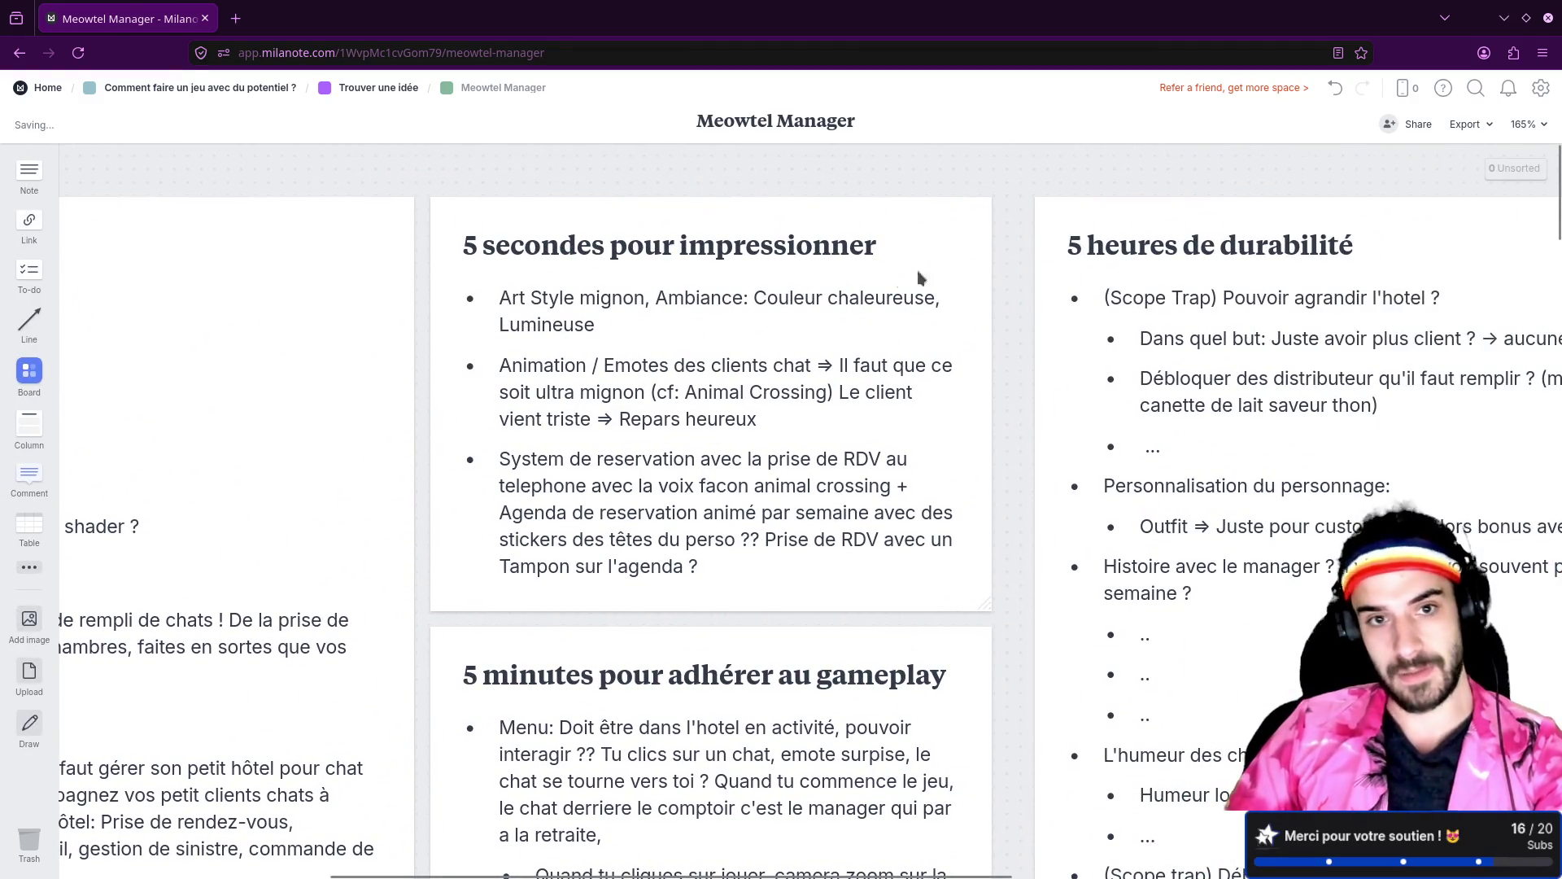
Step: Open the '5 secondes pour impressionner' card and select 'Animation / Emotes des clients chat'
left_click(575, 306)
mouse_move(498, 298)
left_mouse_down()
mouse_move(737, 291)
mouse_move(708, 321)
mouse_move(551, 323)
mouse_move(498, 298)
mouse_move(598, 319)
left_mouse_up()
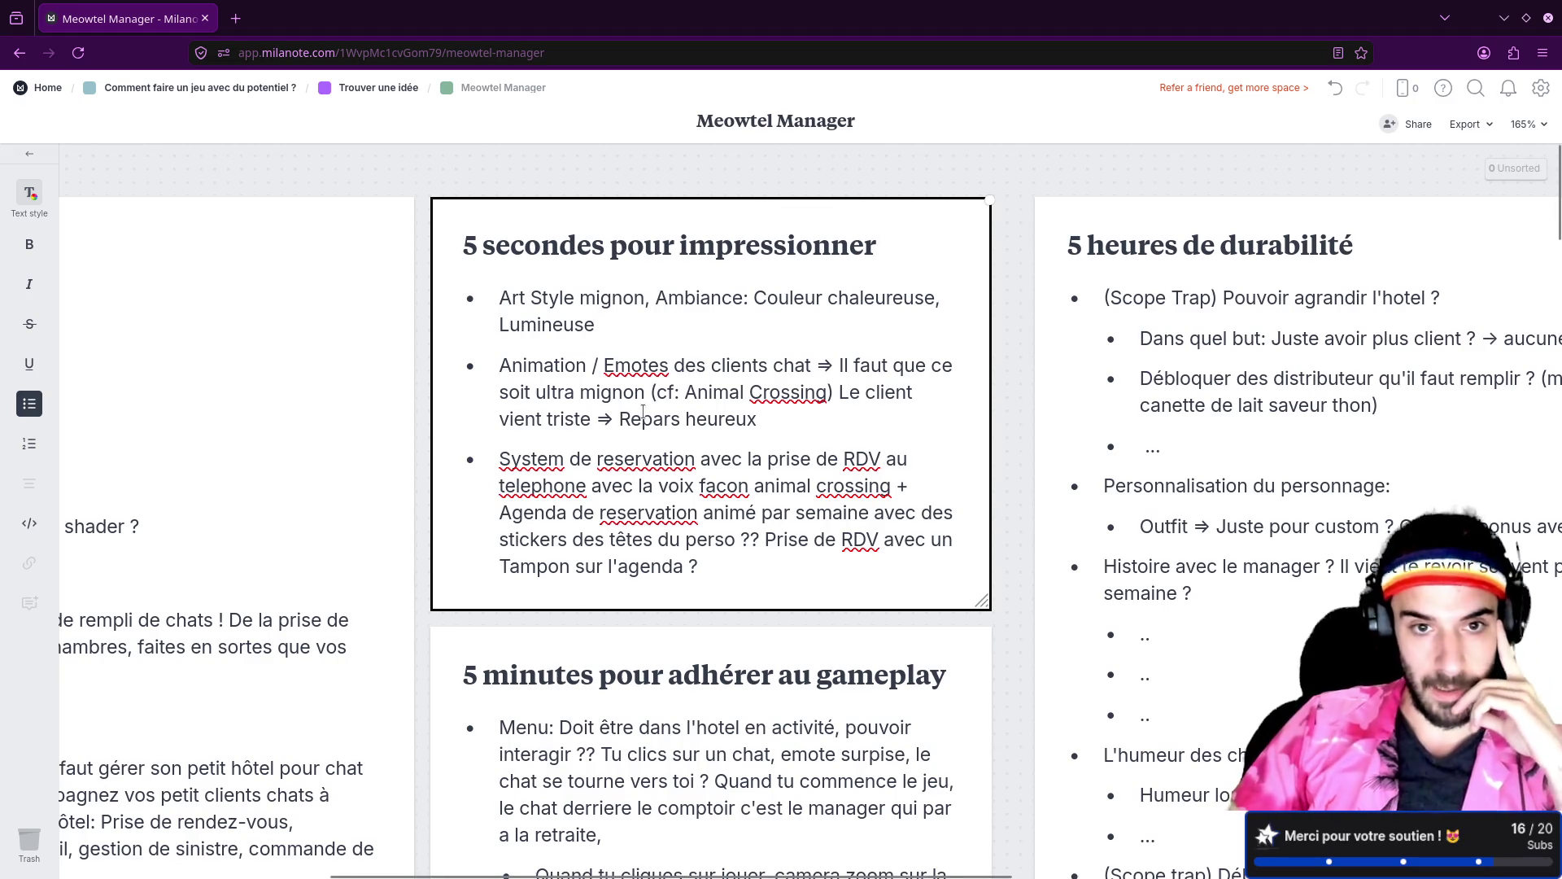
mouse_move(503, 365)
left_mouse_down()
mouse_move(708, 392)
mouse_move(784, 392)
mouse_move(791, 365)
mouse_move(813, 365)
left_mouse_up()
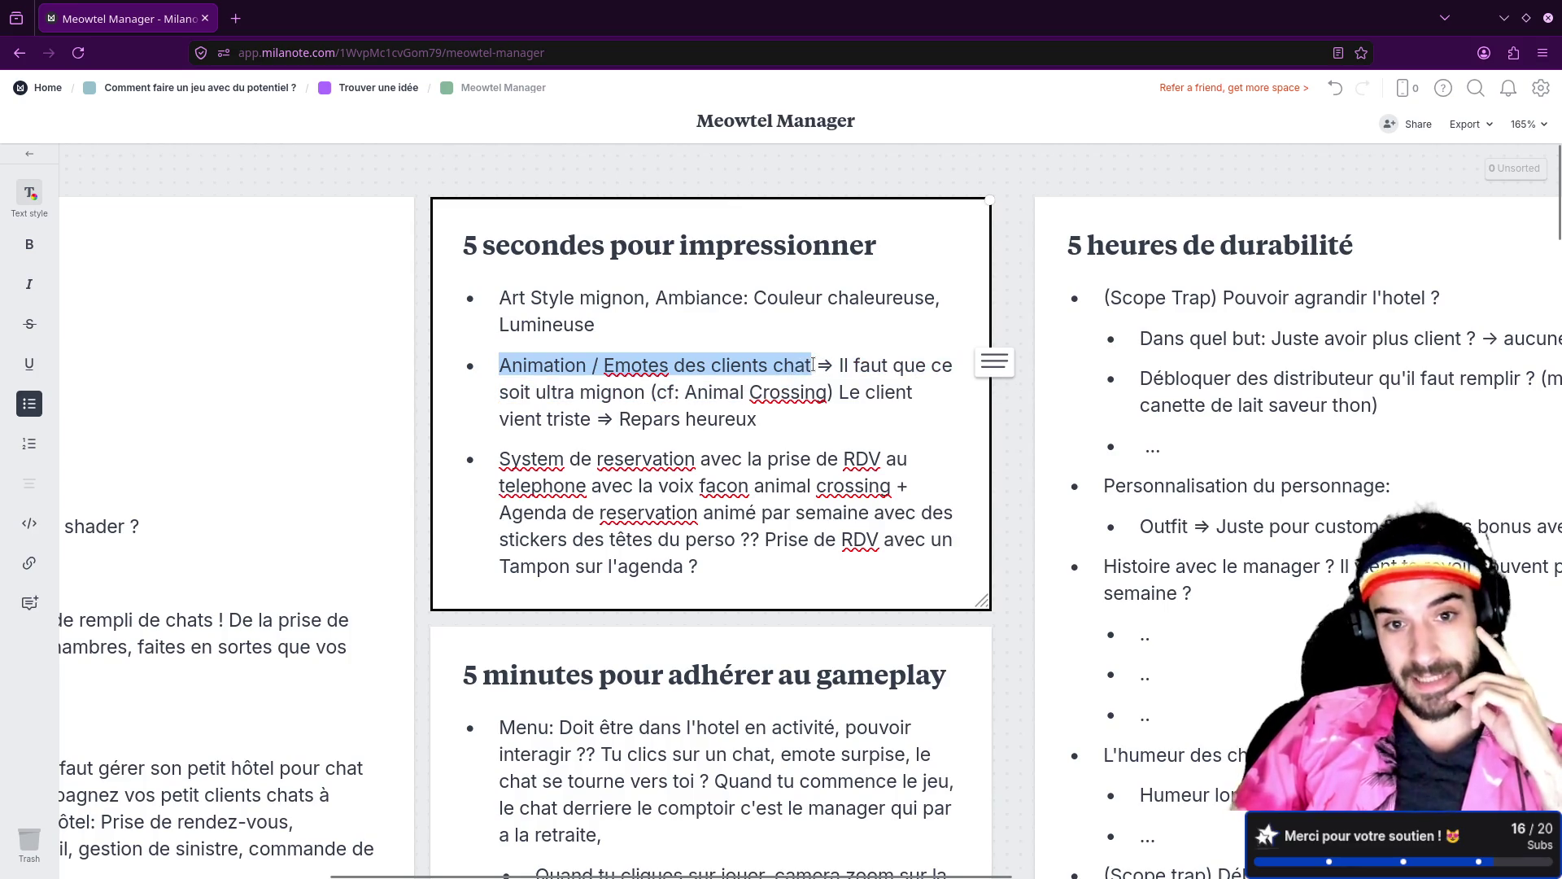
key("alt+Tab")
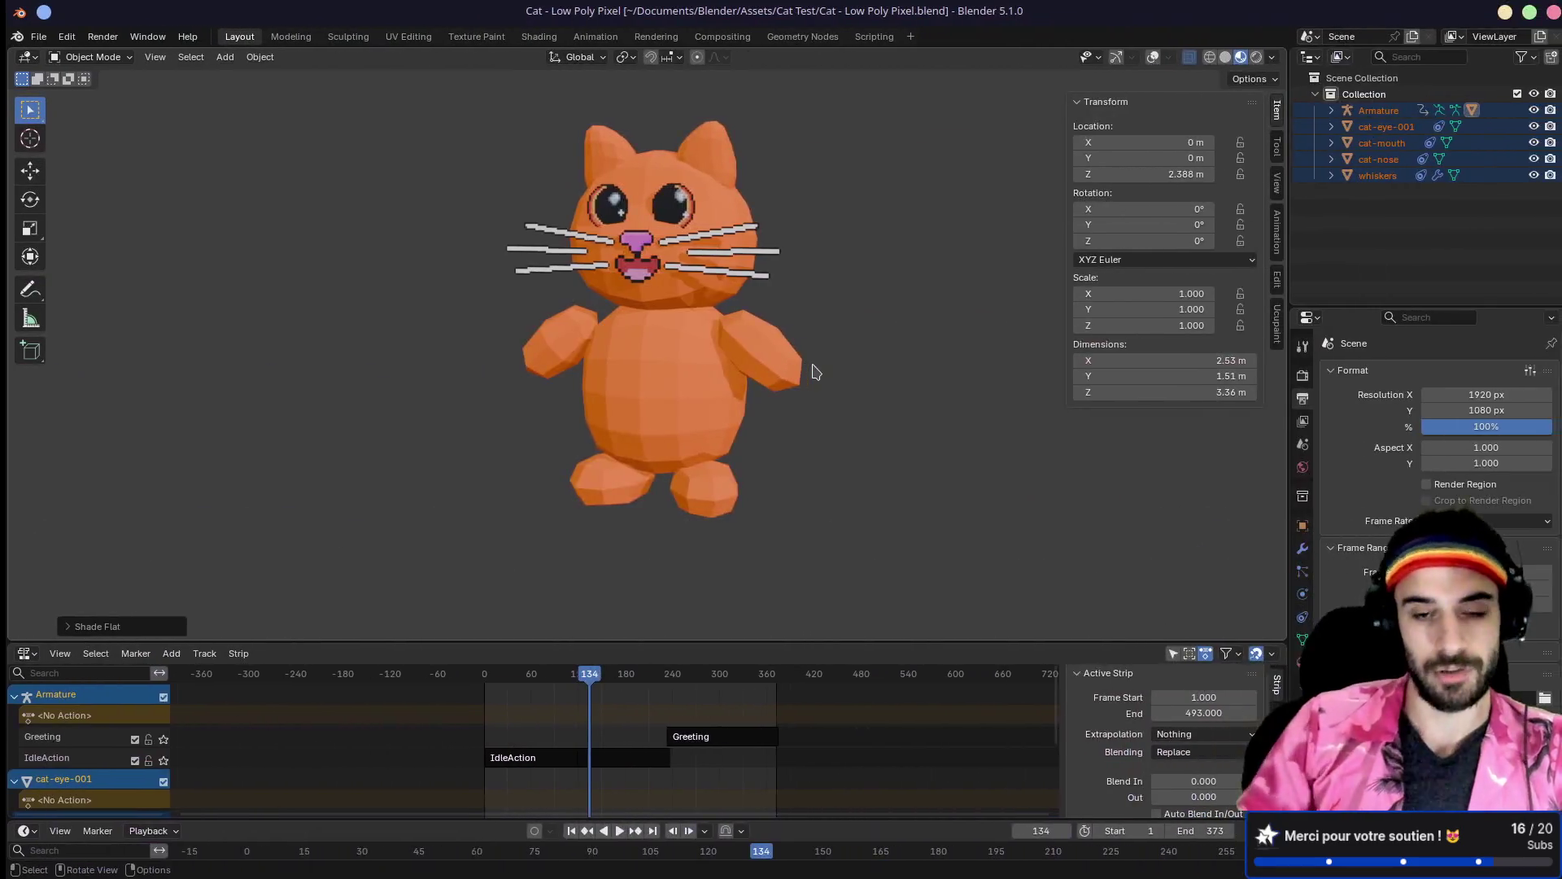
Step: Play the cat's animation, rewind to an earlier frame, and play it again
key("space")
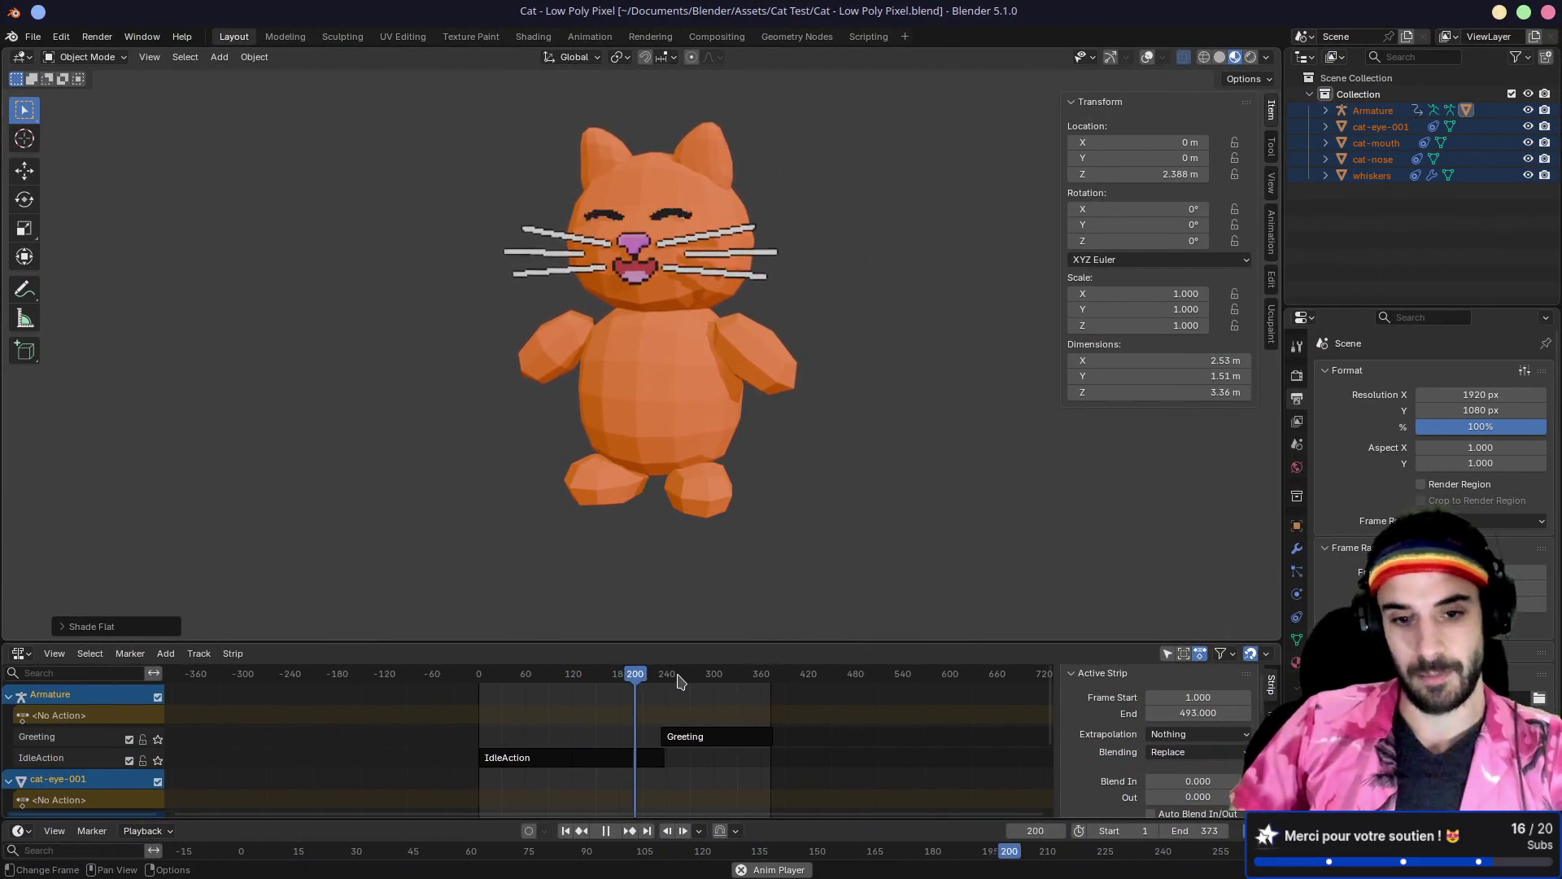
key("space")
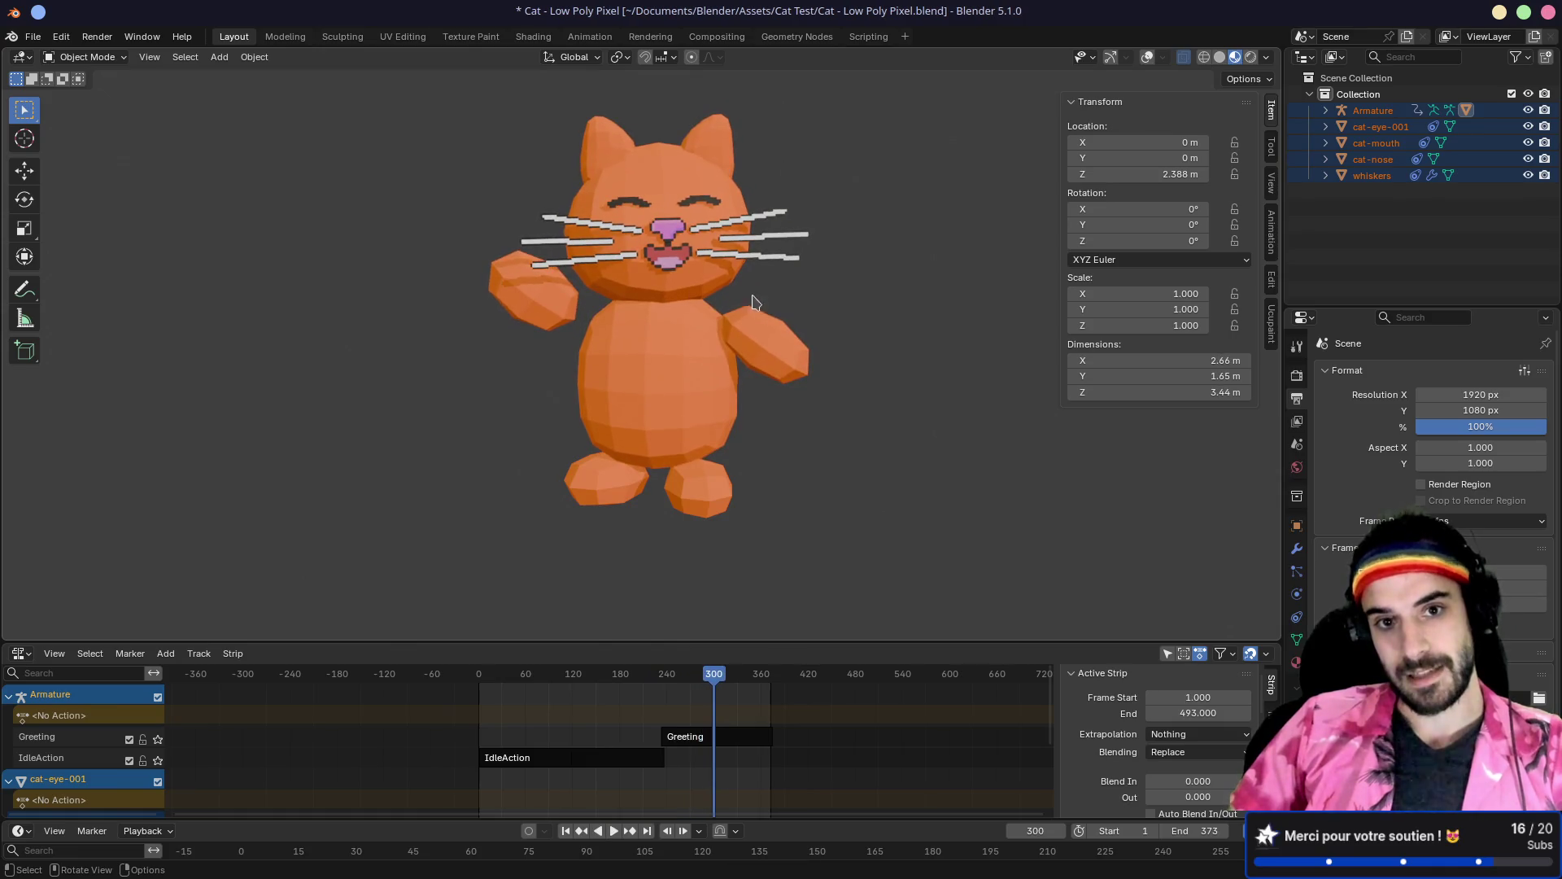
scroll(714, 269, "up", 3)
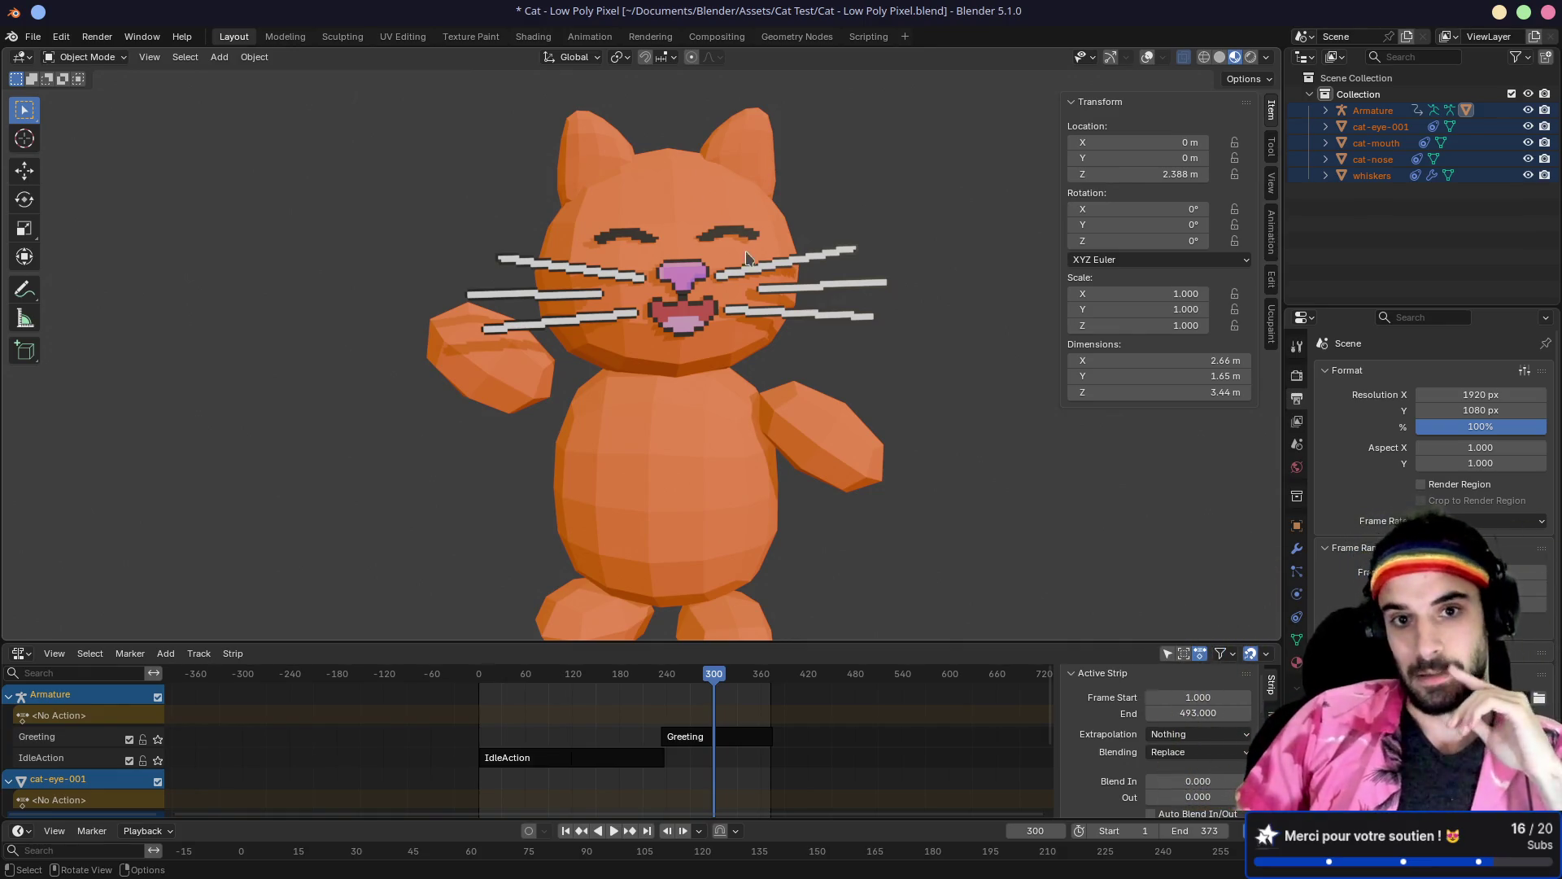
mouse_move(623, 675)
left_mouse_down()
mouse_move(506, 682)
mouse_move(681, 686)
mouse_move(660, 685)
left_mouse_up()
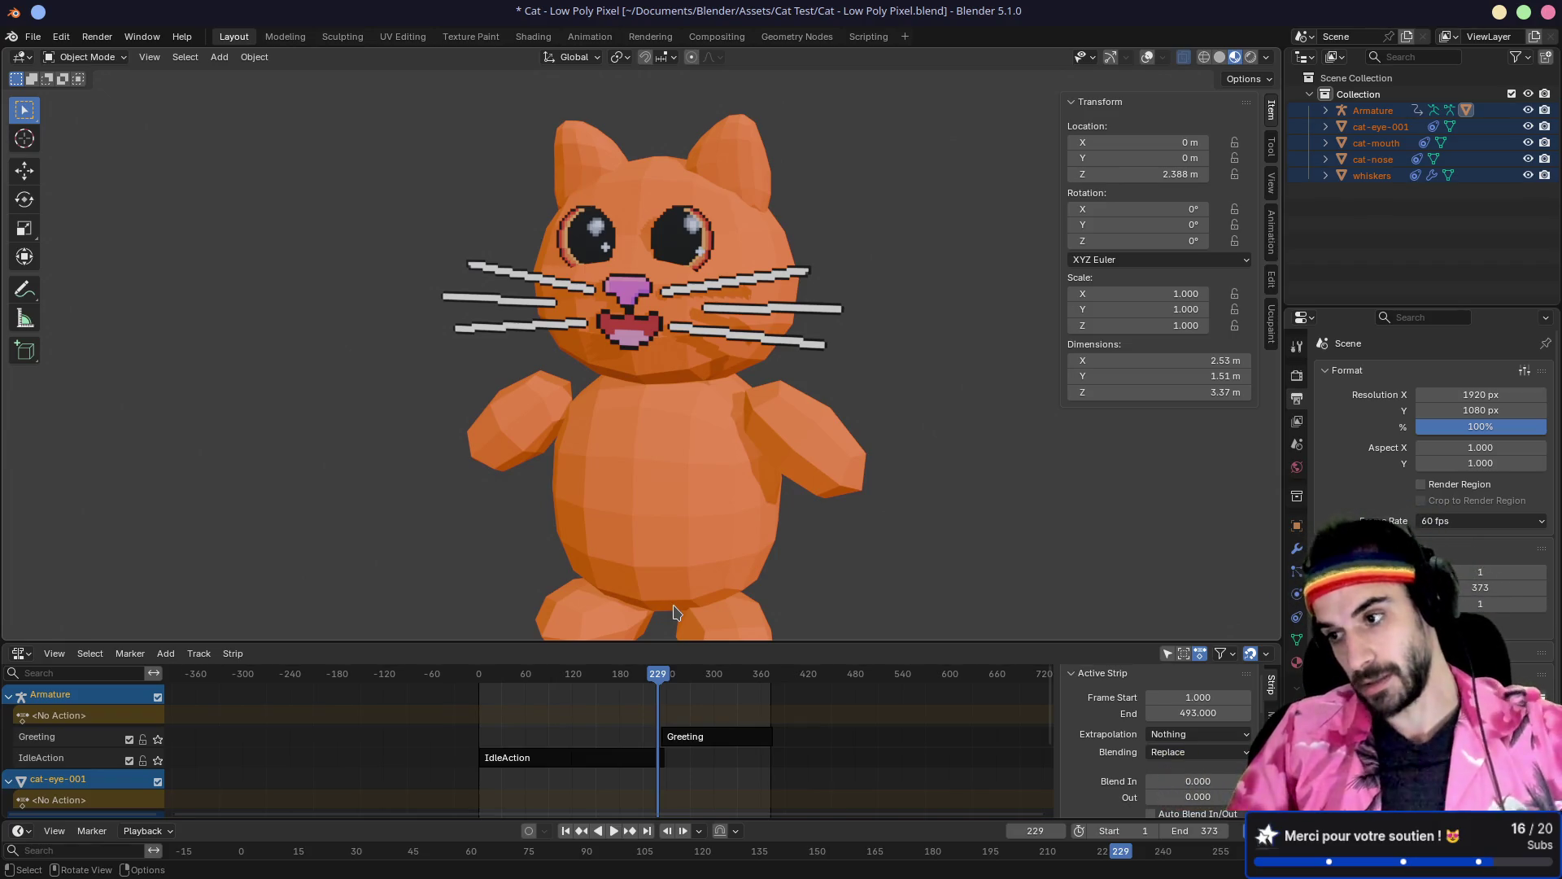
key("space")
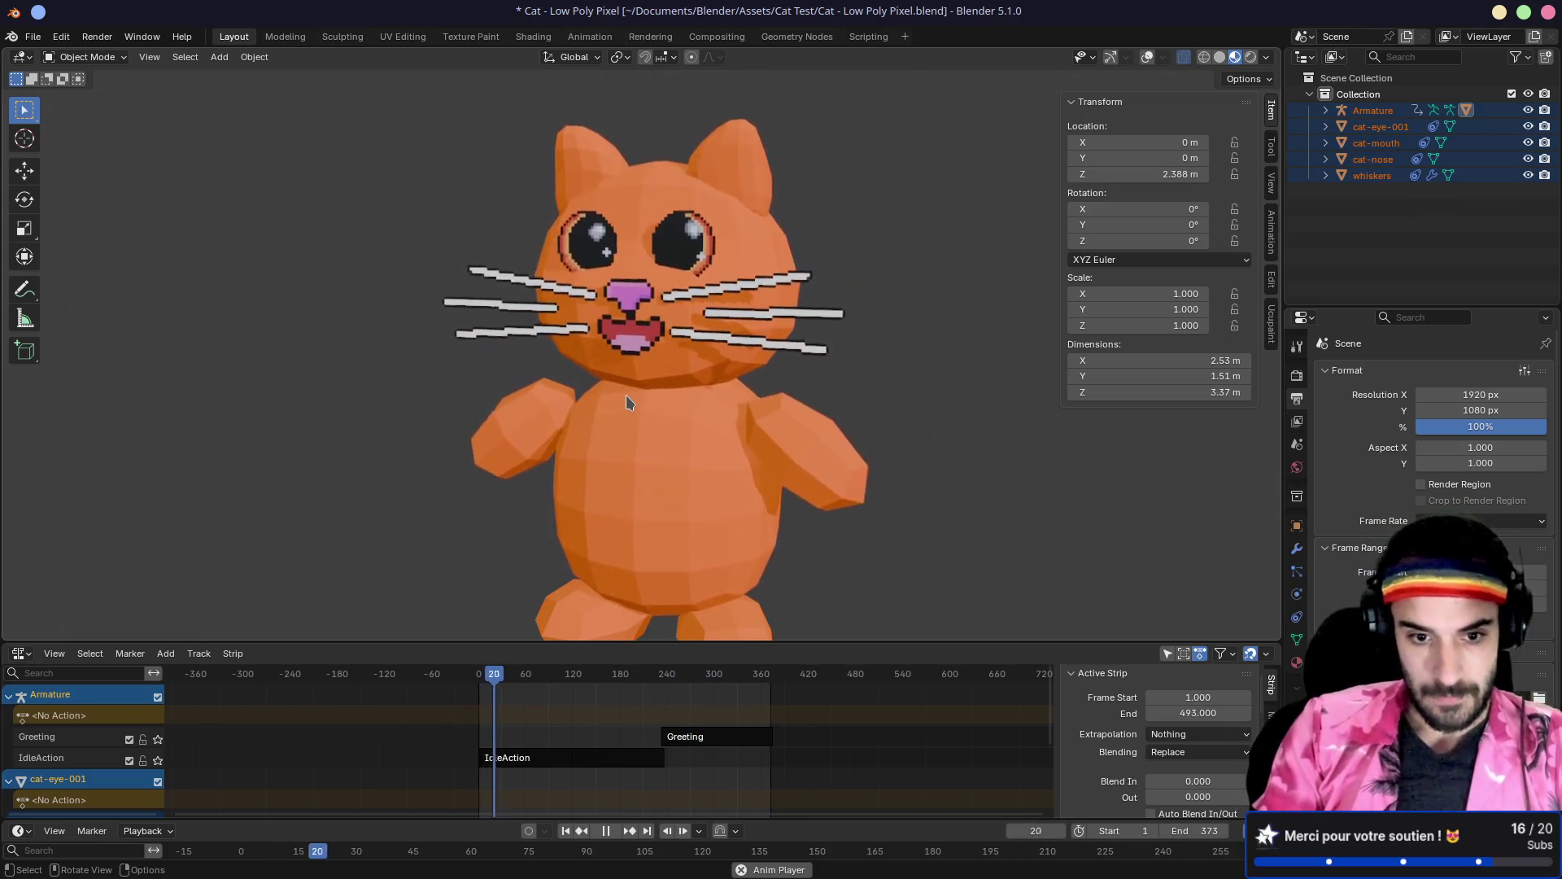
Step: Orbit the view around the cat toward its left side
key("super+ctrl+Right")
key("super+ctrl+Right")
key("super+ctrl+Right")
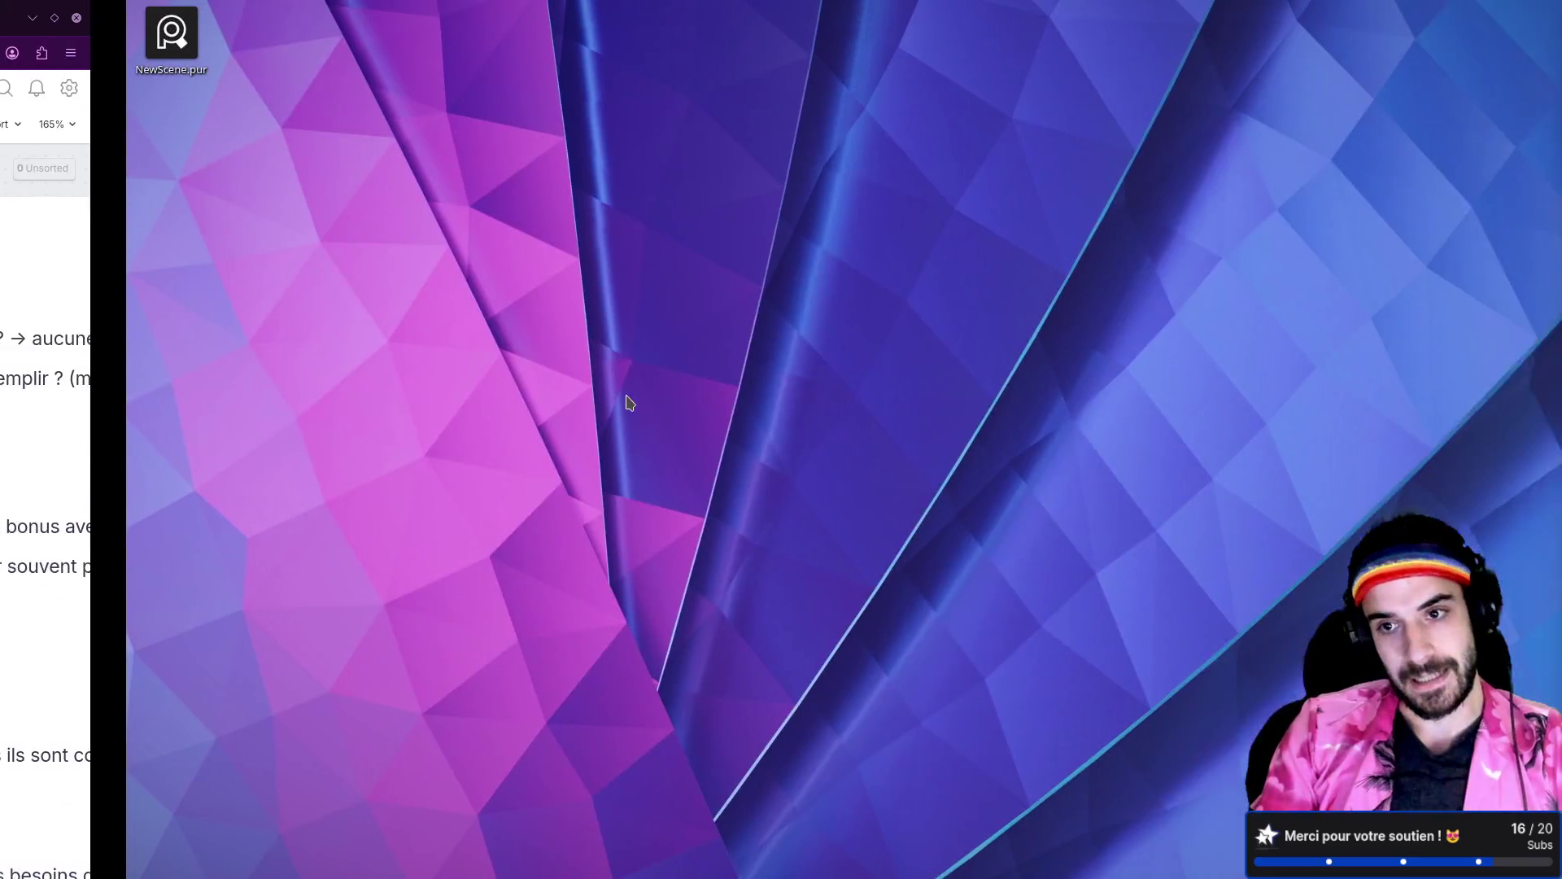
key("super+ctrl+Right")
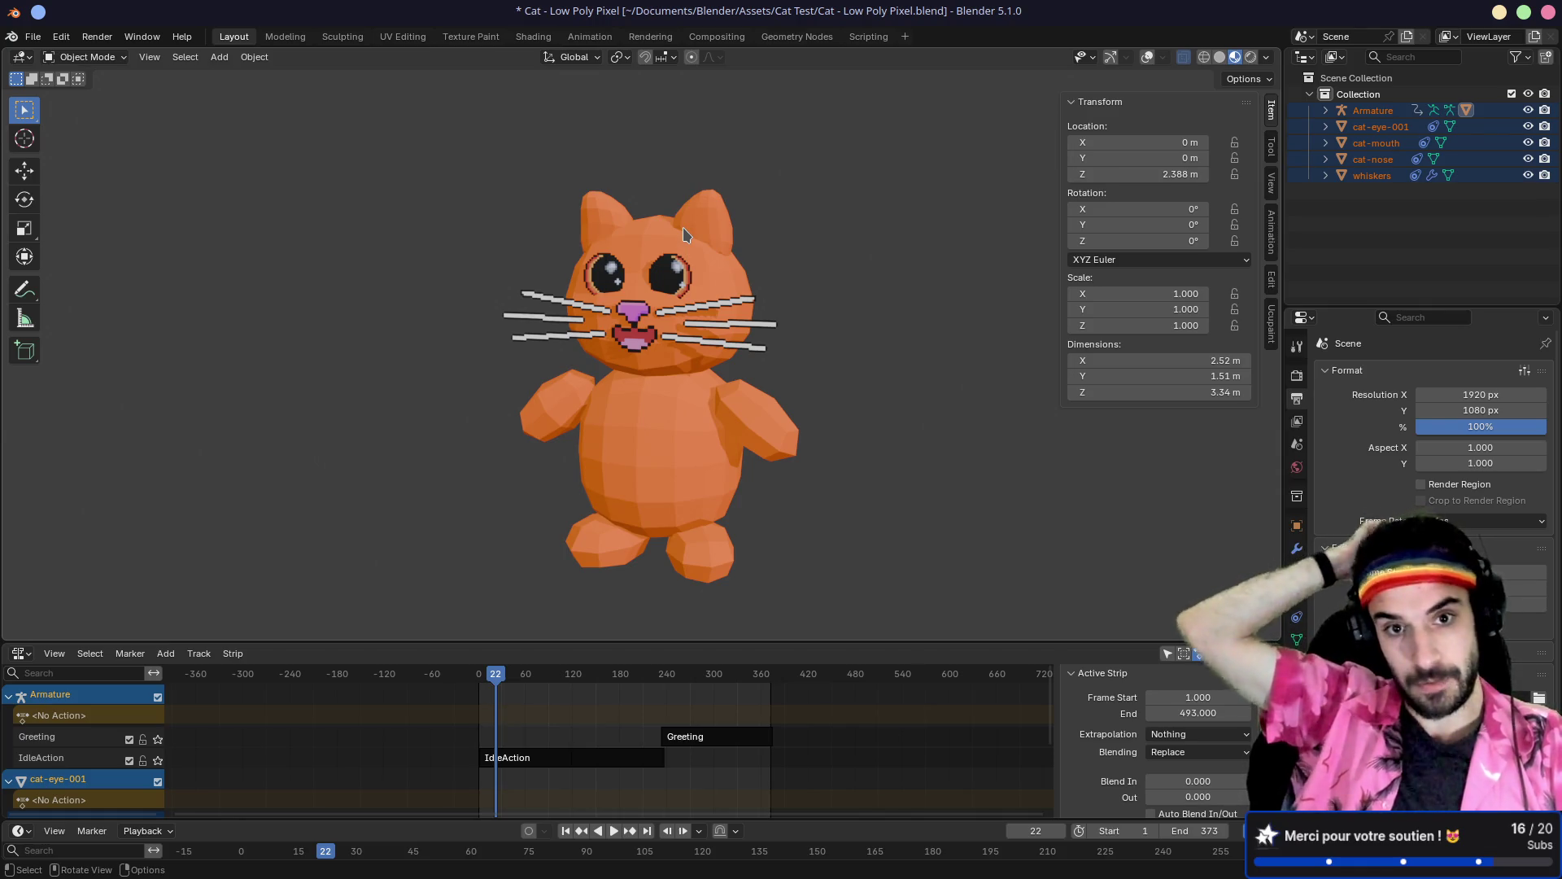
mouse_move(542, 244)
left_mouse_down()
mouse_move(410, 258)
mouse_move(716, 261)
mouse_move(407, 245)
left_mouse_up()
left_click_drag(621, 254, 683, 259)
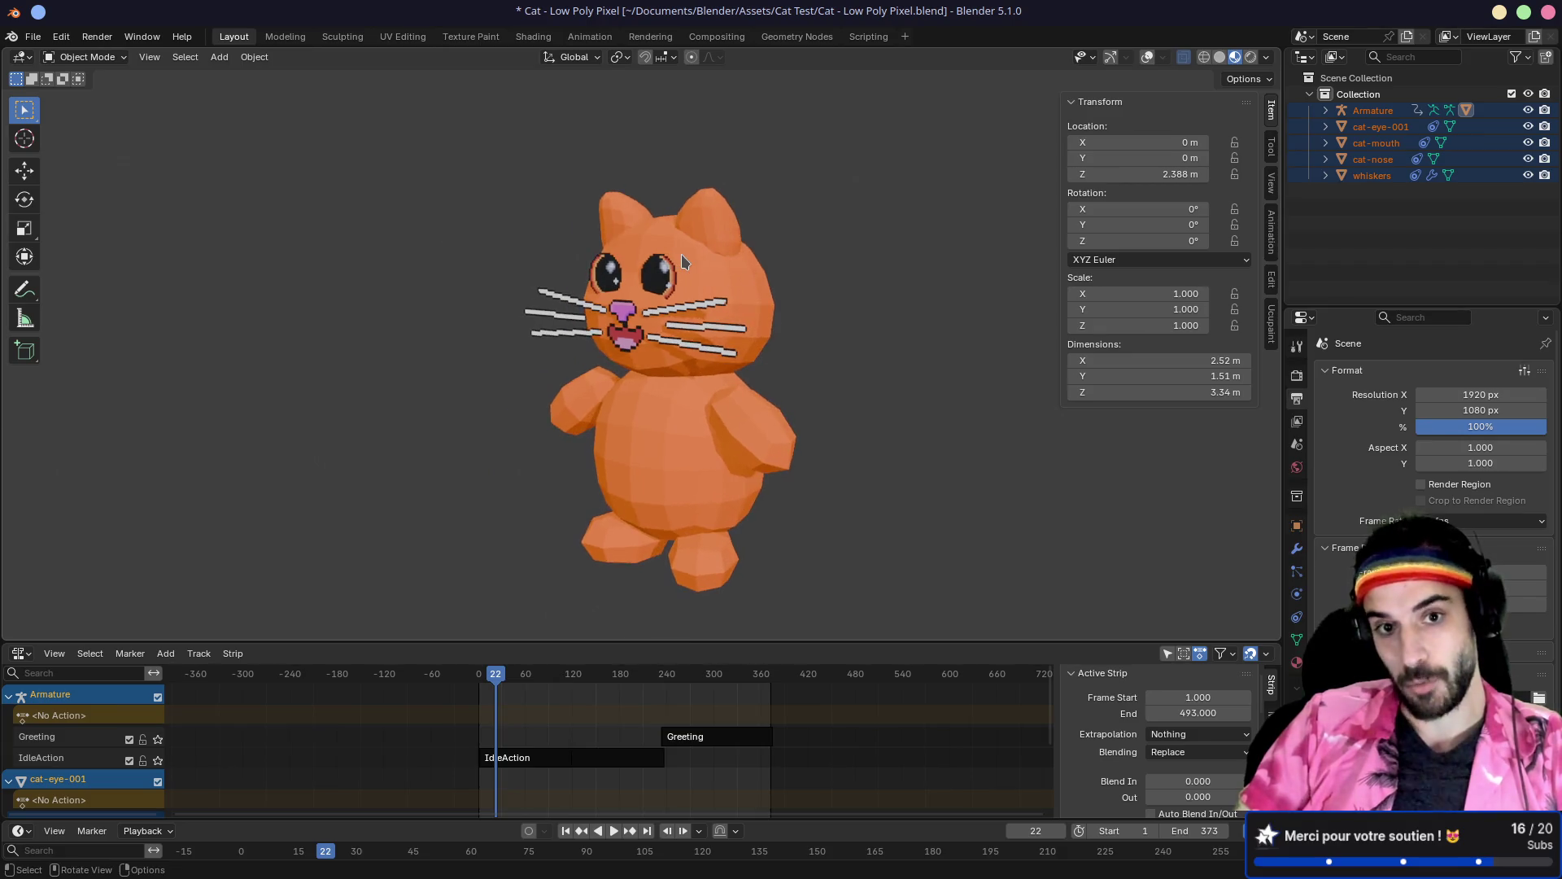
key("ctrl+super+Right")
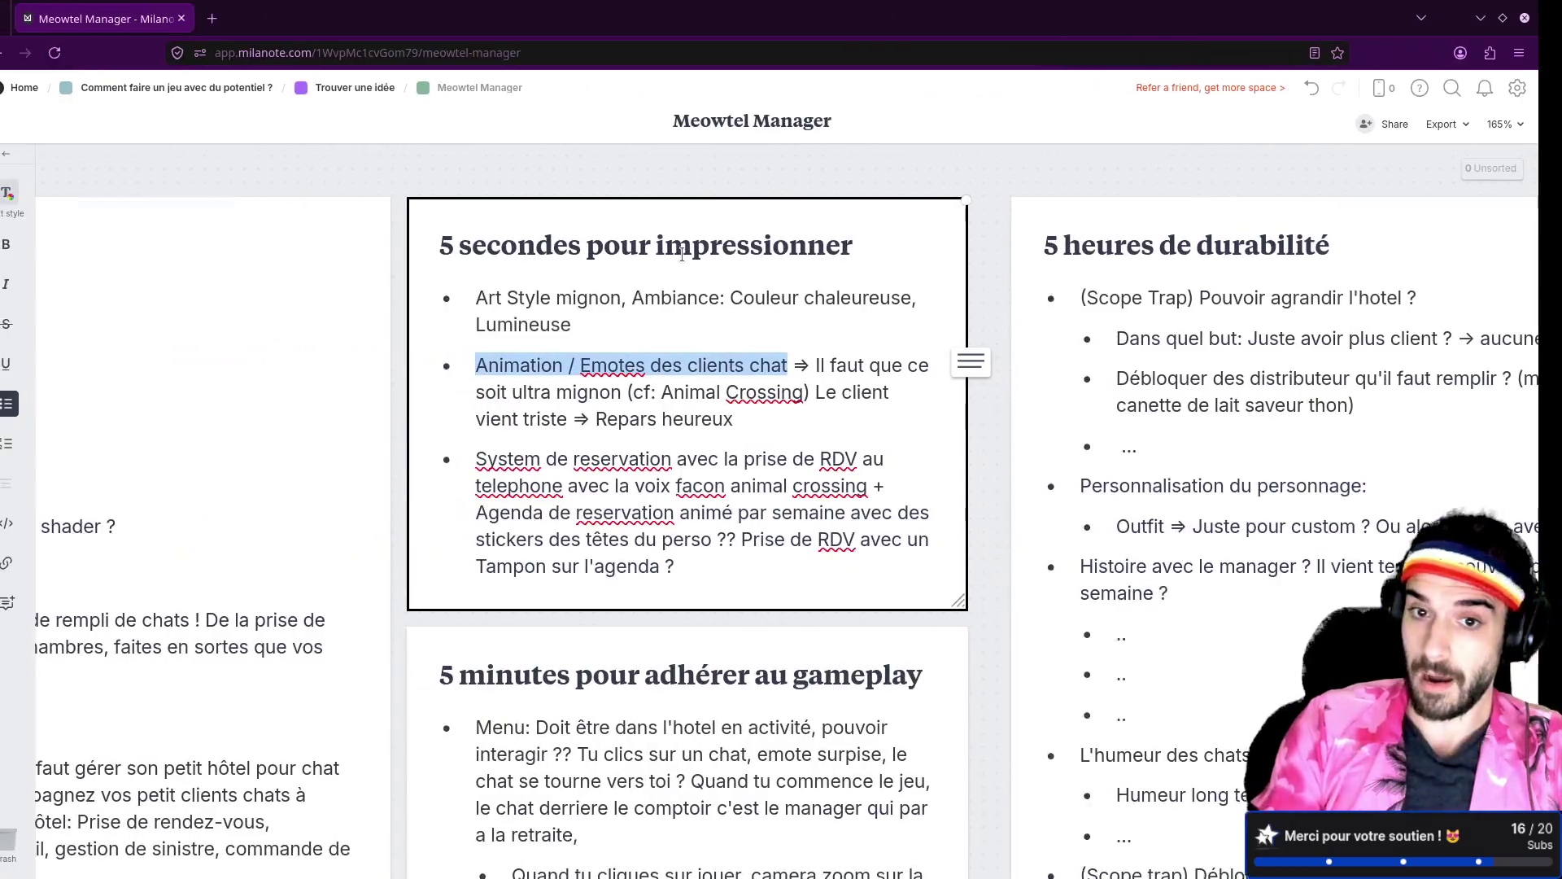
Step: Reread the first-impression card, briefly selecting the reservation and stickers/Tampon lines
left_click(646, 389)
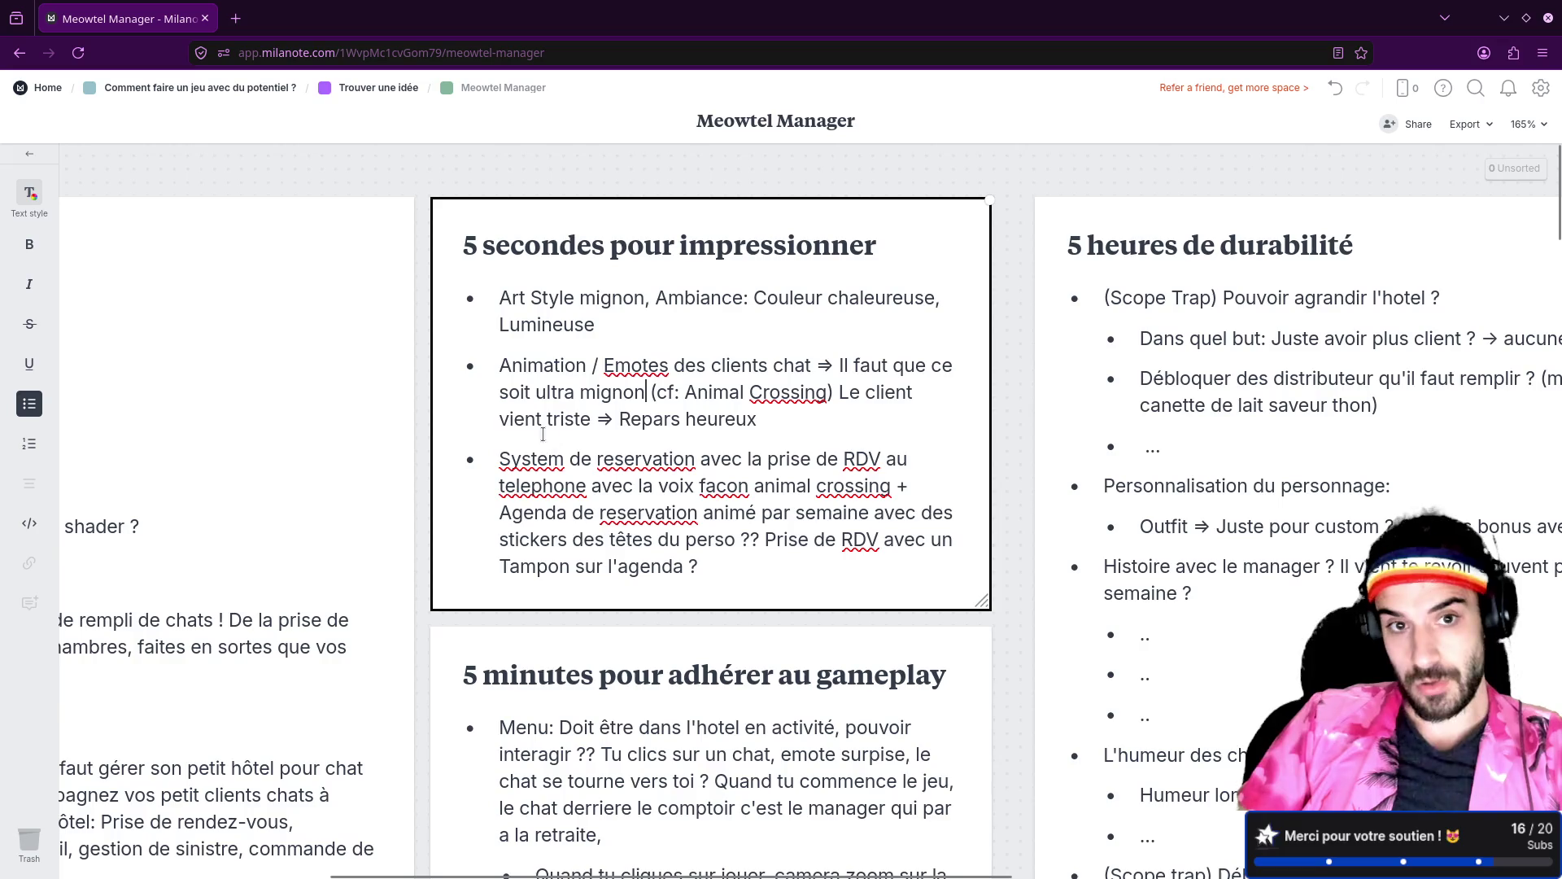
left_click_drag(499, 456, 716, 538)
left_click(723, 564)
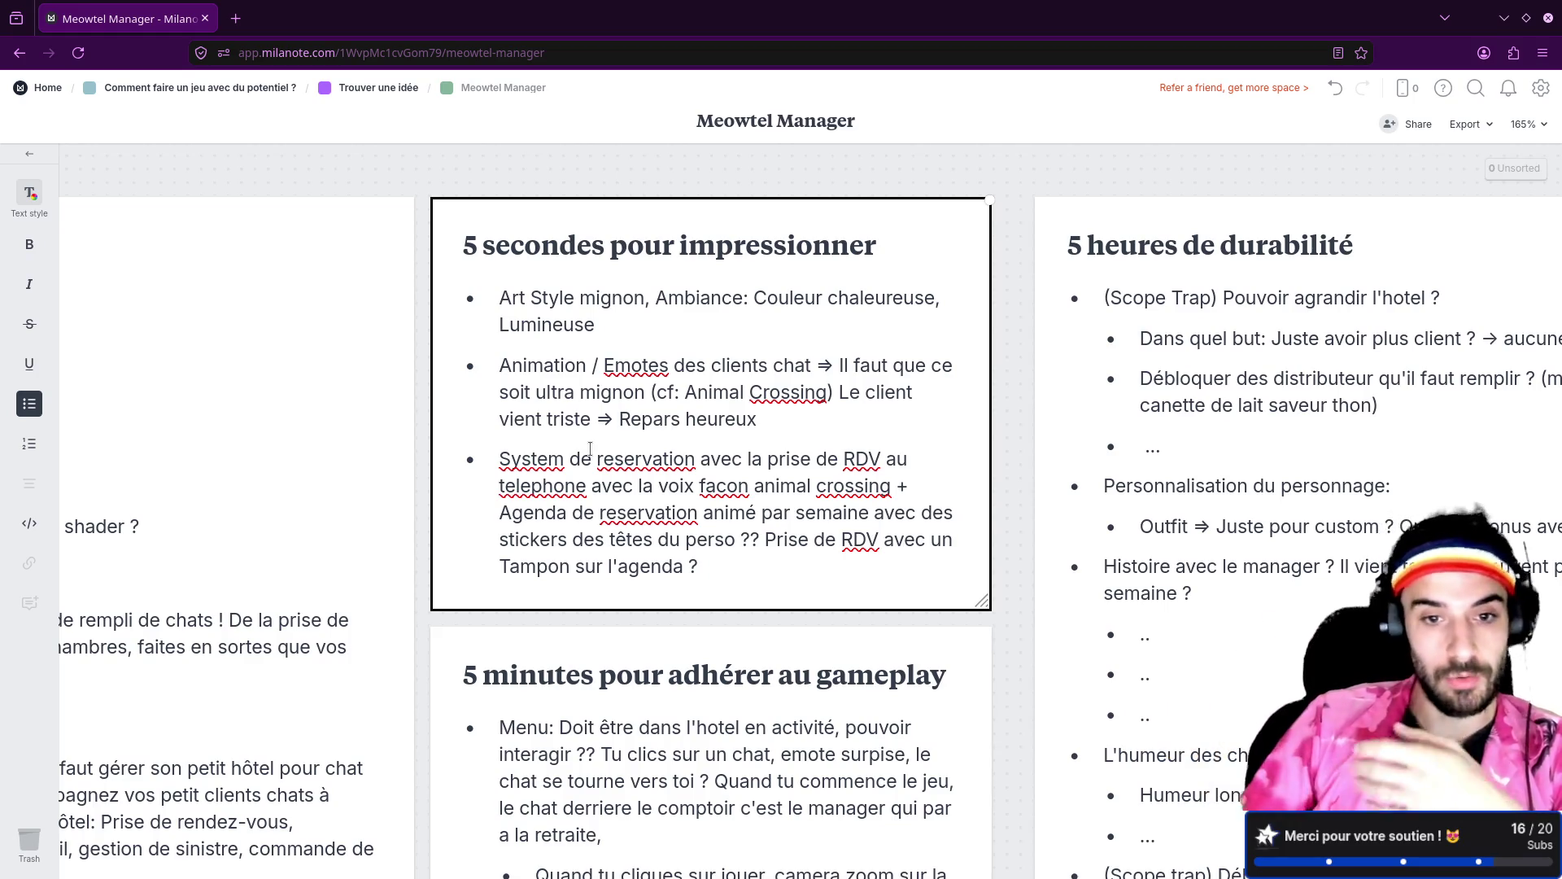
left_click_drag(686, 564, 505, 548)
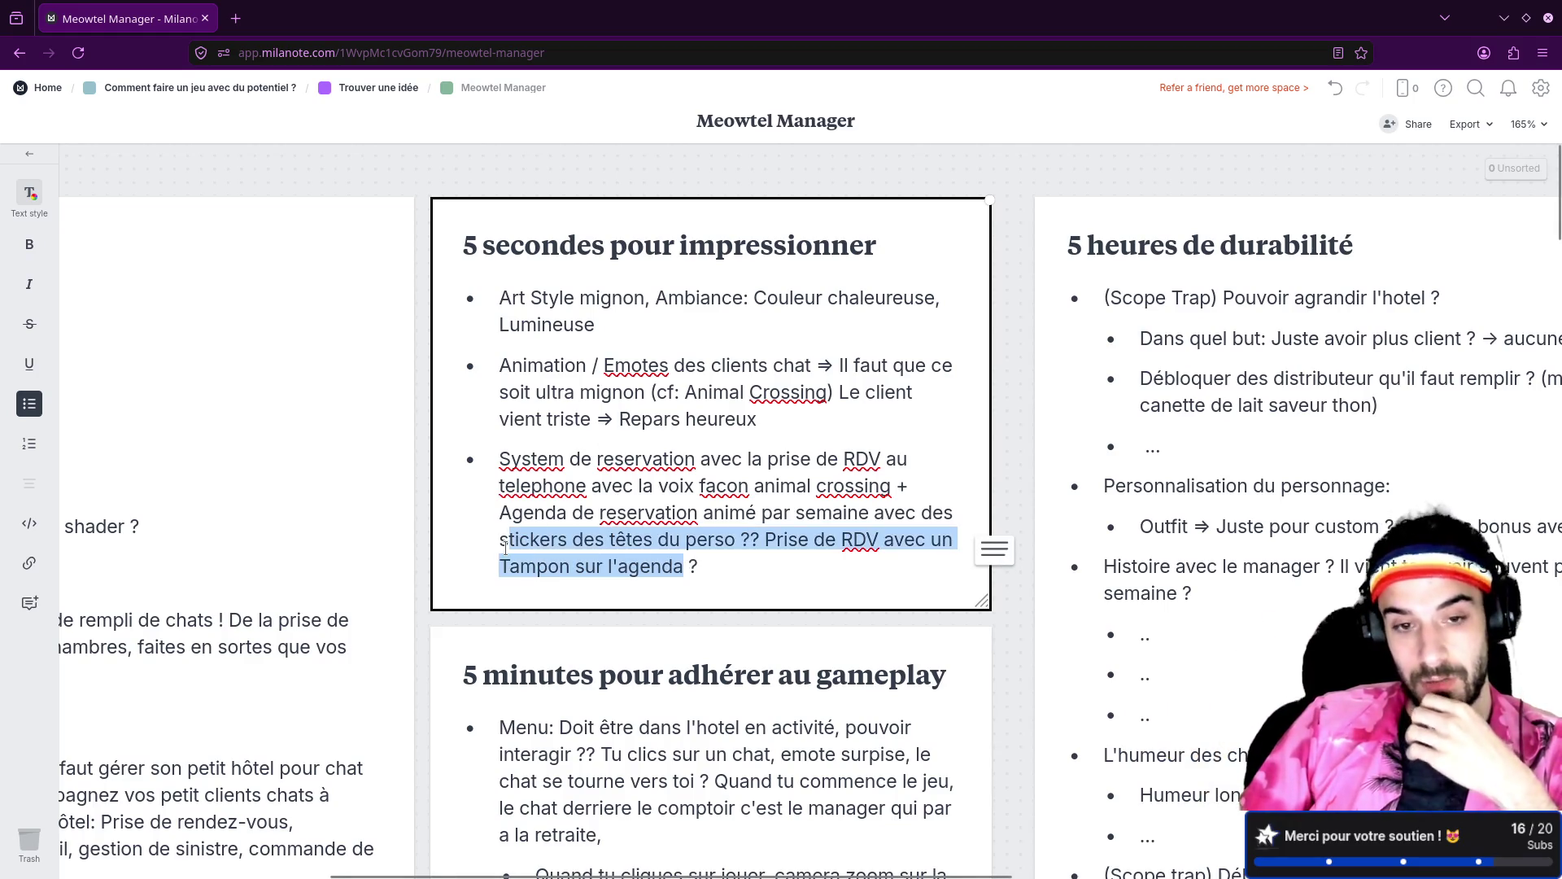
left_click(641, 496)
scroll(648, 480, "down", 4)
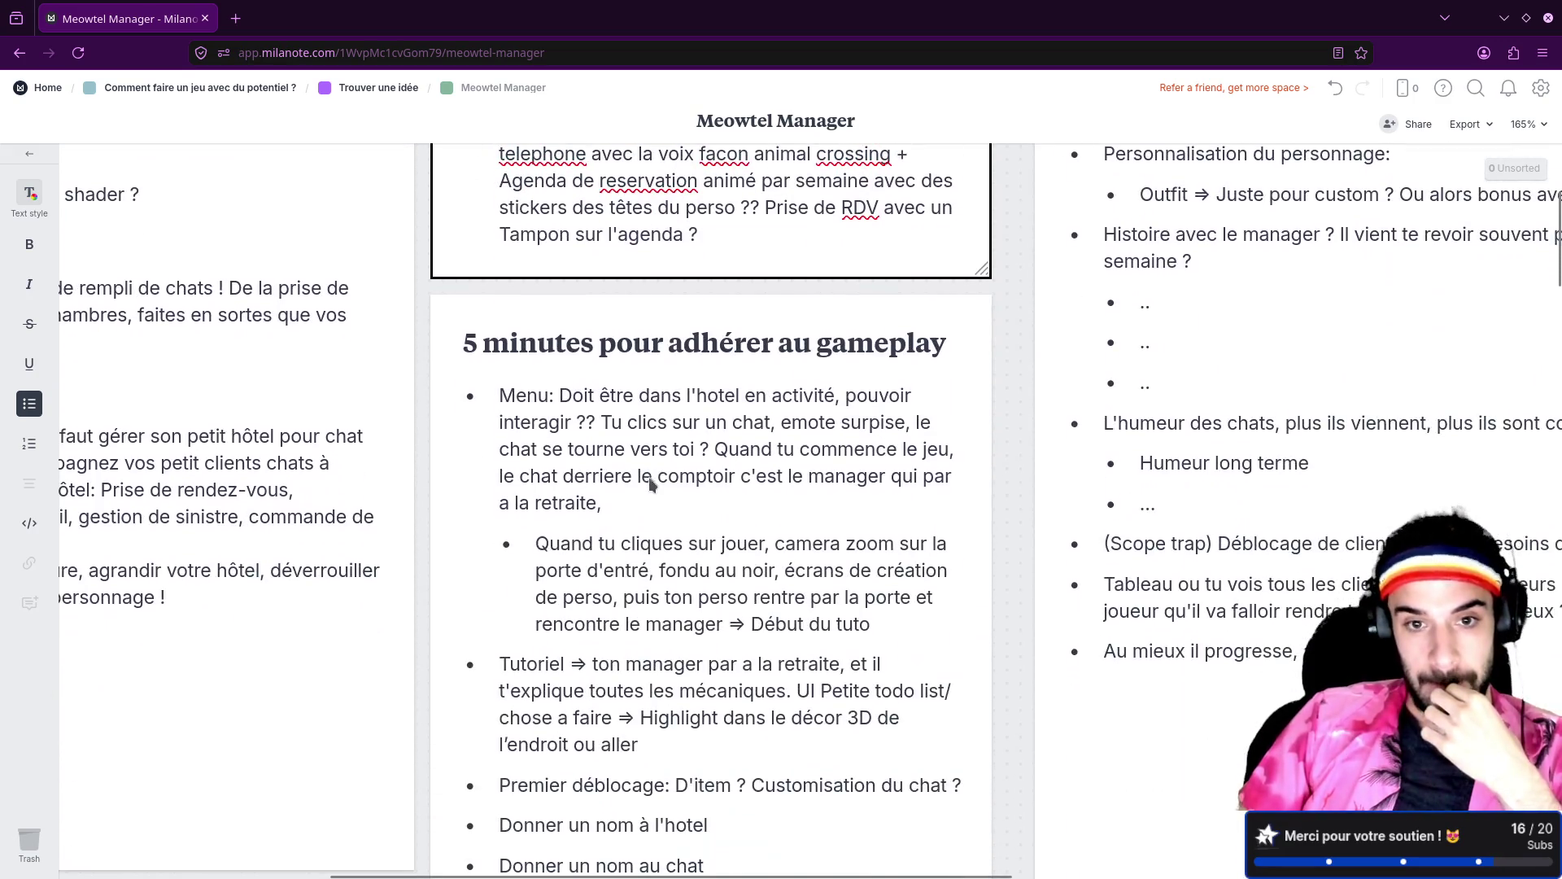
scroll(593, 447, "down", 2)
scroll(616, 525, "up", 4)
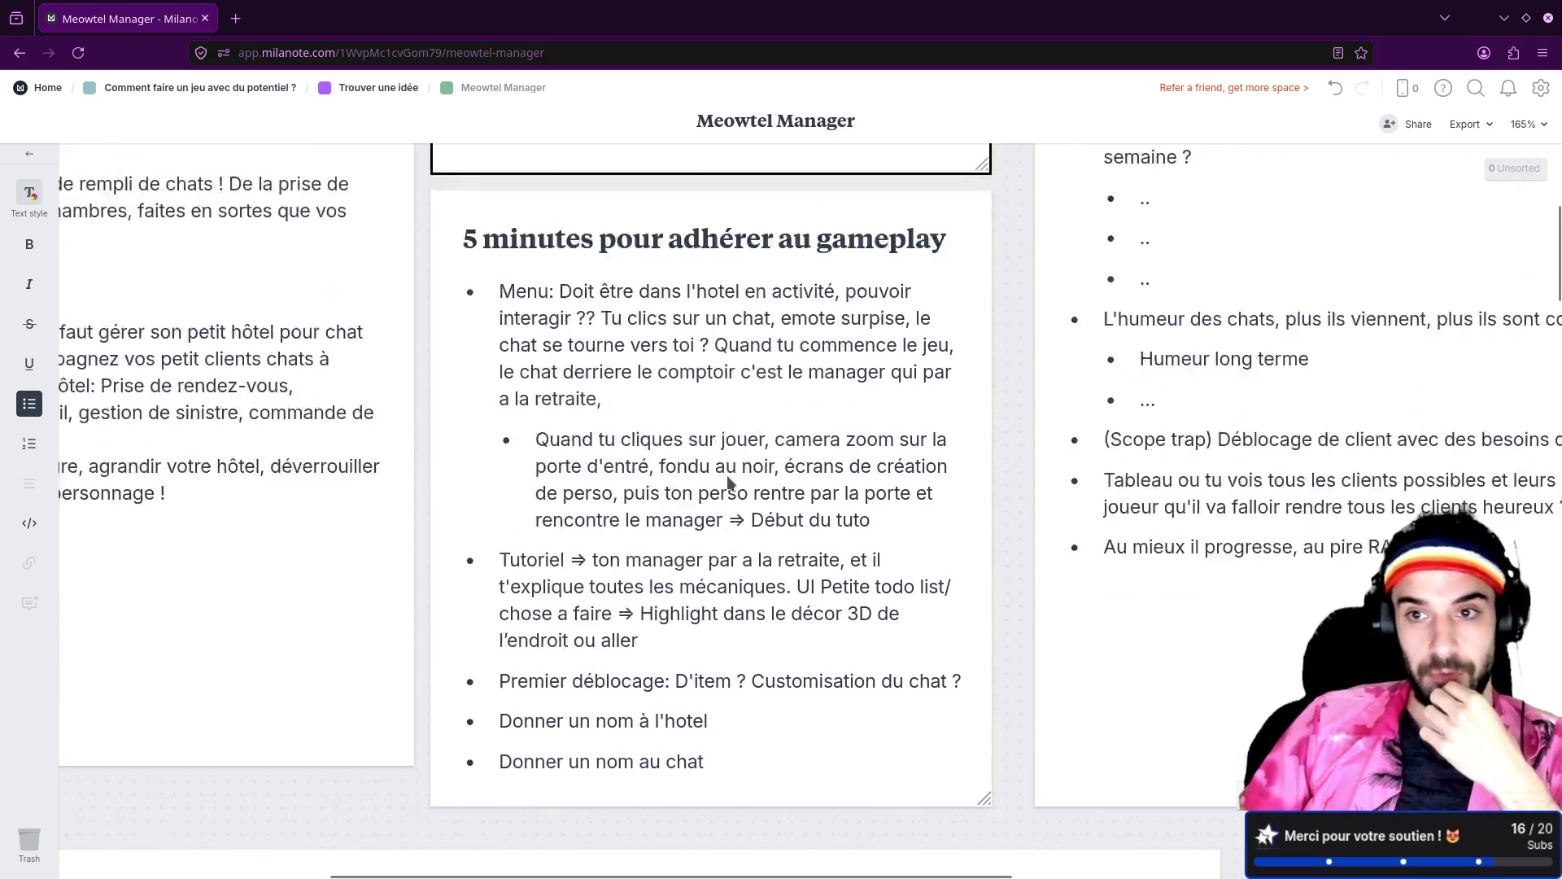
scroll(1081, 481, "down", 1)
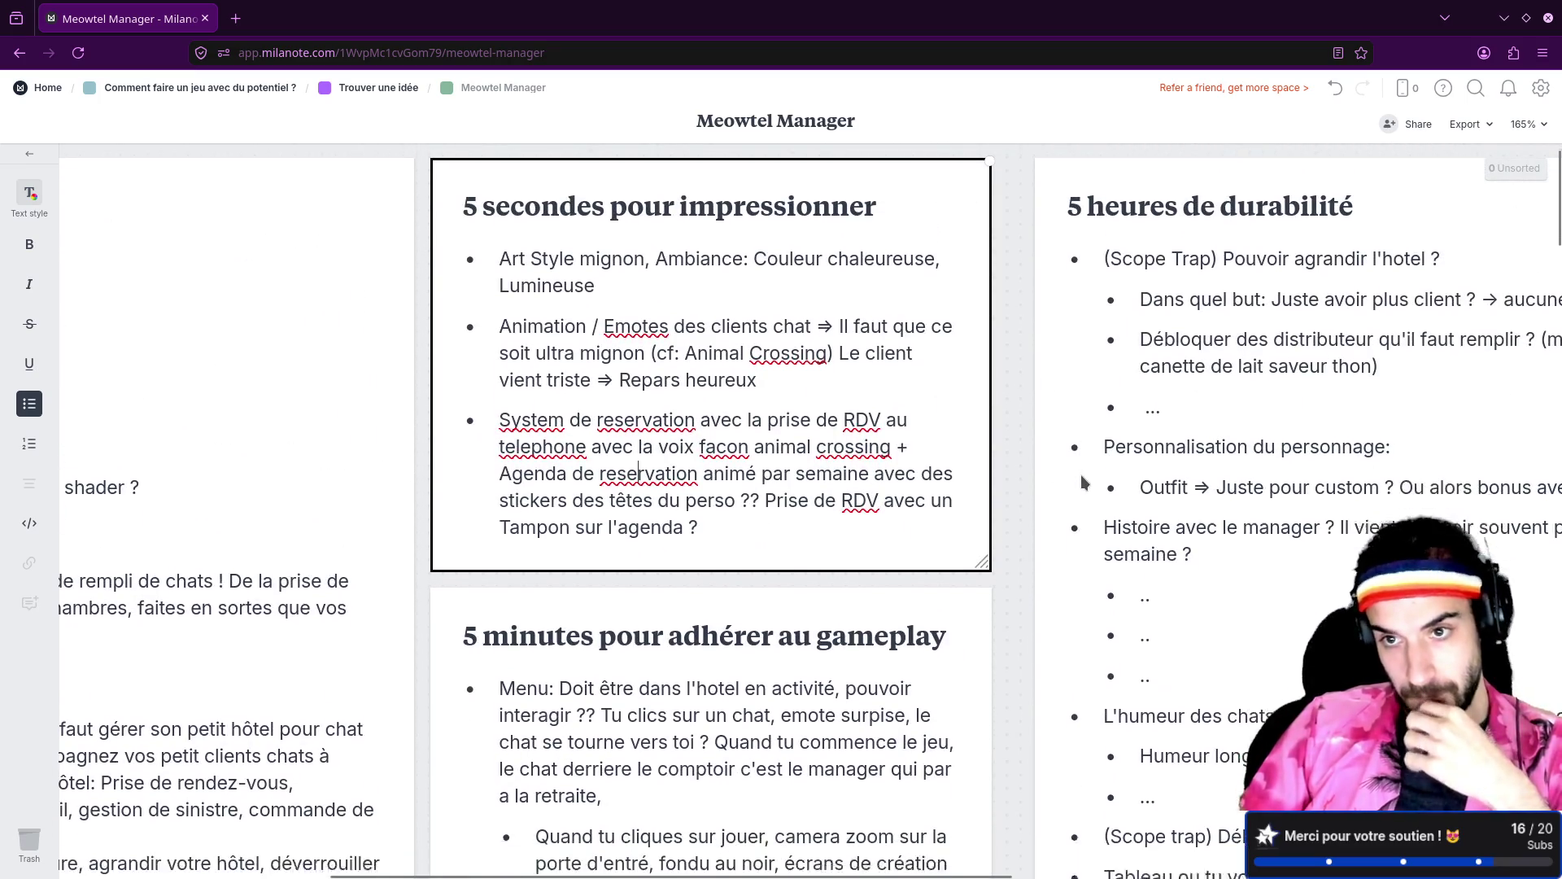
left_click(1021, 431)
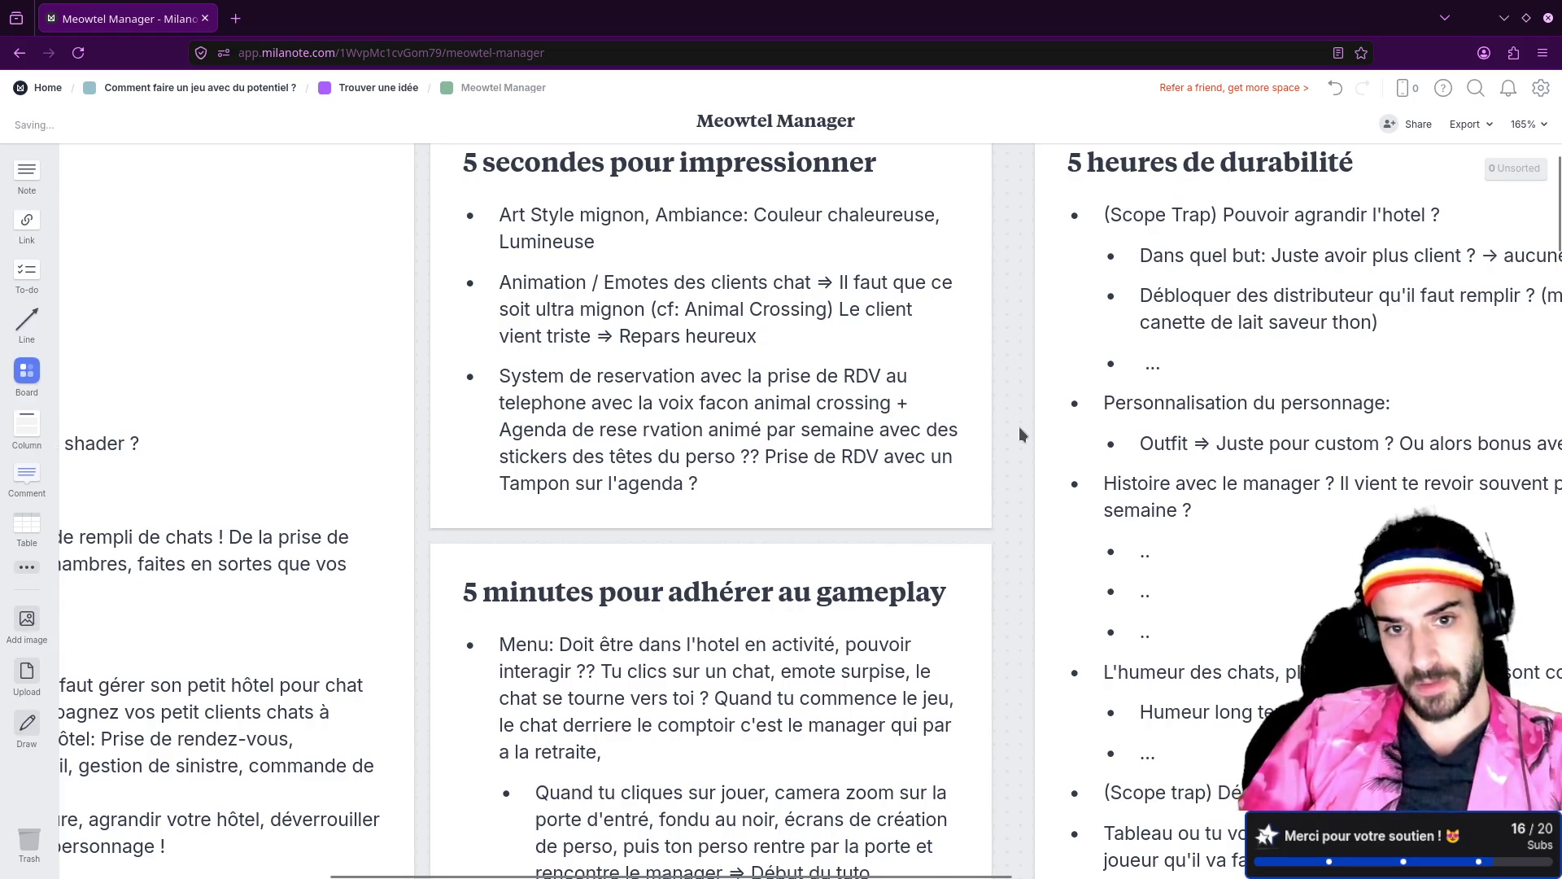
Step: Remove the stray characters so the line reads 'Agenda de reservation', then pan to '5 heures de durabilité'
left_click(661, 432)
type("e")
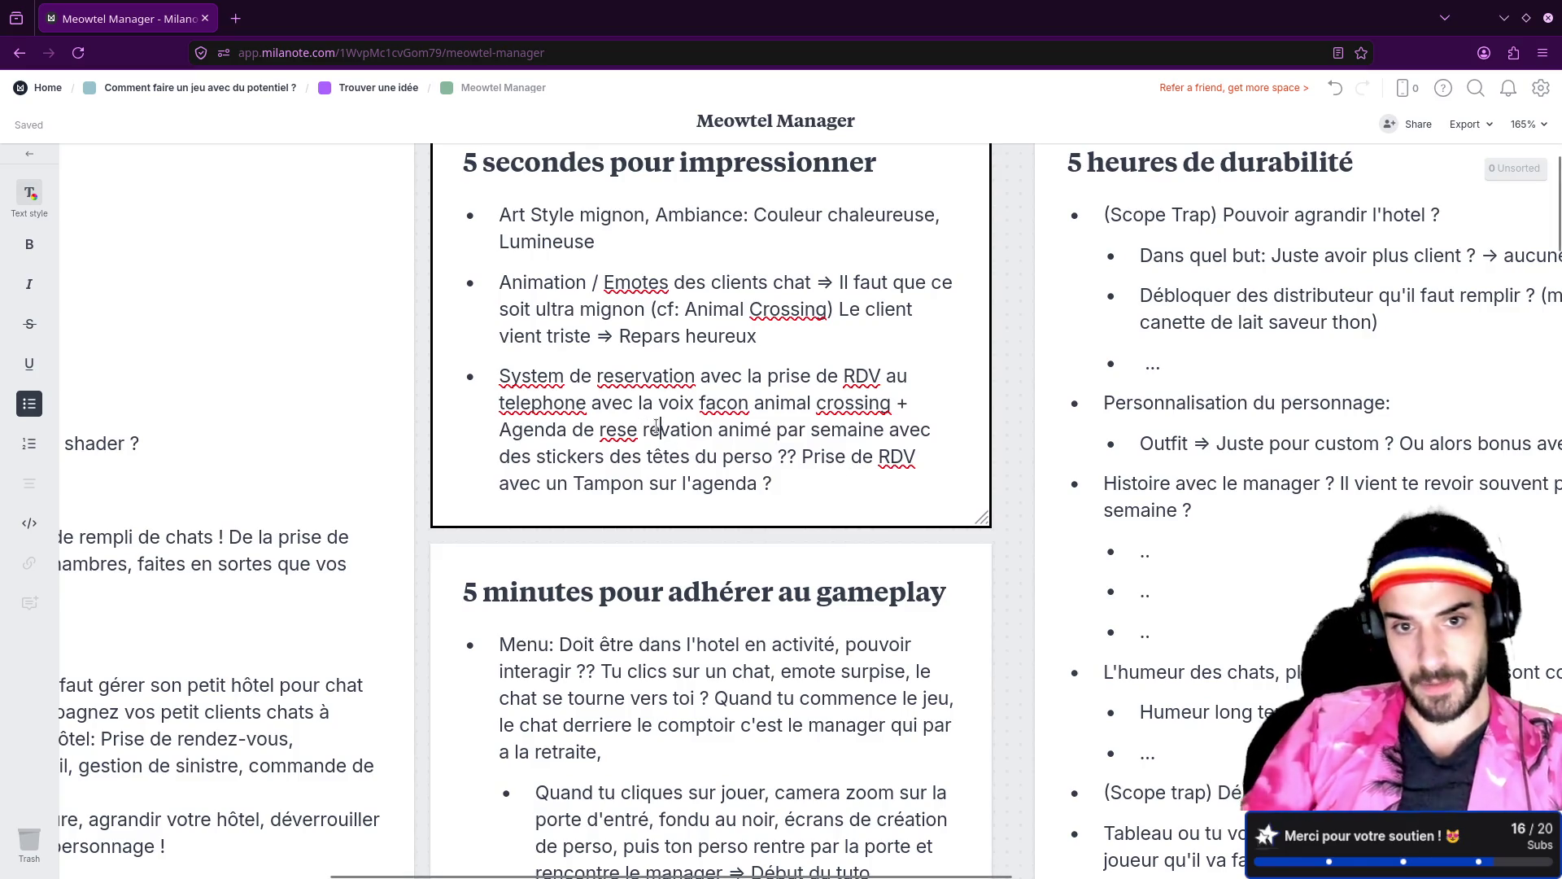
key("BackSpace")
key("Left")
key("BackSpace")
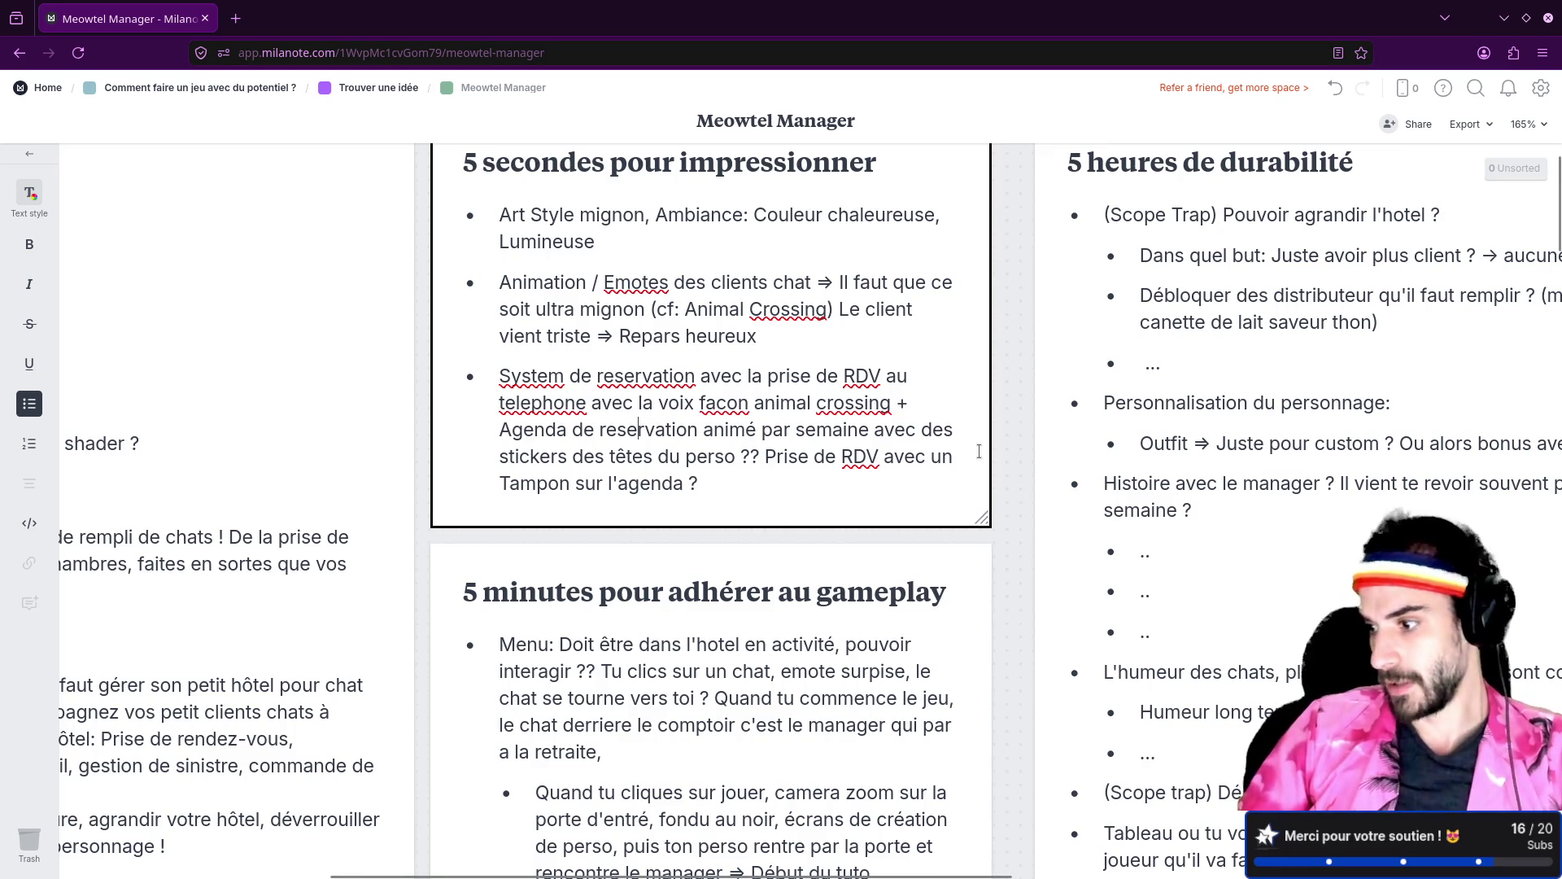
left_click(1009, 426)
left_click_drag(1009, 426, 477, 447)
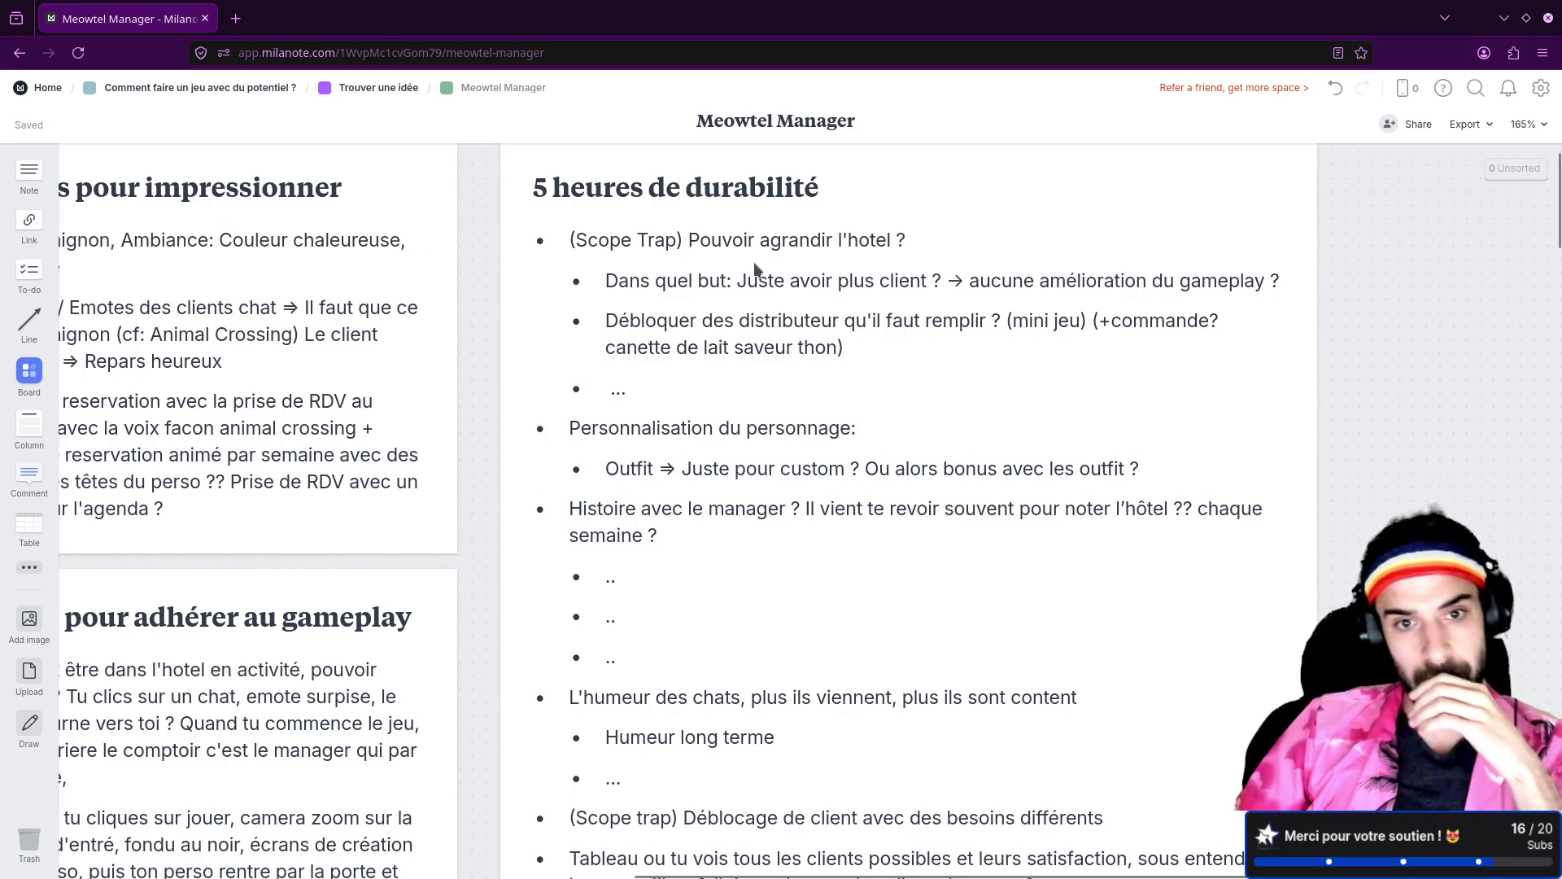
scroll(762, 314, "down", 3)
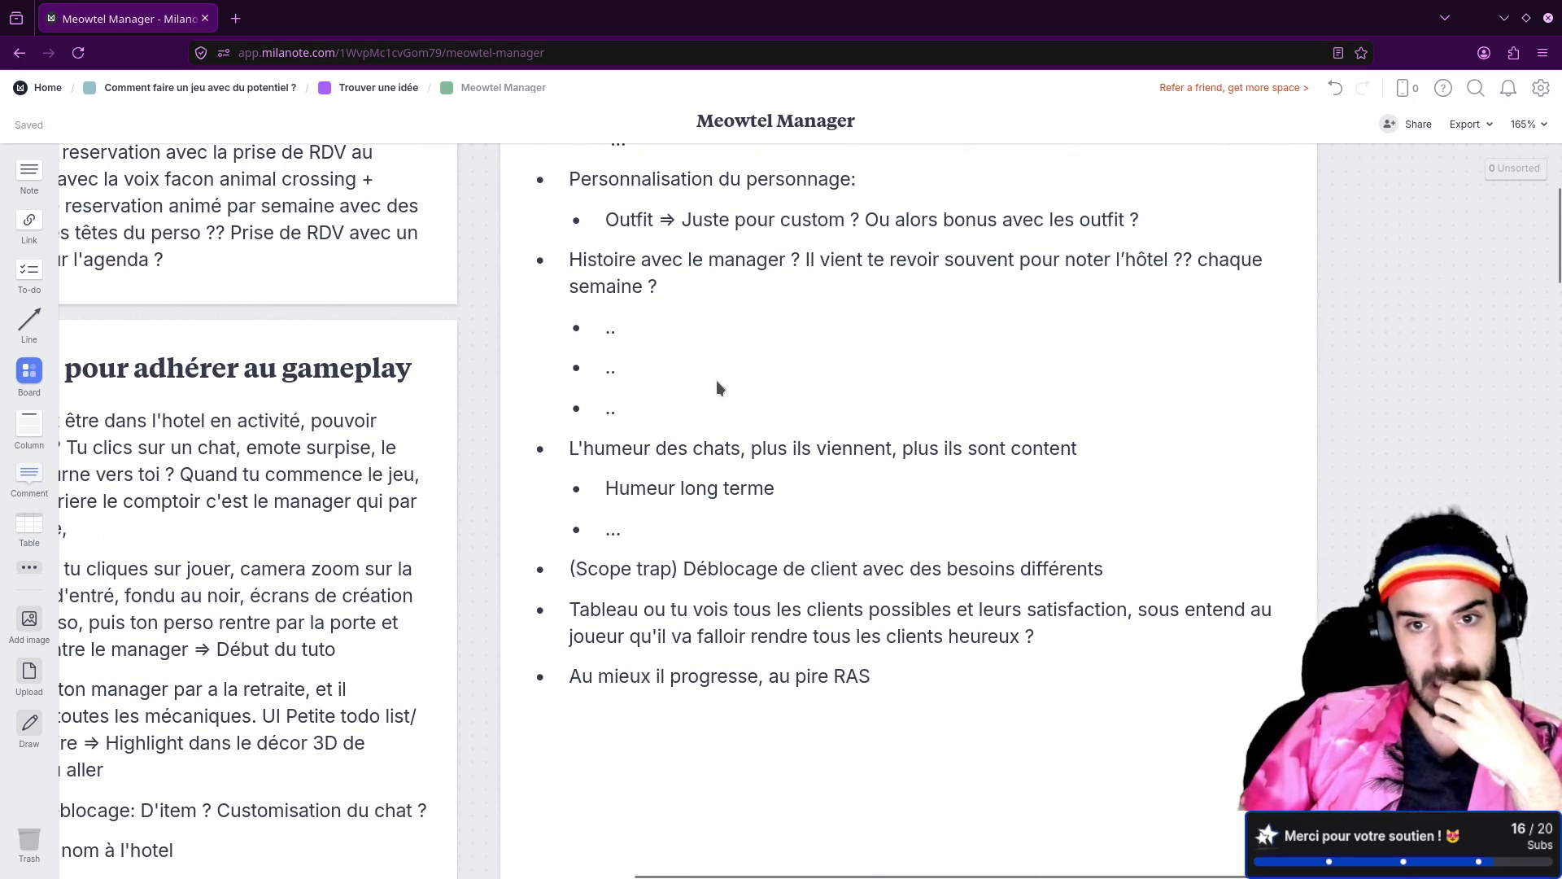
scroll(813, 455, "down", 1)
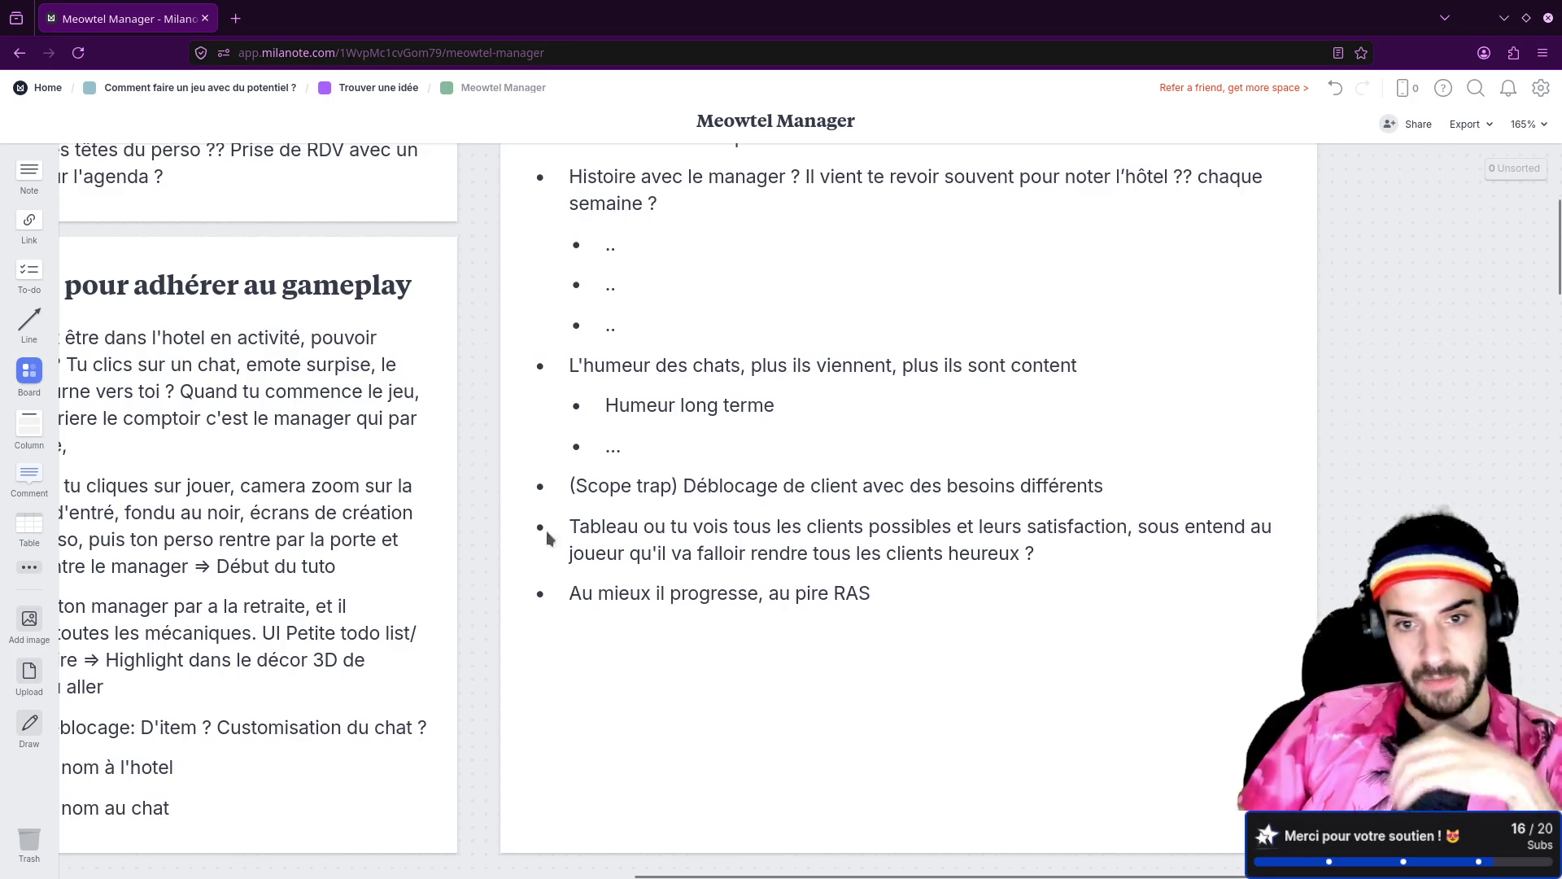
left_click(642, 452)
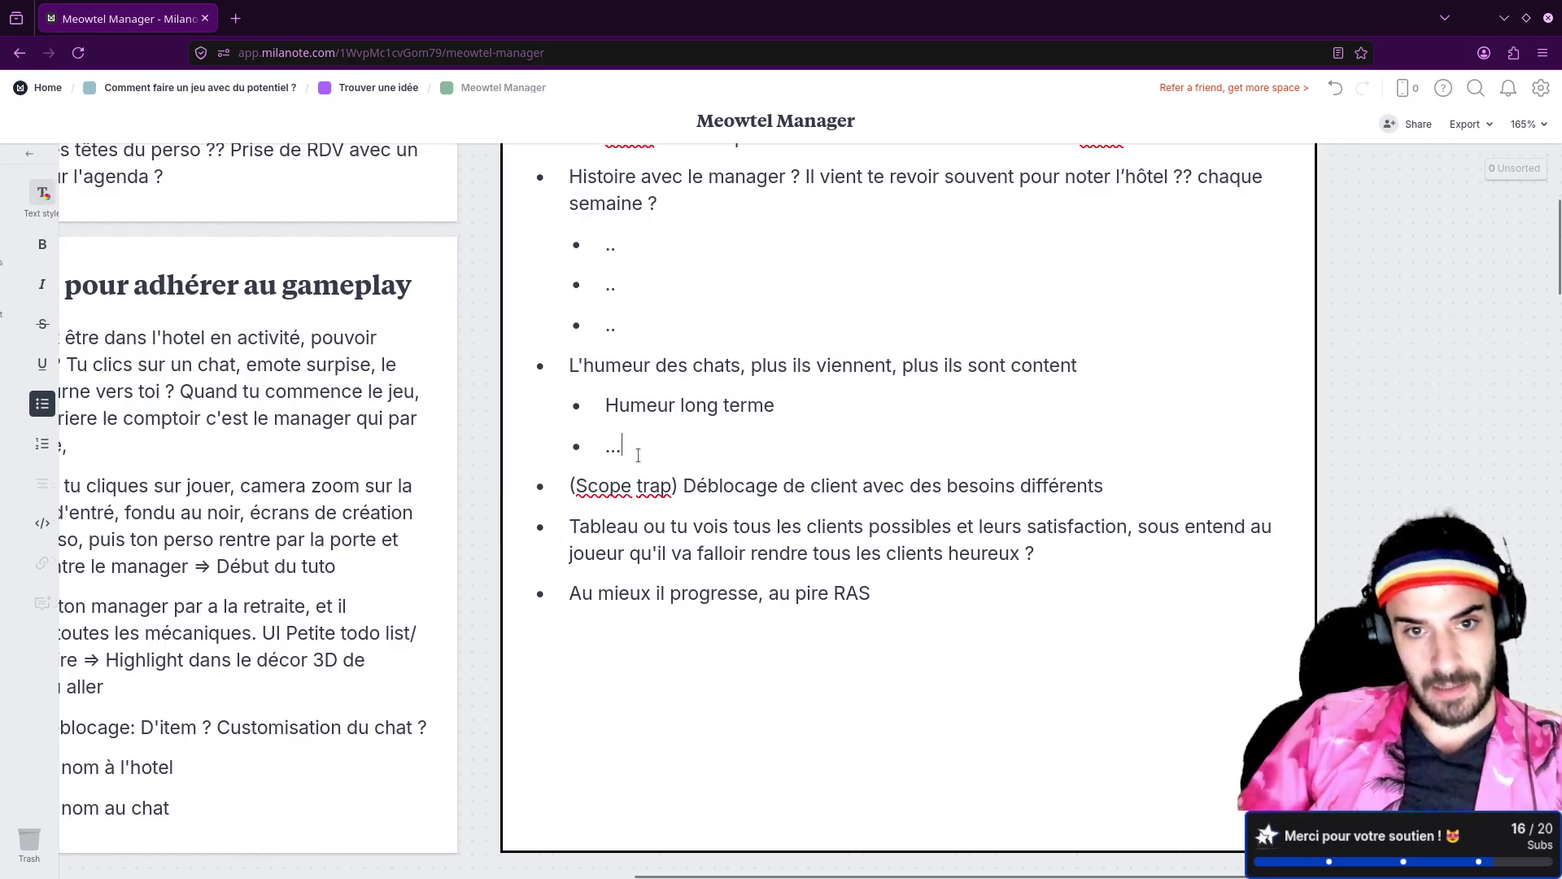
key("Return")
key("shift+Tab")
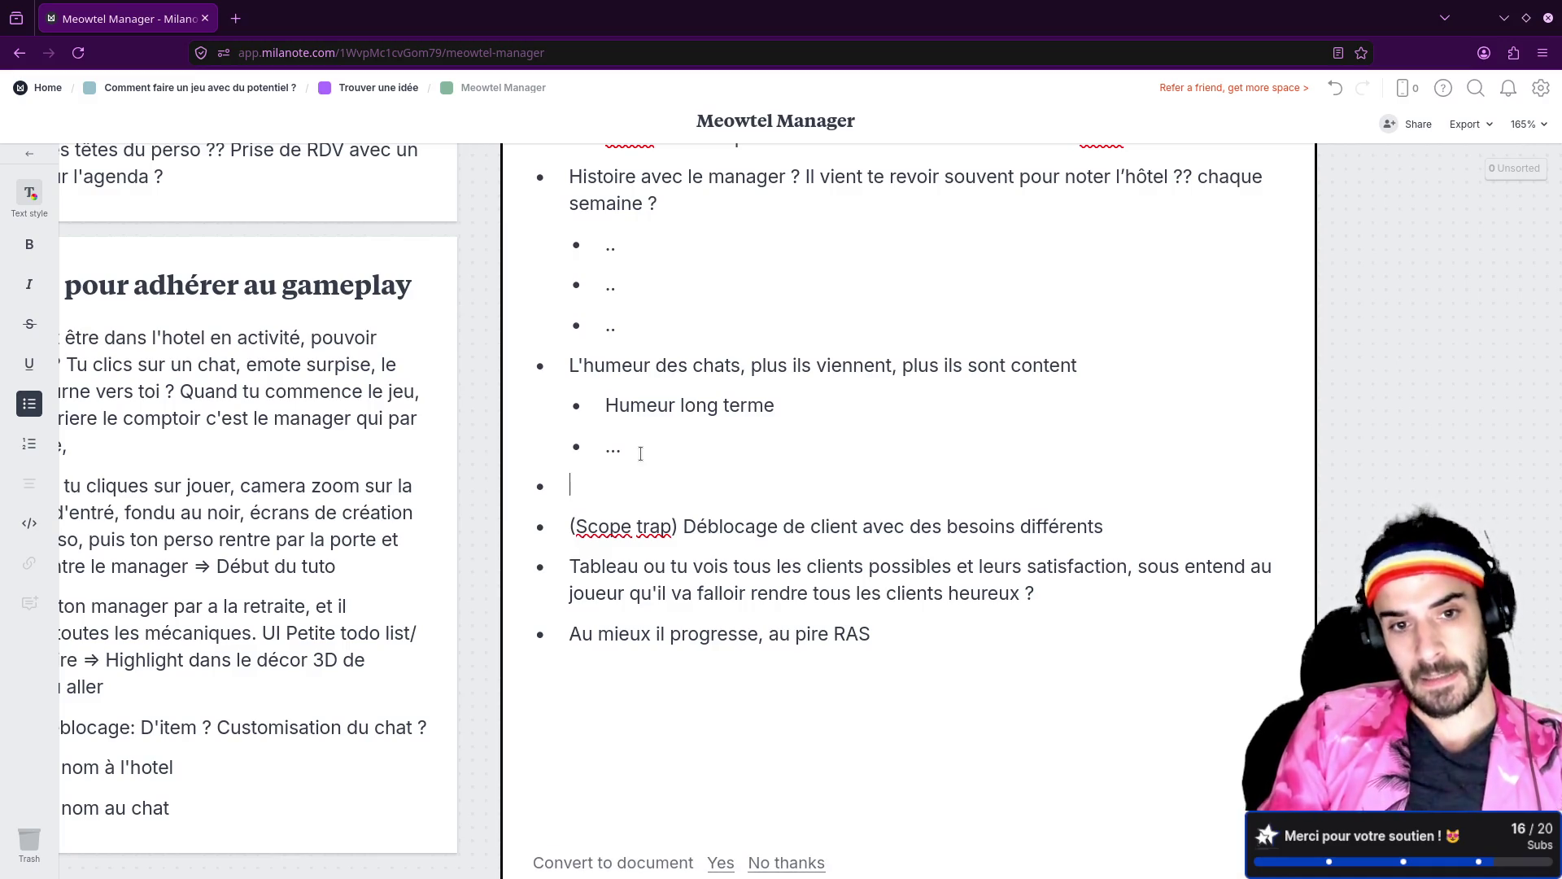
type("Cha")
key("BackSpace")
key("BackSpace")
key("BackSpace")
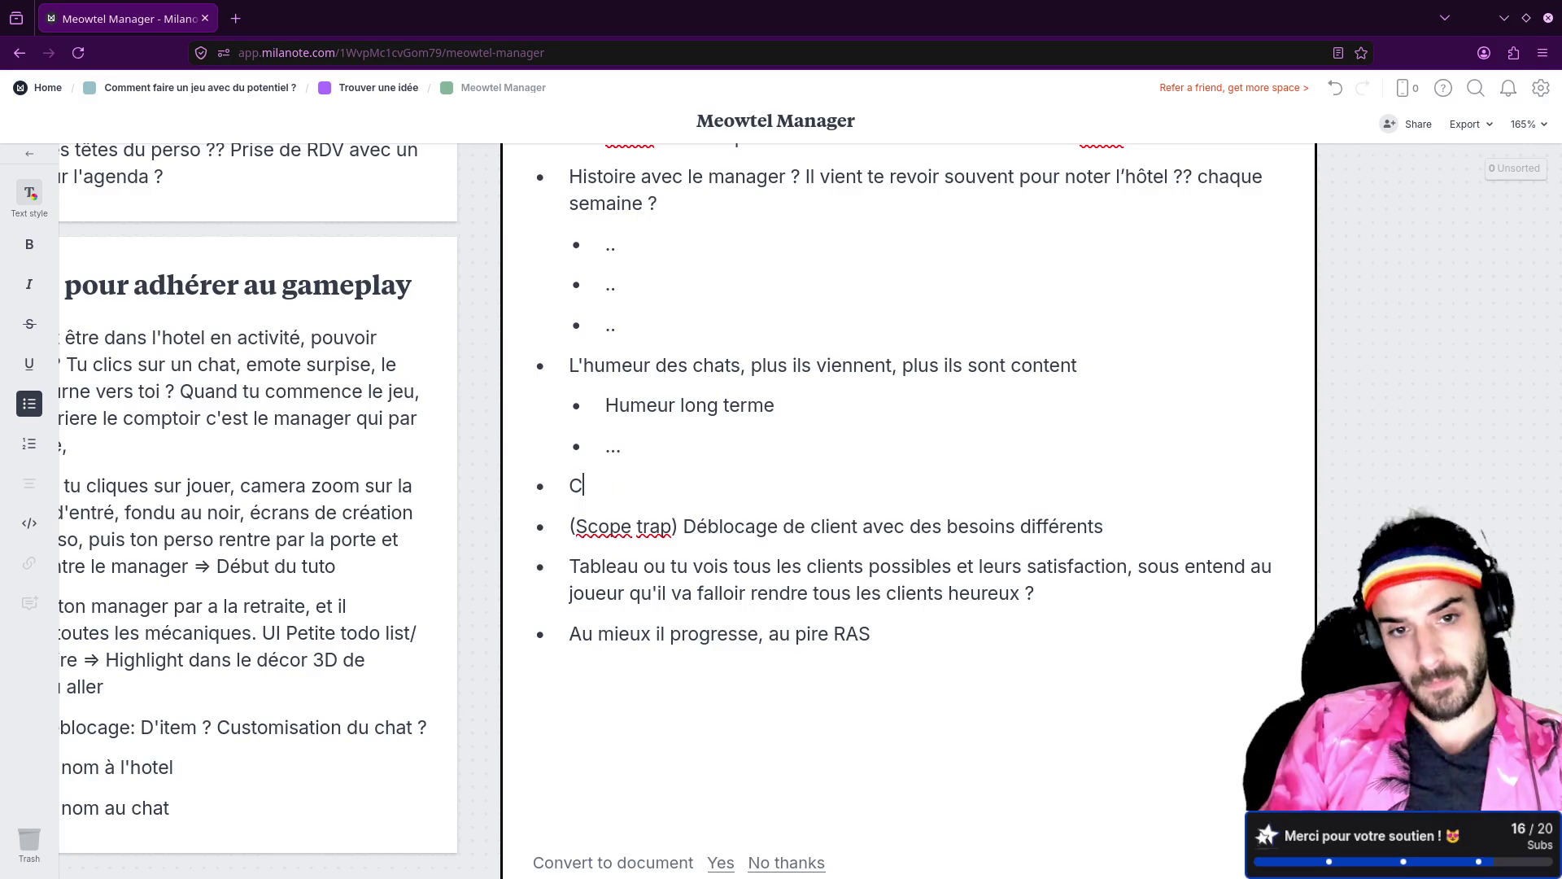
type("Cjaqi")
key("BackSpace")
key("BackSpace")
key("BackSpace")
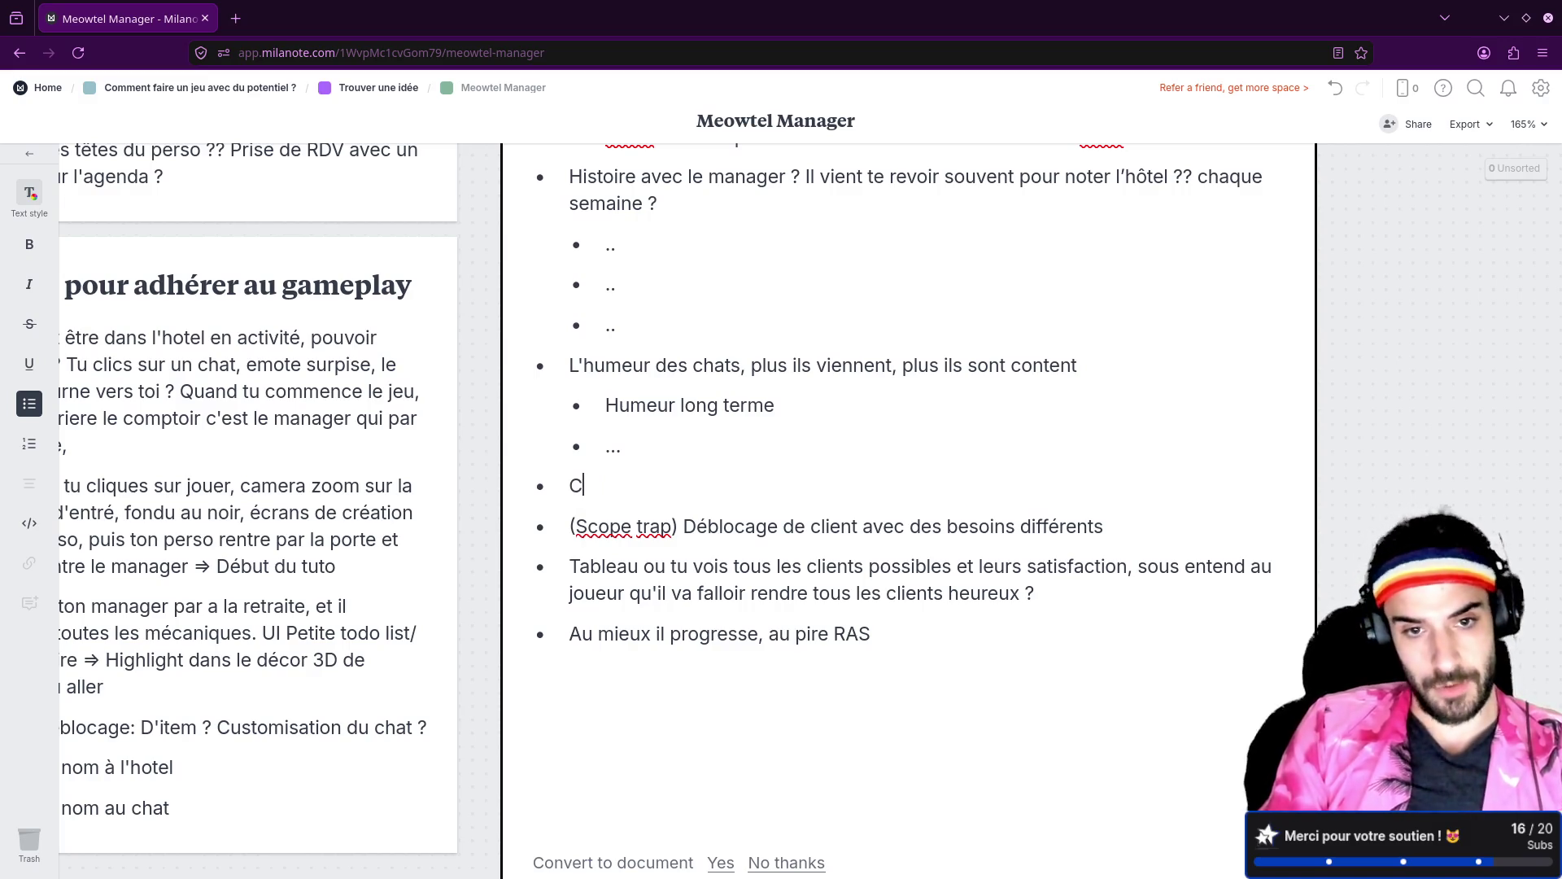
type("hqaque ")
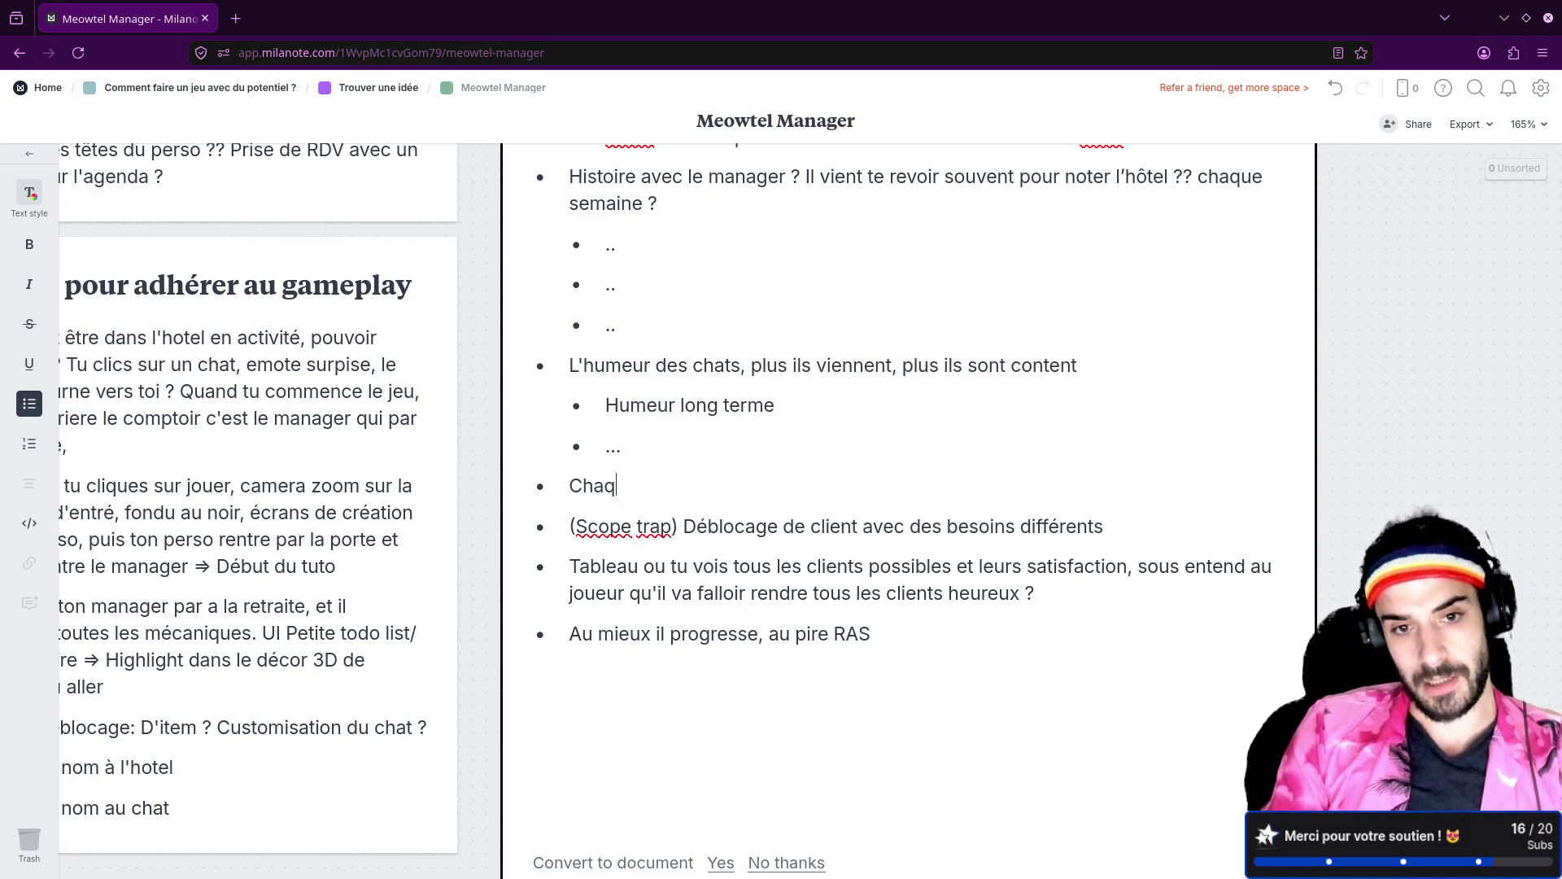
type("client c")
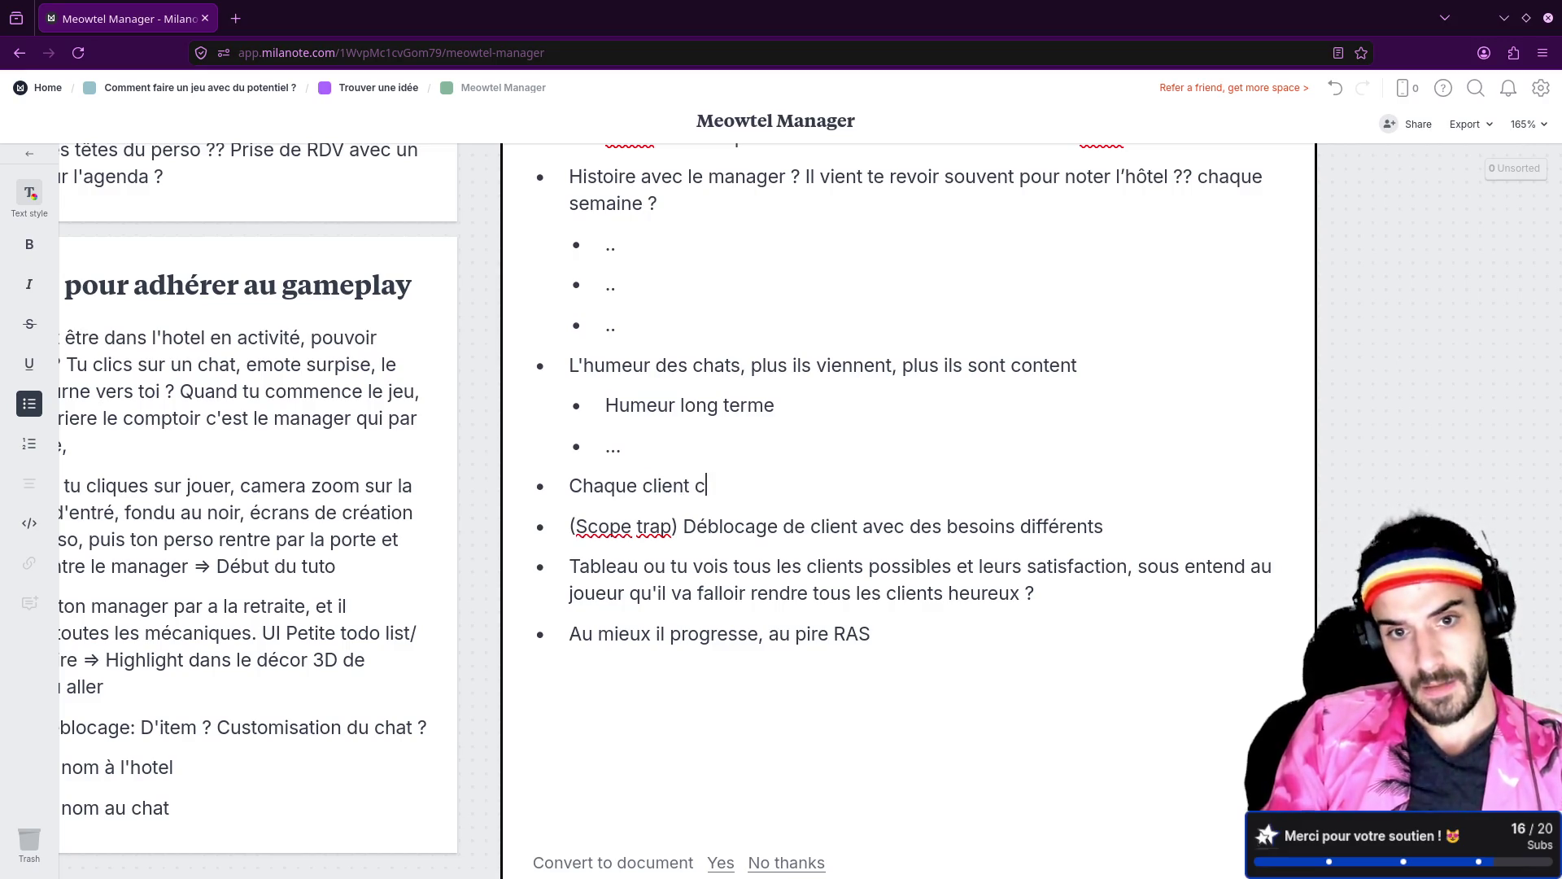
type("hahat chat")
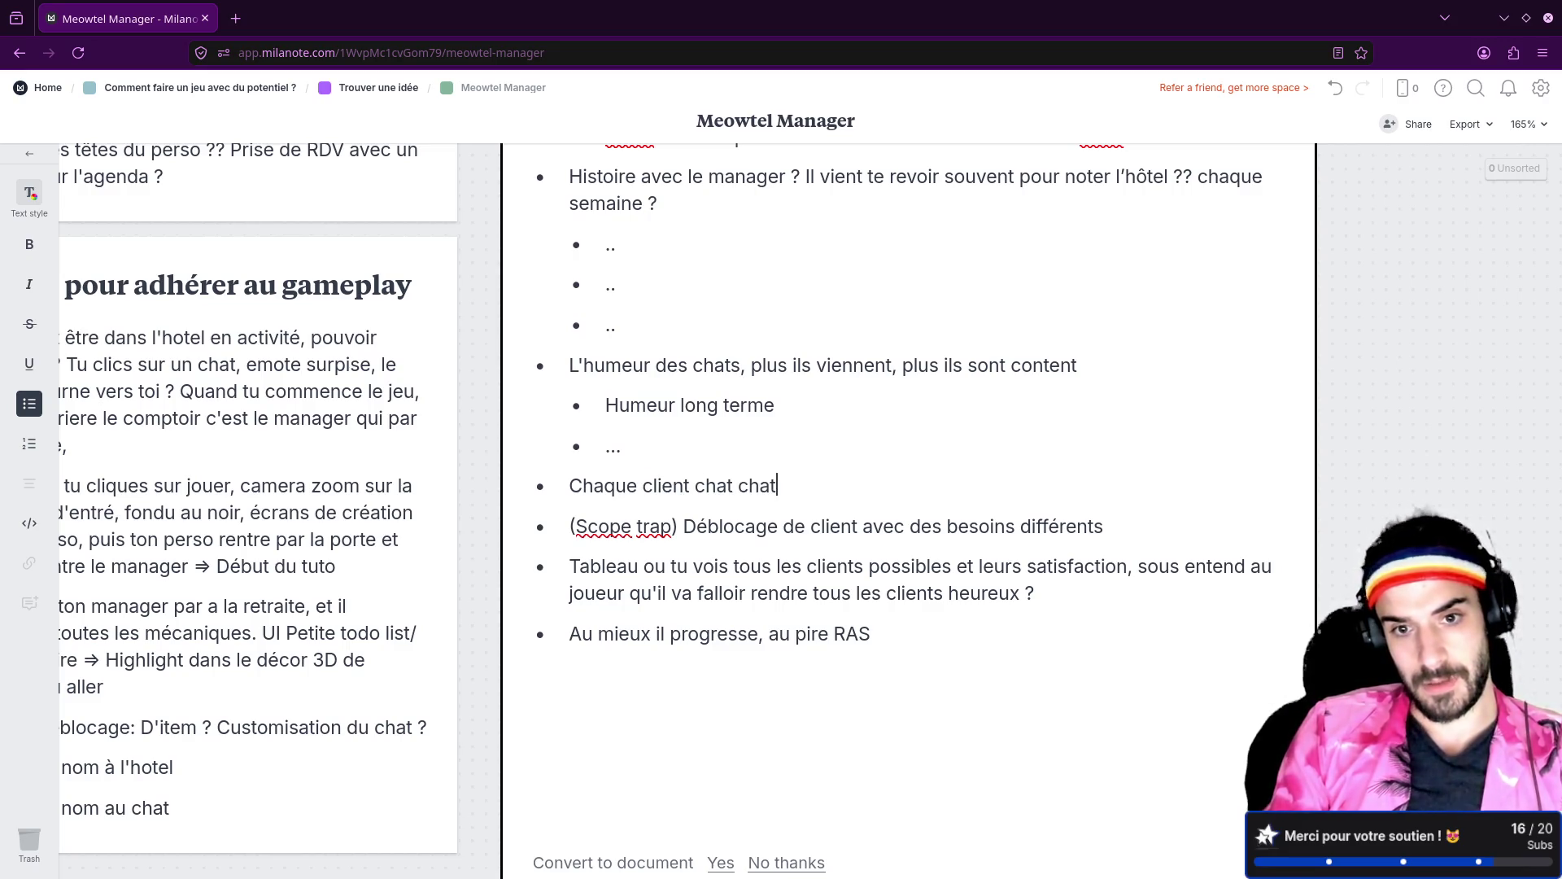
type(" a des ")
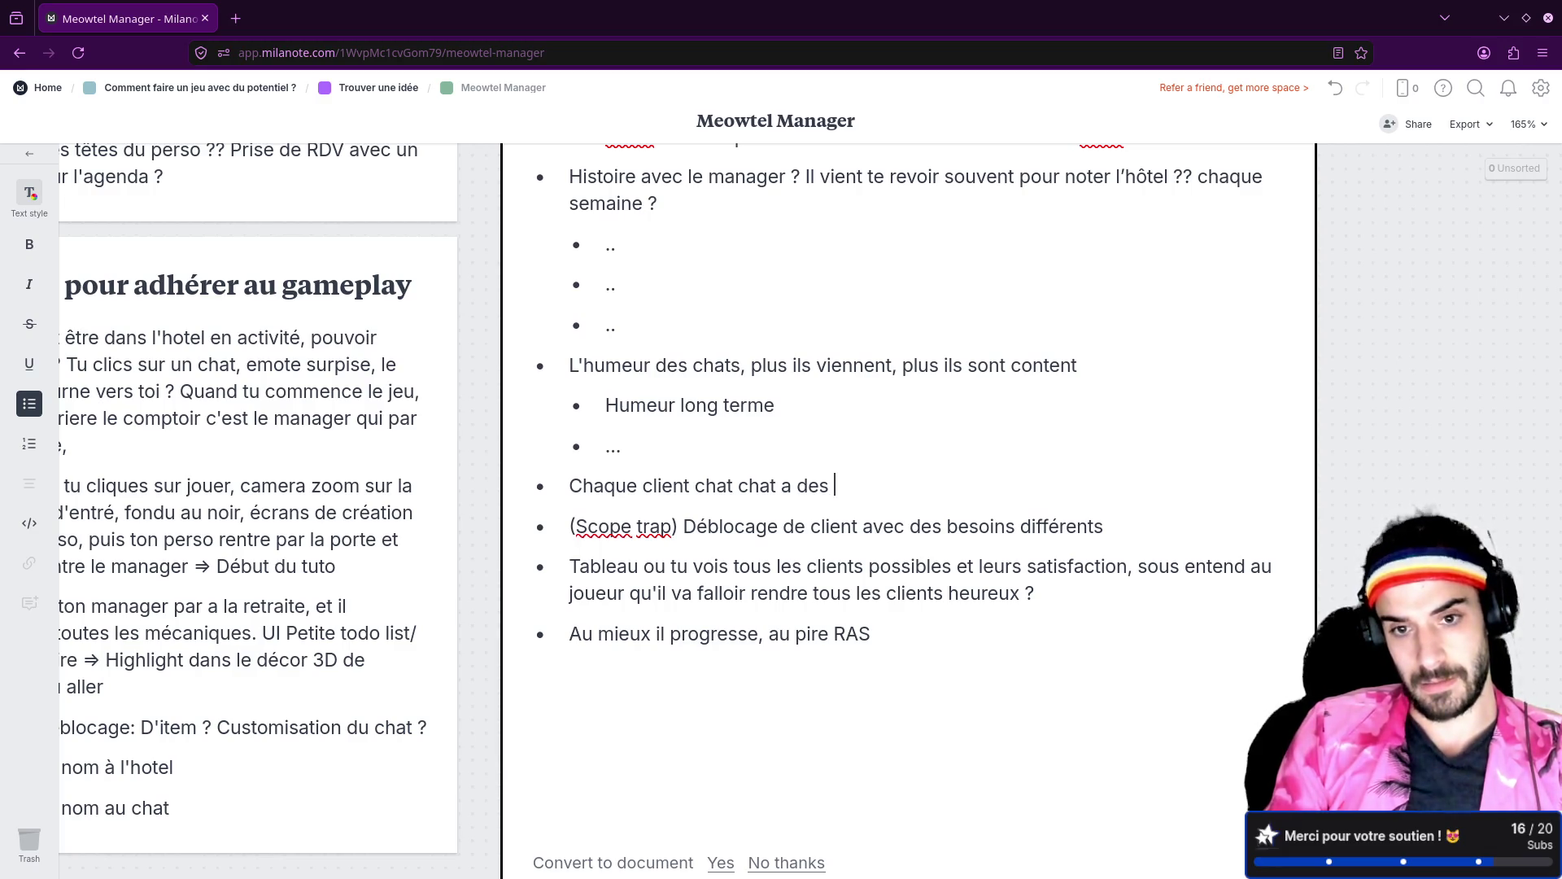
type("\"ami")
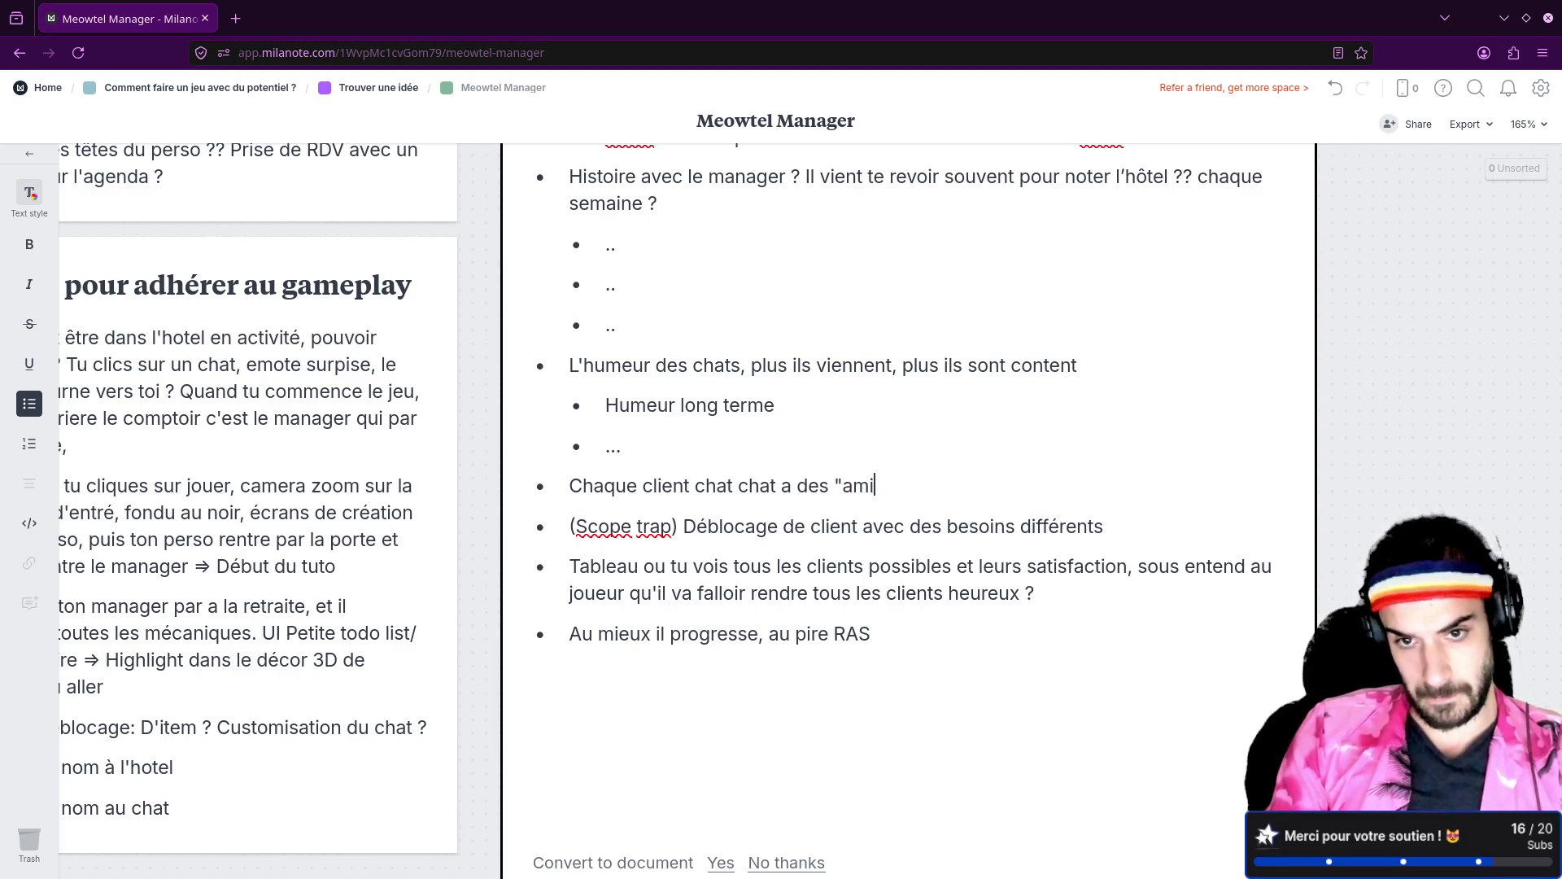
type("s\", il faut faire ")
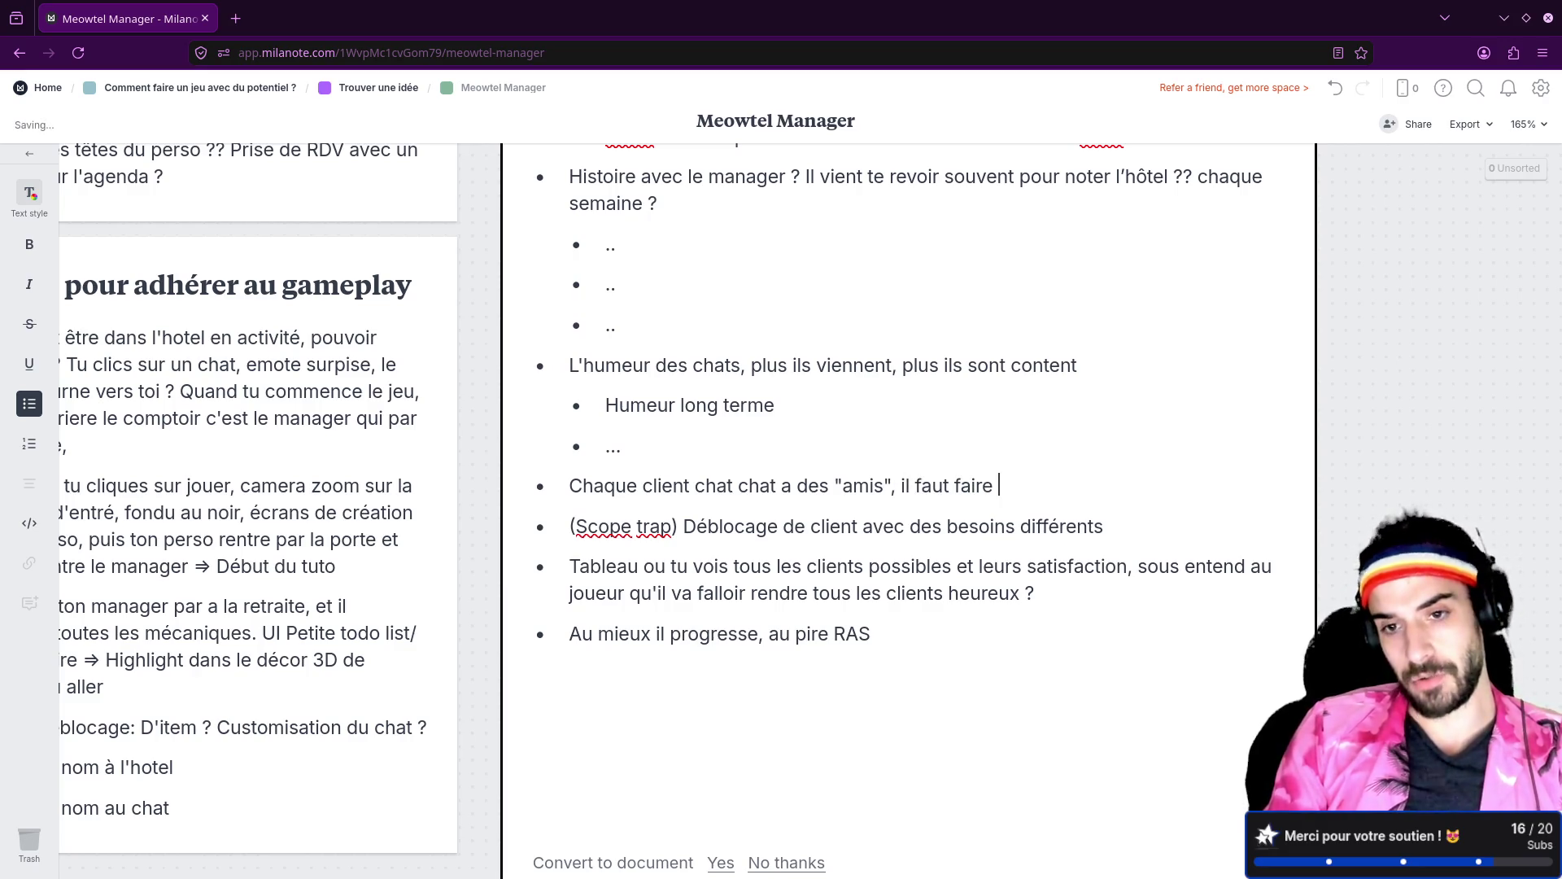
type("sorte de la")
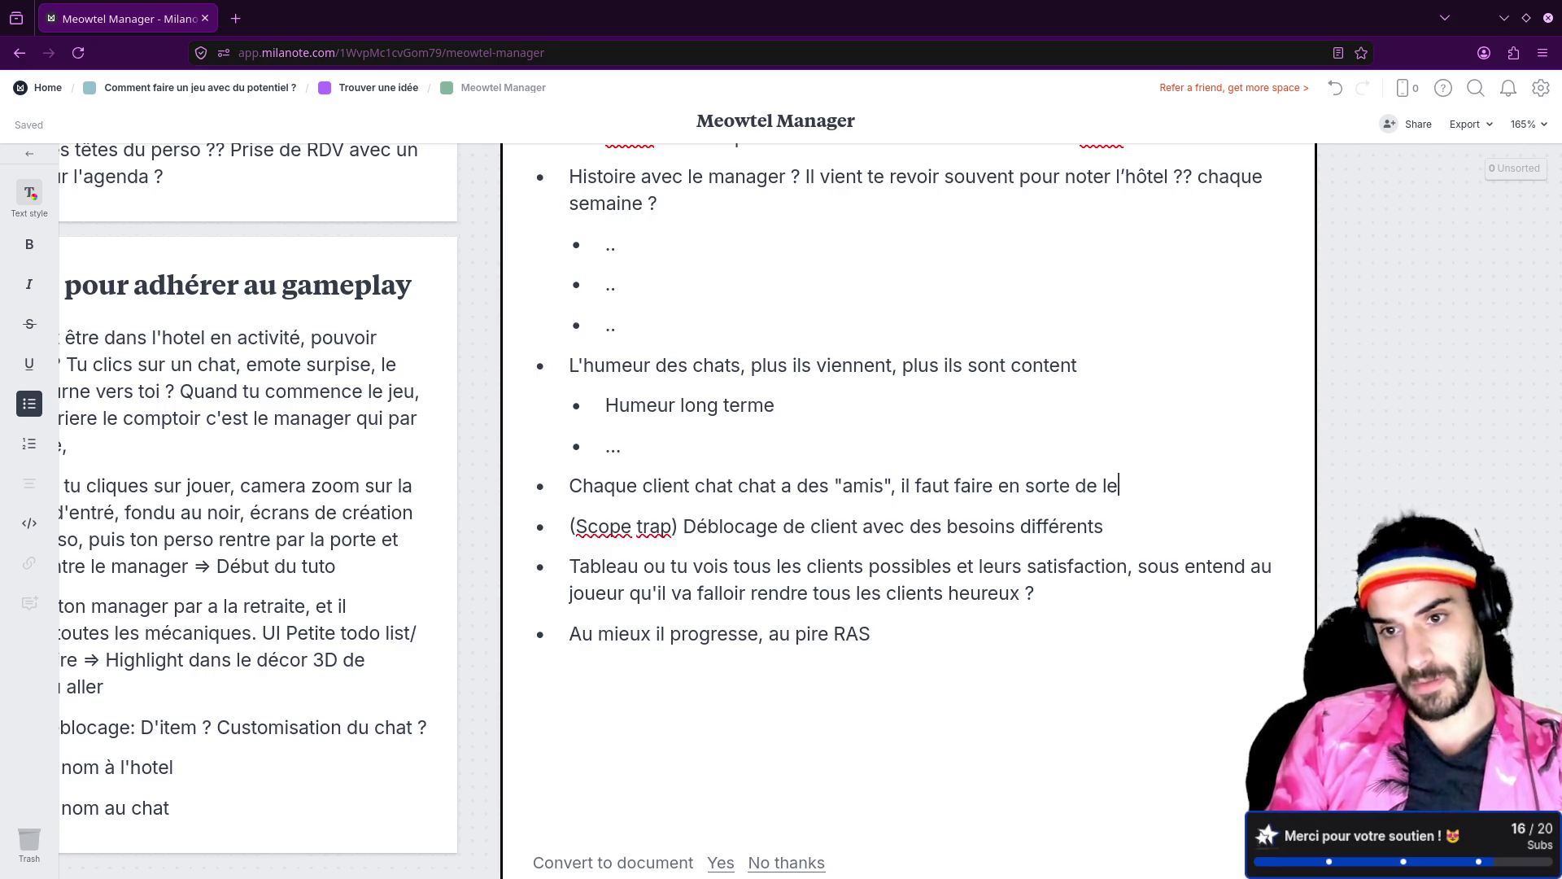
type("booker l")
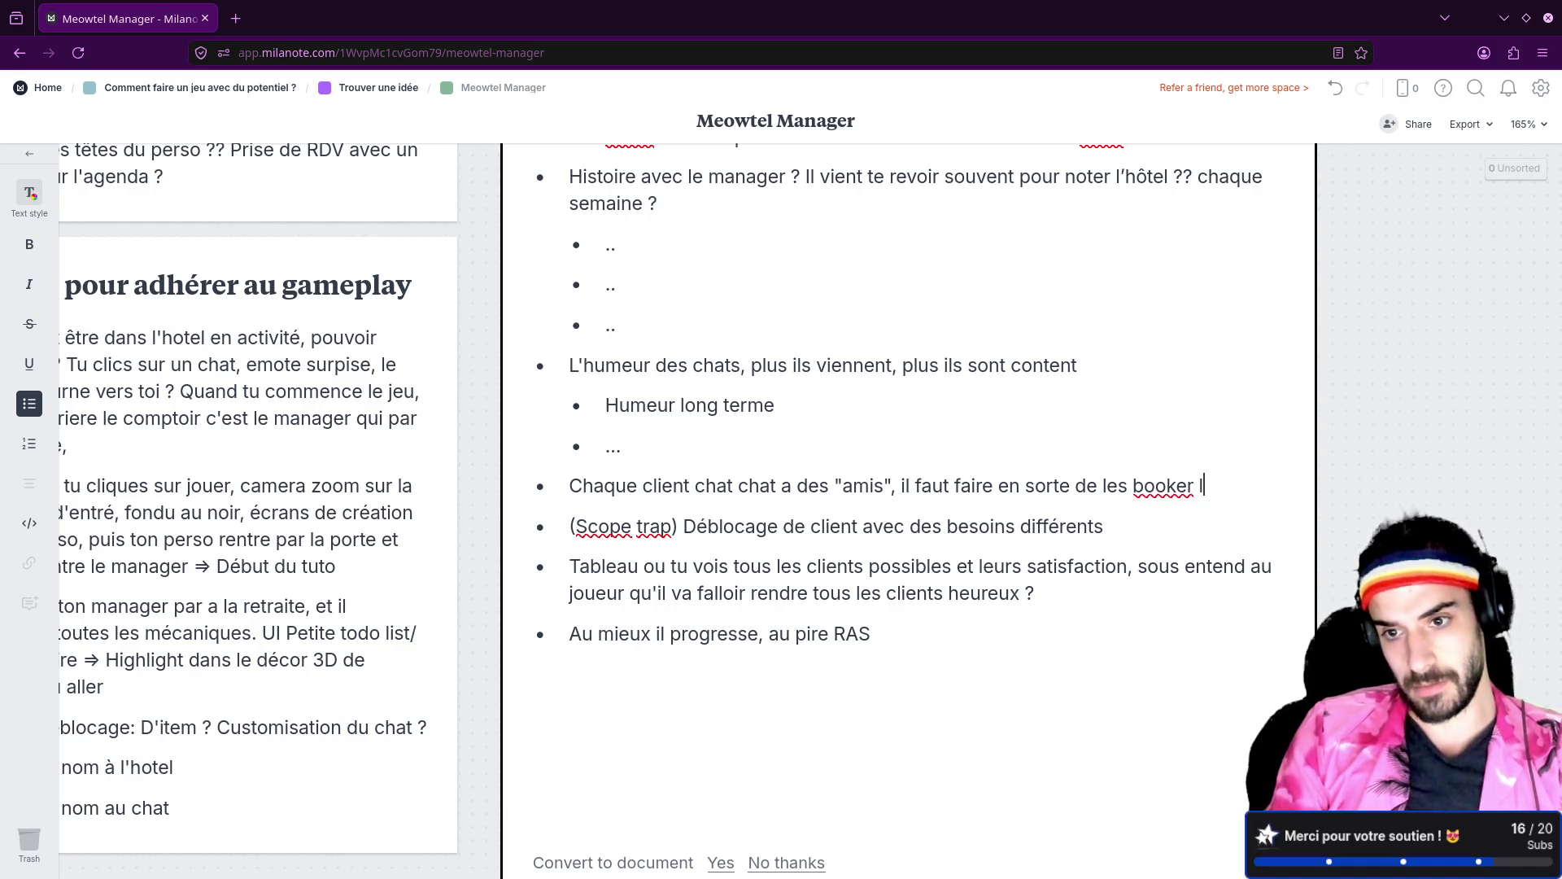
type("e meme")
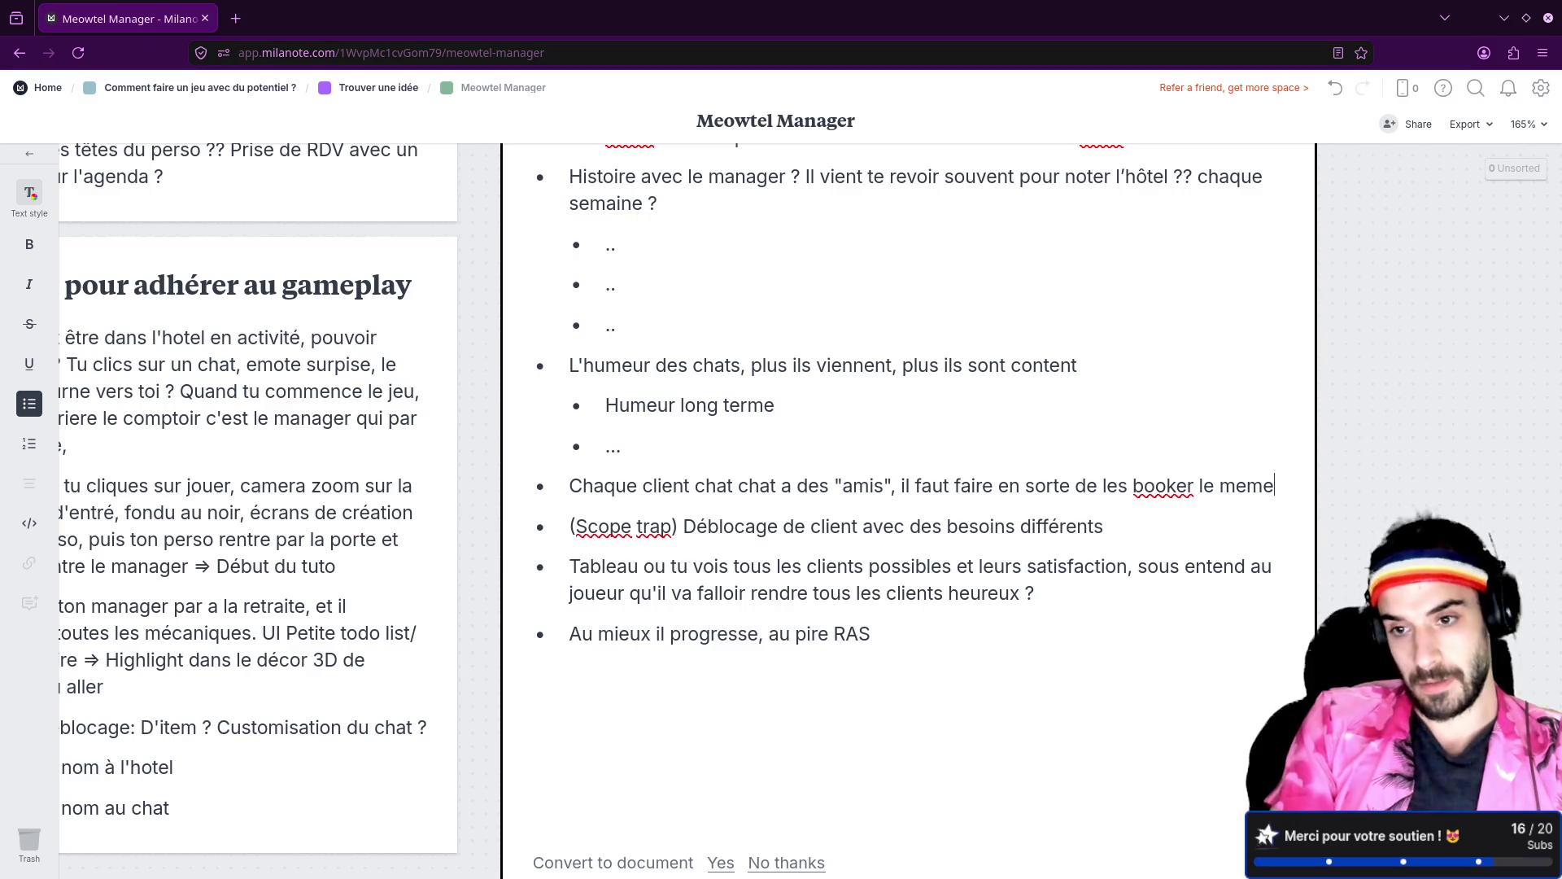
type(" jour, ")
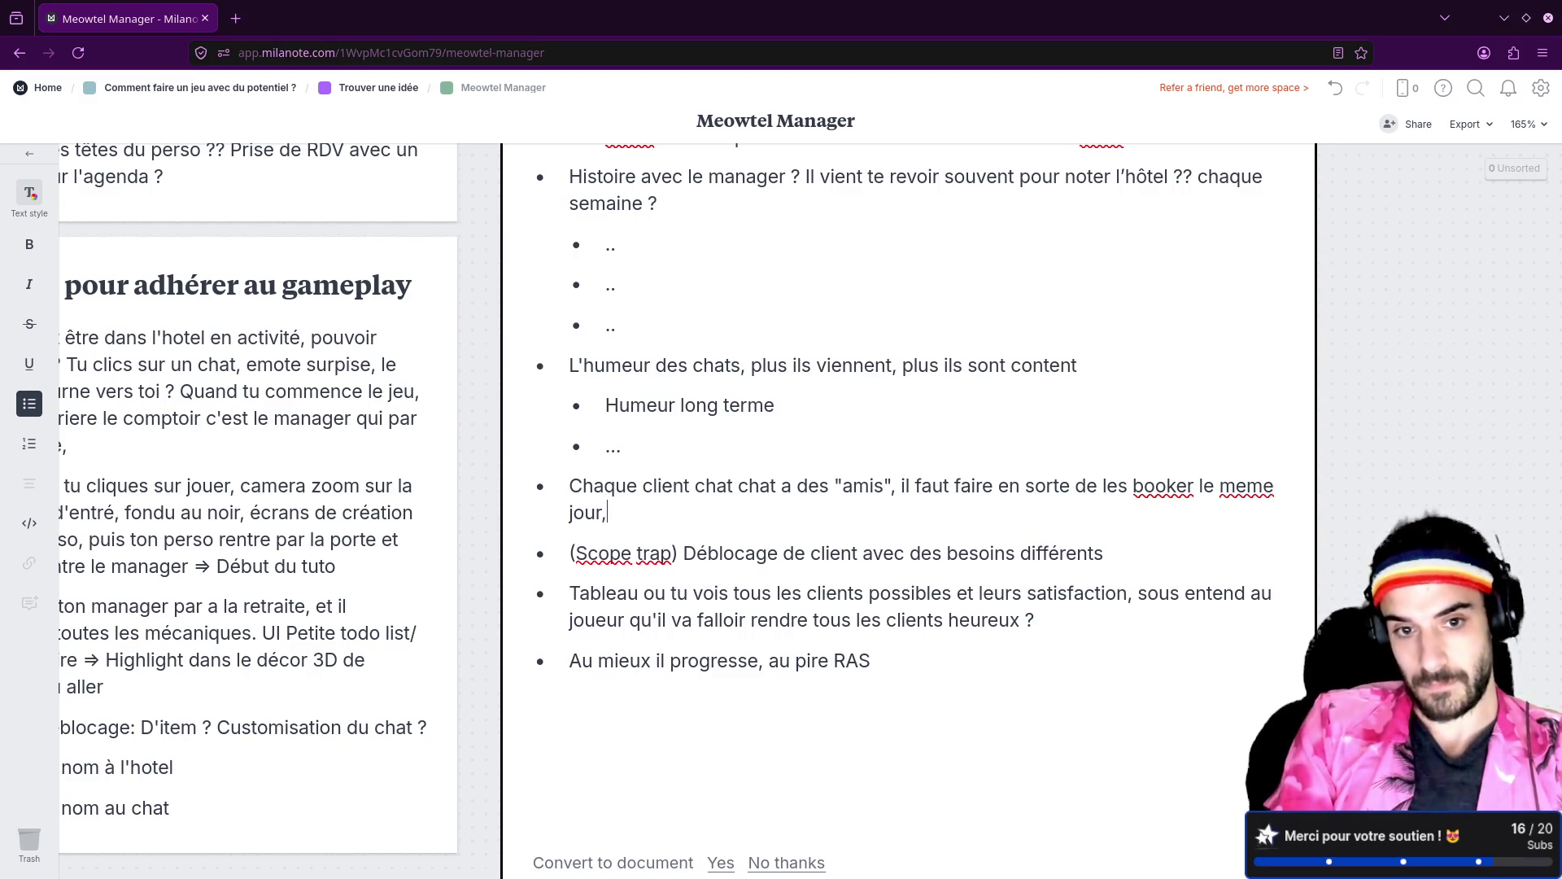
type("pour poss")
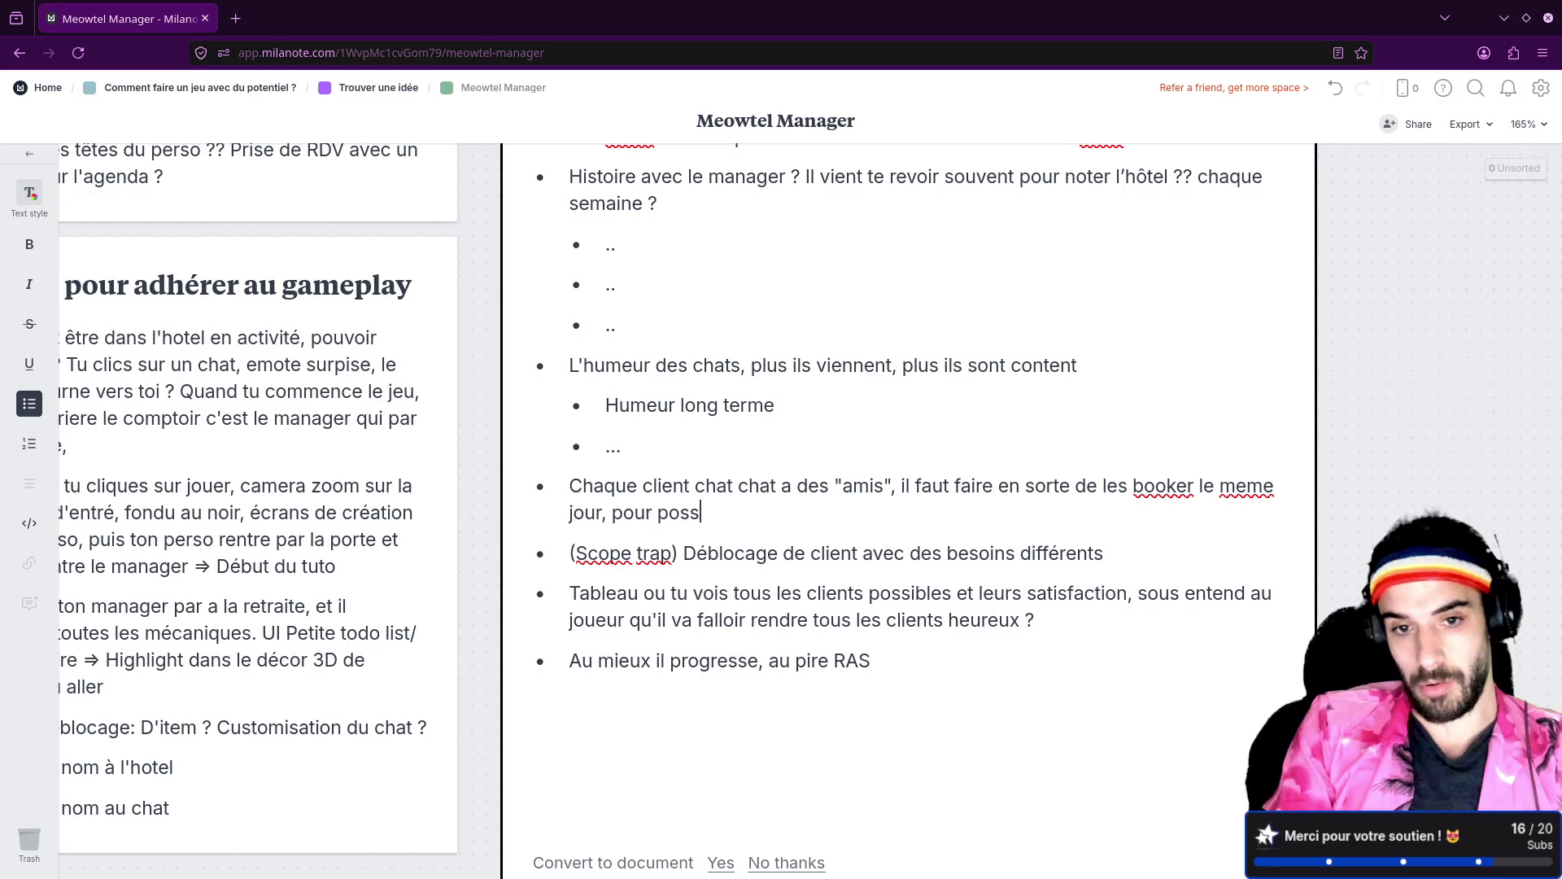
type("iblement")
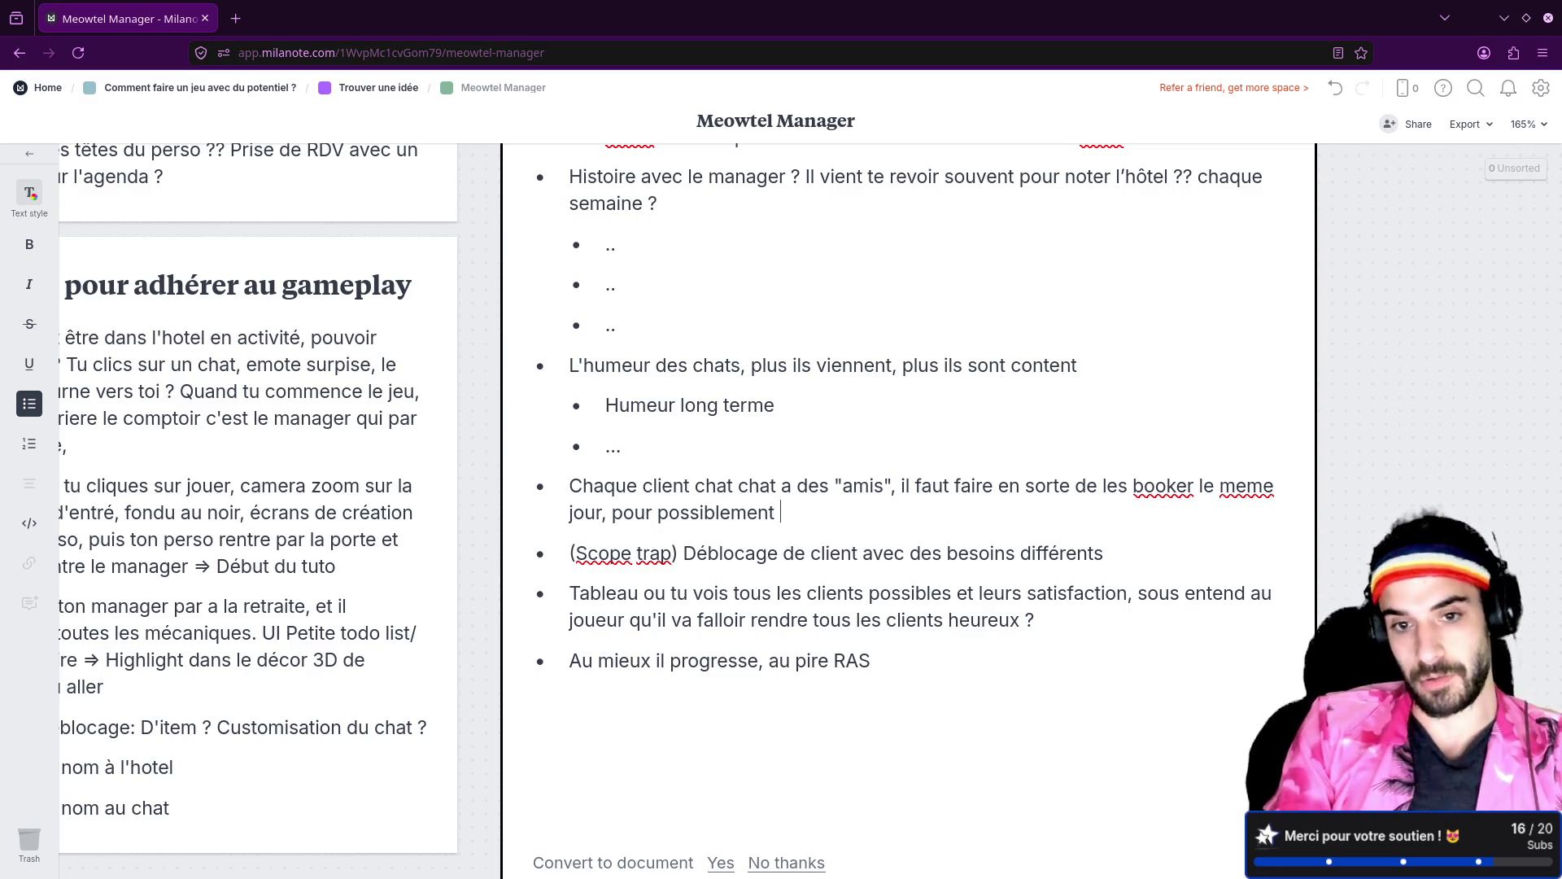
type(" deverouiller un item")
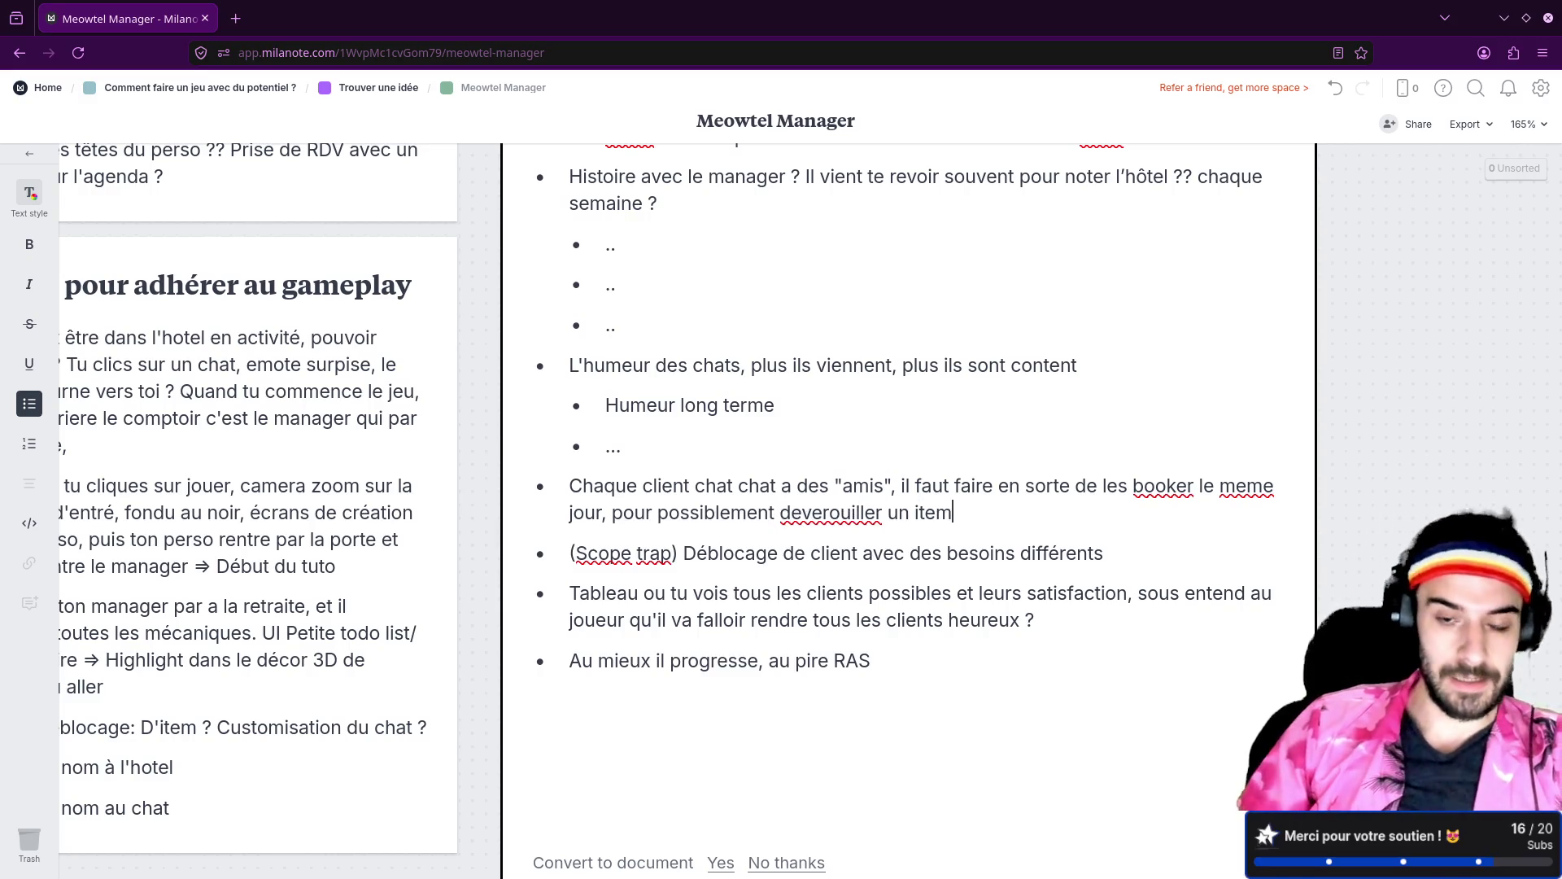
right_click(822, 514)
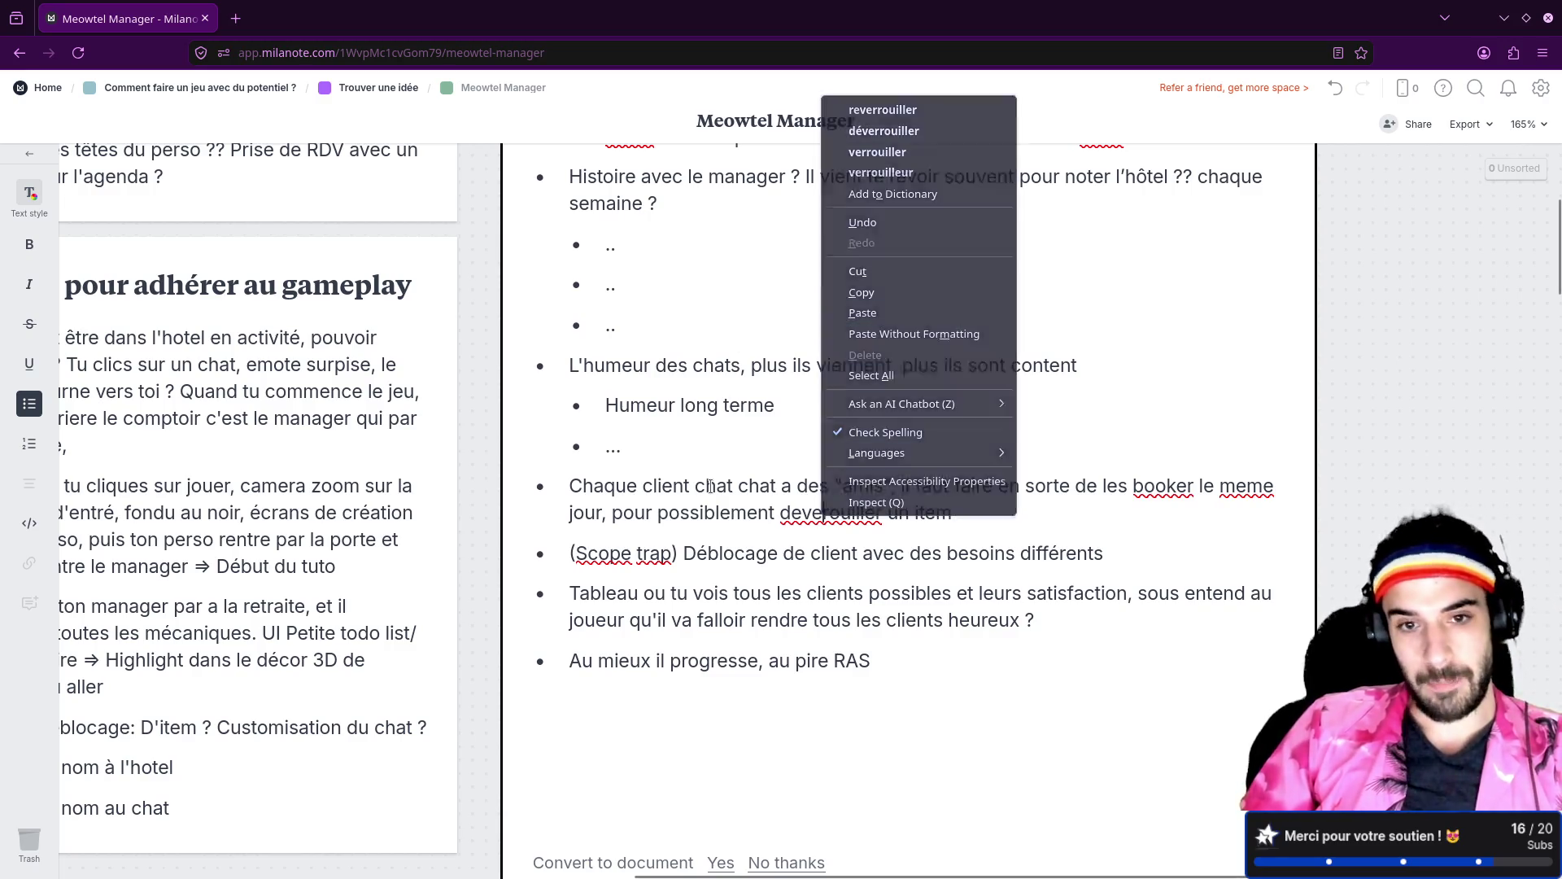
scroll(768, 442, "up", 5)
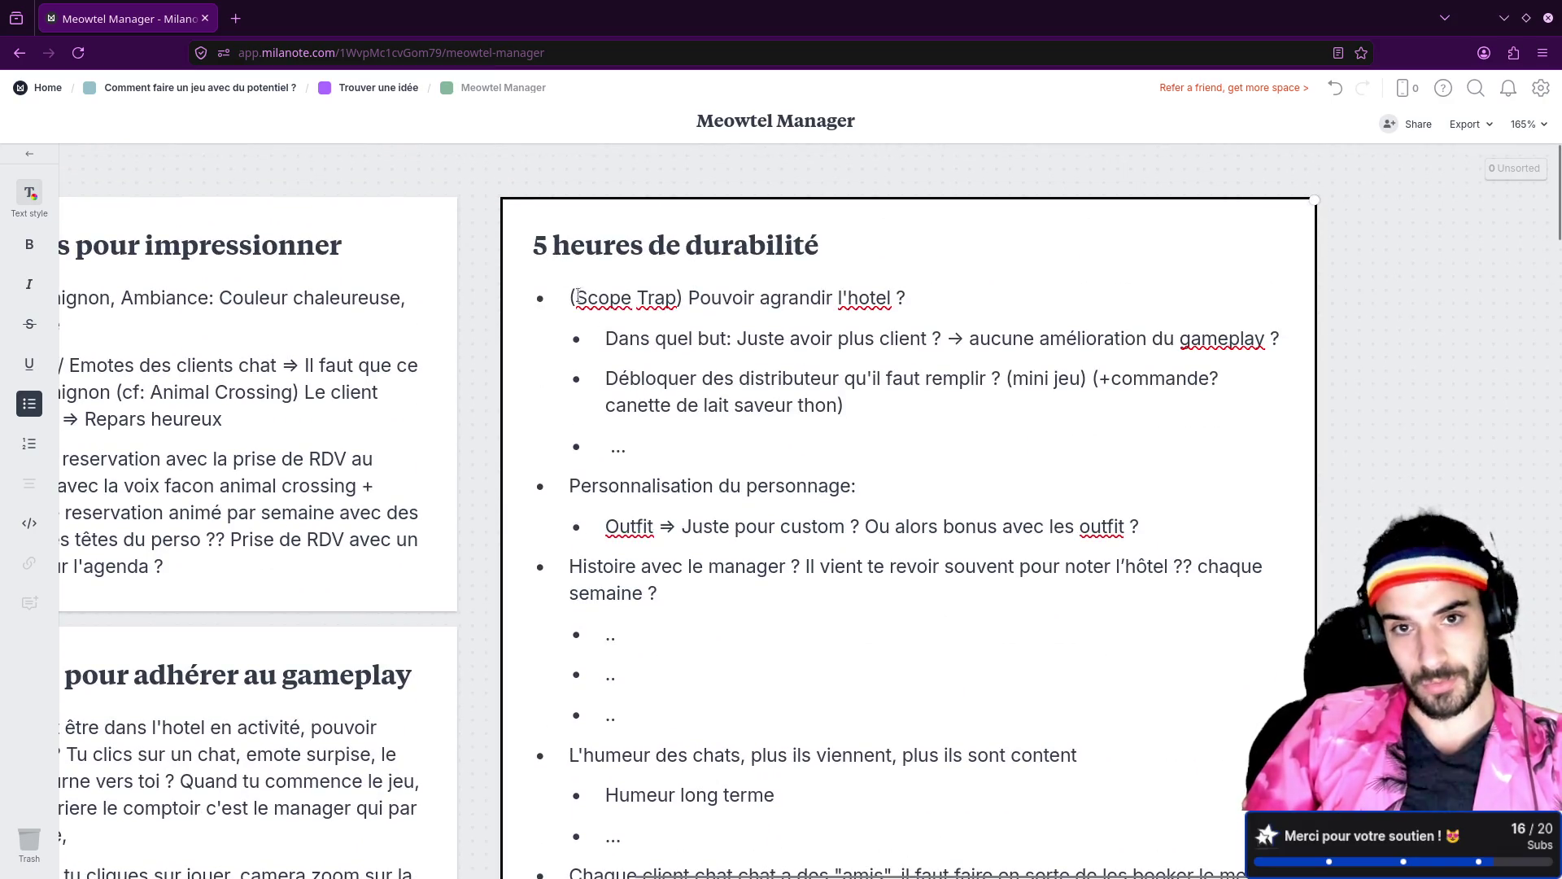
scroll(579, 296, "down", 4)
scroll(582, 275, "up", 4)
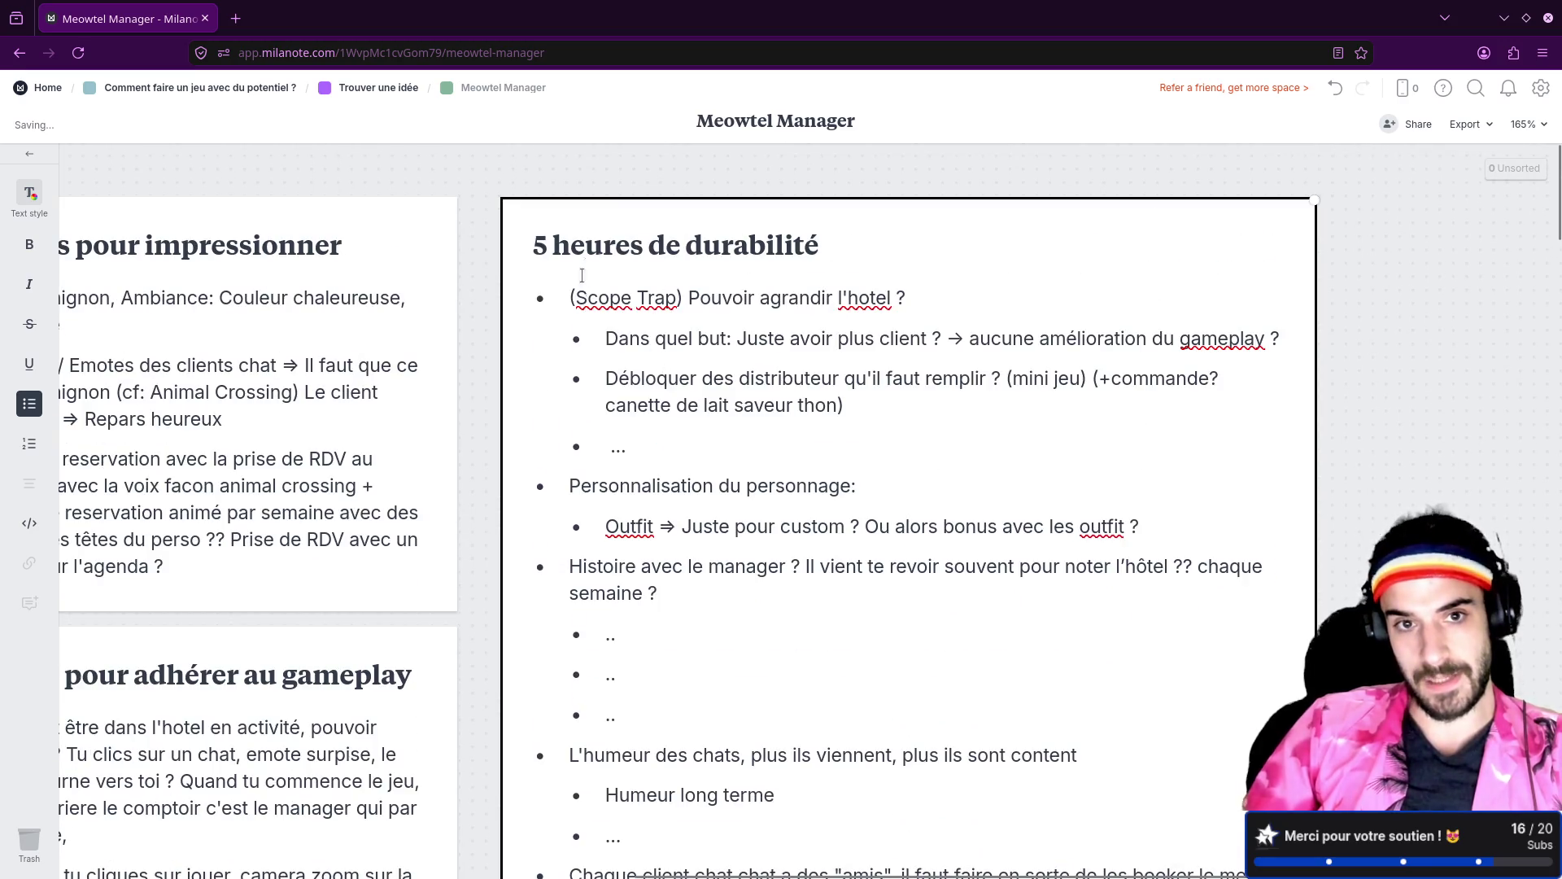
left_click_drag(533, 245, 822, 244)
scroll(761, 461, "down", 5)
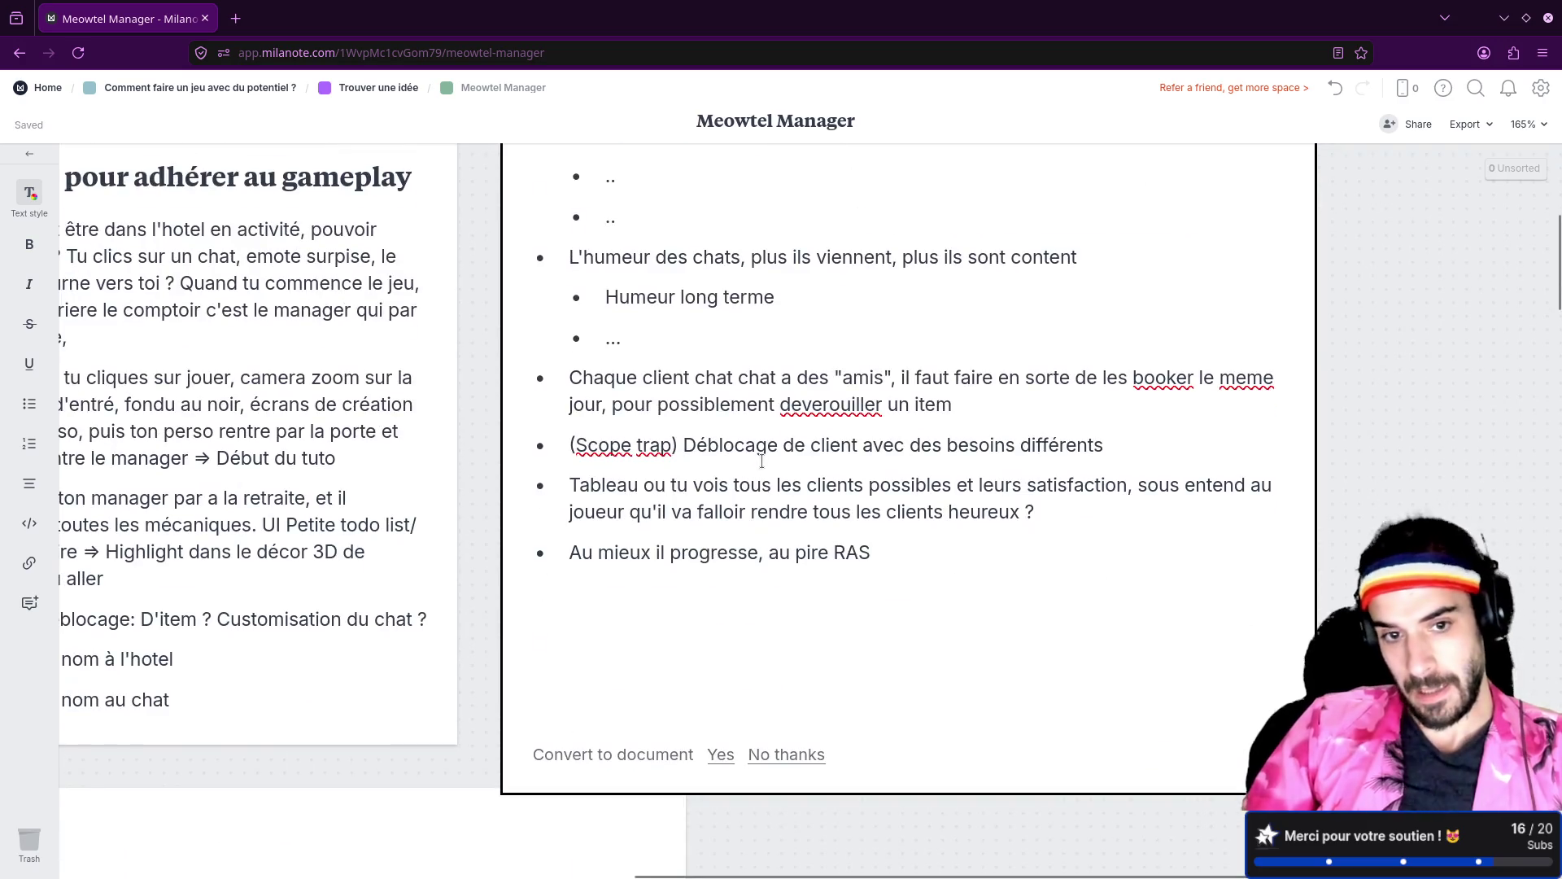
Step: Move the '5 secondes pour impressionner' card to a new position on the board
scroll(761, 461, "up", 3)
mouse_move(486, 439)
left_mouse_down()
mouse_move(857, 476)
mouse_move(1079, 533)
left_mouse_up()
mouse_move(808, 525)
left_mouse_down()
mouse_move(719, 533)
mouse_move(743, 570)
mouse_move(773, 556)
left_mouse_up()
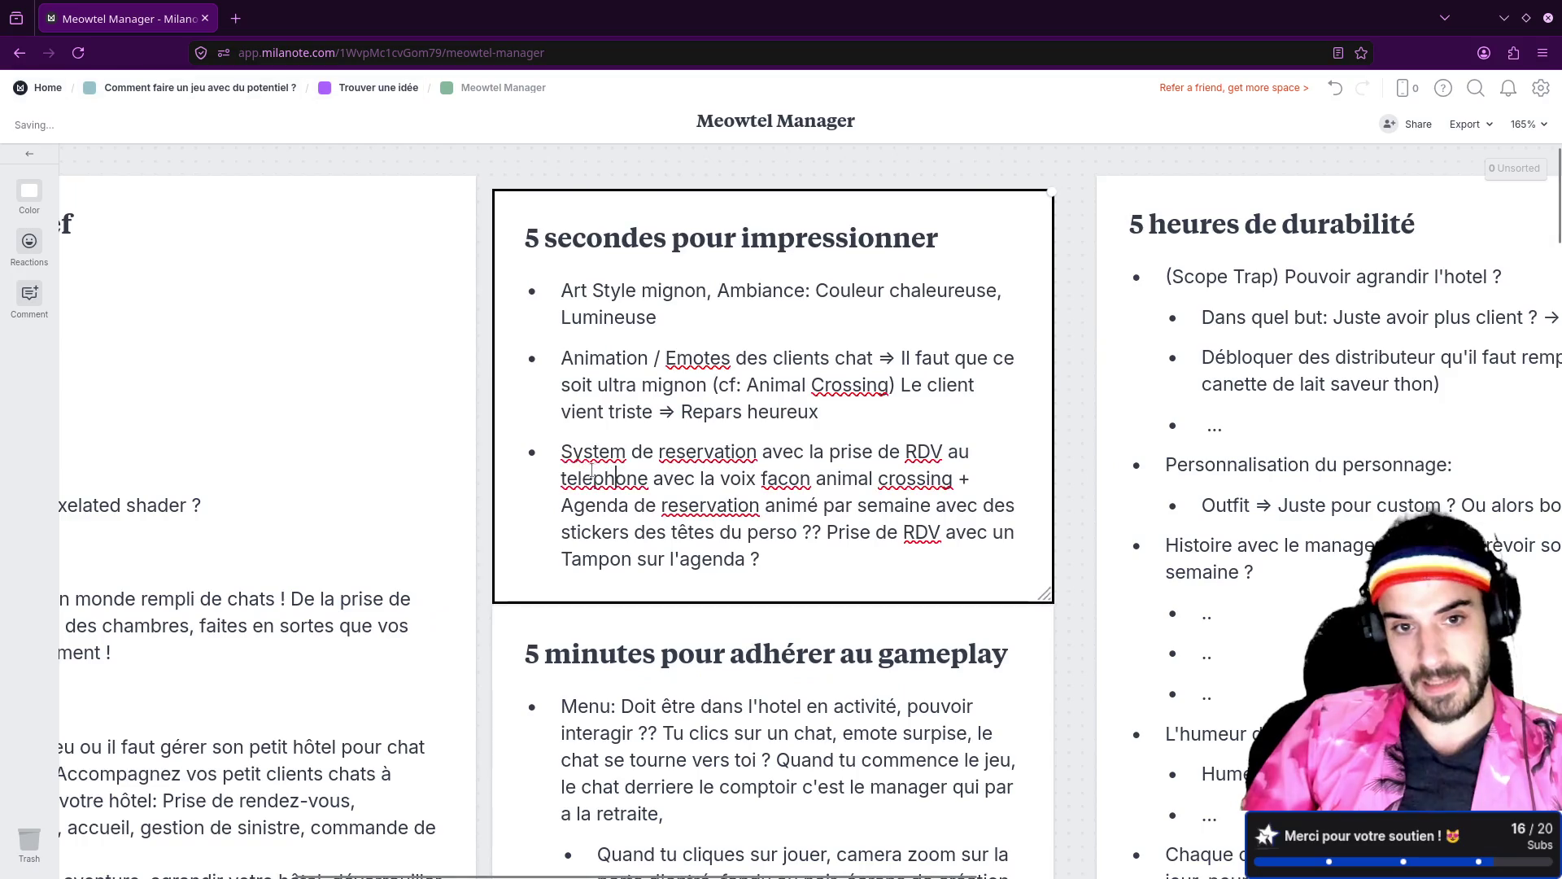
left_click_drag(561, 452, 851, 504)
left_click(1062, 598)
scroll(1062, 598, "down", 5)
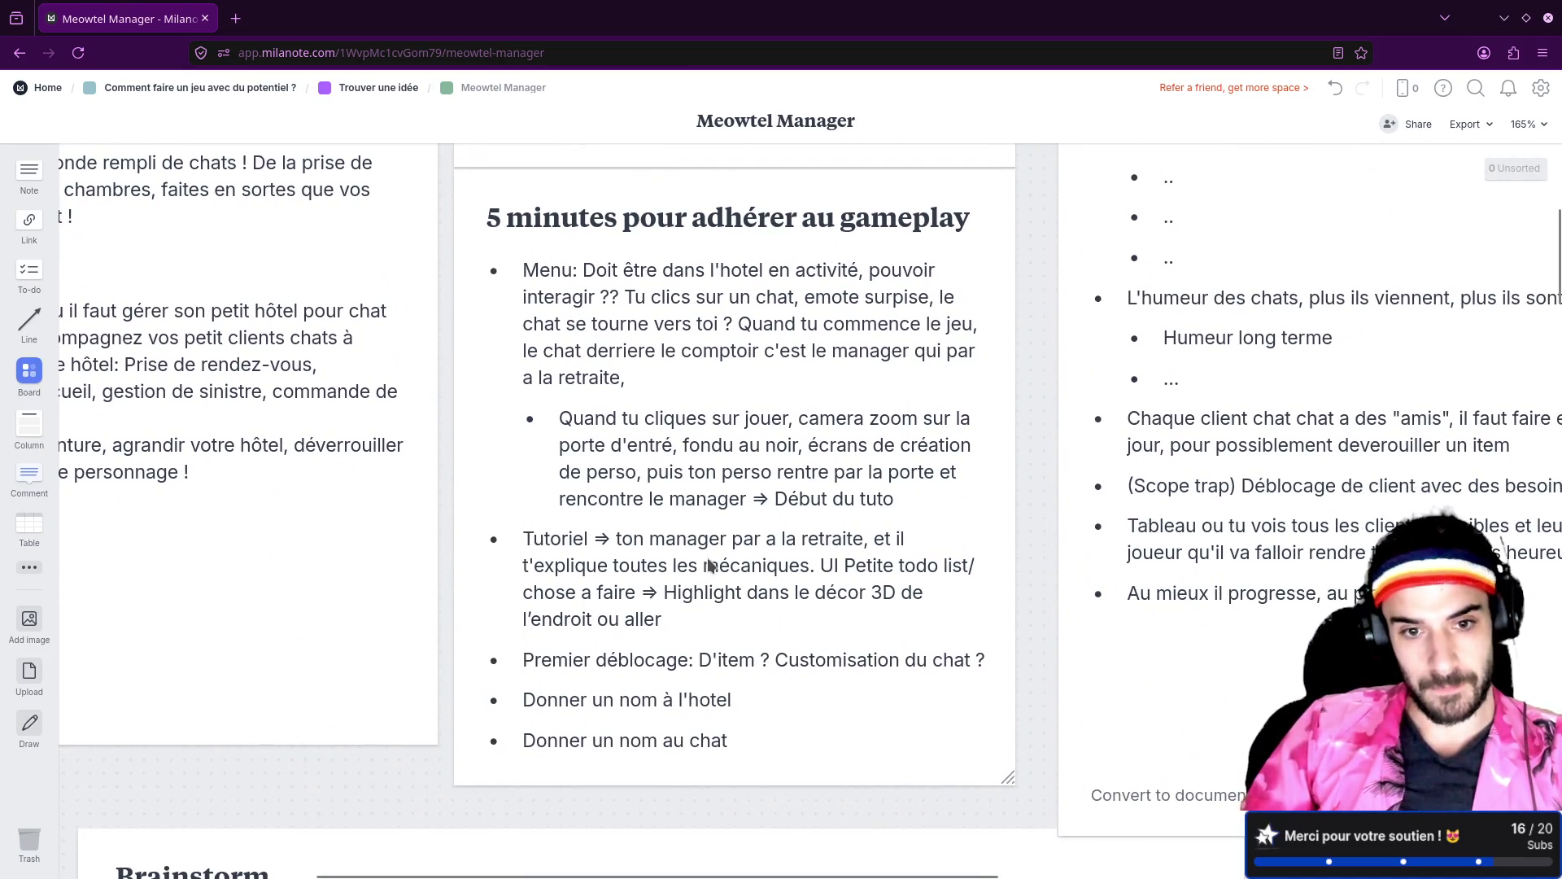
Step: Pan to the Pitch card, select 'préparation de la chambre', then look over other cards
mouse_move(208, 775)
left_mouse_down()
mouse_move(339, 760)
mouse_move(635, 781)
mouse_move(656, 813)
mouse_move(674, 804)
left_mouse_up()
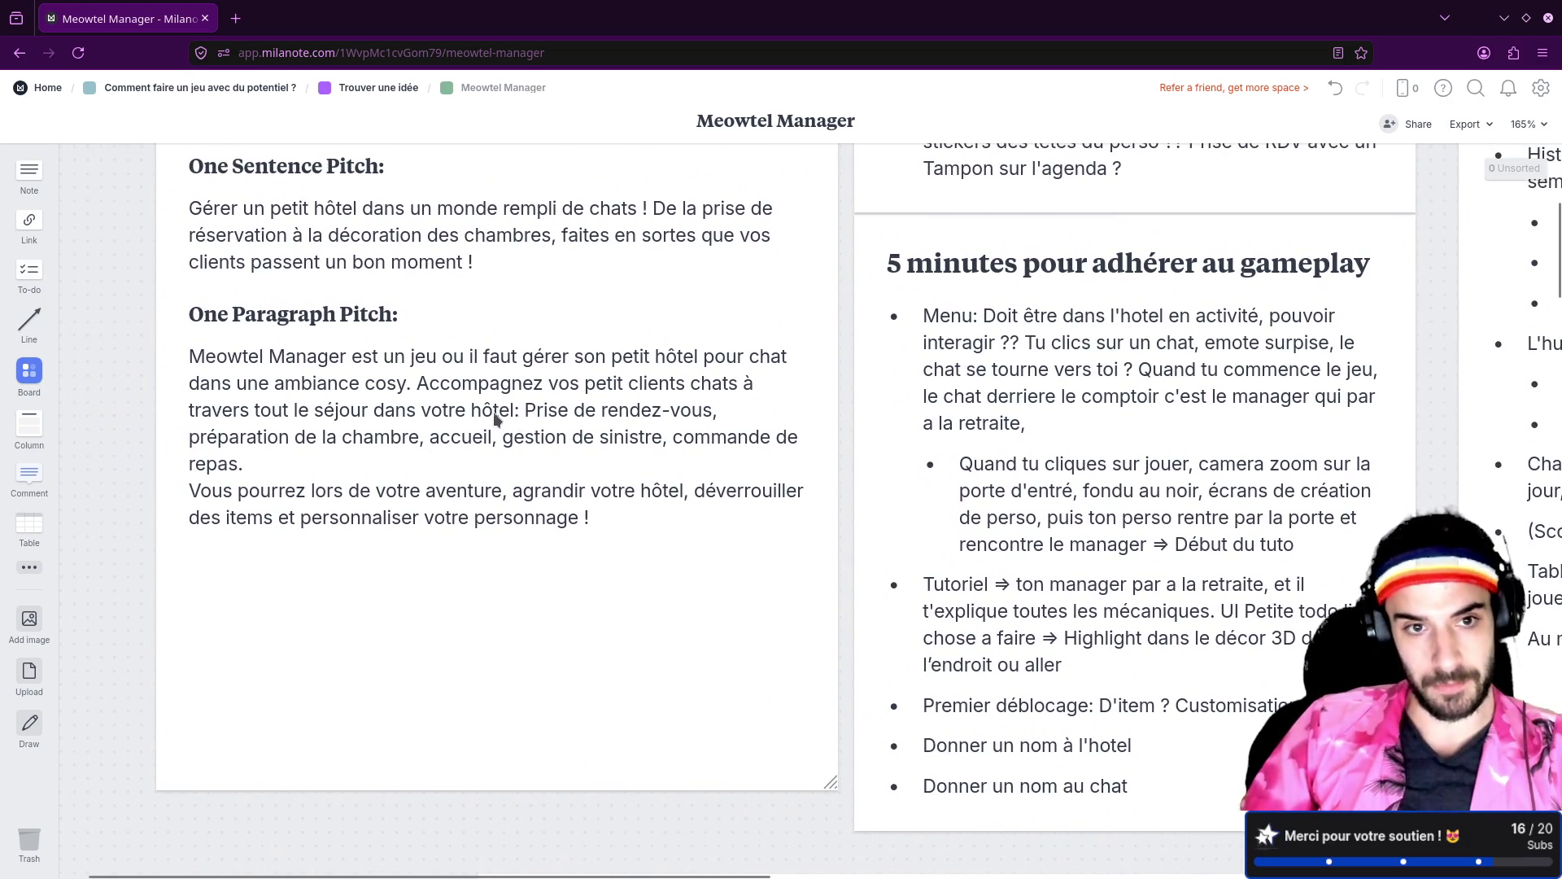
left_click(300, 439)
left_click_drag(188, 437, 422, 430)
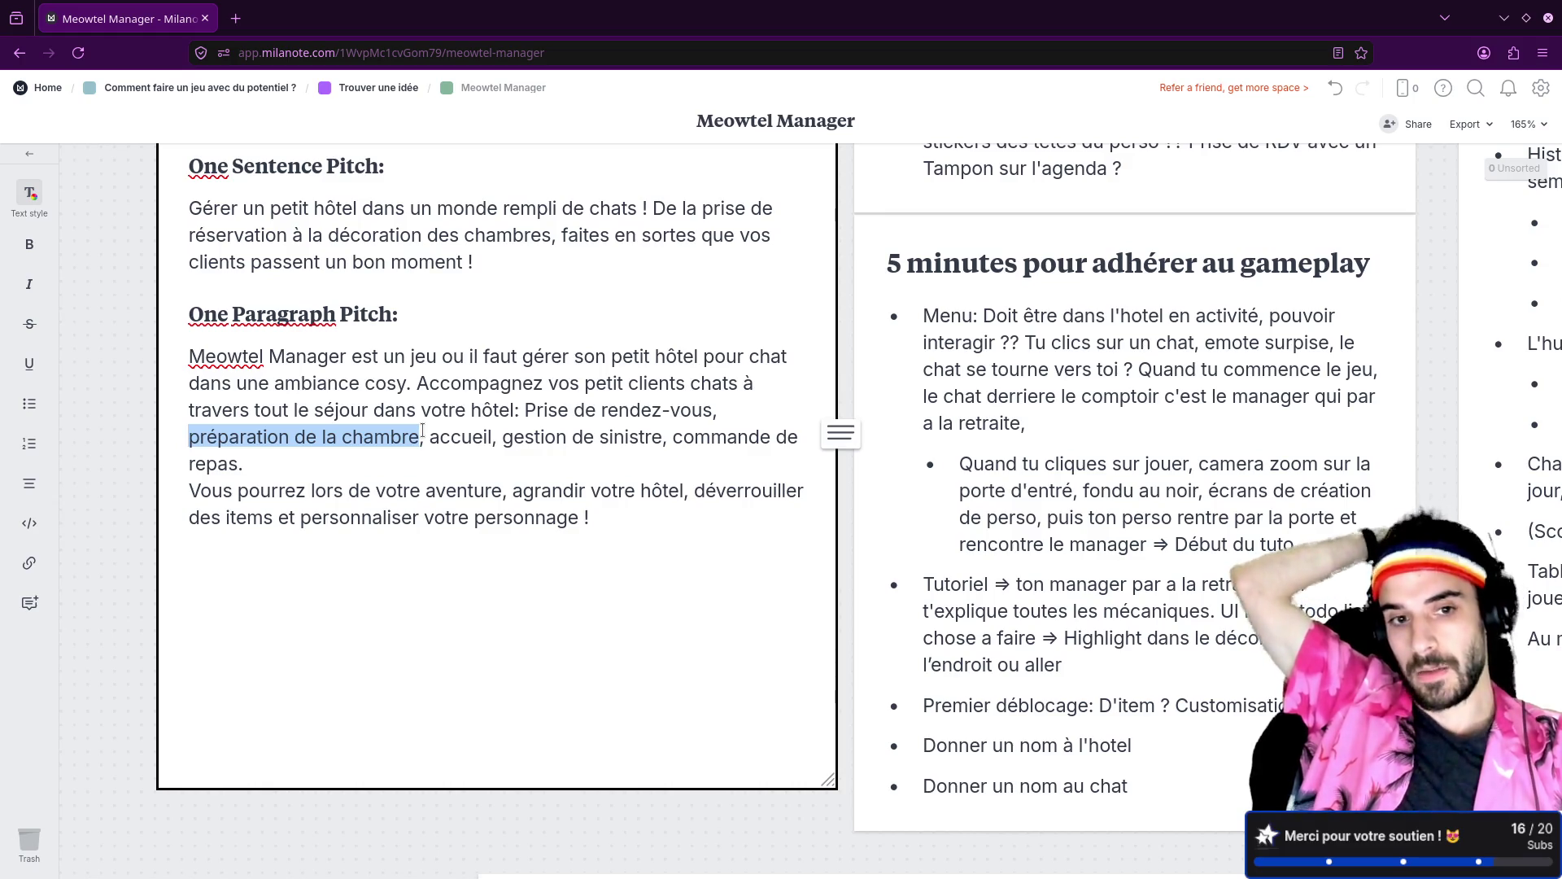
left_click(964, 295)
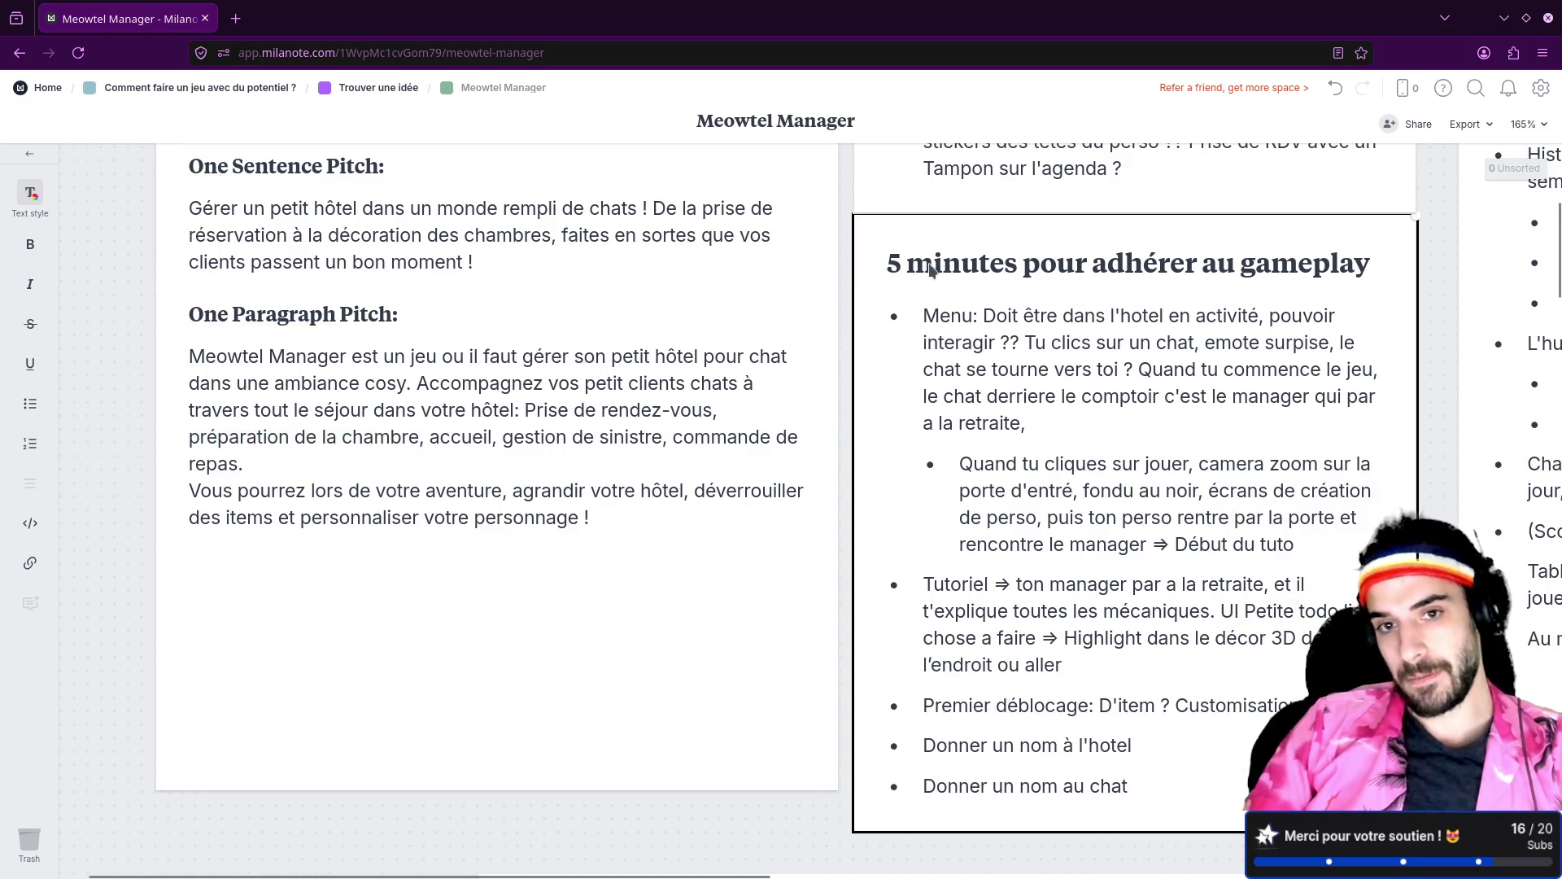
left_click_drag(846, 240, 777, 454)
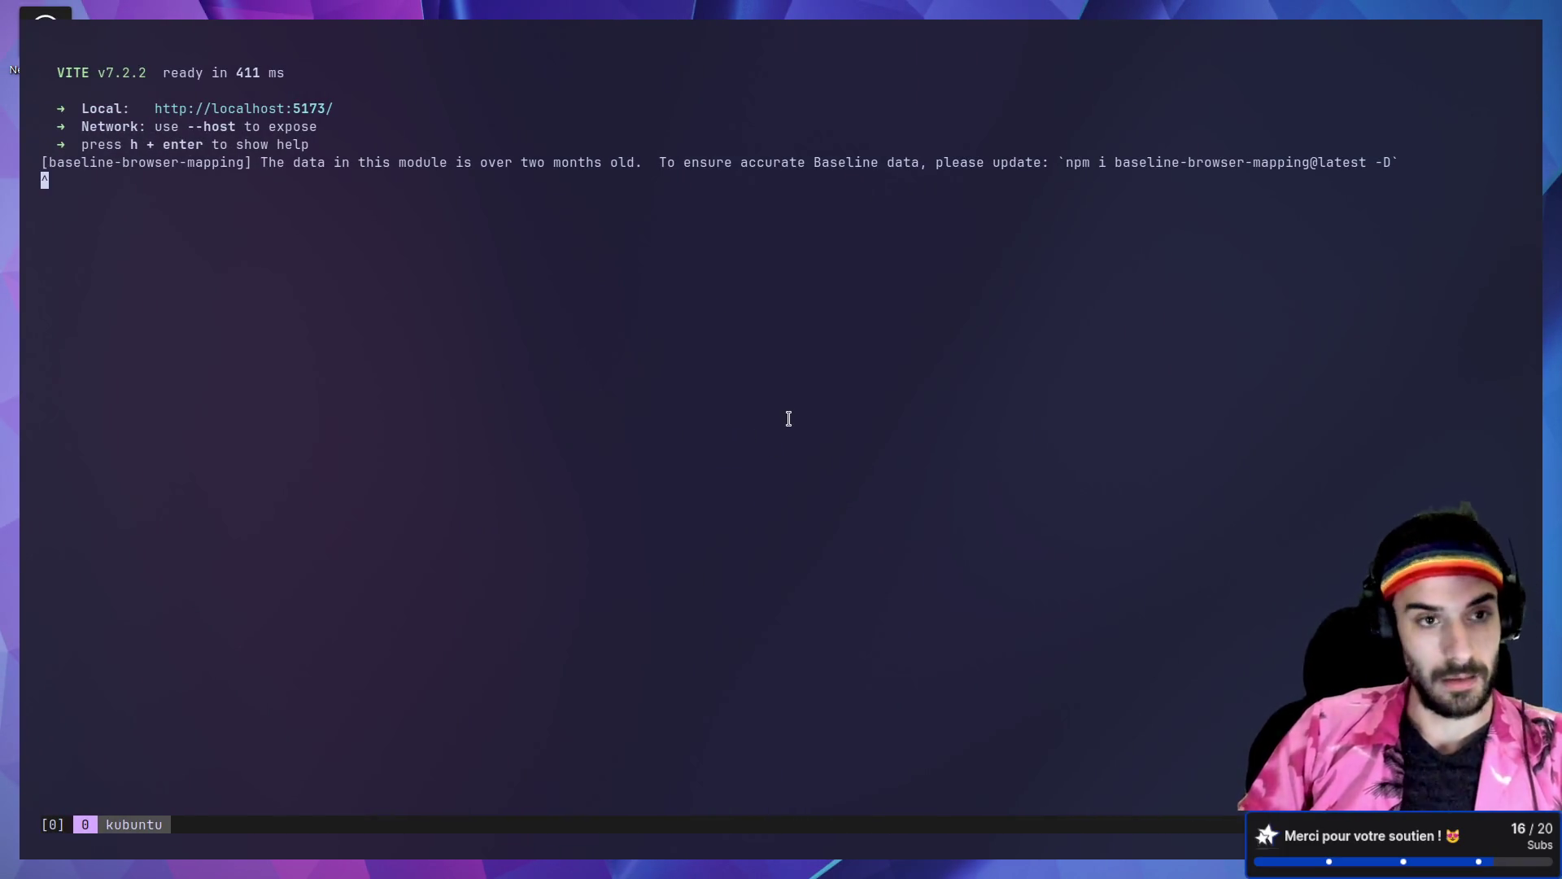
Step: Launch Godot_v4.6.1-stable_linux.x86_64 from a new tmux window
key("BackSpace")
key("ctrl+b")
type("cGo")
key("Tab")
key("Return")
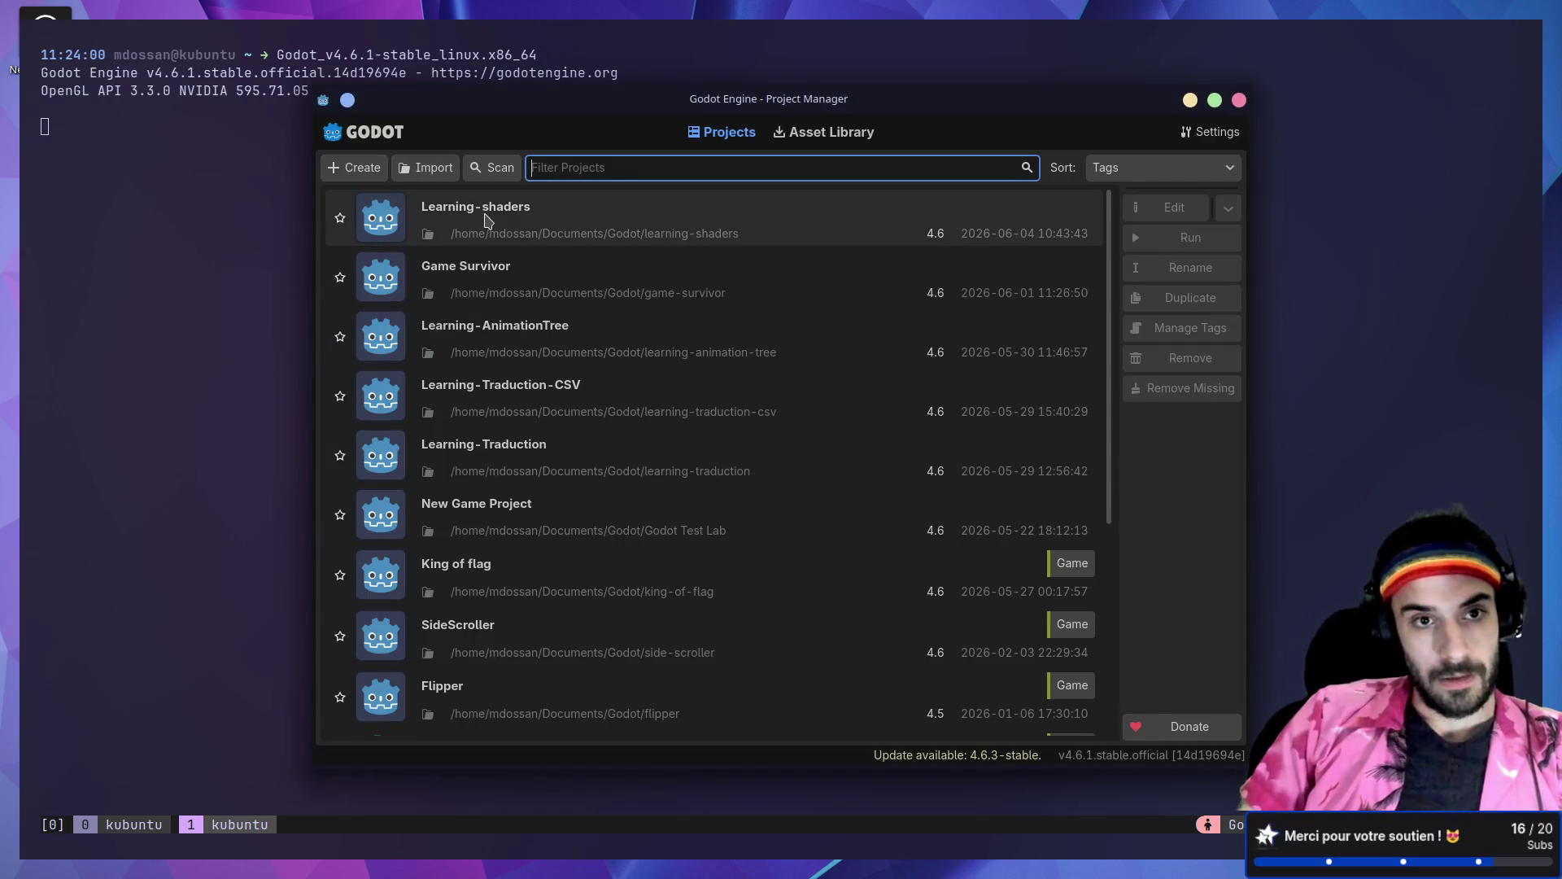
Step: Send the Godot window to another desktop and switch to it
right_click(796, 854)
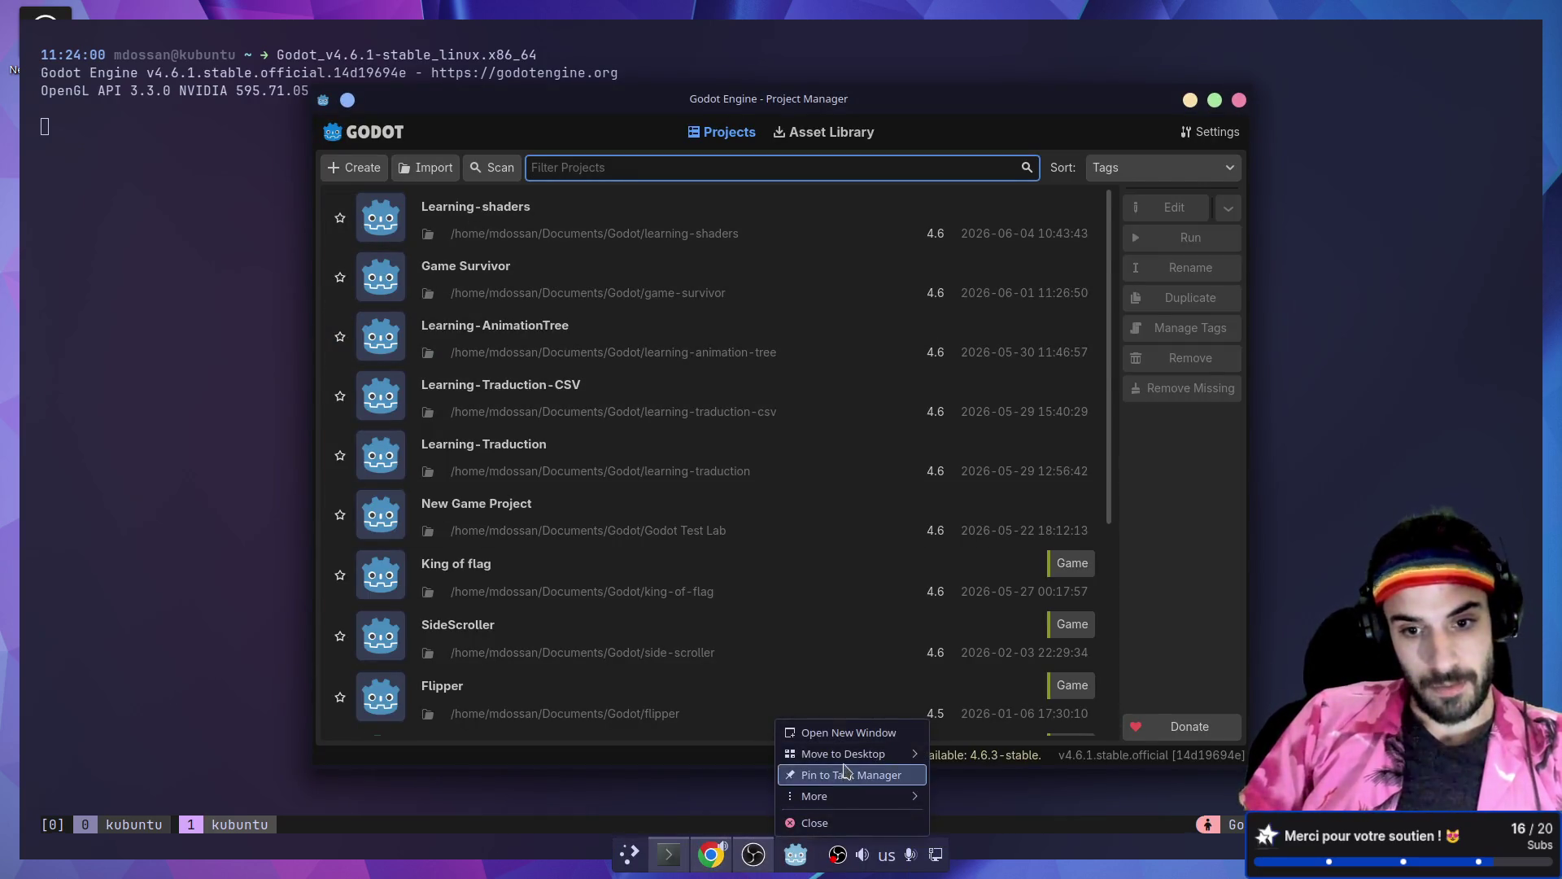
mouse_move(850, 753)
left_click(968, 817)
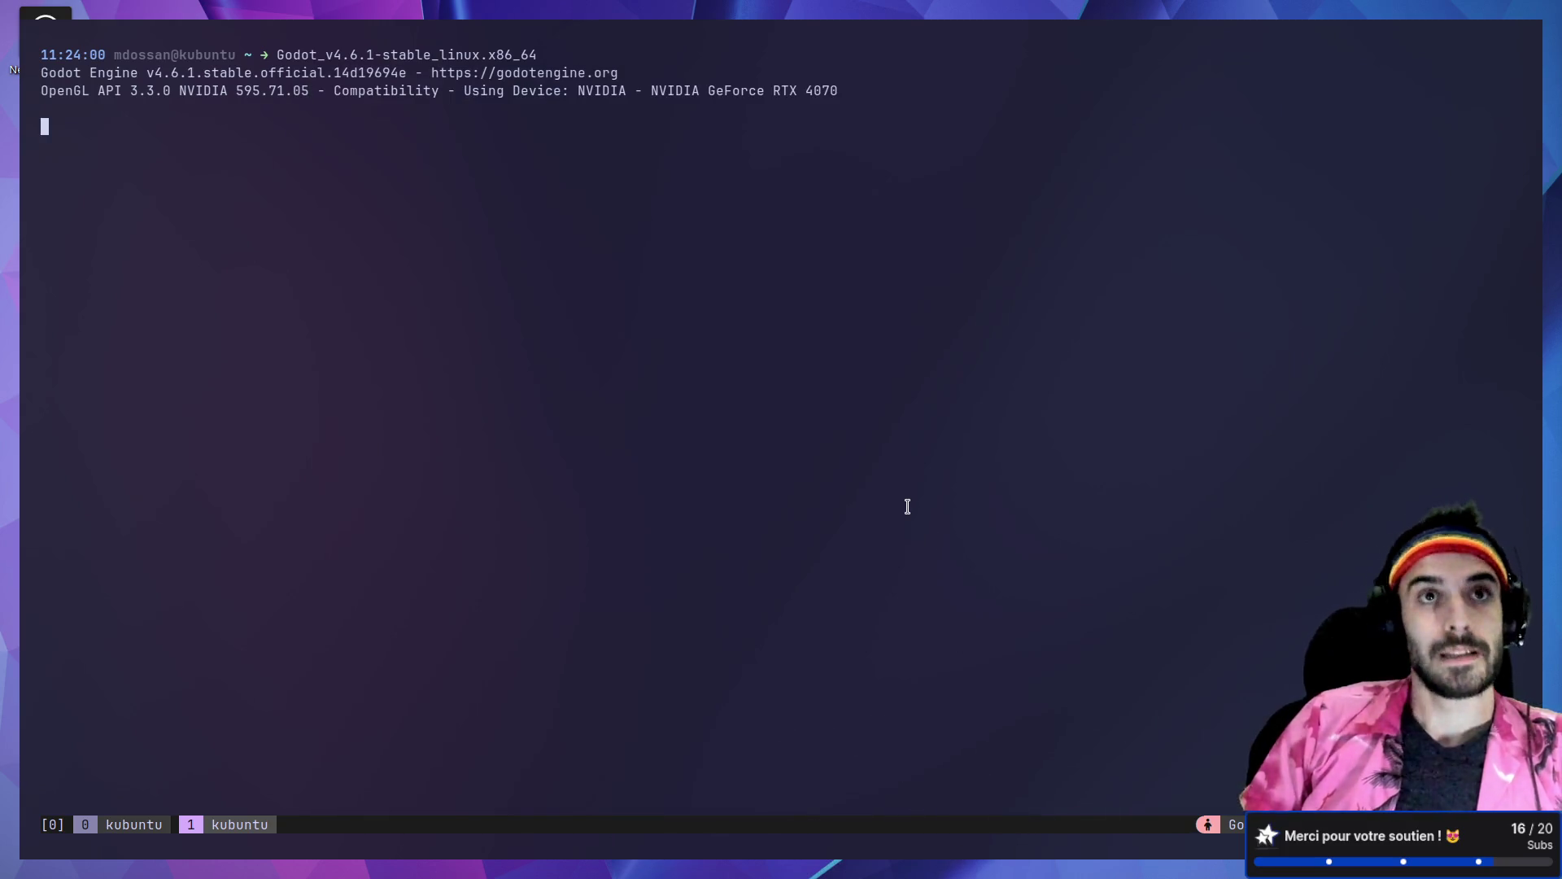
key("super+ctrl+Right")
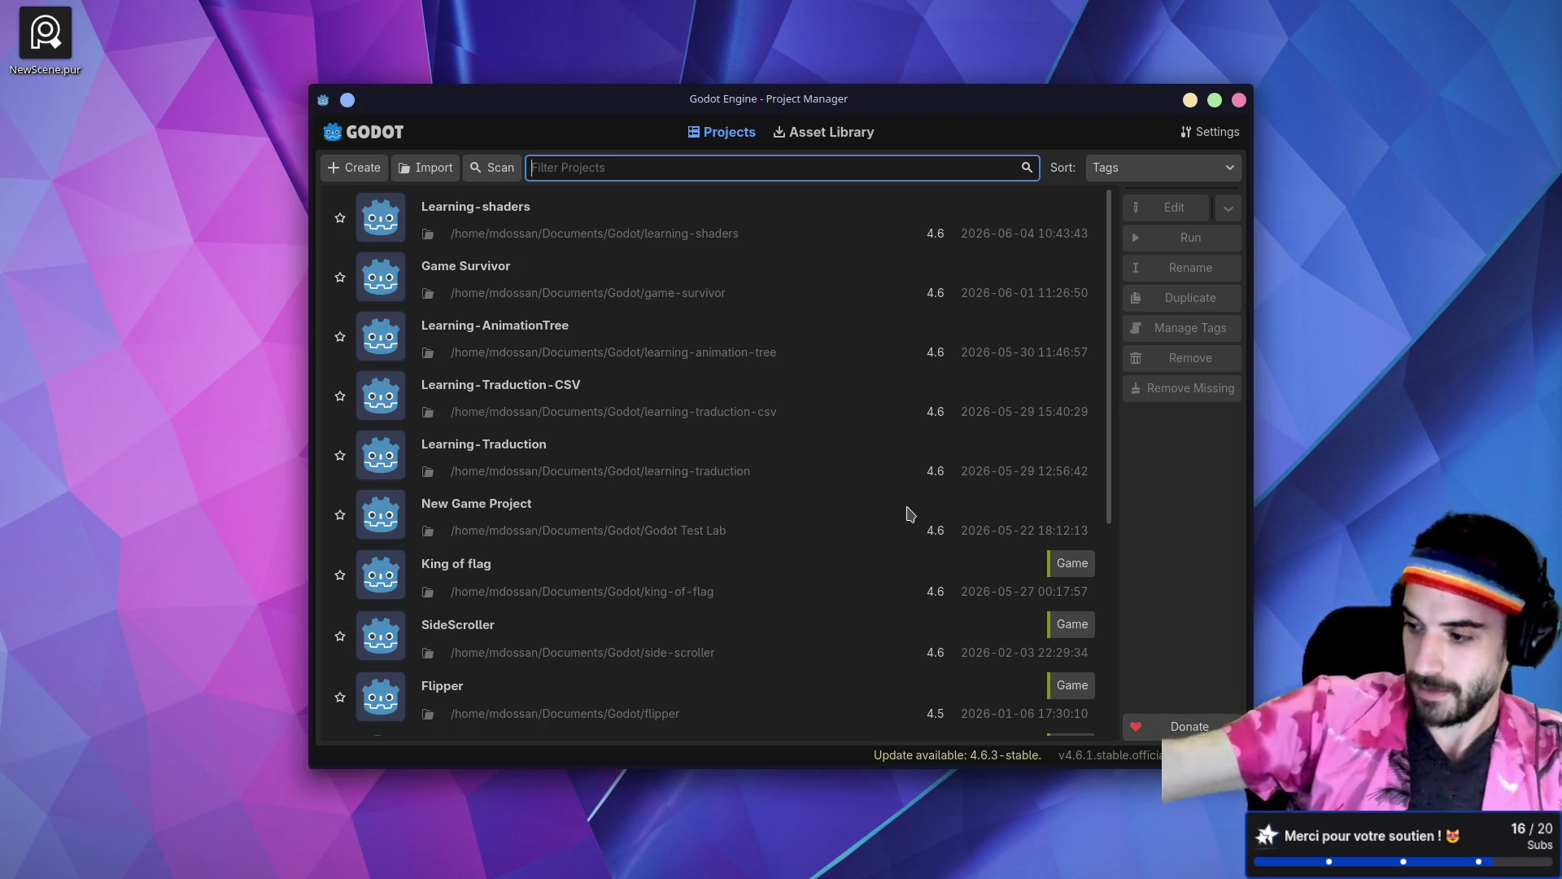
right_click(907, 507)
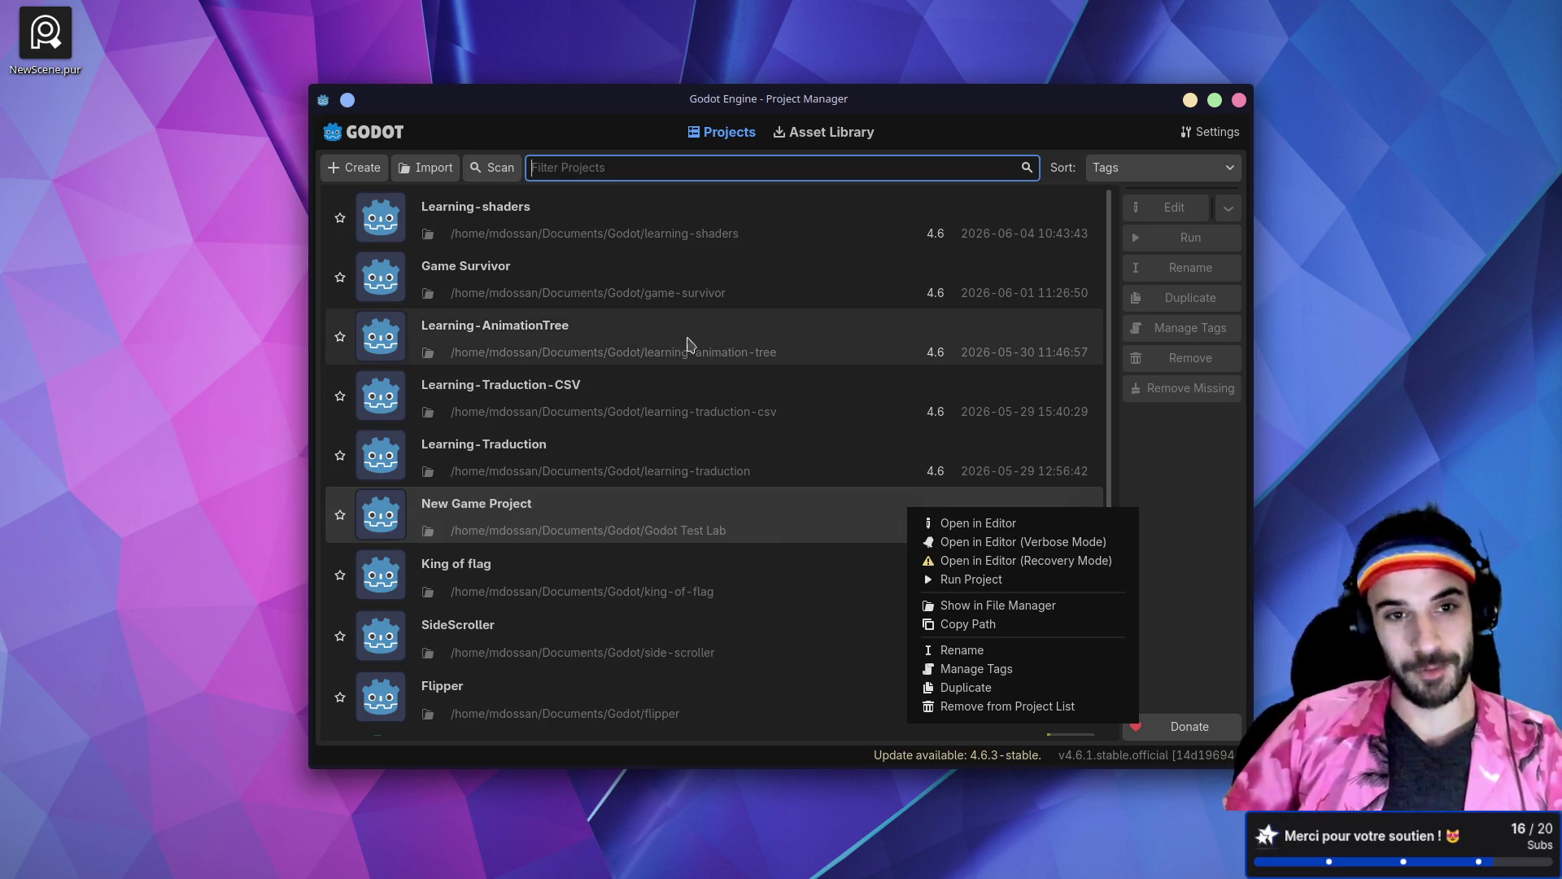
Step: Dismiss the project menu and begin a new project with Create
left_click(1061, 151)
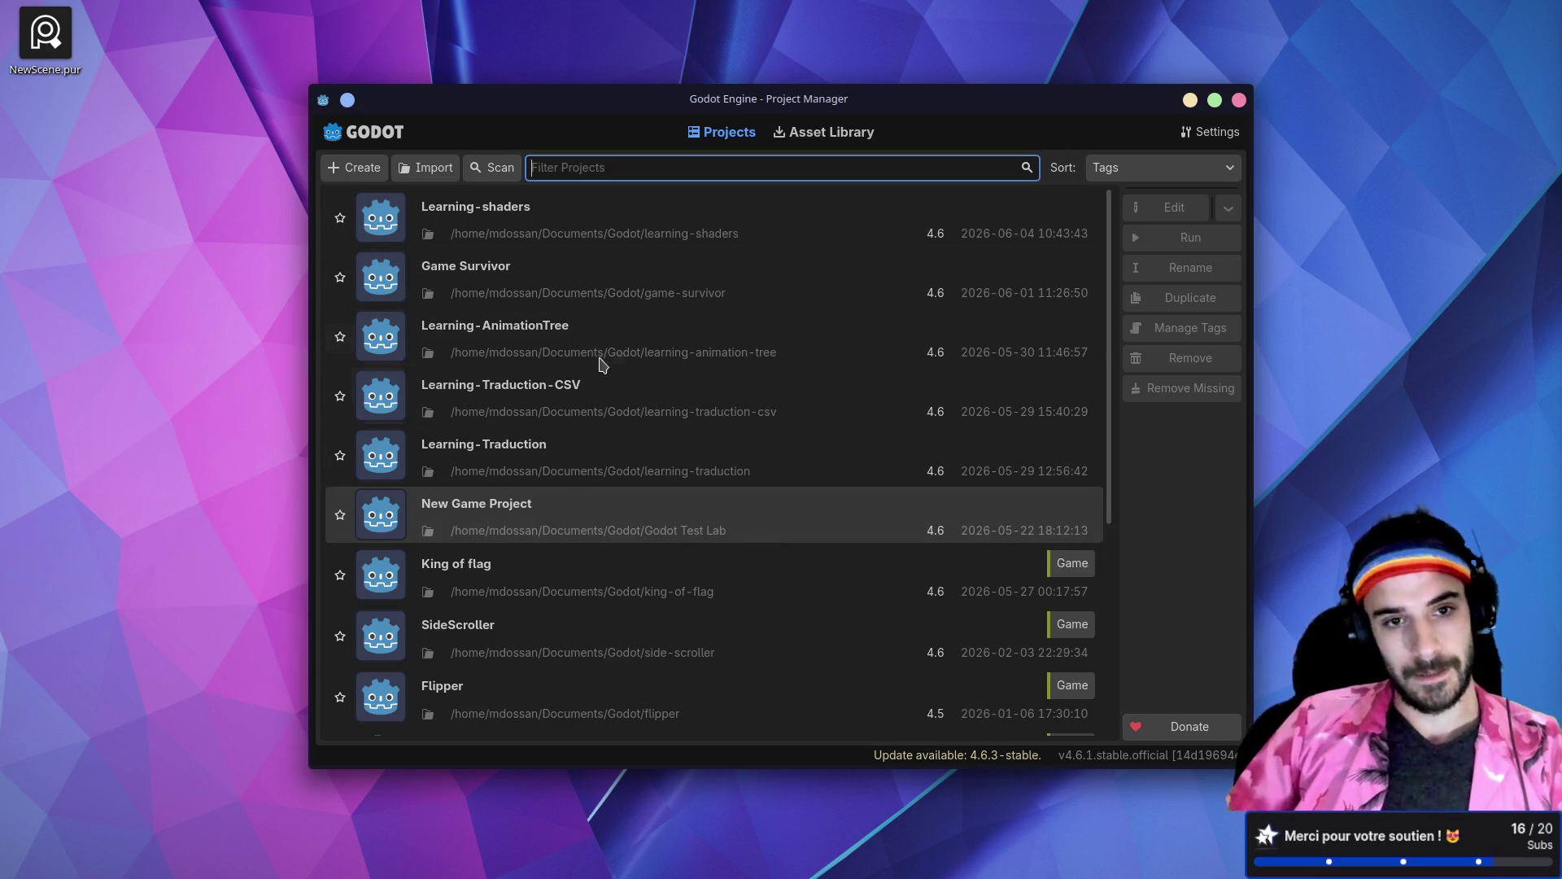
left_click(362, 184)
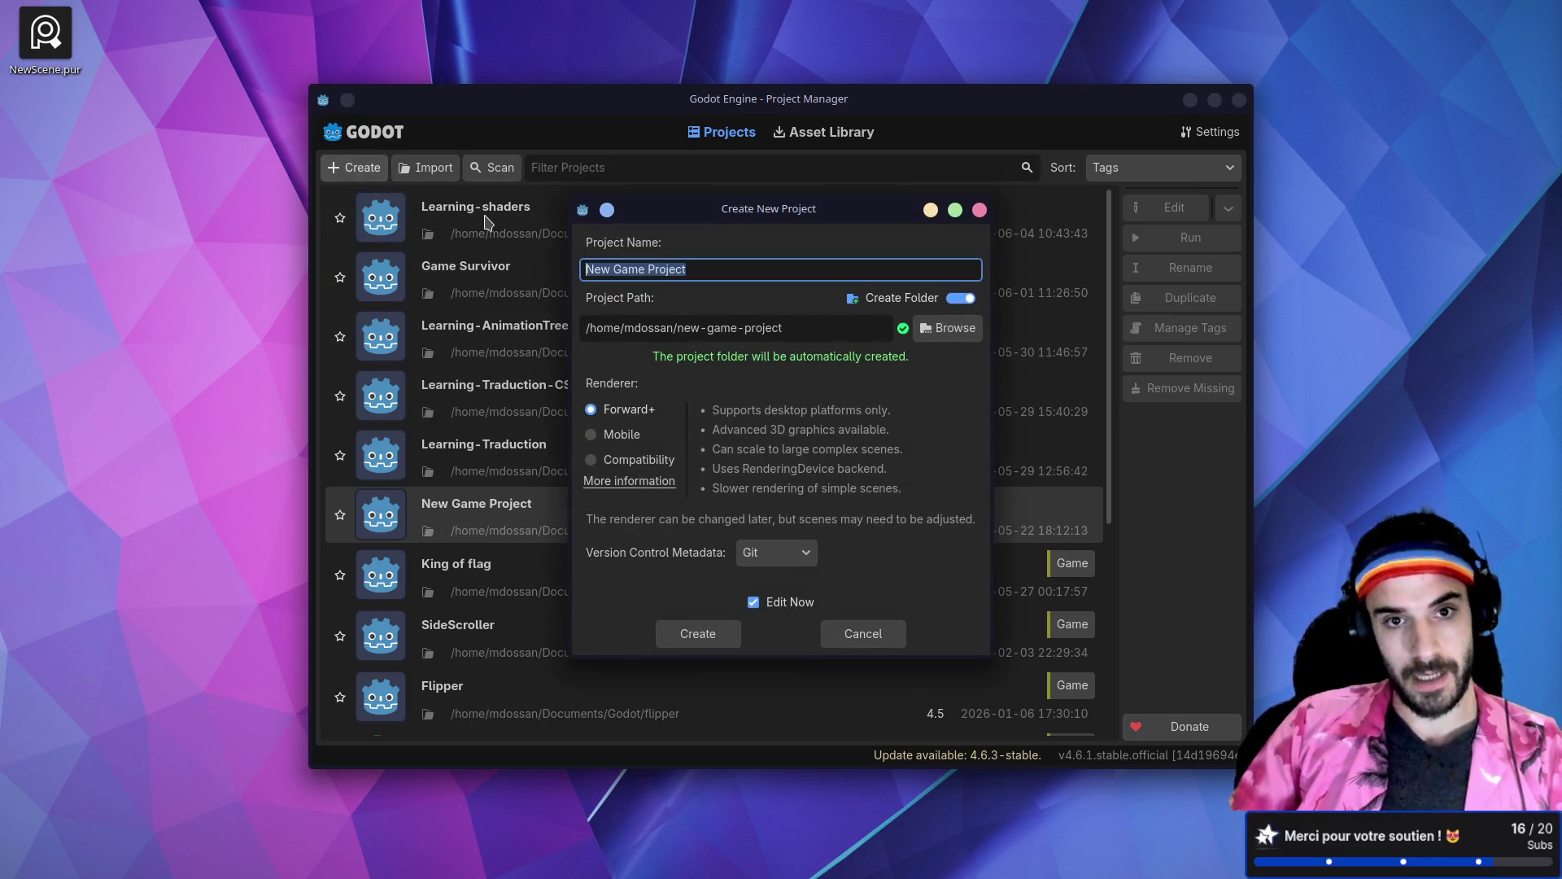
Step: Name the project MeowtelManagerPrototype, place it in Documents/Godot, and create it
type("M")
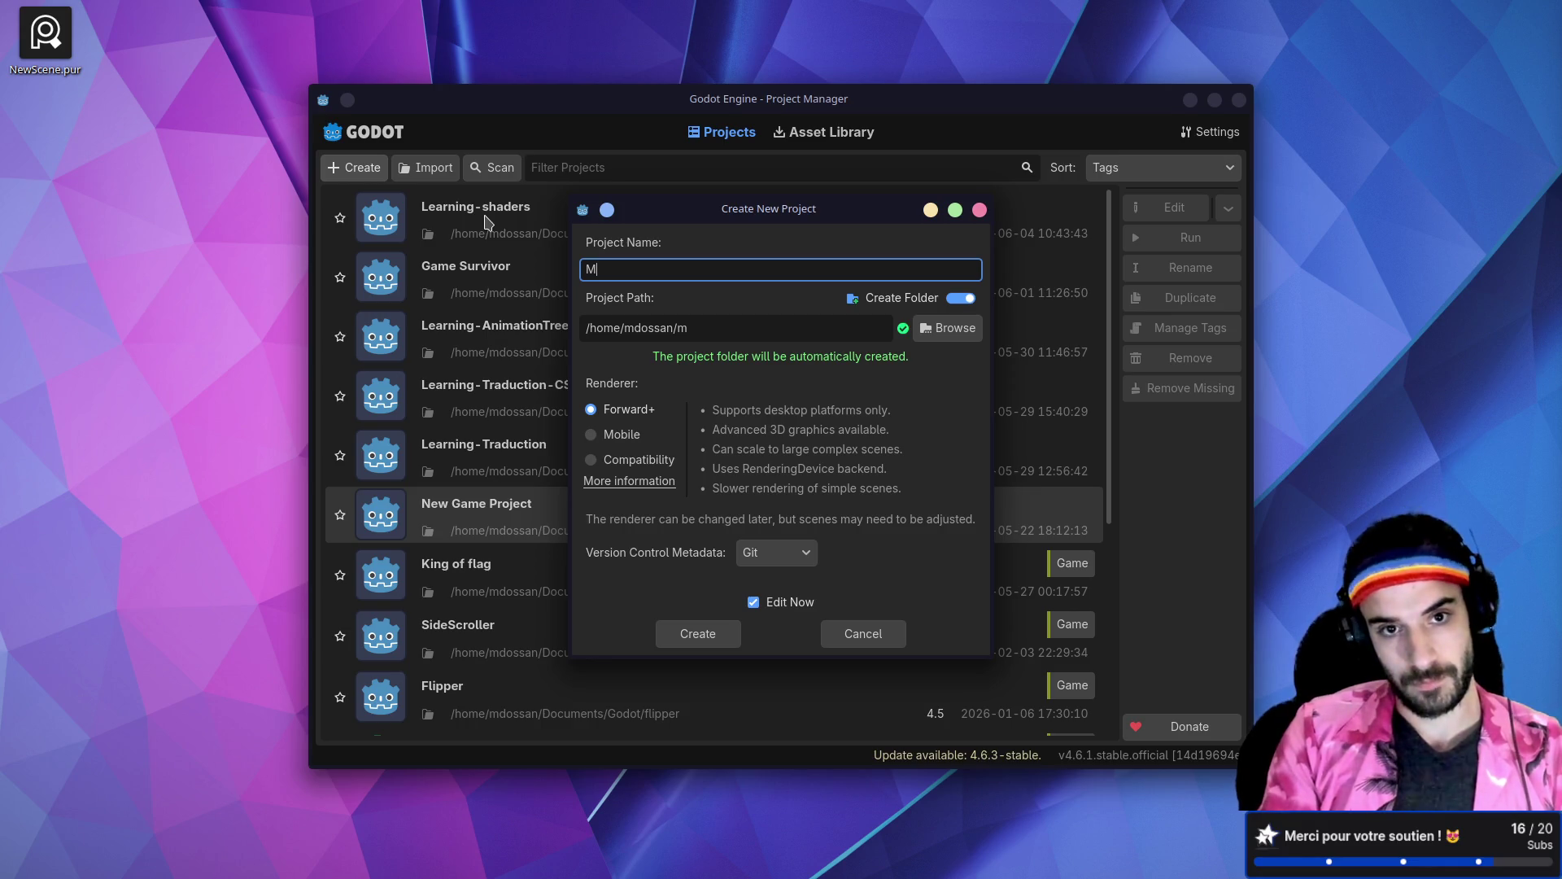
type("ewo")
type("owtel")
type("Manag")
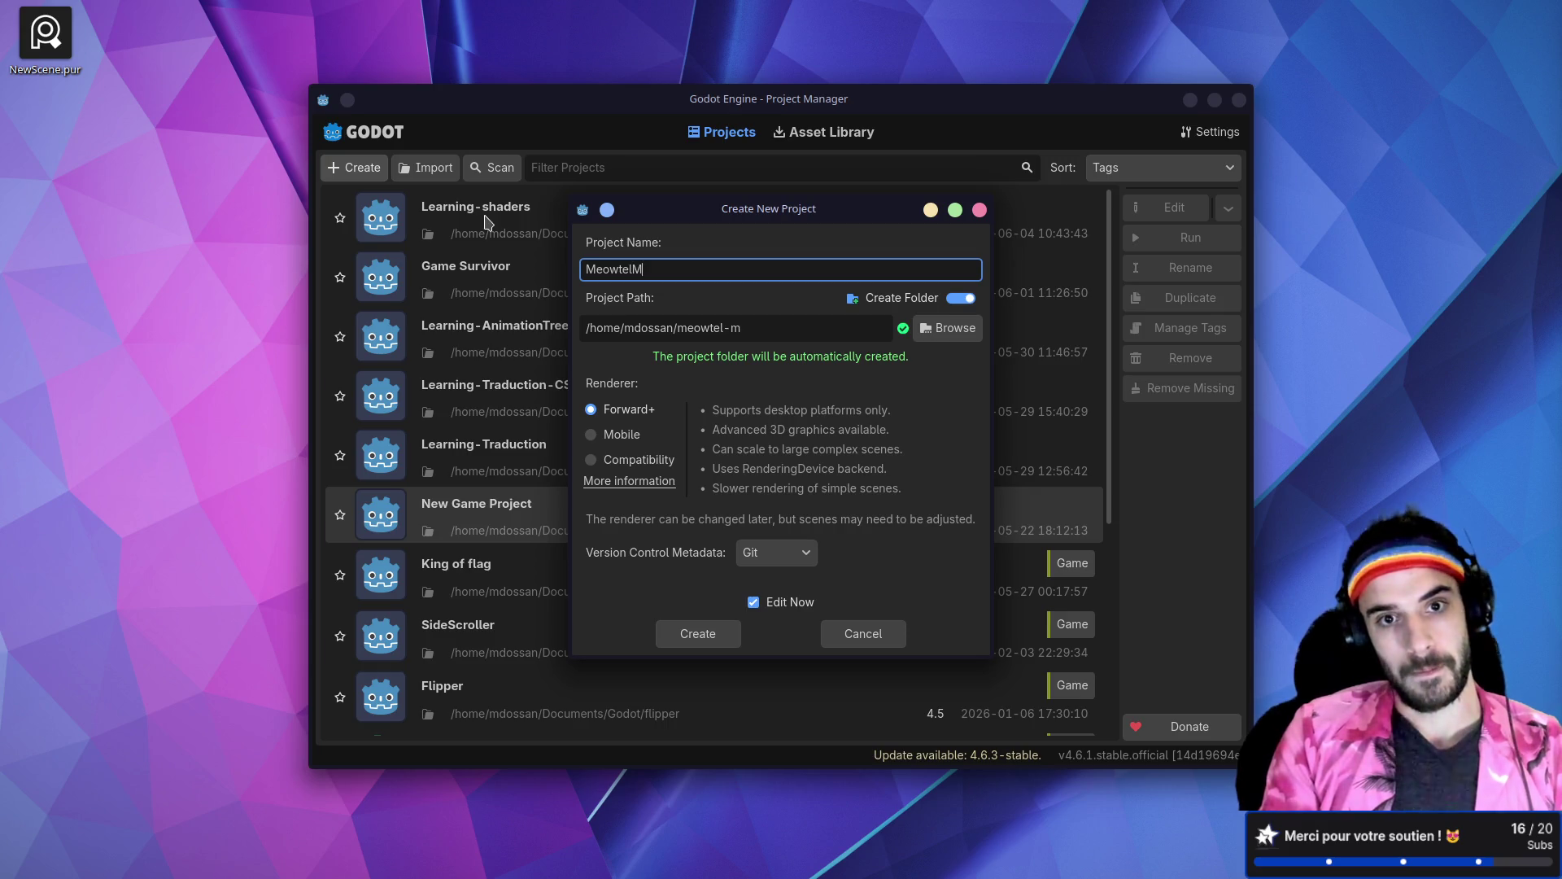
type("Pro")
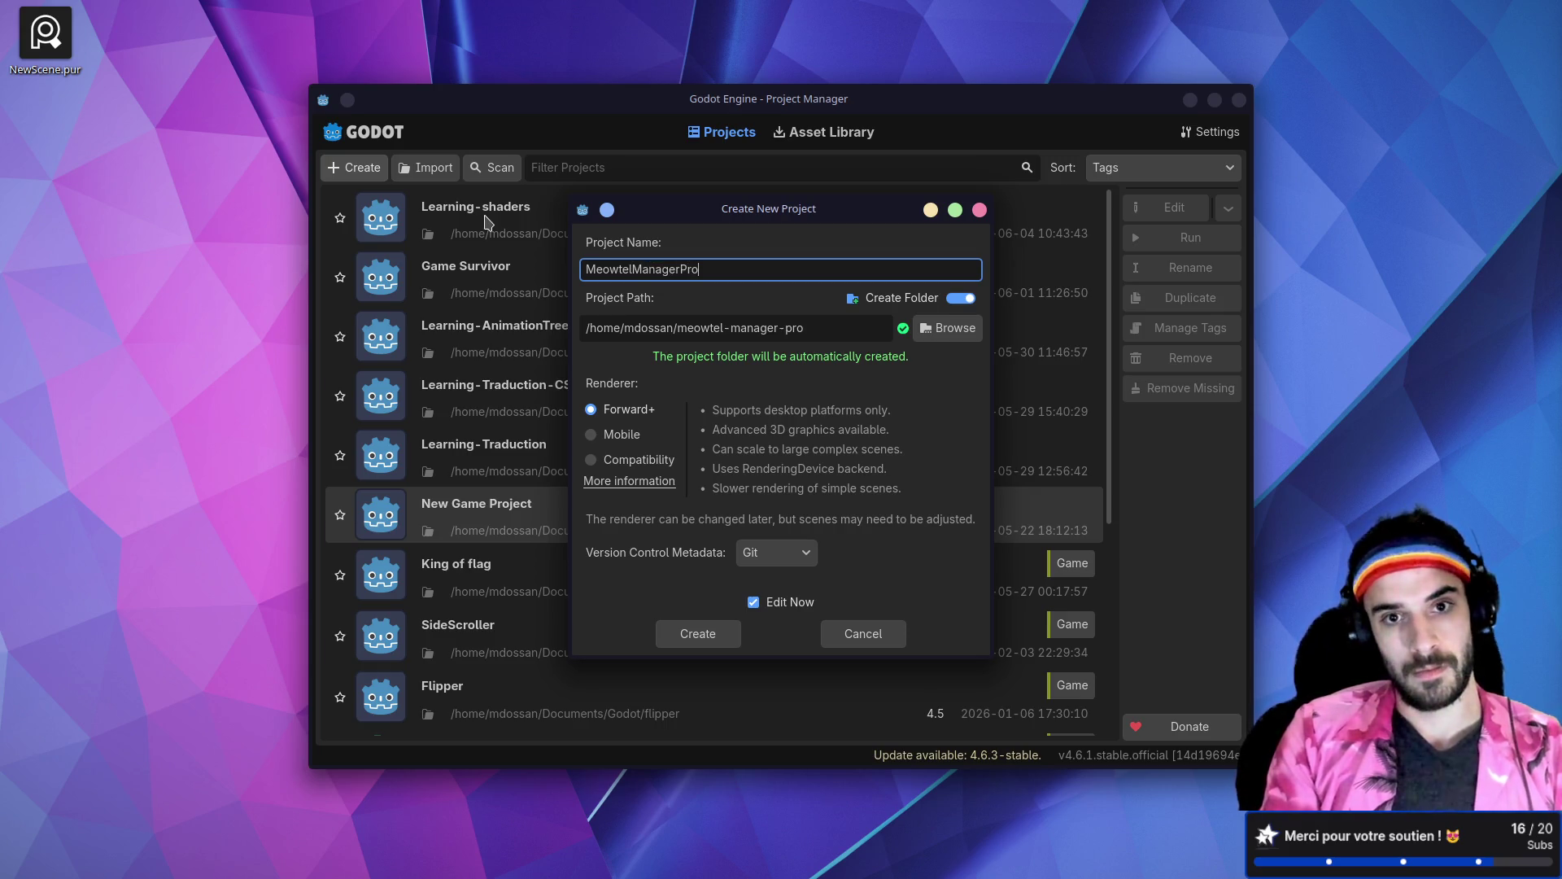
type("totype")
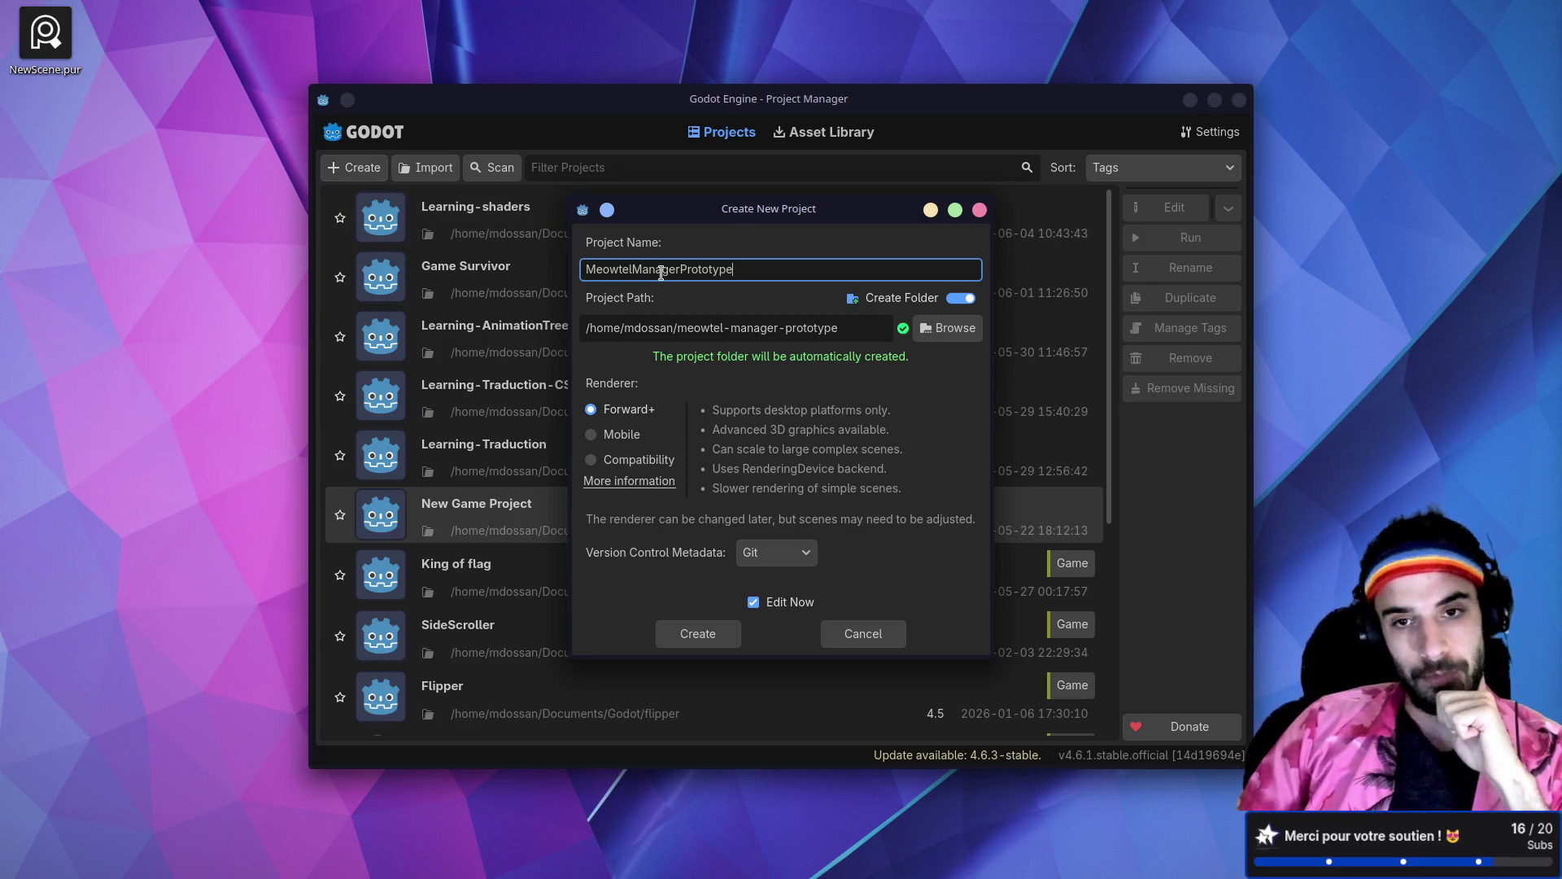
left_click(948, 328)
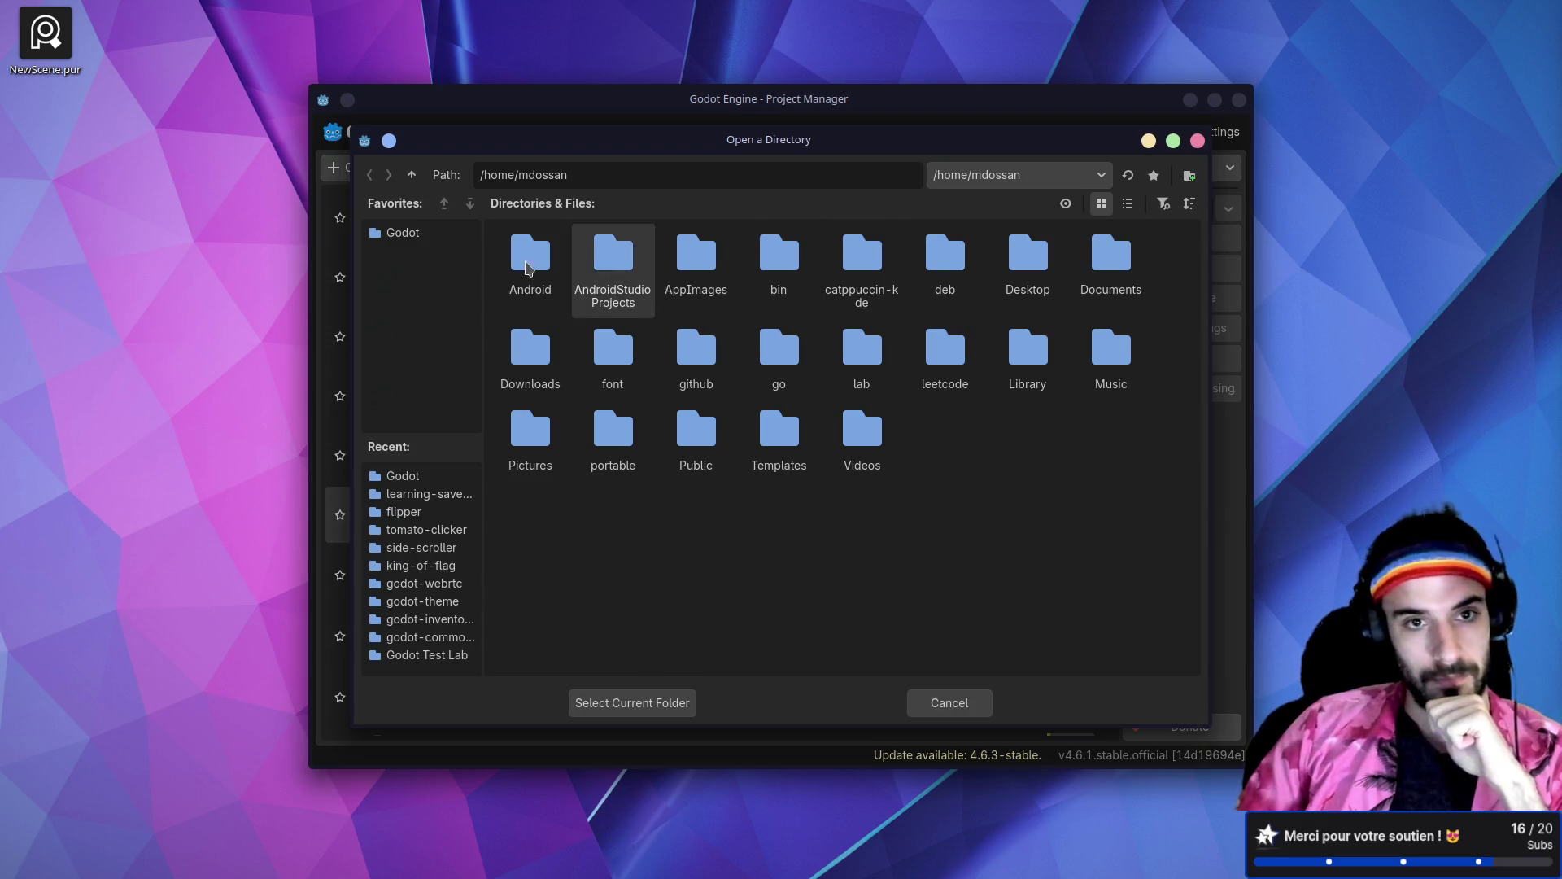
left_click(403, 234)
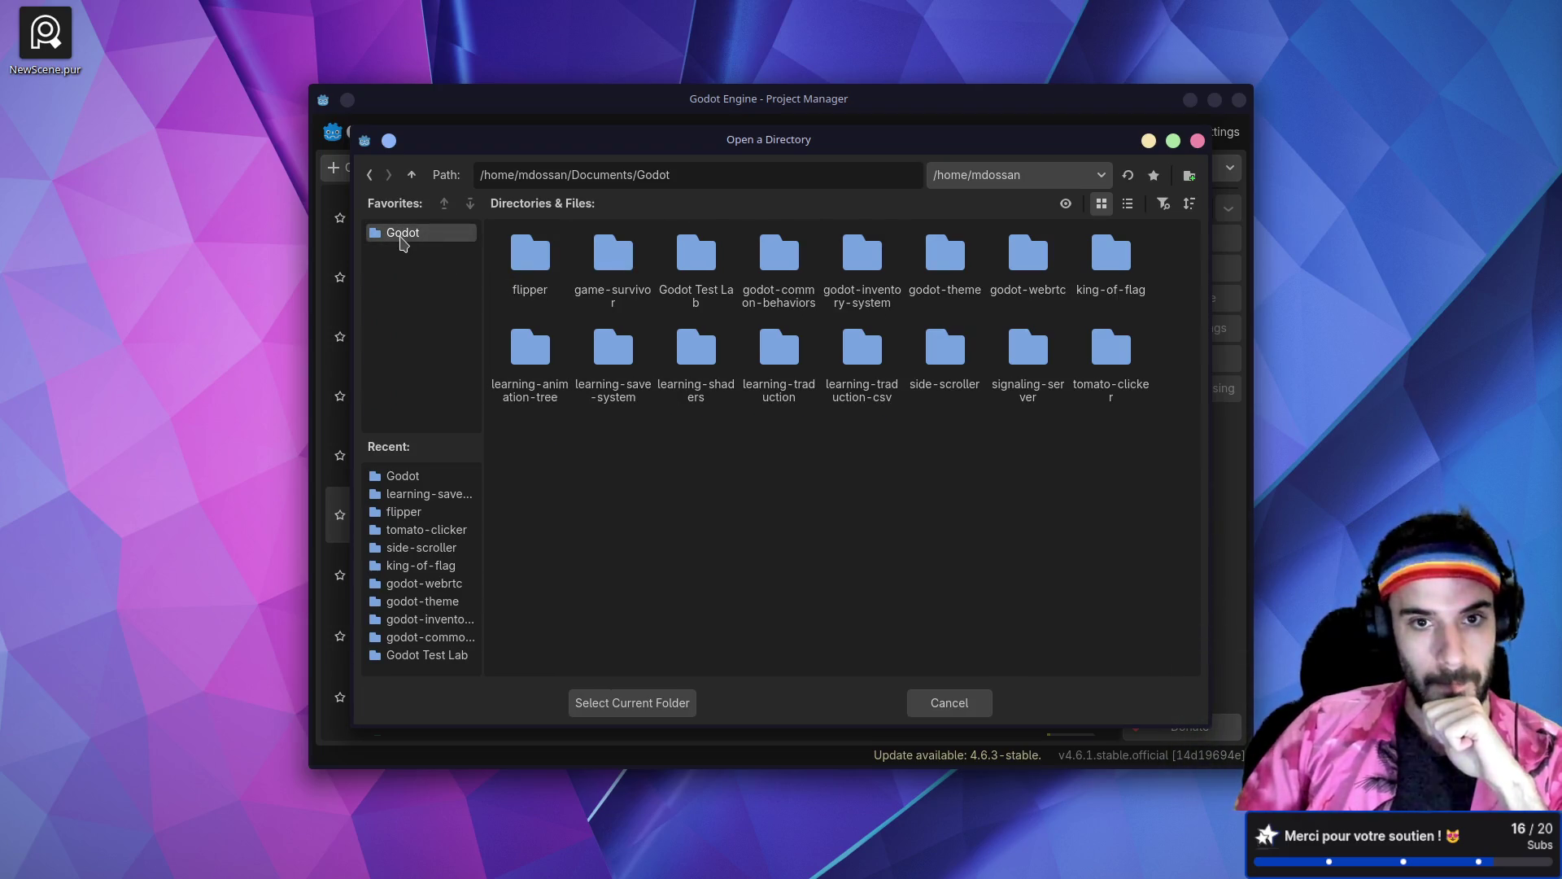
left_click(633, 704)
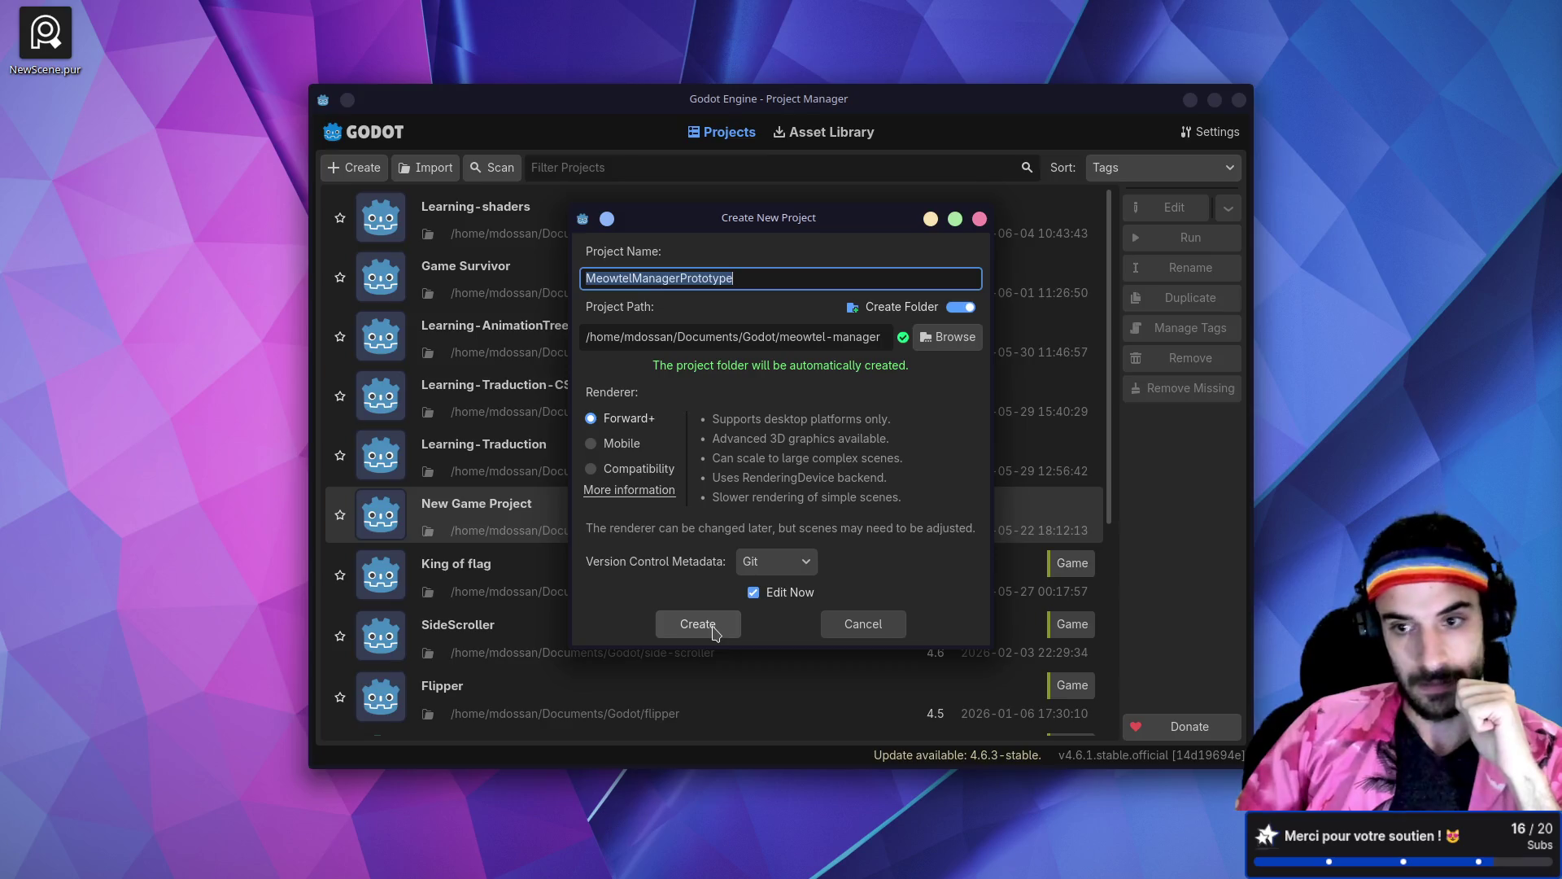
left_click(698, 624)
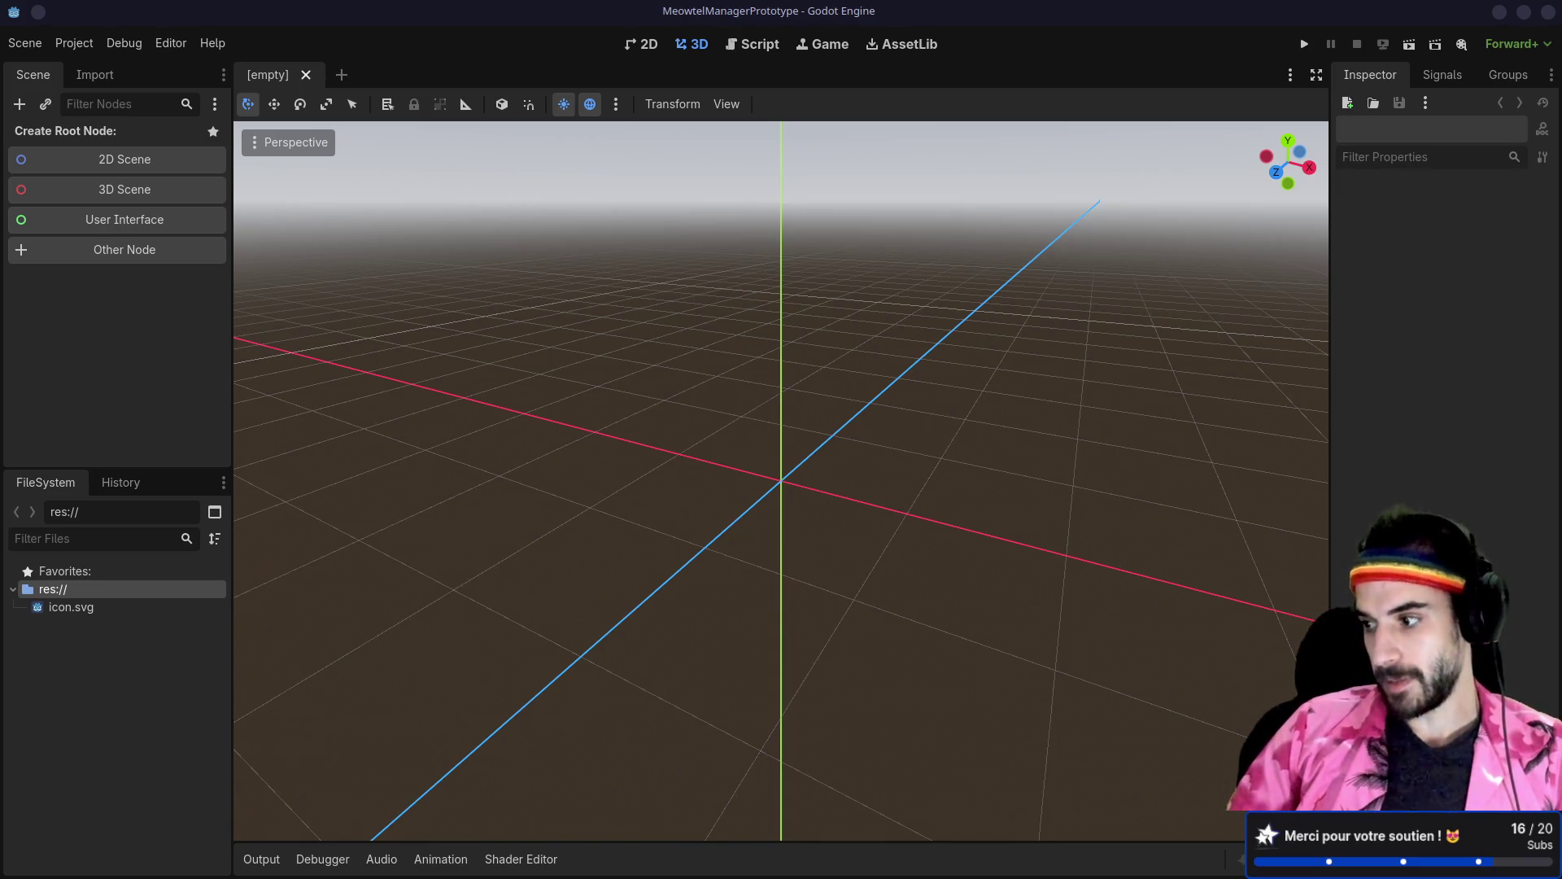
Step: Dismiss the Chrome taskbar menu and return to the desktop showing the Godot editor
mouse_move(690, 873)
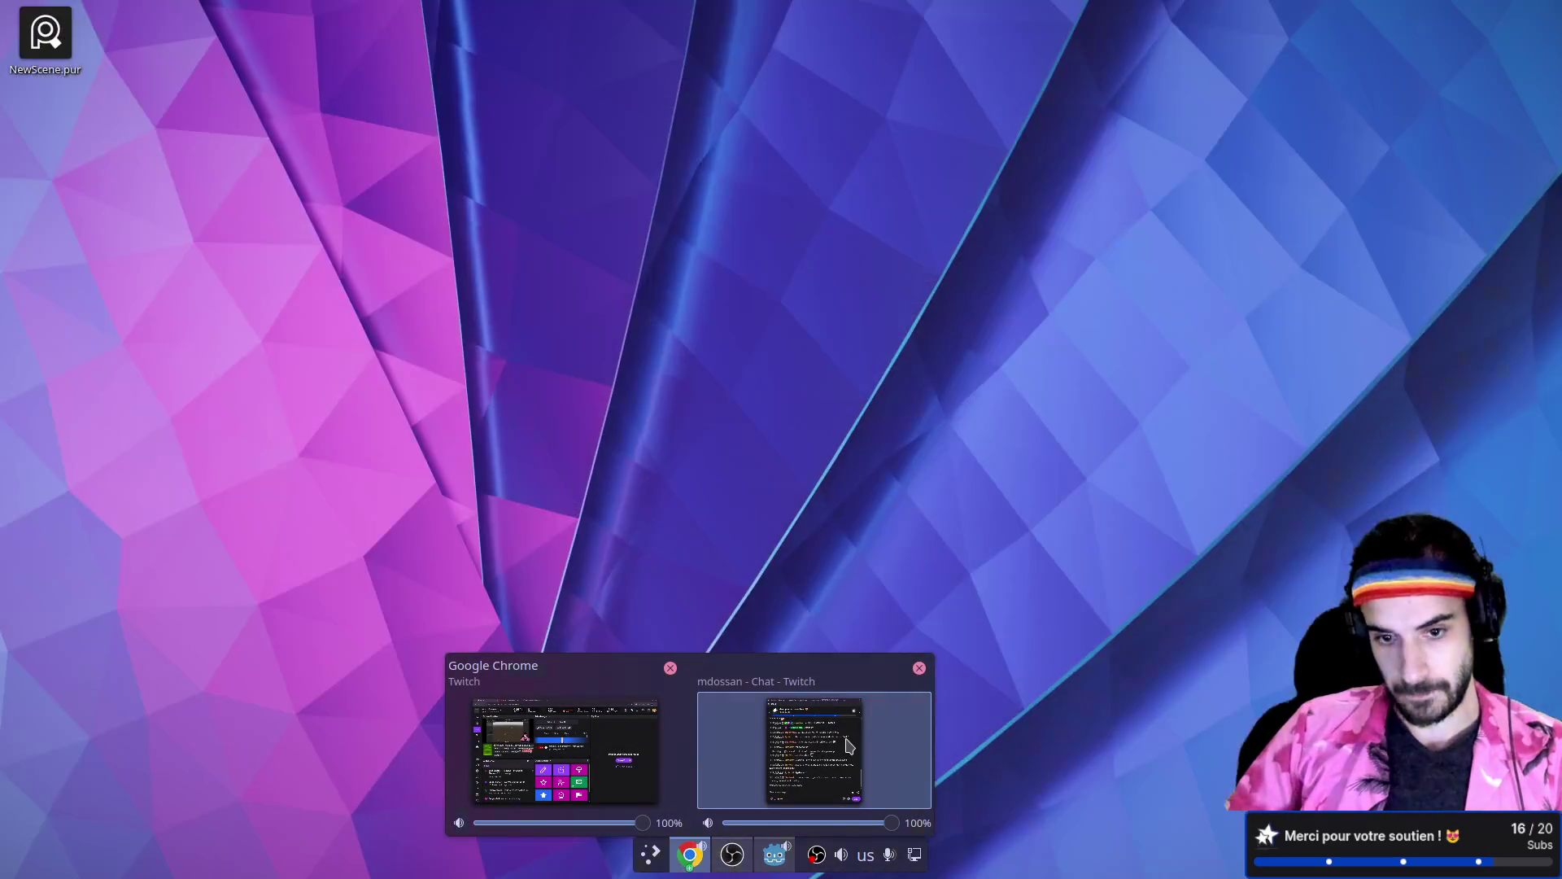
right_click(690, 863)
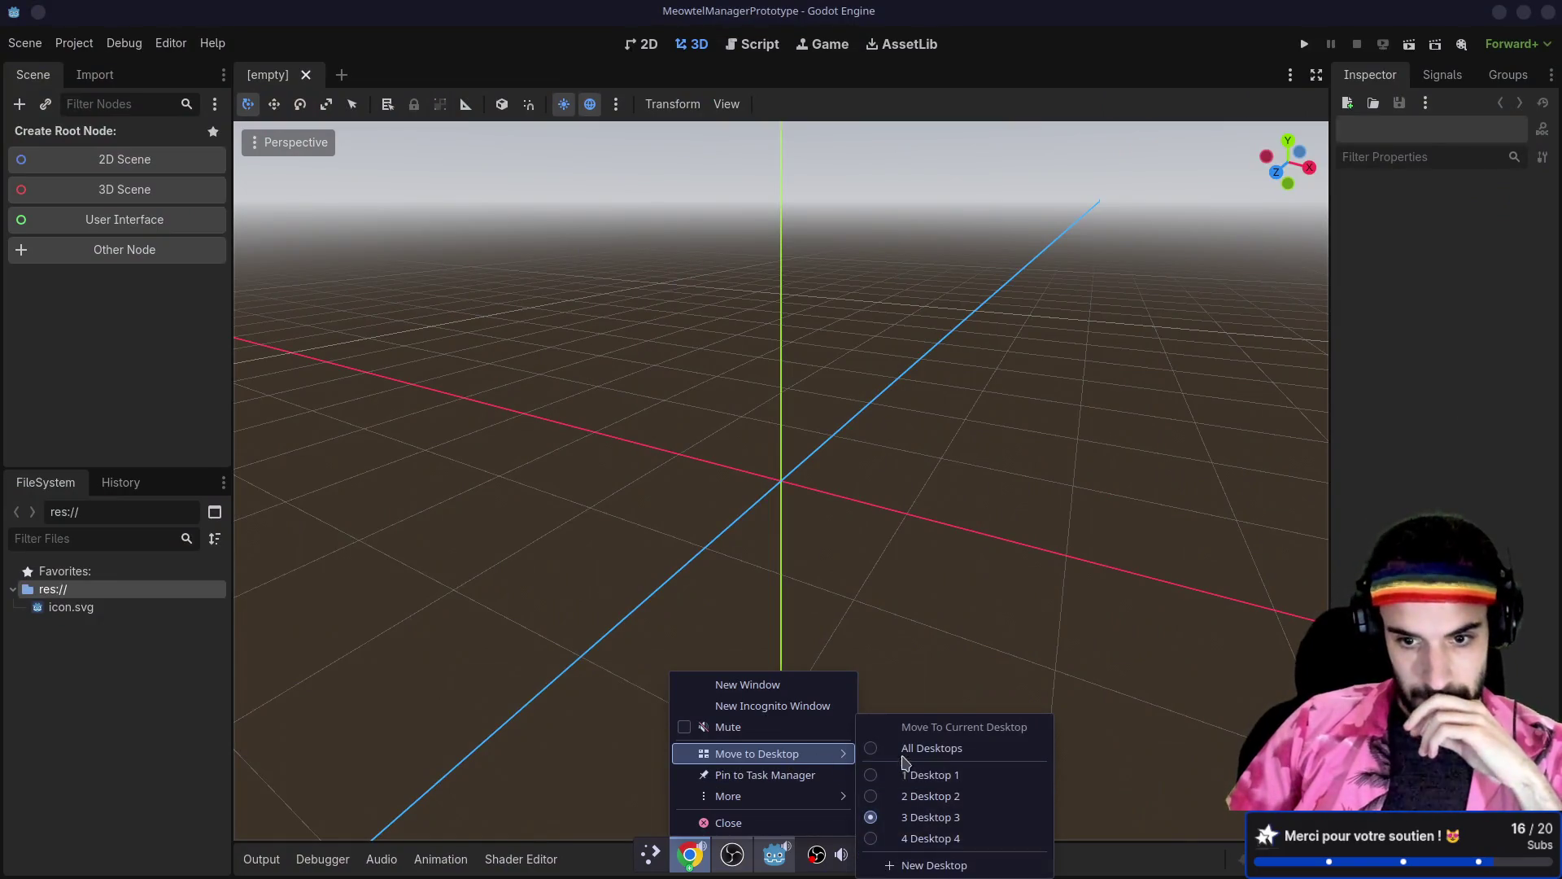
left_click(1286, 513)
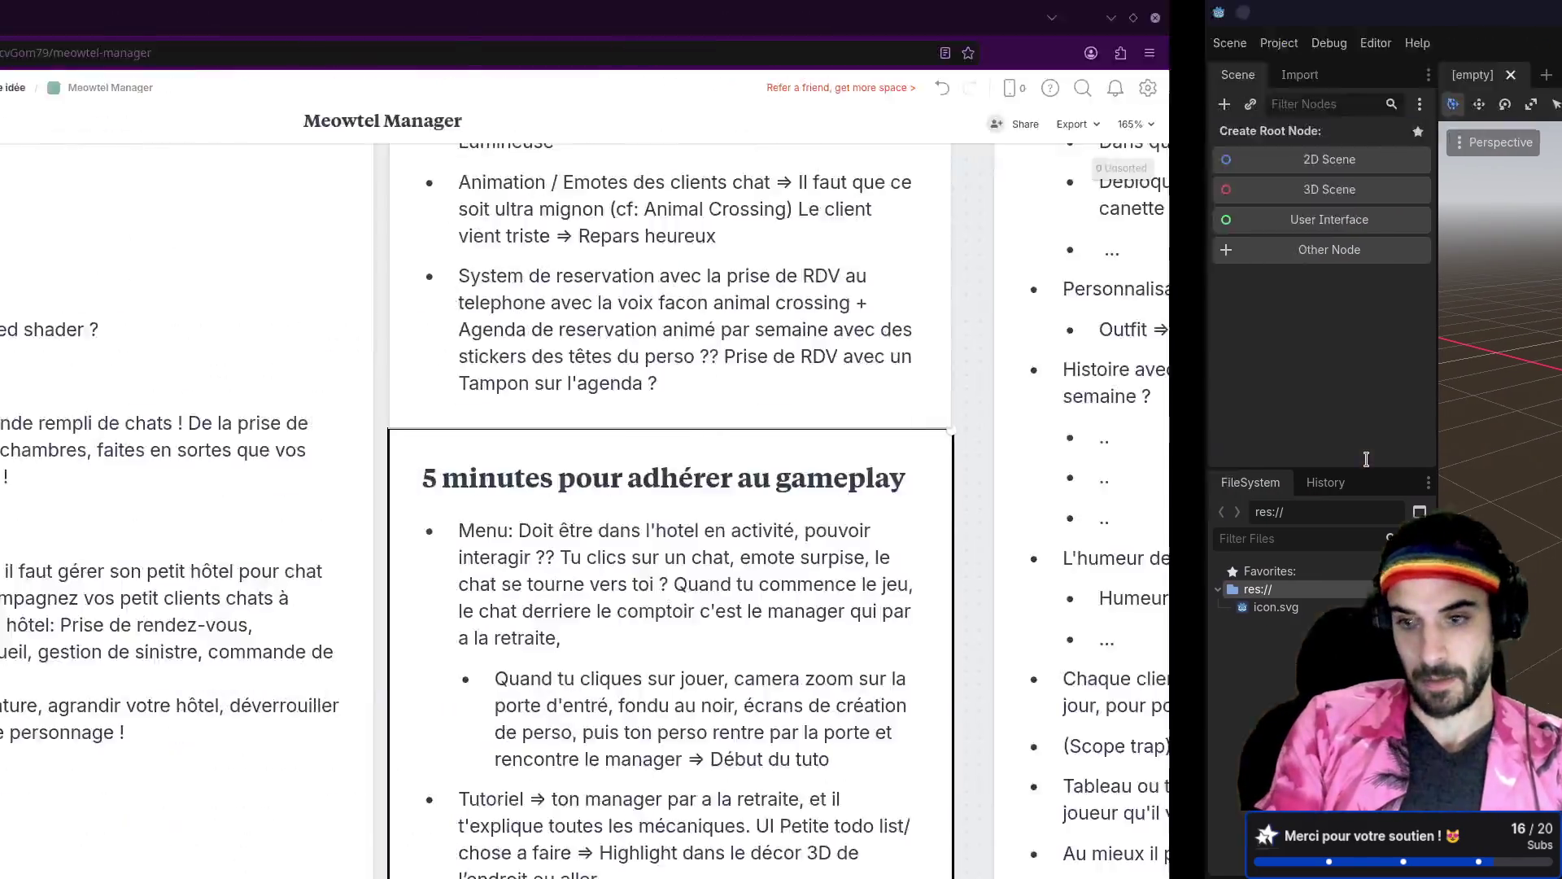
key("ctrl+super+Right")
key("ctrl+super+Left")
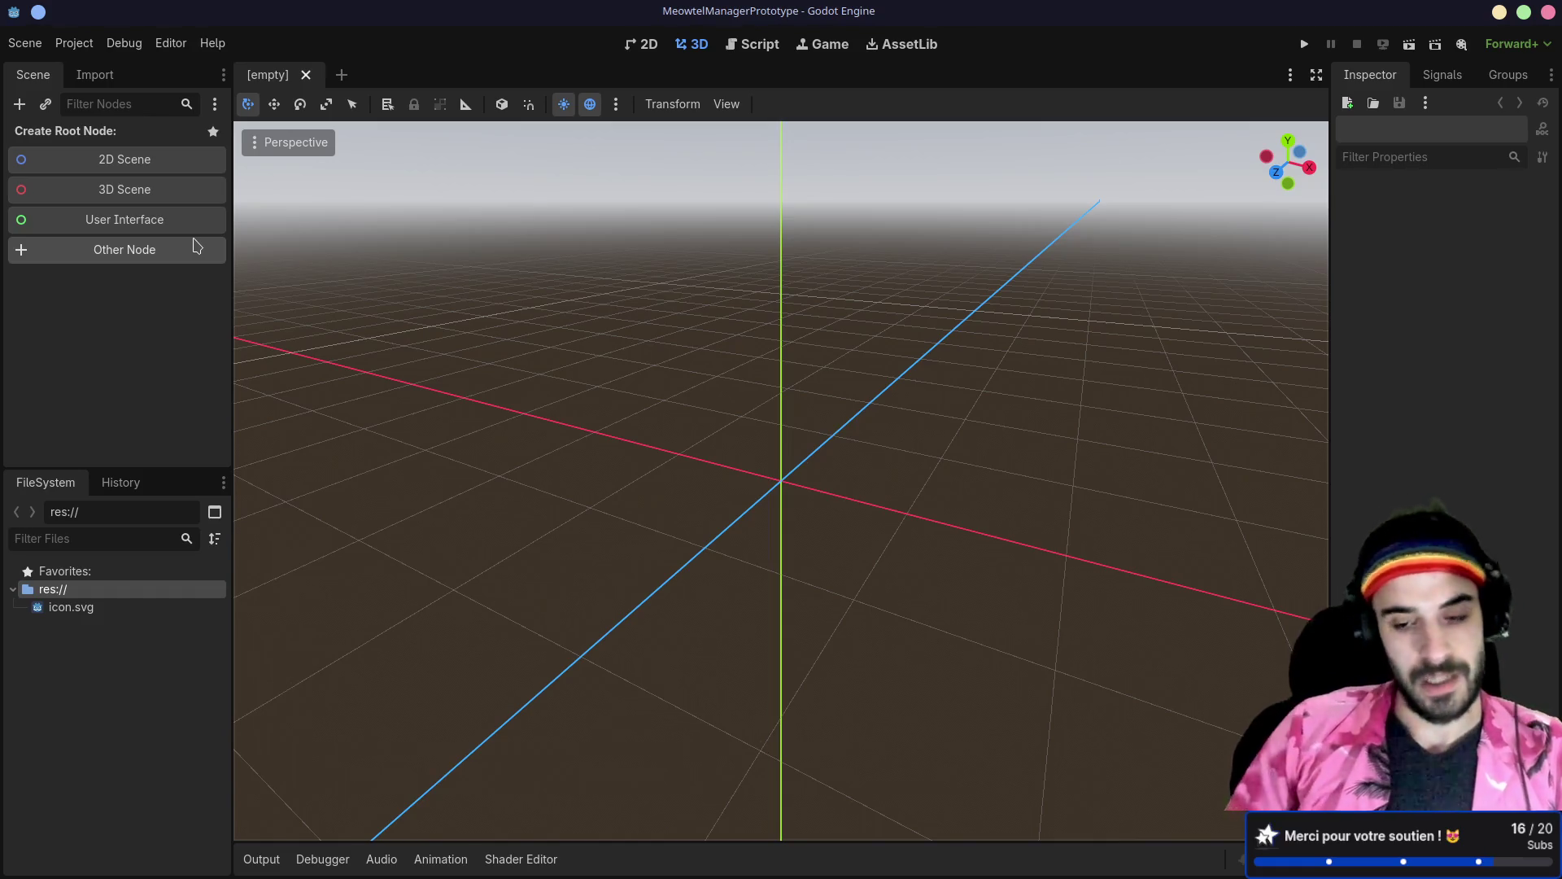
mouse_move(698, 874)
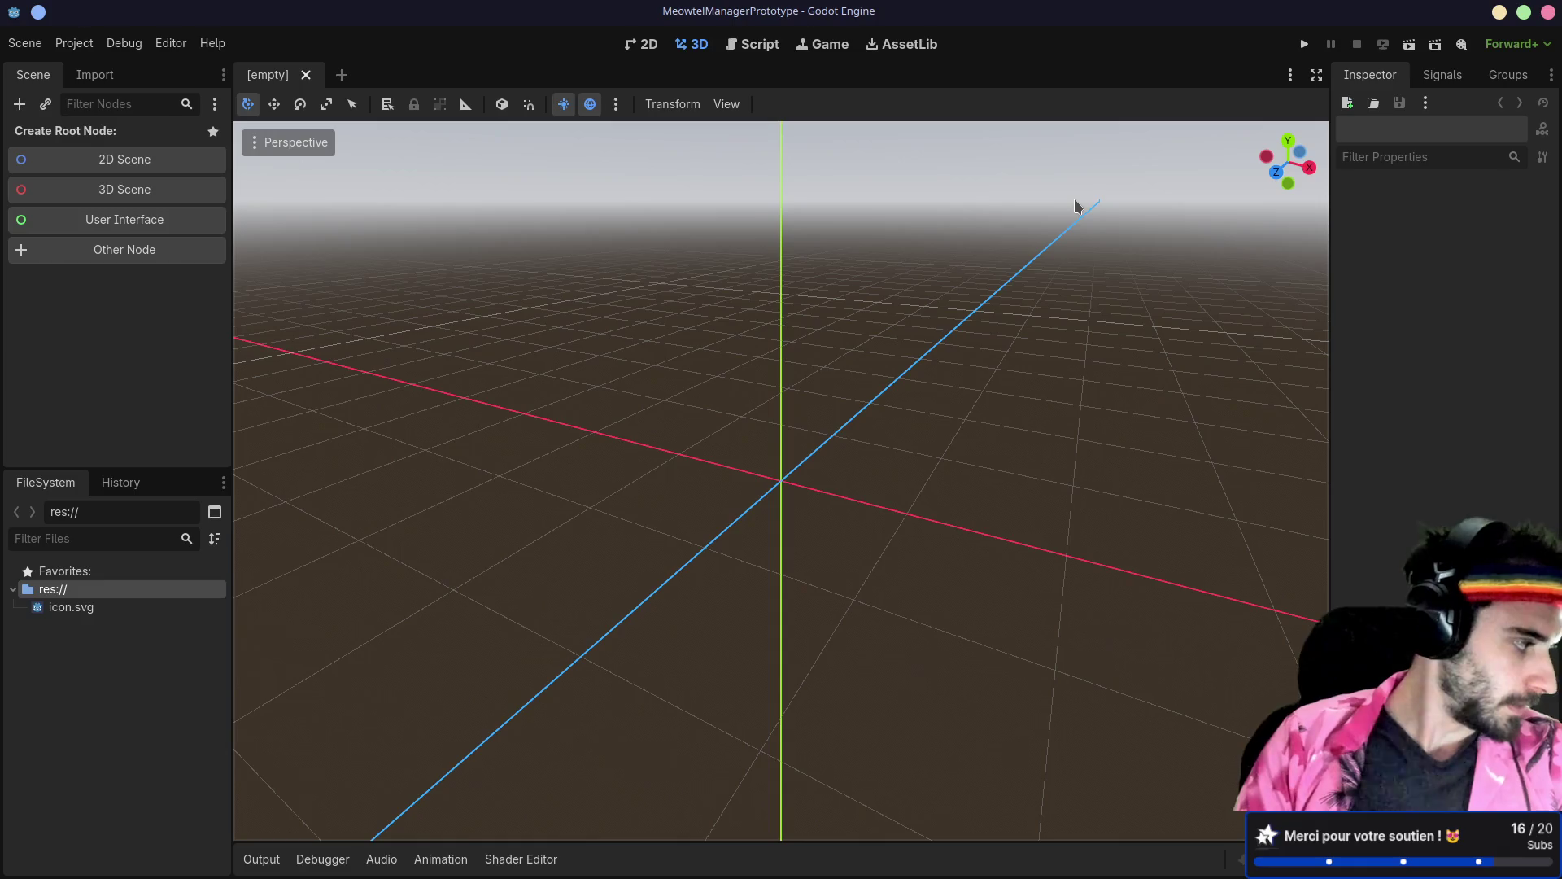
key("alt+Tab")
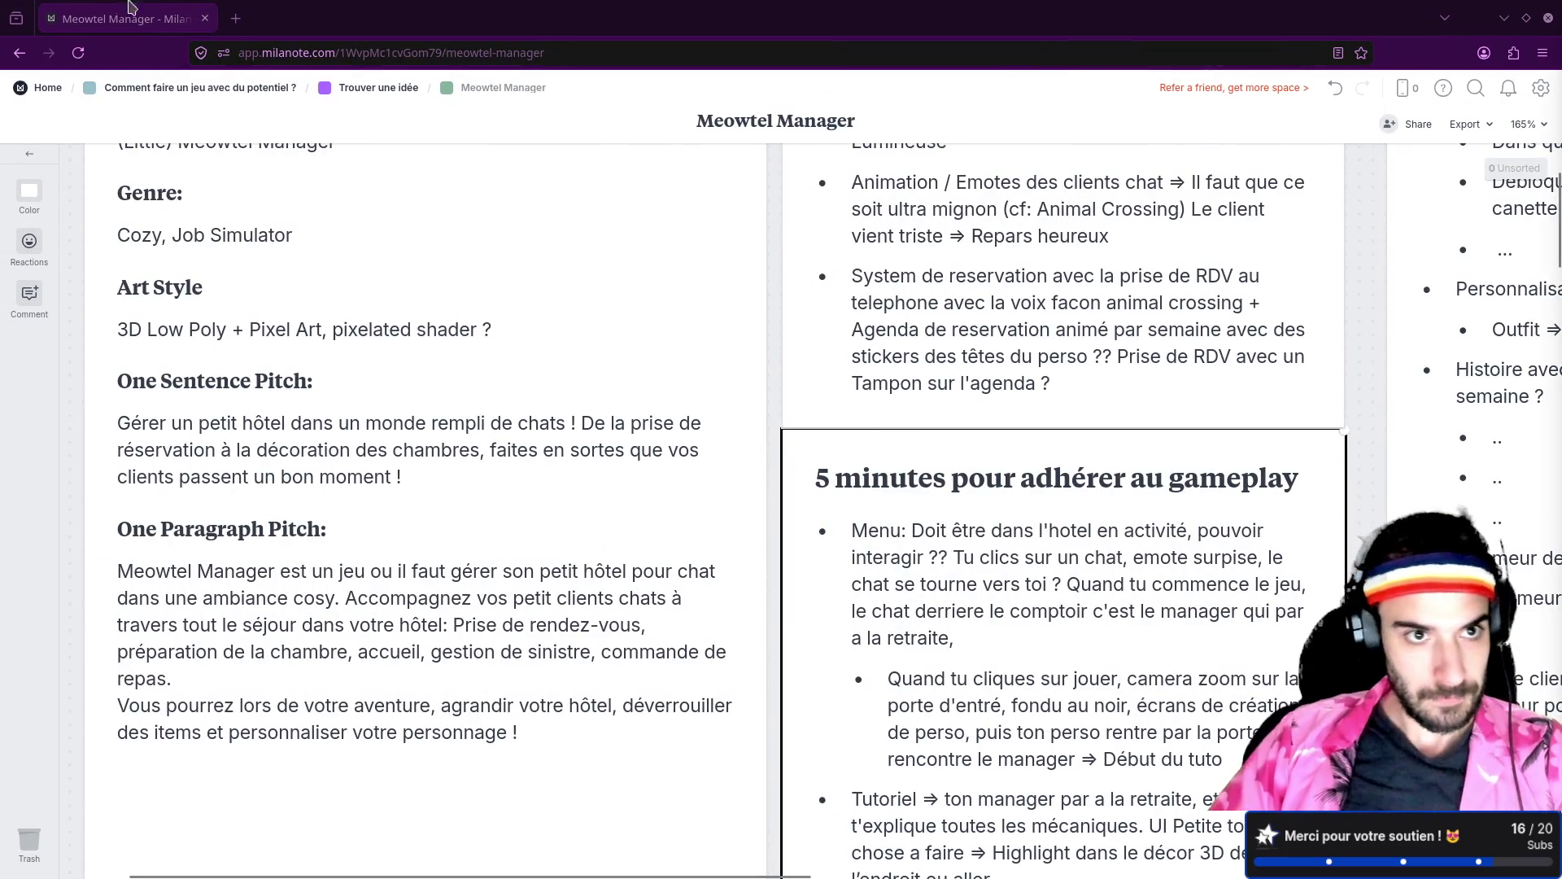
Step: Search the web for 'todo txt' in a new tab and open the todotxt.org result
left_click(236, 19)
type("todo txt")
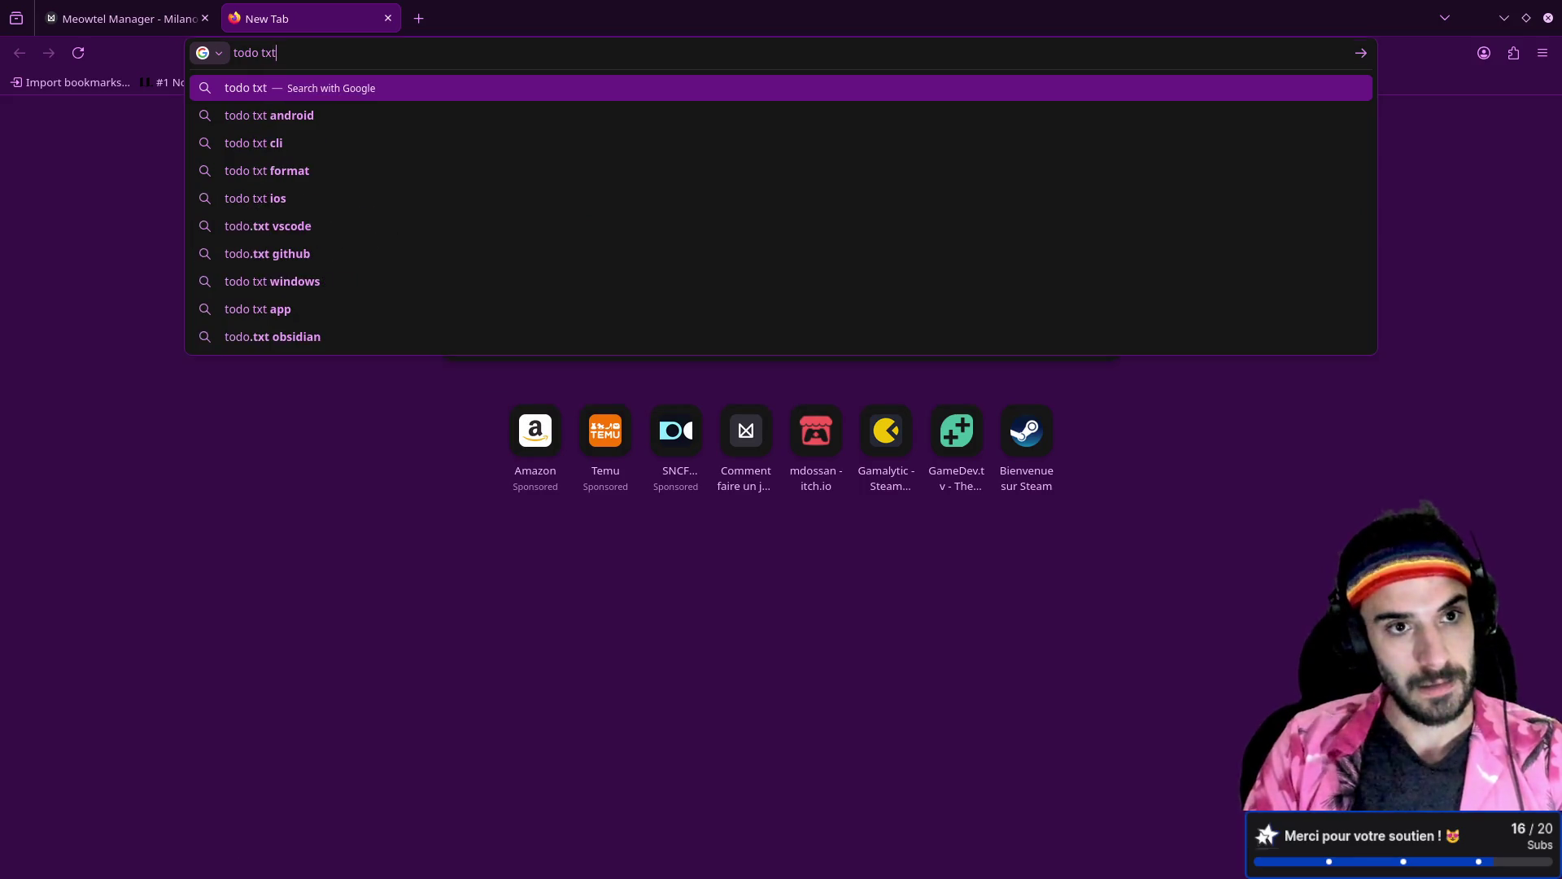
key("Return")
left_click(280, 264)
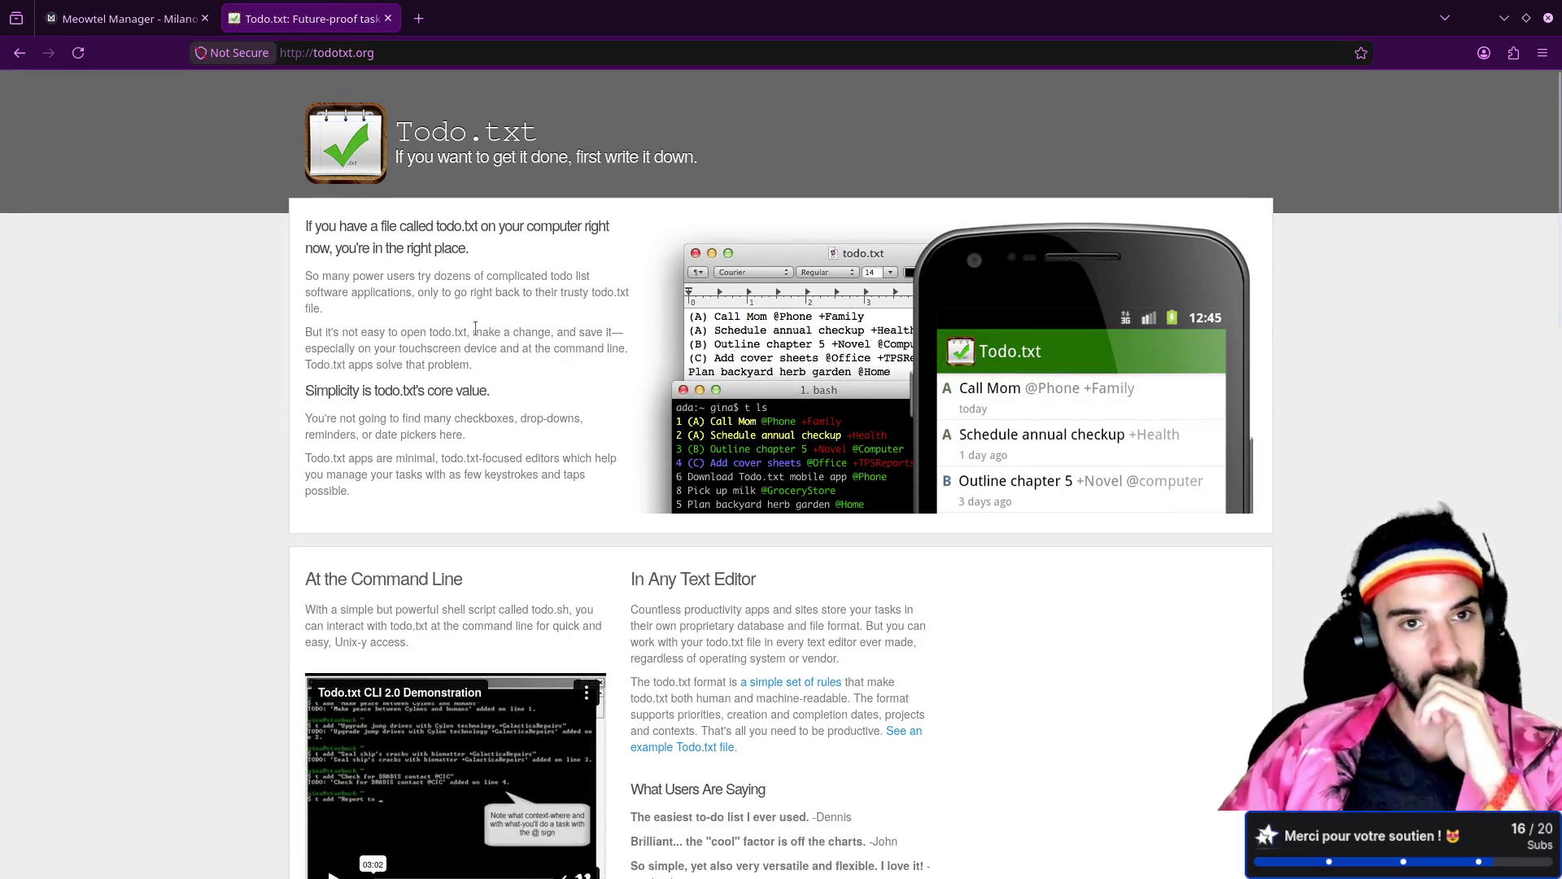
Step: Scroll through the todotxt.org page, then close the Todo.txt tab
scroll(734, 357, "down", 5)
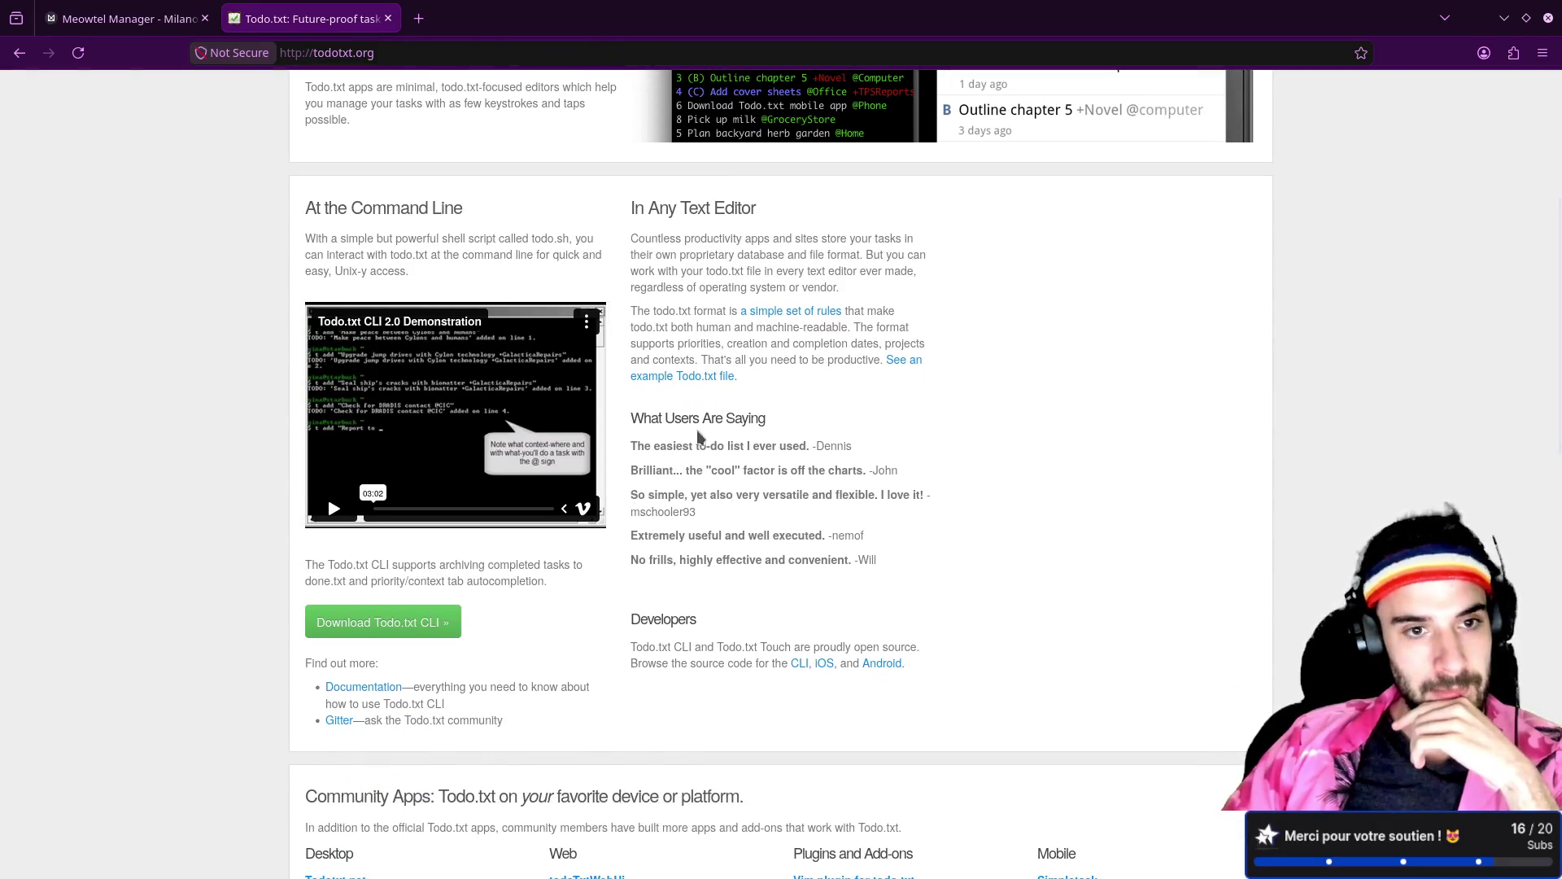
scroll(502, 553, "down", 4)
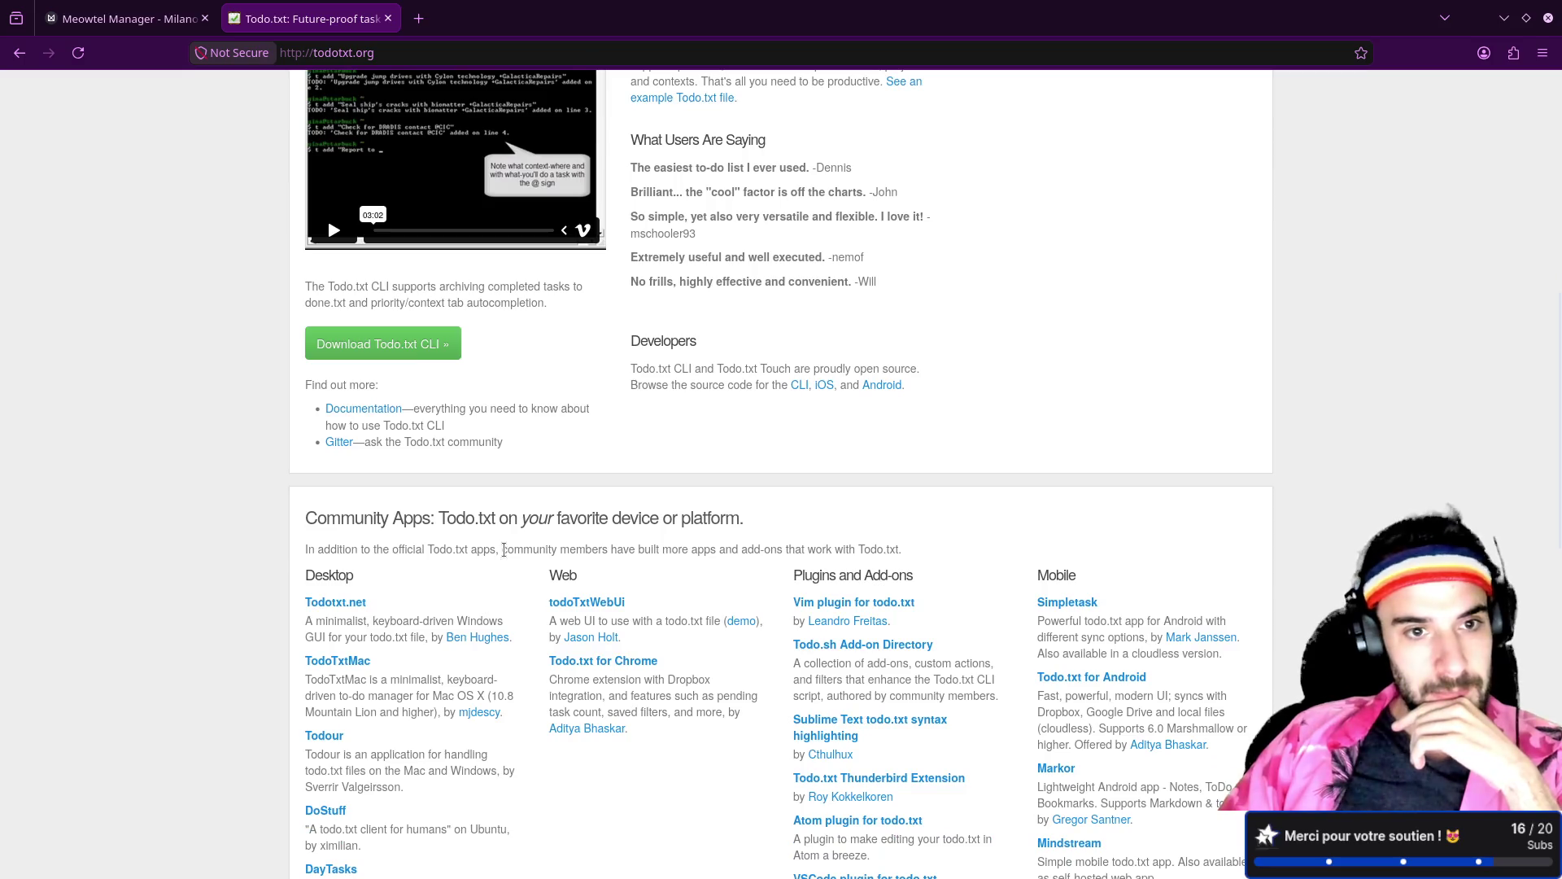
scroll(501, 553, "up", 5)
scroll(504, 555, "down", 1)
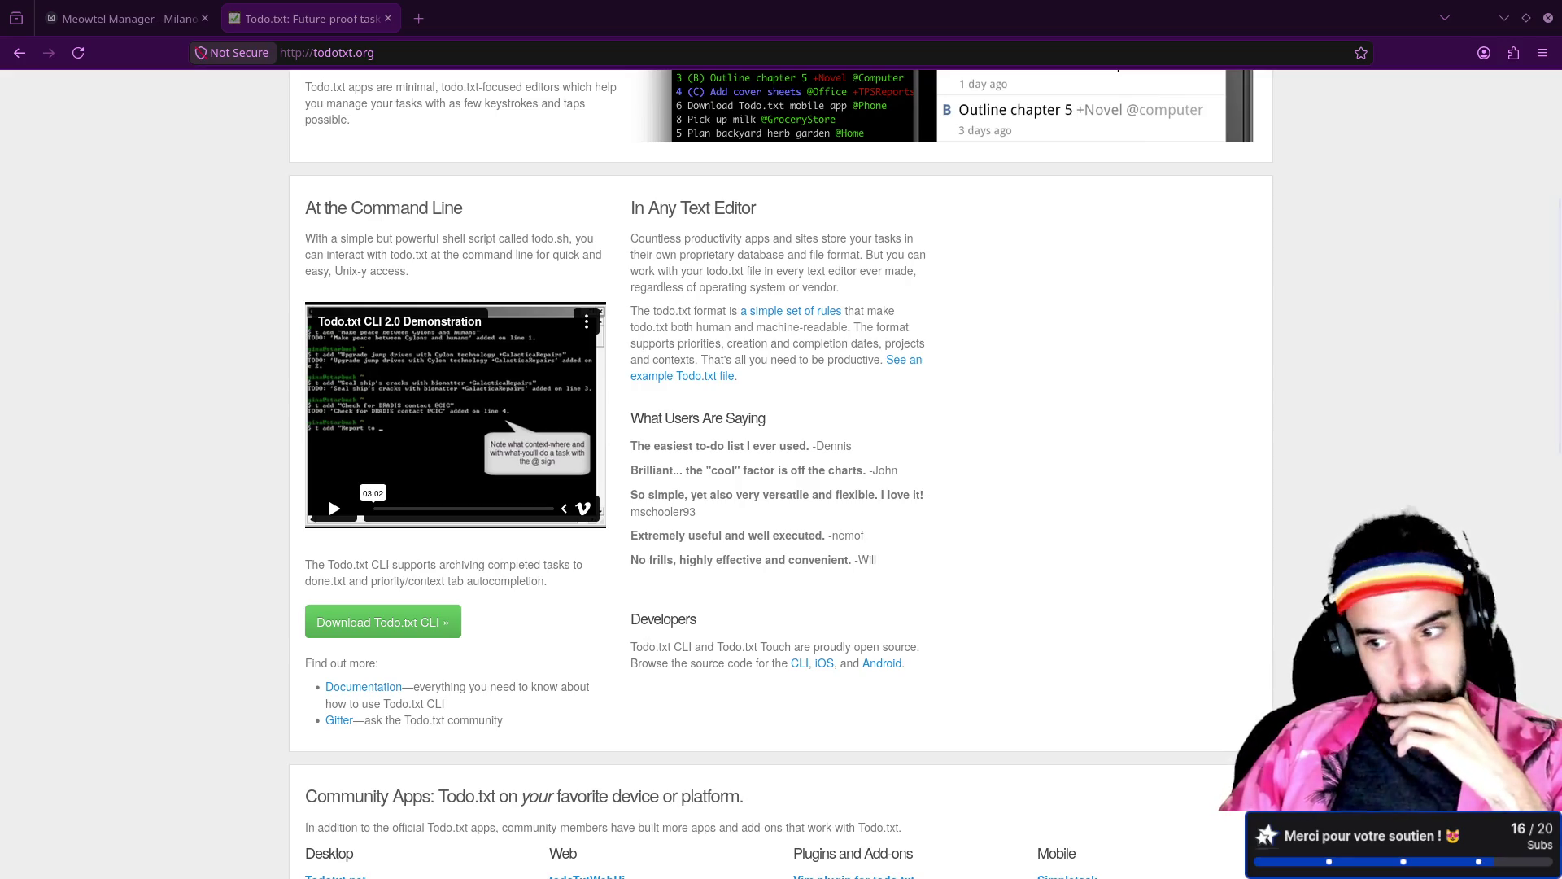
mouse_move(777, 874)
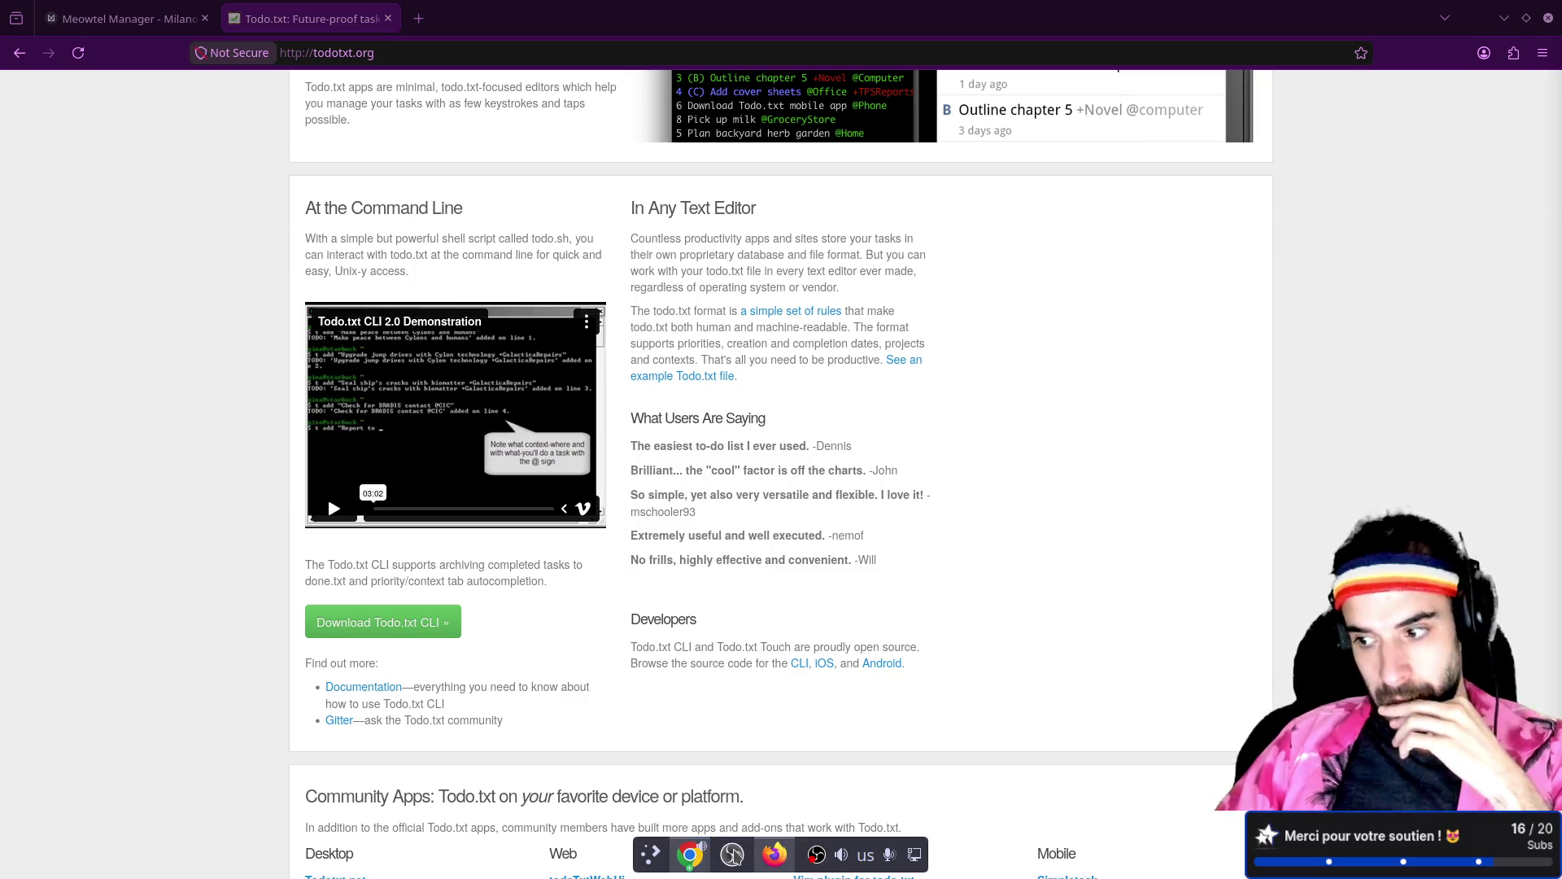
mouse_move(689, 862)
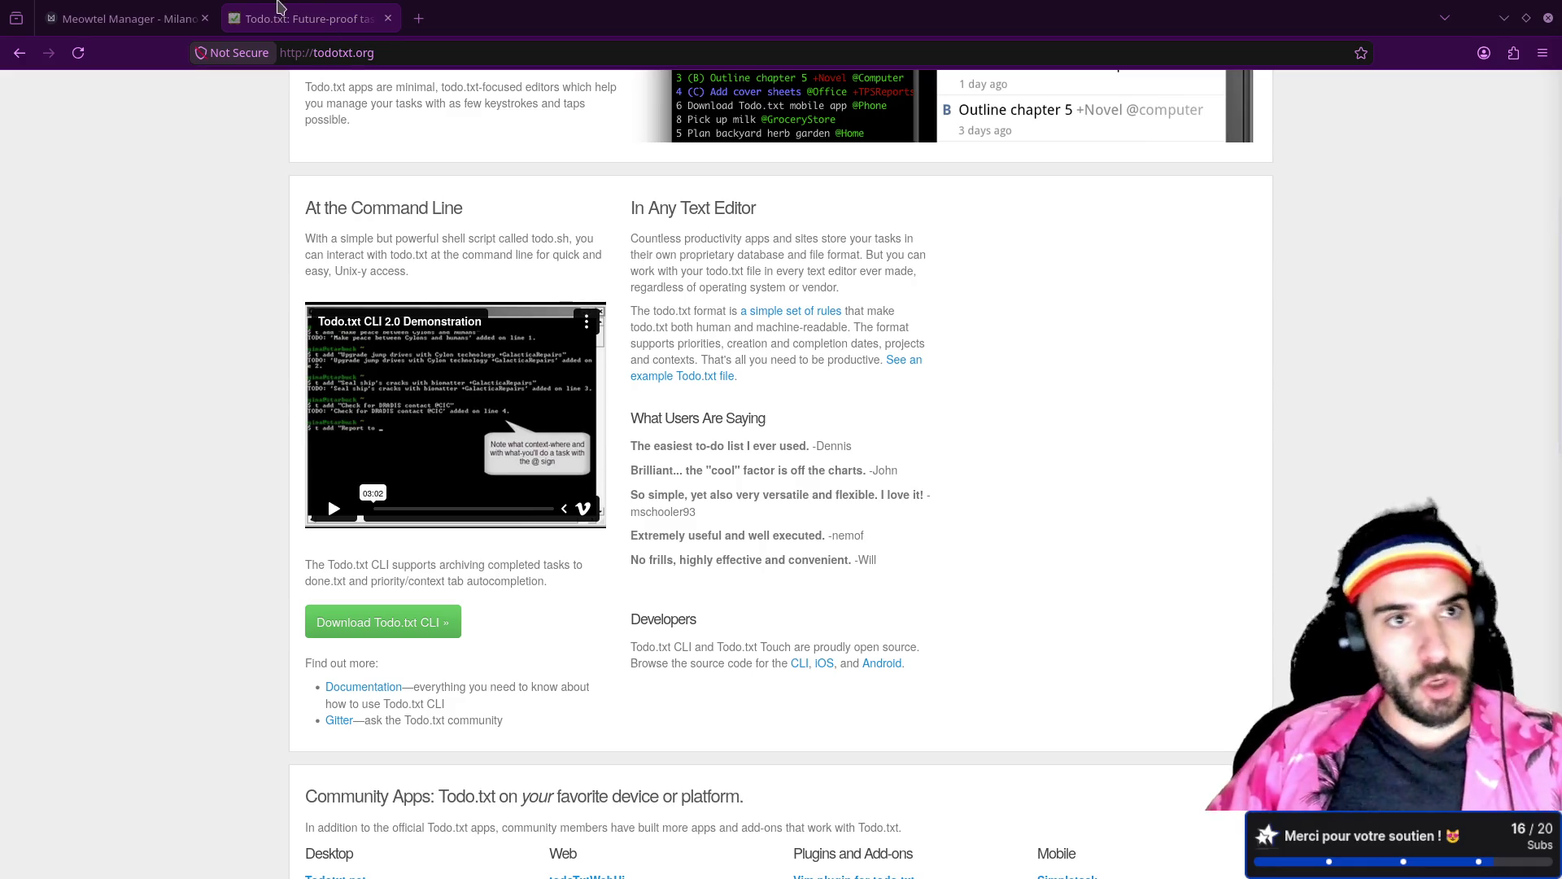
left_click(387, 18)
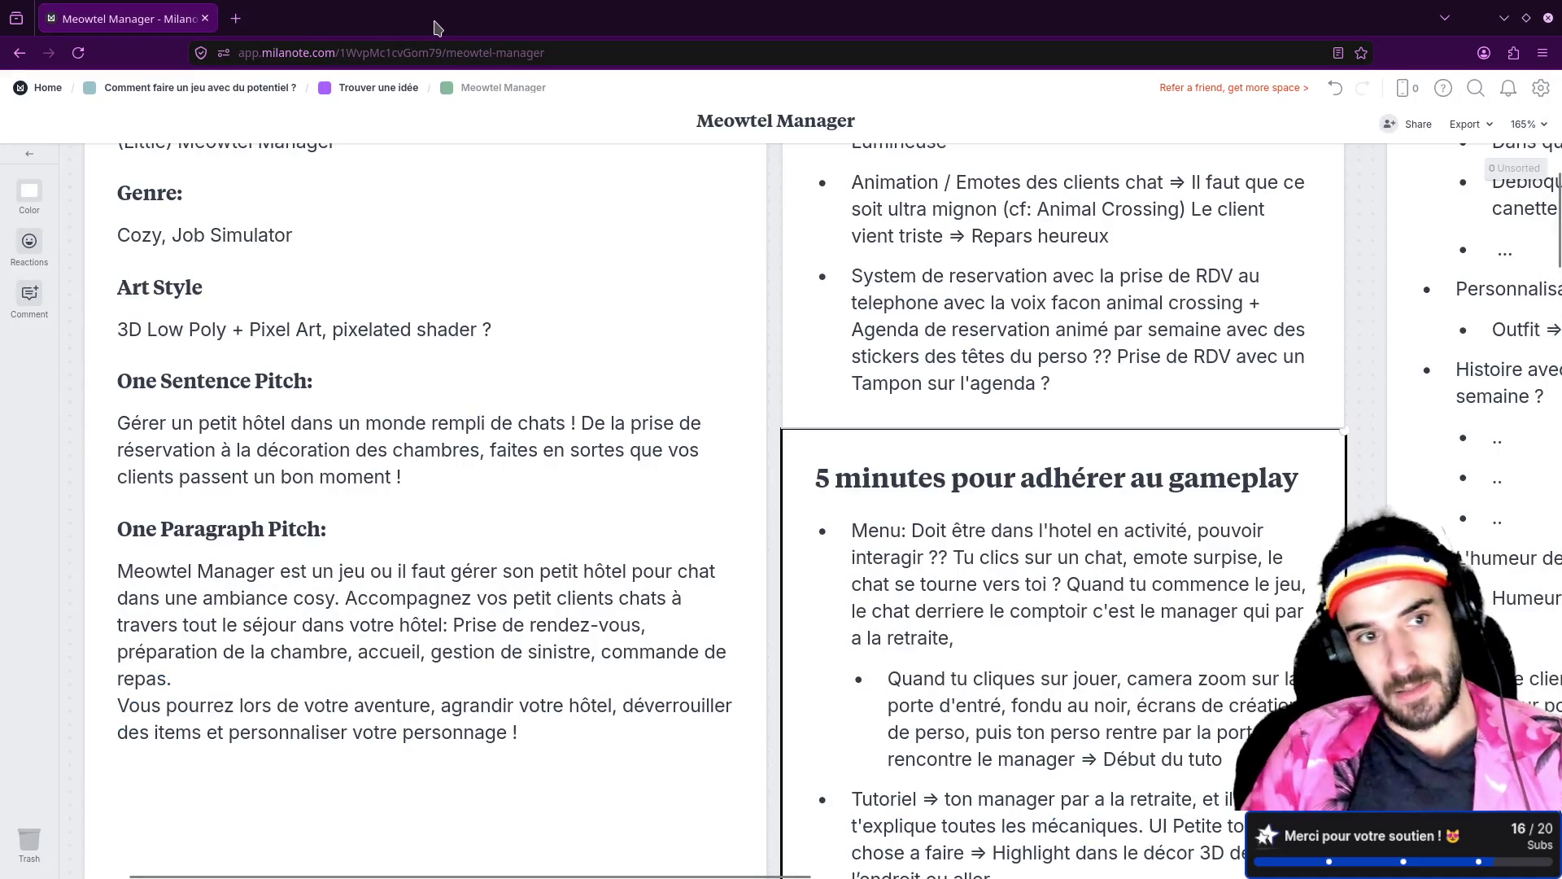
Step: In the terminal, open a new tmux window and start typing cd Documents/Godot/
key("alt+Tab")
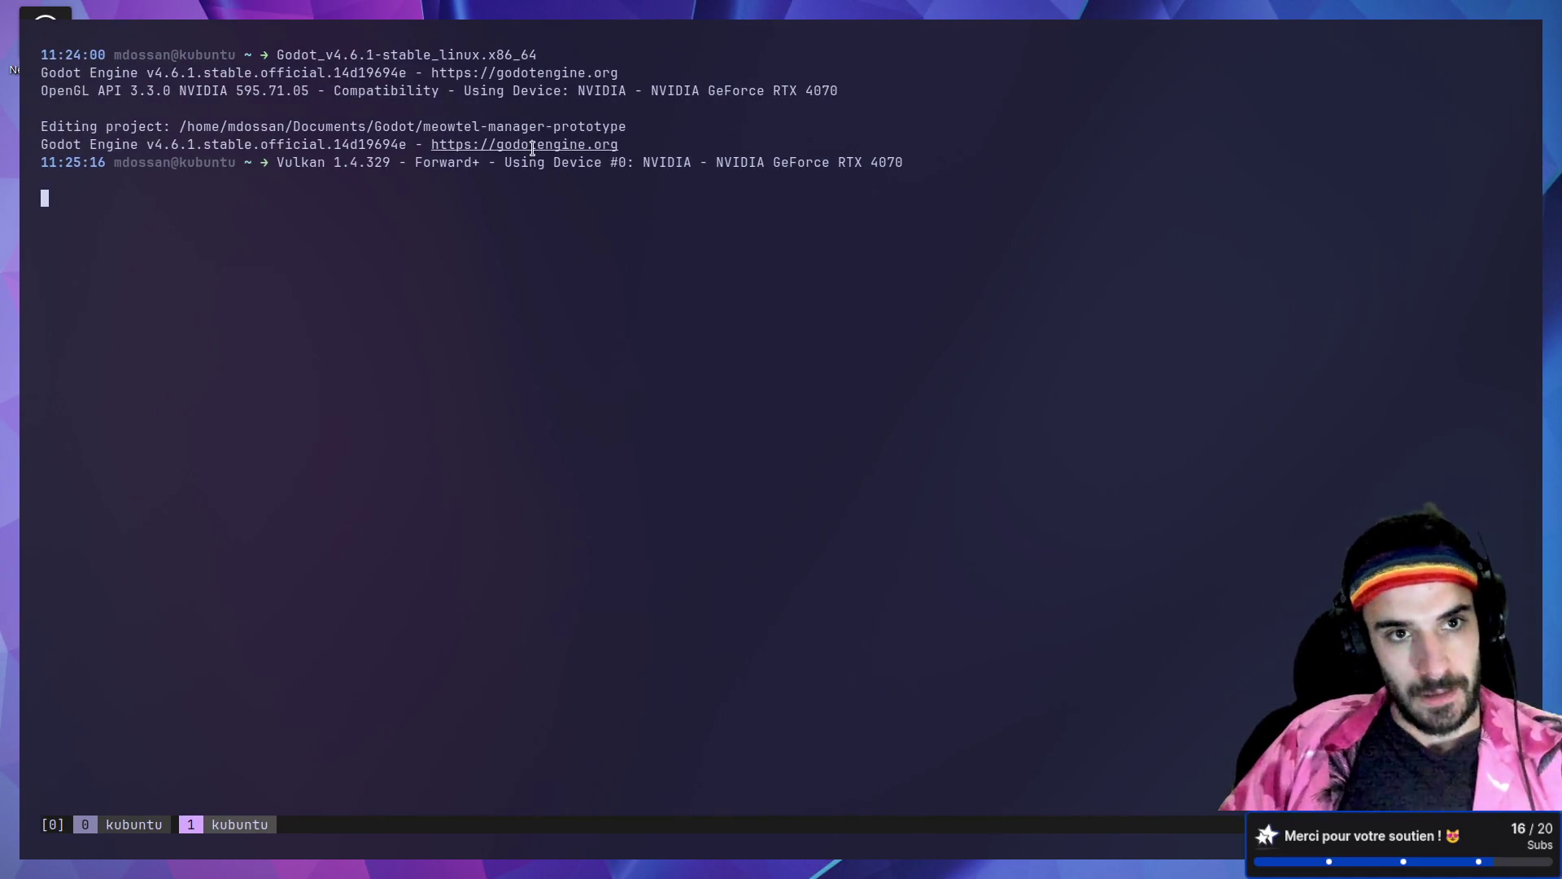
key("ctrl+b")
type("ccd ")
type("Documents/Godot/")
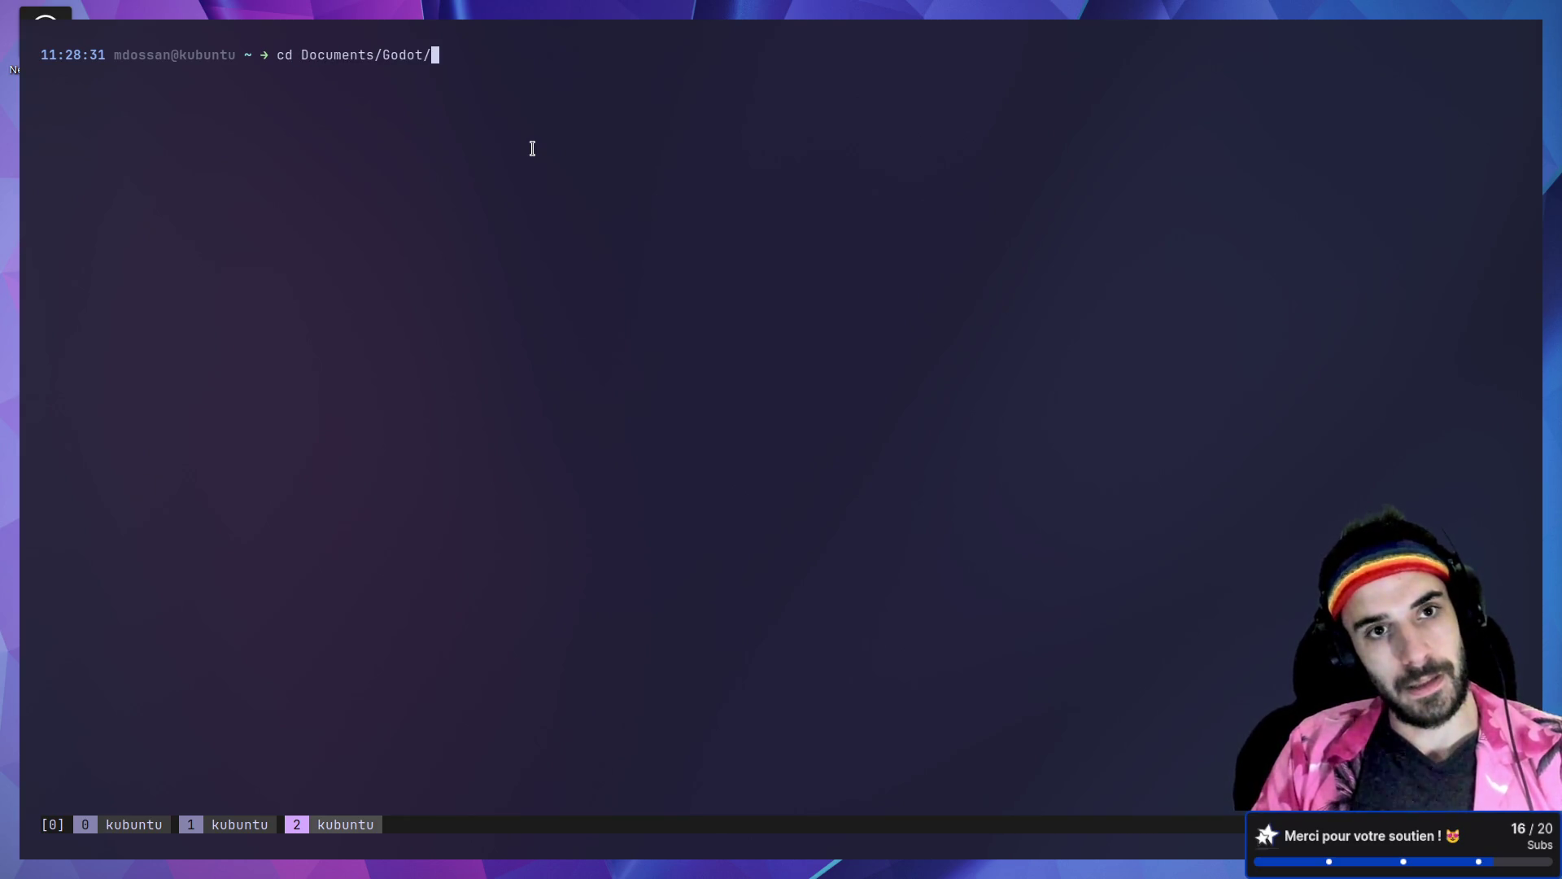
type("m")
Step: Tab-complete and enter the meowtel-manager-prototype folder, then return to the Milanote board
key("Tab")
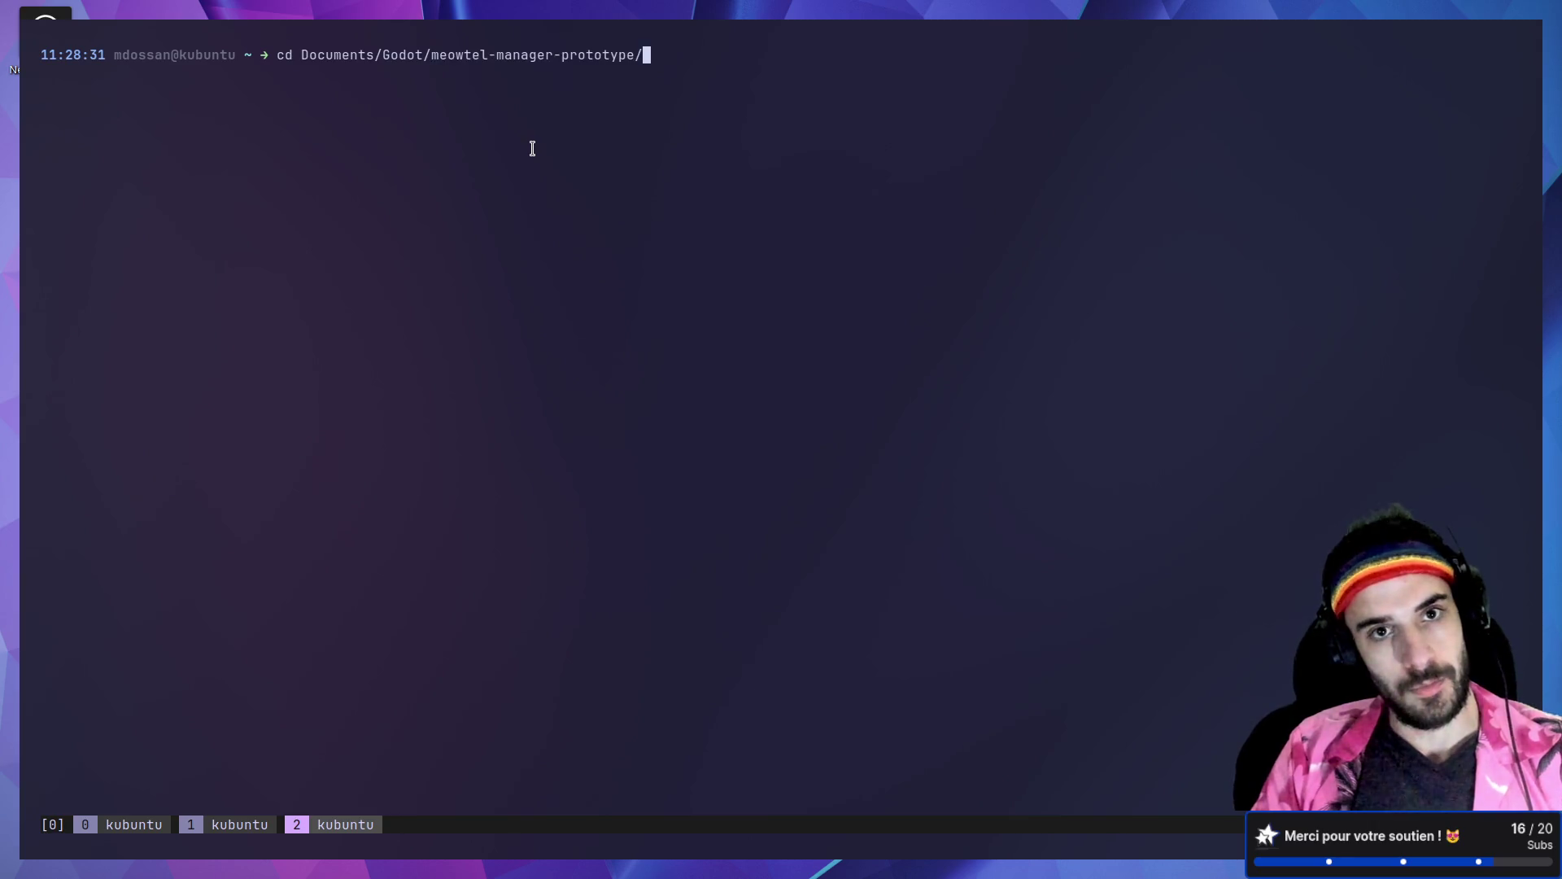
key("Return")
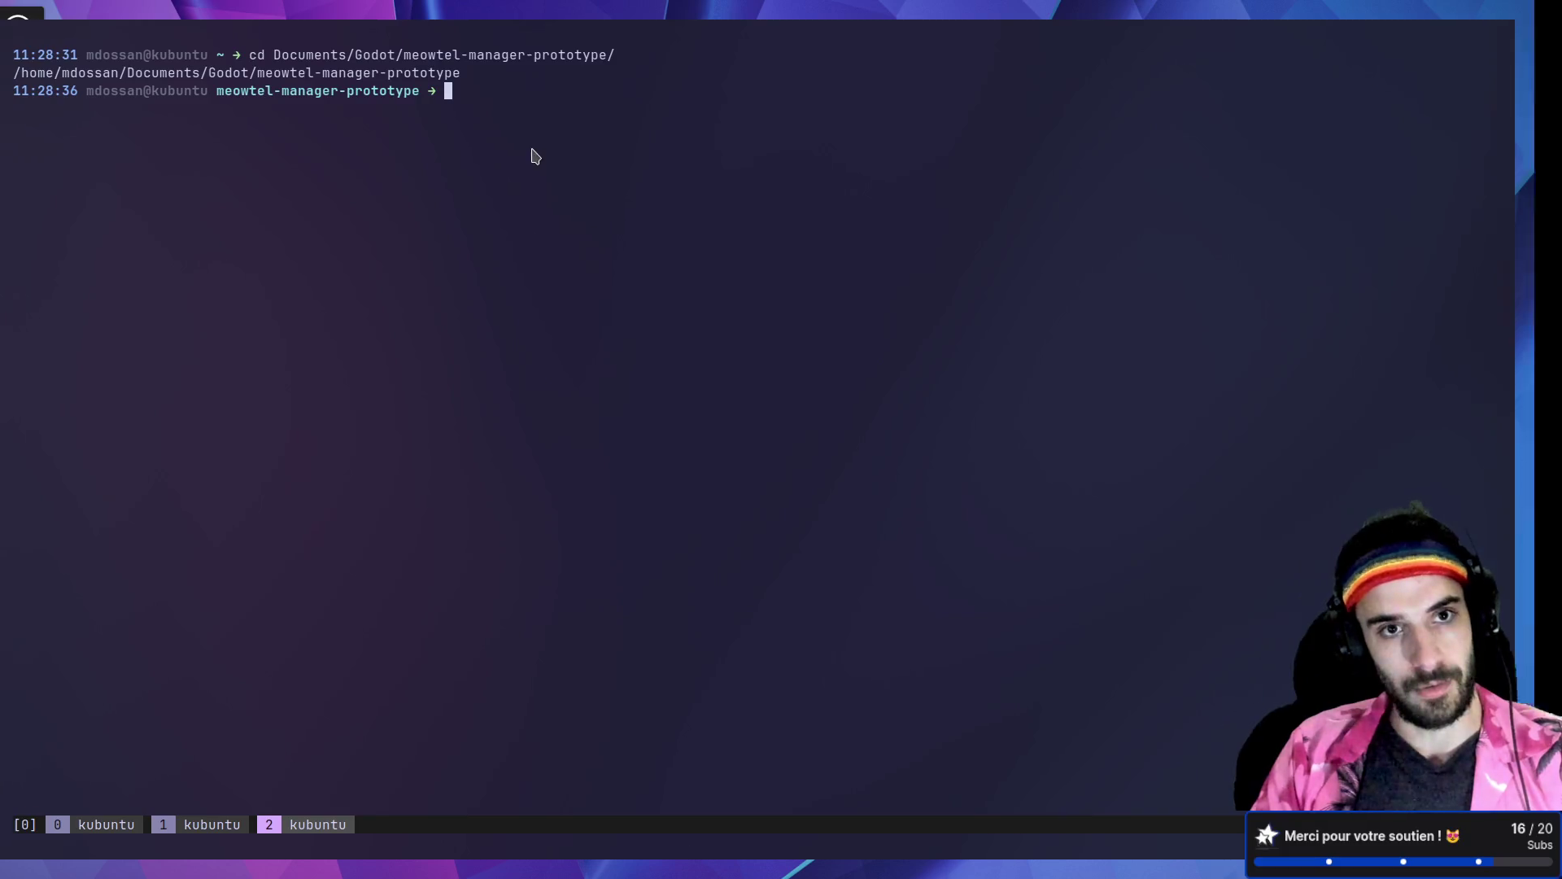
key("alt+Tab")
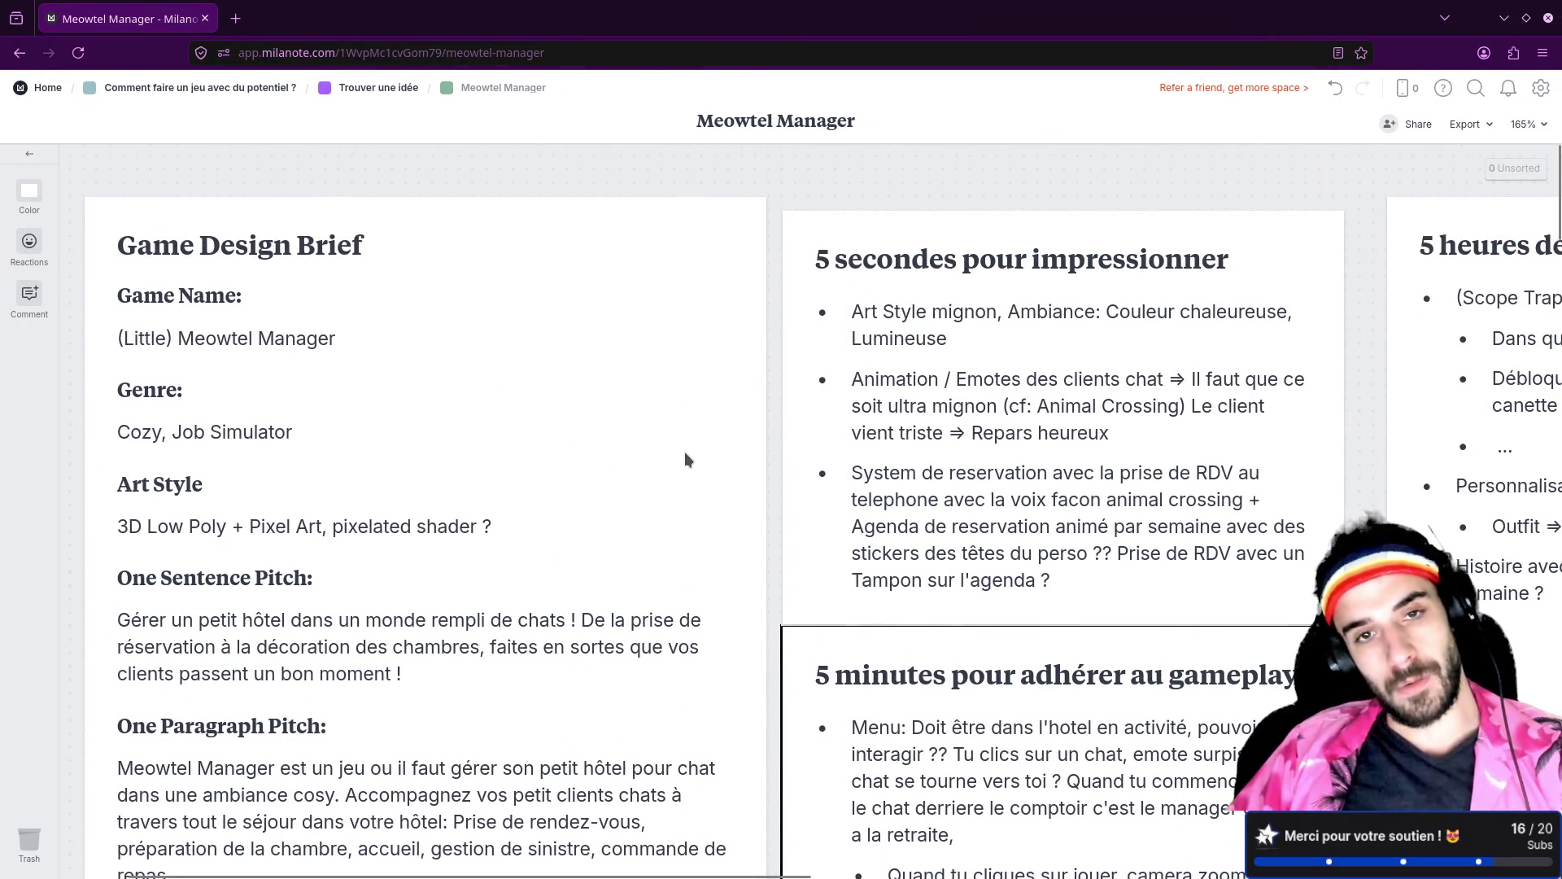
scroll(685, 447, "down", 5)
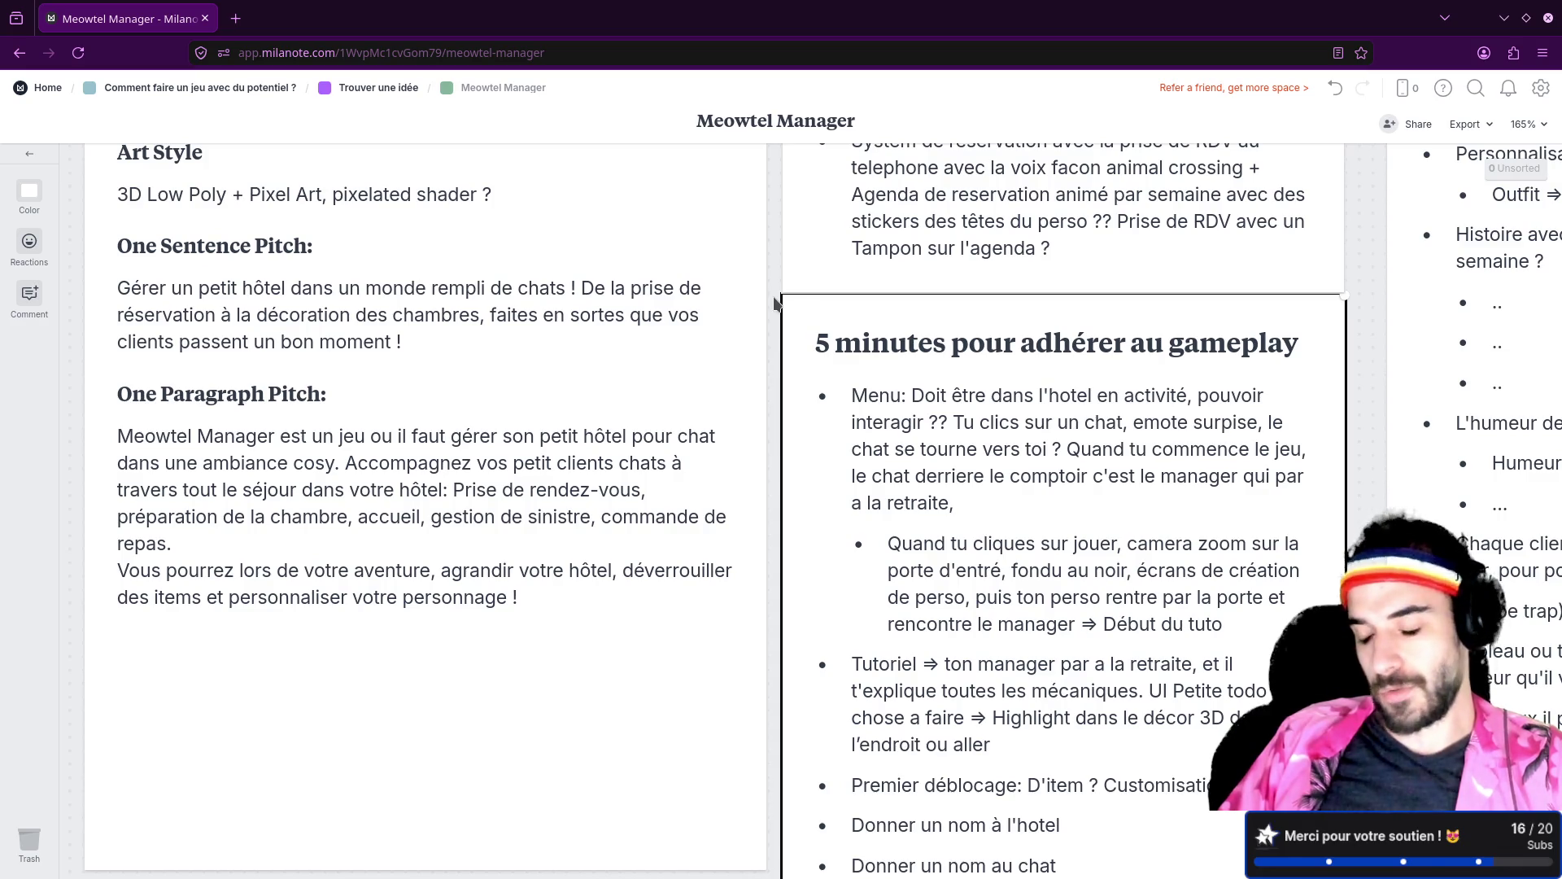
left_click(235, 18)
Step: Search for 'miro', open the Miro homepage, and decline the English translation offer
type("miro")
key("Return")
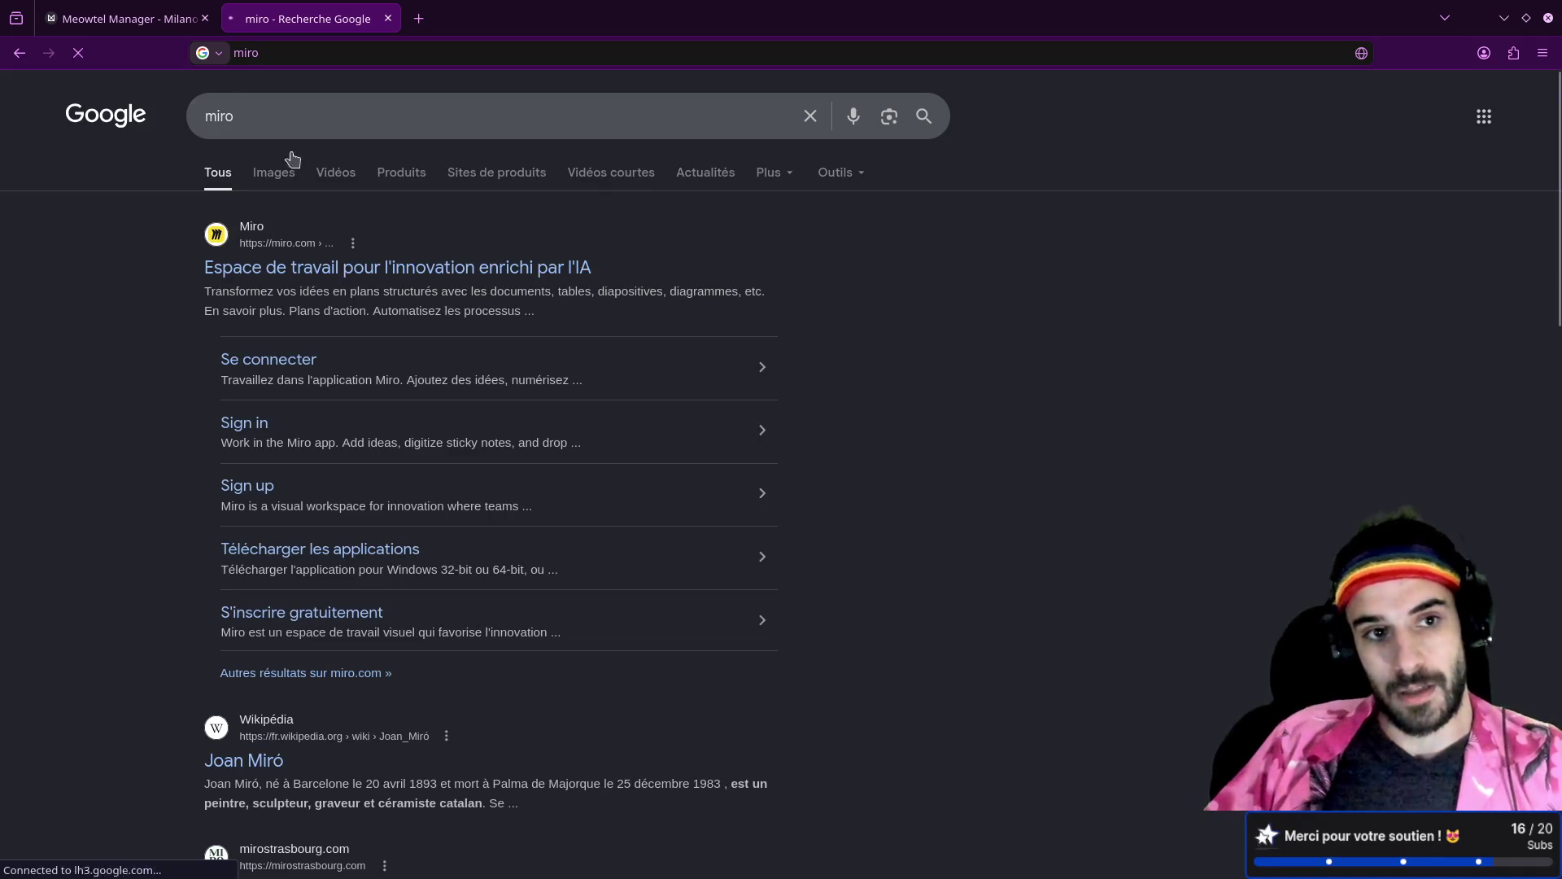
left_click(363, 270)
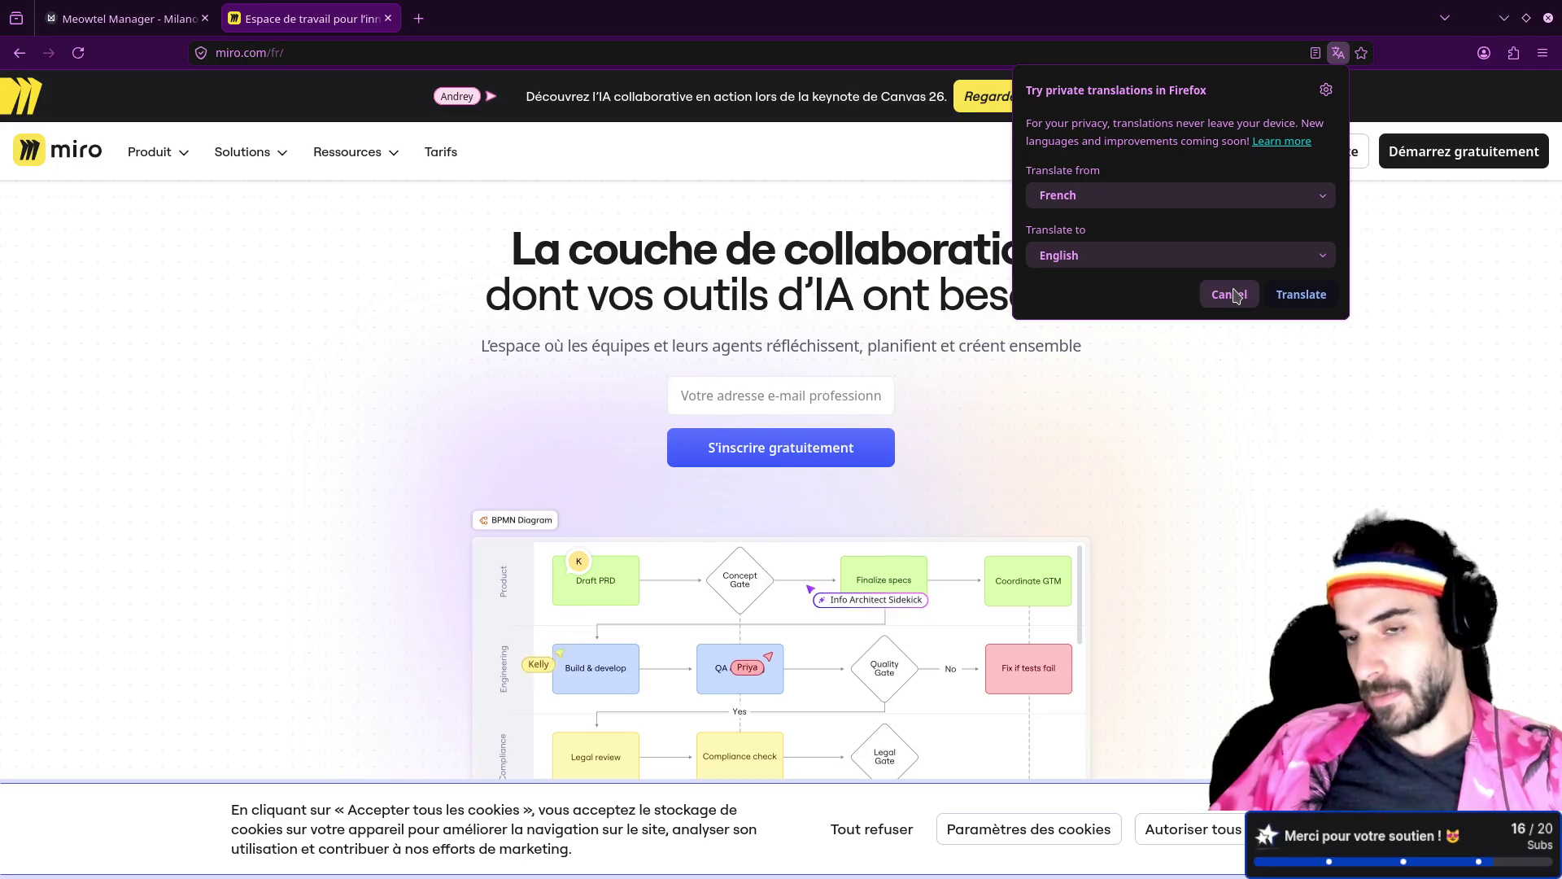
left_click(1236, 296)
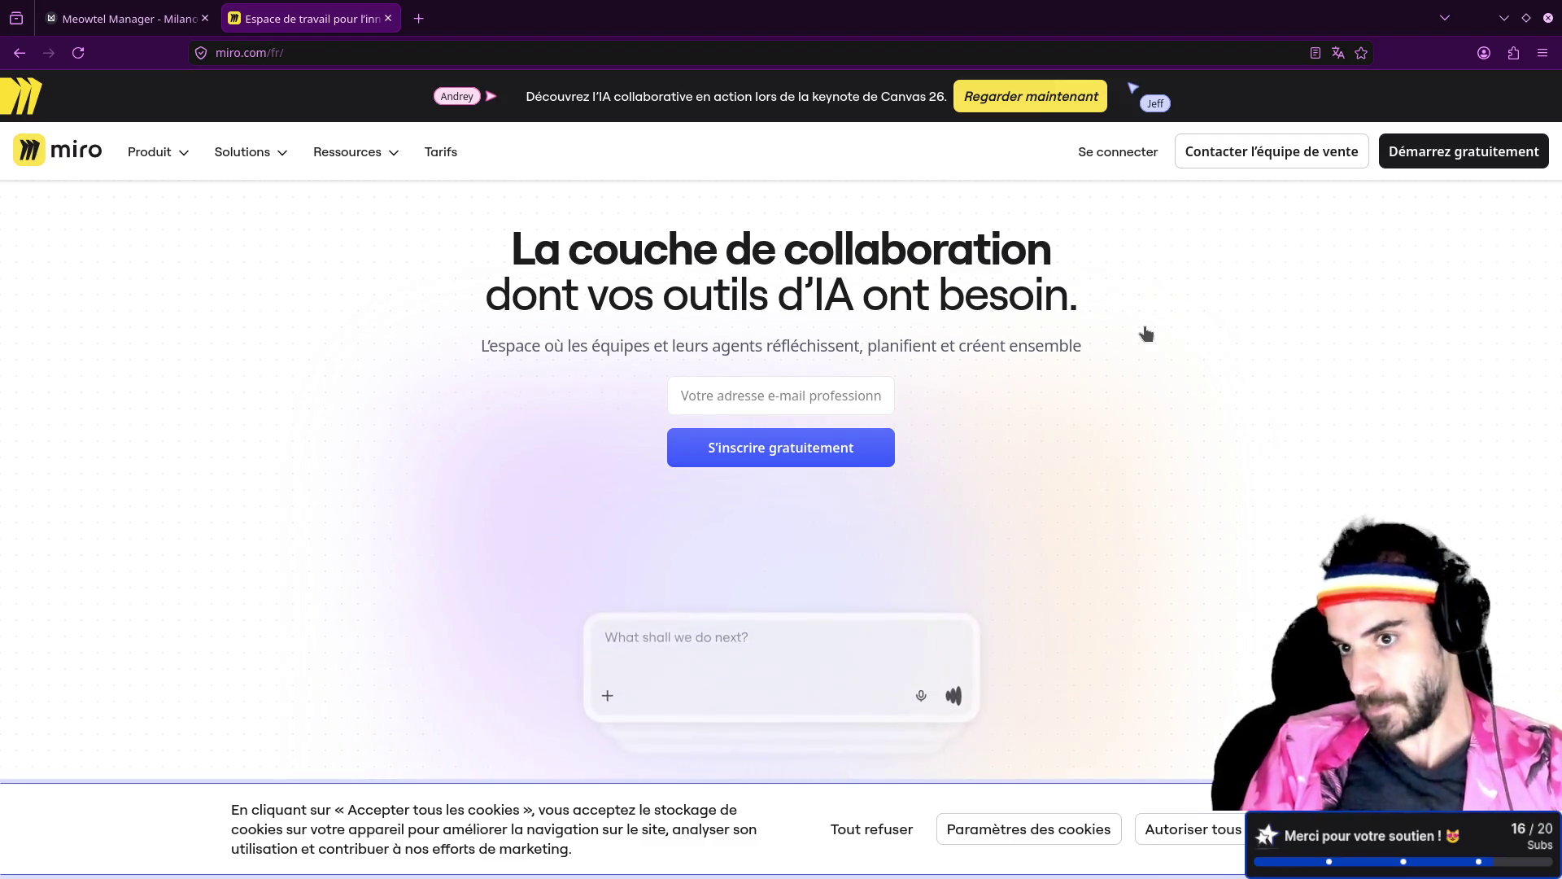
Step: Scroll up and down the French Miro homepage to review it, then switch to Blender
scroll(1082, 425, "down", 1)
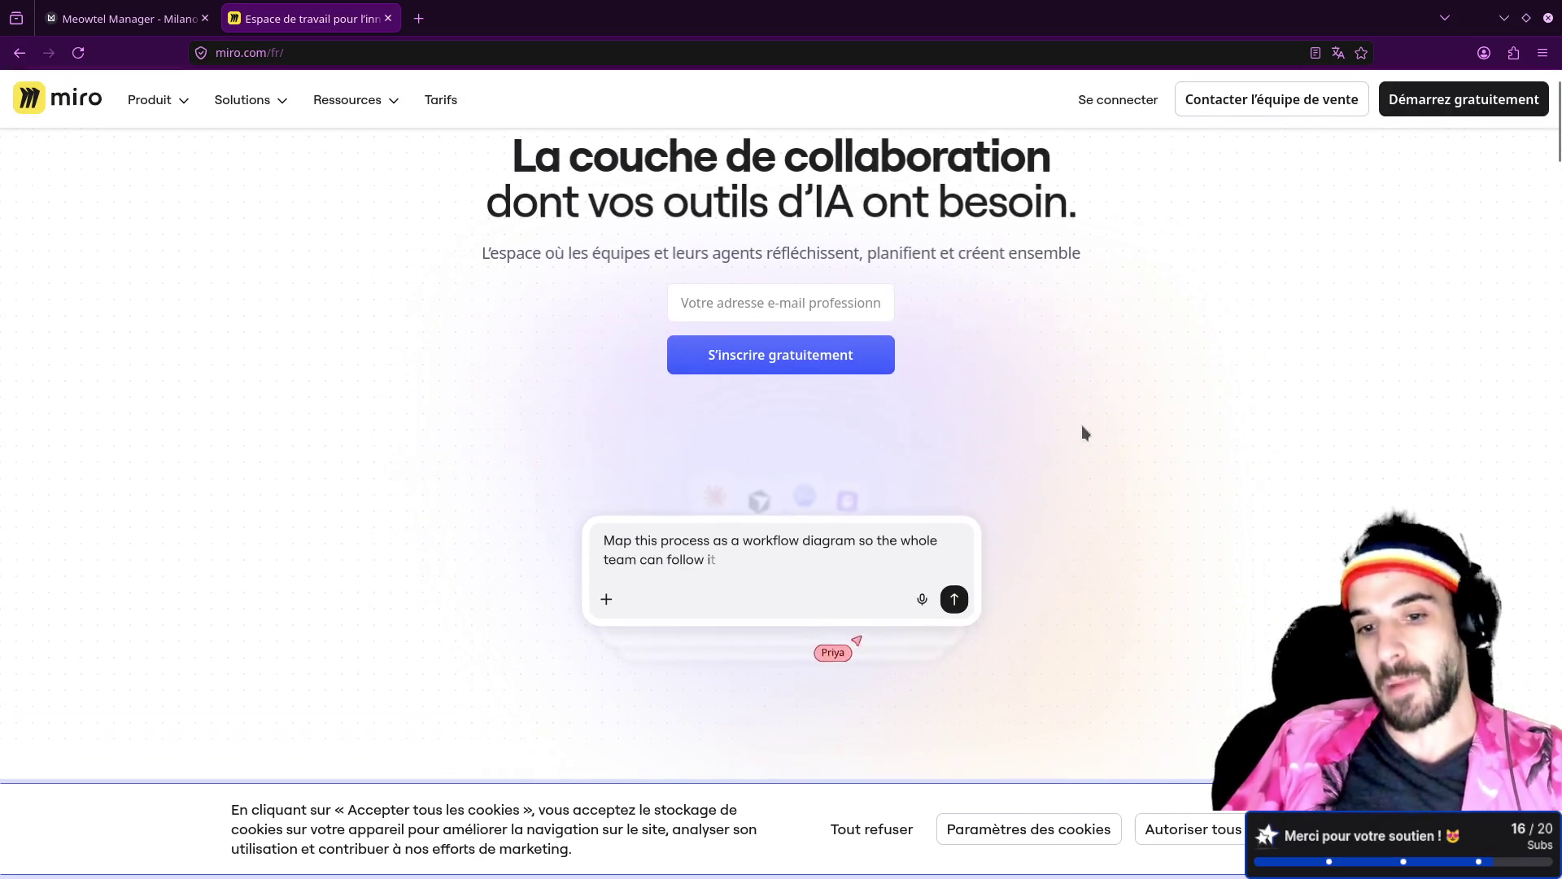
scroll(1056, 469, "down", 5)
scroll(1067, 456, "down", 3)
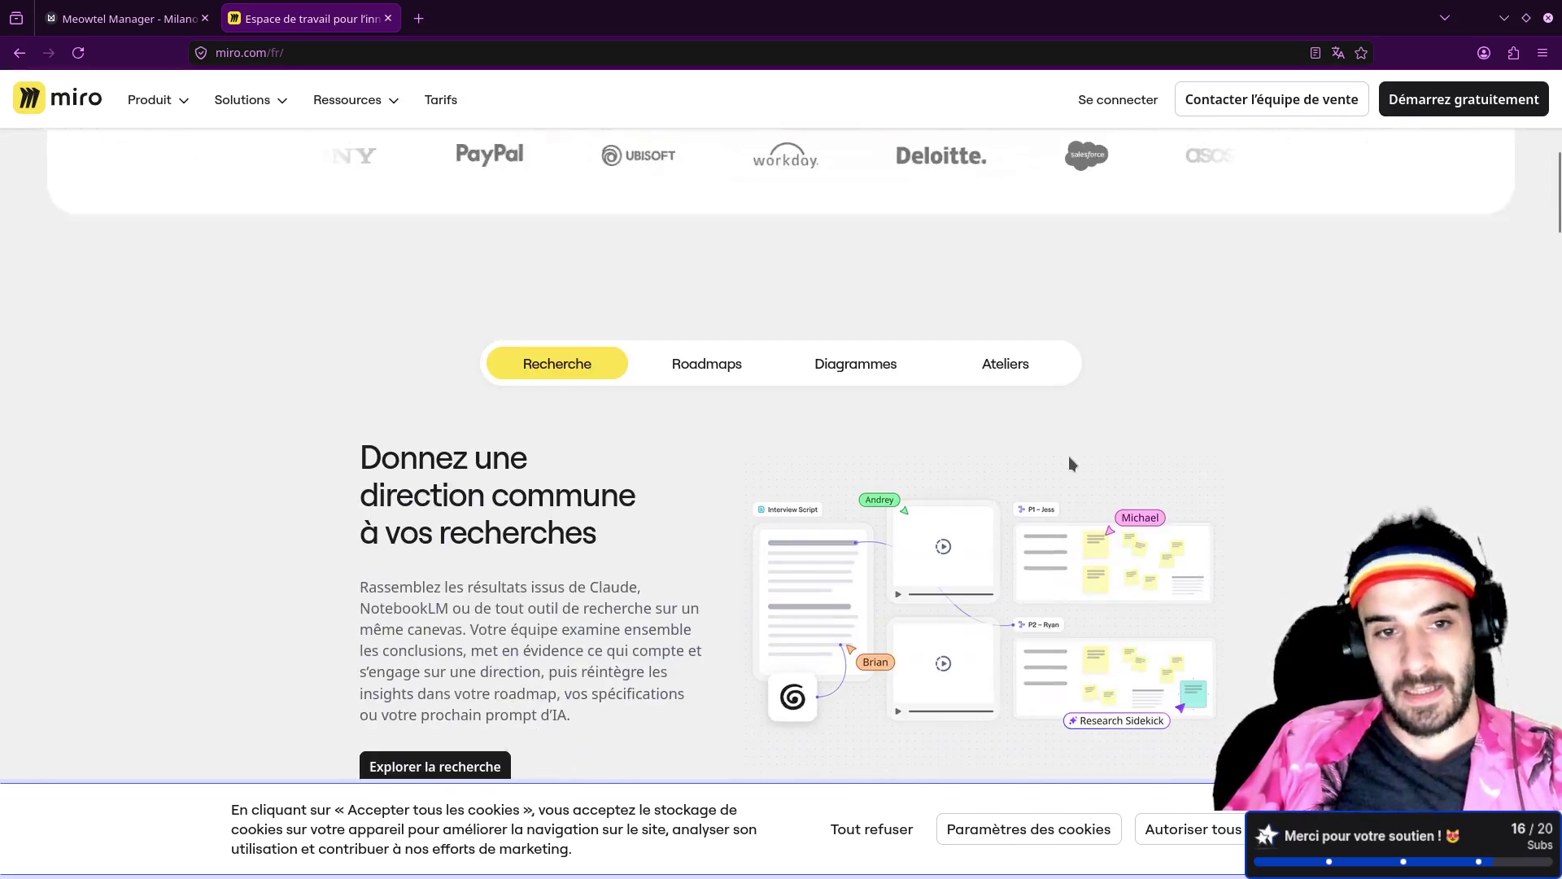
scroll(1068, 456, "up", 10)
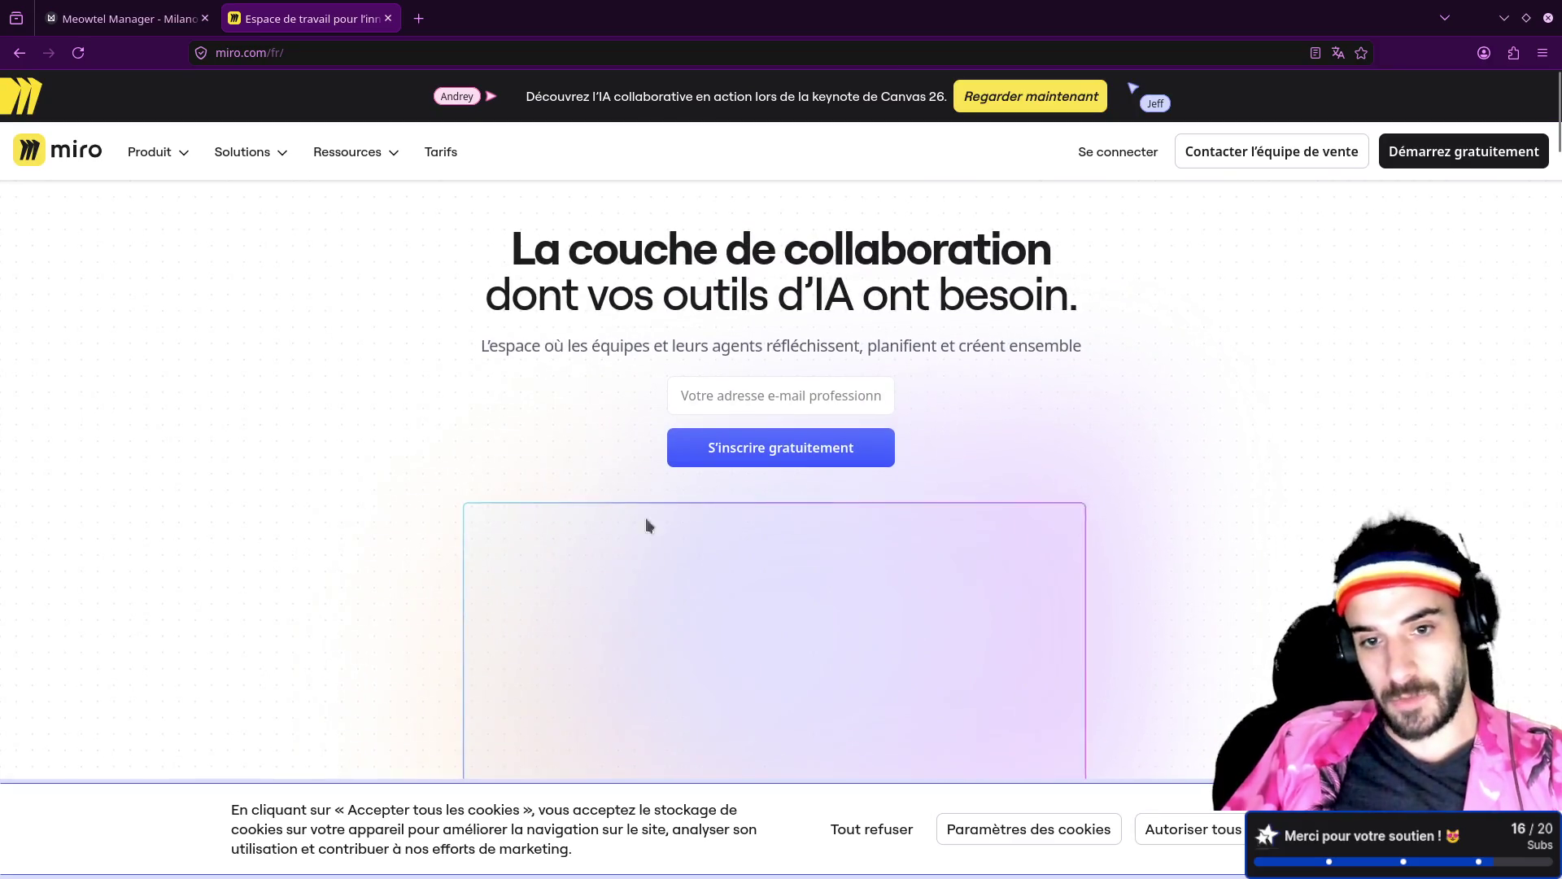
scroll(647, 517, "down", 3)
scroll(523, 398, "up", 3)
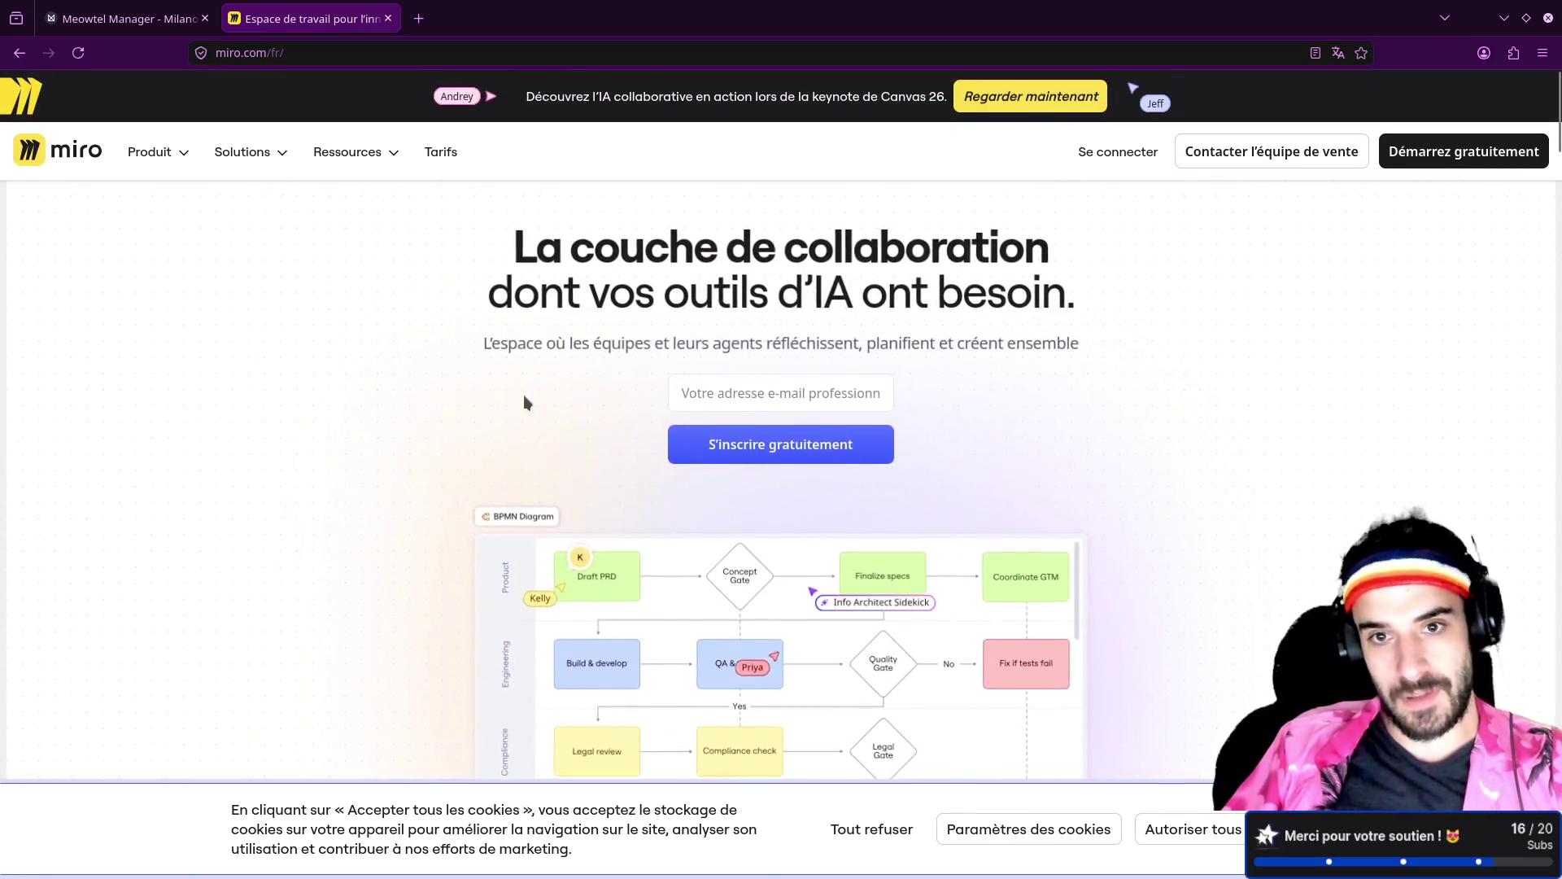
scroll(548, 457, "down", 10)
scroll(554, 461, "down", 3)
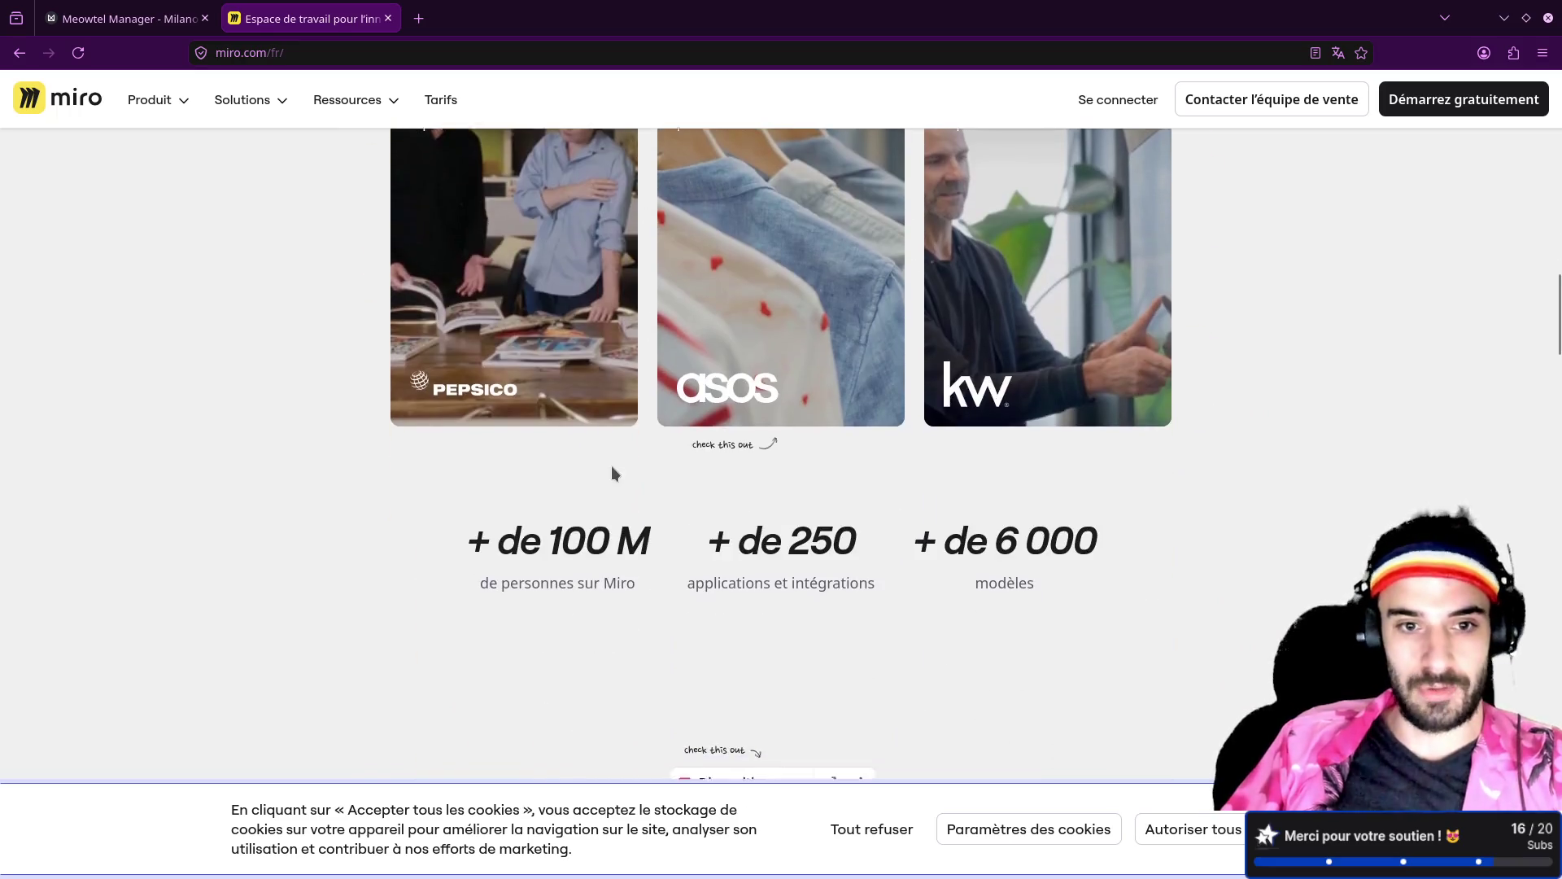
scroll(612, 466, "up", 10)
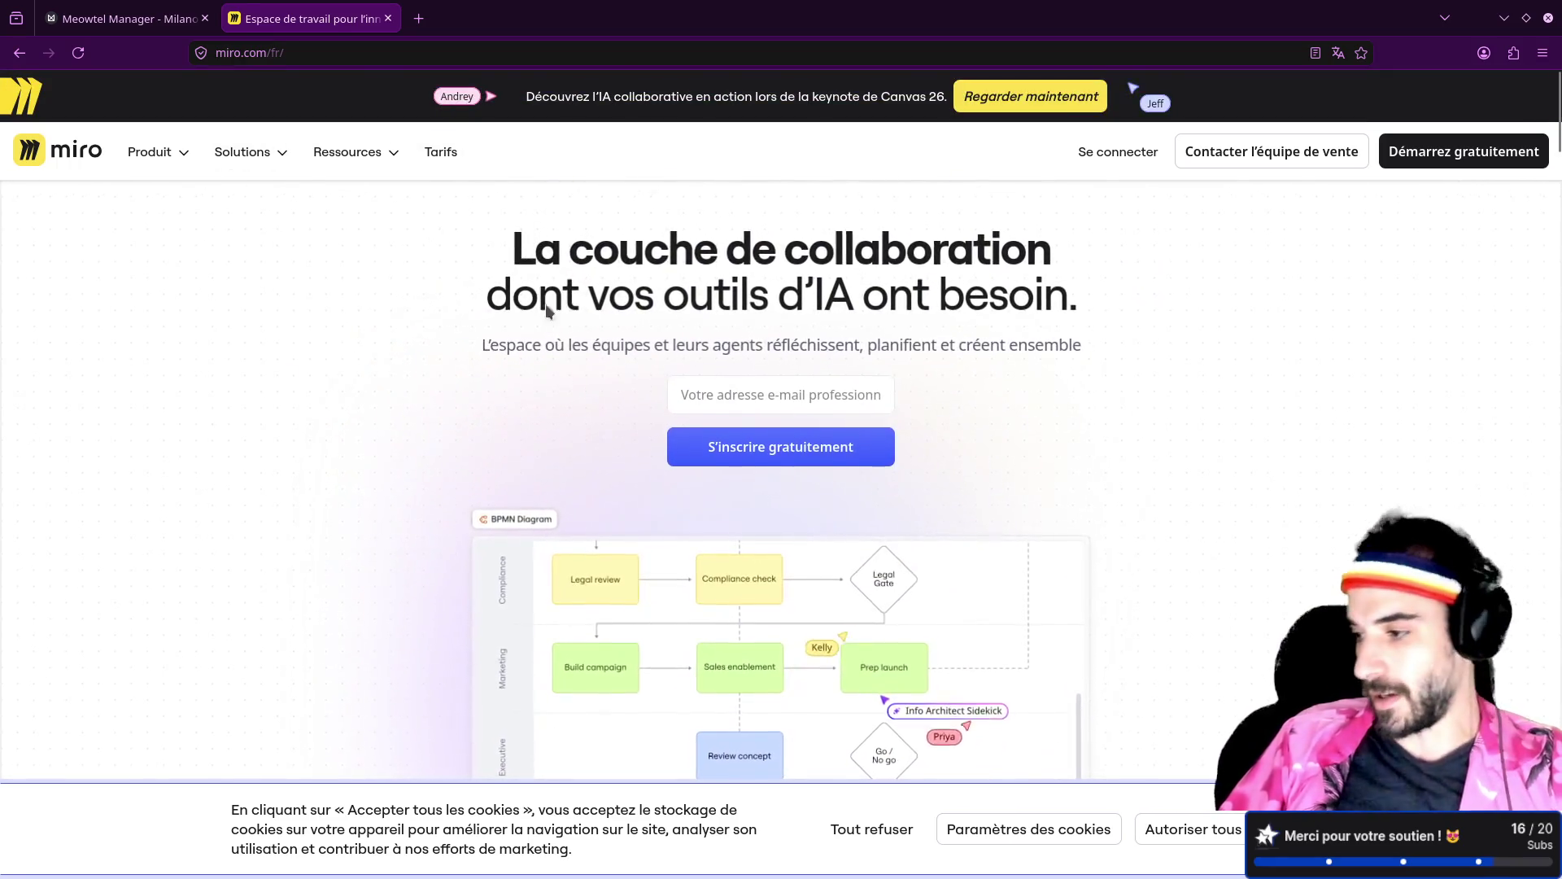
scroll(389, 456, "down", 5)
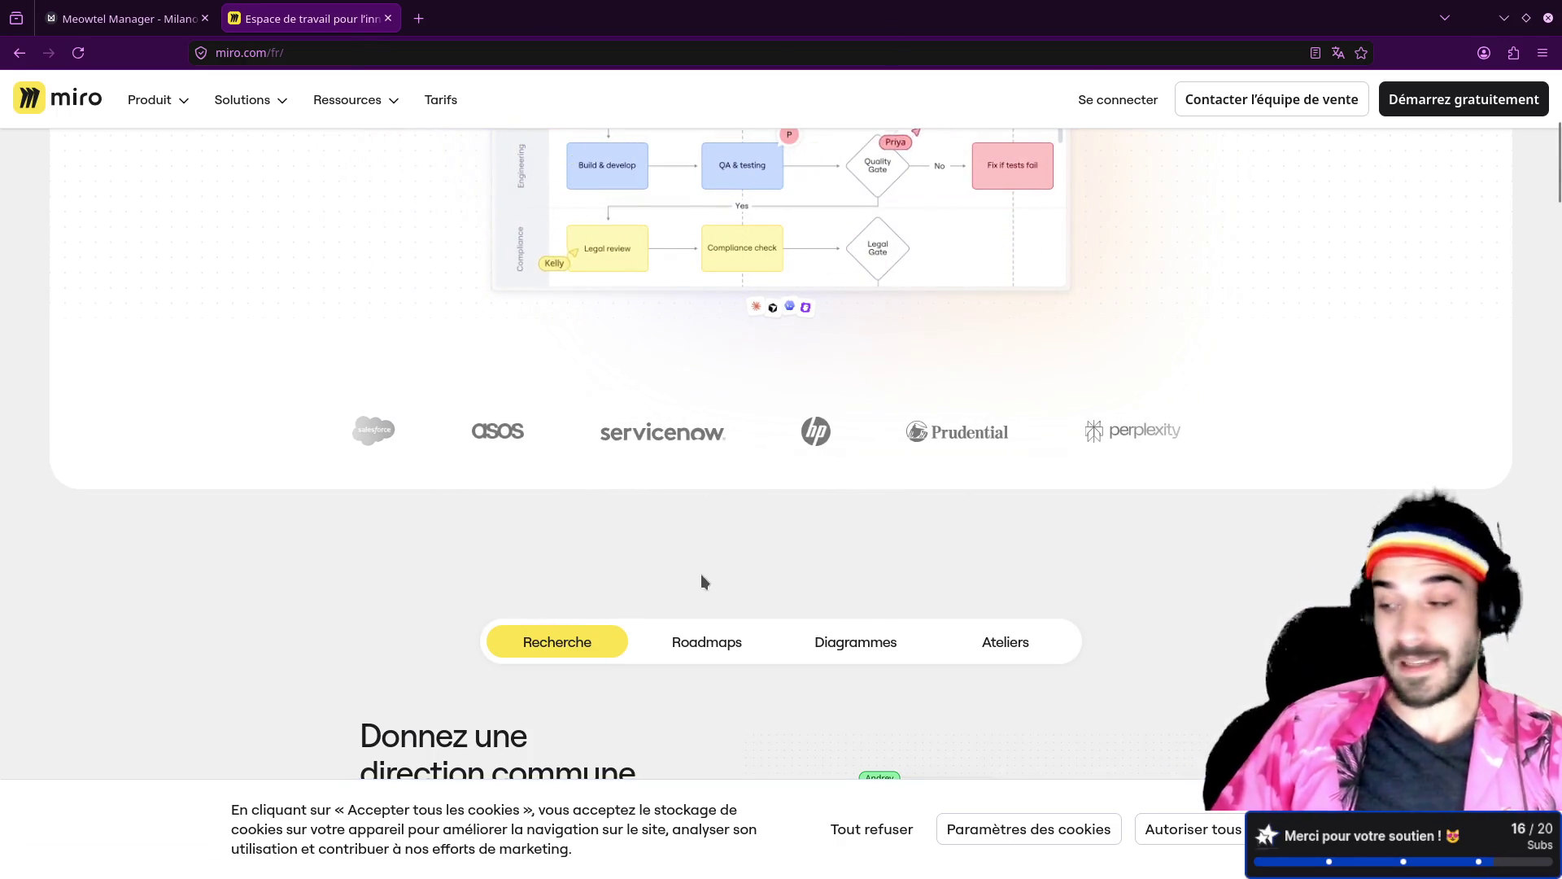
key("ctrl+alt+Right")
key("ctrl+alt+Right")
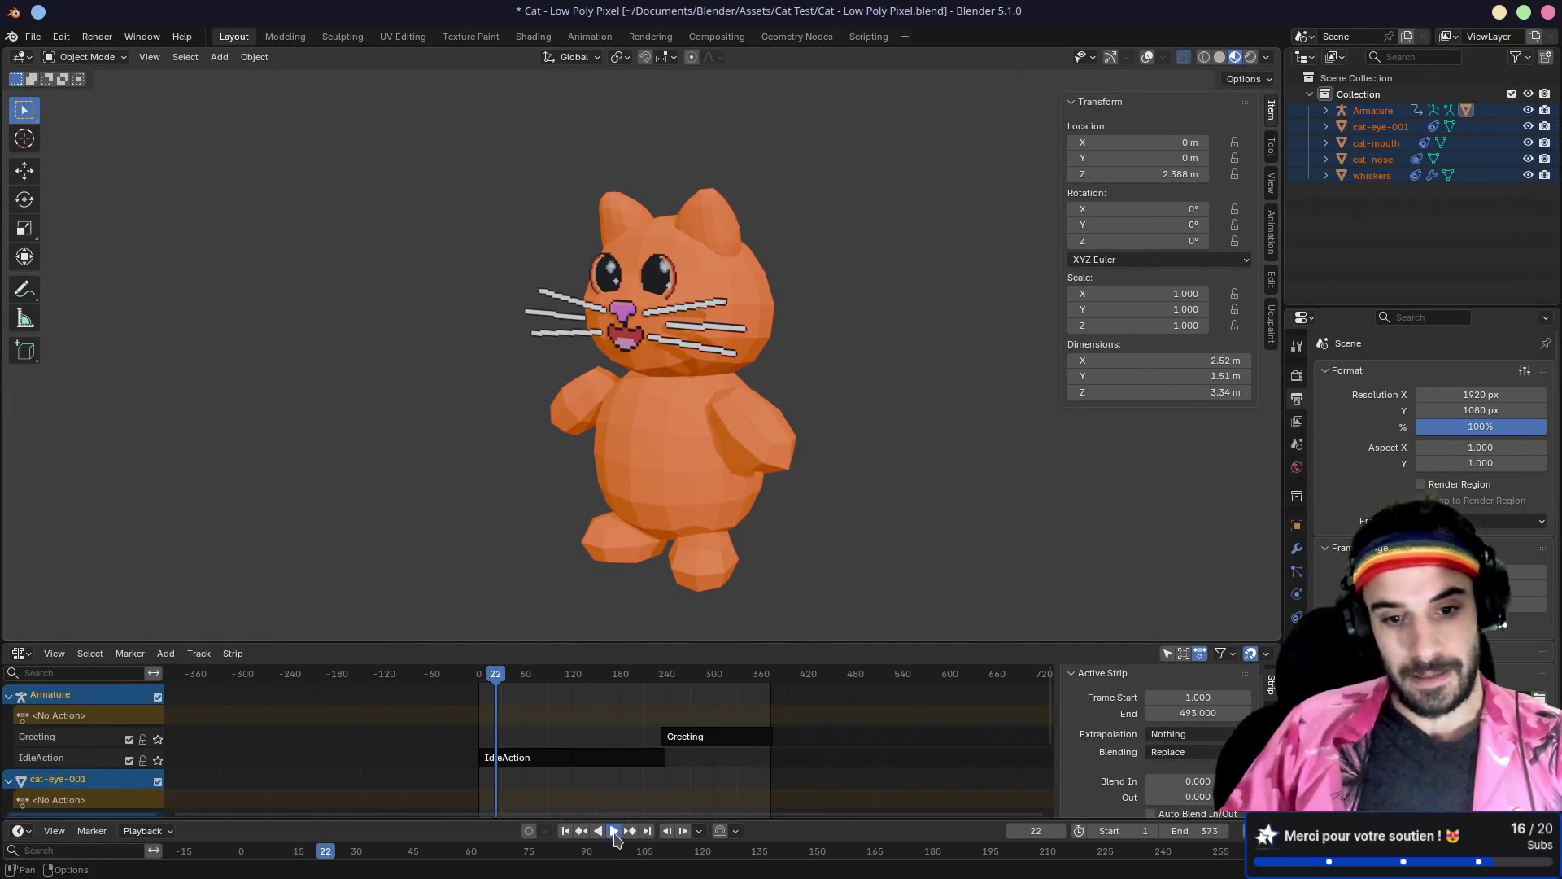
Step: Play the low-poly cat's looping animation in Blender, then switch back to the Miro page
key("space")
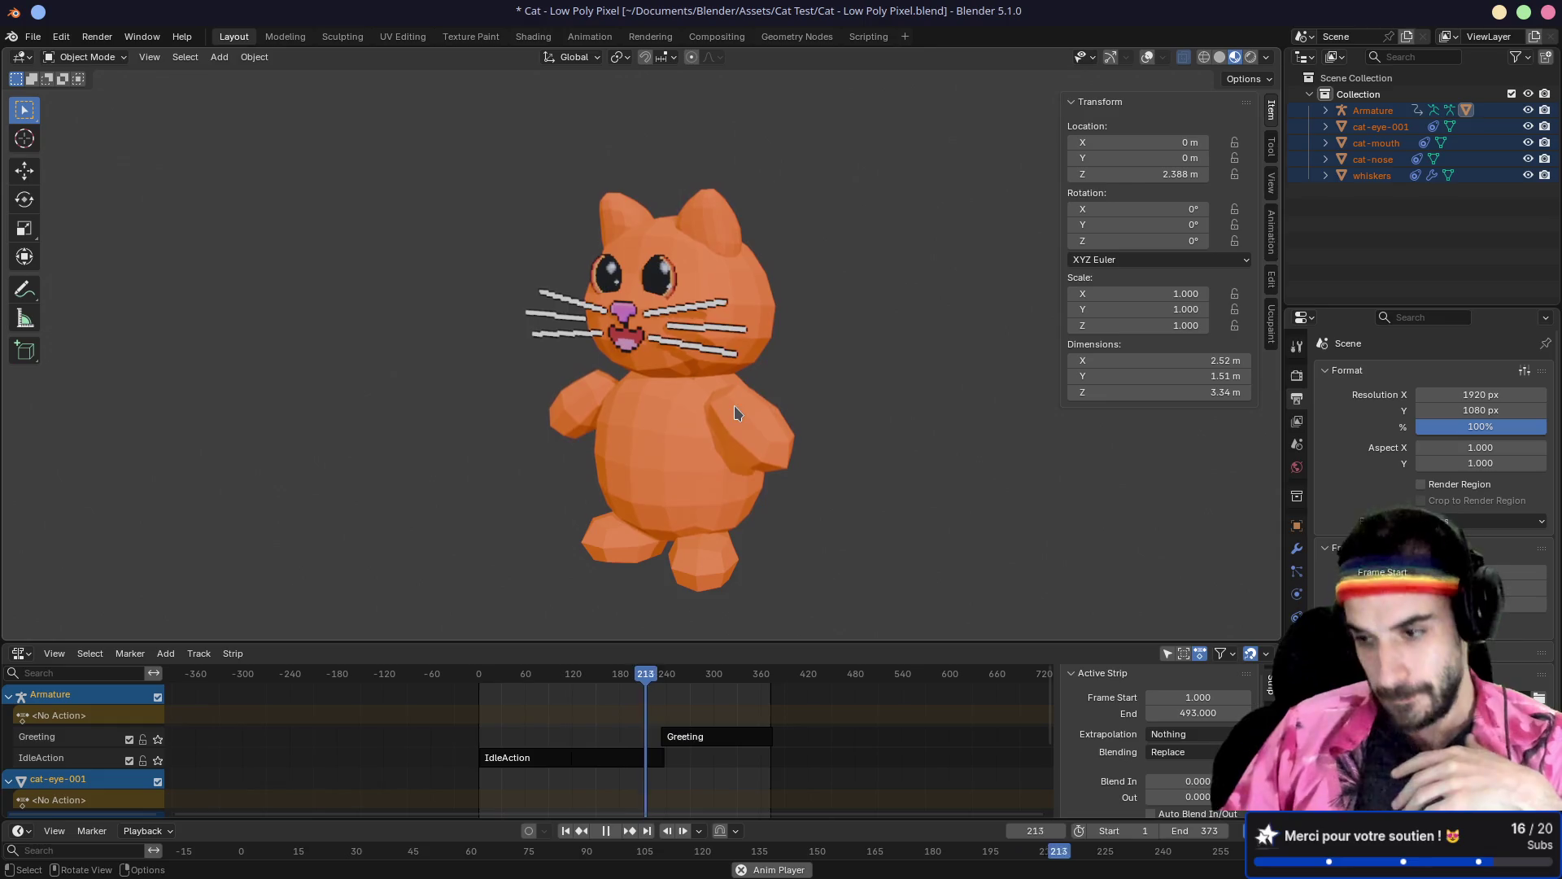
scroll(600, 314, "up", 2)
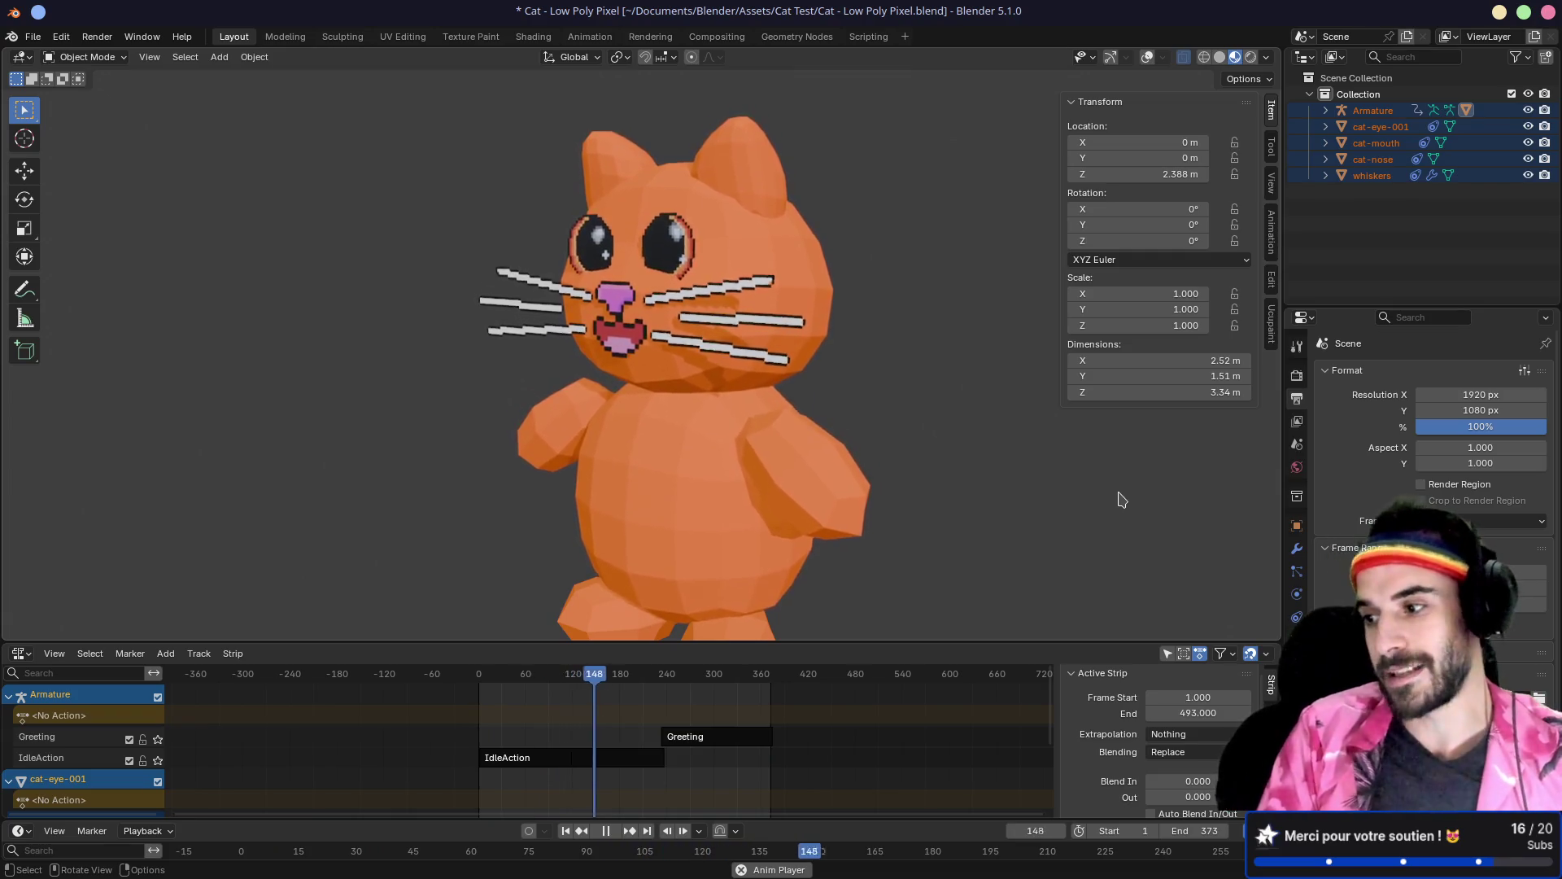
key("alt+Tab")
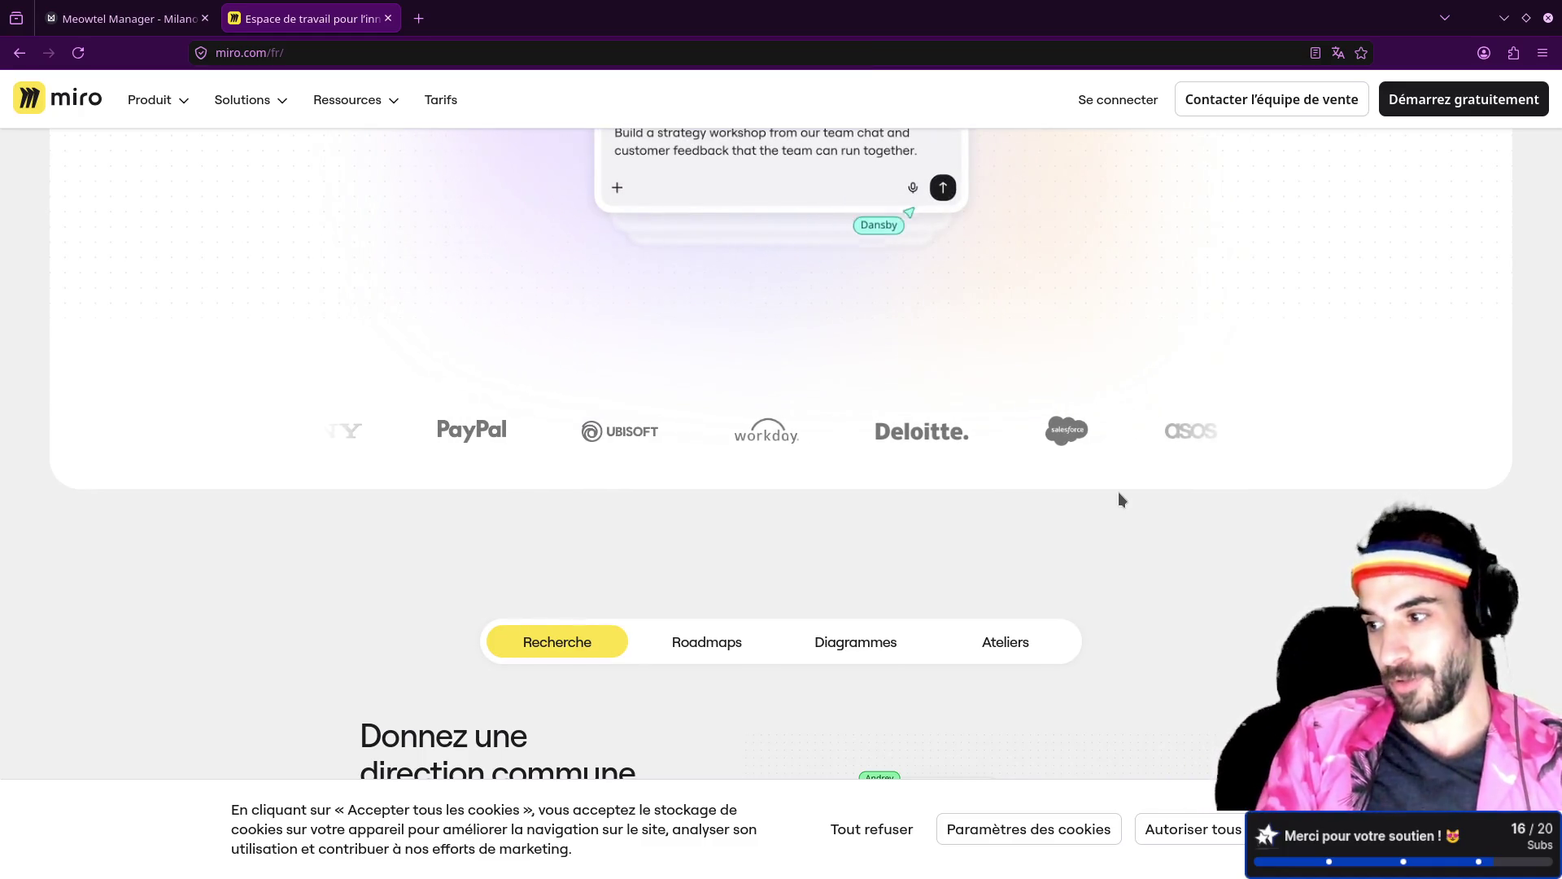
Step: List the project folder, launch Neovim, and create a new TODO.md file
key("alt+Tab")
key("Return")
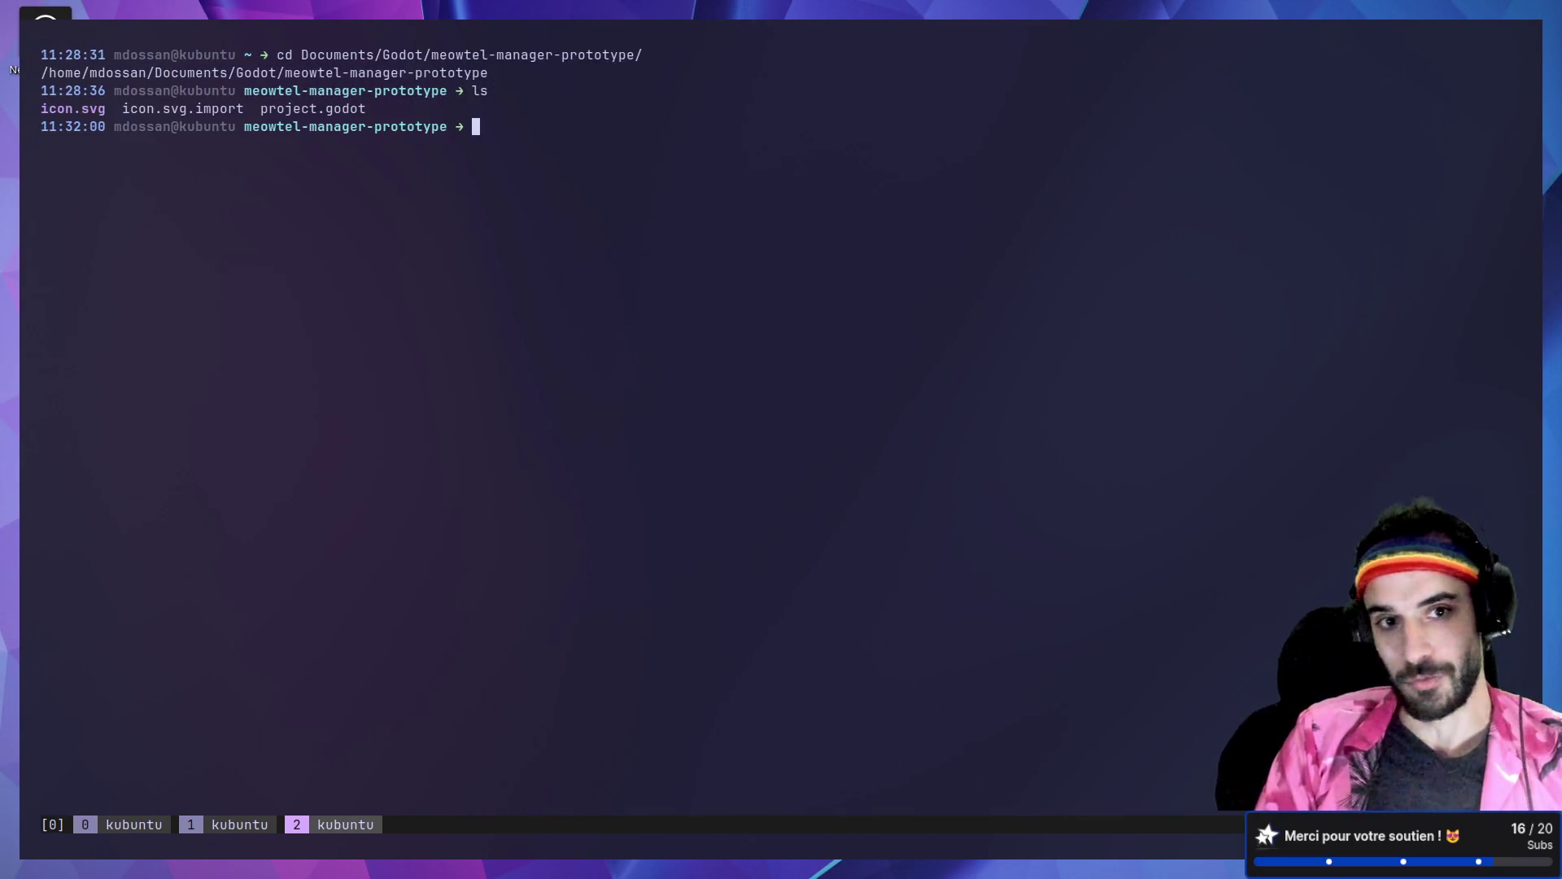
key("j")
key("a")
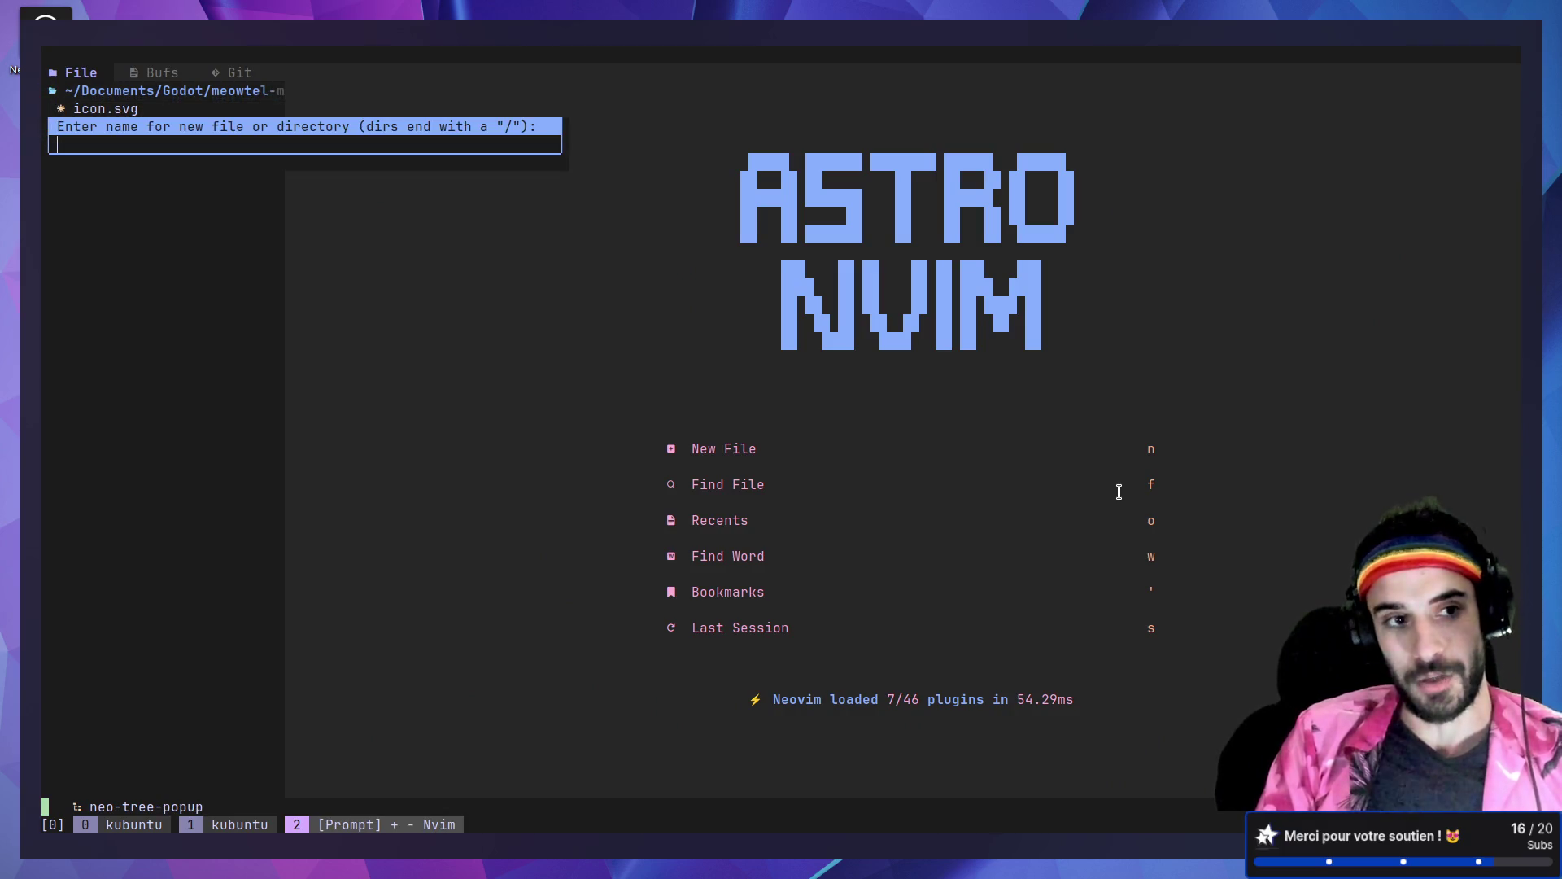
type("TODO.md")
key("Return")
key("Return")
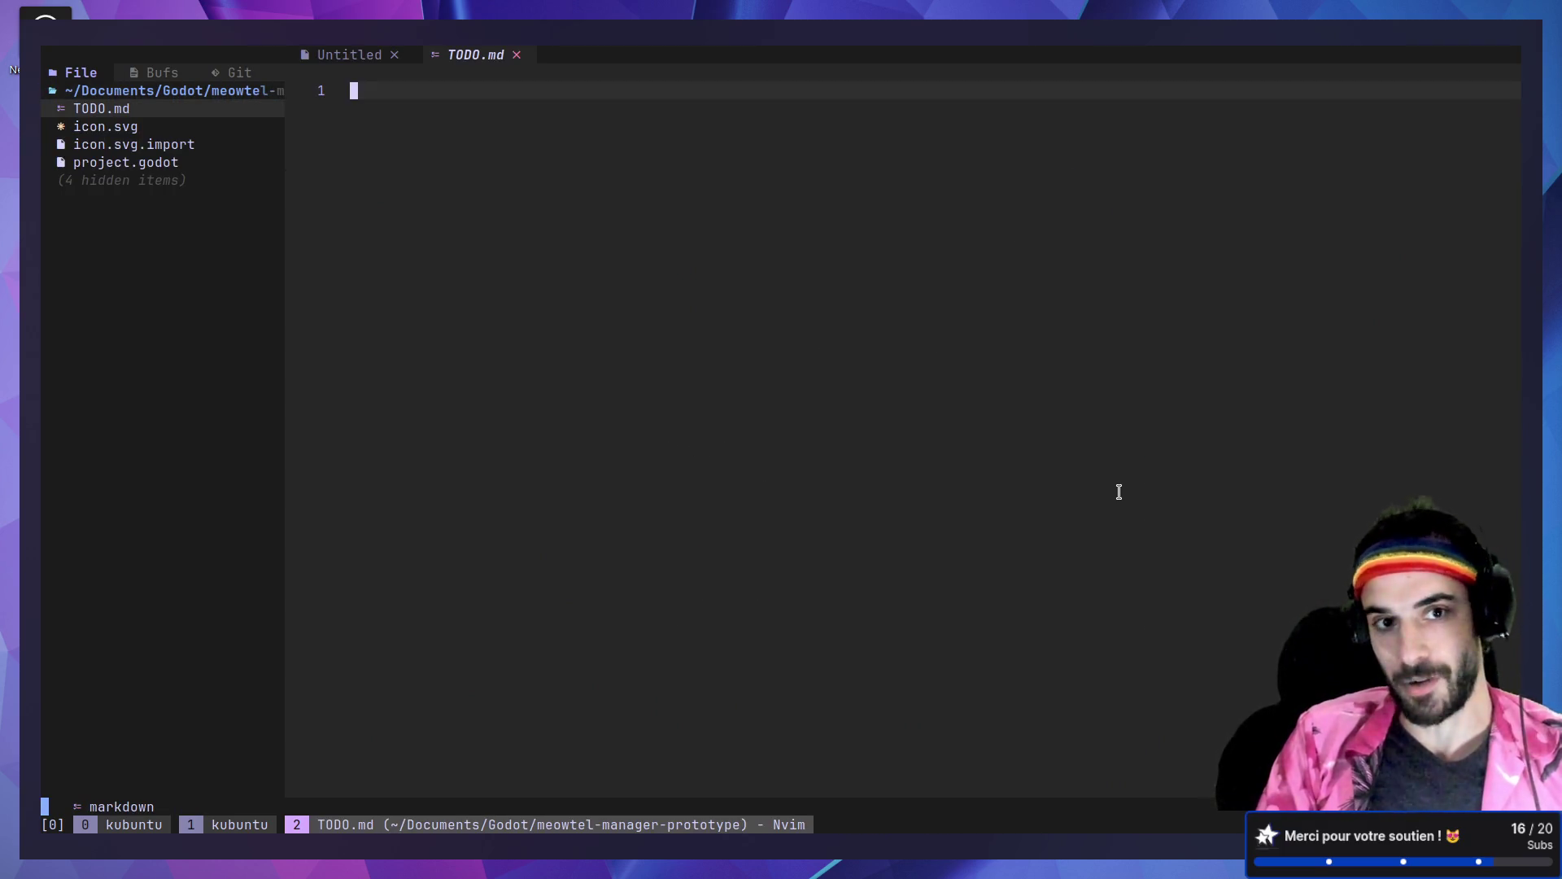
Step: Type and edit a placeholder line ('Make this thing') in TODO.md
type("#")
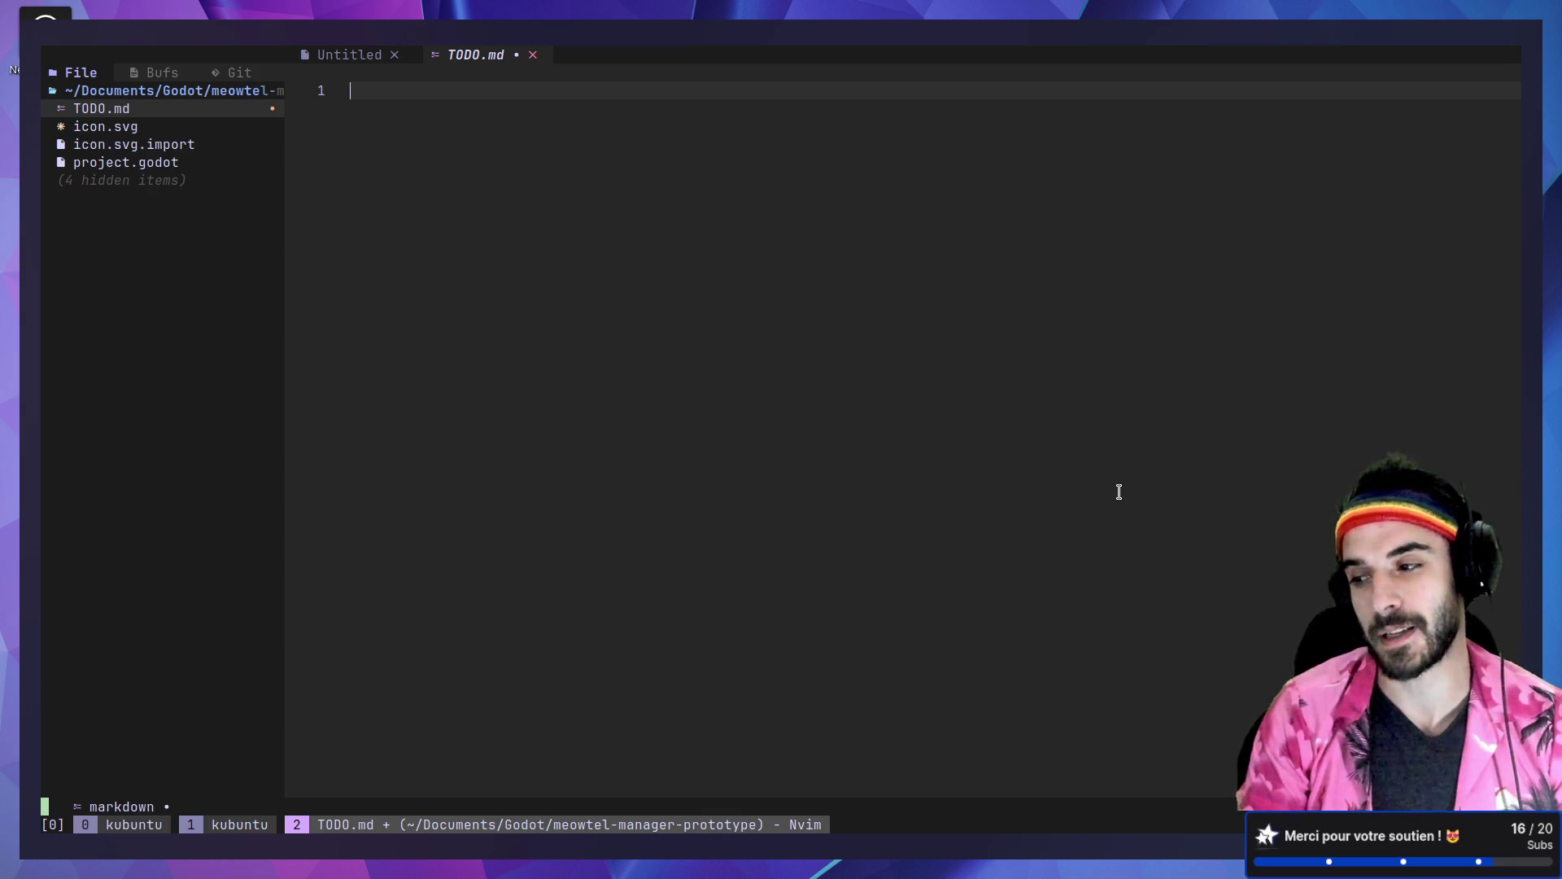
type("k")
key("BackSpace")
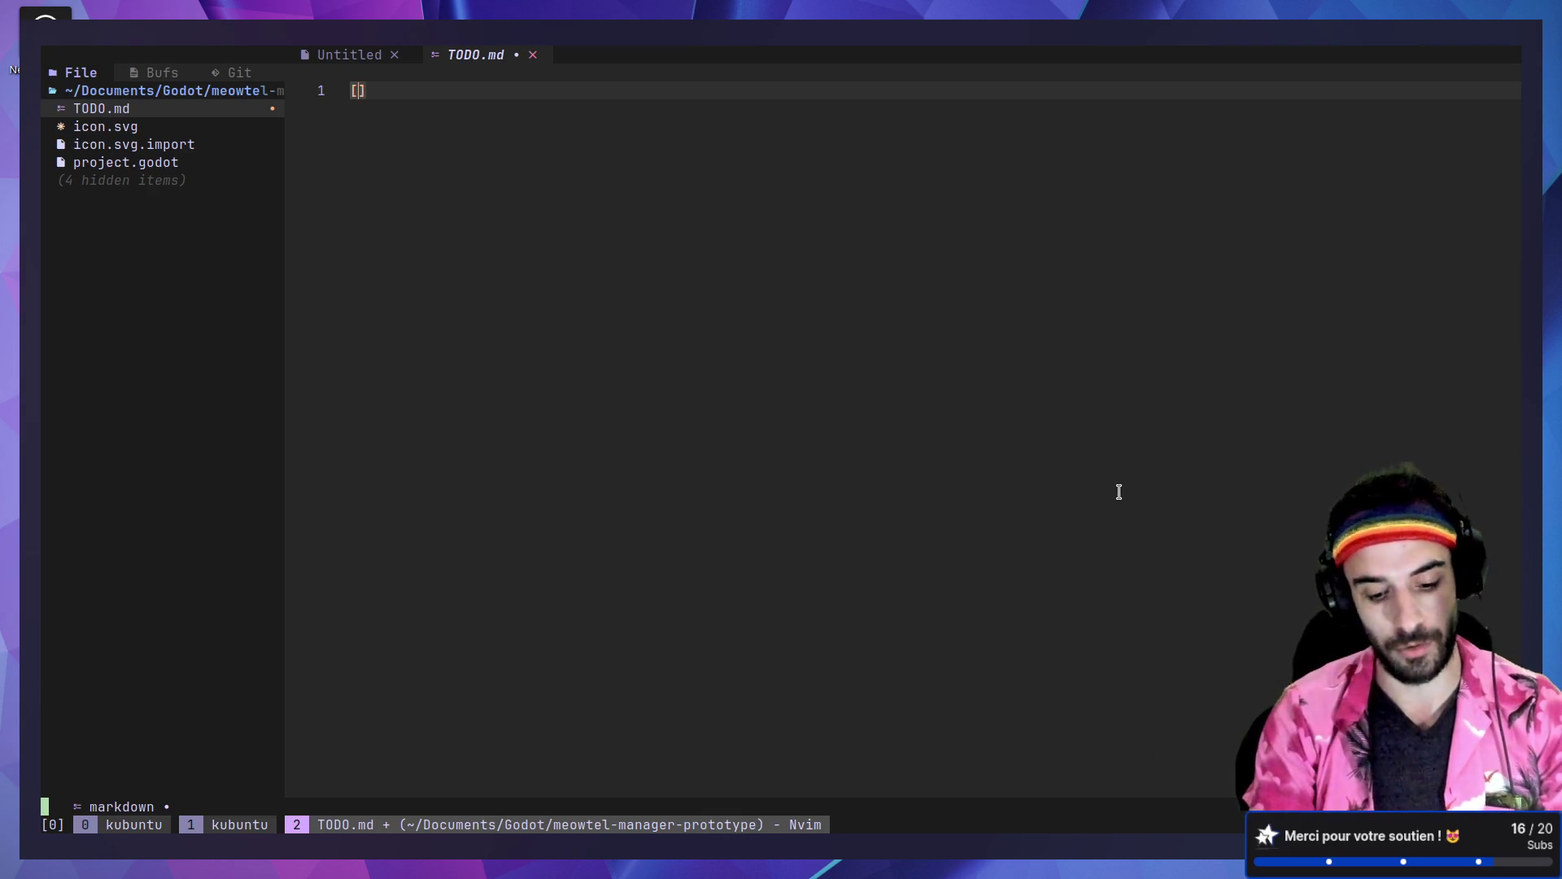
type("PROJ-123")
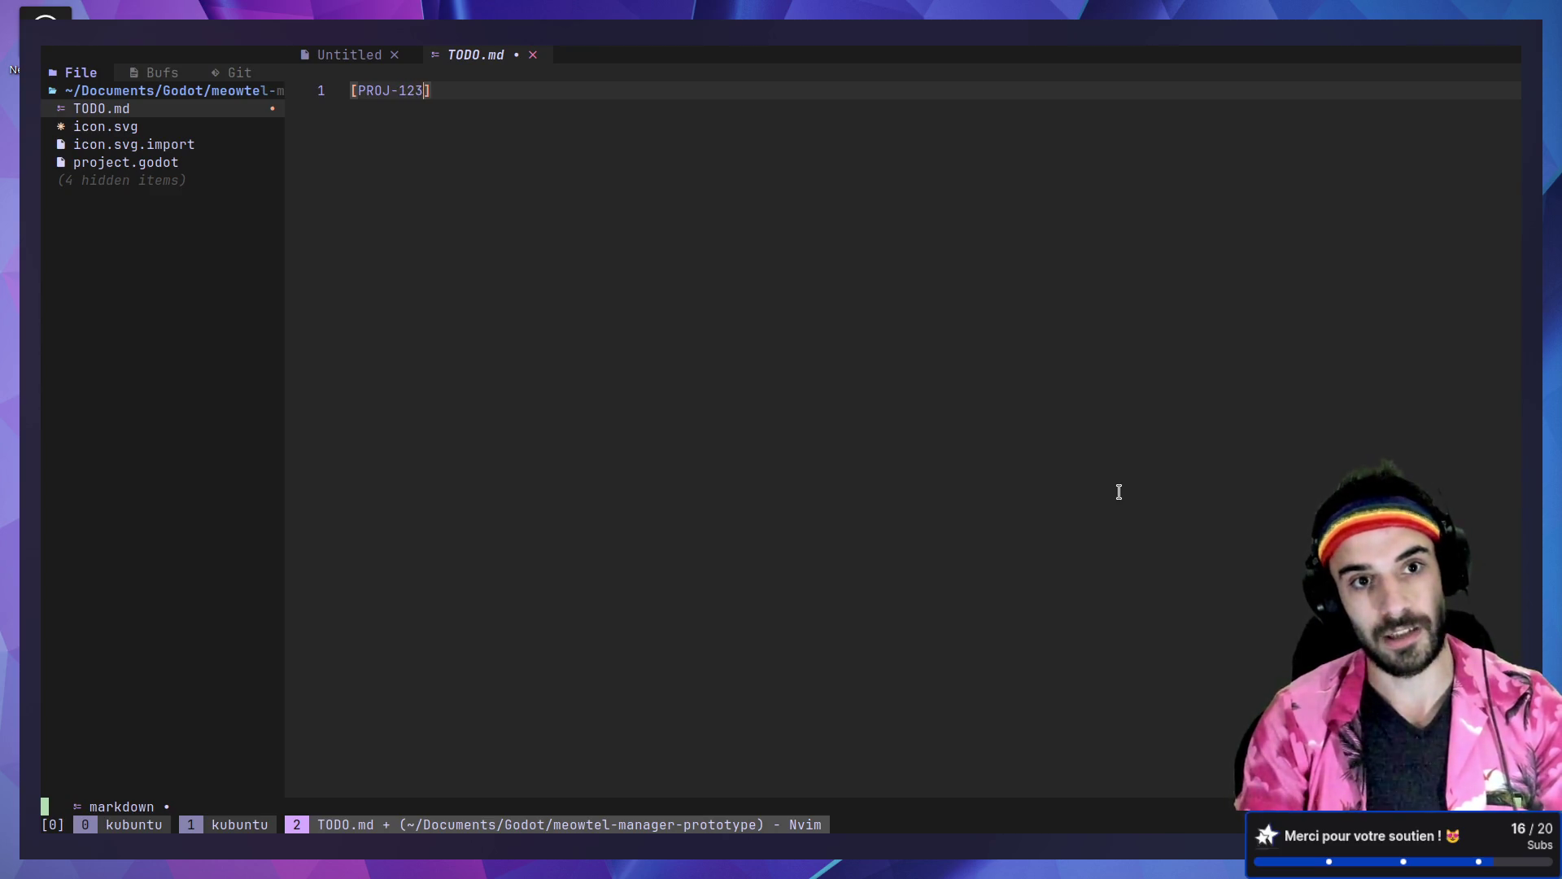
type("d")
key("BackSpace")
type("Make this w")
key("BackSpace")
type("thing")
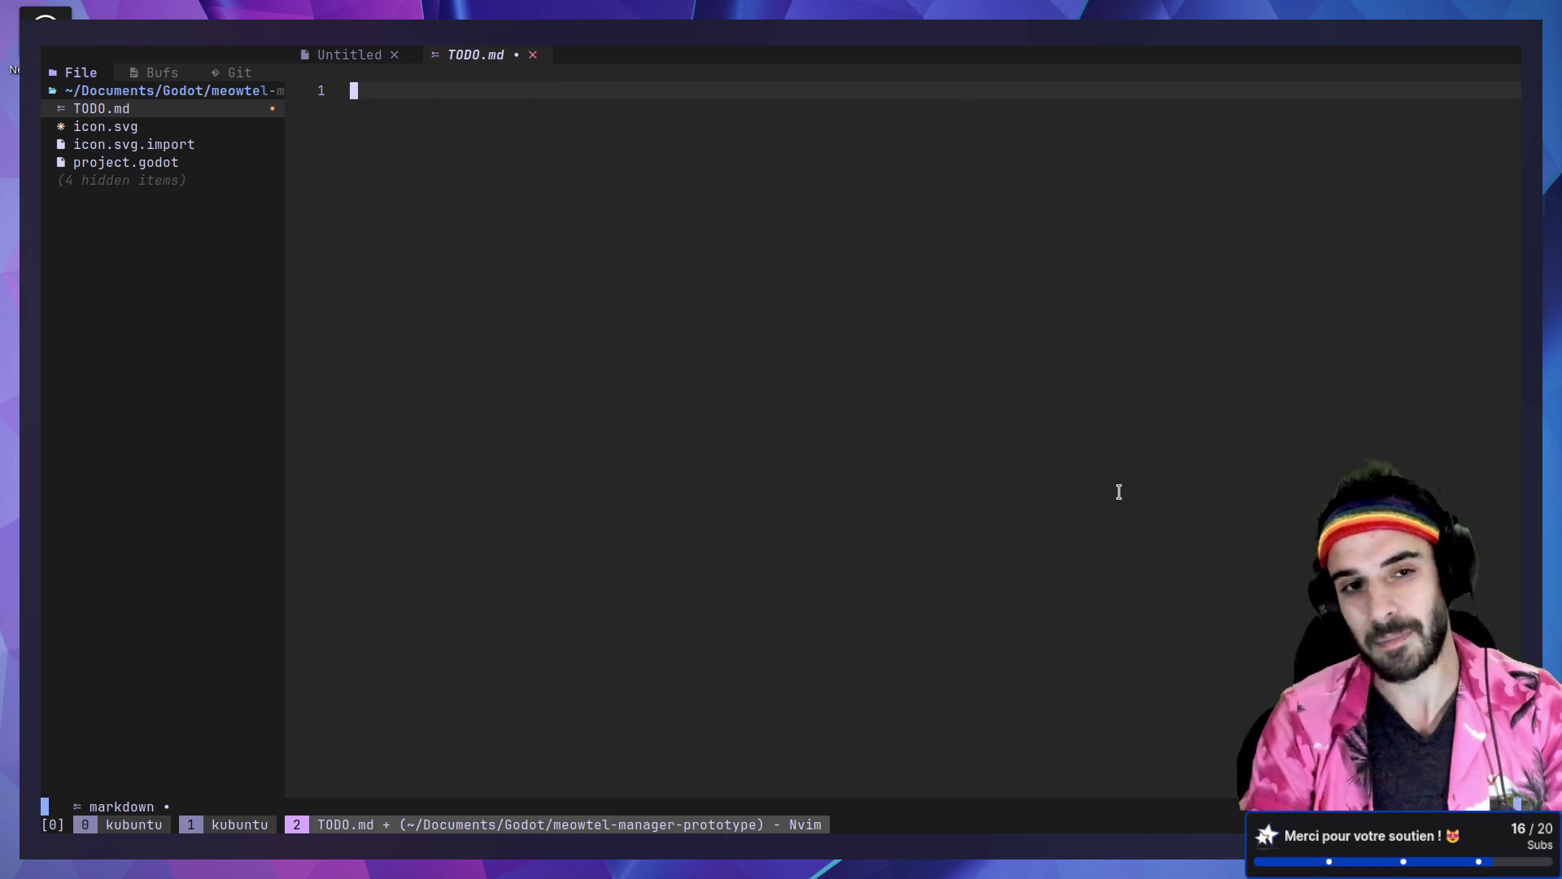
Step: Save the blank TODO.md and bring the Meowtel Manager Milanote board to the front
type(":w")
key("Return")
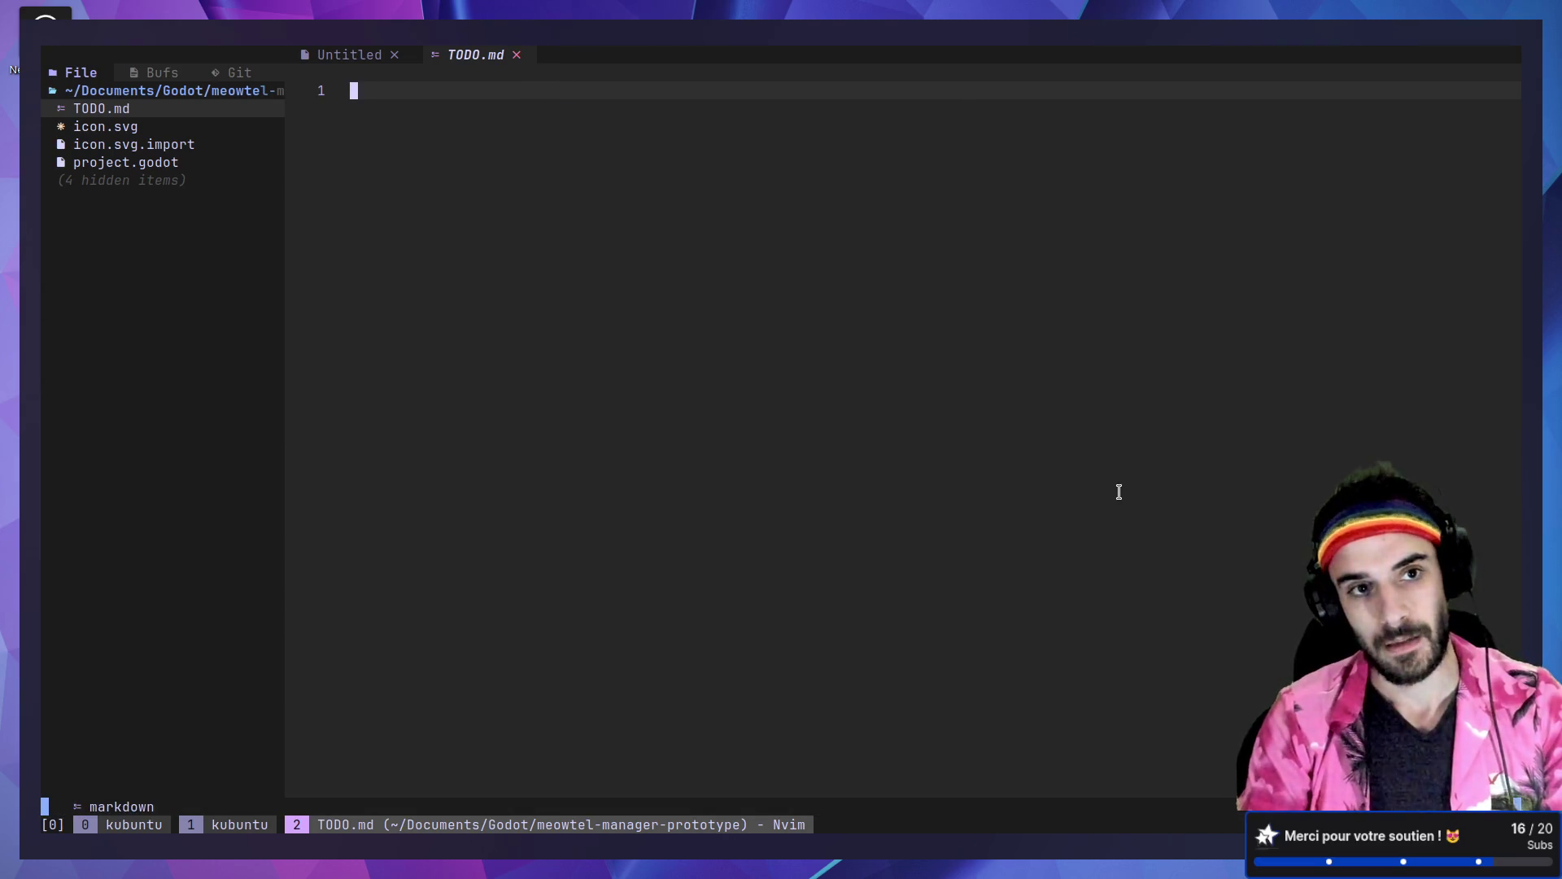
key("alt+Tab")
left_click(163, 13)
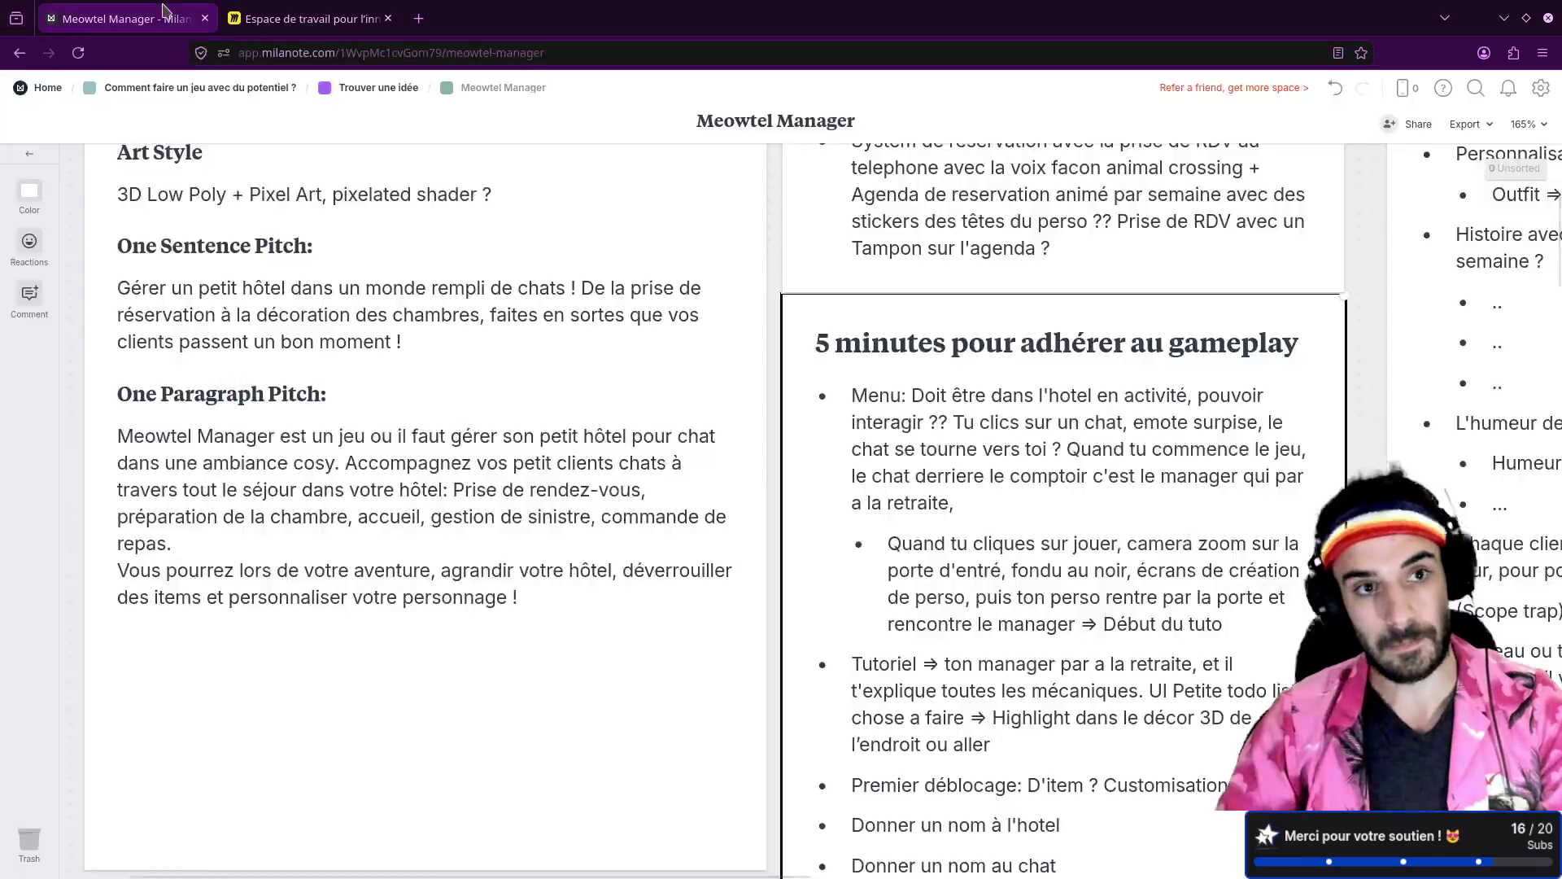
Step: Scroll the board up to the Game Design Brief and '5 secondes pour impressionner' cards
scroll(525, 409, "up", 3)
scroll(729, 446, "up", 1)
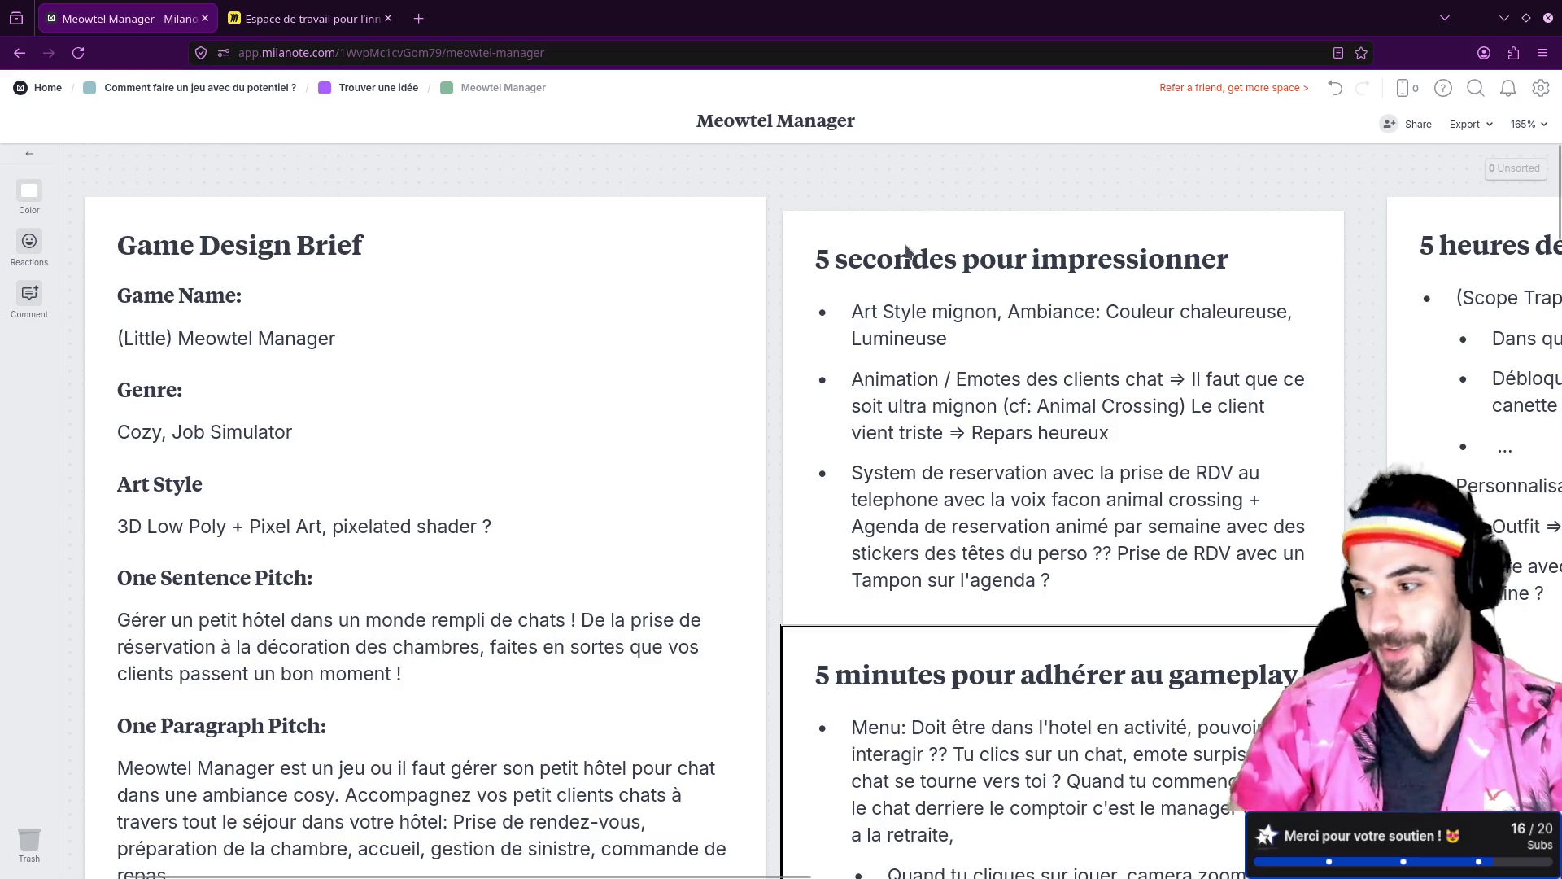
Step: Review the Milanote brief and select the '5 secondes pour impressionner' card
key("ctrl+super+Left")
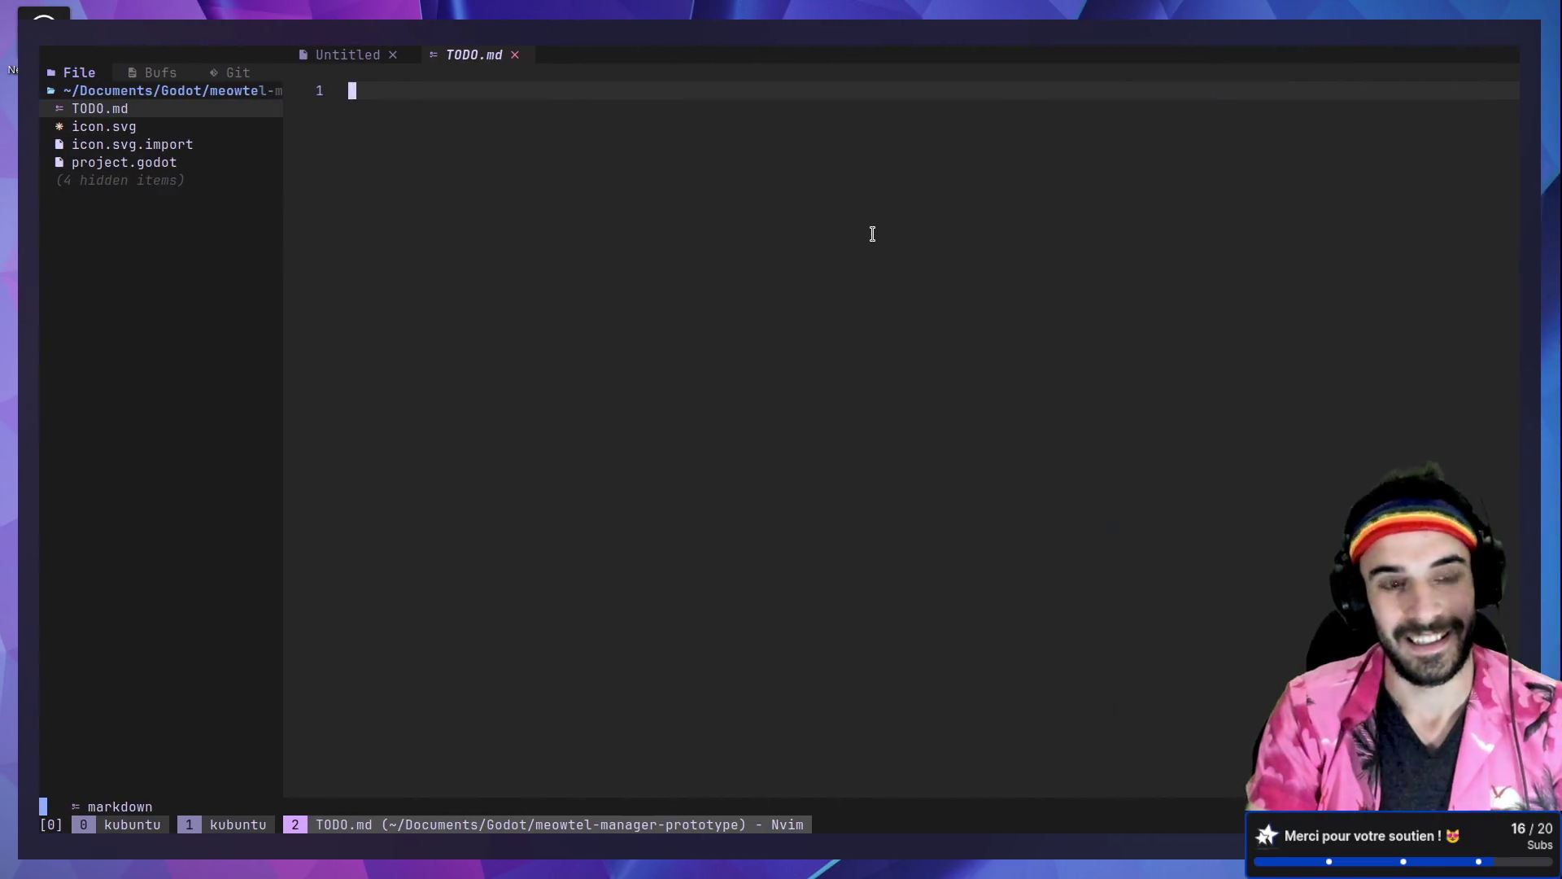
key("ctrl+super+Right")
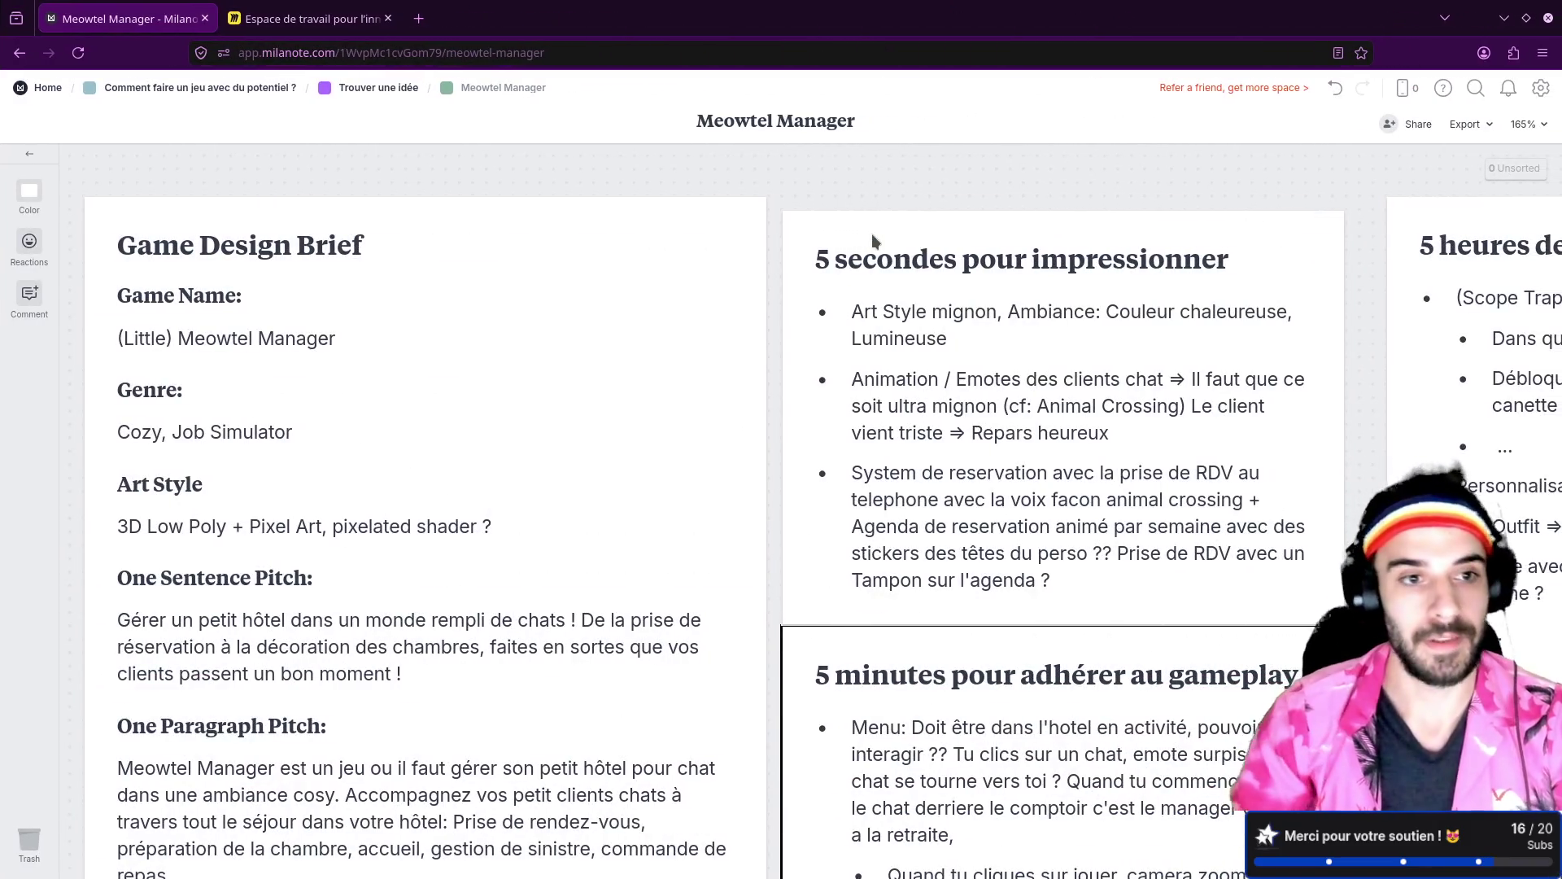
scroll(944, 464, "down", 2)
scroll(946, 464, "up", 2)
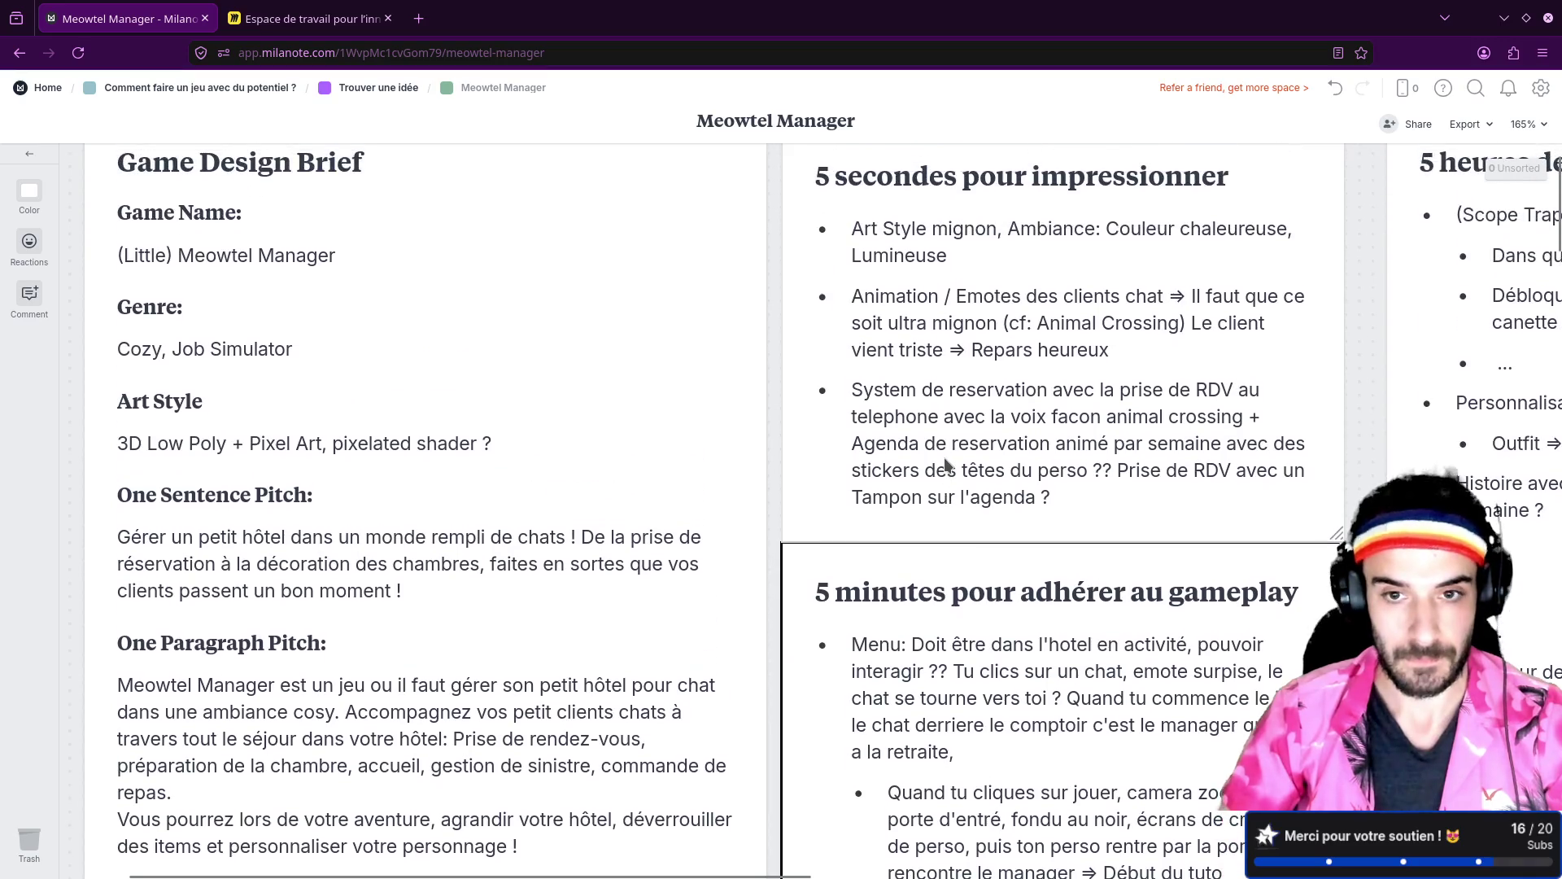
left_click_drag(1064, 463, 1098, 446)
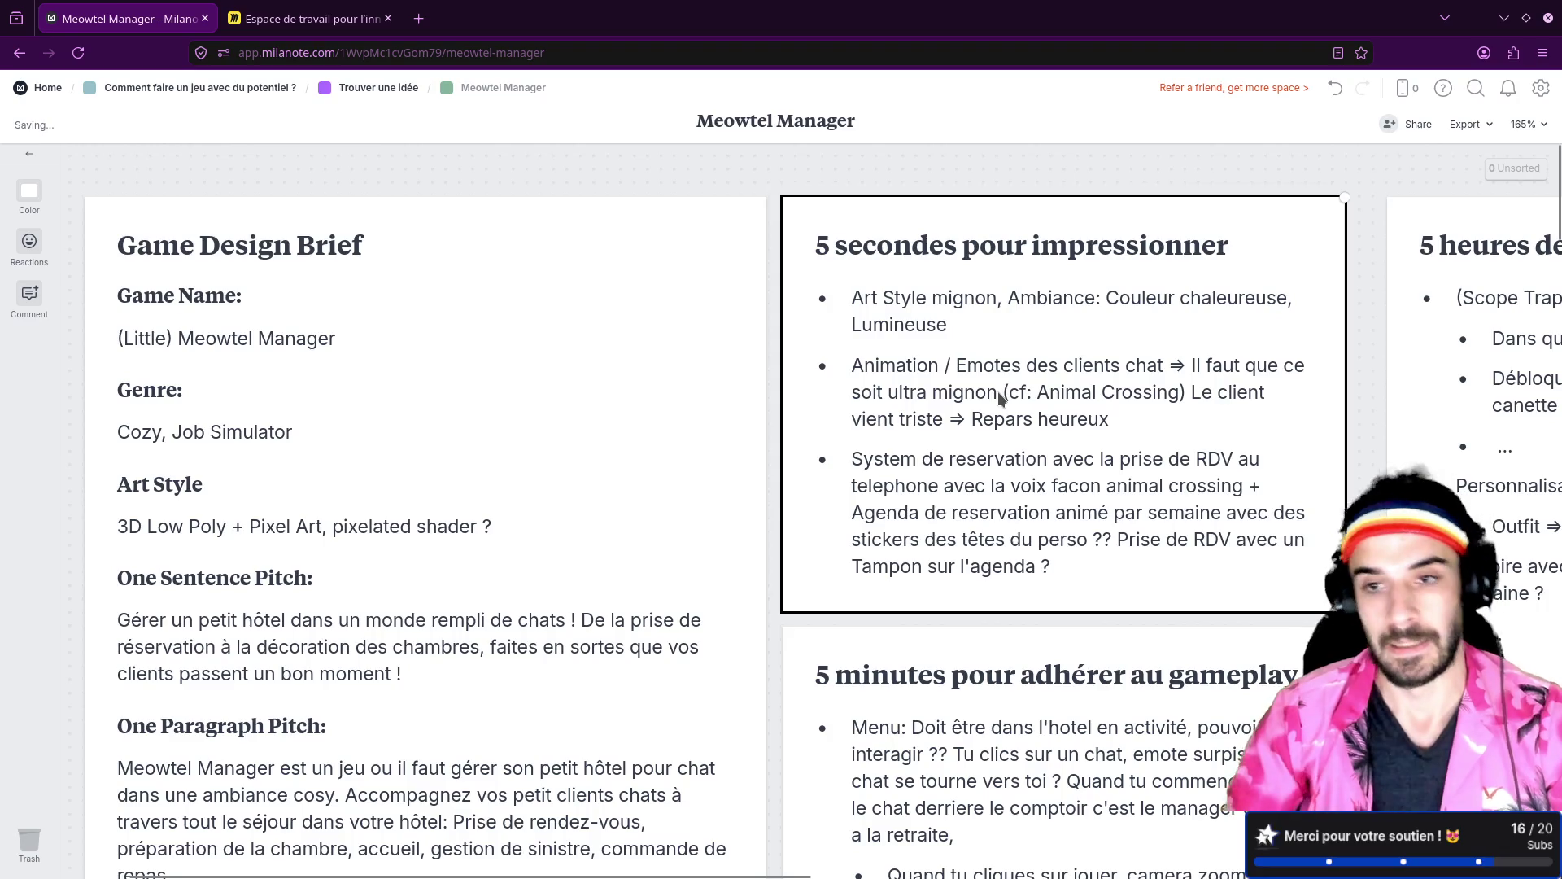
Step: Write the first task '- Blink Animation 2D pixel art' in TODO.md, checking the brief
key("alt+Tab")
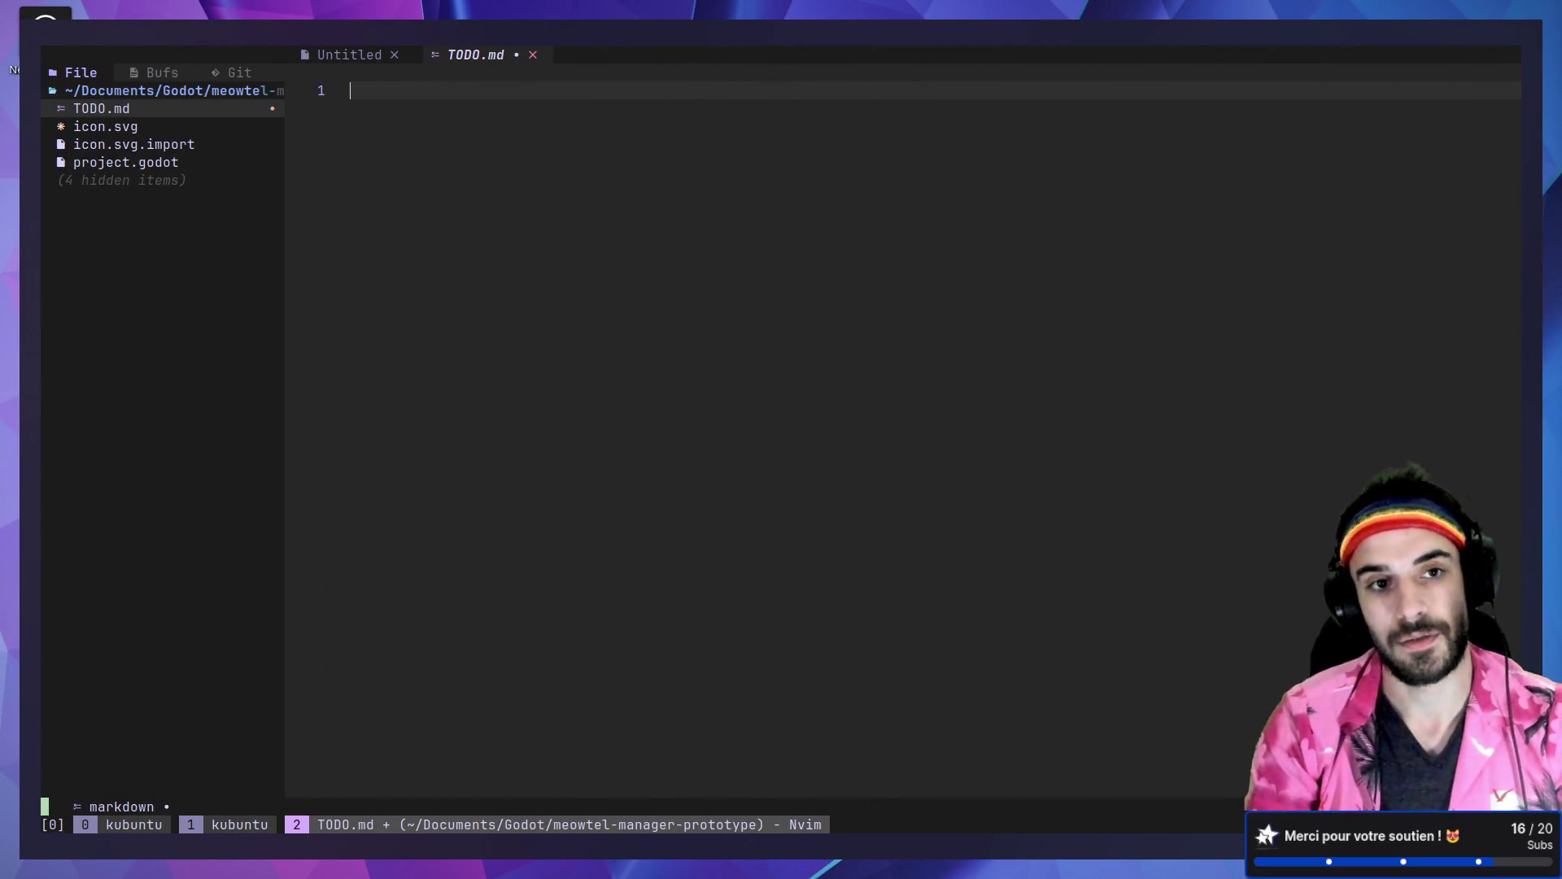
type("- Animati")
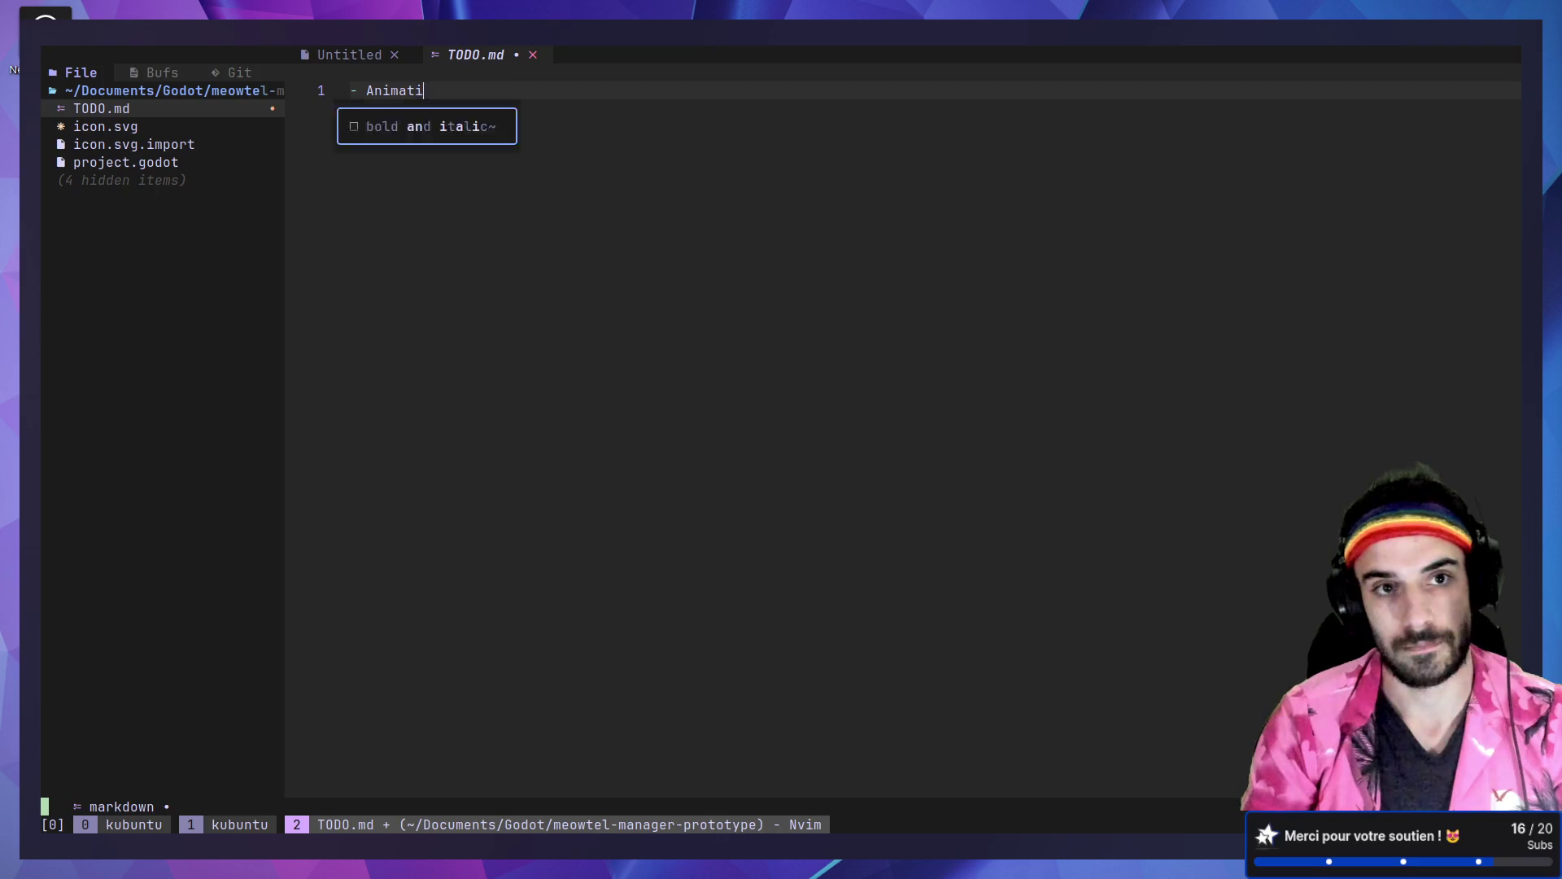
type("on 2D")
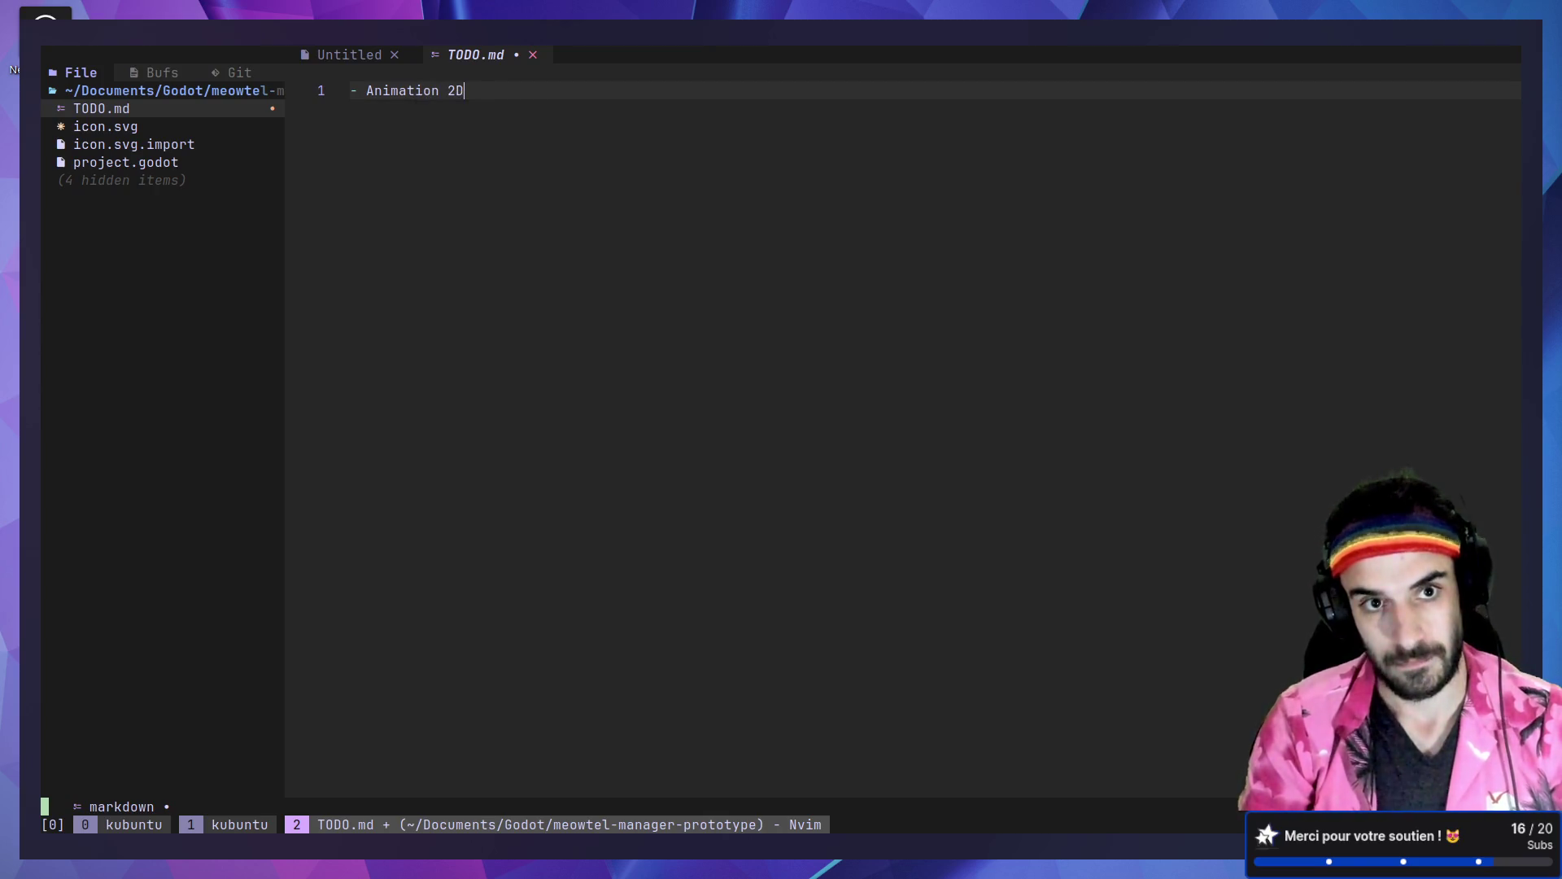
type(" pixel art")
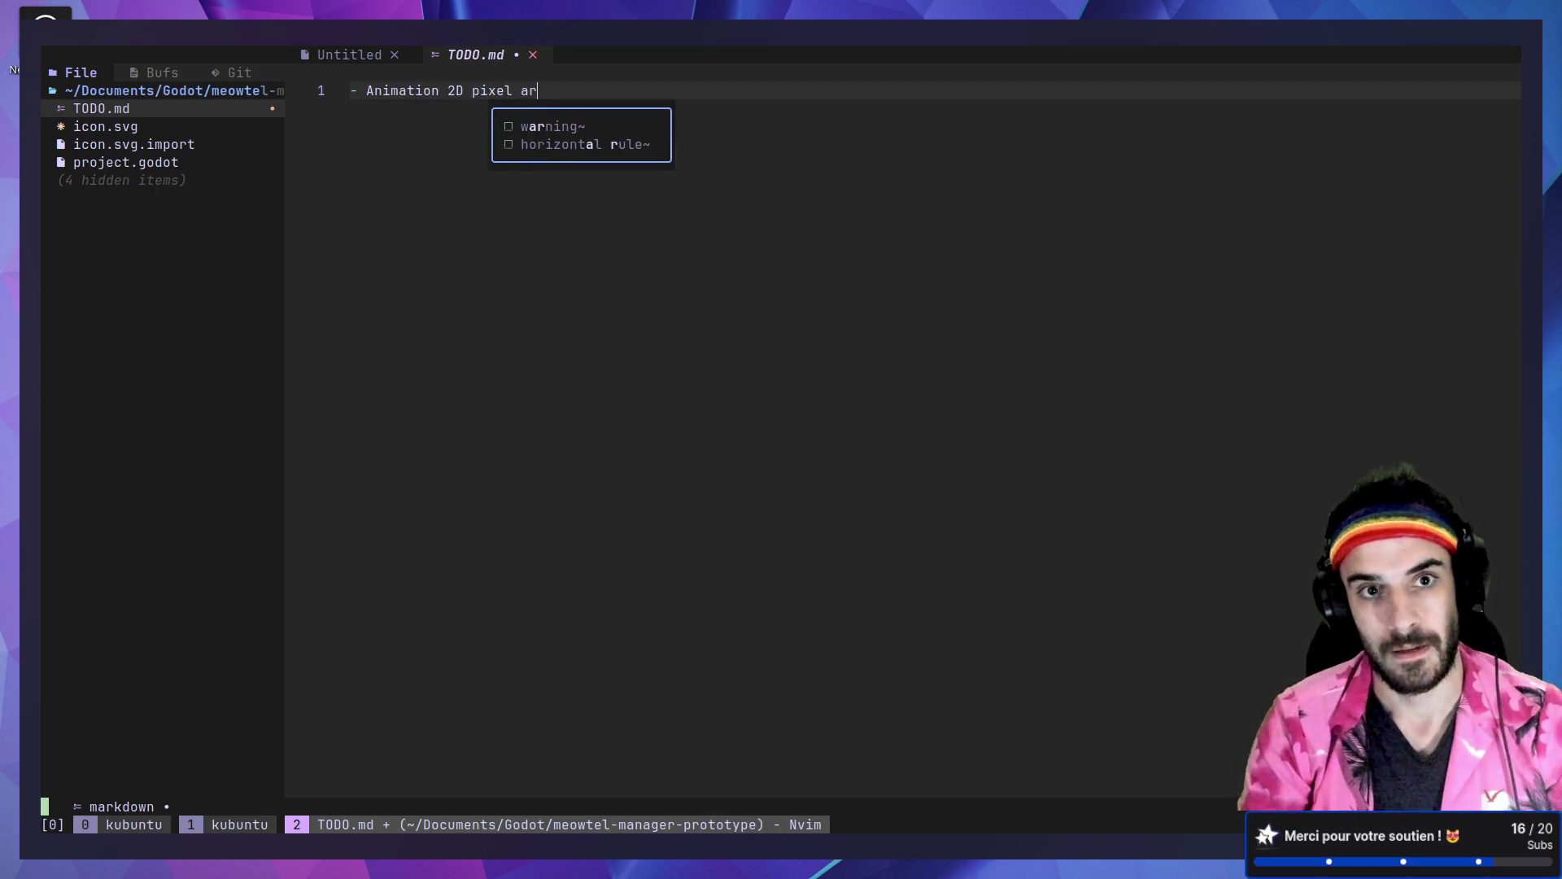
key("Escape")
type("0")
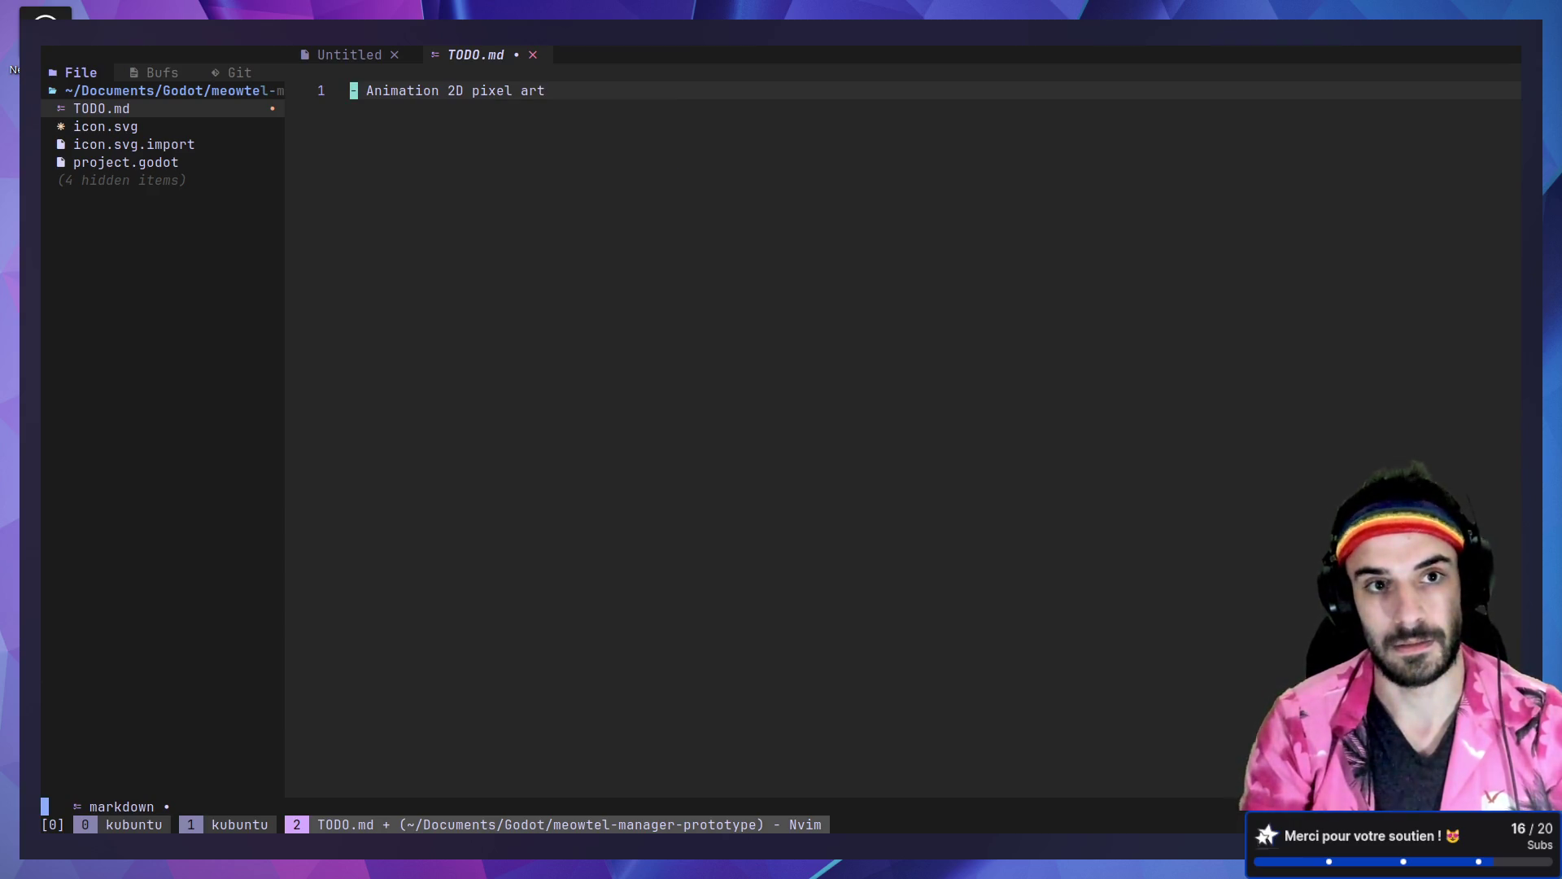
type("a Blink")
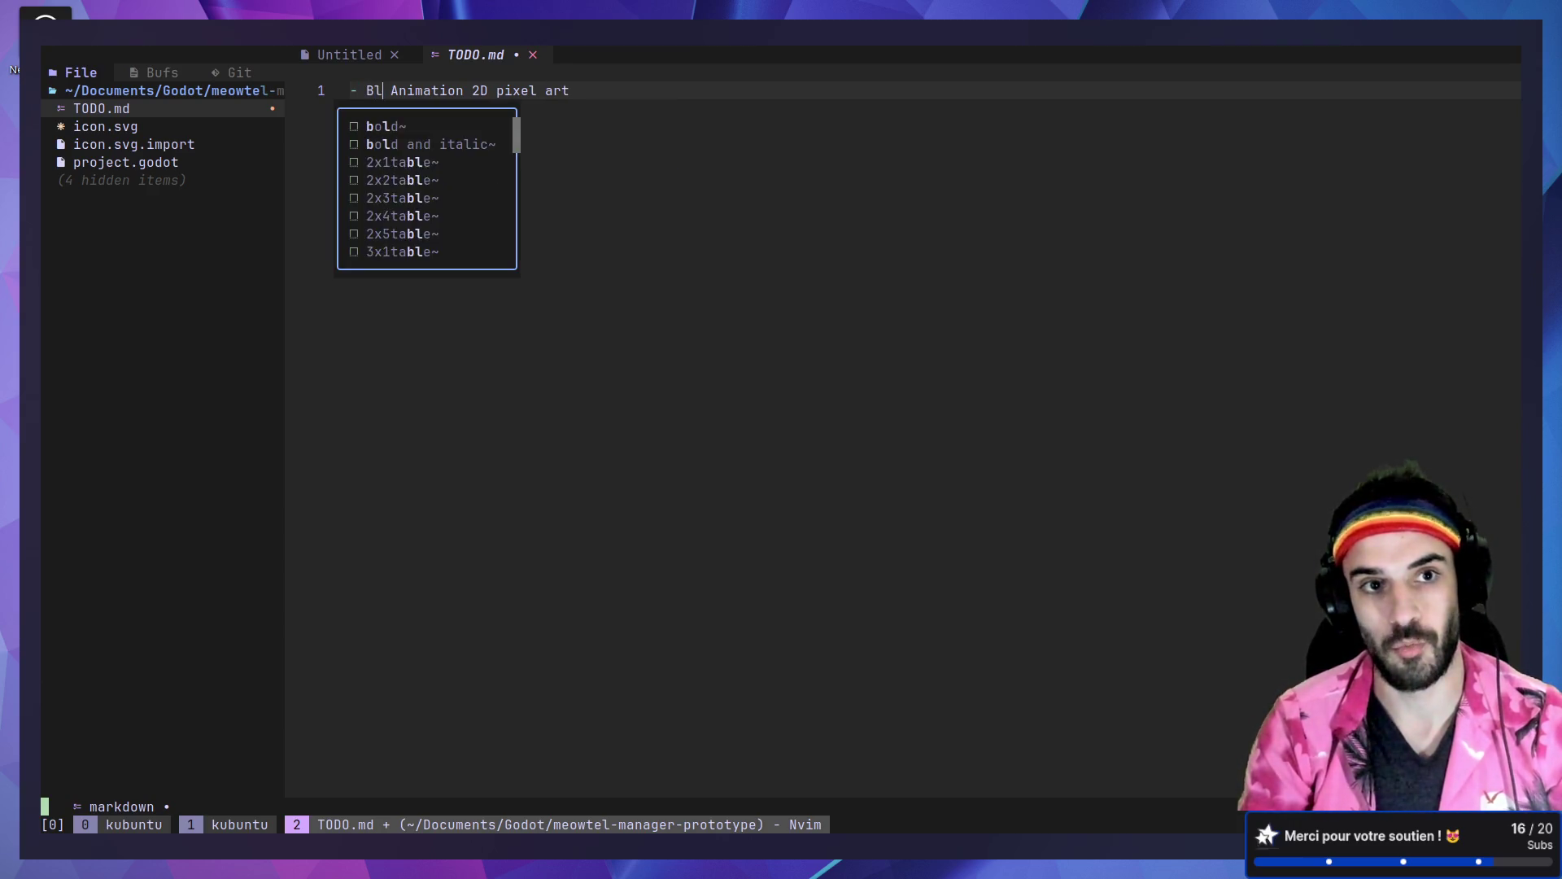
key("Escape")
key("alt+Tab")
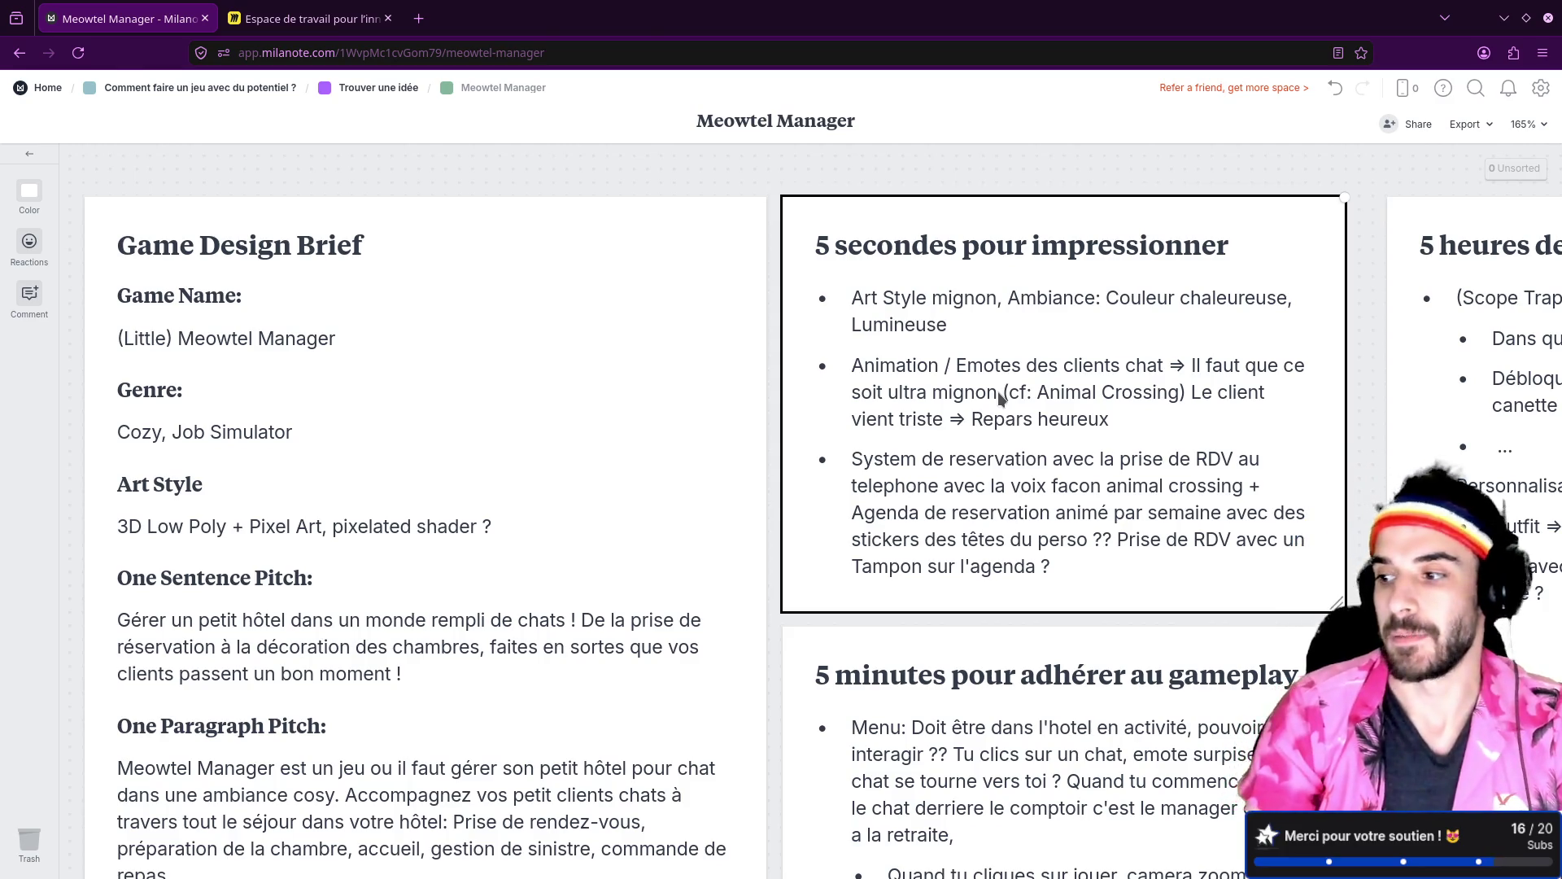
key("alt+Tab")
Step: Add the 'Import 3D model' and 'Setup movement' tasks, enlarge the terminal text, and save
key("o")
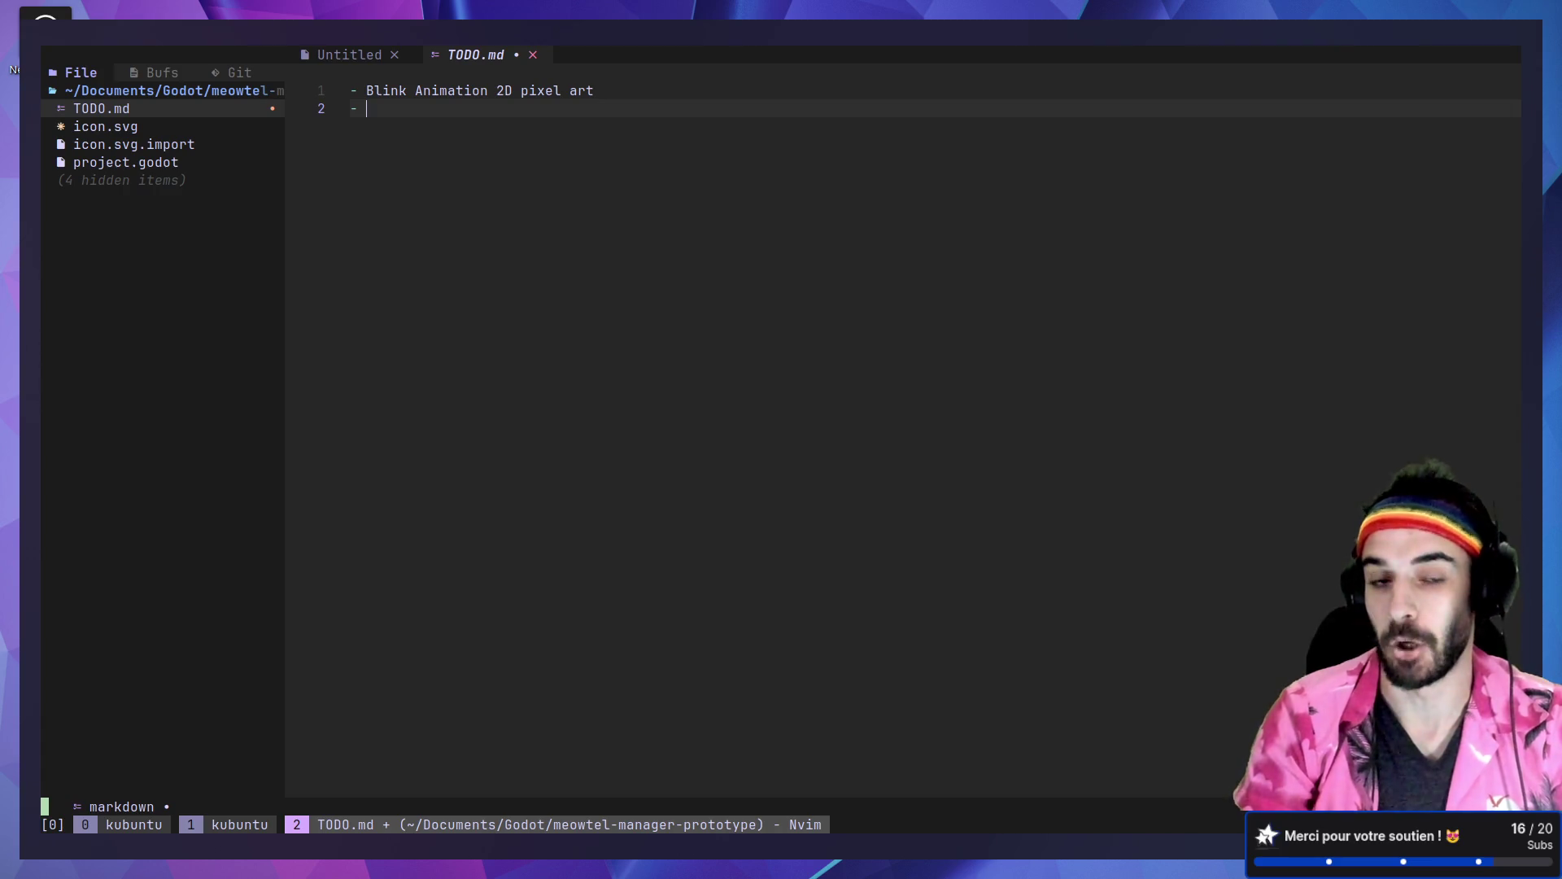
type("Impo")
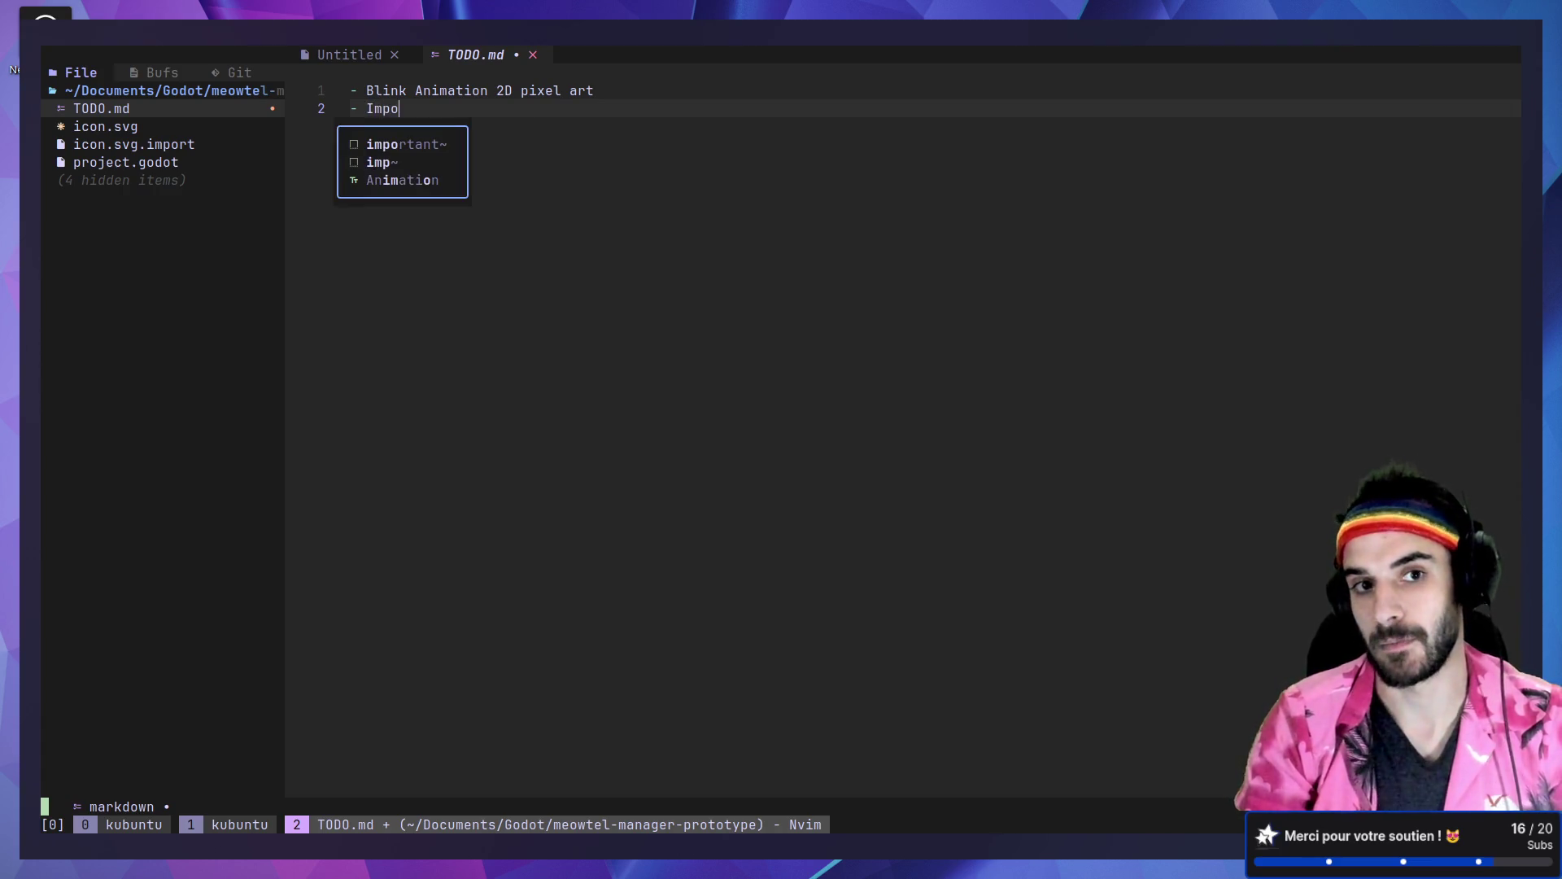
type("rt 3D model")
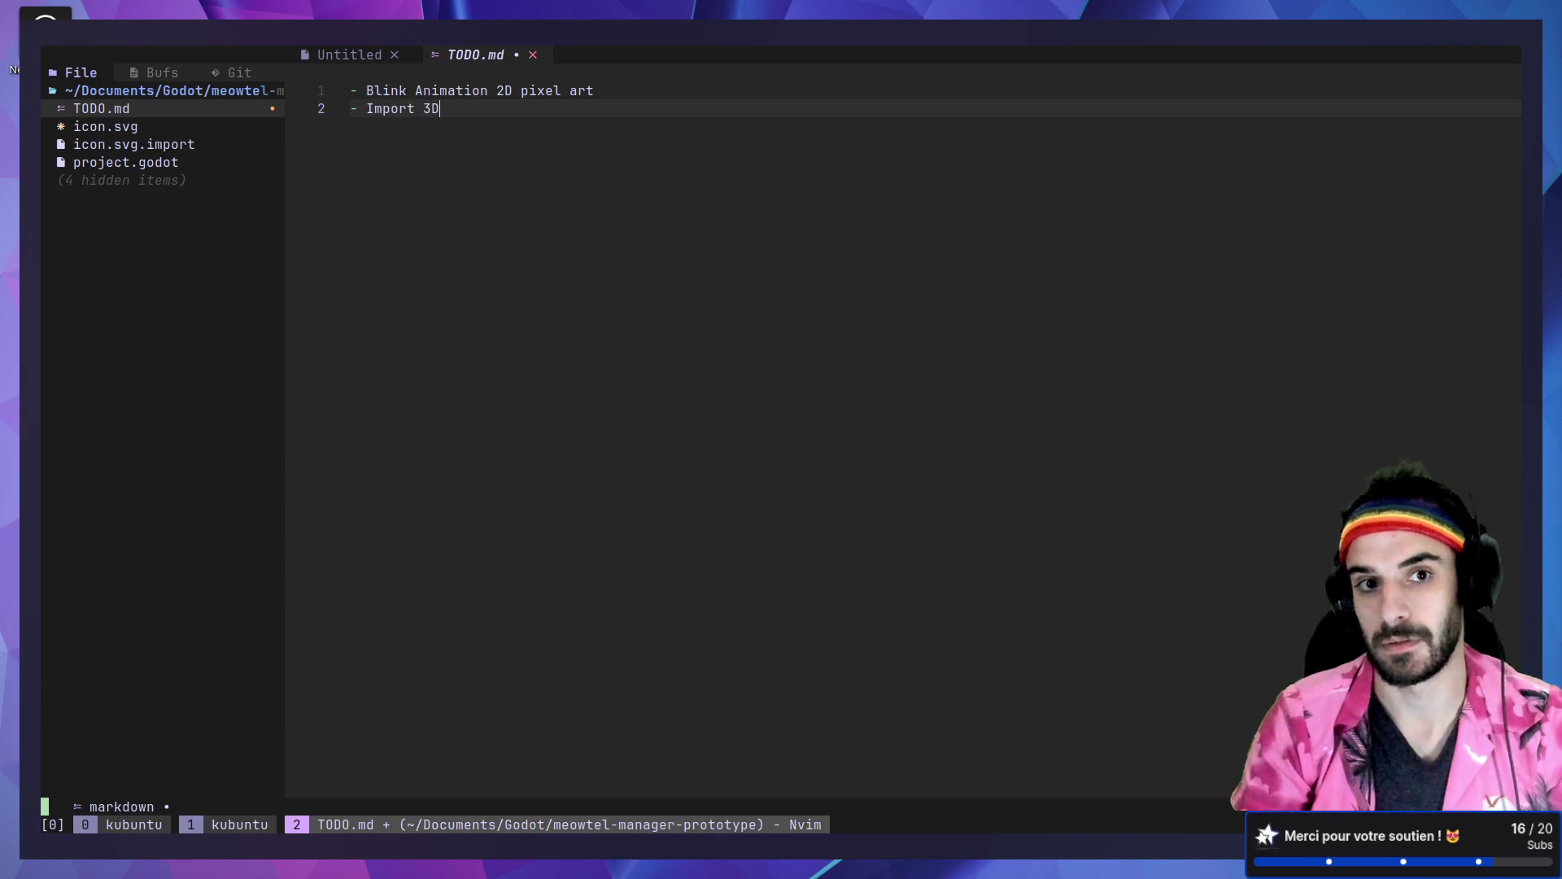
key("Return")
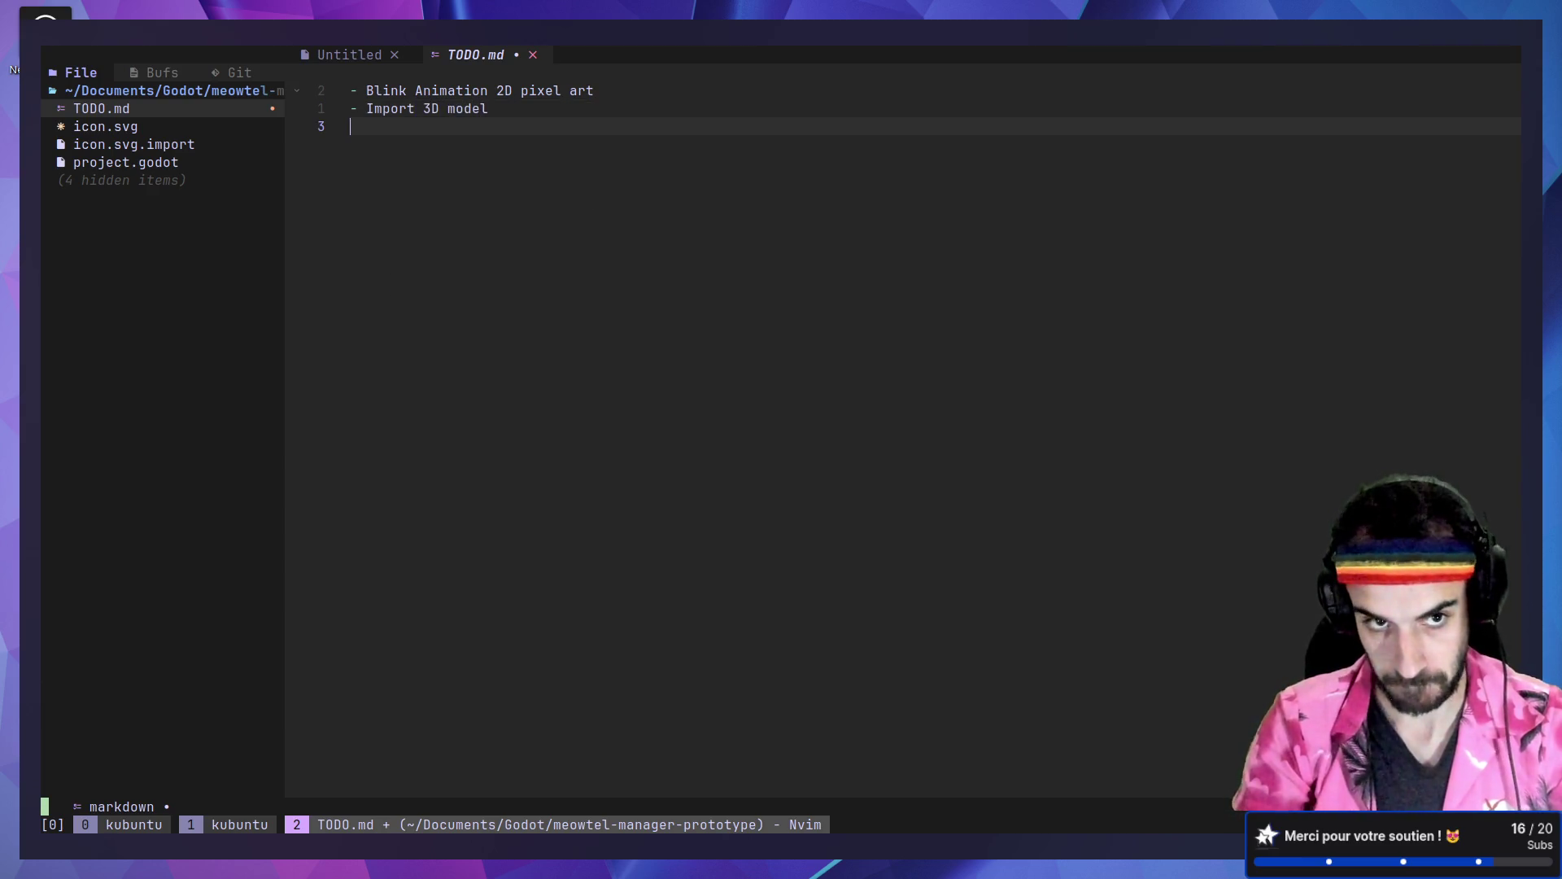
type("-")
key("Escape")
key("ctrl+plus")
key("ctrl+plus")
key("ctrl+plus")
key("ctrl+plus")
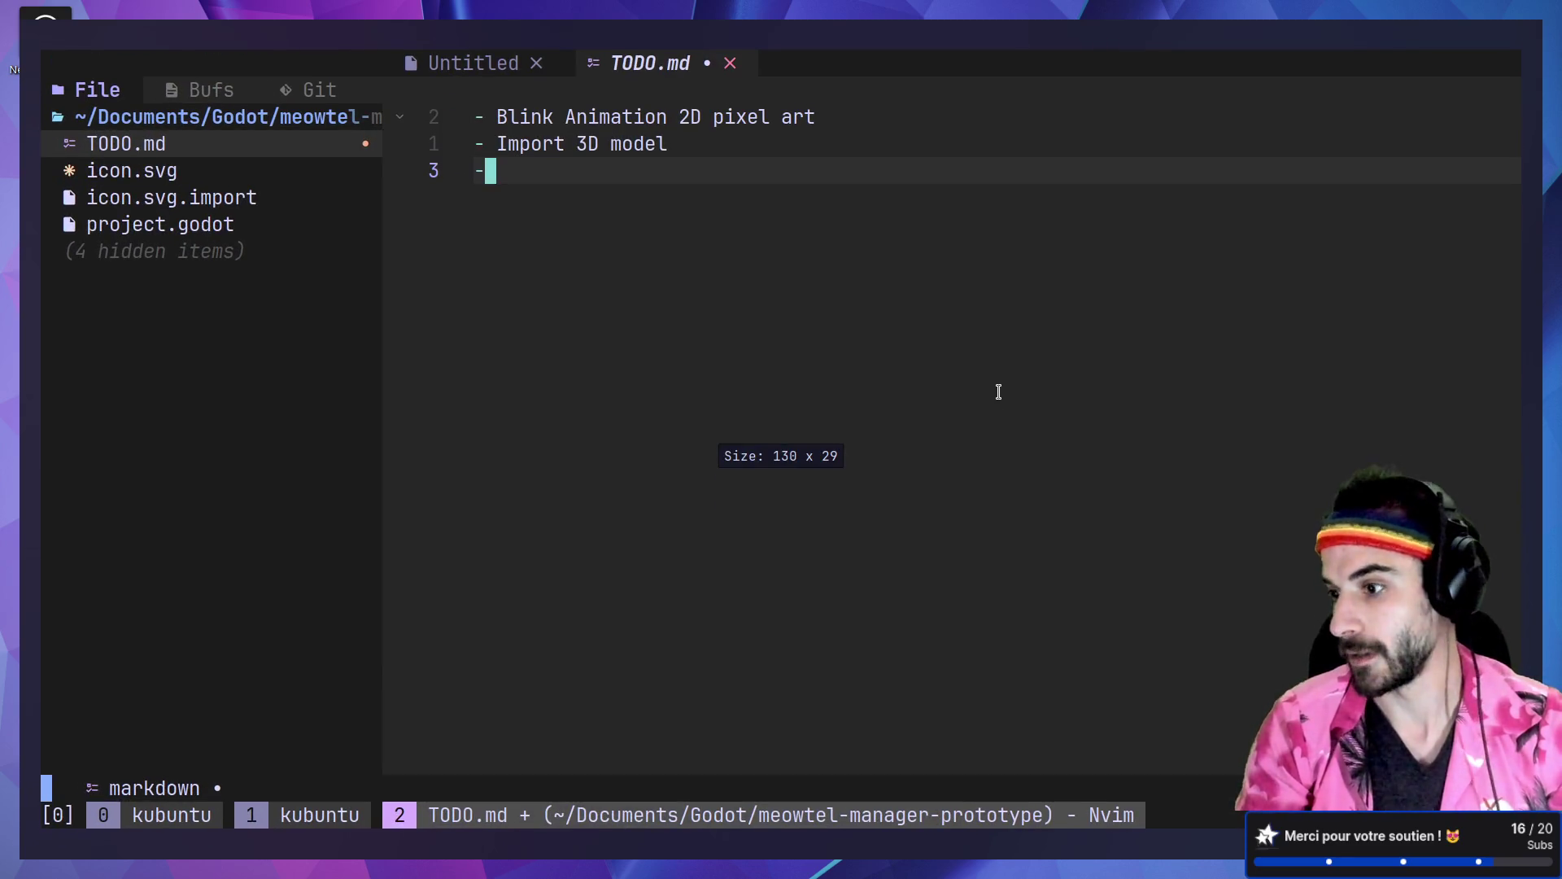
key("k")
key("j")
key("A")
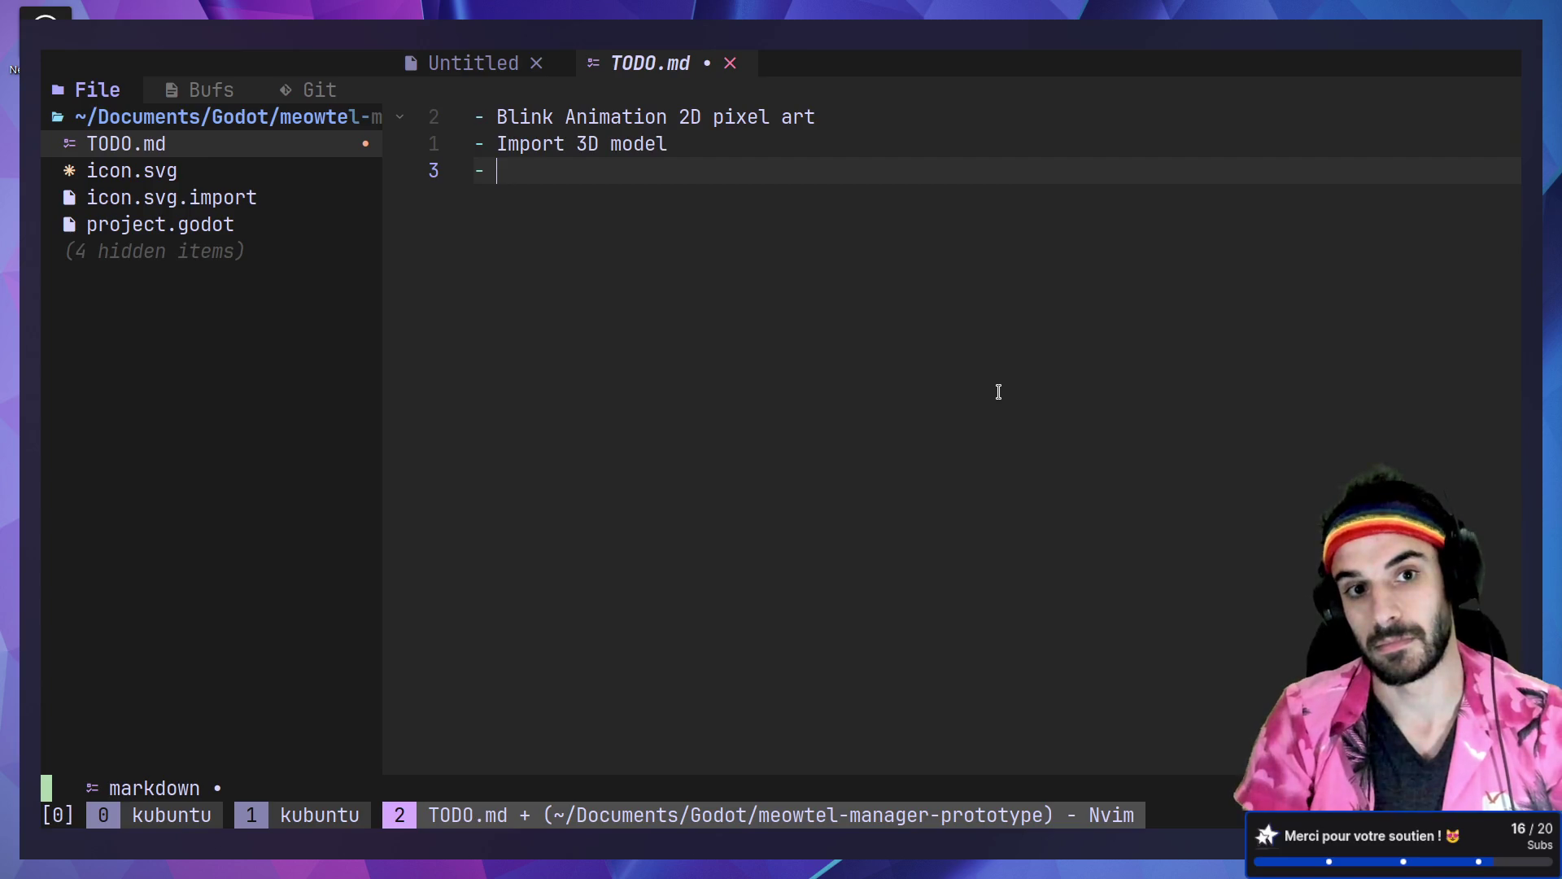
type("Setup ")
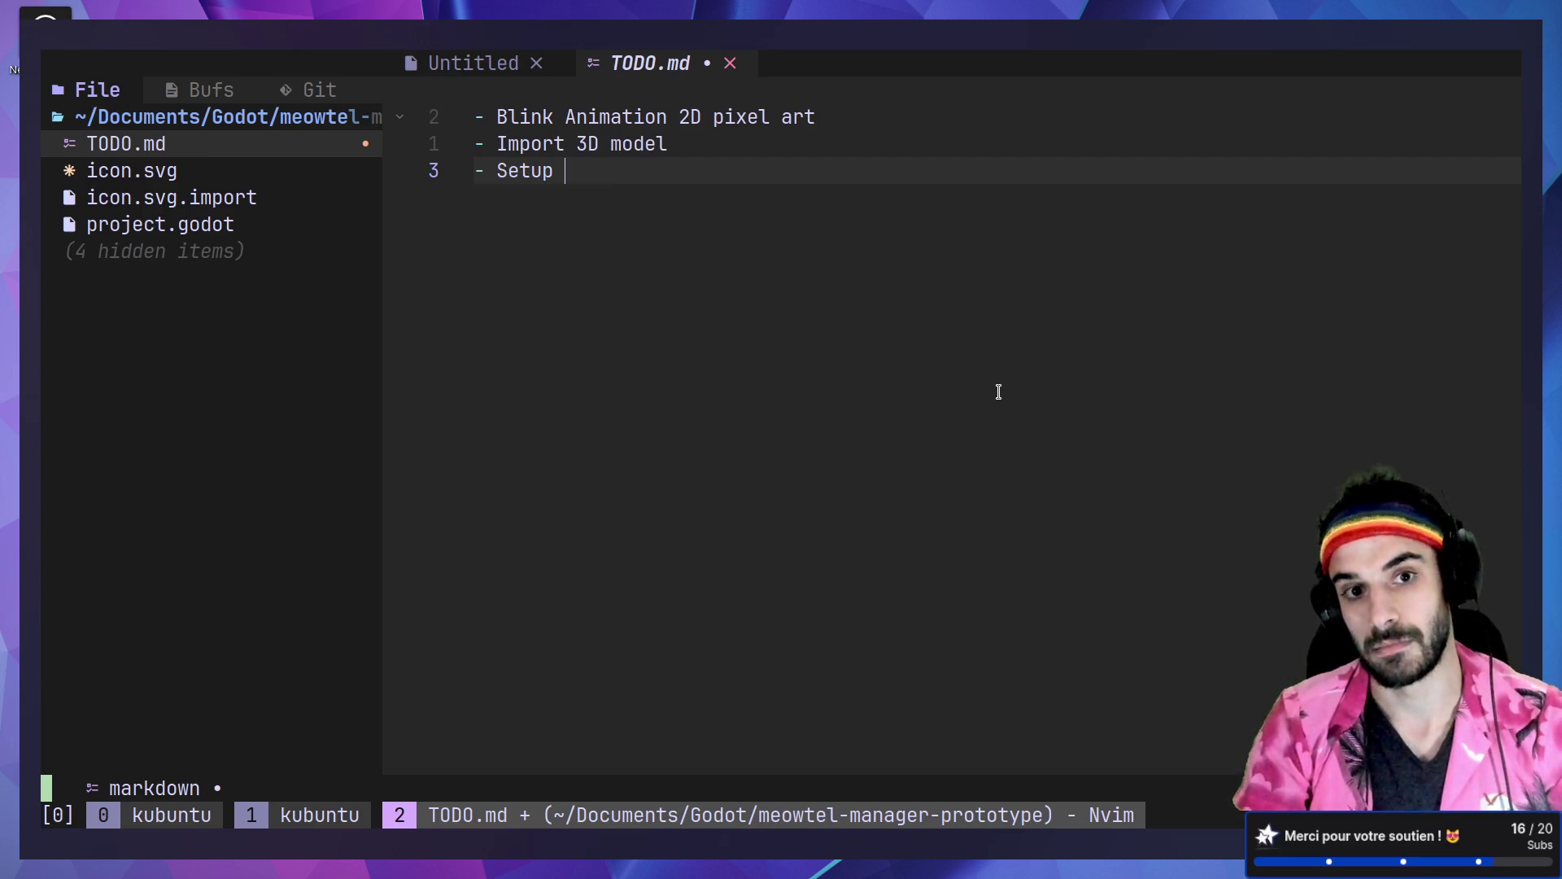
type("movement")
key("Escape")
type(":w")
key("Return")
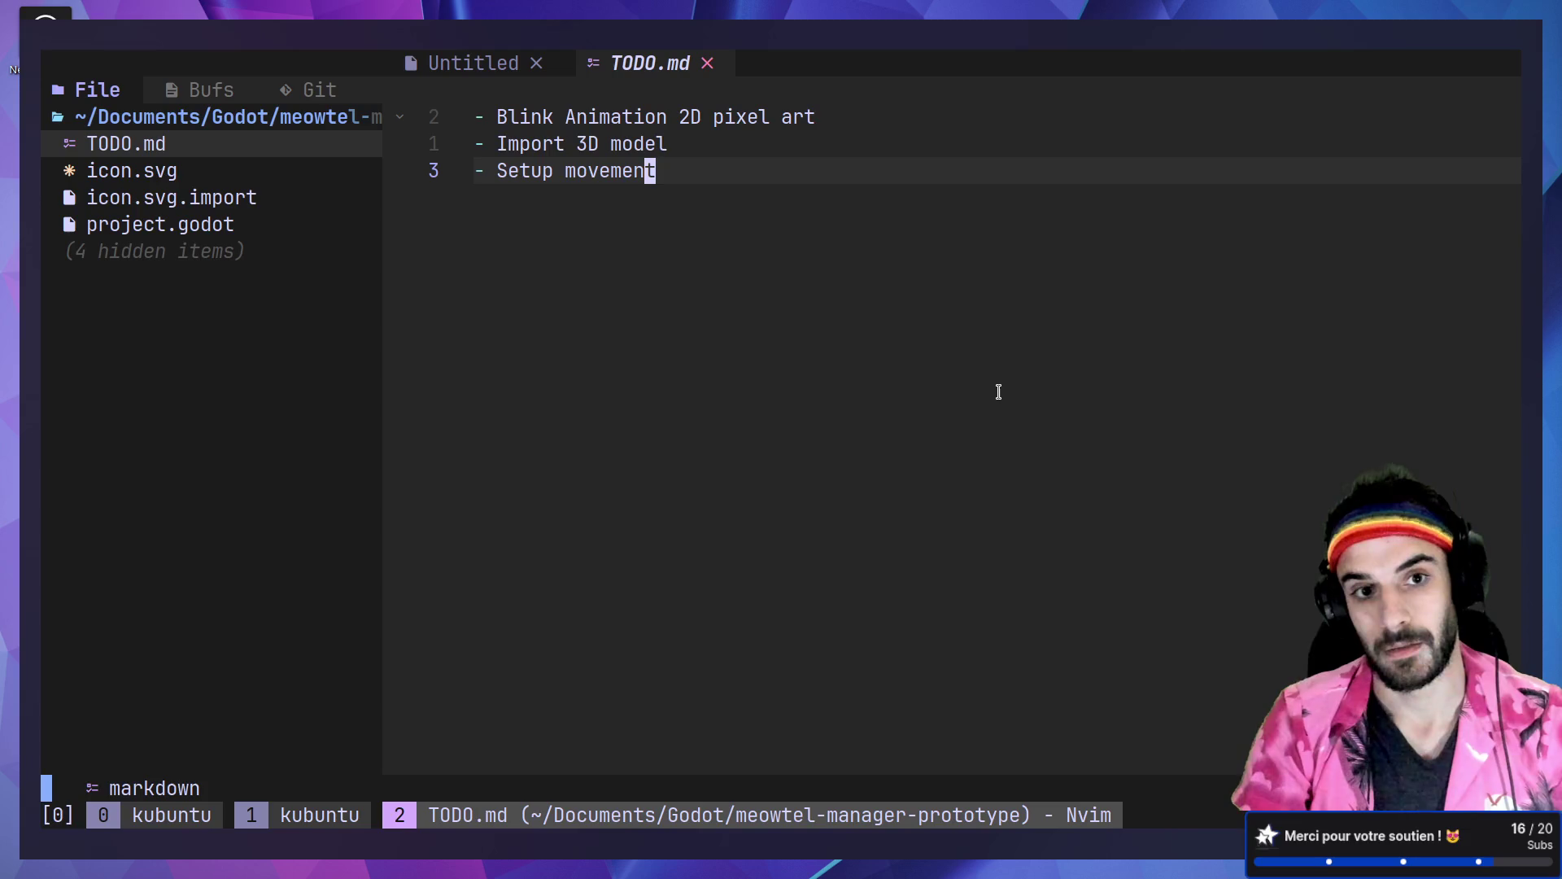
Step: Add a 'Setup camera' task above Setup movement and save TODO.md
type("oSetup")
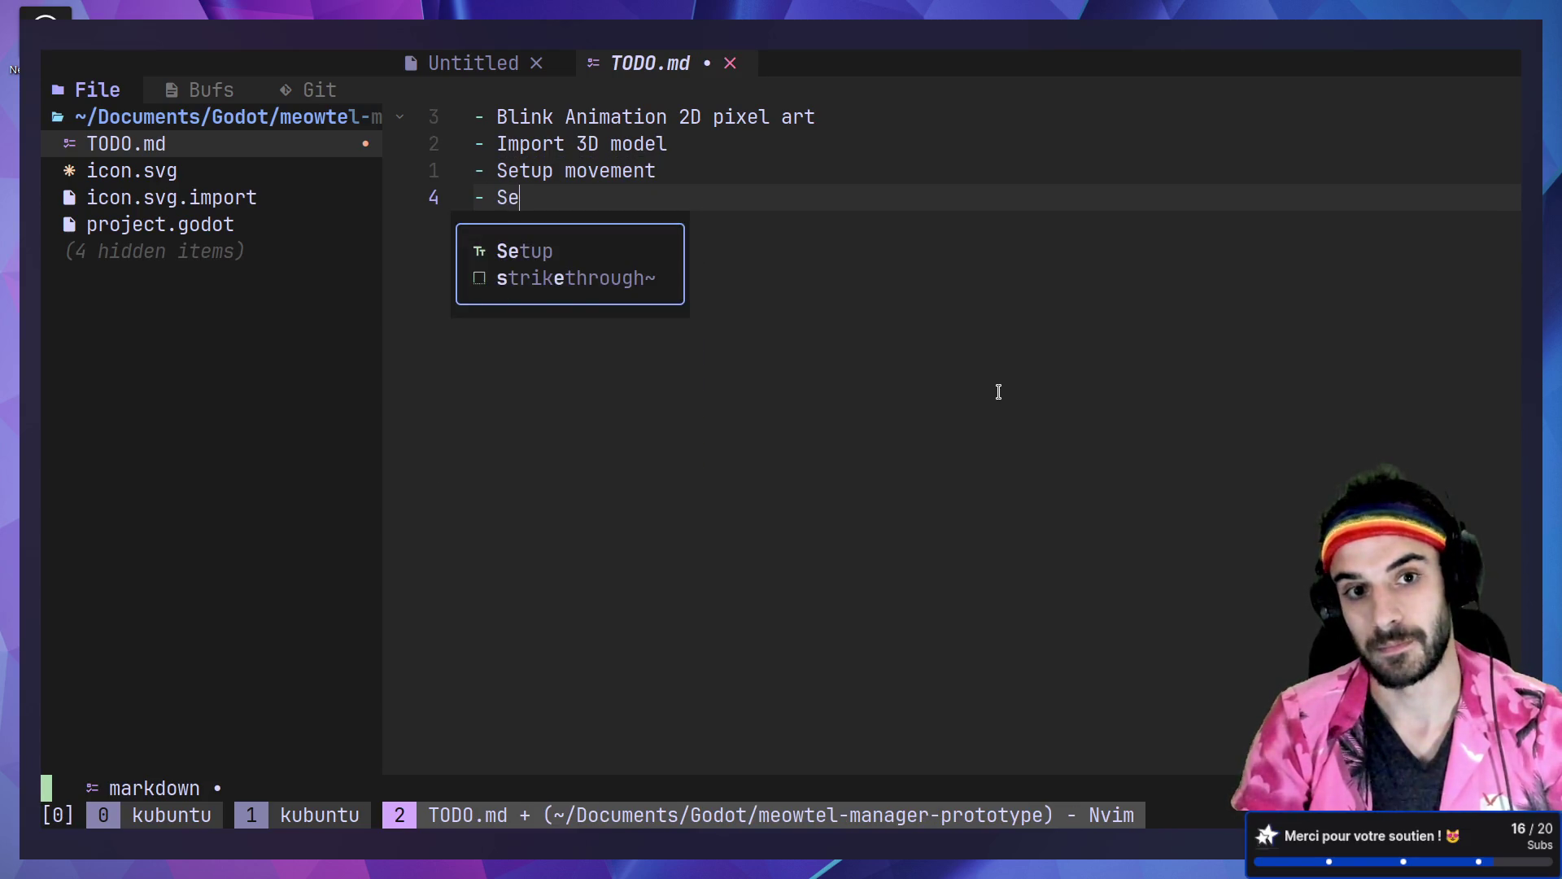
type(" camera")
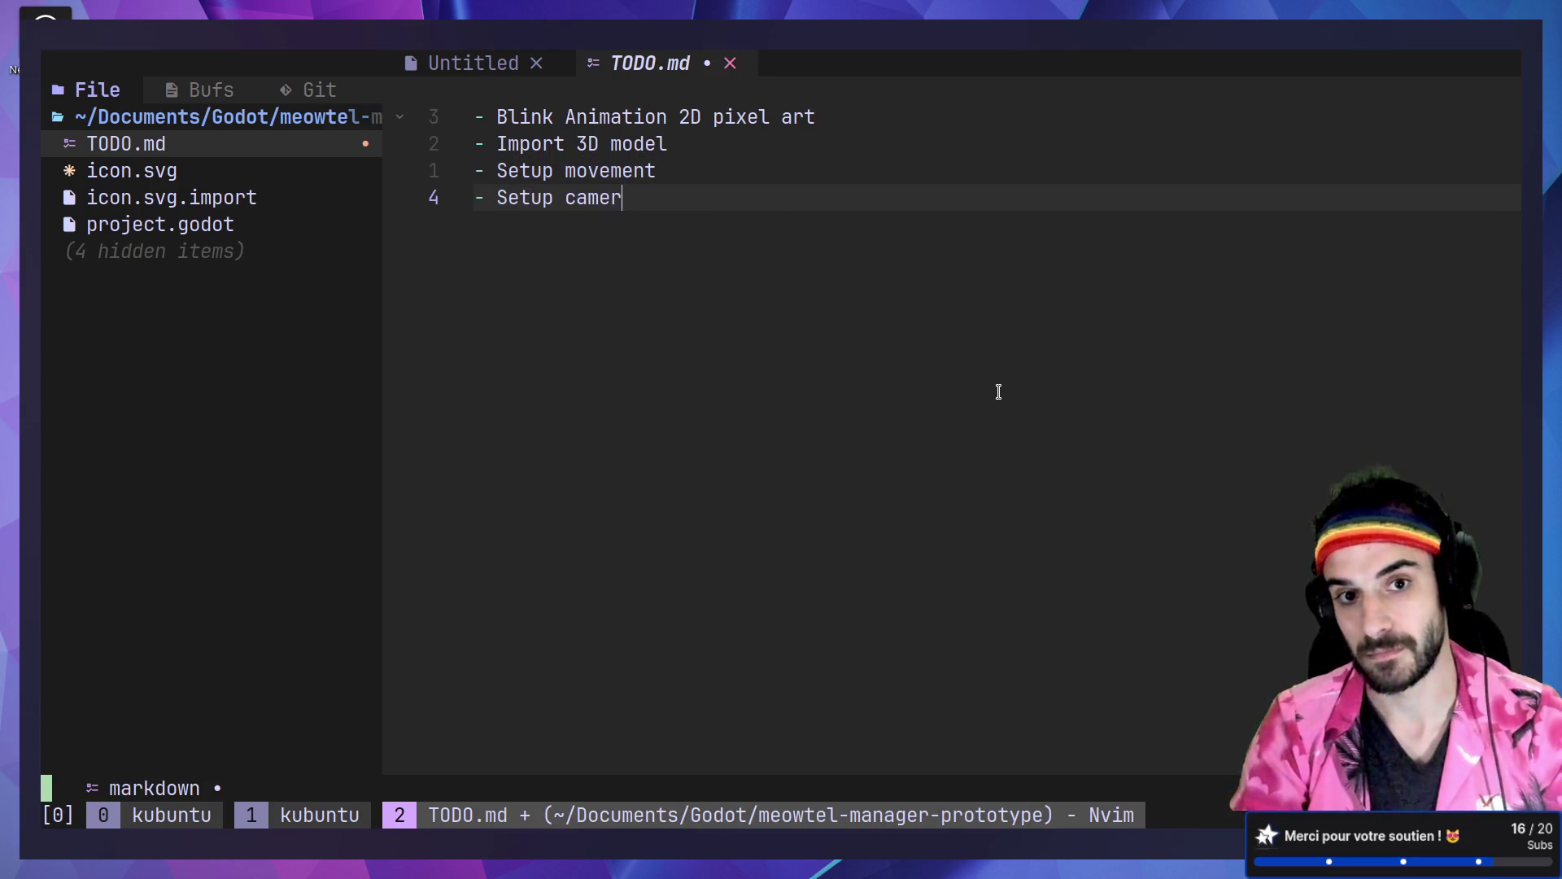
key("Escape")
key("d")
key("d")
type("P:w")
key("Return")
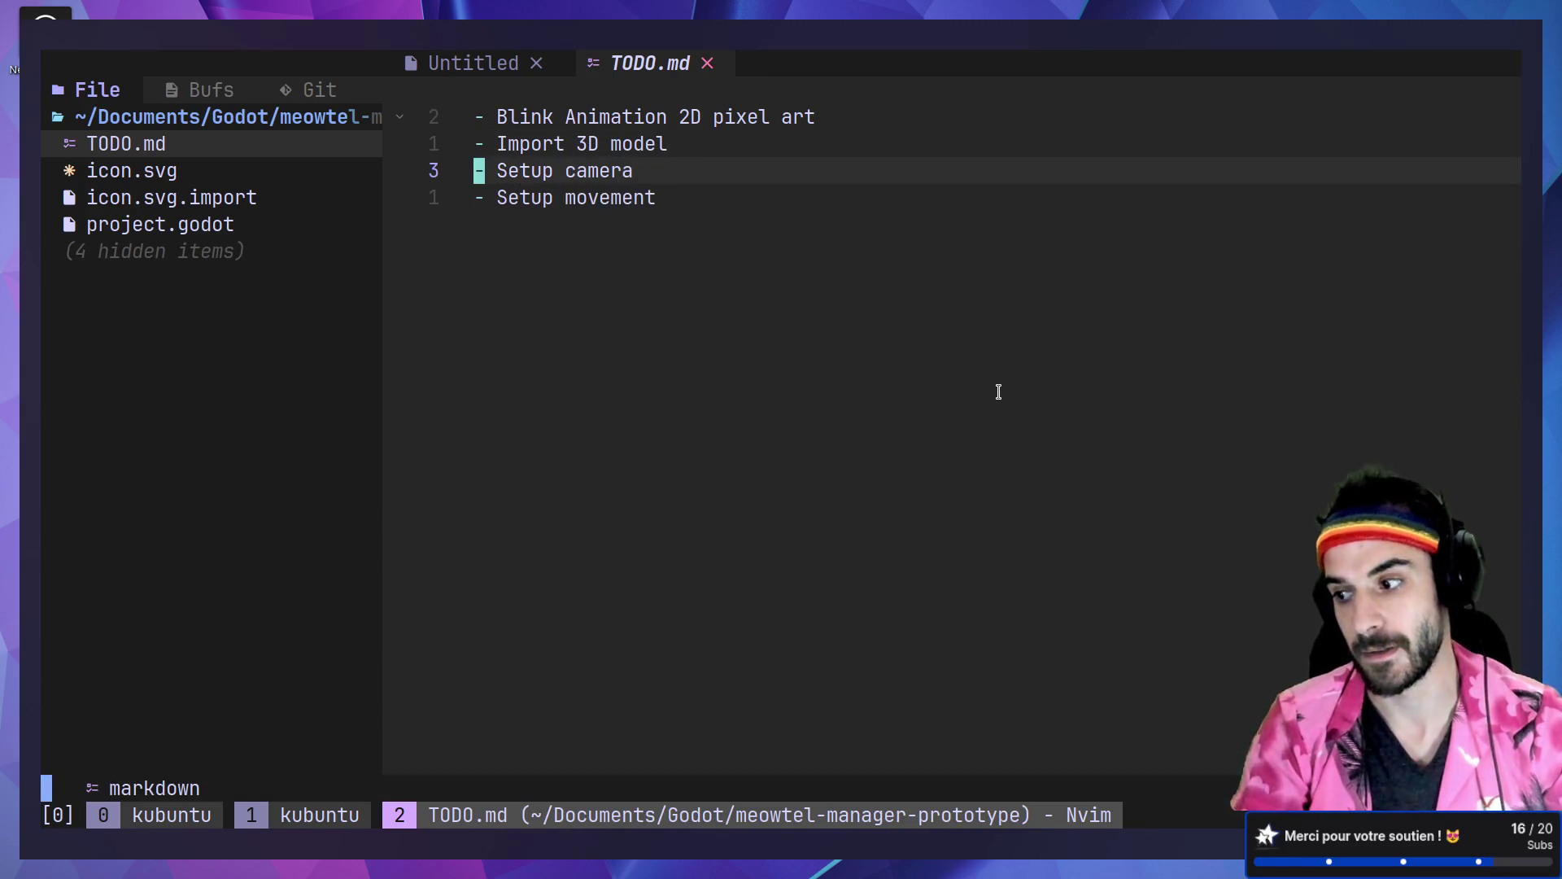
Step: Move 'Blink Animation 2D pixel art' to the bottom of TODO.md, save, and switch to the browser
key("k")
key("k")
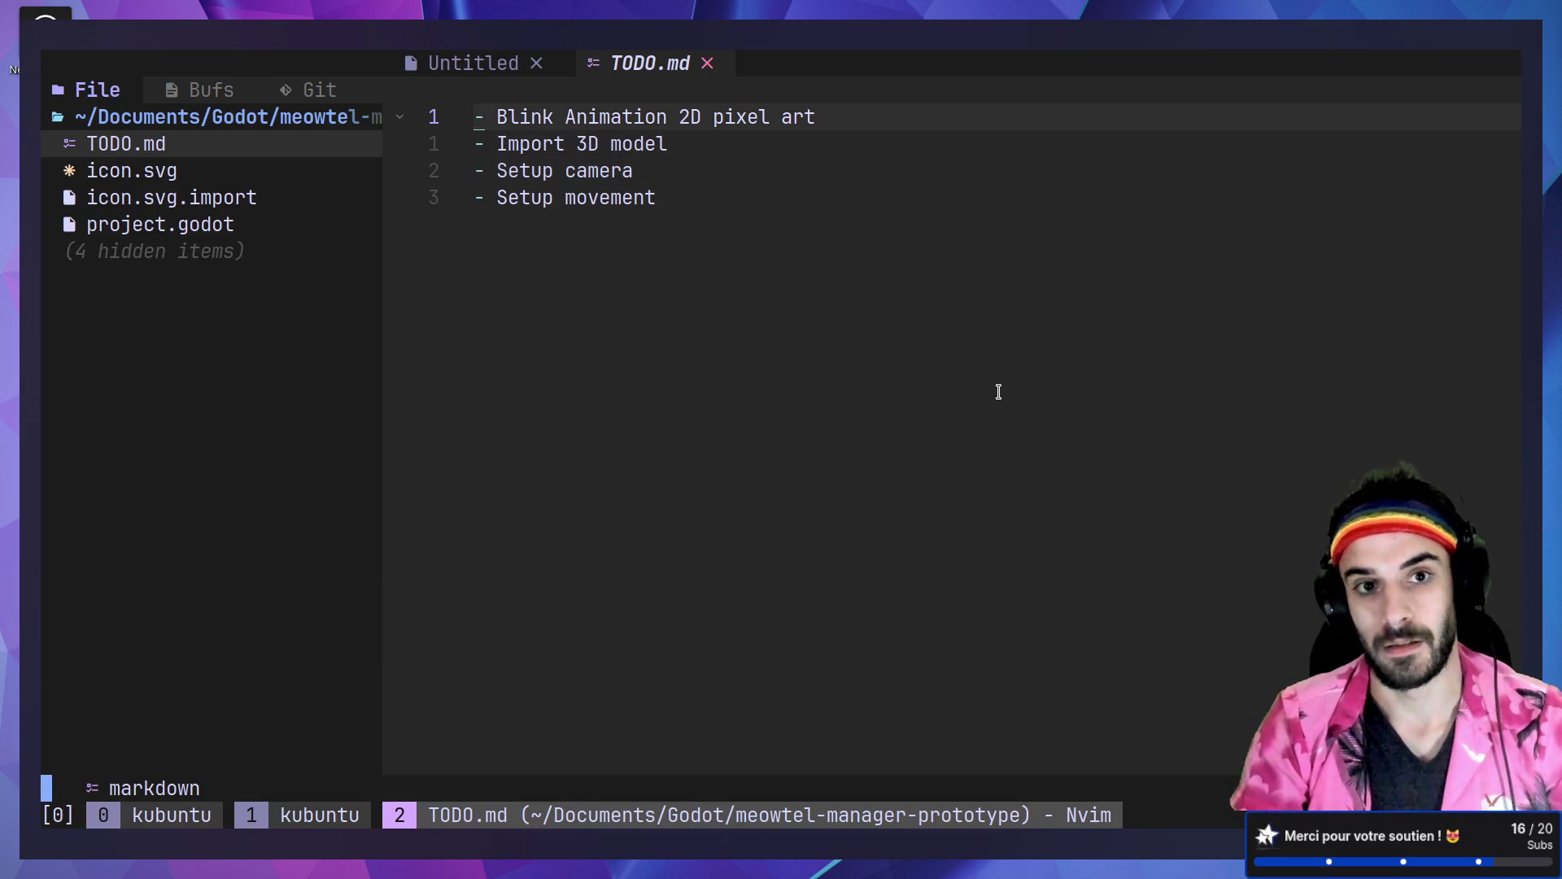
key("d")
key("d")
key("j")
key("j")
type("p:w")
key("Return")
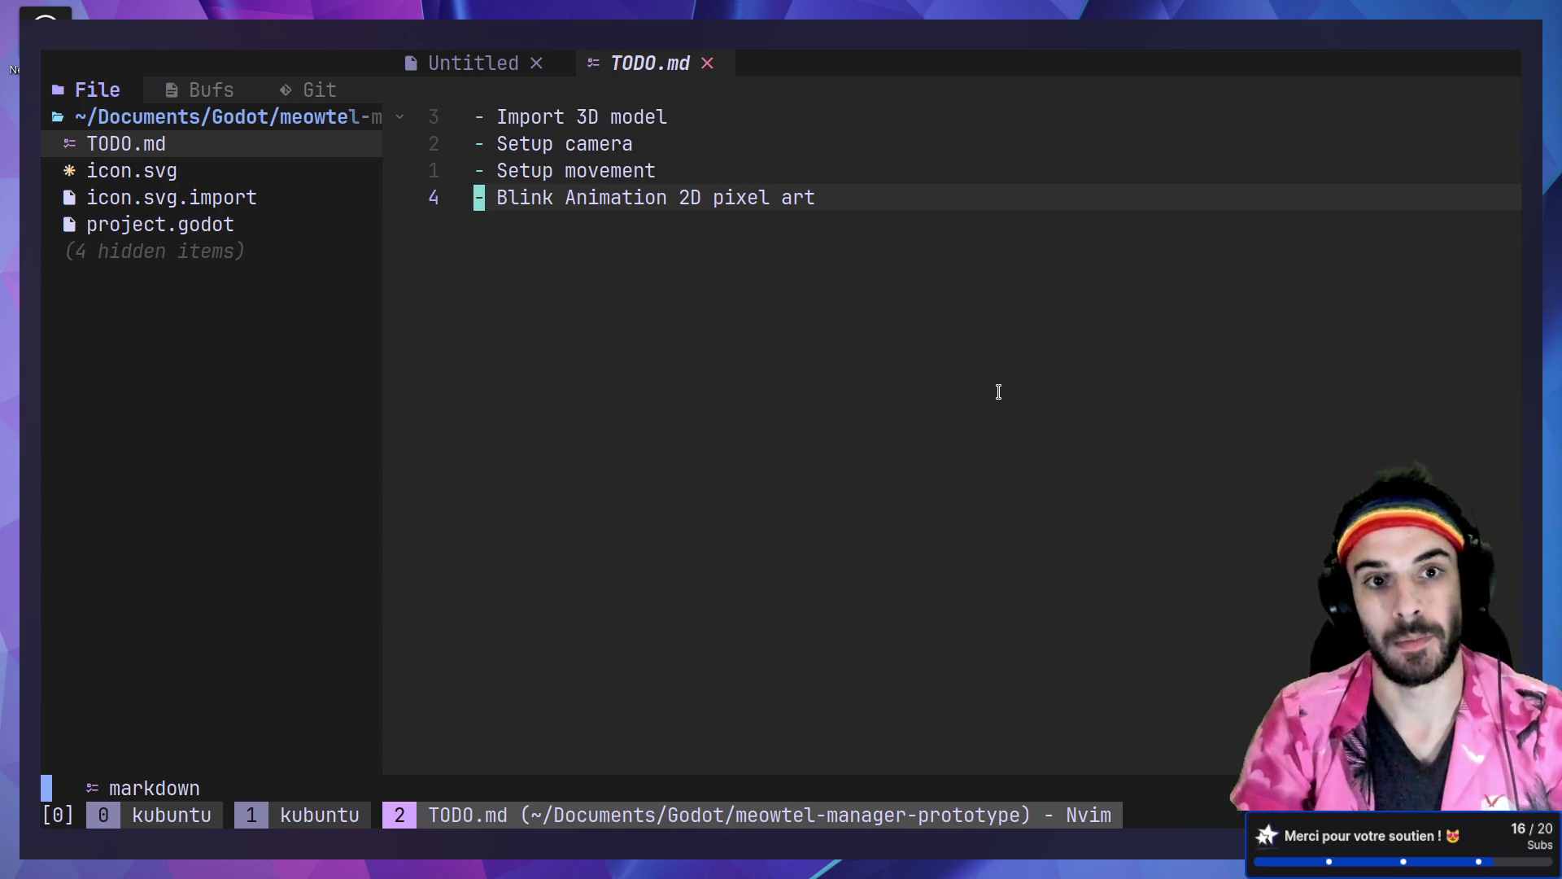
key("2")
key("k")
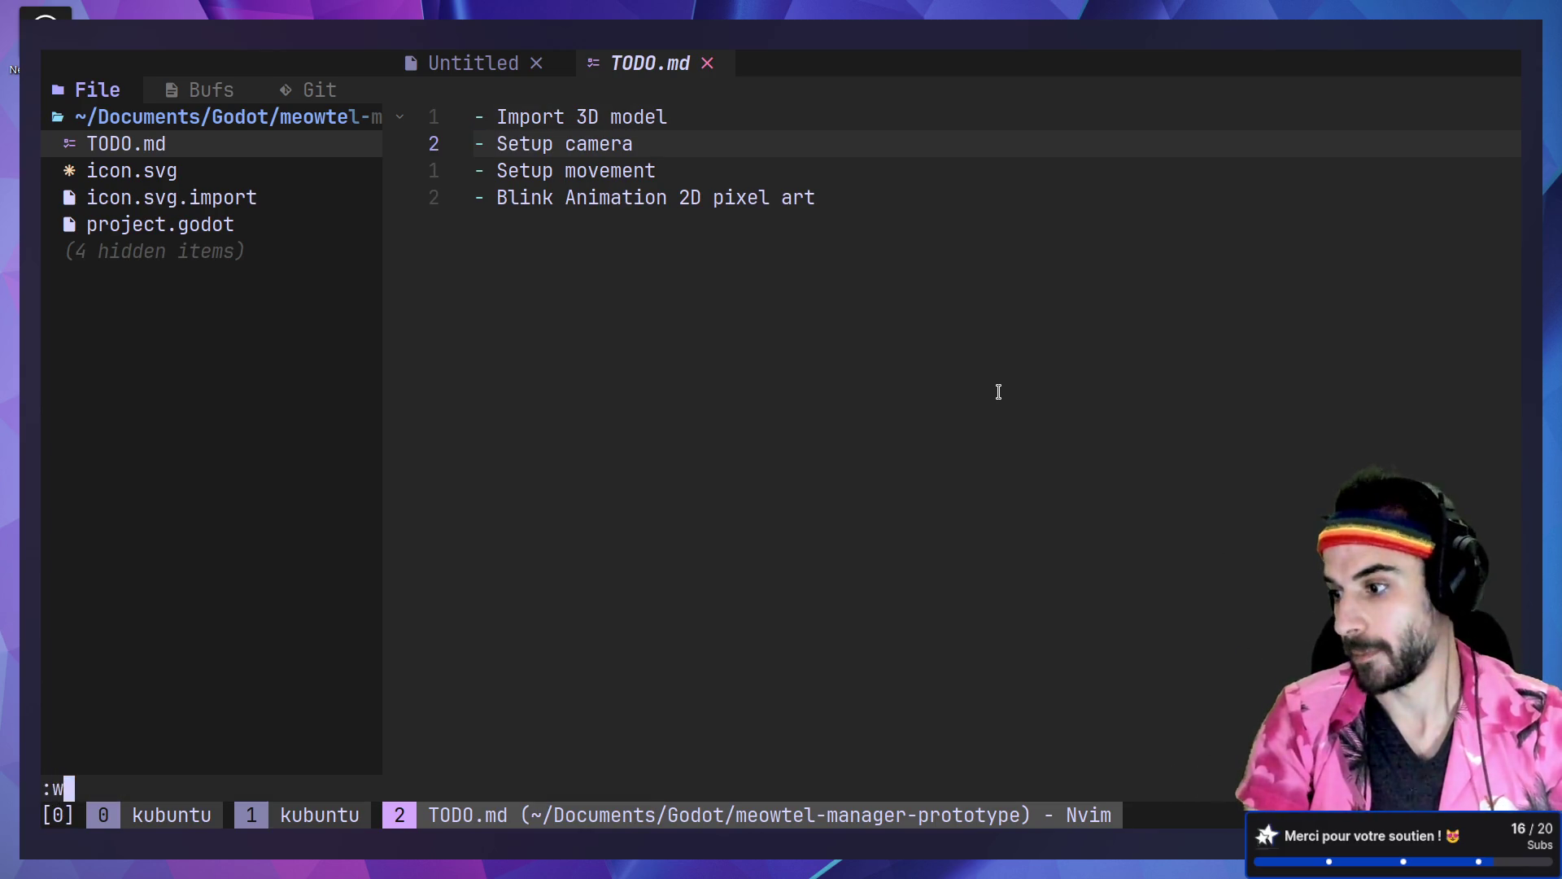
key("alt+Tab")
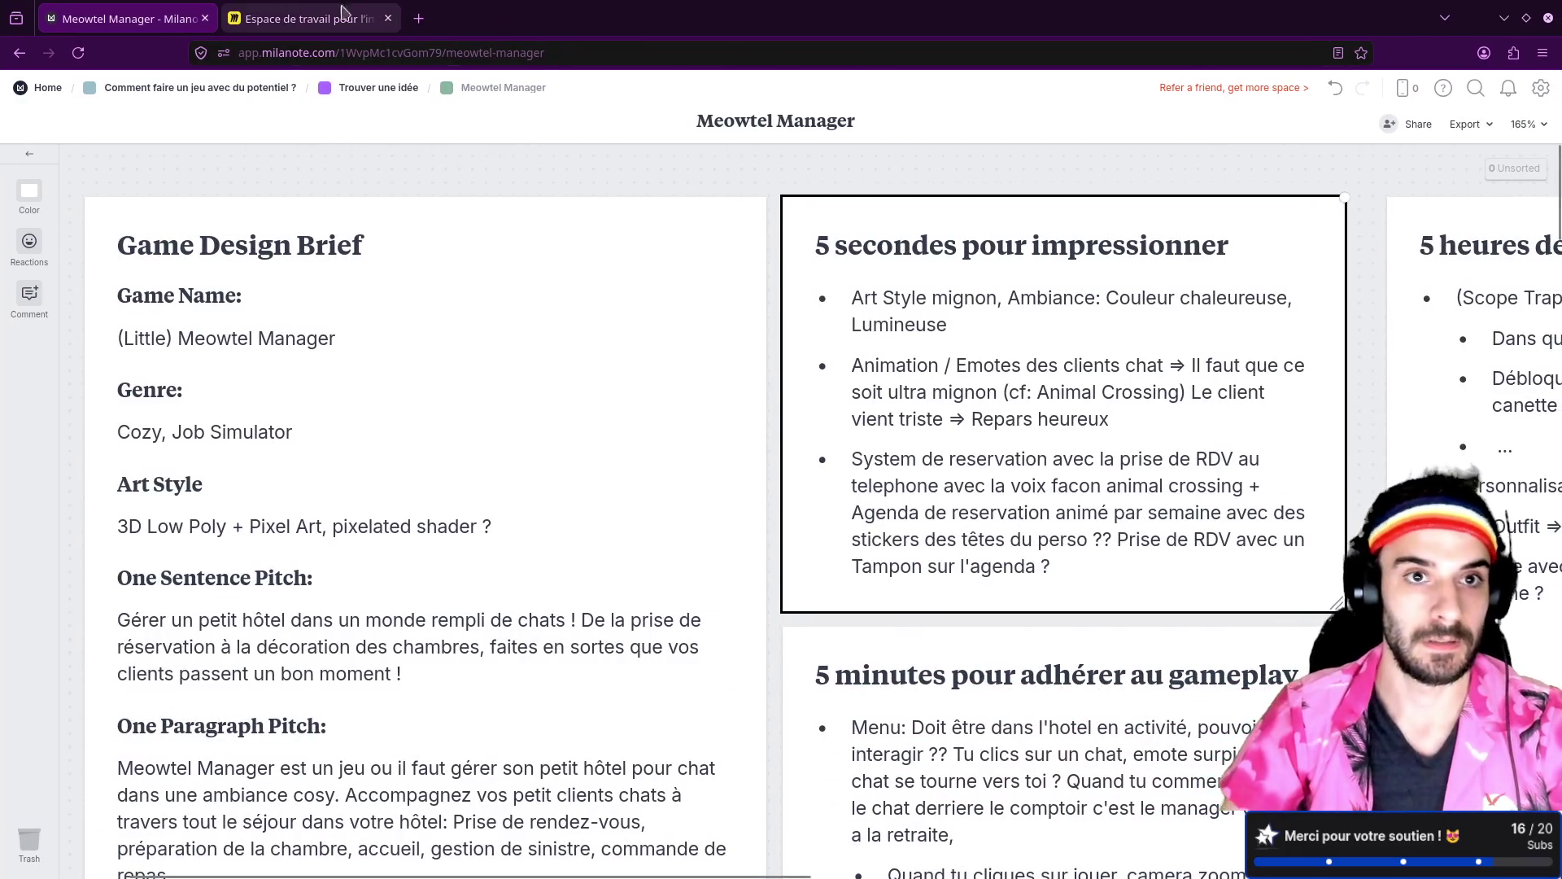
Step: Search the web for gitmoji and open the gitmoji.dev emoji guide
left_click(416, 18)
type("git")
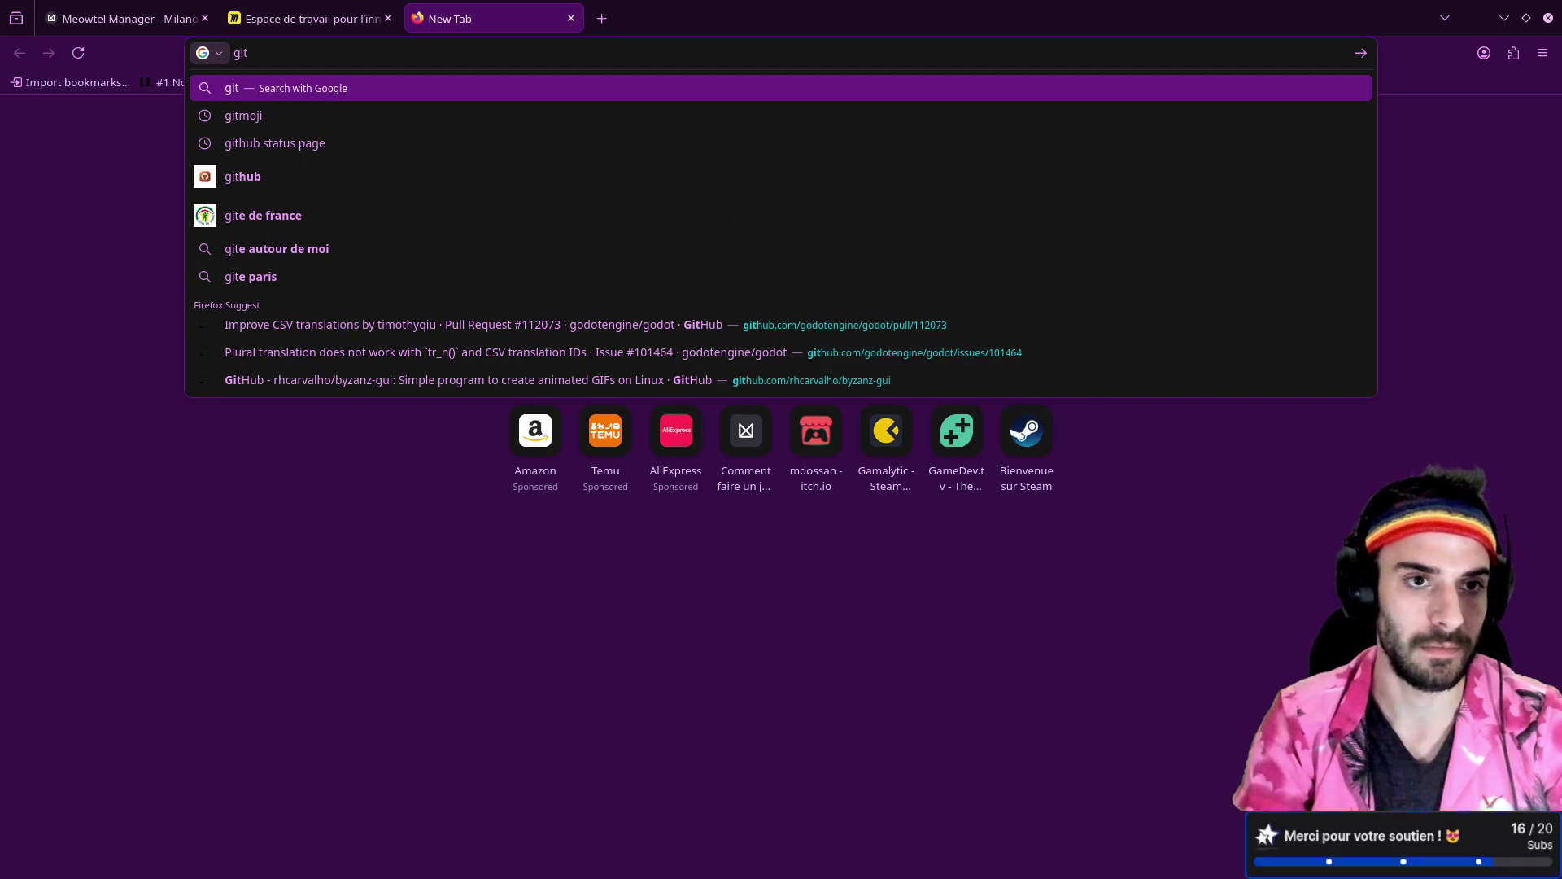
type("moji")
key("Return")
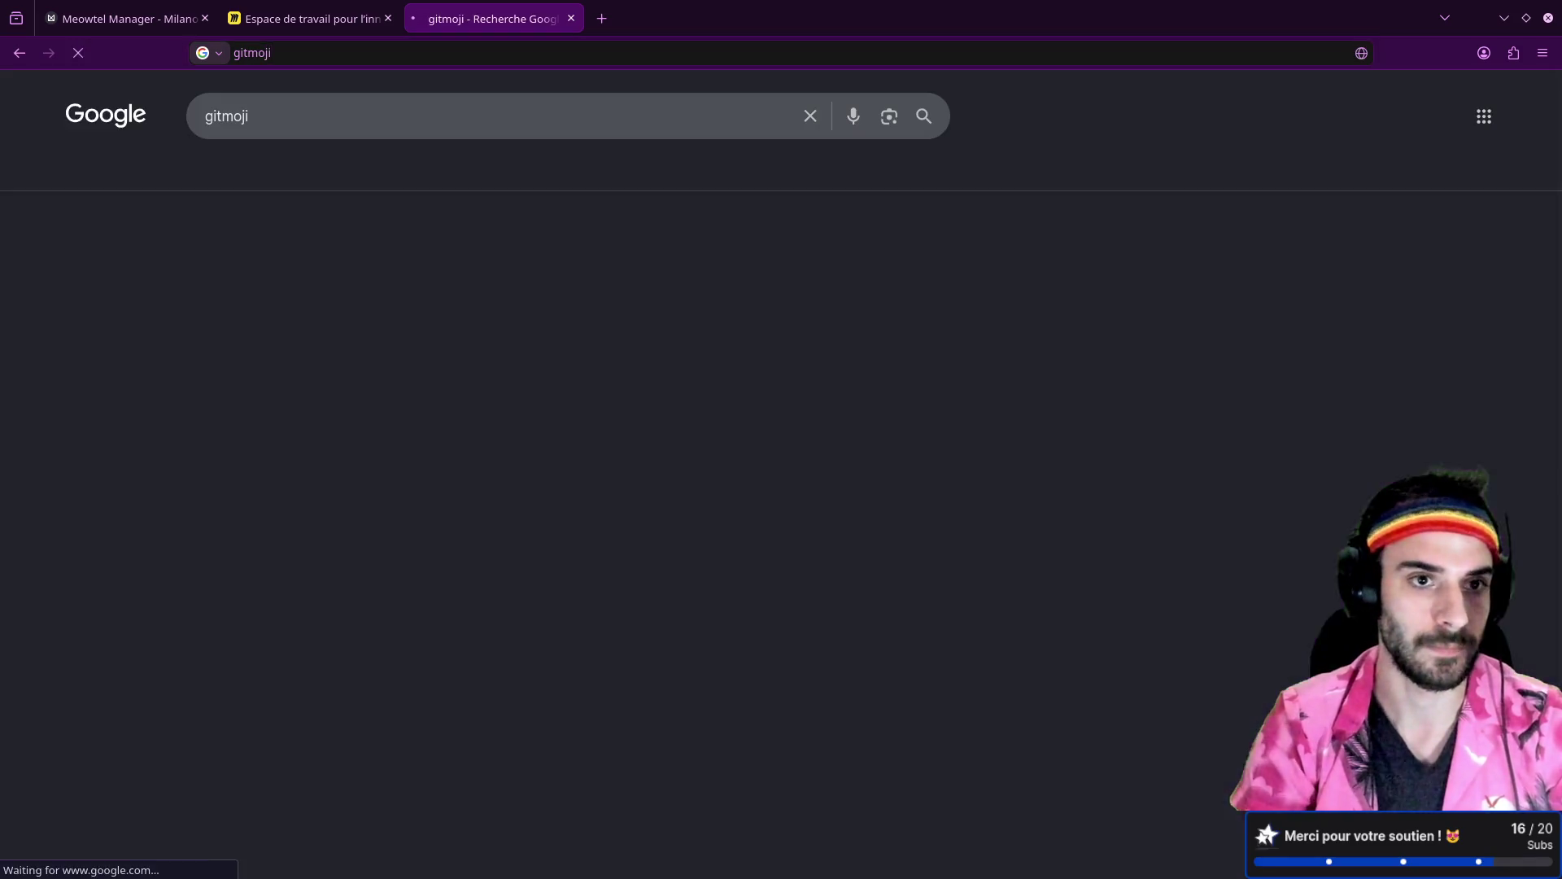
left_click(389, 279)
scroll(621, 383, "down", 6)
scroll(628, 382, "down", 3)
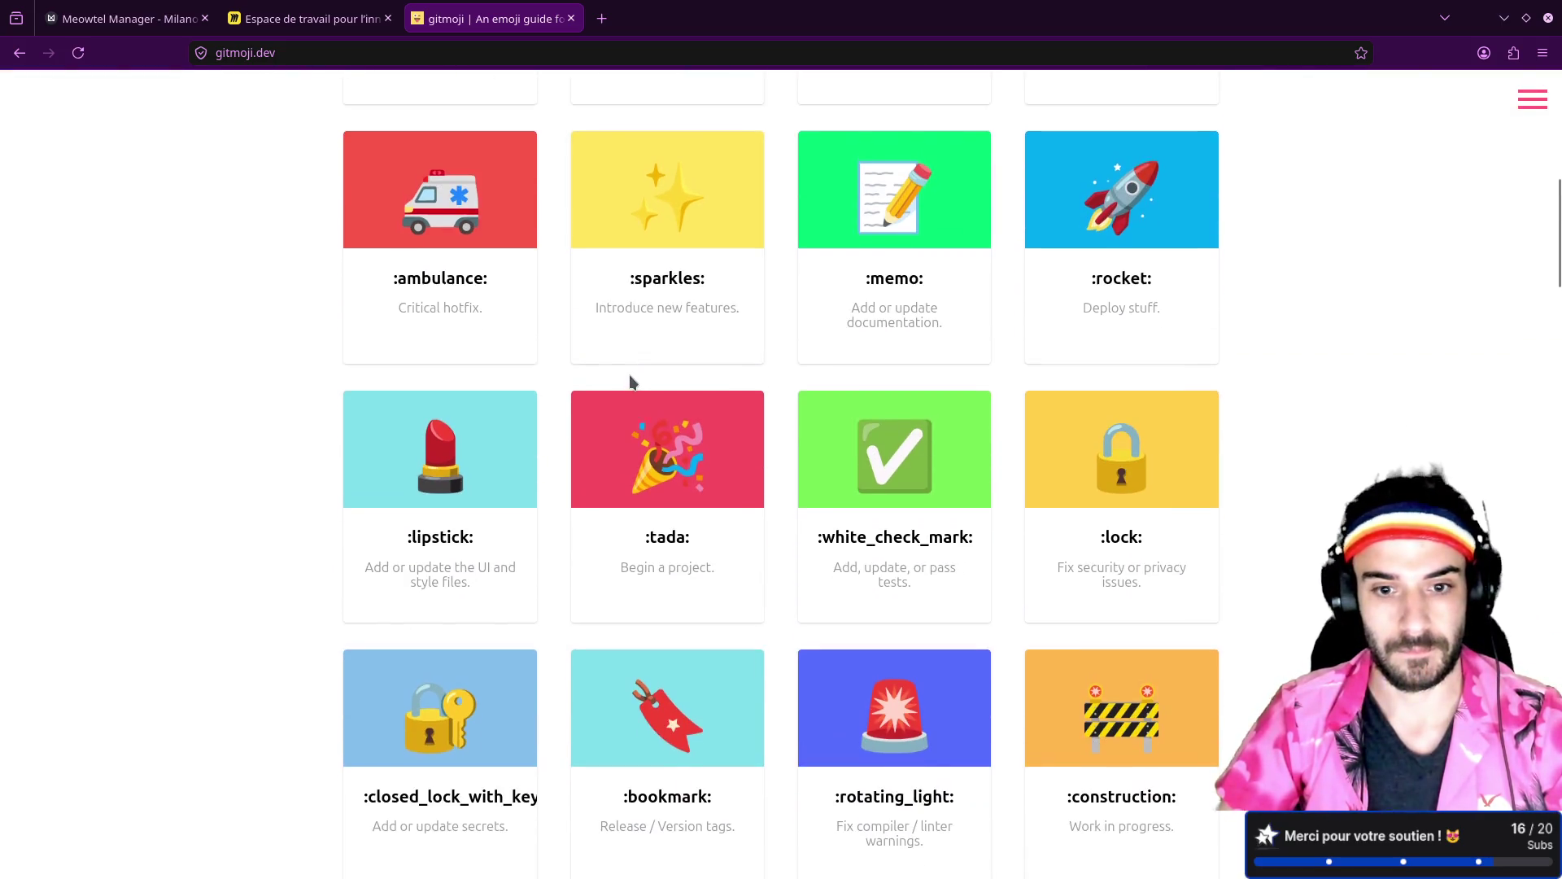
scroll(628, 382, "down", 15)
scroll(631, 381, "down", 15)
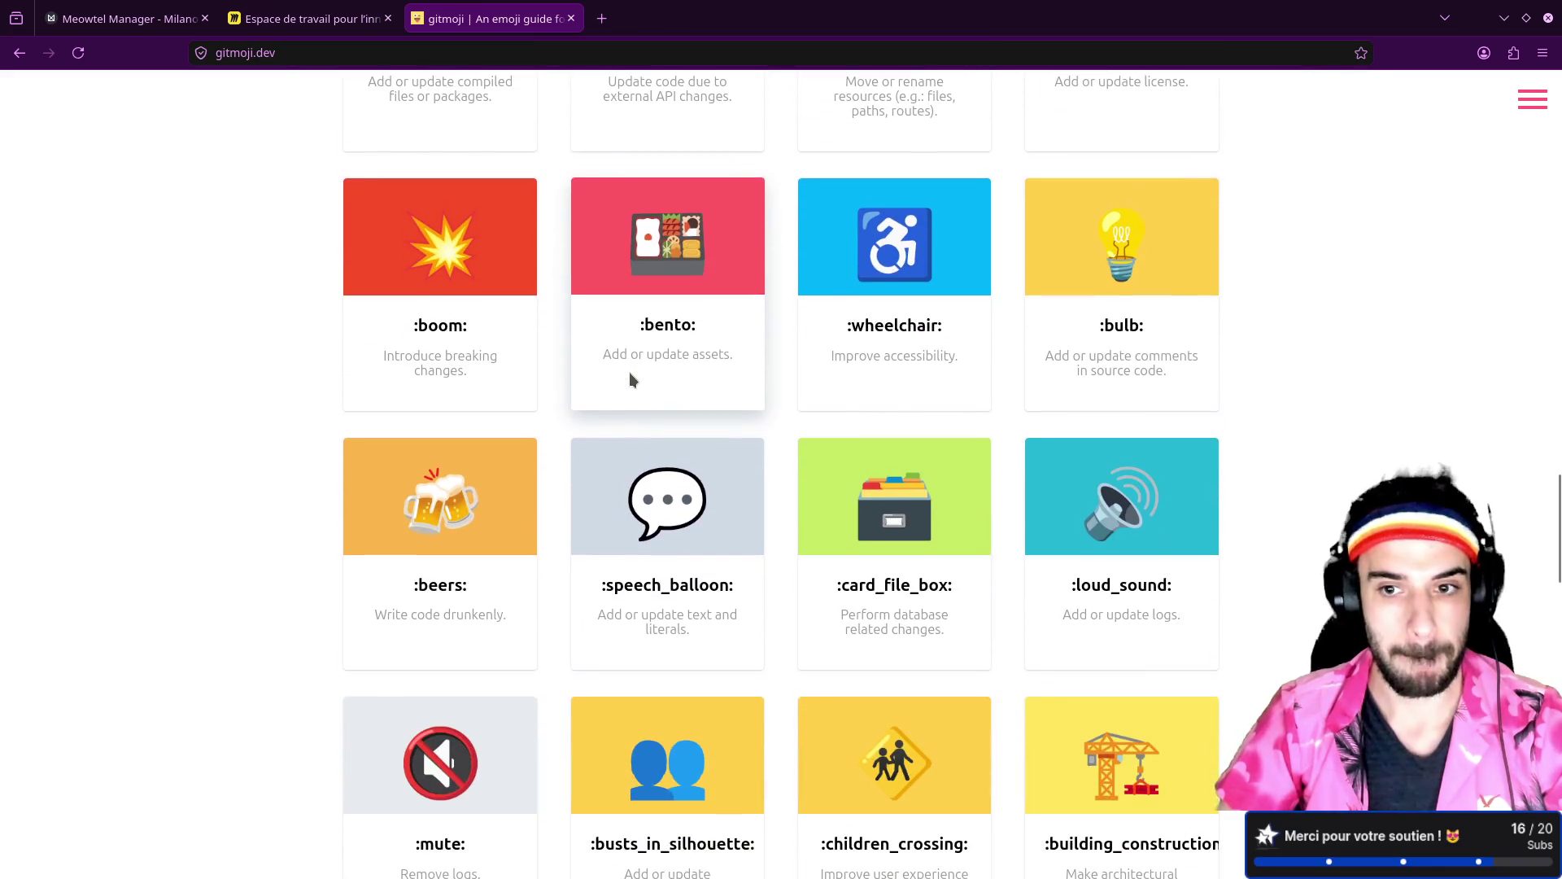
scroll(628, 373, "down", 5)
Step: Filter the guide by 'pro', copy the :tada: emoji, and return to Neovim
key("Home")
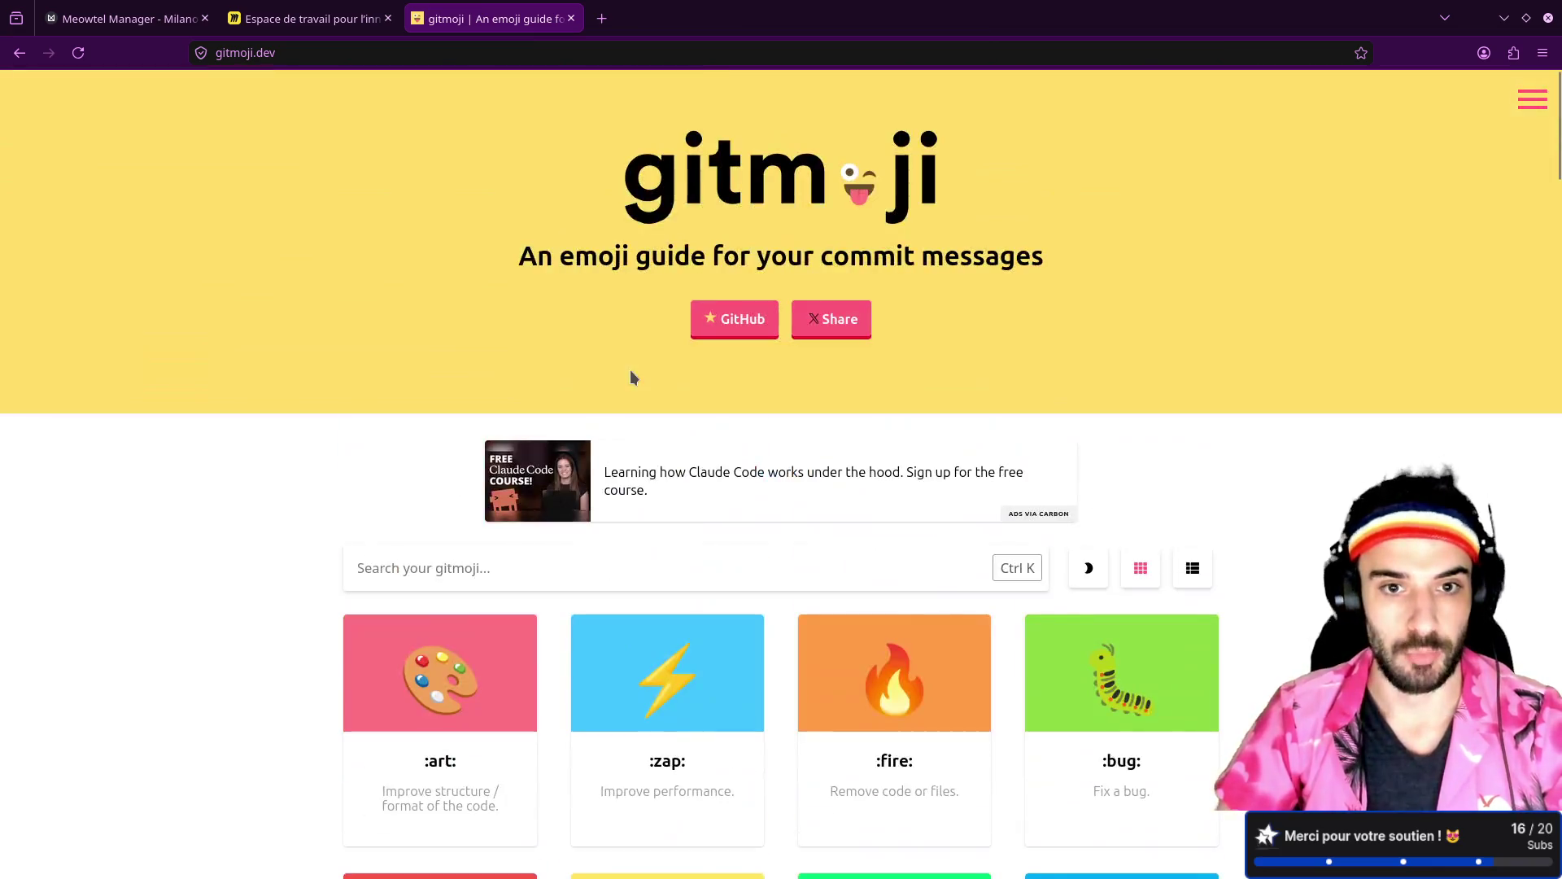
left_click(486, 567)
type("pro")
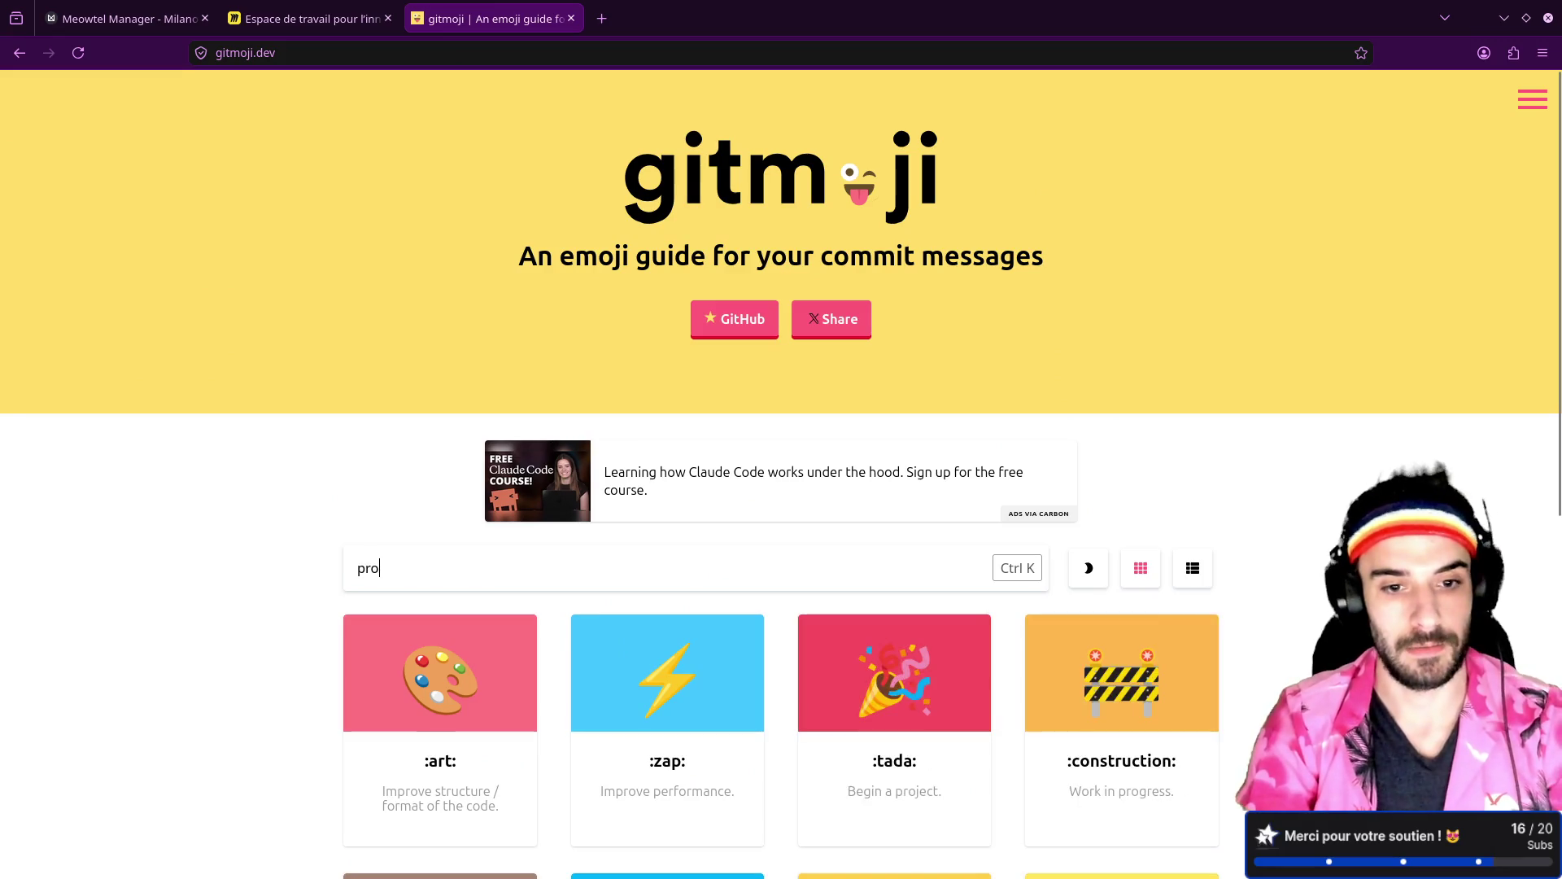
left_click(933, 690)
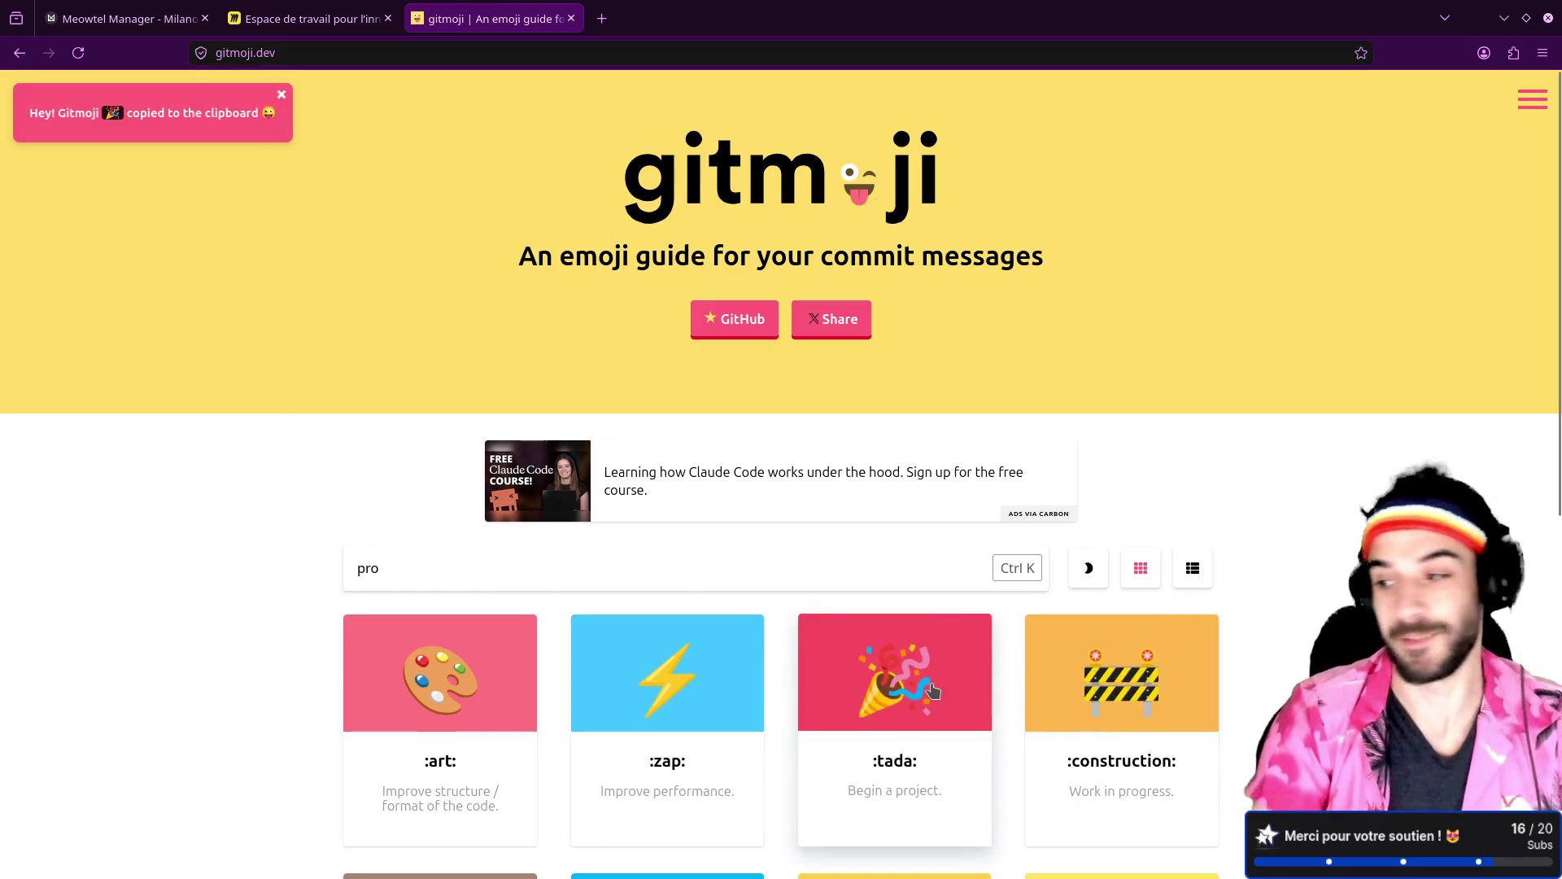
key("alt")
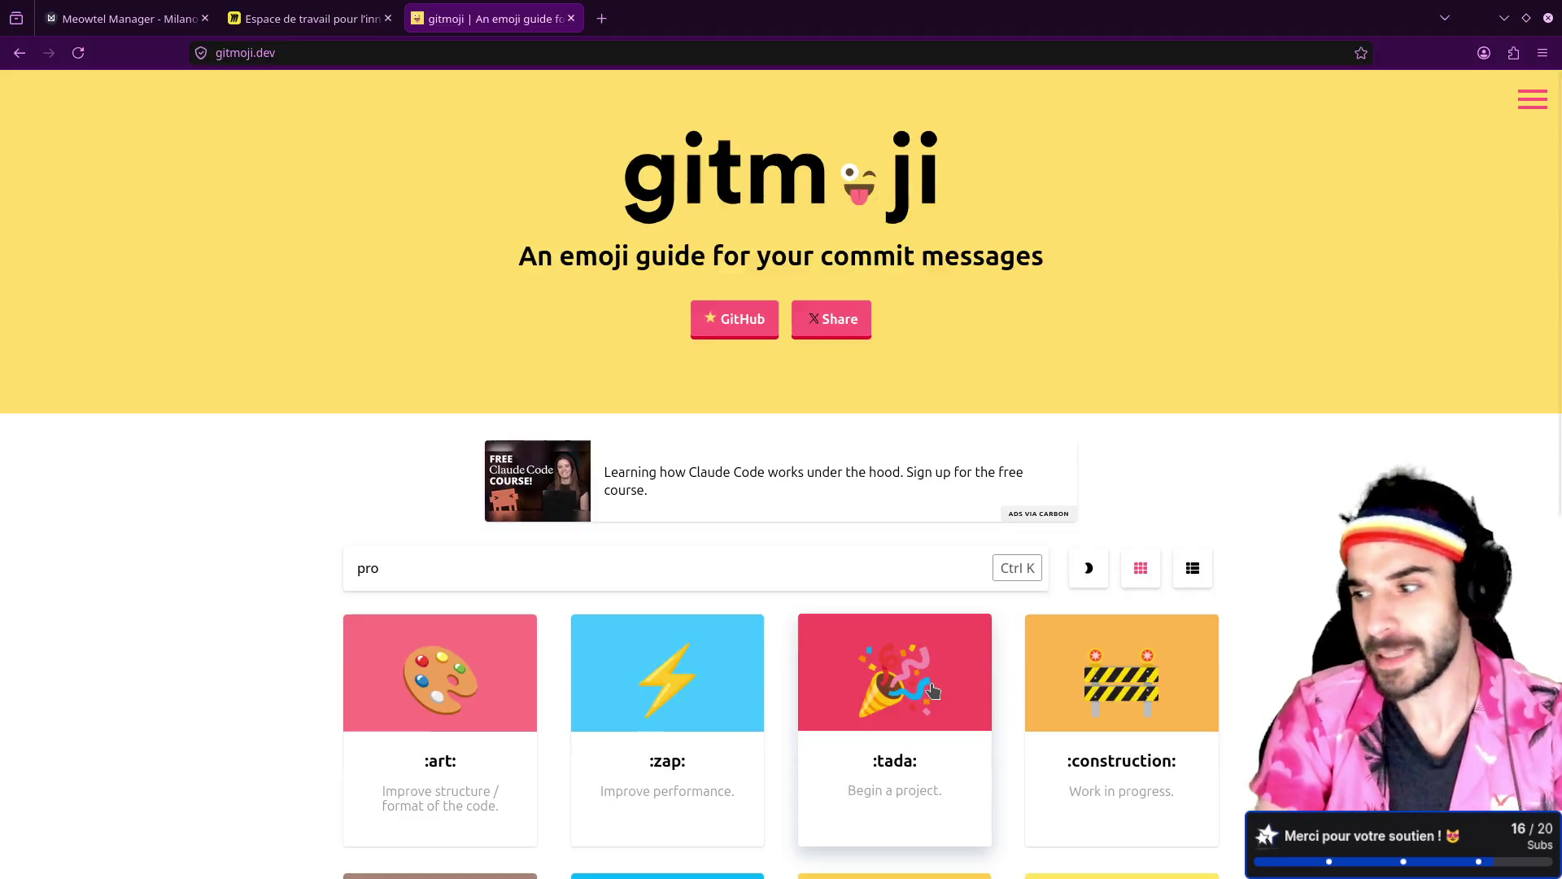
key("alt+Tab")
Step: Quit Neovim with :q and run git status to check for a repository
type("k:q")
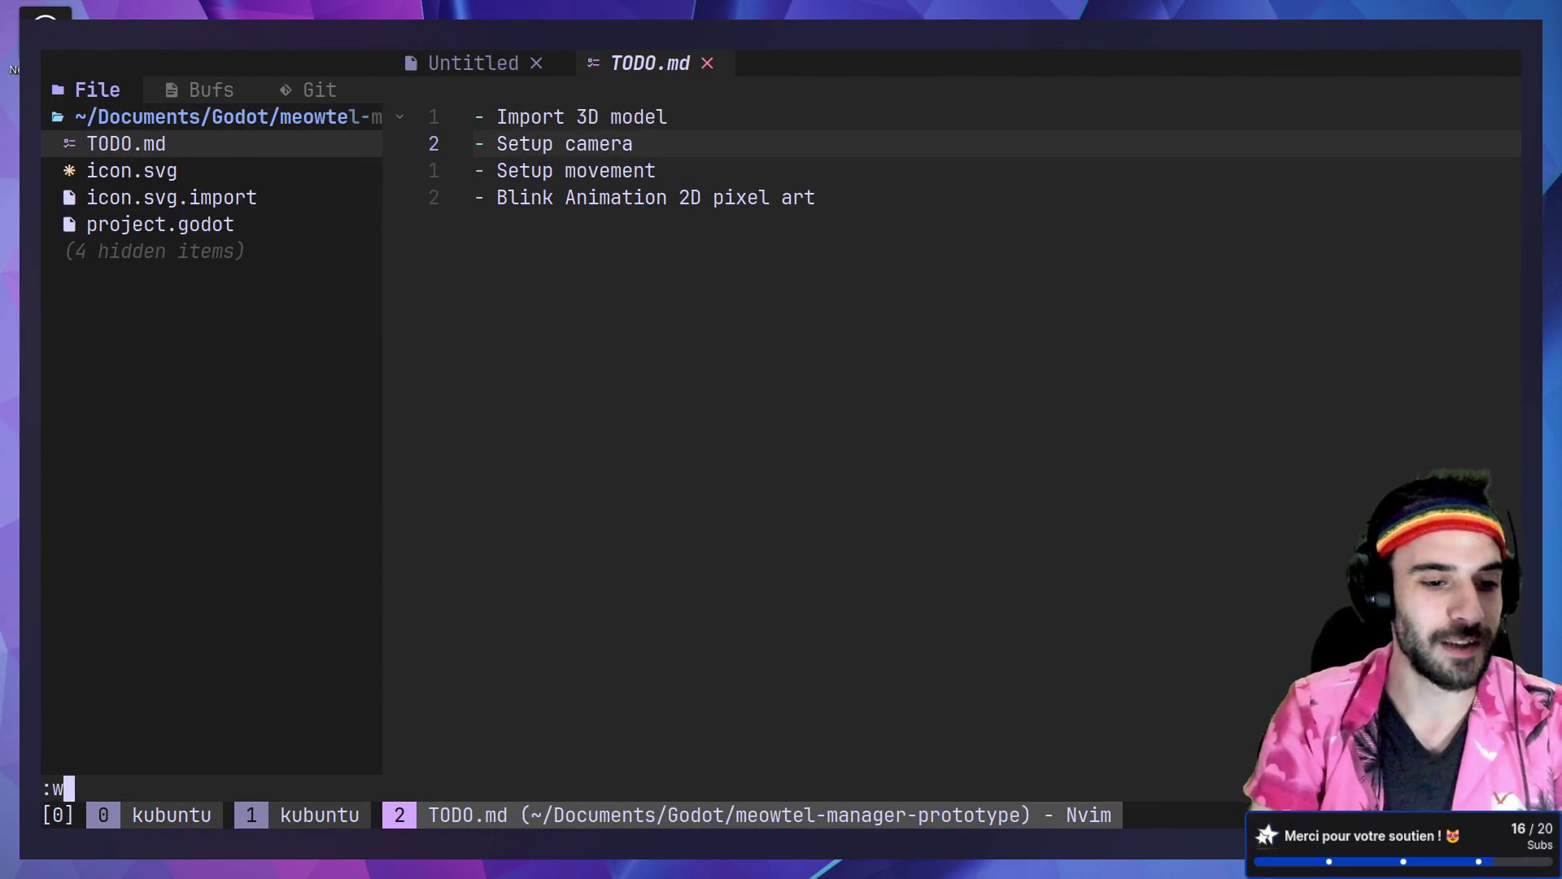
key("Return")
type("git status")
key("Return")
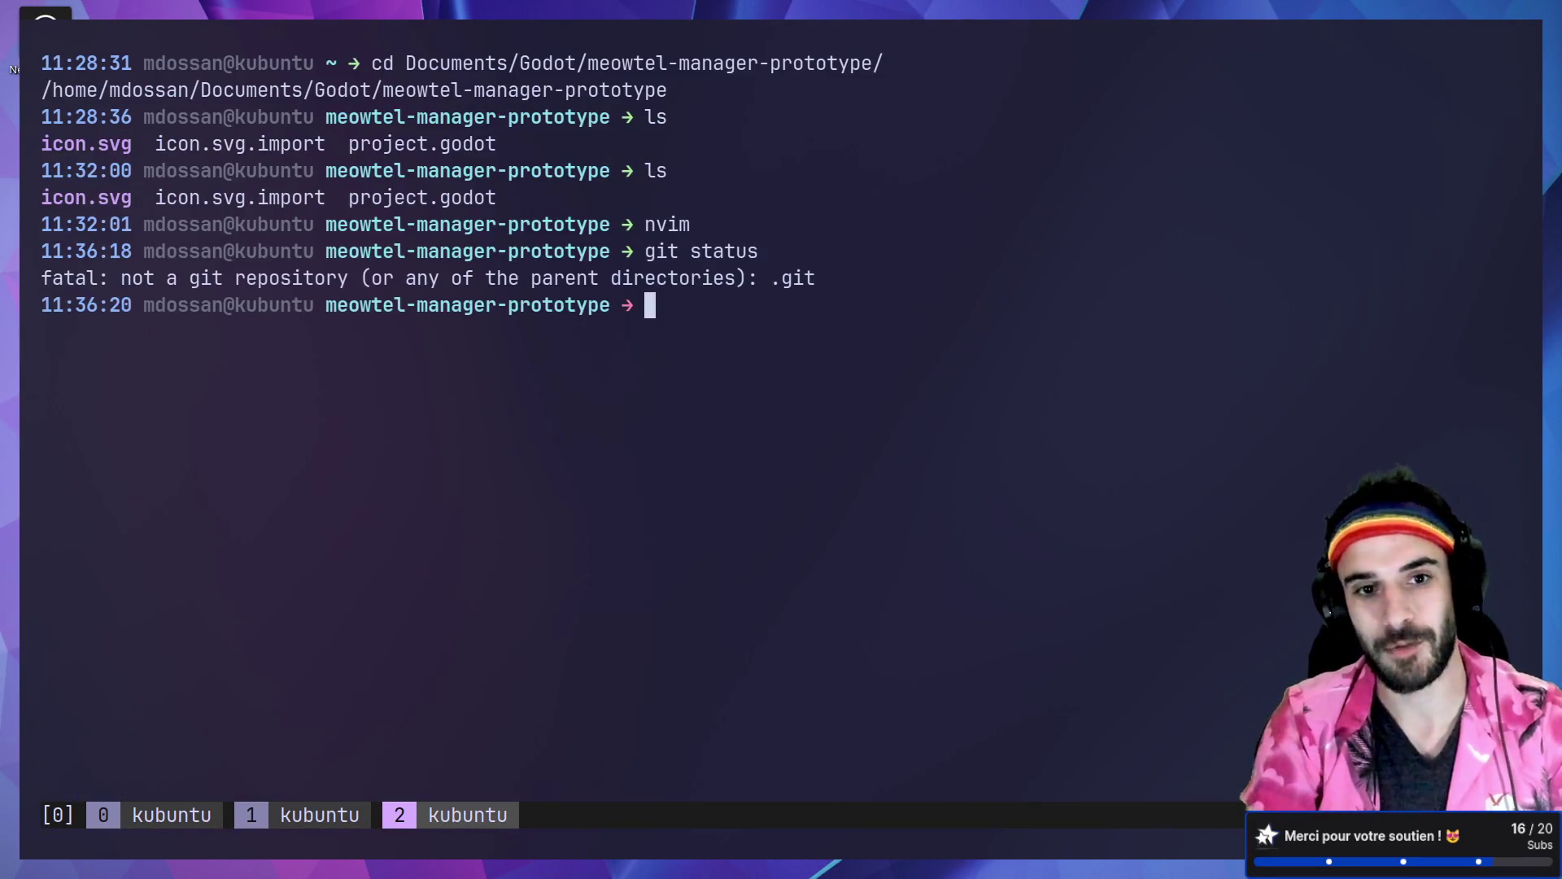
Step: Initialise meowtel-manager-prototype as an empty git repository with git init
type("g")
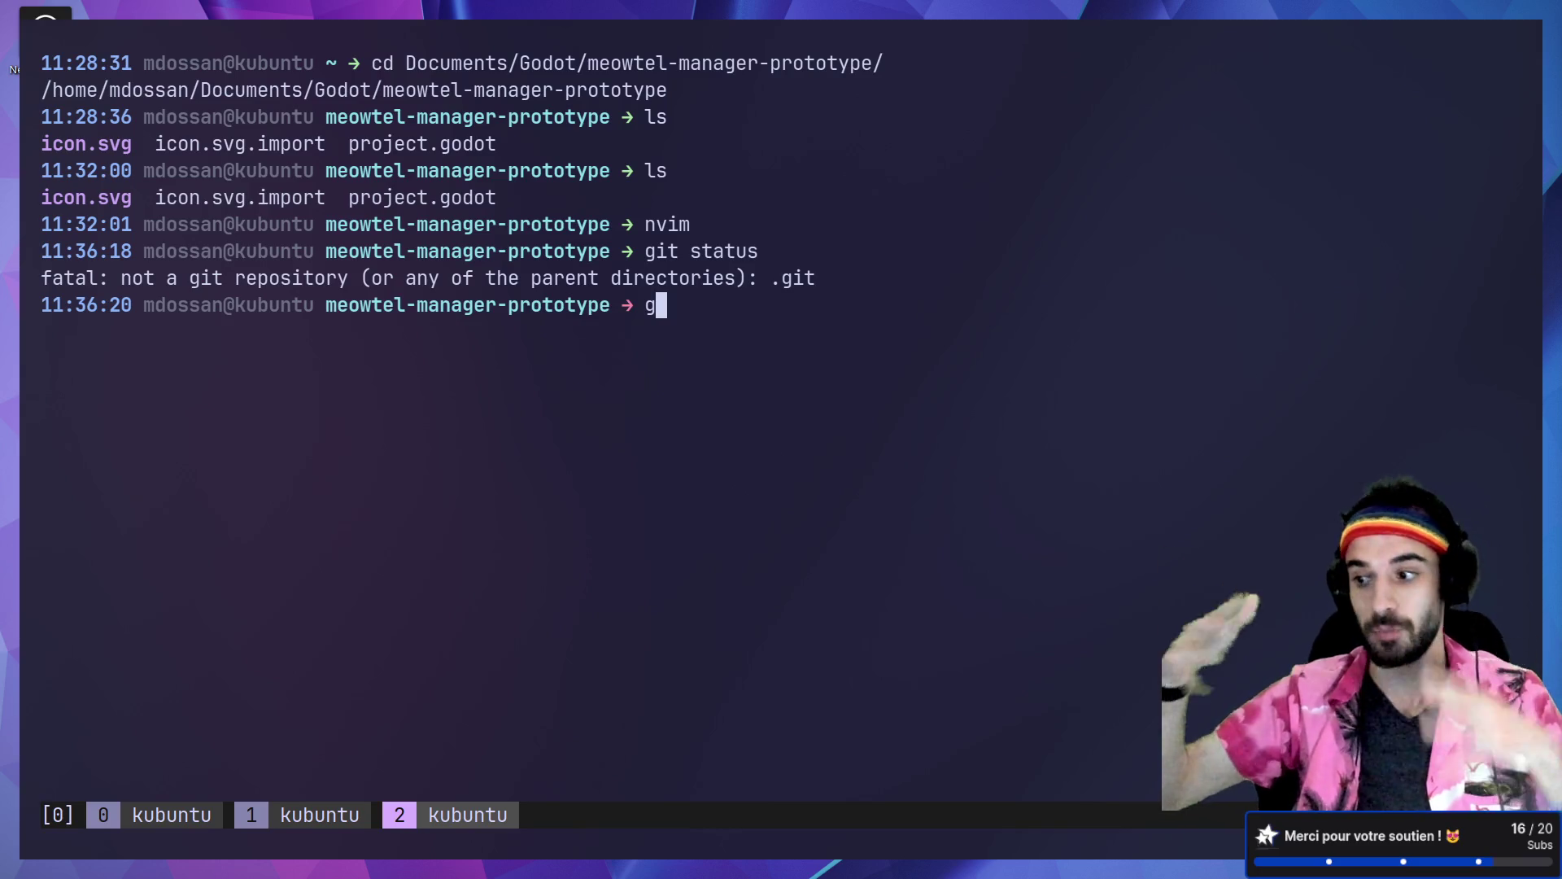
key("BackSpace")
type("g")
key("BackSpace")
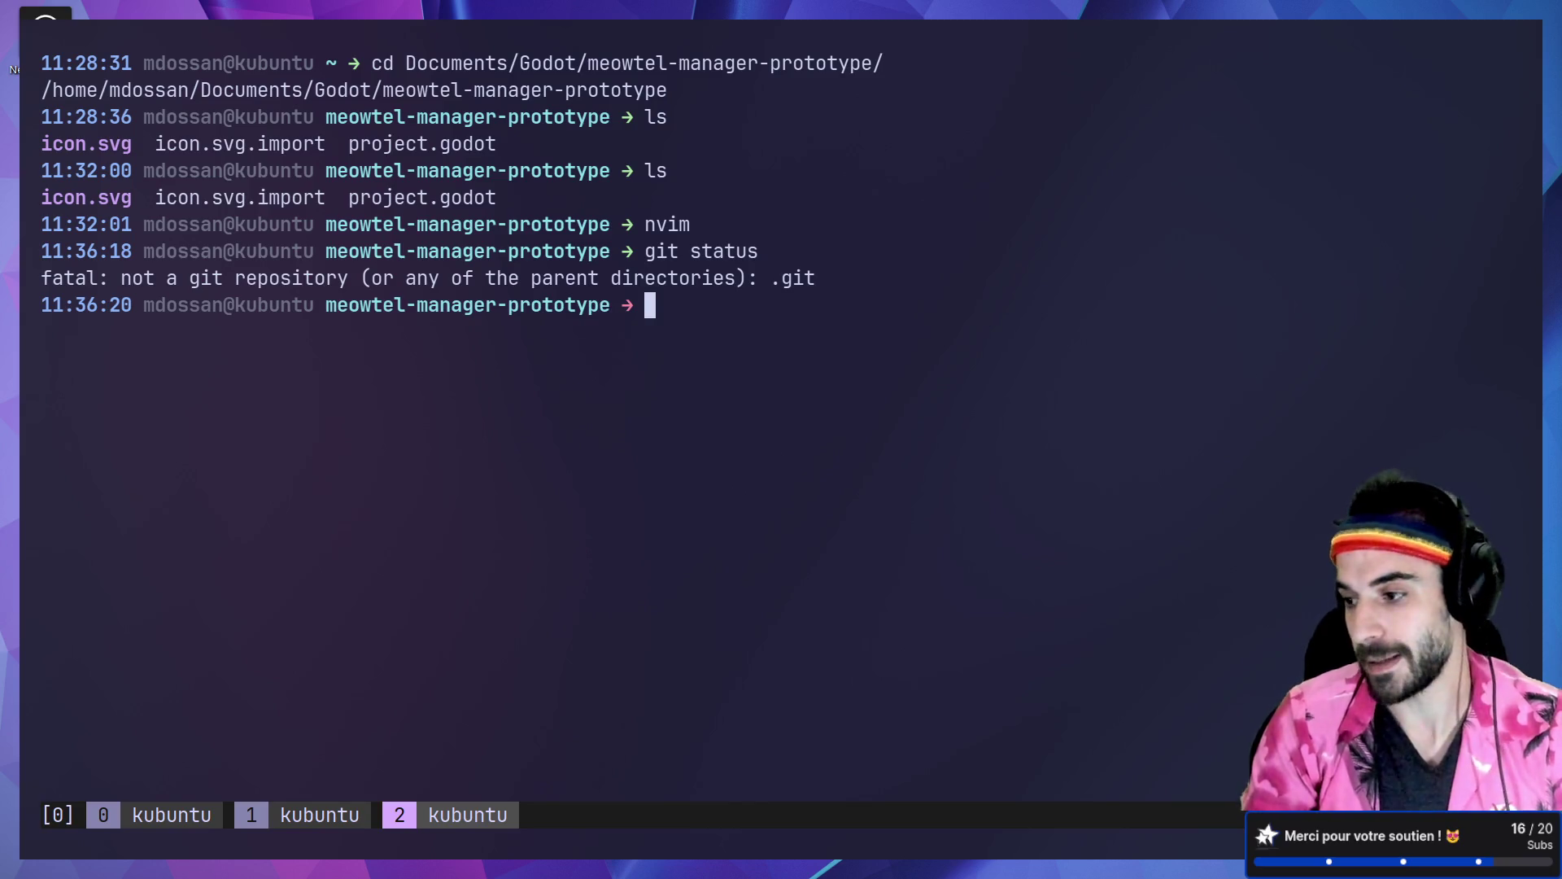
type("git init")
key("Return")
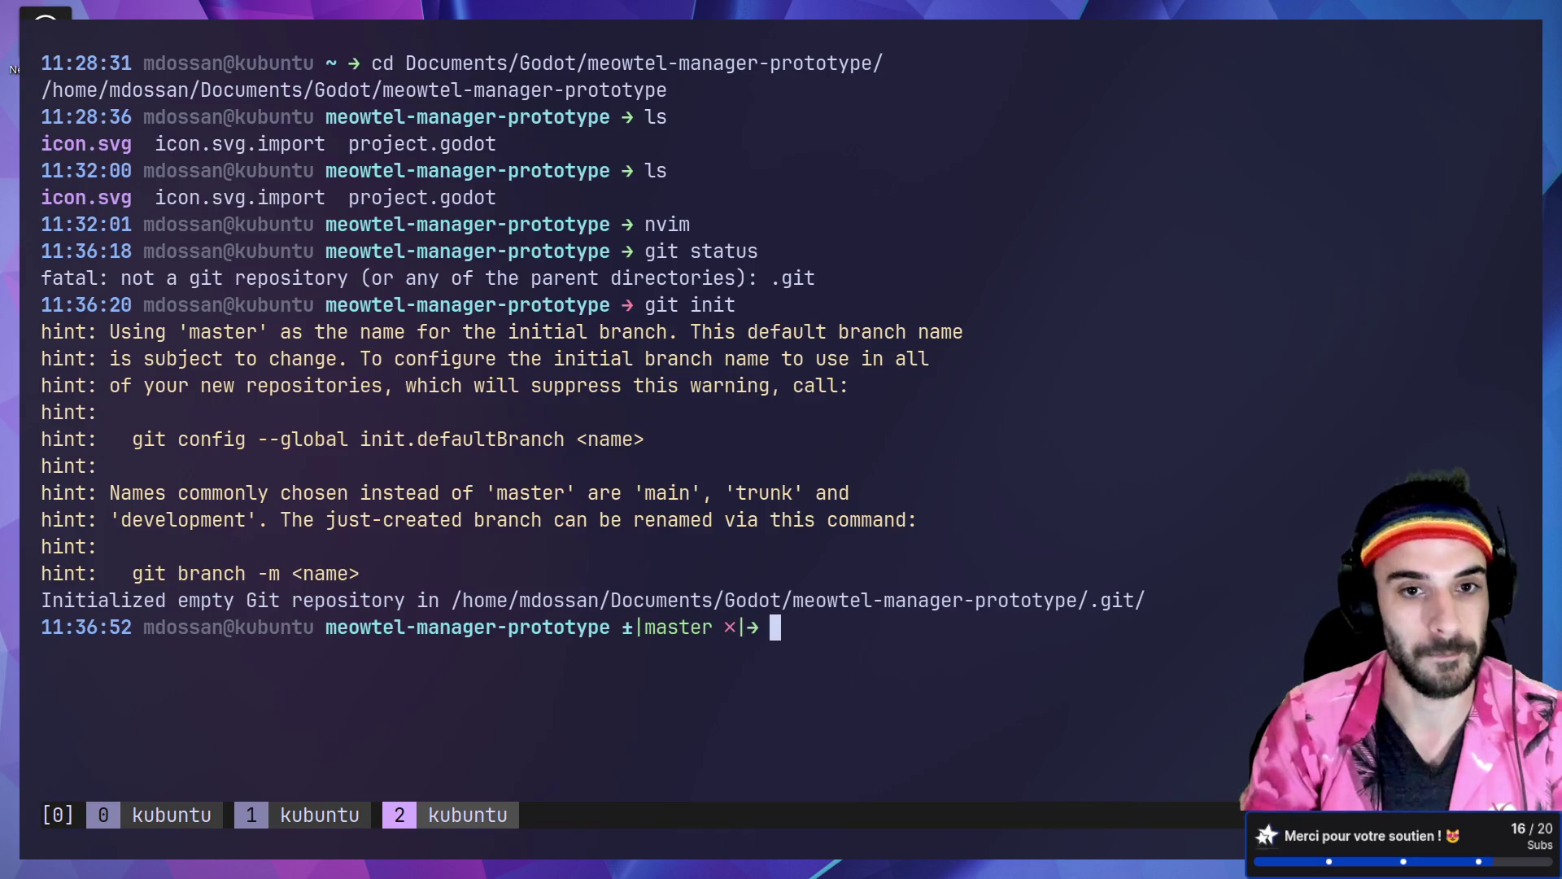
Step: List the untracked project files with git status
type("git commit")
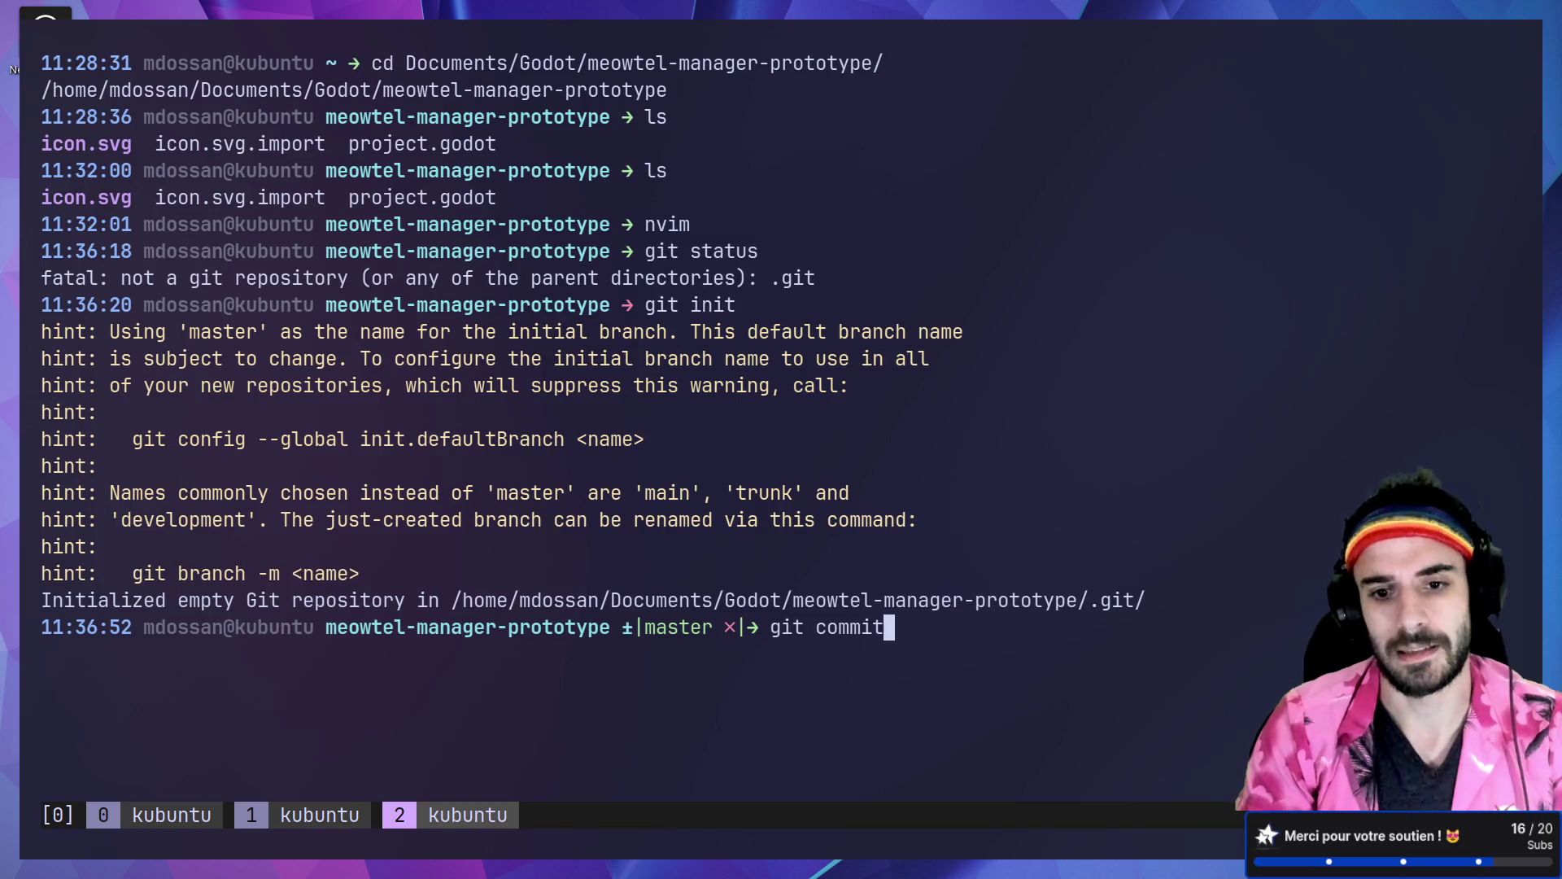
key("BackSpace")
key("BackSpace")
key("BackSpace")
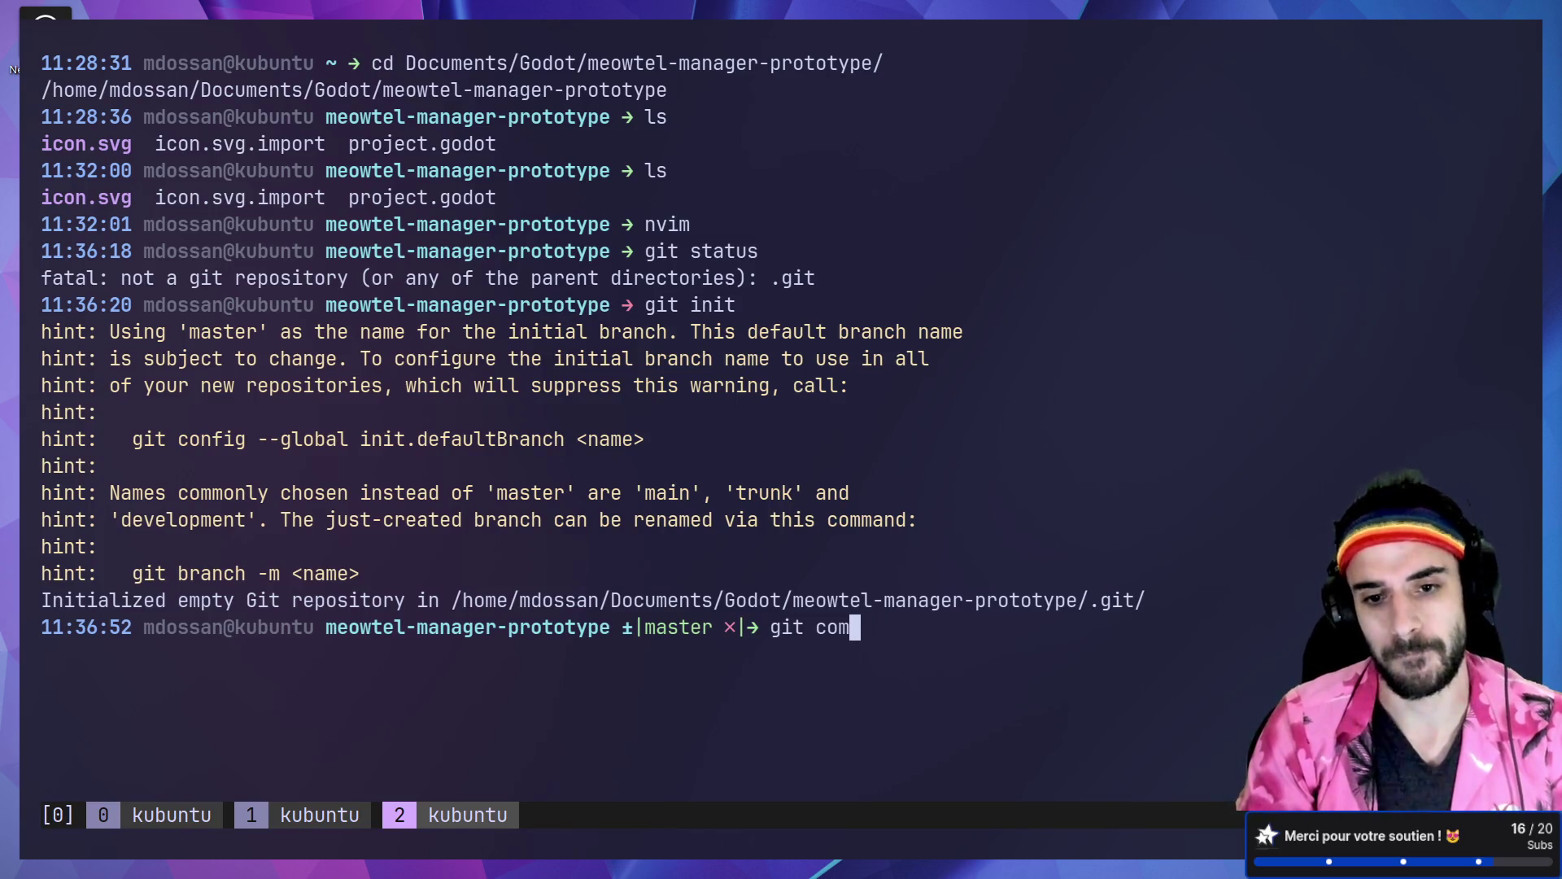
type("git status")
key("Return")
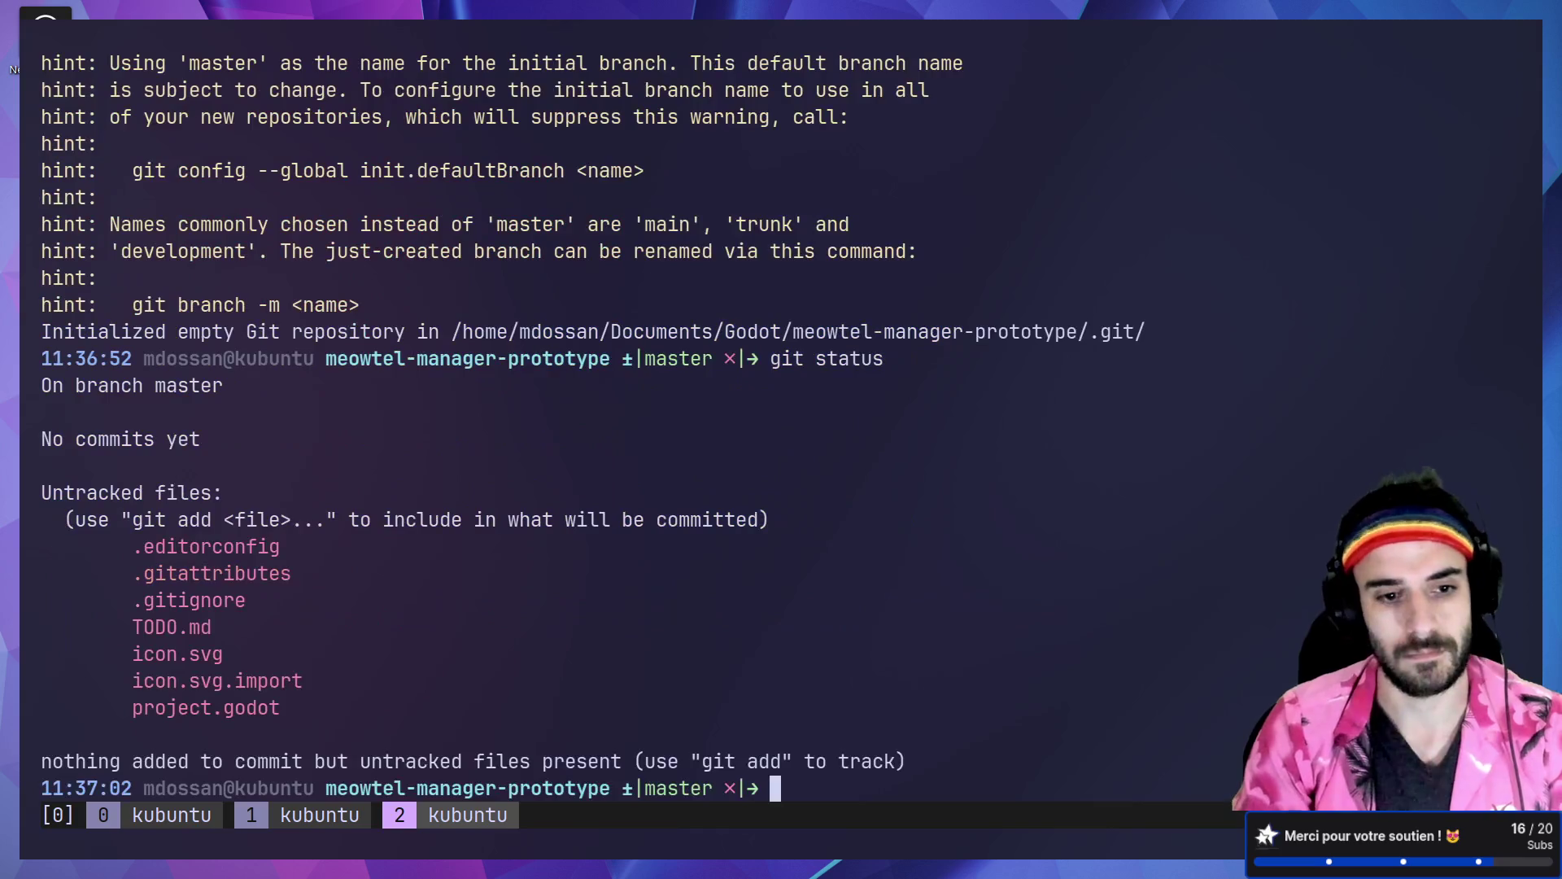
Step: Stage every file with git add . and check which files are staged
type("git add")
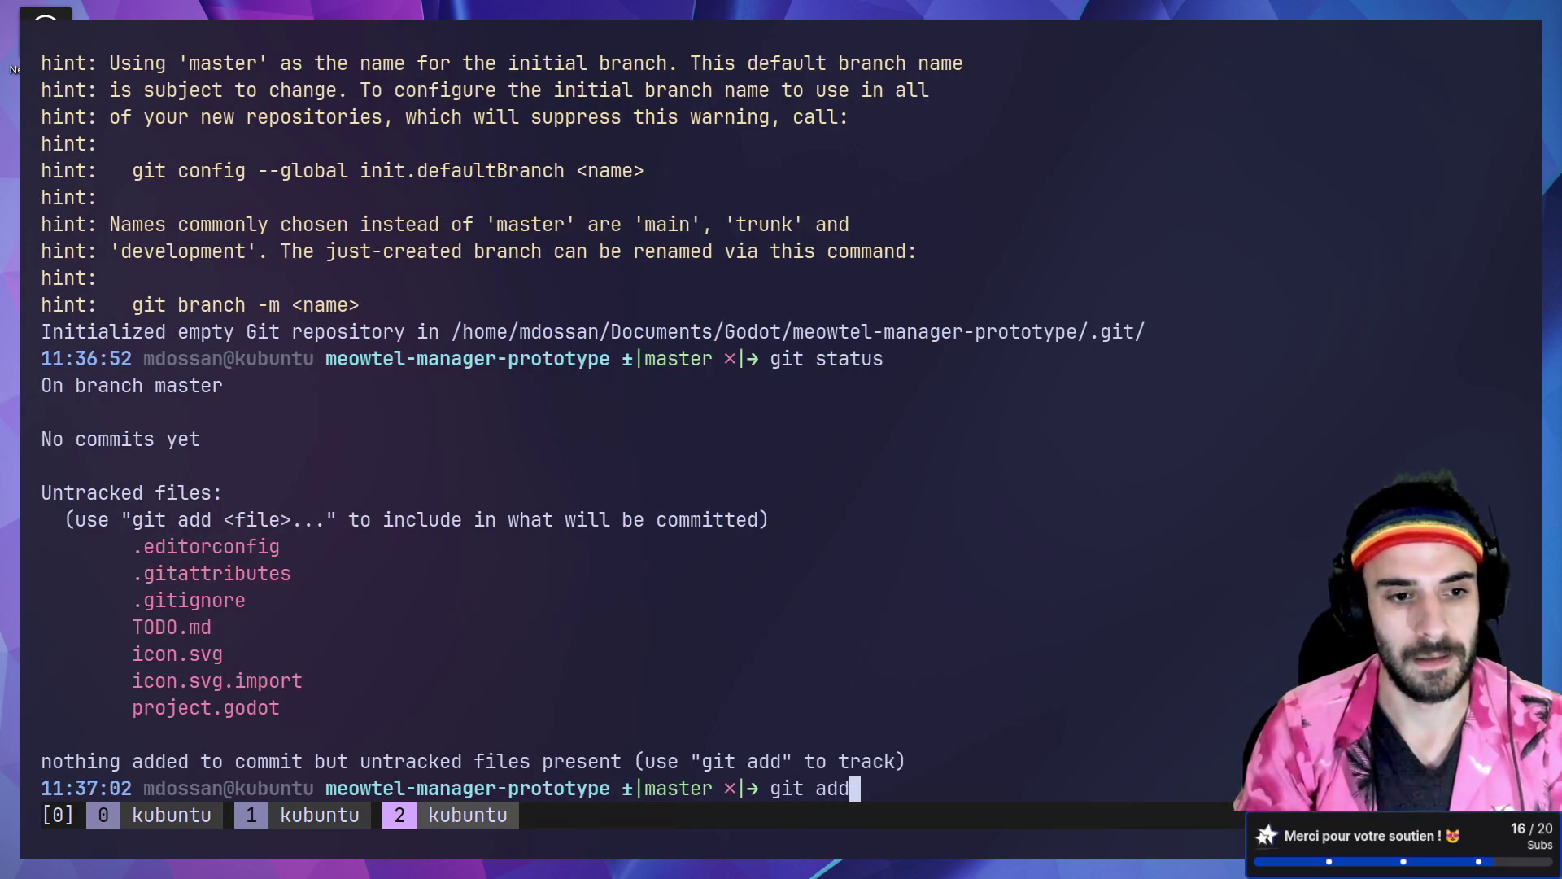
type(" .")
key("Return")
type("git ")
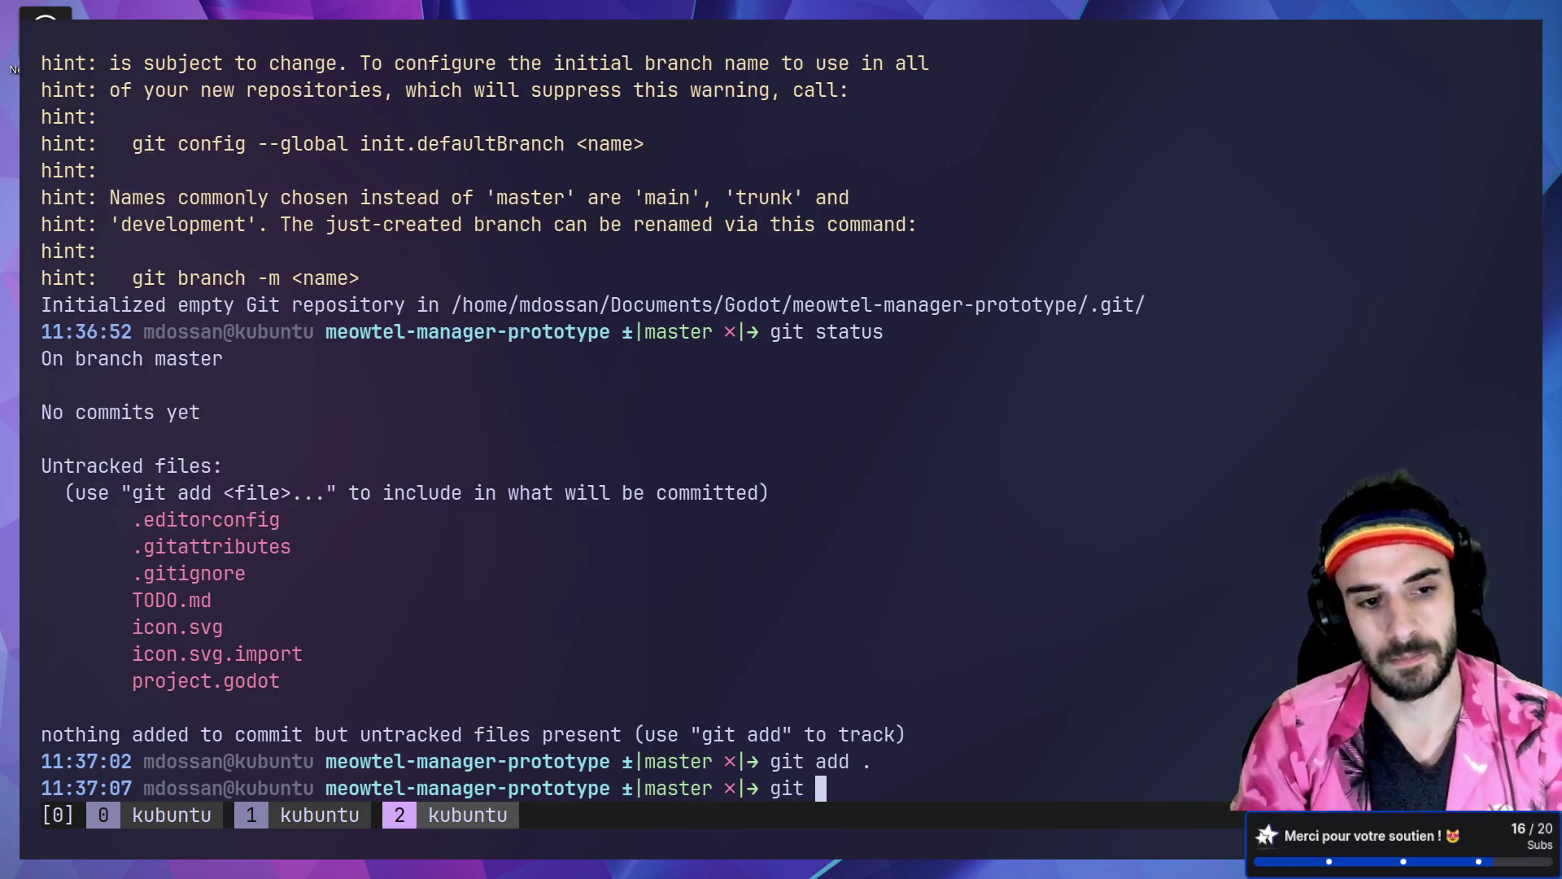
type("statu")
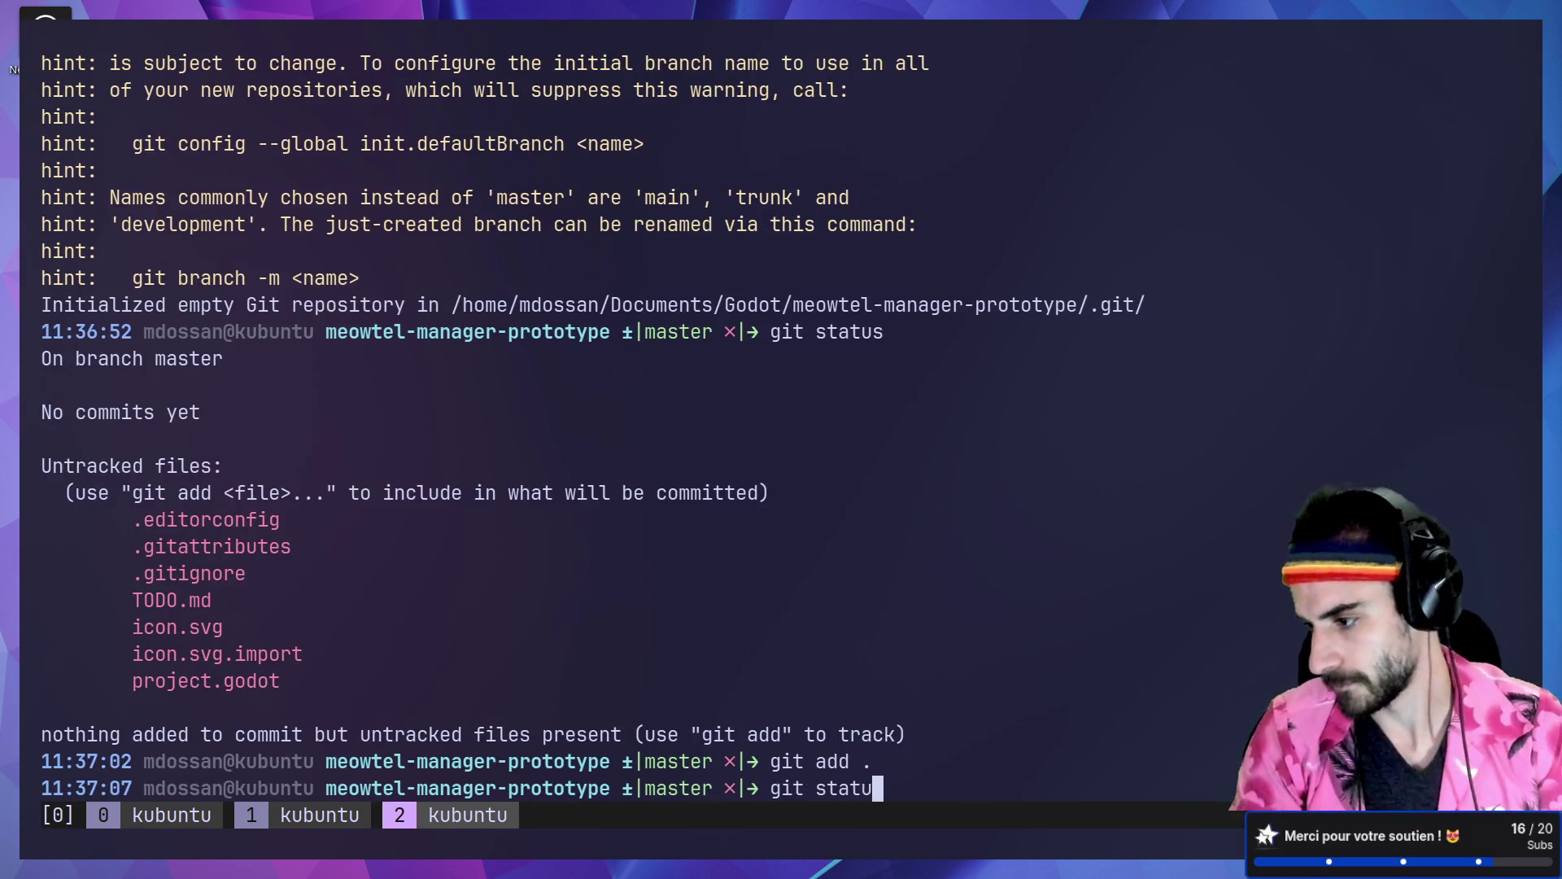
type("s")
key("Return")
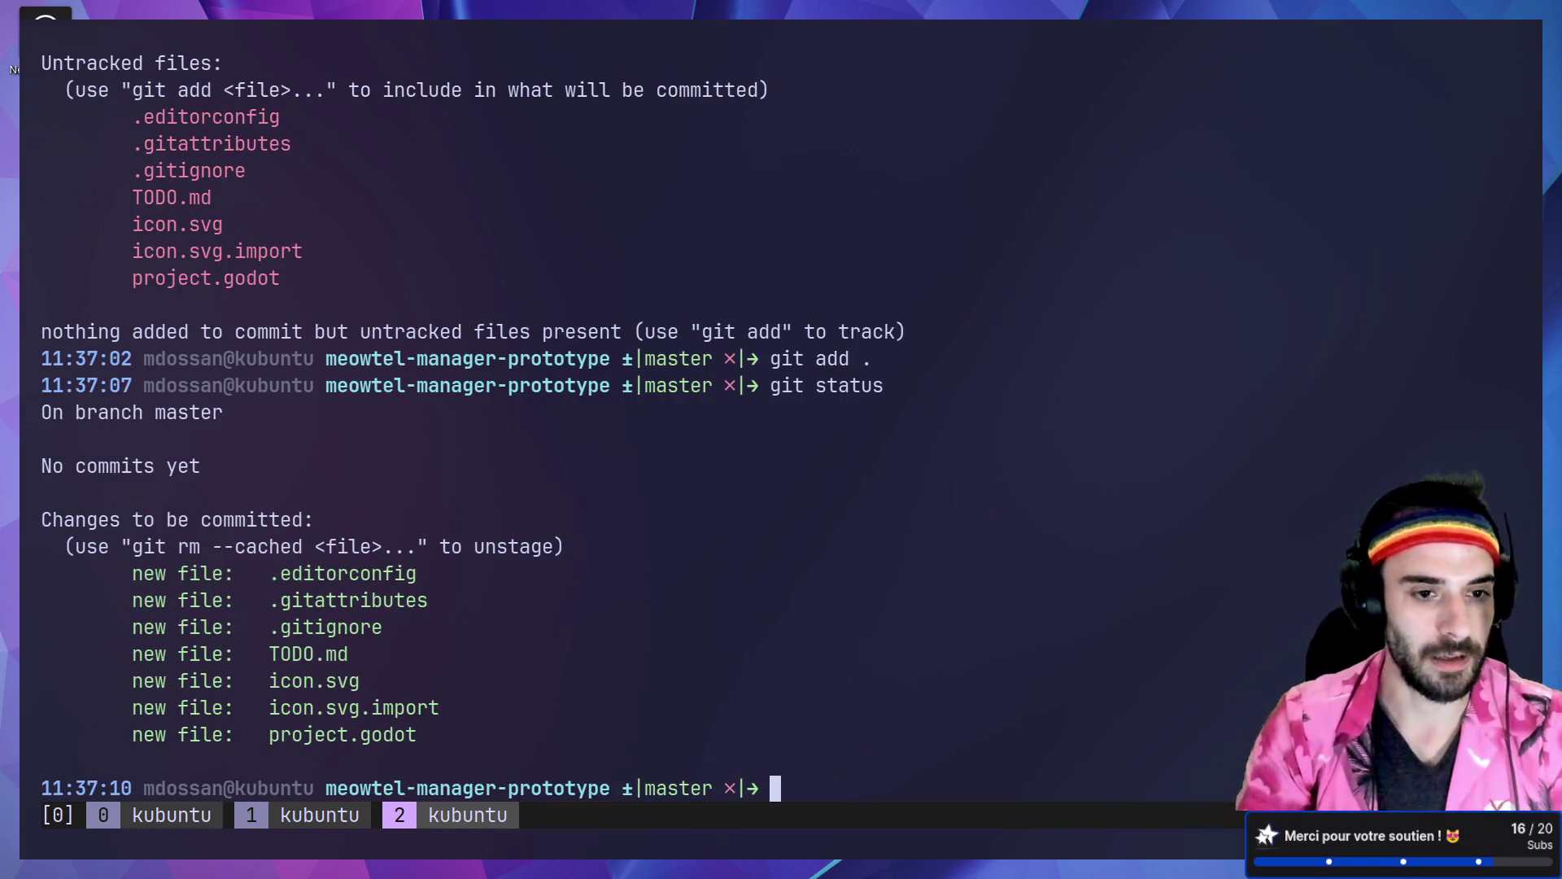
Step: Unstage TODO.md with git rm --cached and confirm six files remain staged
type("git rm --cach")
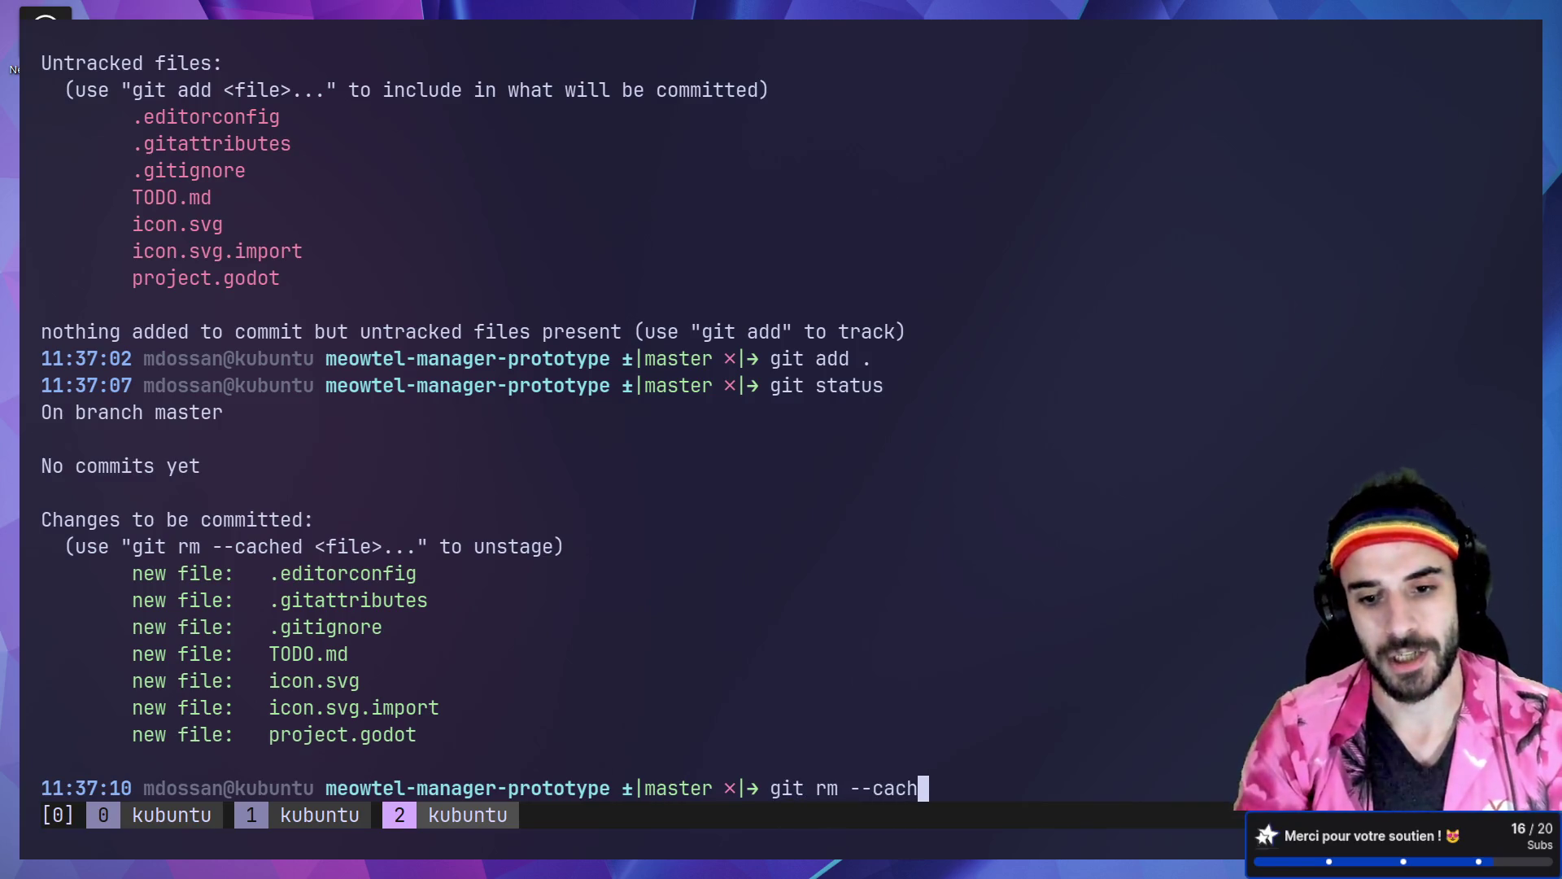
type("ed --")
key("BackSpace")
key("BackSpace")
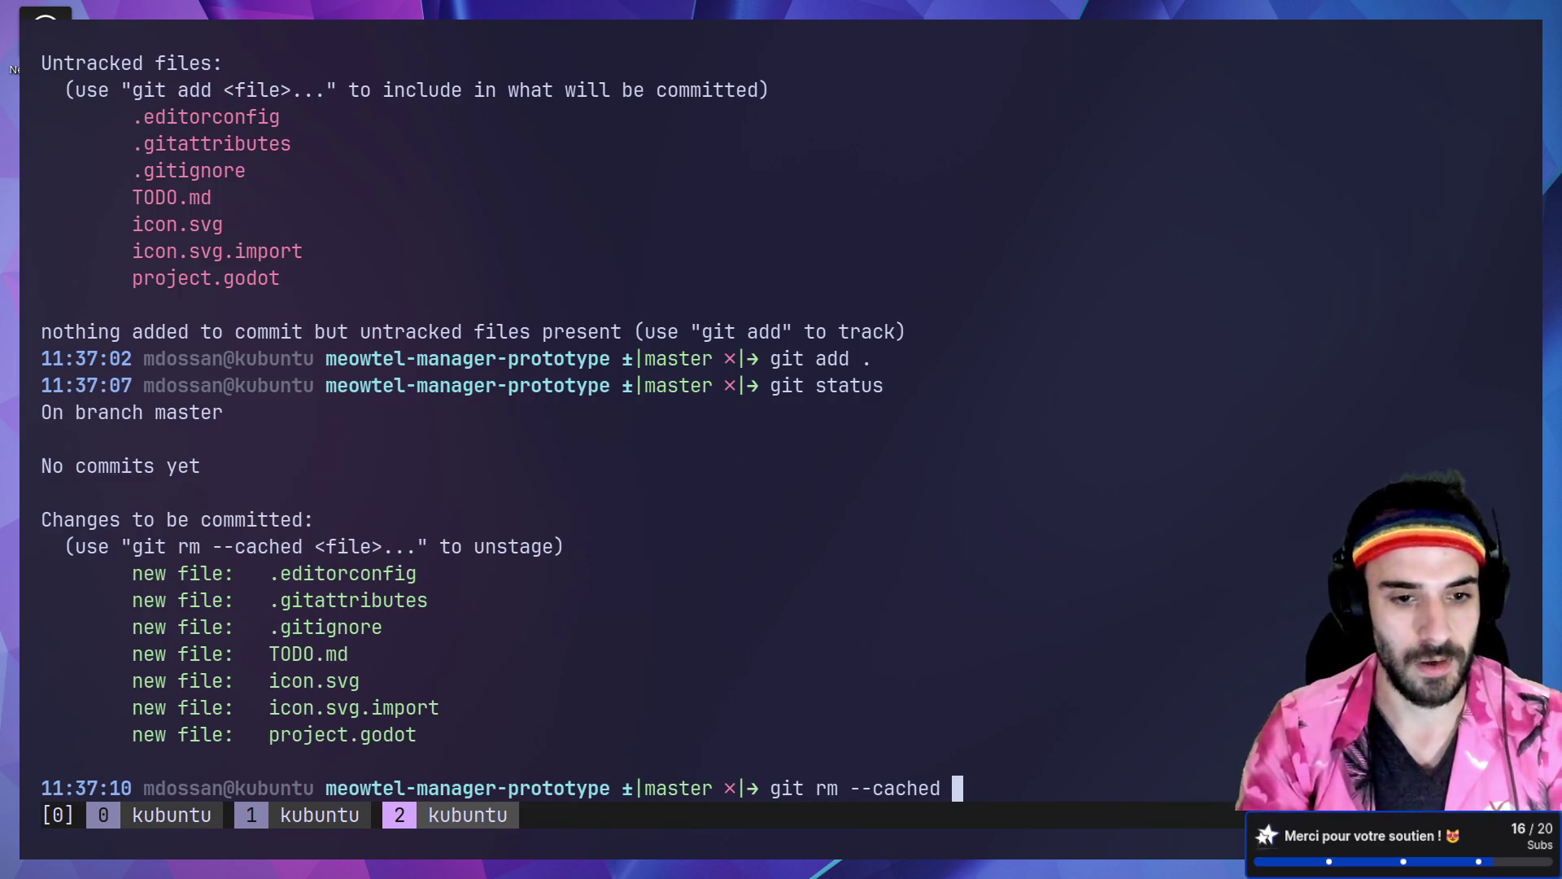
type("TO")
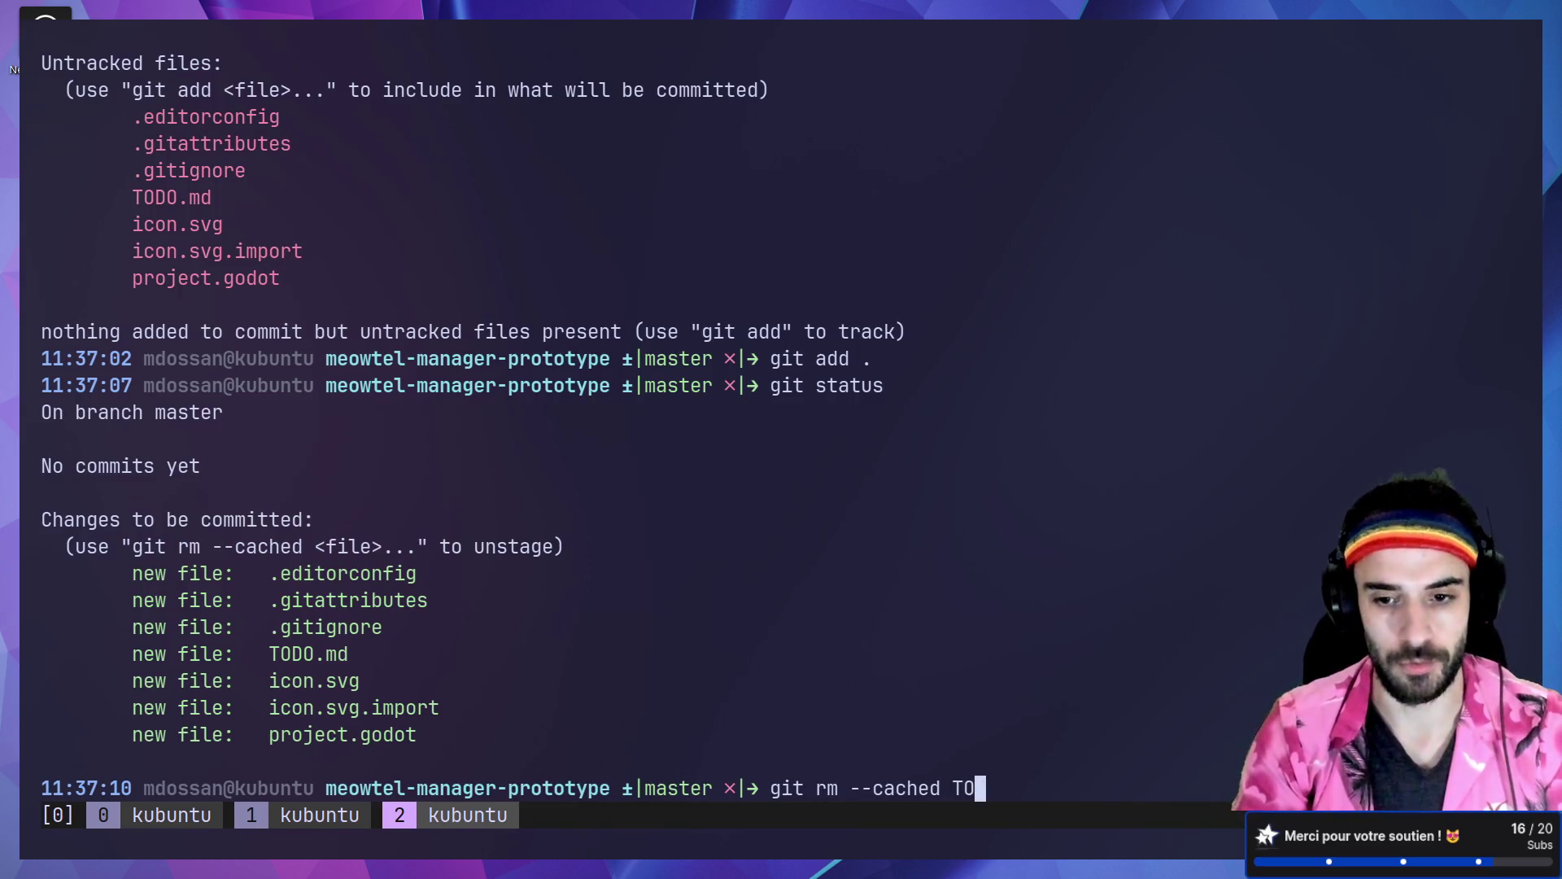
type("DO.md")
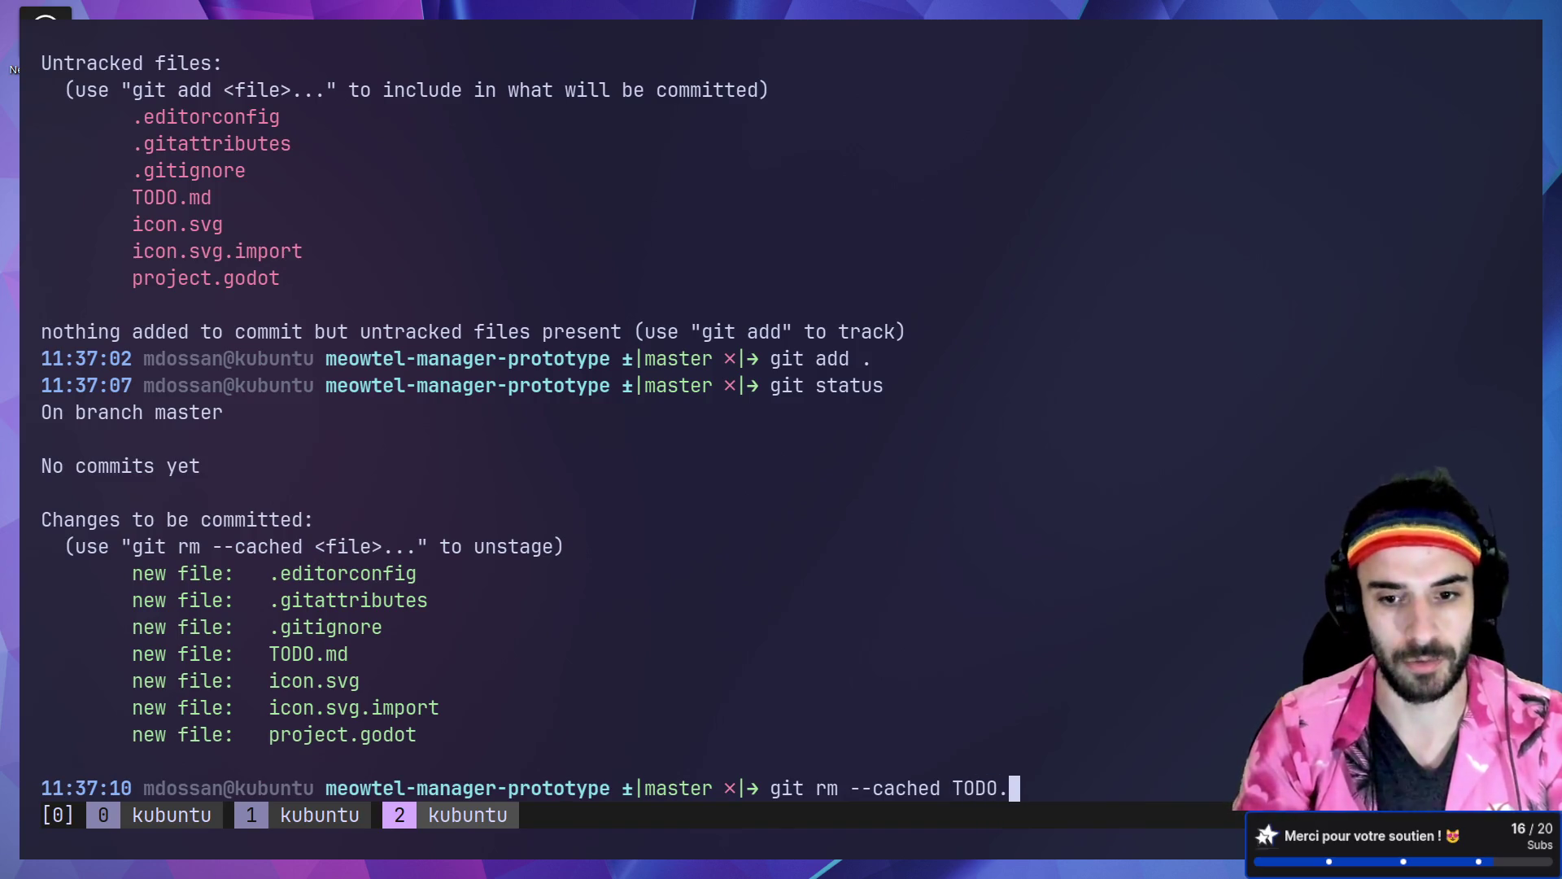
key("Return")
type("git status")
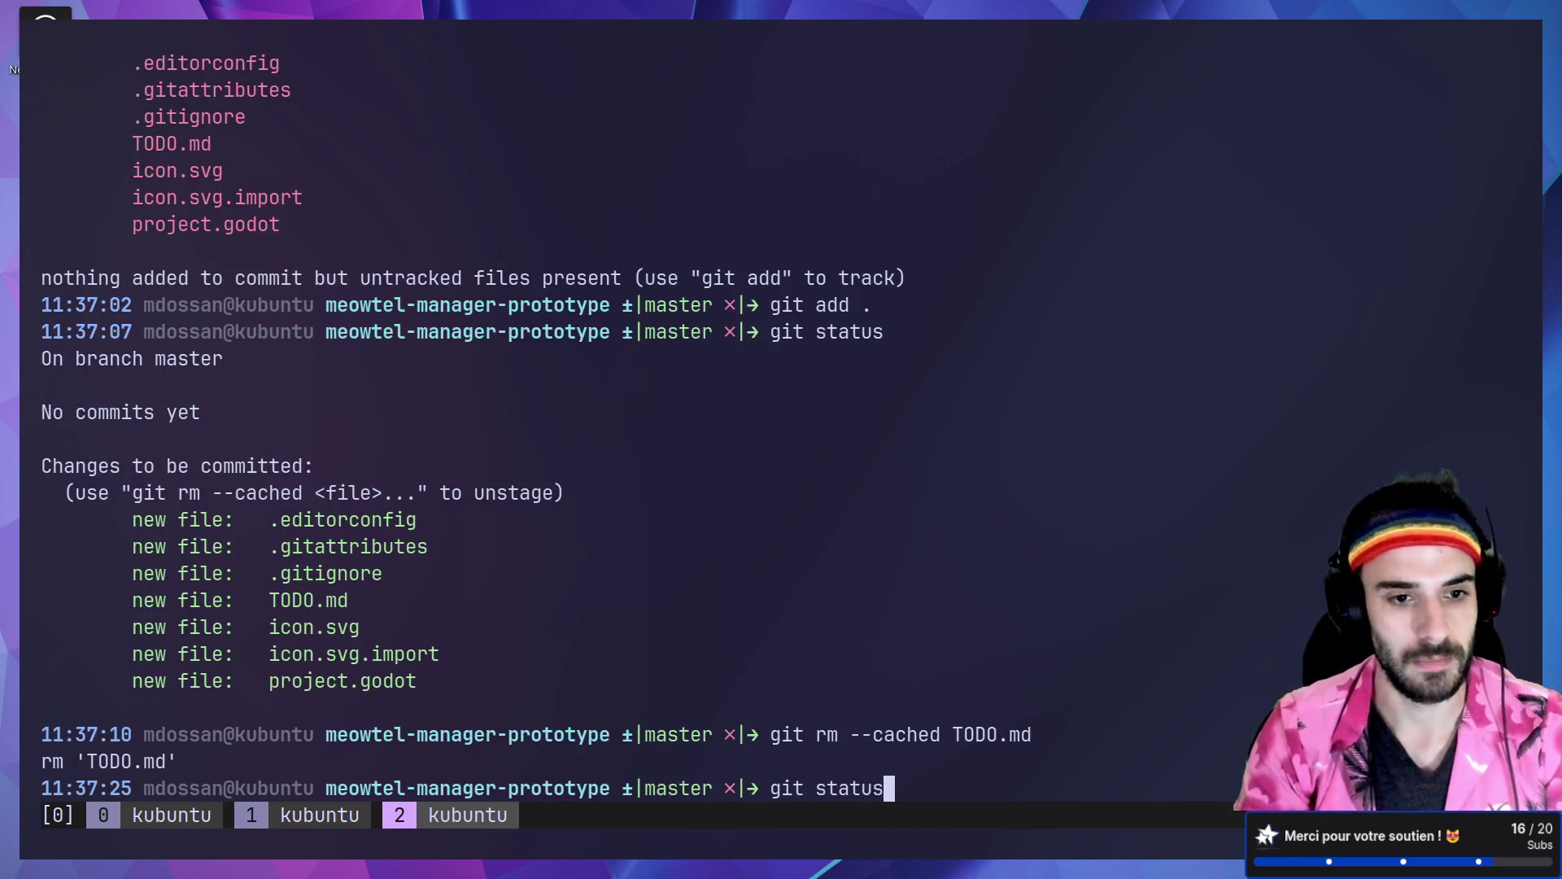
key("Return")
left_click_drag(437, 633, 114, 490)
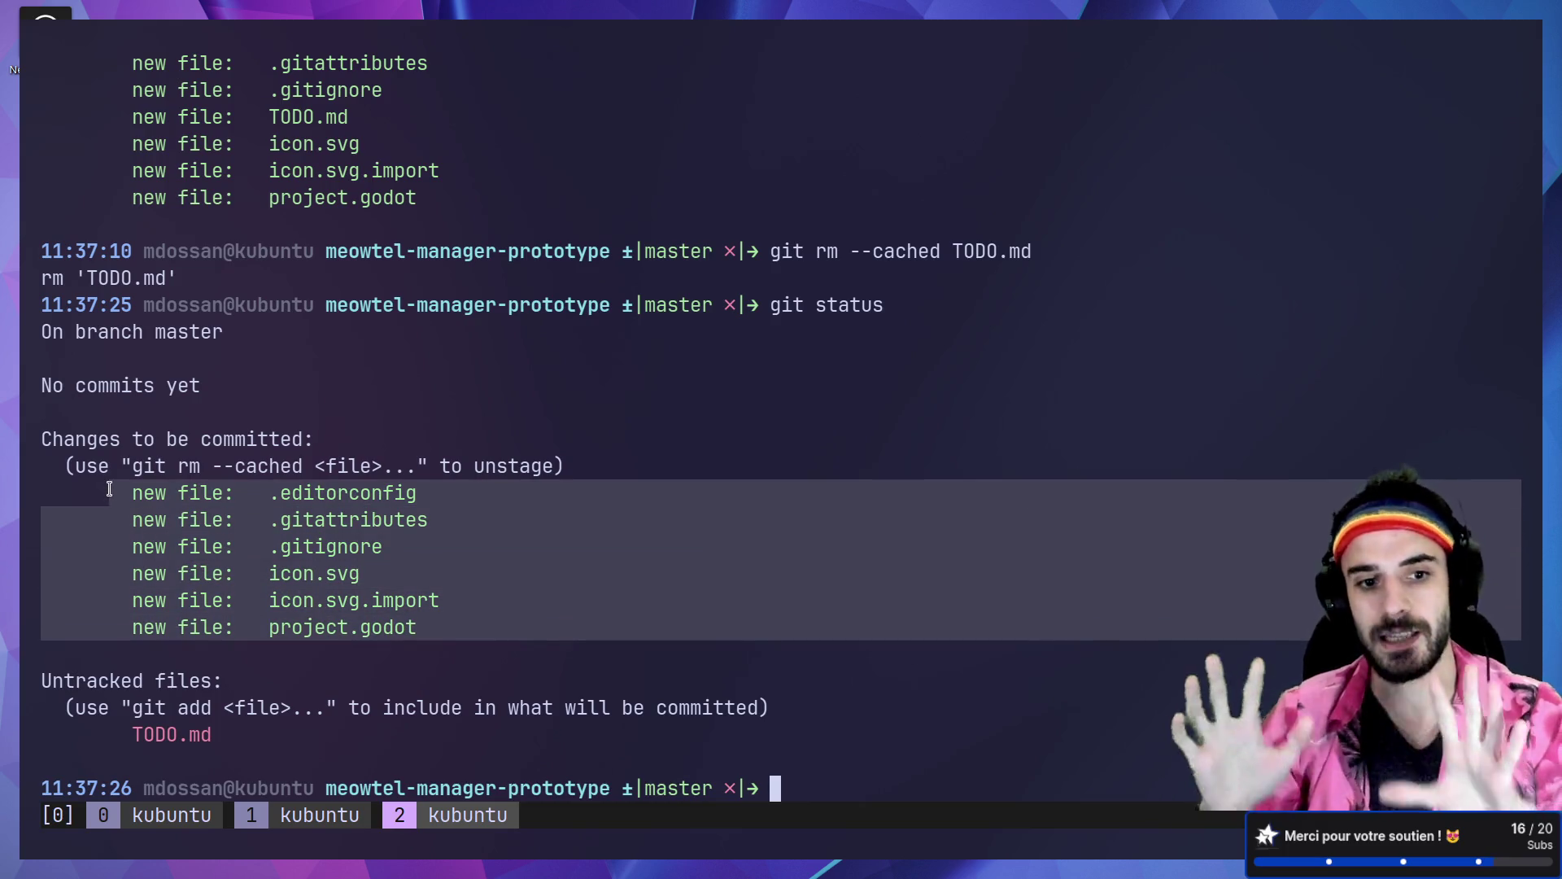
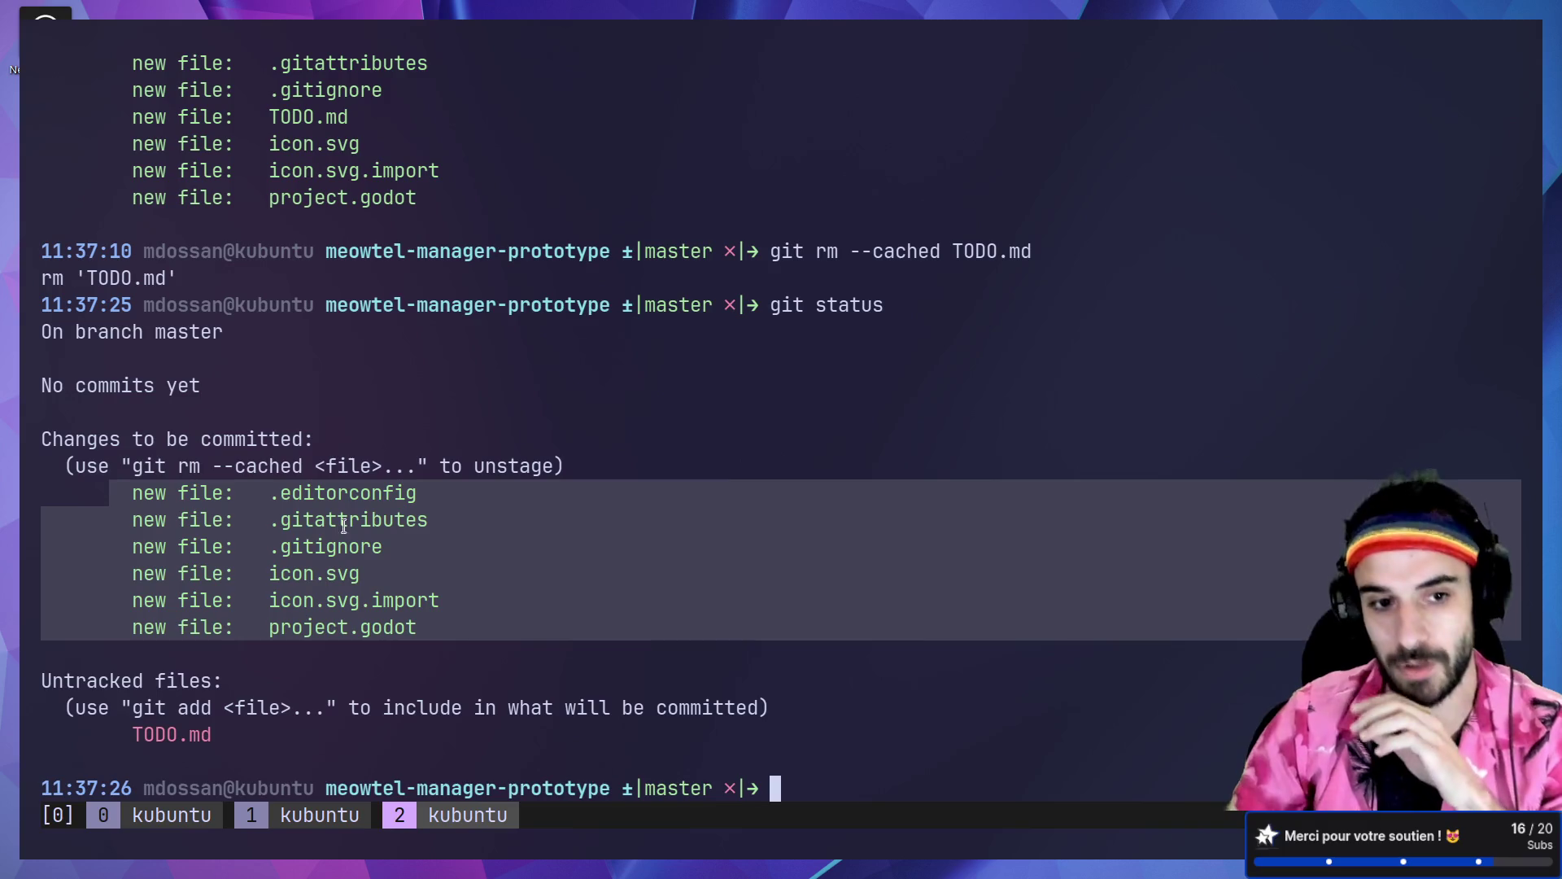
Step: Highlight the staged files, try git rm --cached ., and check git status after the error
left_click(272, 499)
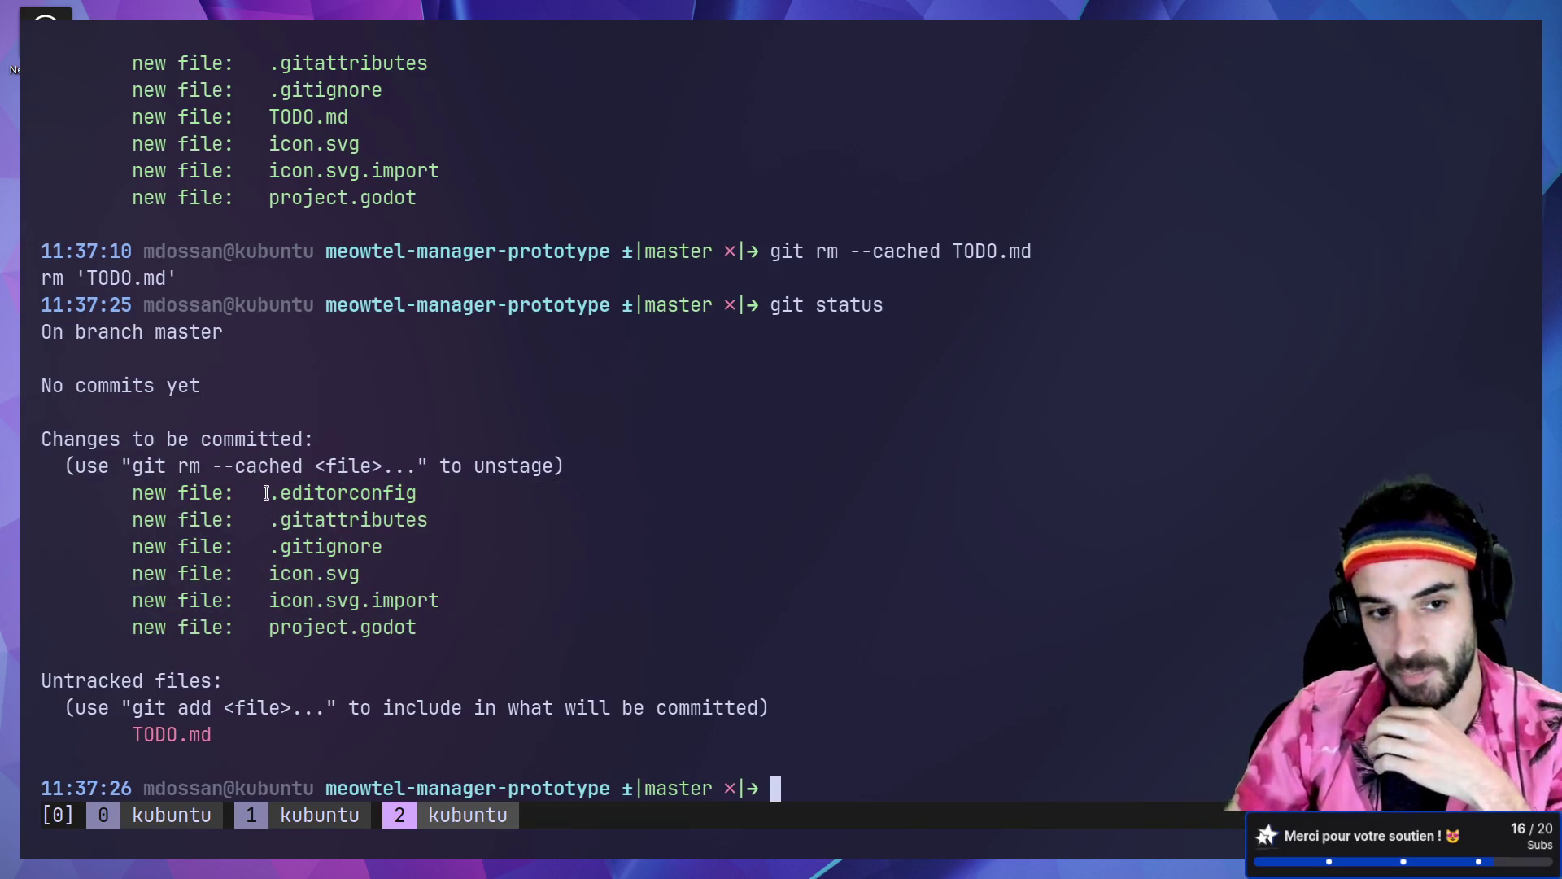
left_click_drag(269, 495, 363, 629)
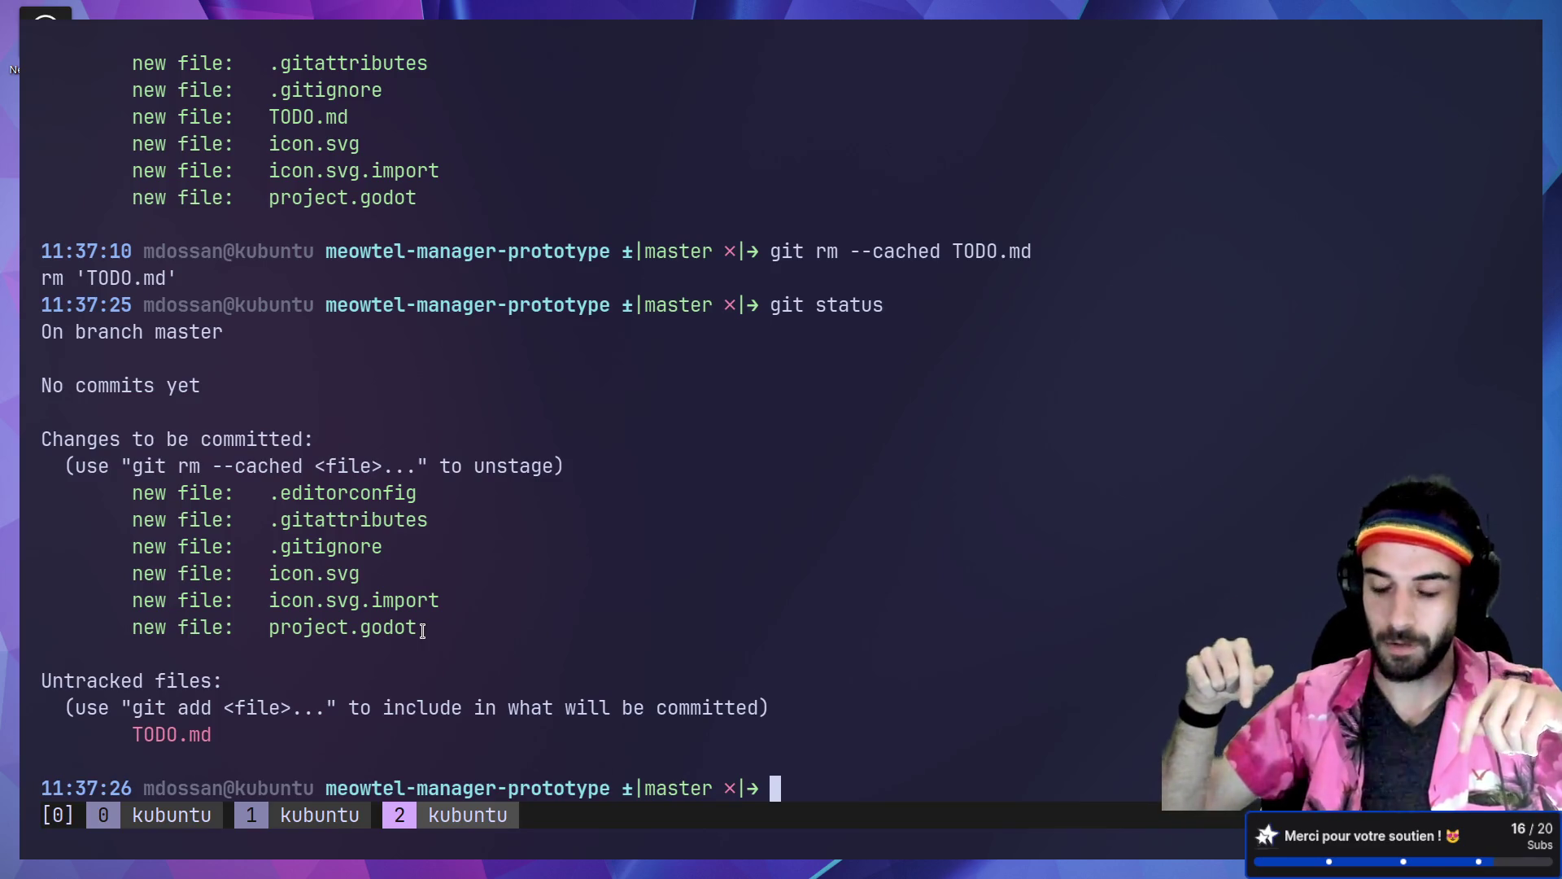
type("git rm")
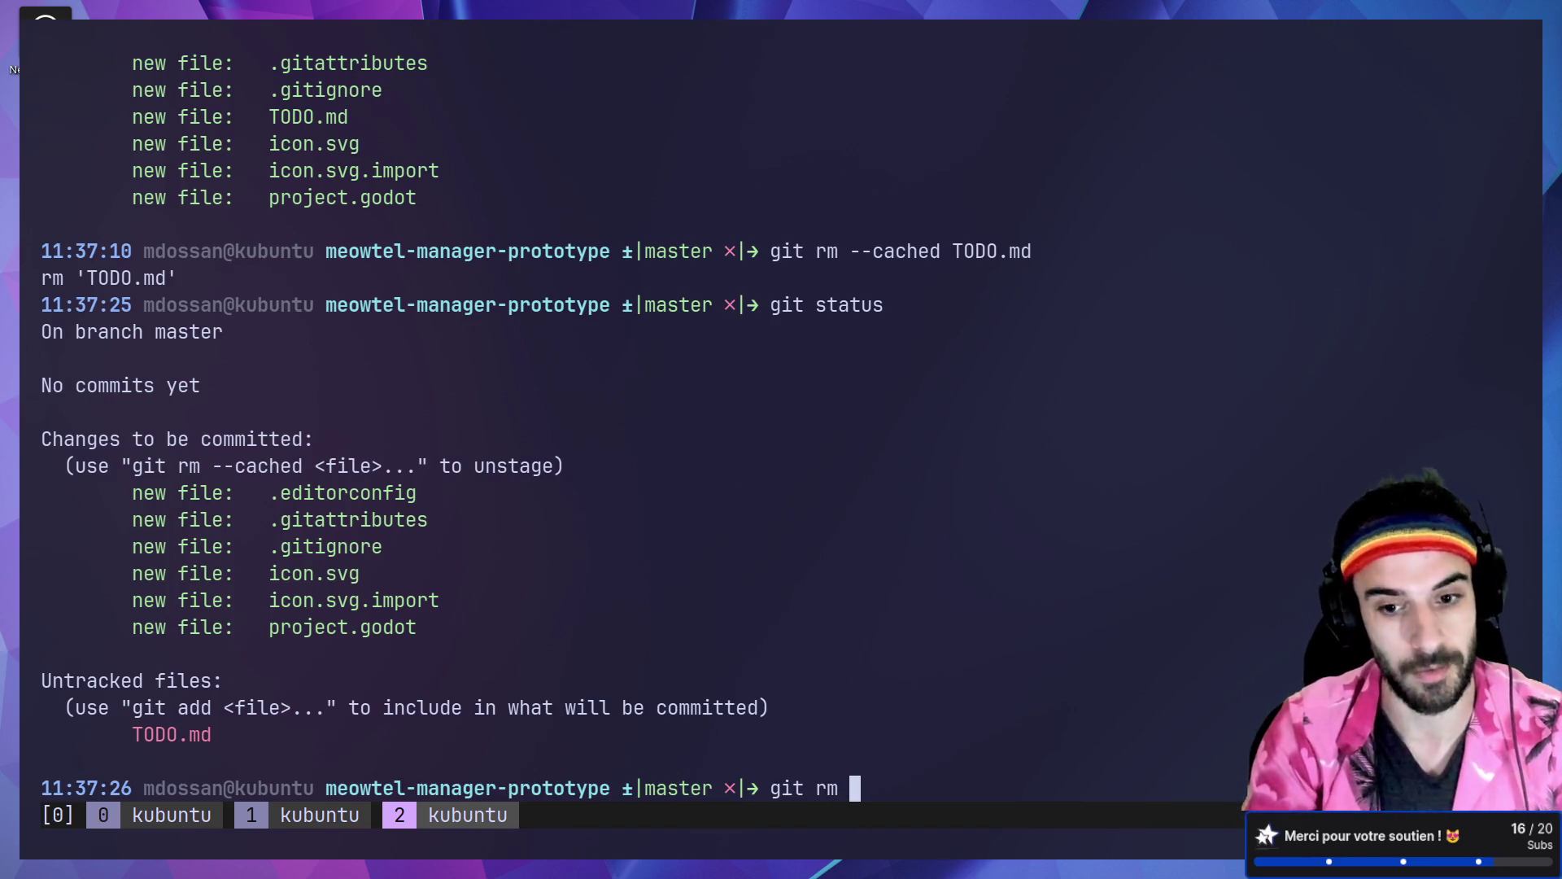
type(" --")
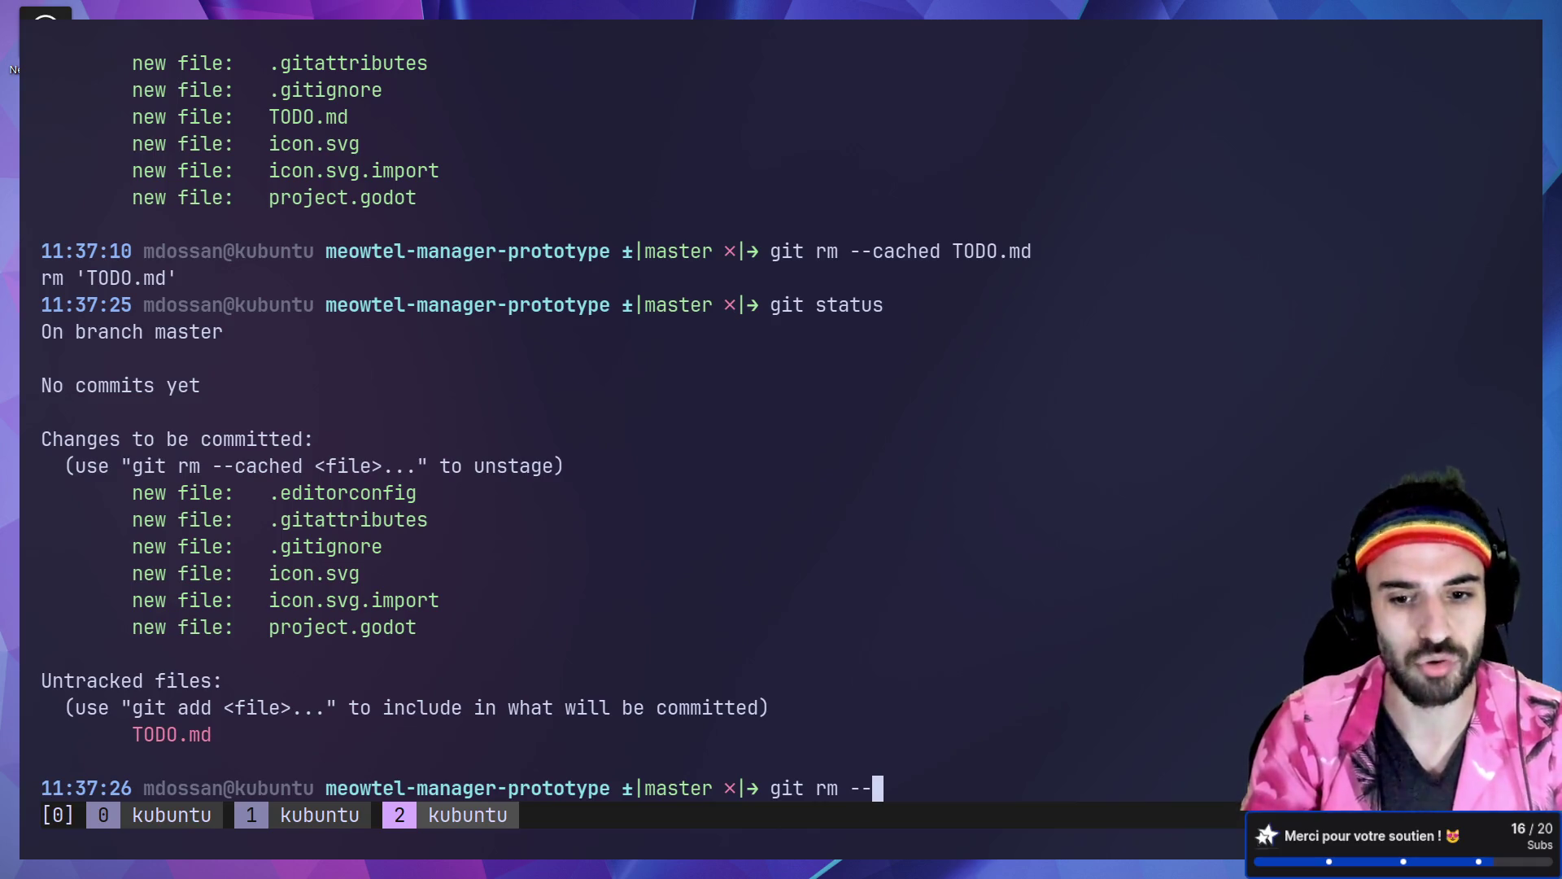
type("cach")
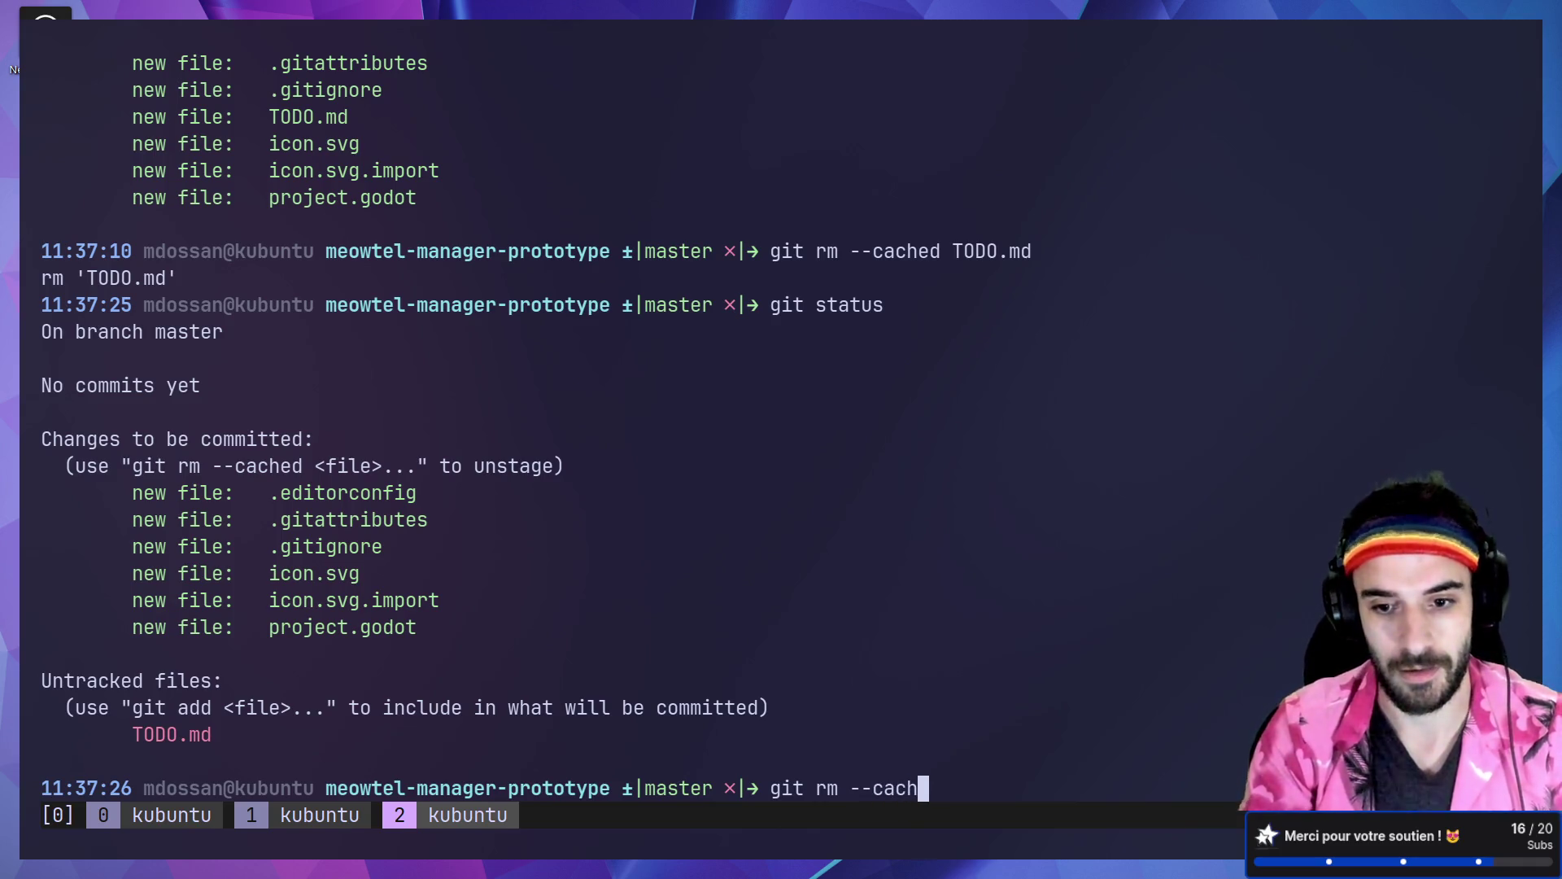
type("ed .")
key("Return")
type("git status")
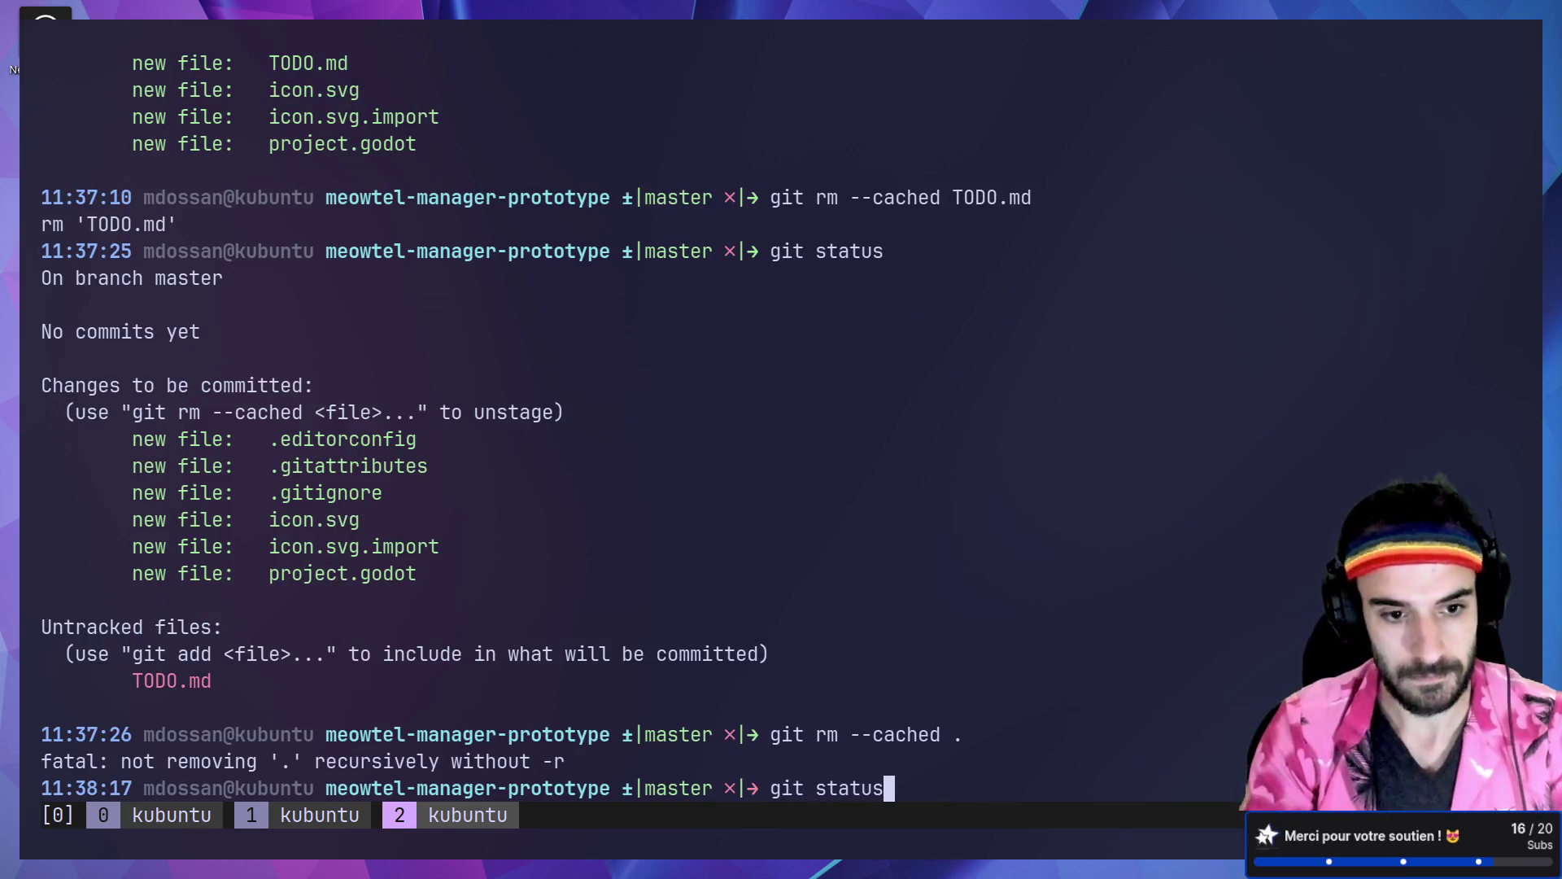
key("Return")
Step: Unstage everything with git rm --cached -r ., confirm with git status, then run git add *
key("Up")
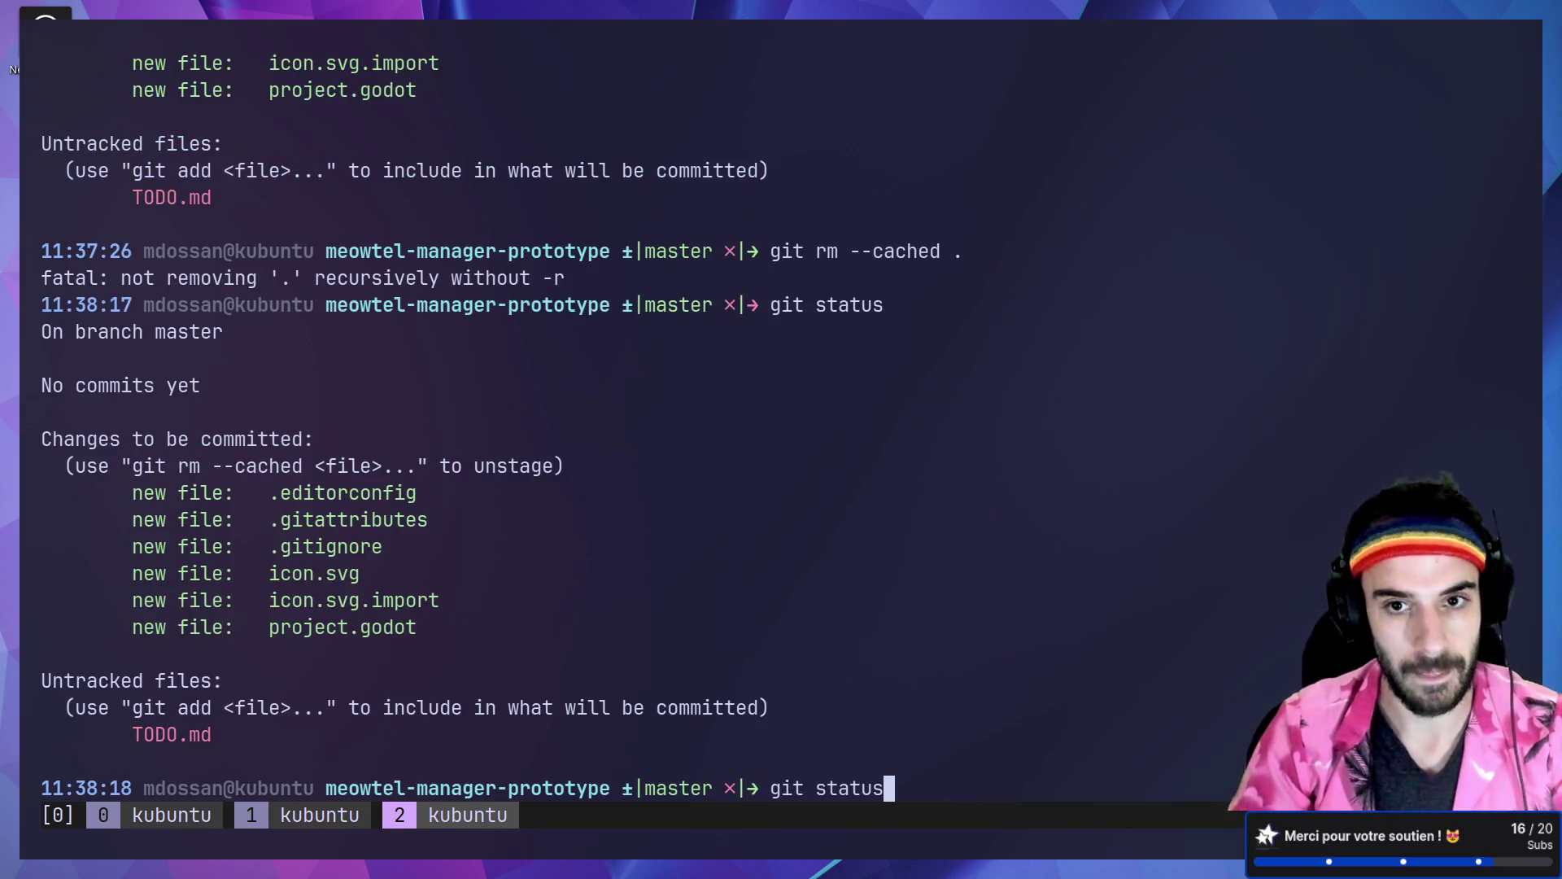
key("Up")
key("Left")
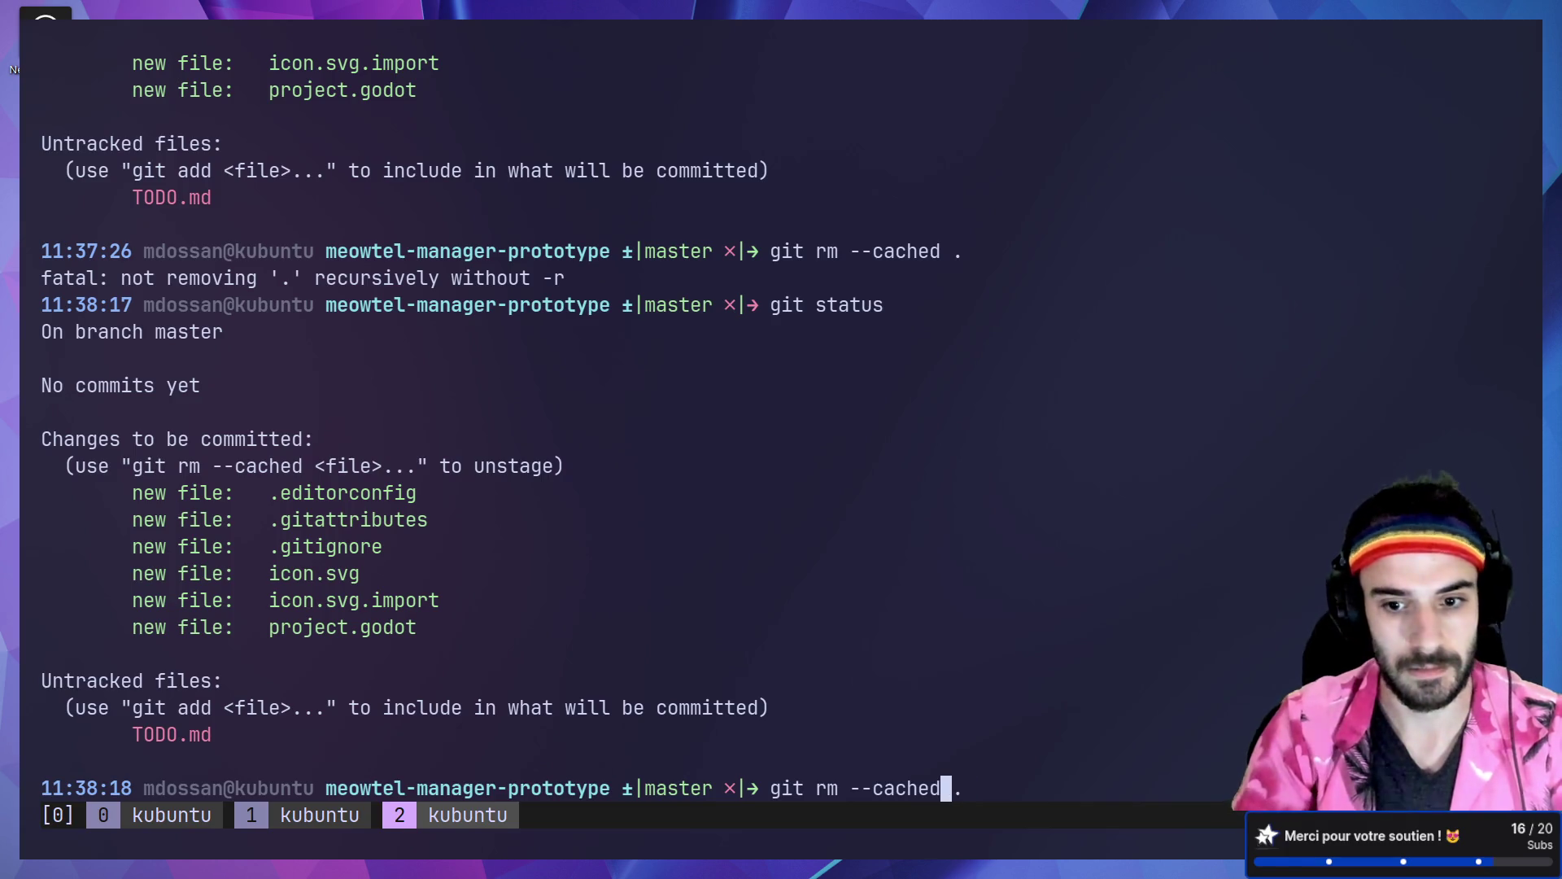
type("-r")
key("Return")
type("git status")
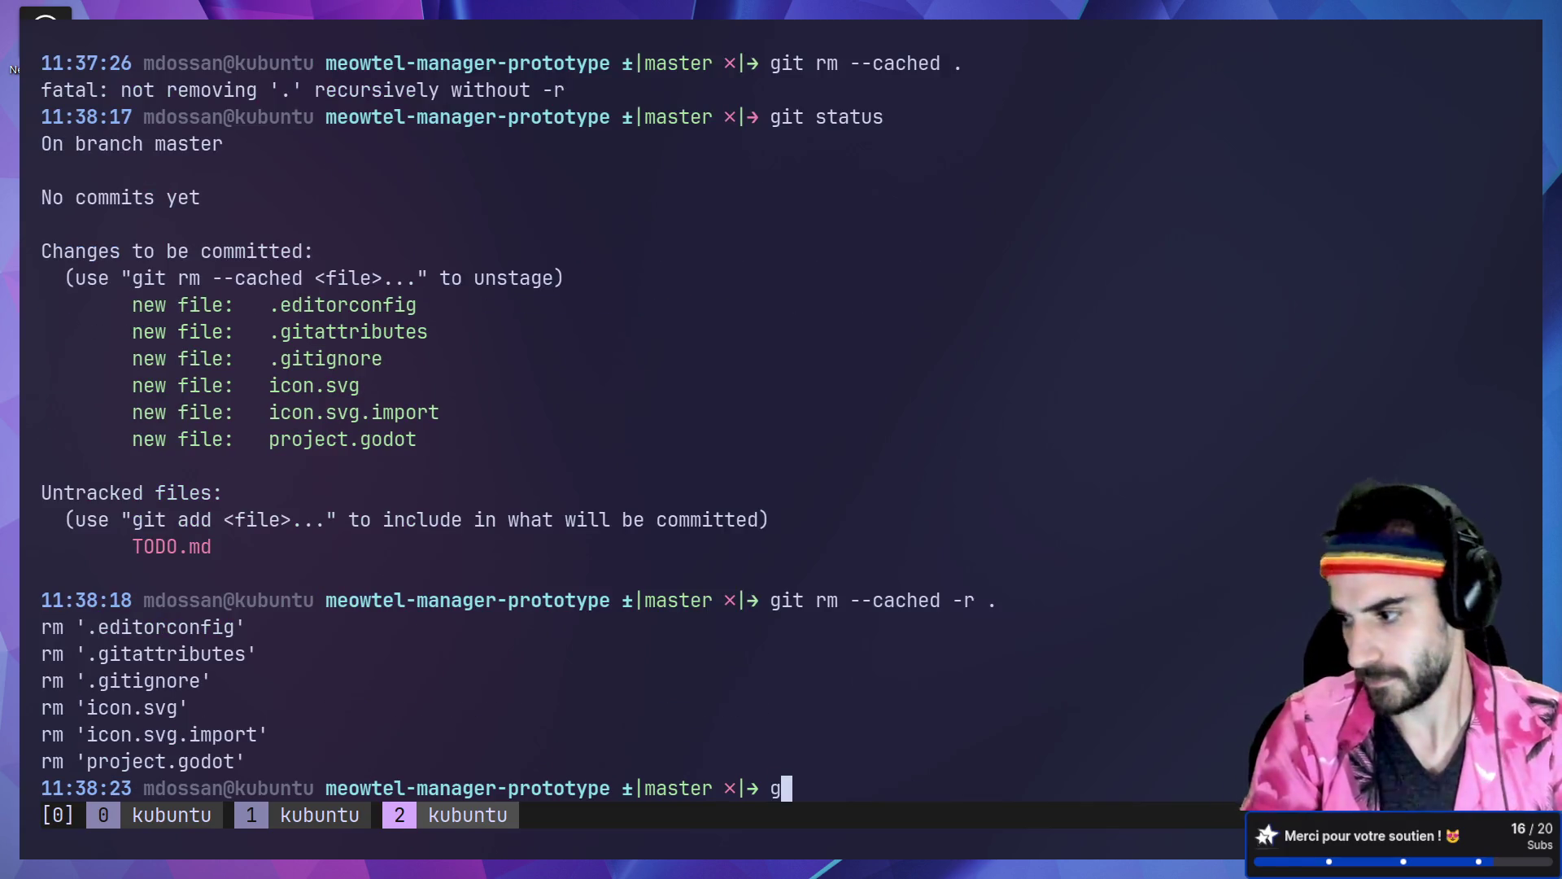
key("Return")
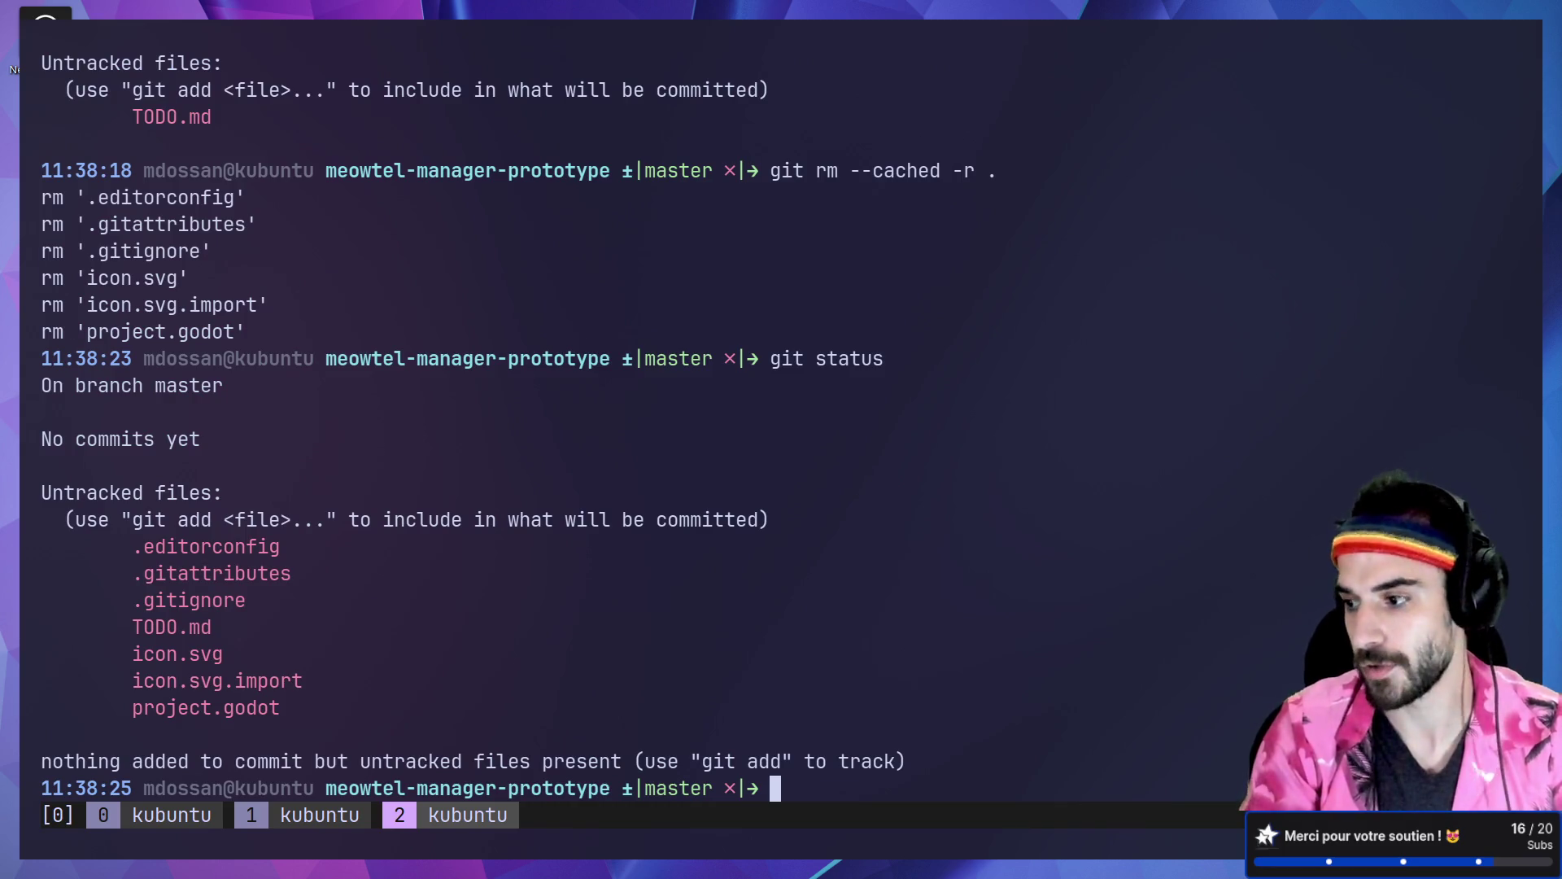
type("git add *")
key("Return")
Step: Check git status and point out the files staged by git add *
type("git status")
key("Return")
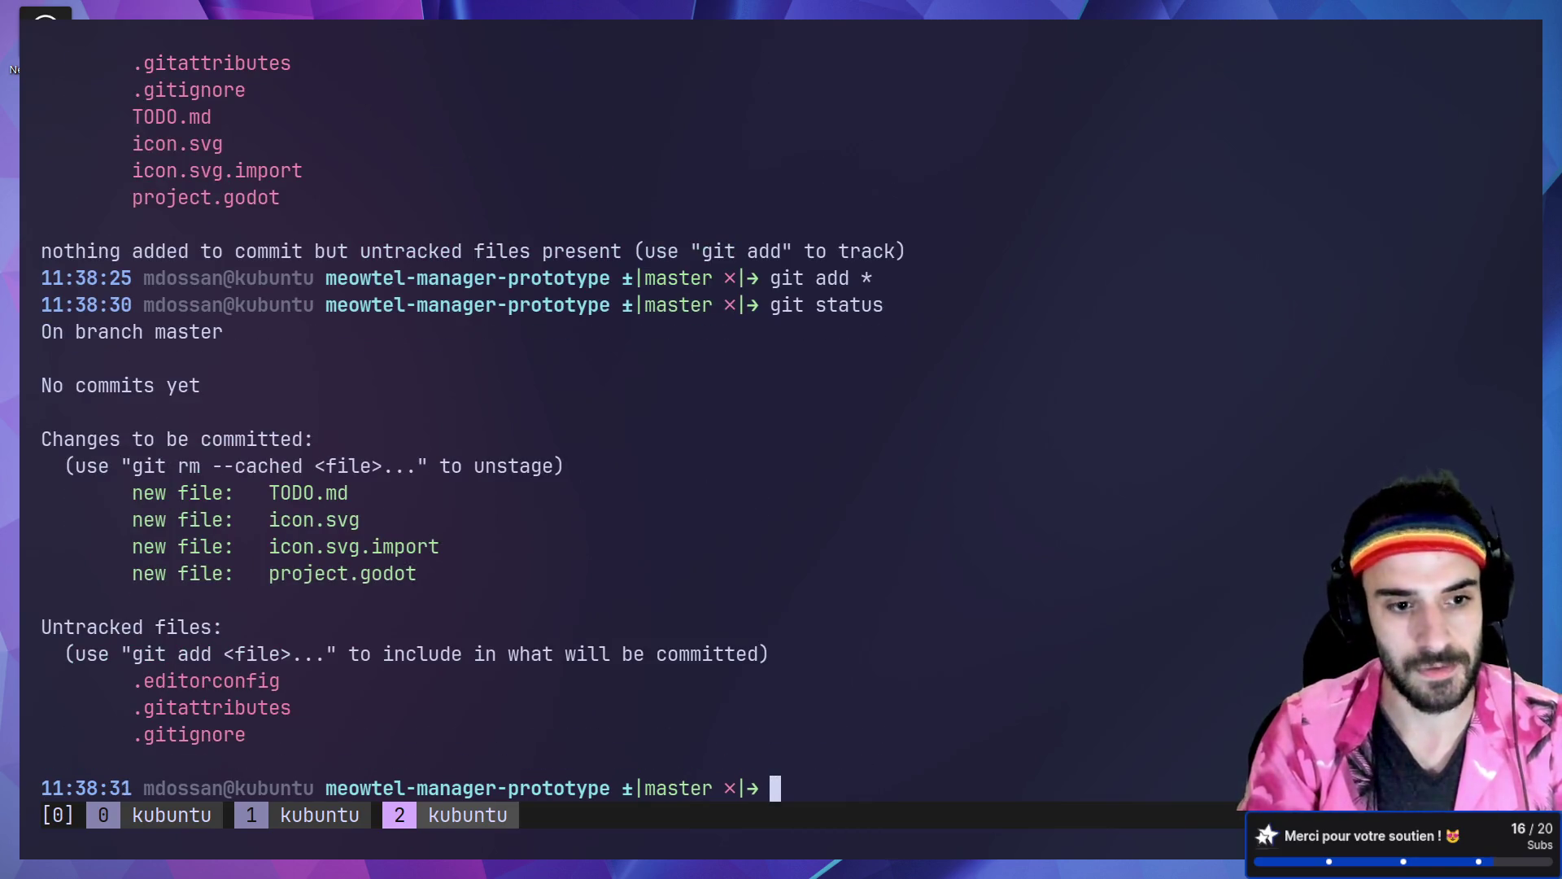
left_click_drag(437, 574, 122, 519)
left_click(881, 755)
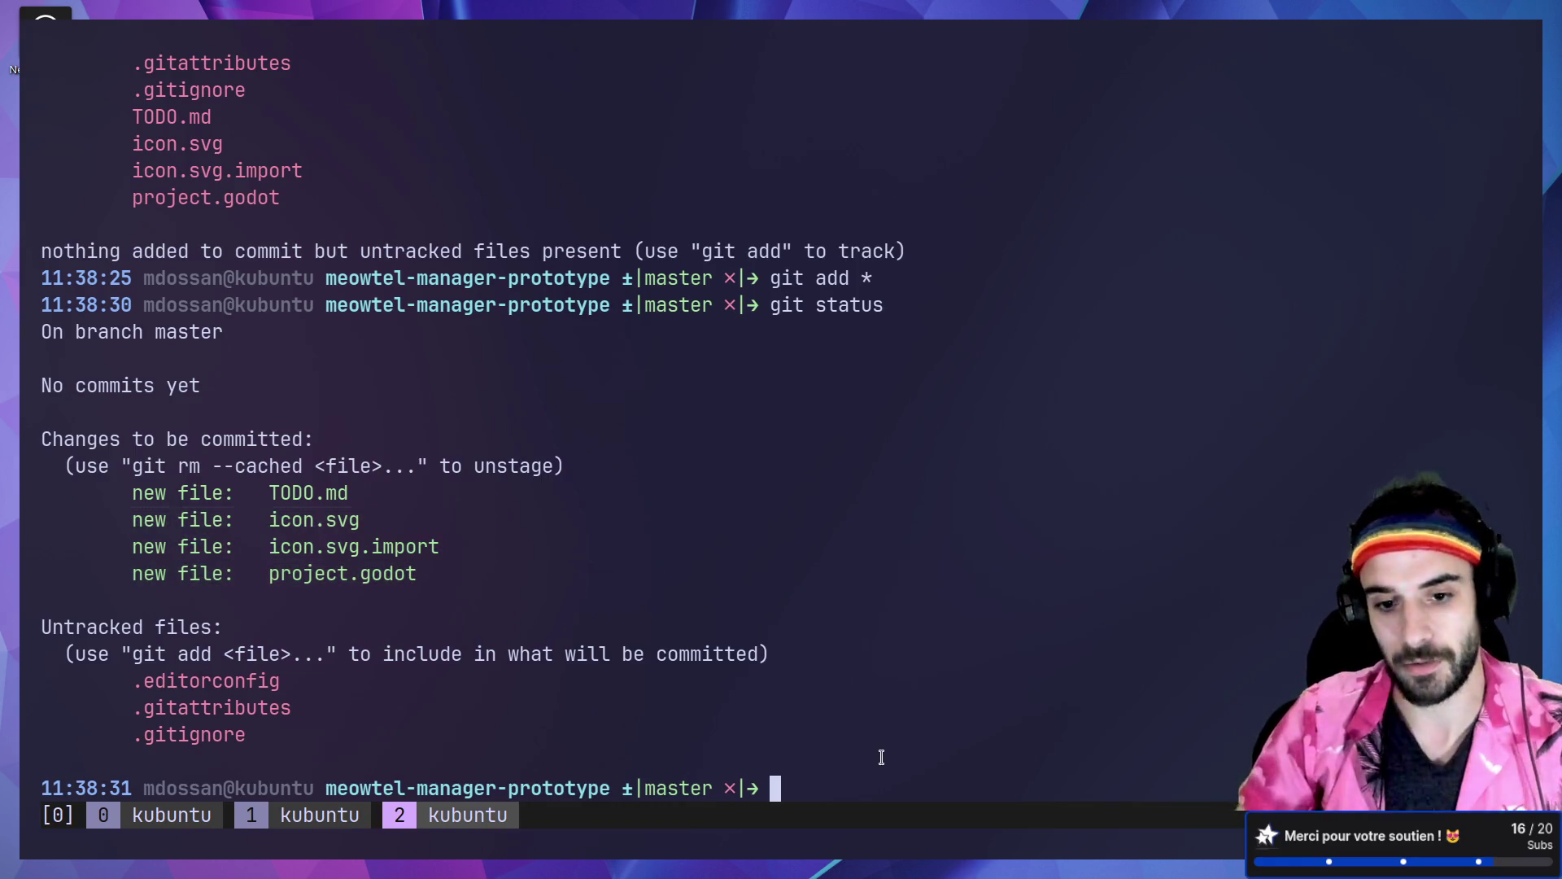
Step: Stage everything including the dotfiles with git add . and confirm with git status
type("git add ")
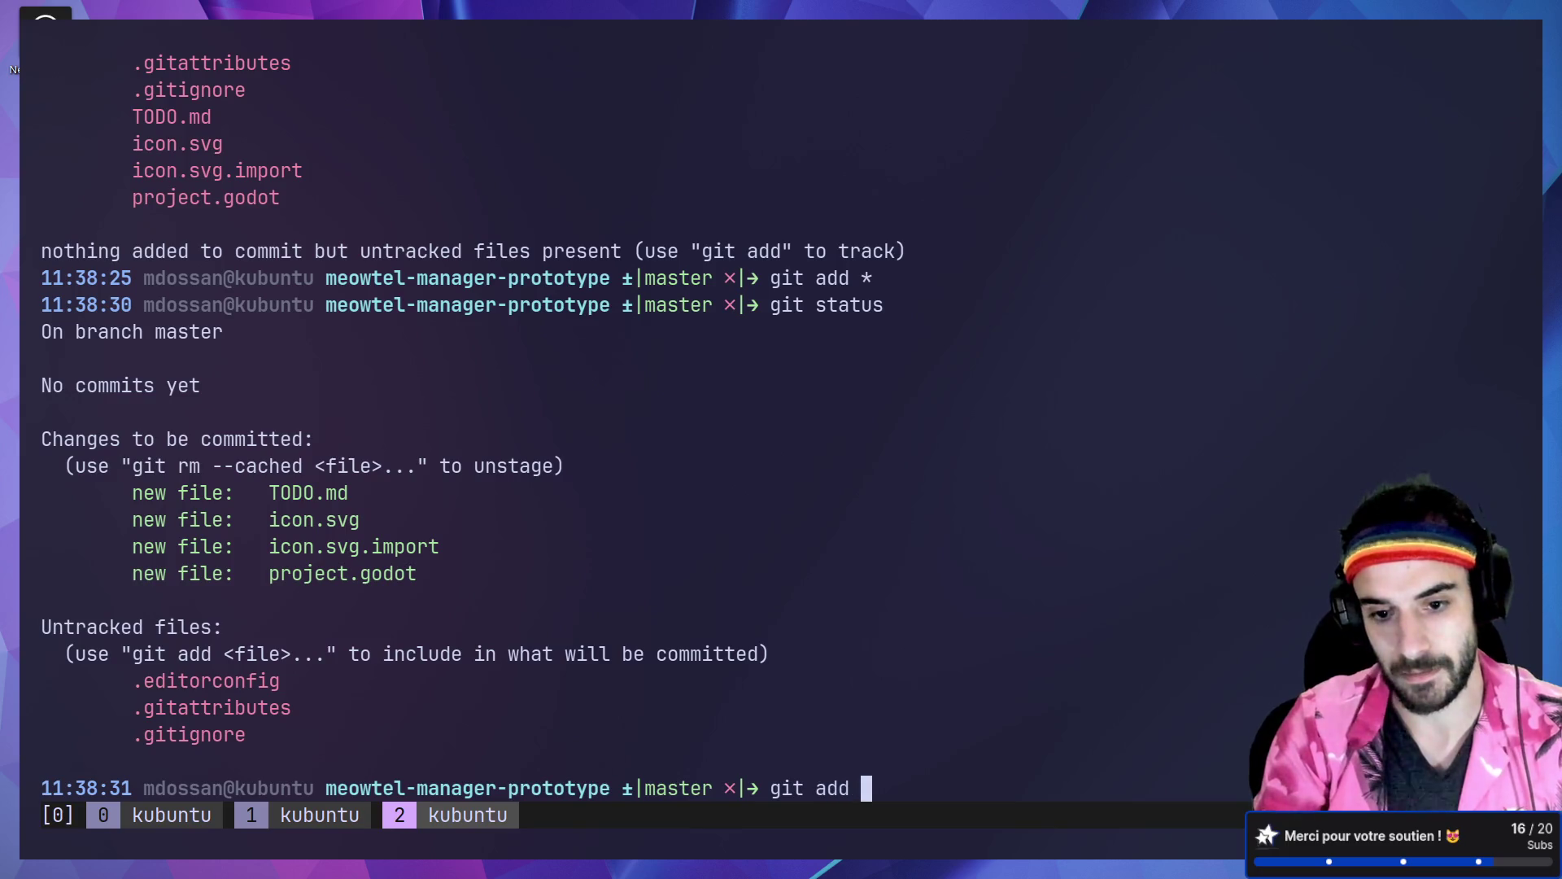
type("*")
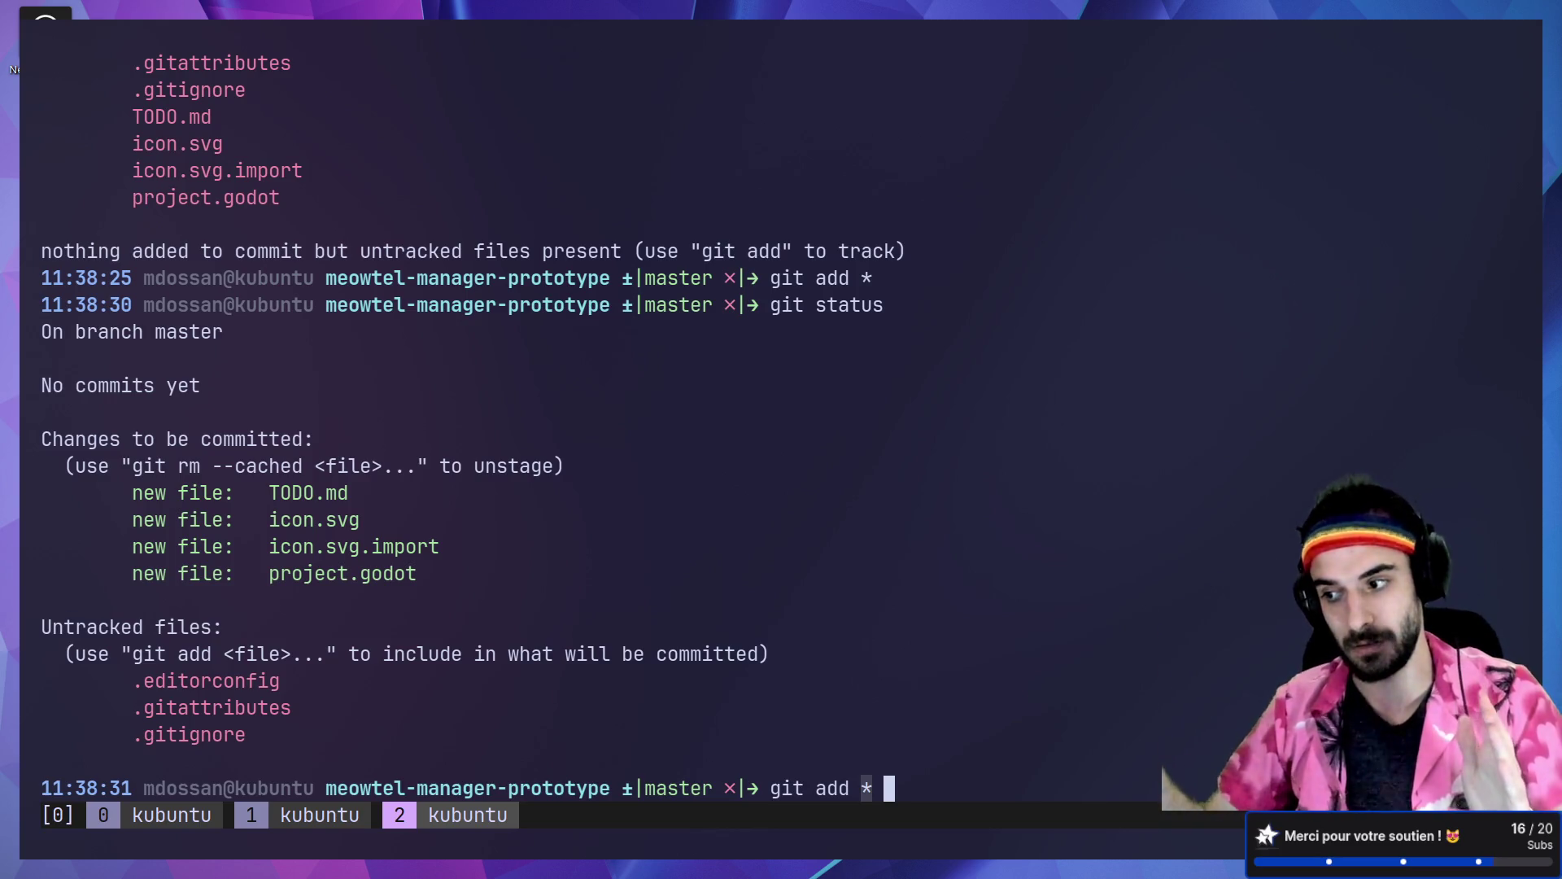
key("BackSpace")
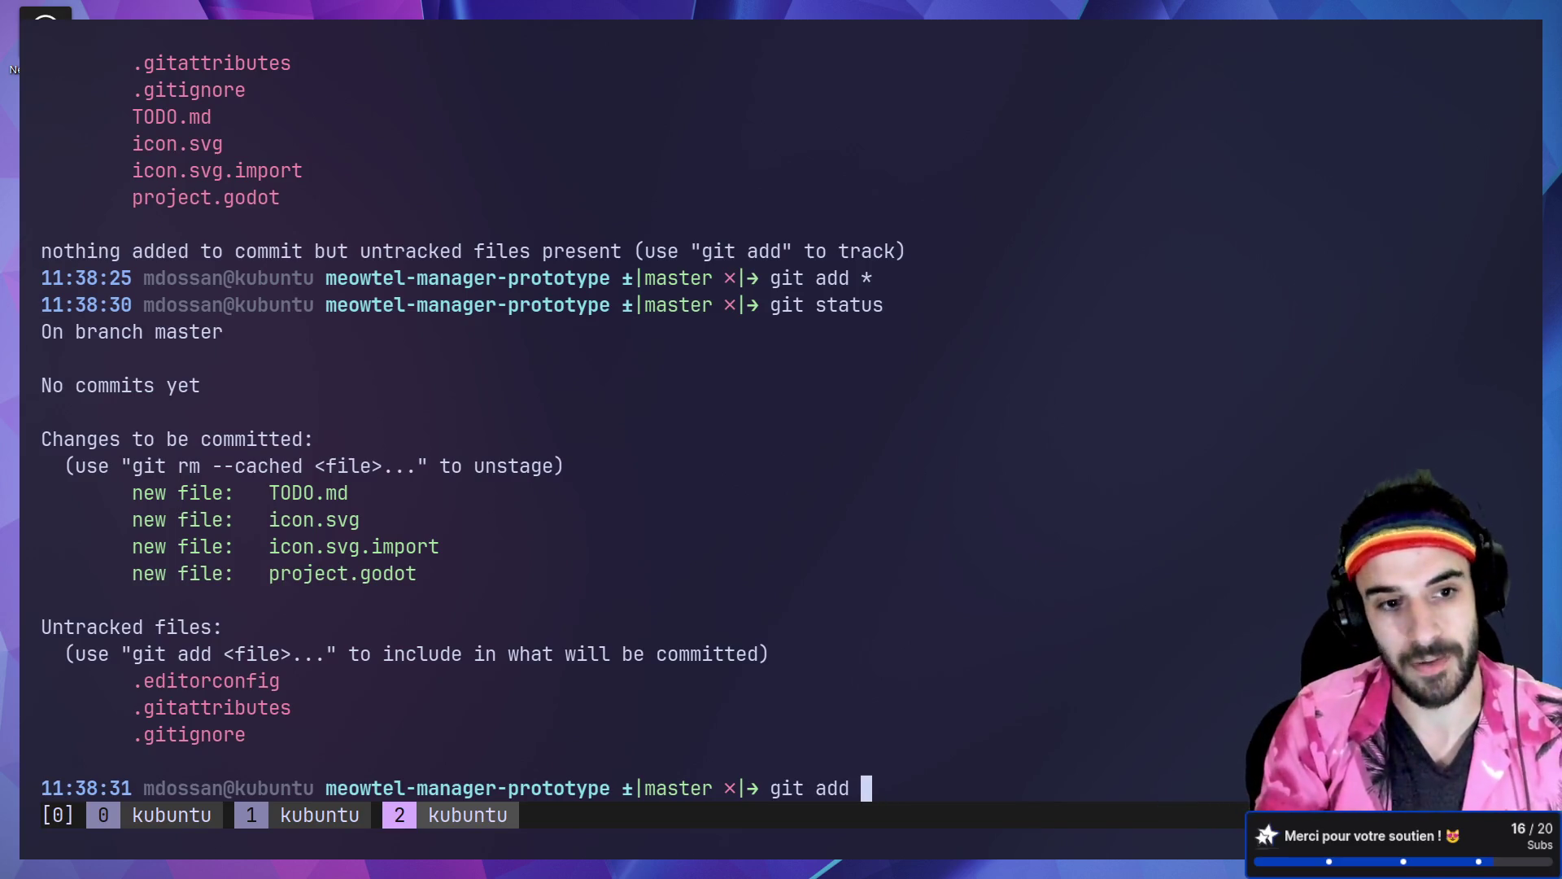
type("icon.")
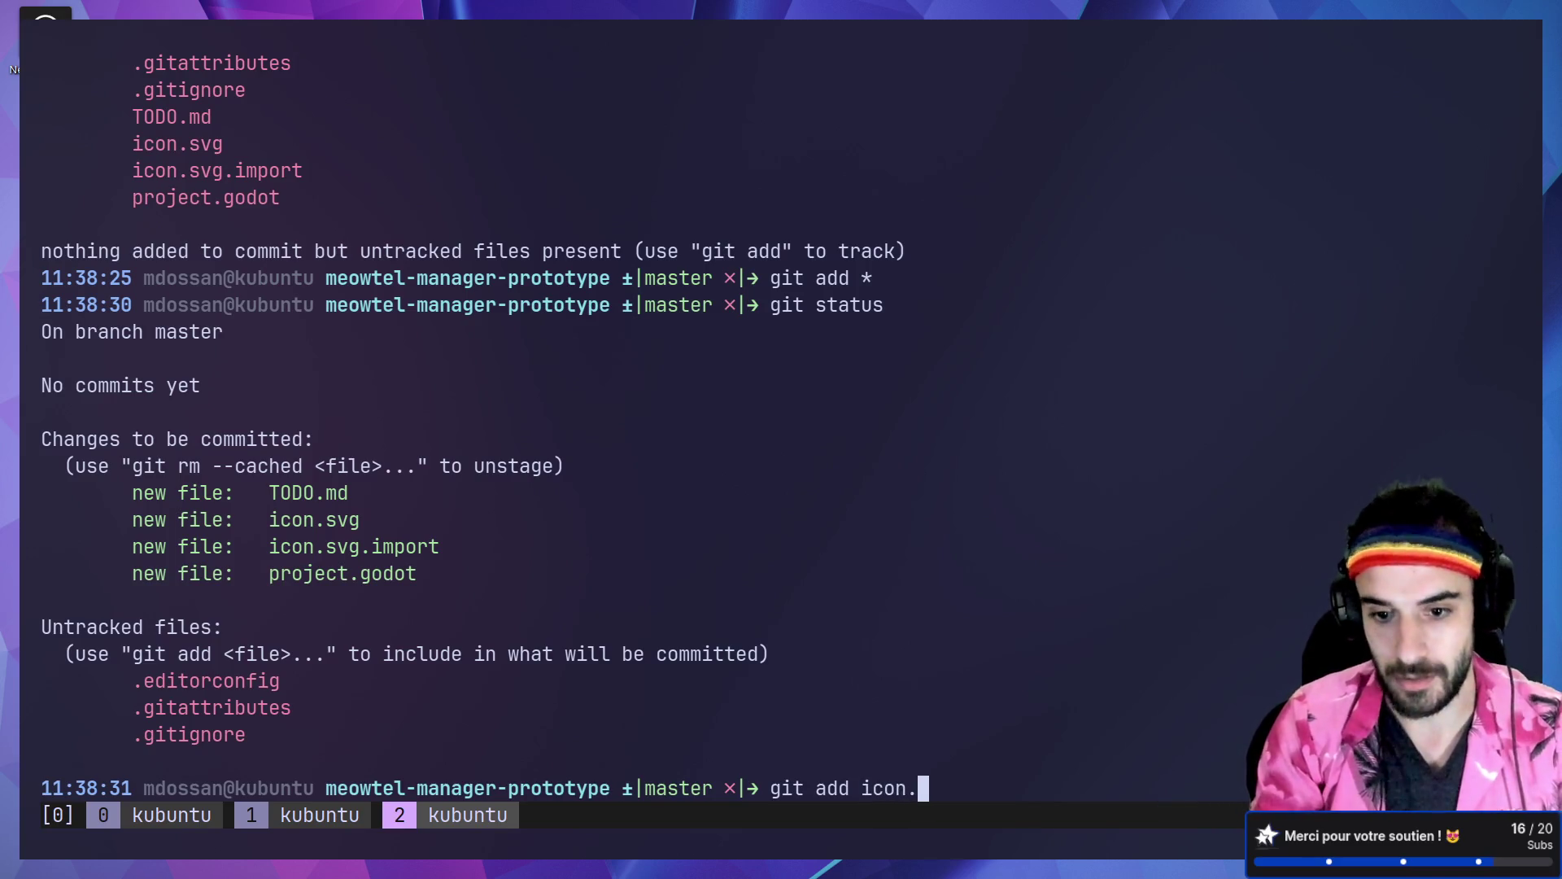
type("svg ico")
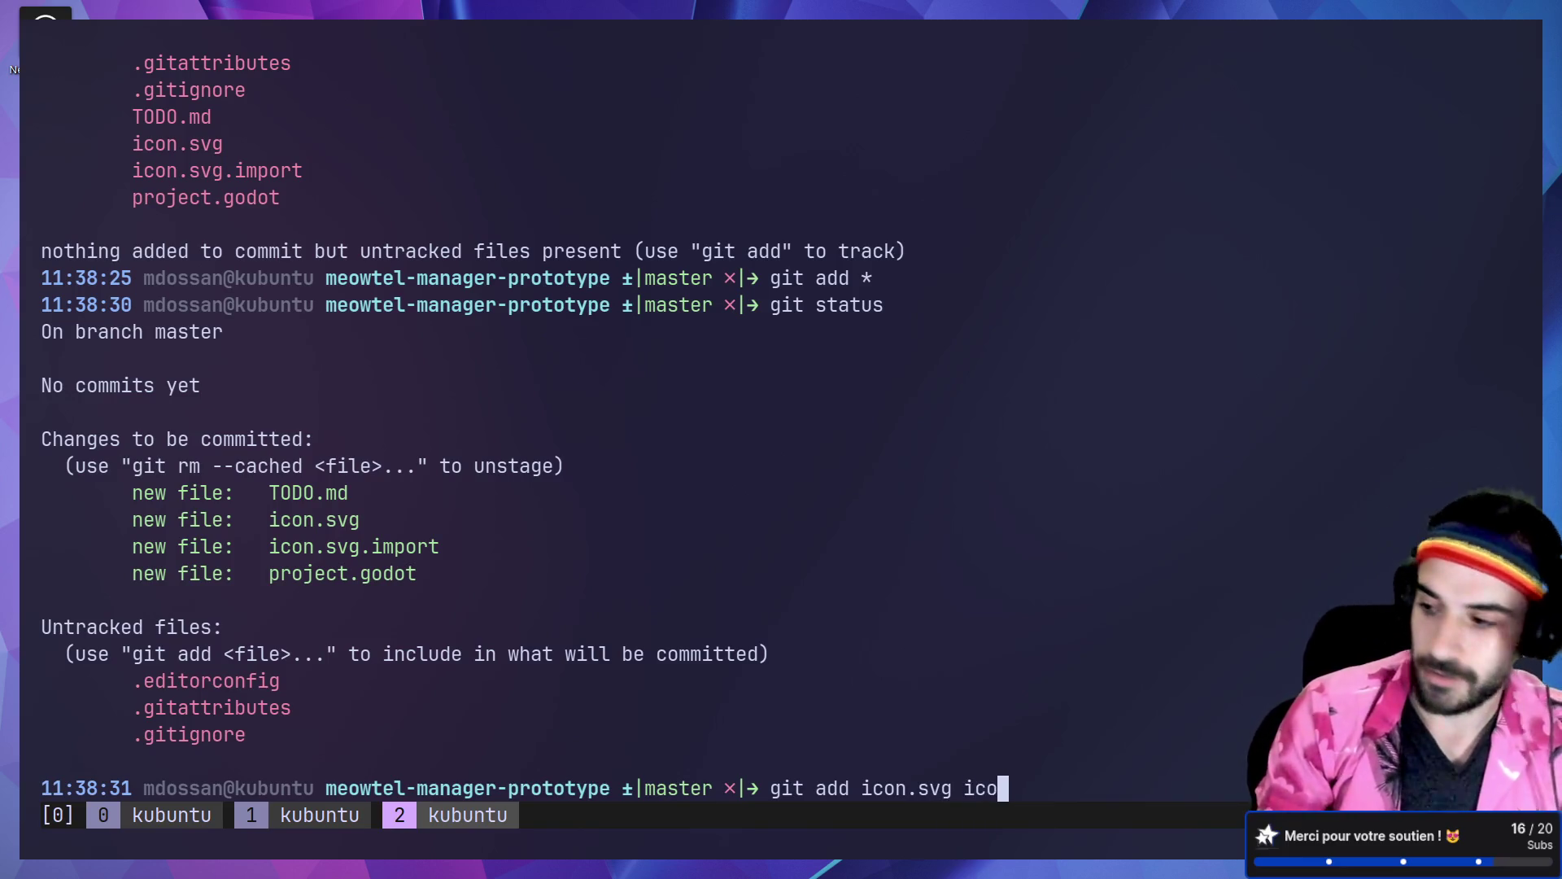
type("ng.svg.i")
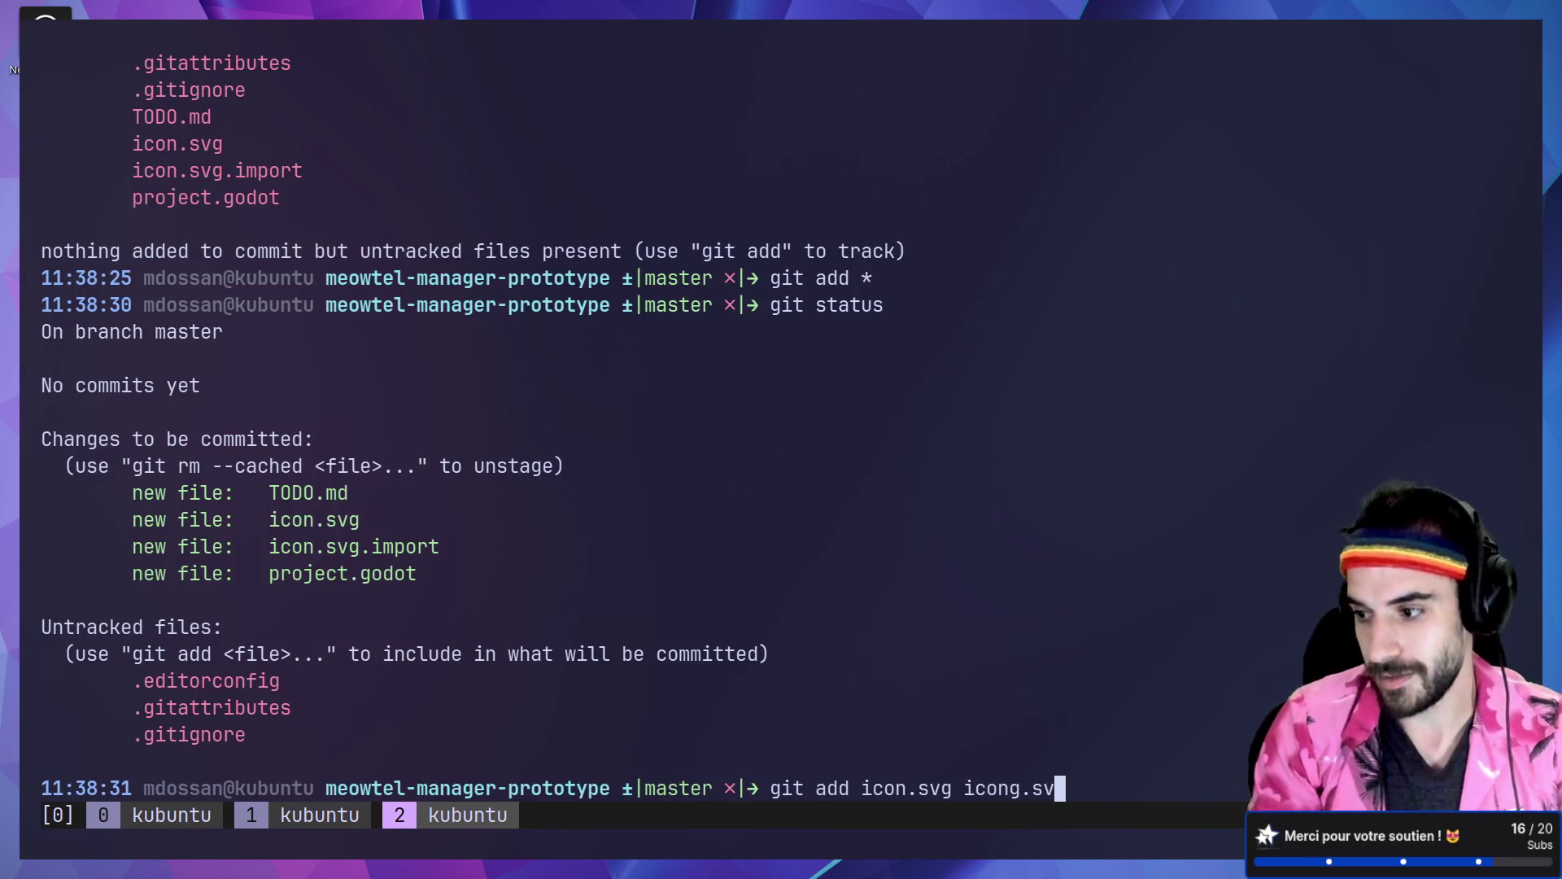
key("BackSpace")
key("BackSpace")
key("BackSpace")
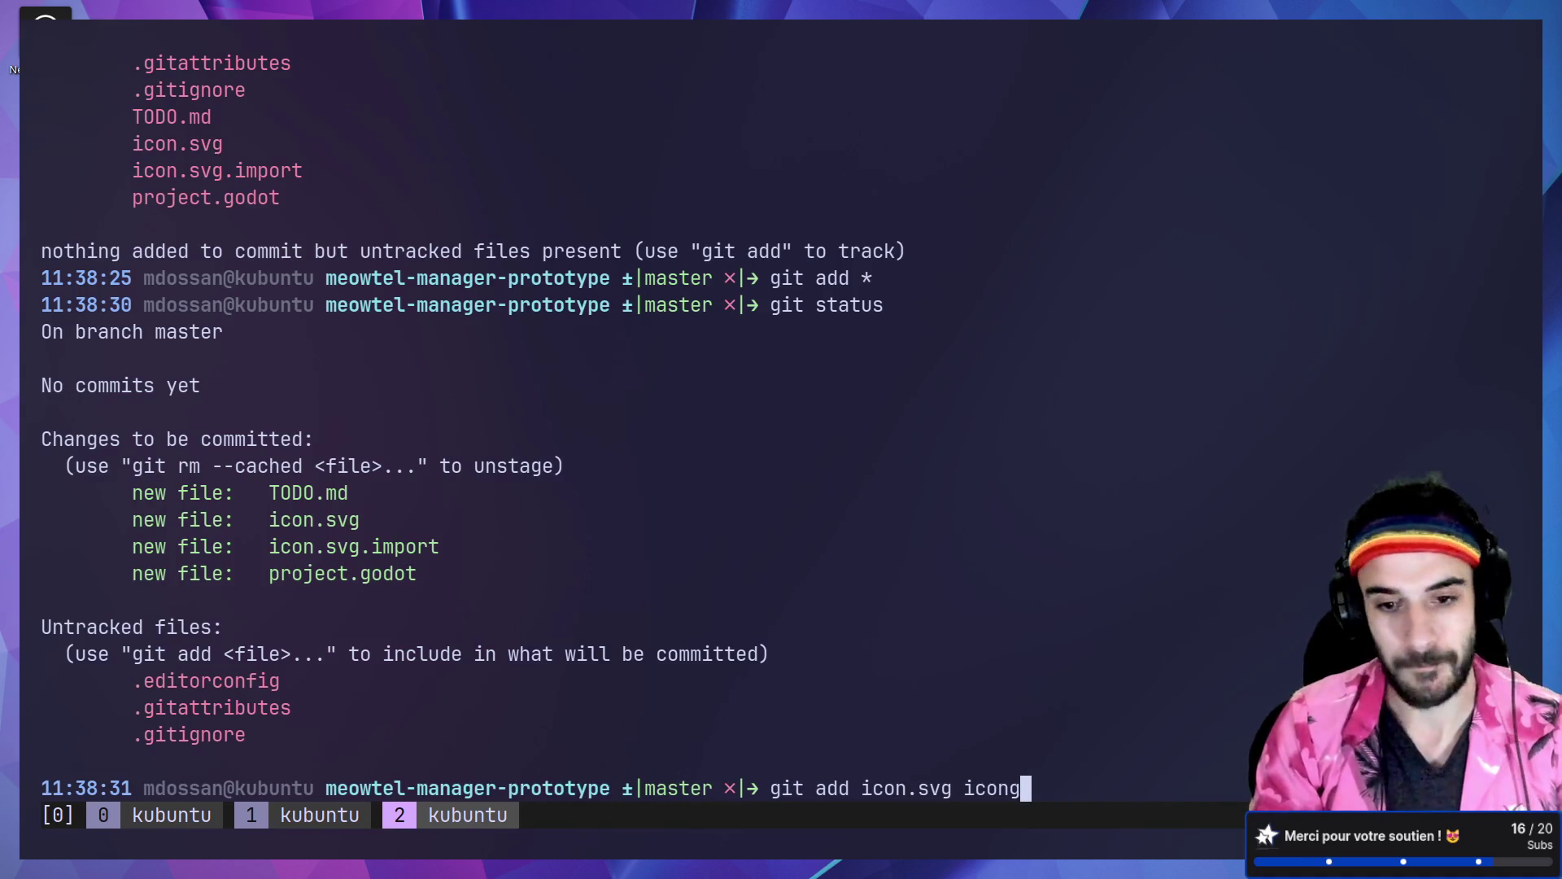
key("BackSpace")
key("BackSpace")
key("BackSpace")
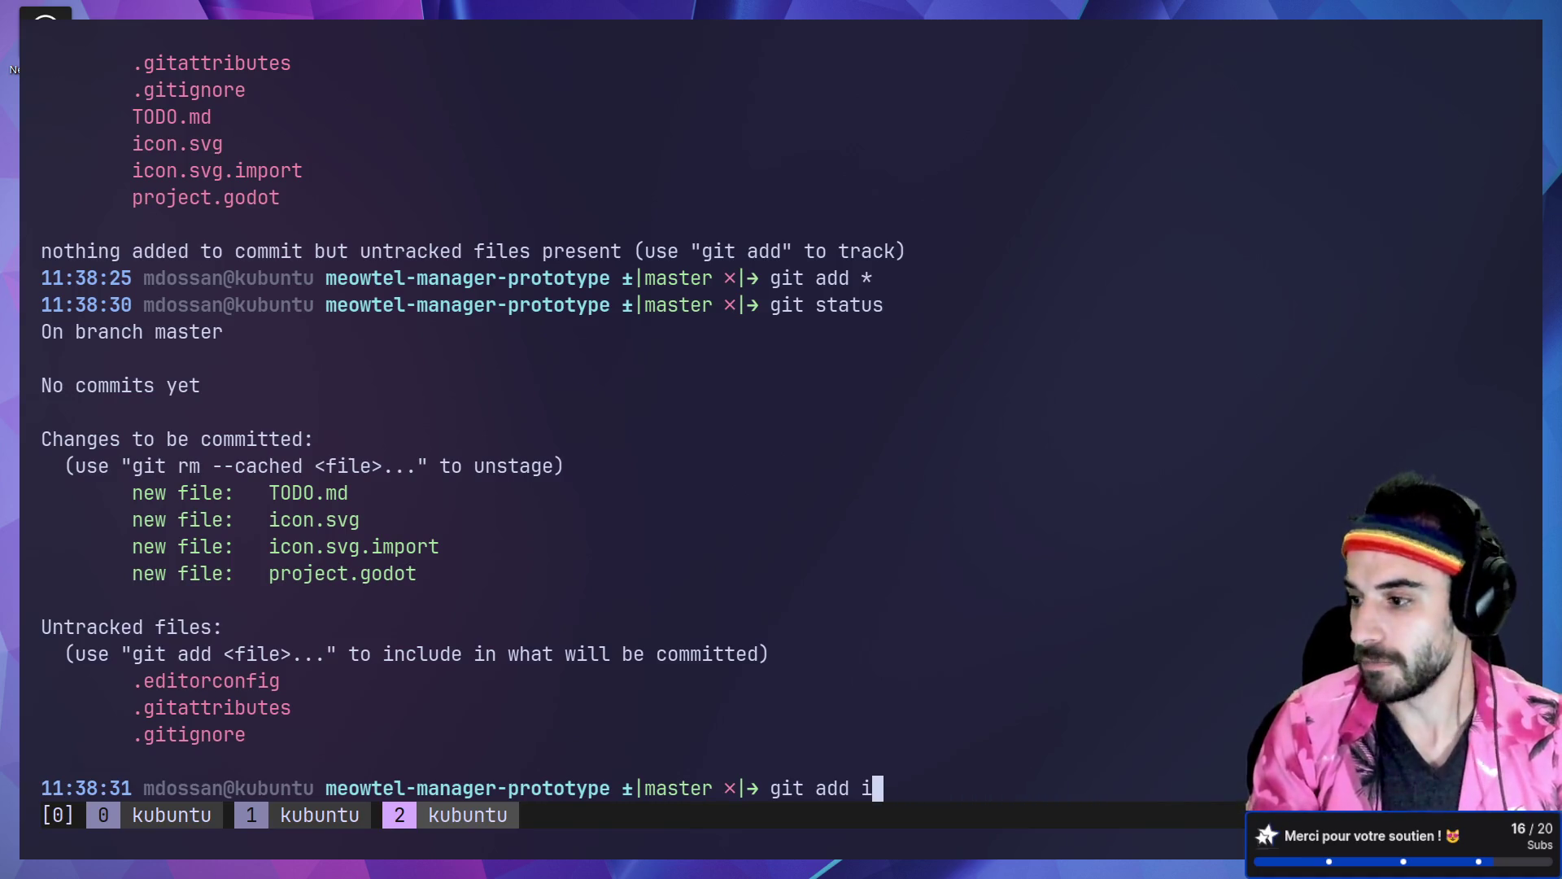
type(".")
key("Return")
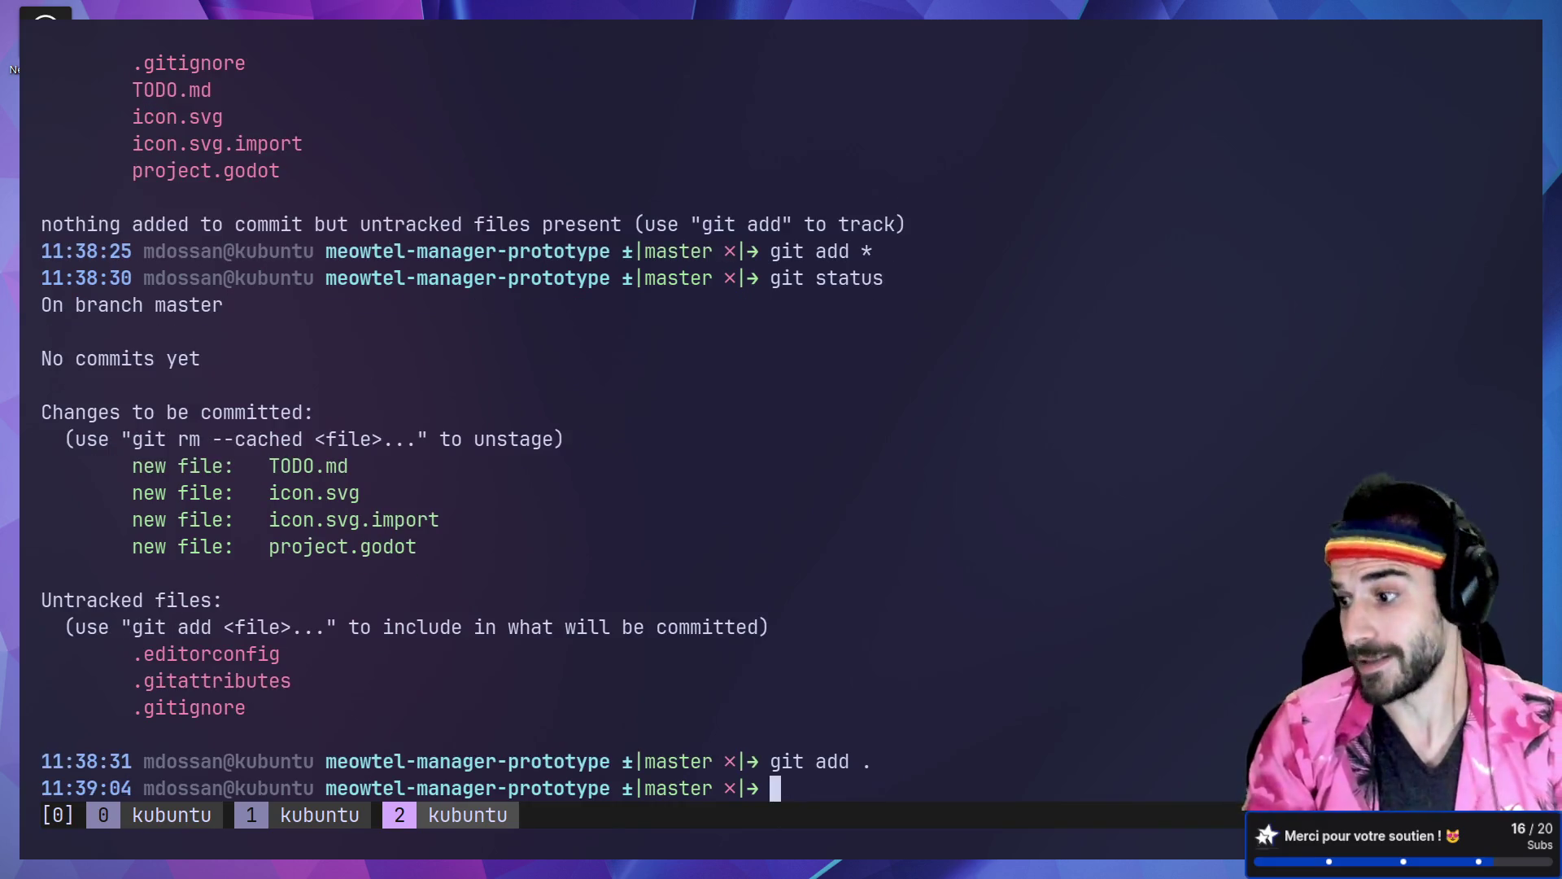
type("git status")
key("Return")
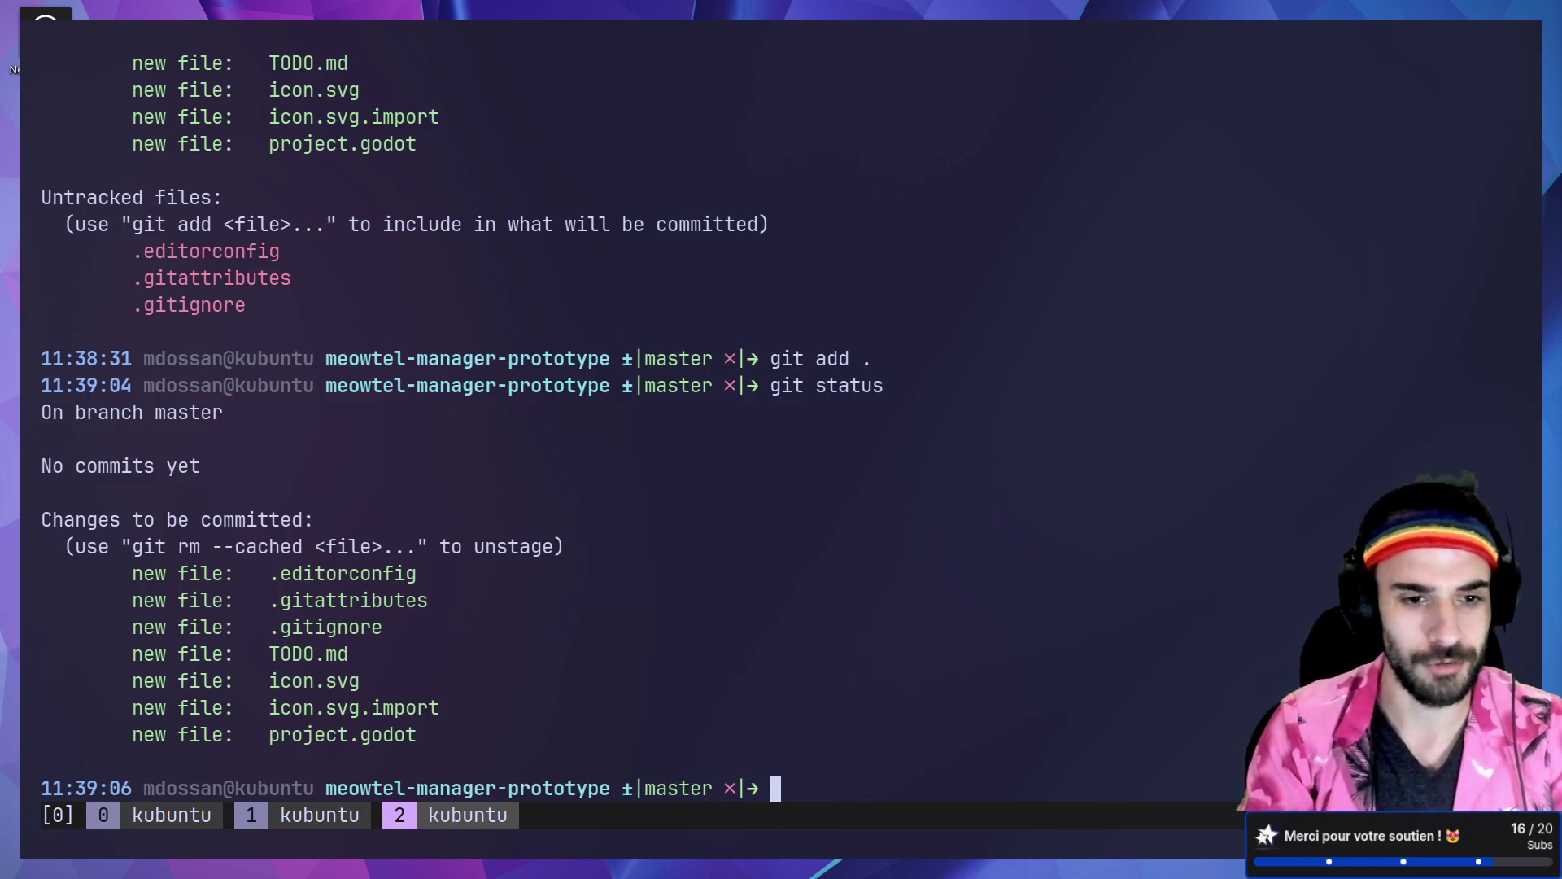
Step: Unstage TODO.md with git rm --cached TODO.md, verify with git status, and start git commit
type("git")
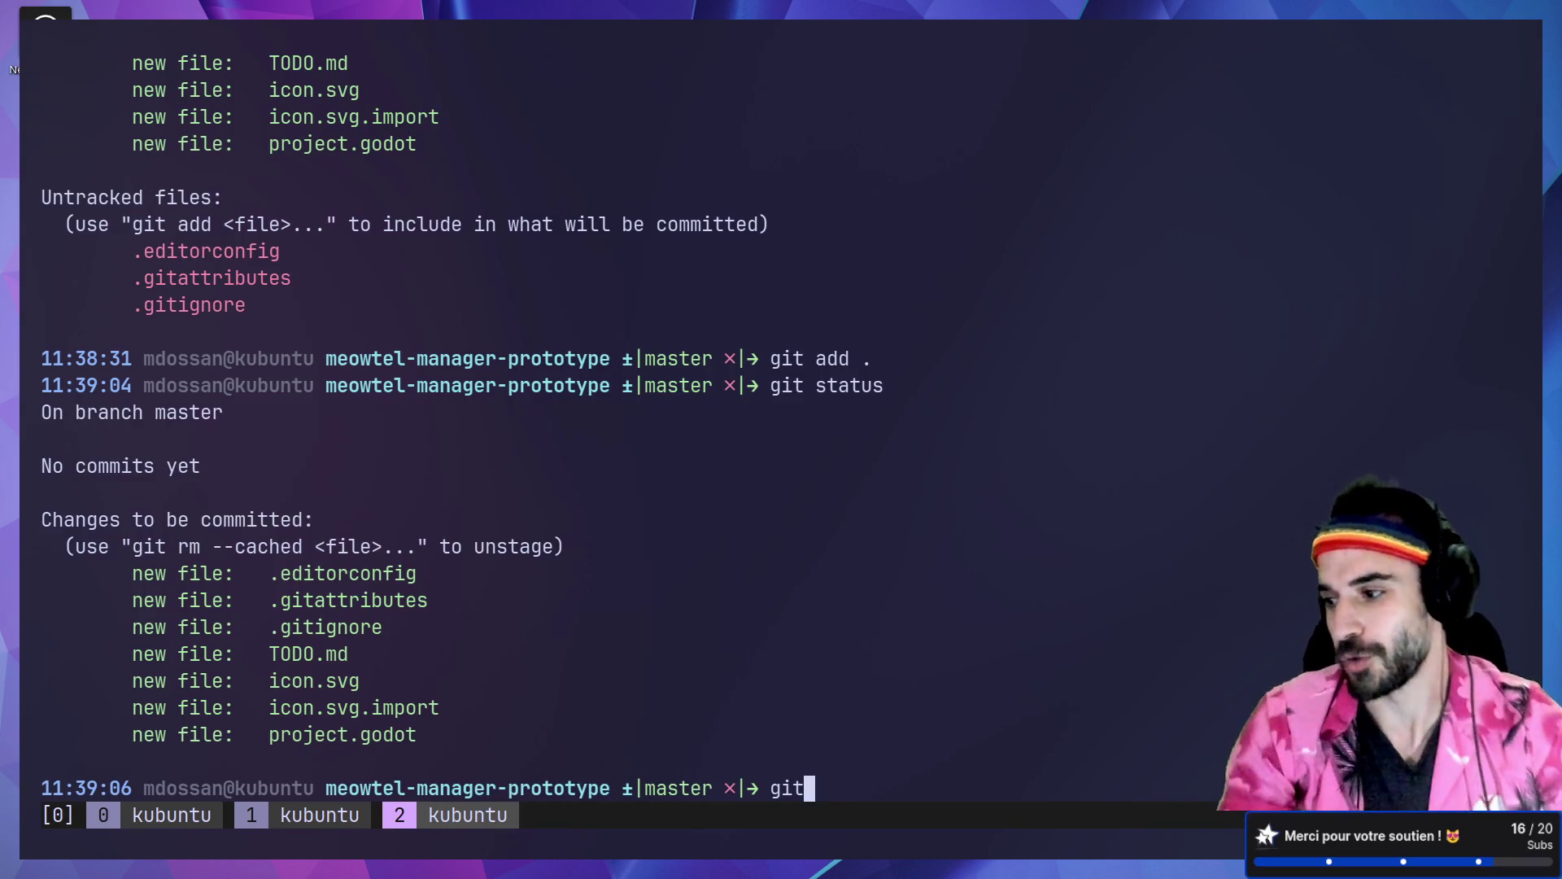
type(" rm --")
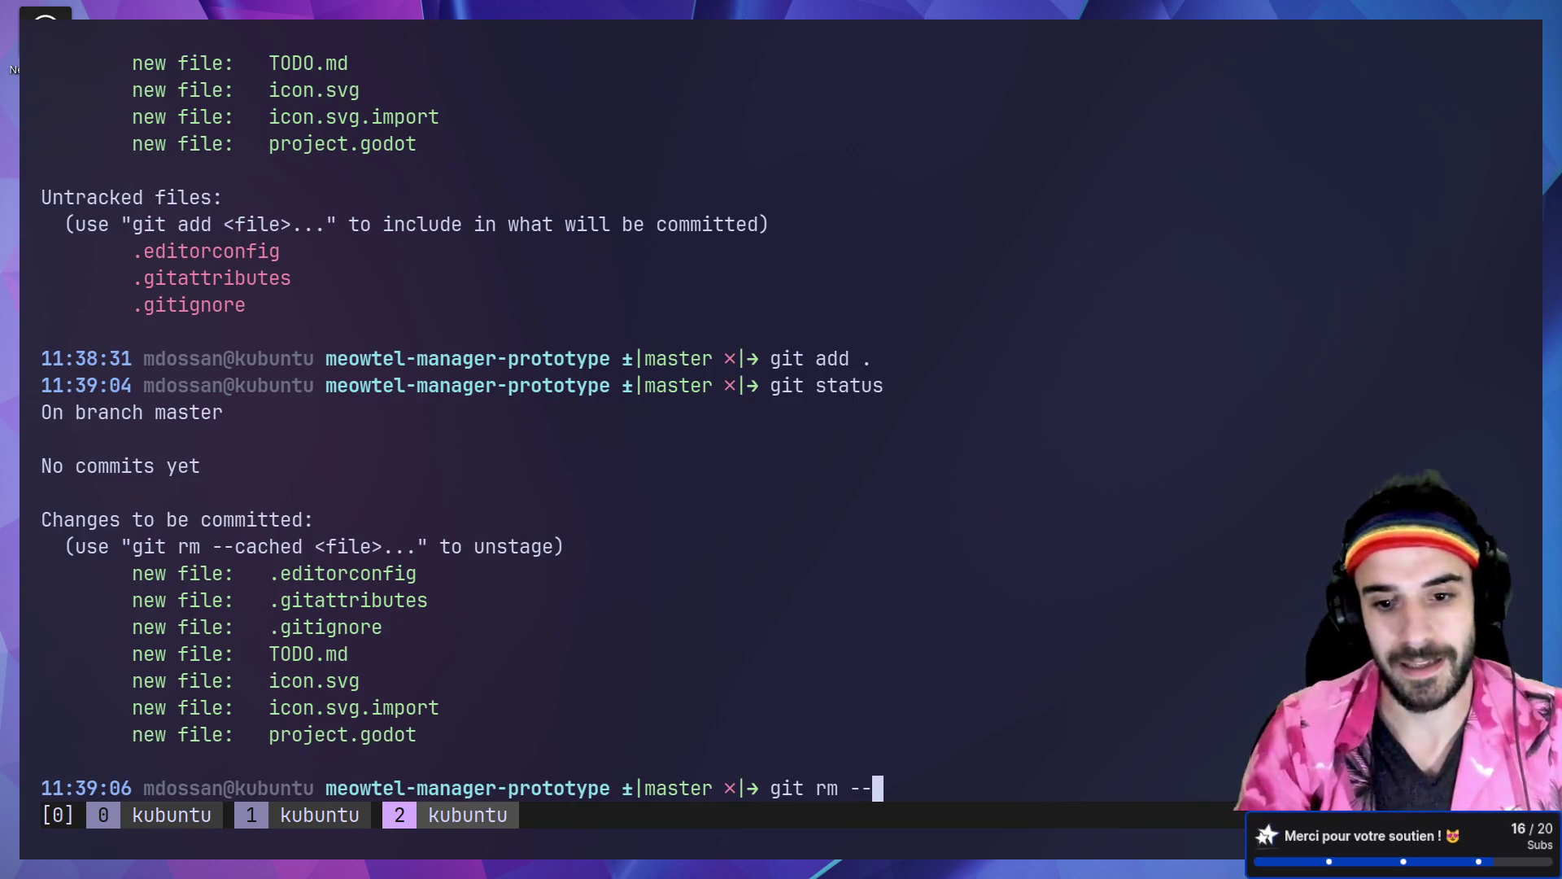
type("cached TO")
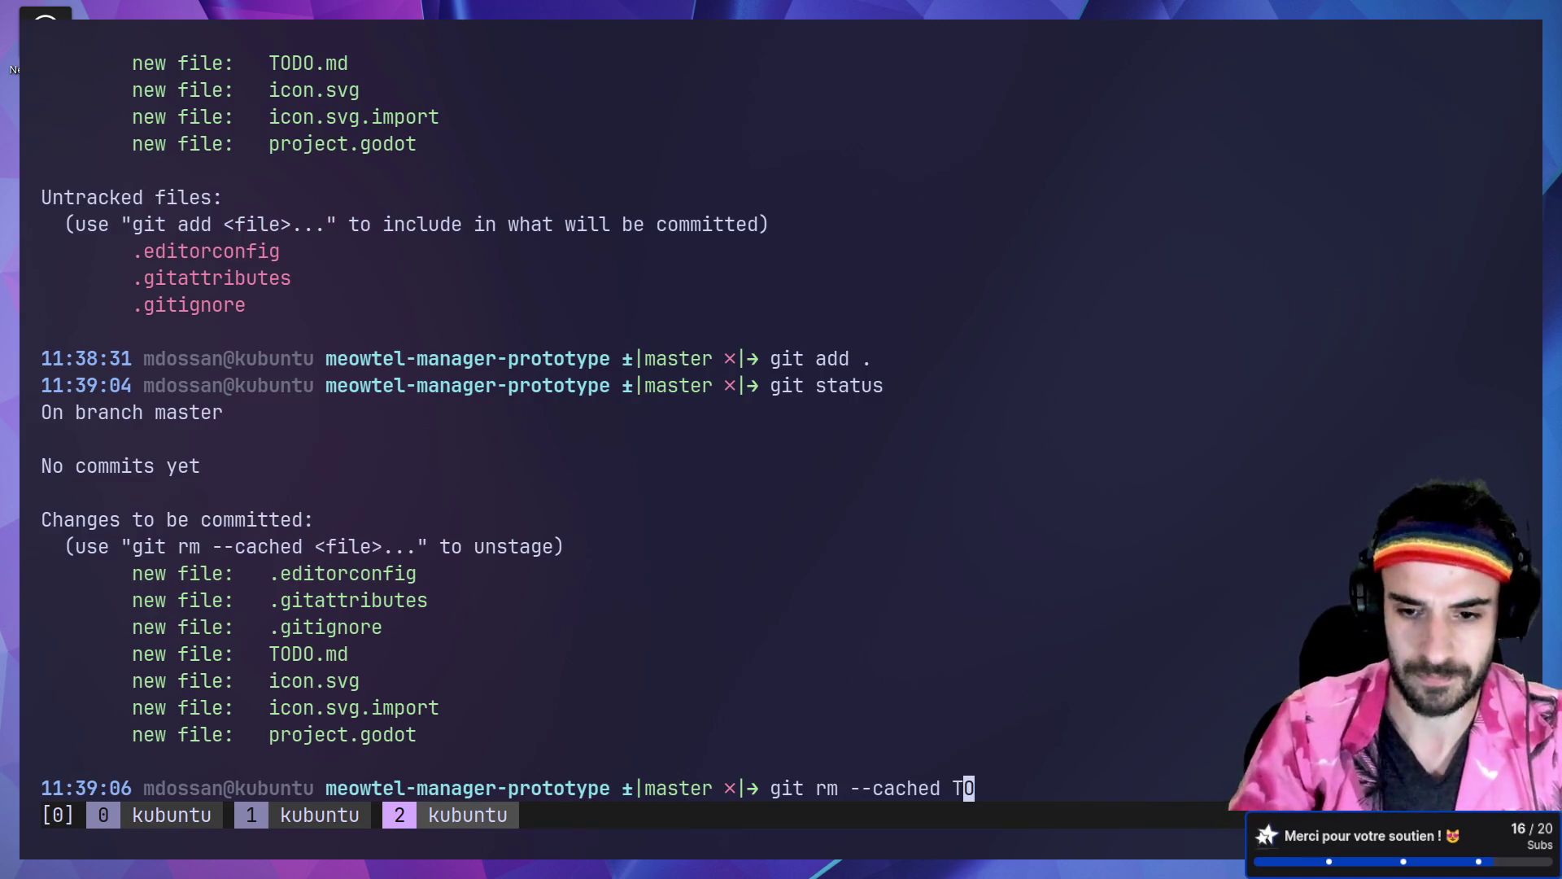
key("BackSpace")
key("BackSpace")
key("BackSpace")
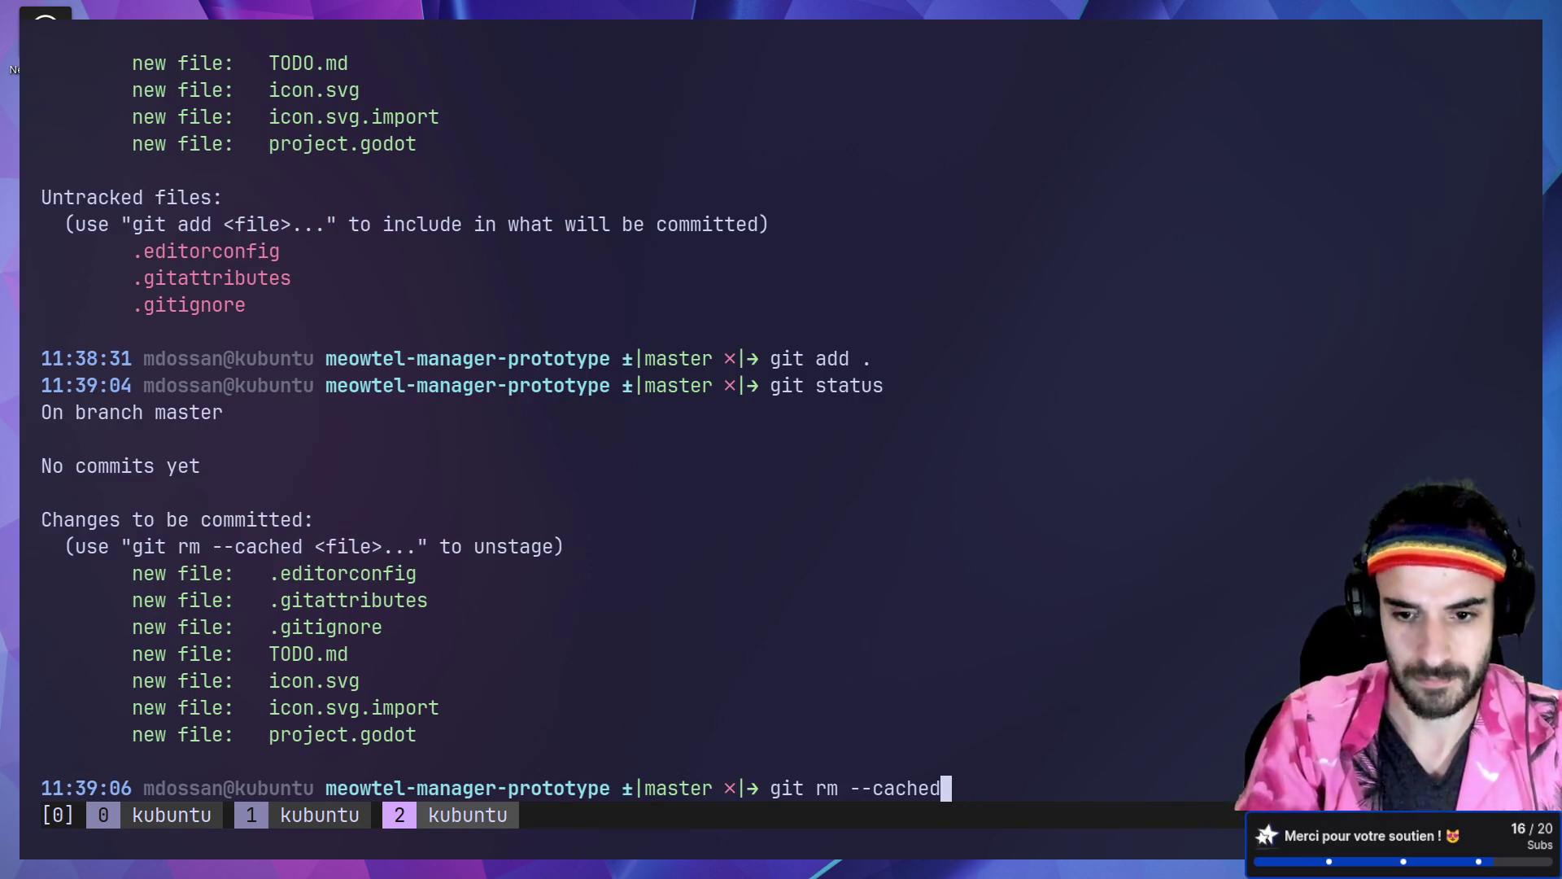
key("ctrl+c")
type("git rm ")
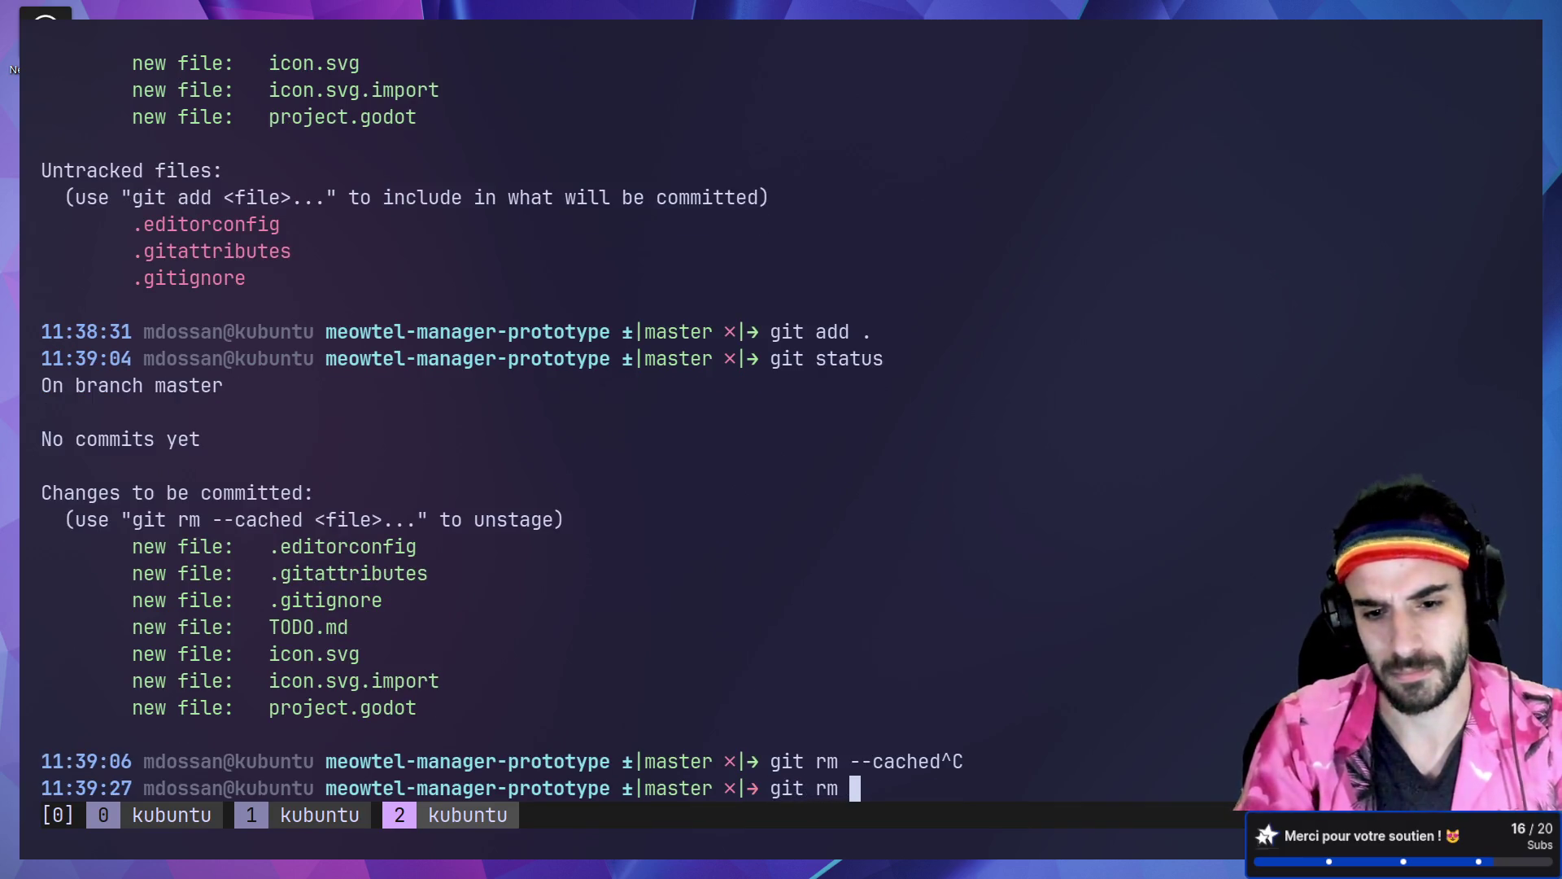
type("--cached ")
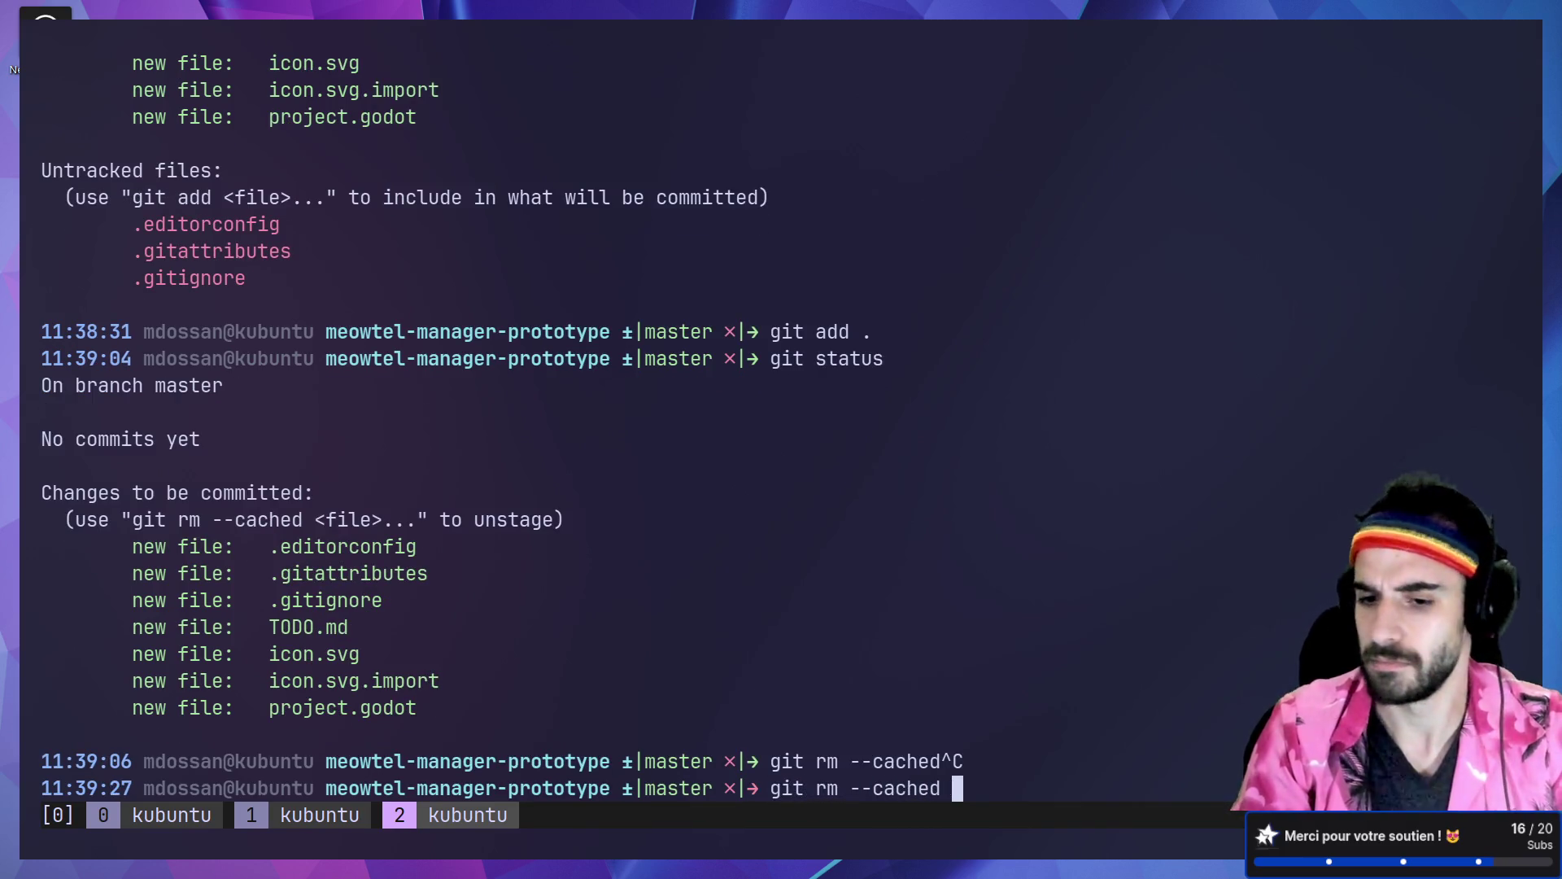
type("TODO.md")
key("Return")
type("git status")
key("Return")
type("git com")
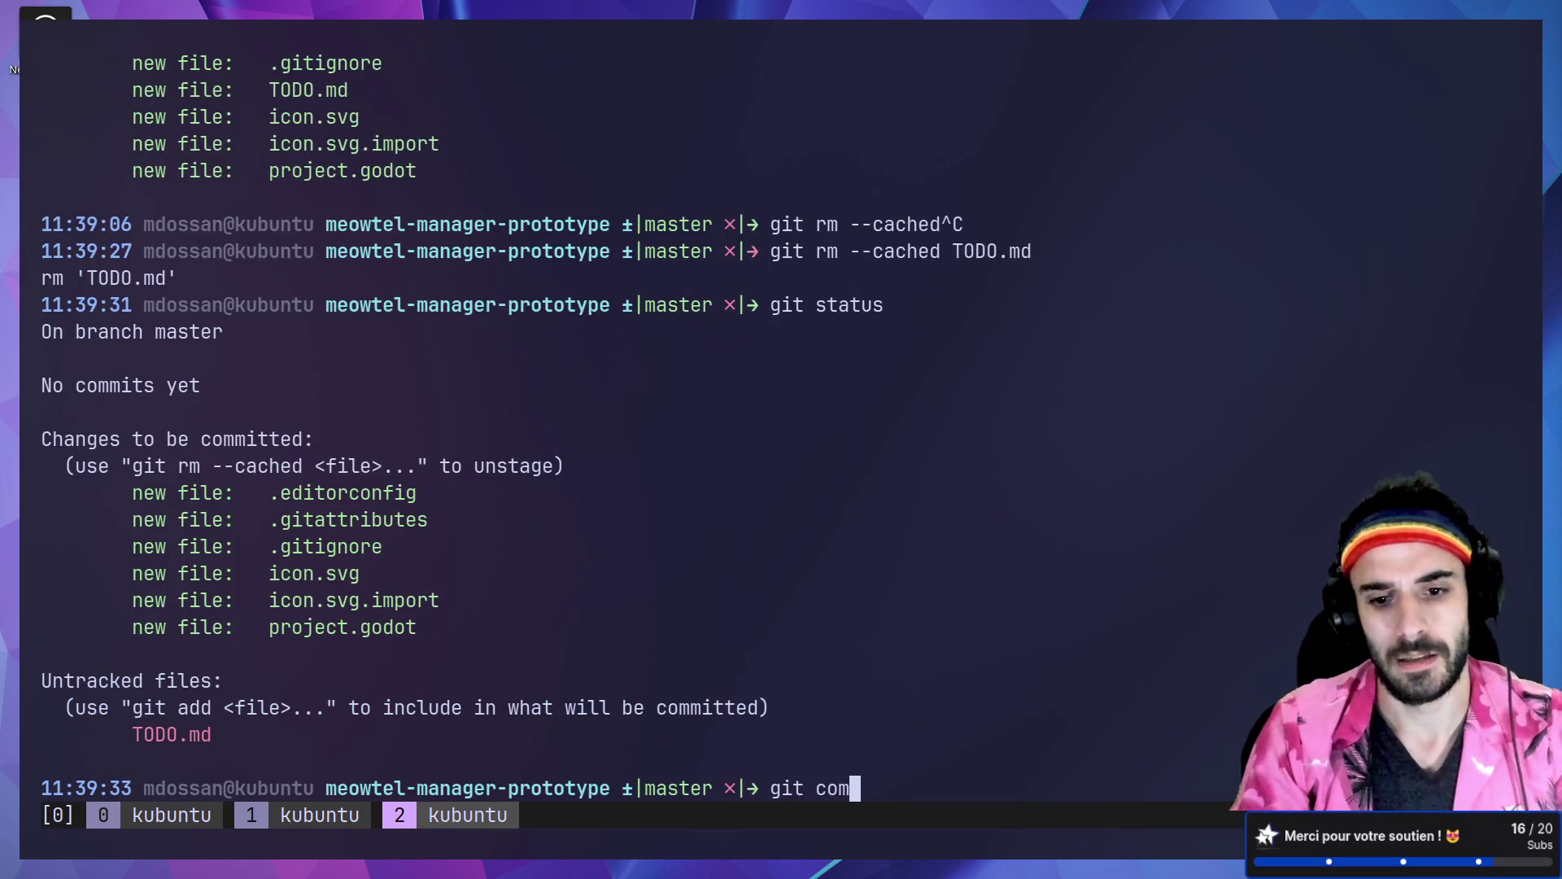
type("mit")
key("Return")
Step: Enter the commit message 'Start new project' and save it with :wq
type("i")
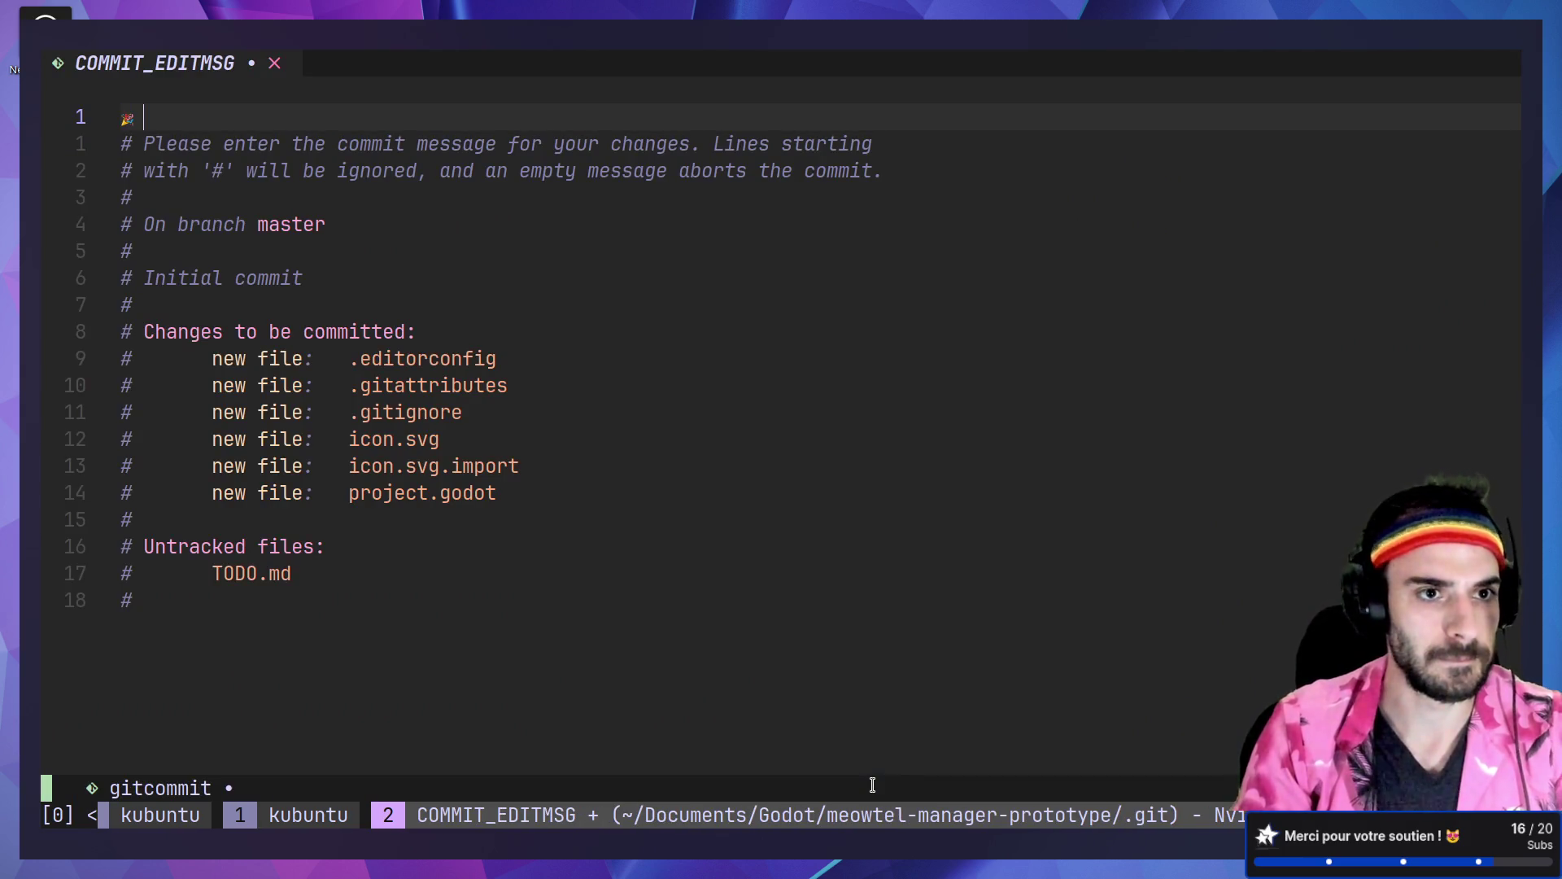
type(" Init")
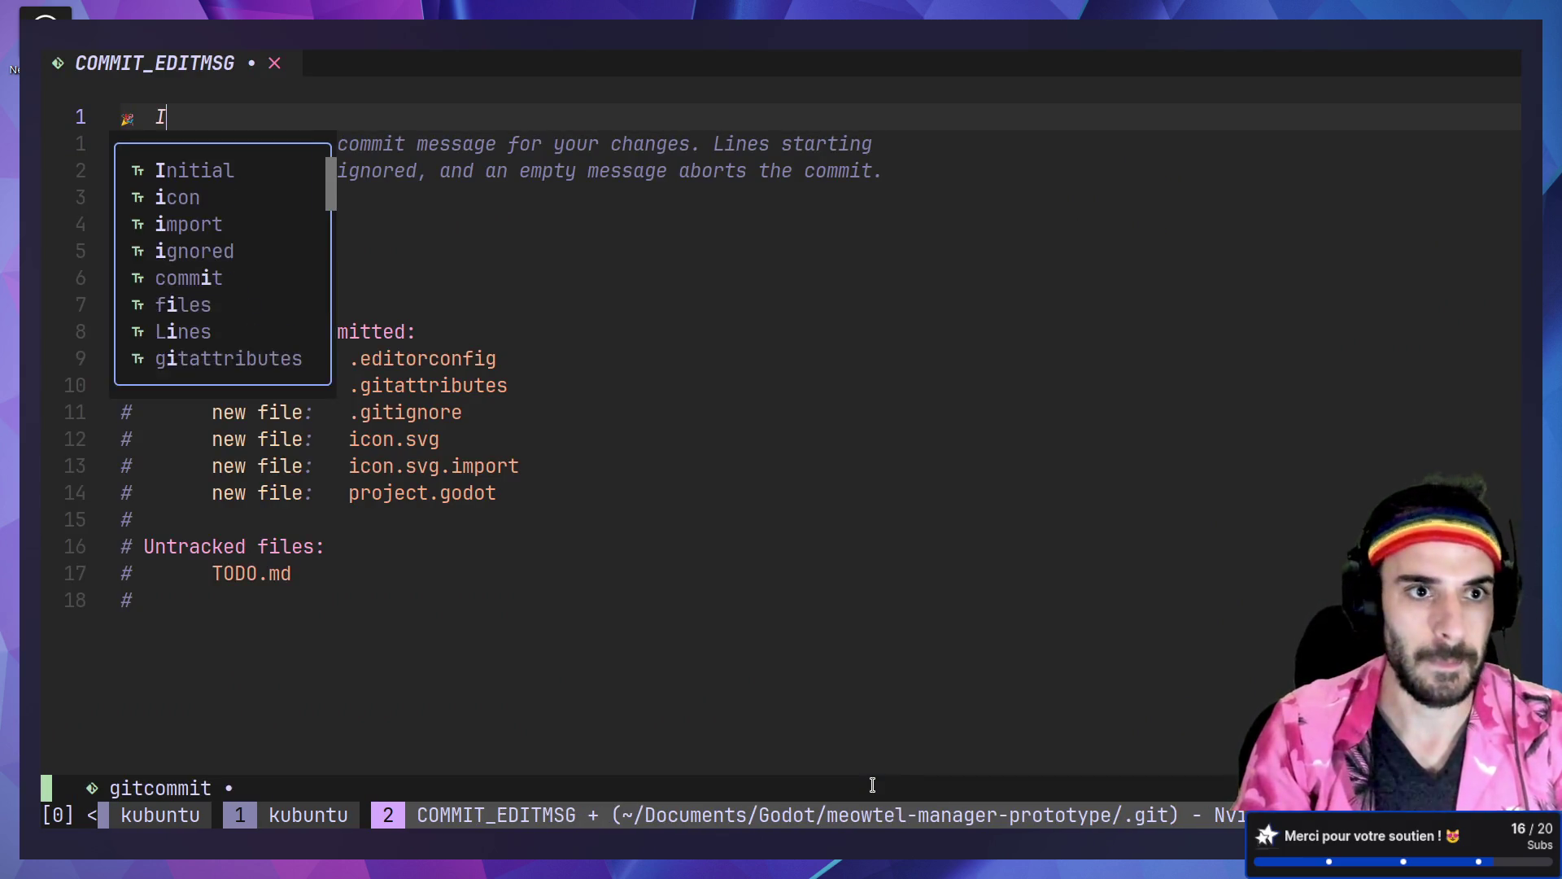
key("BackSpace")
key("BackSpace")
key("BackSpace")
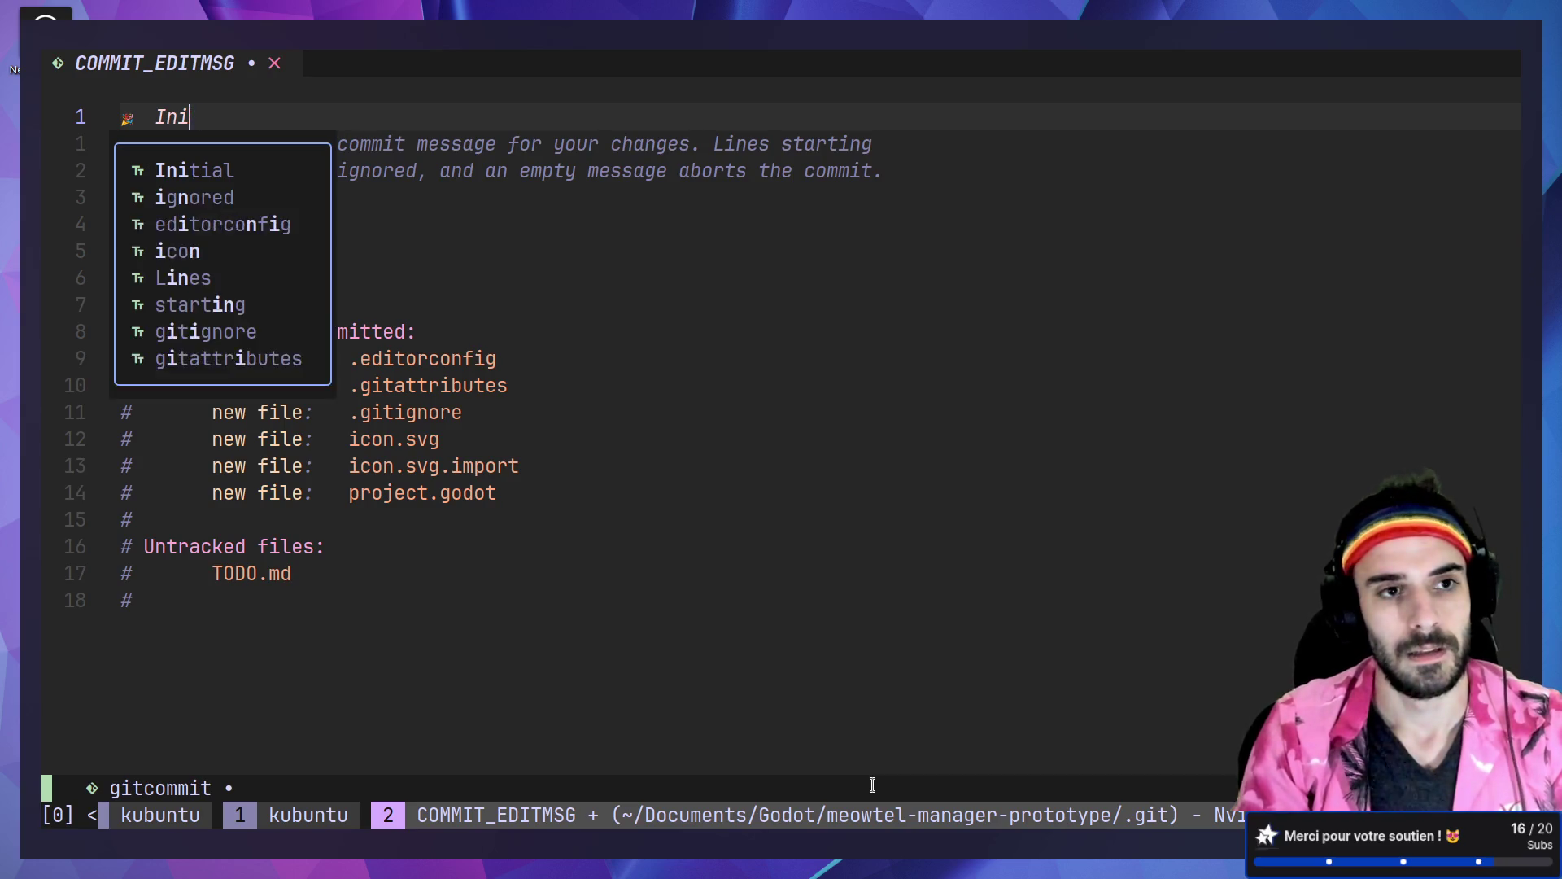
type("Start ne")
type("w proj")
key("BackSpace")
key("BackSpace")
type("ojec")
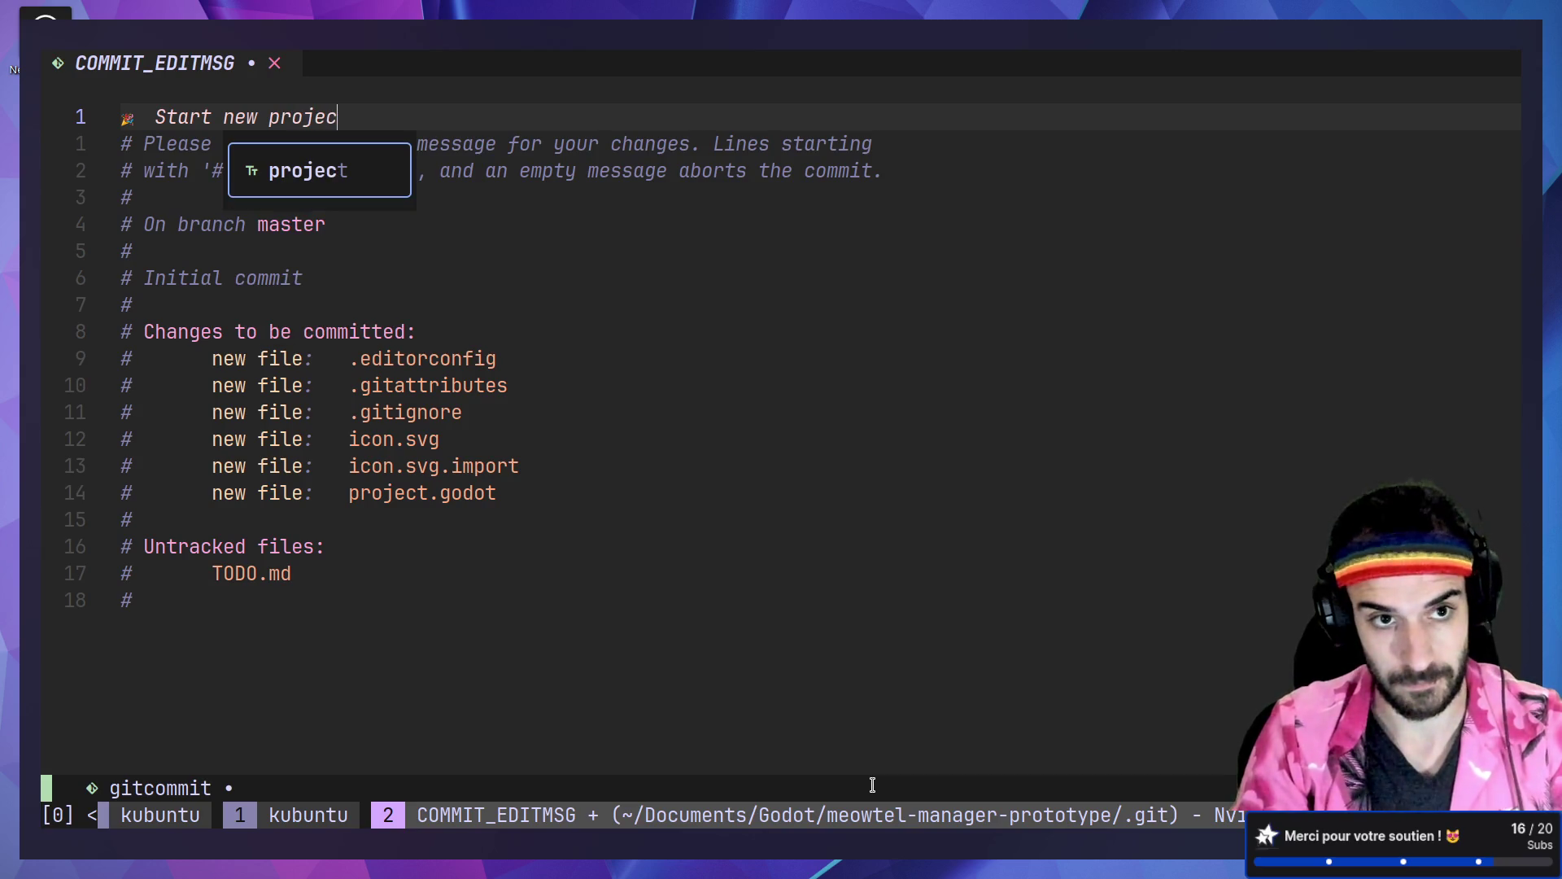
type("t")
key("Escape")
type(":wq")
key("Return")
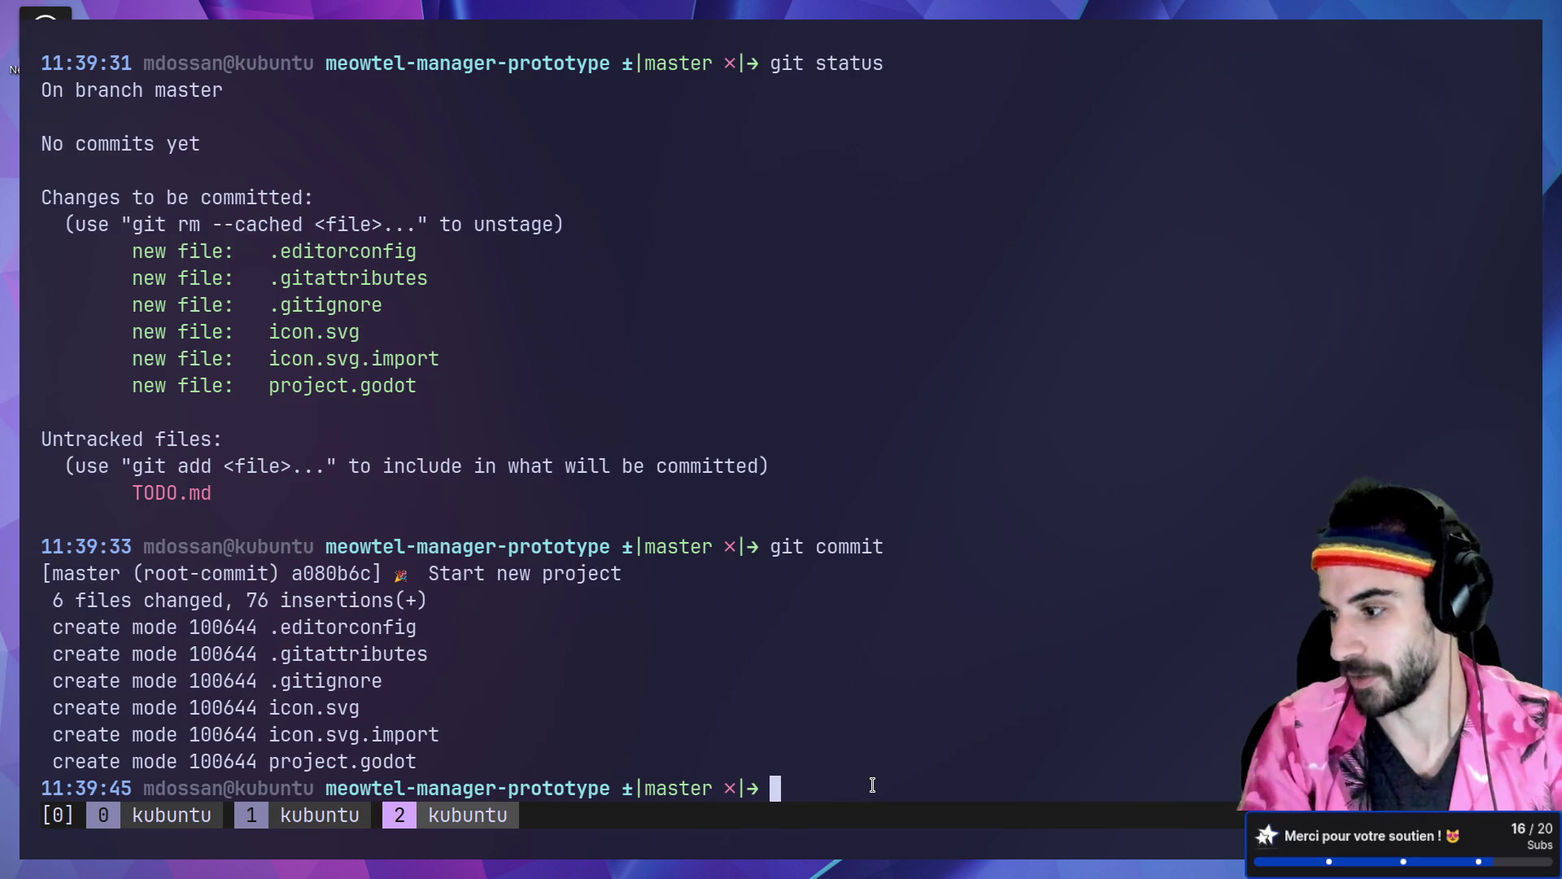
Step: Run git status to confirm only TODO.md remains untracked
type("gi")
key("BackSpace")
key("BackSpace")
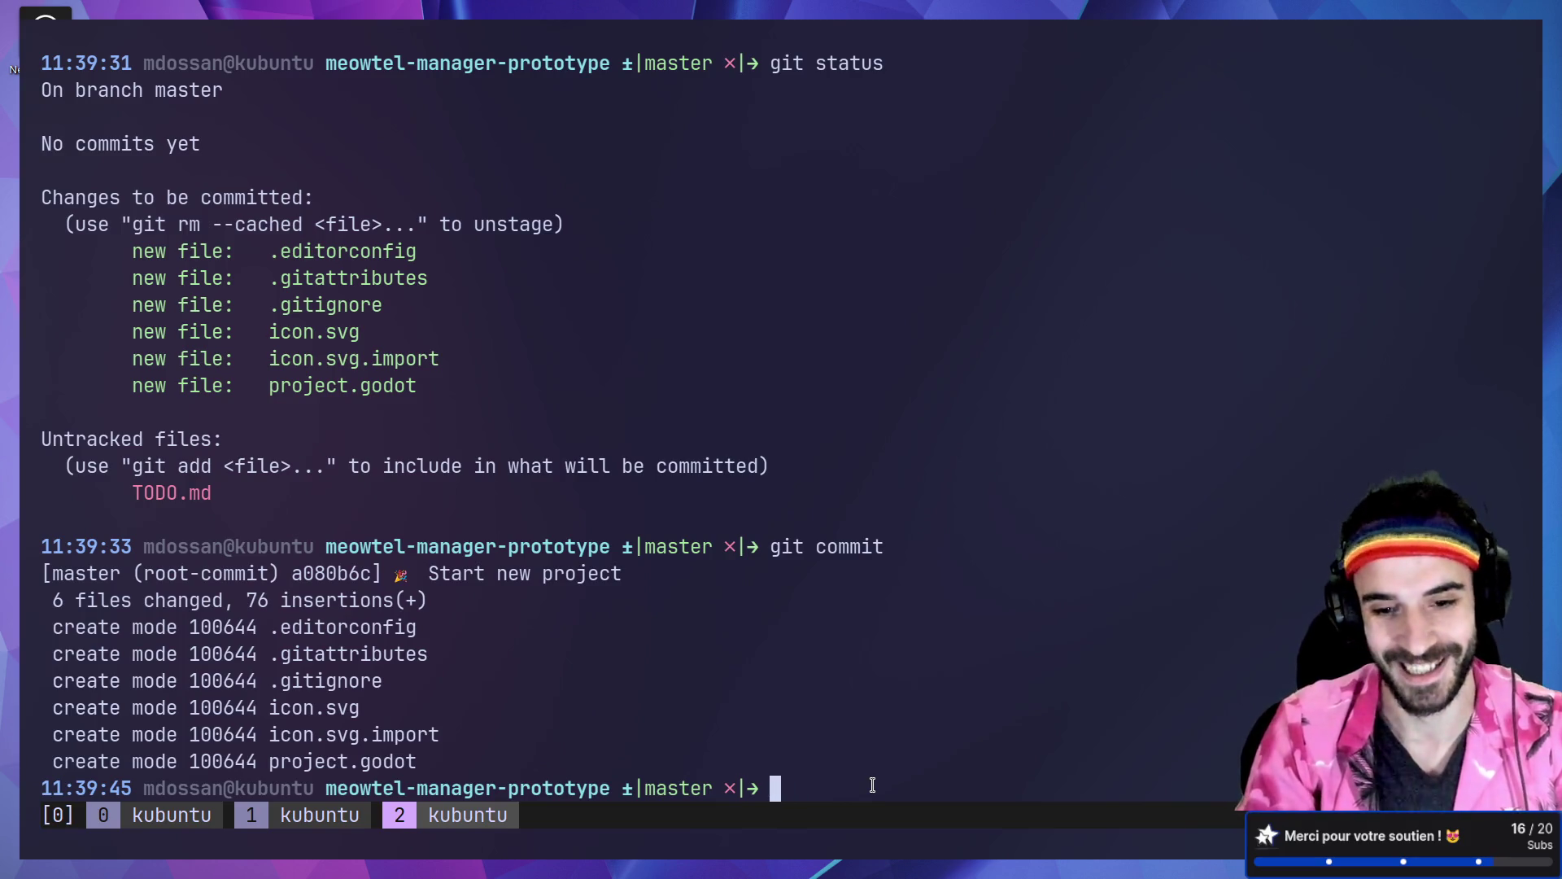
type("g")
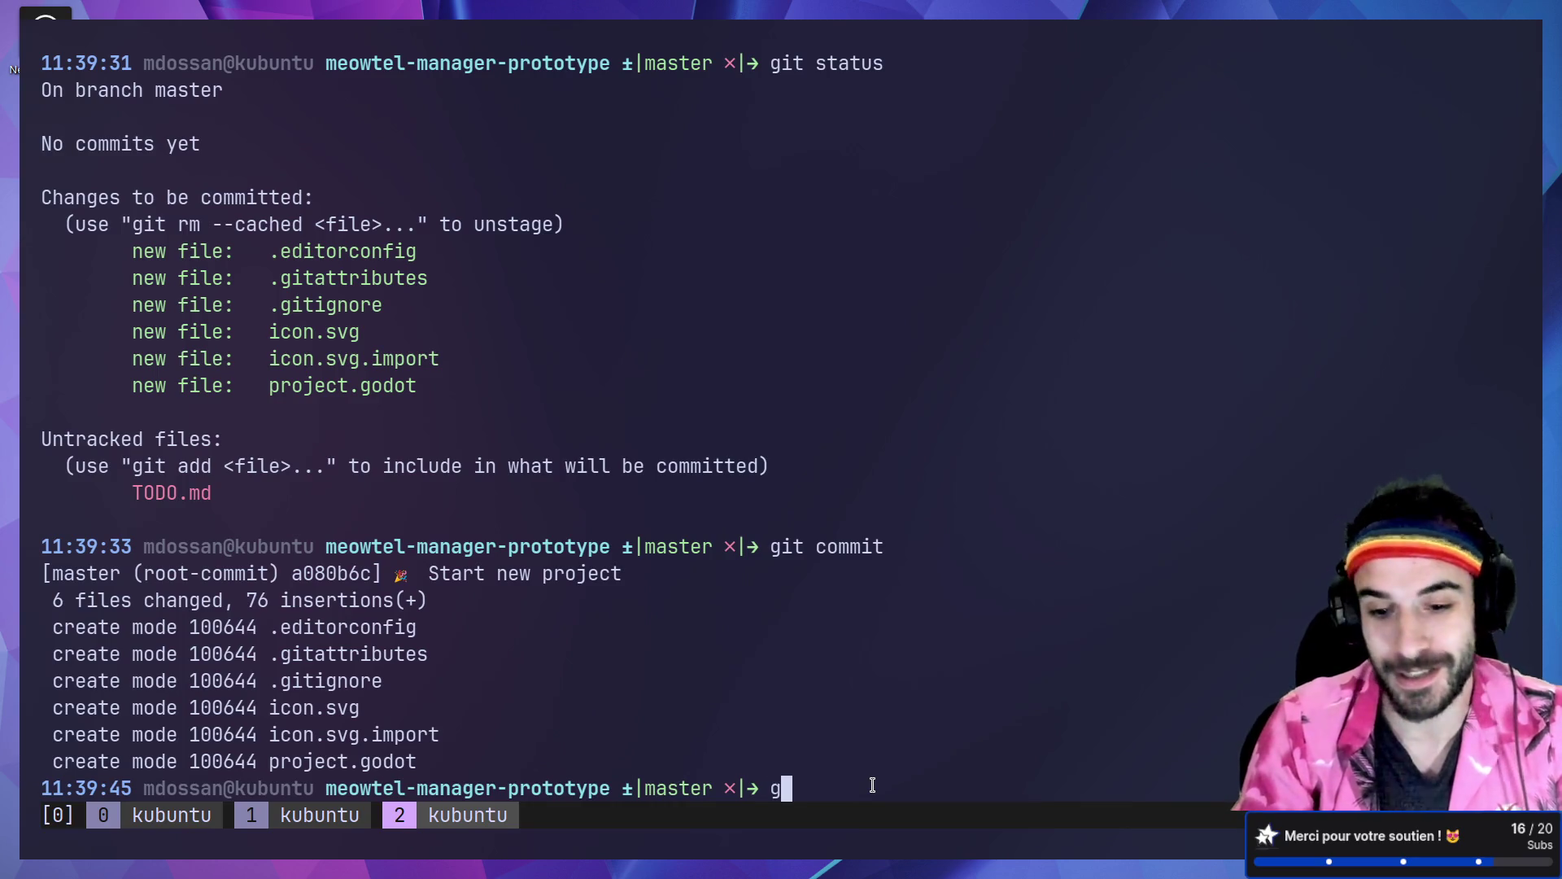
type("it status")
key("Return")
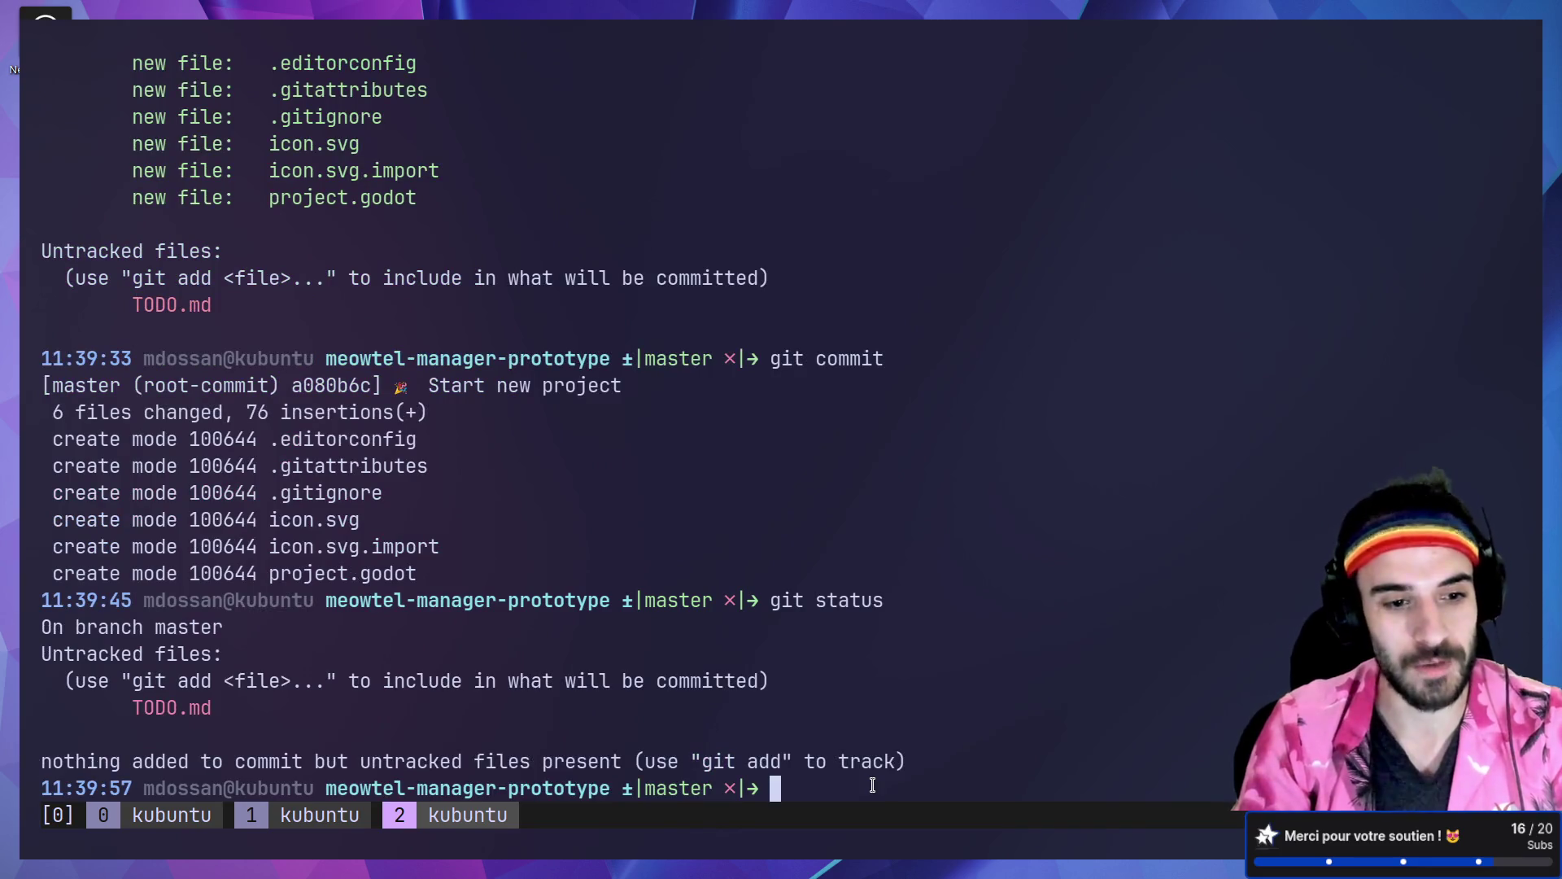
Step: Stage TODO.md with git add ., copy :memo: from a gitmoji.dev 'memo' search, and run git commit
type("git add .")
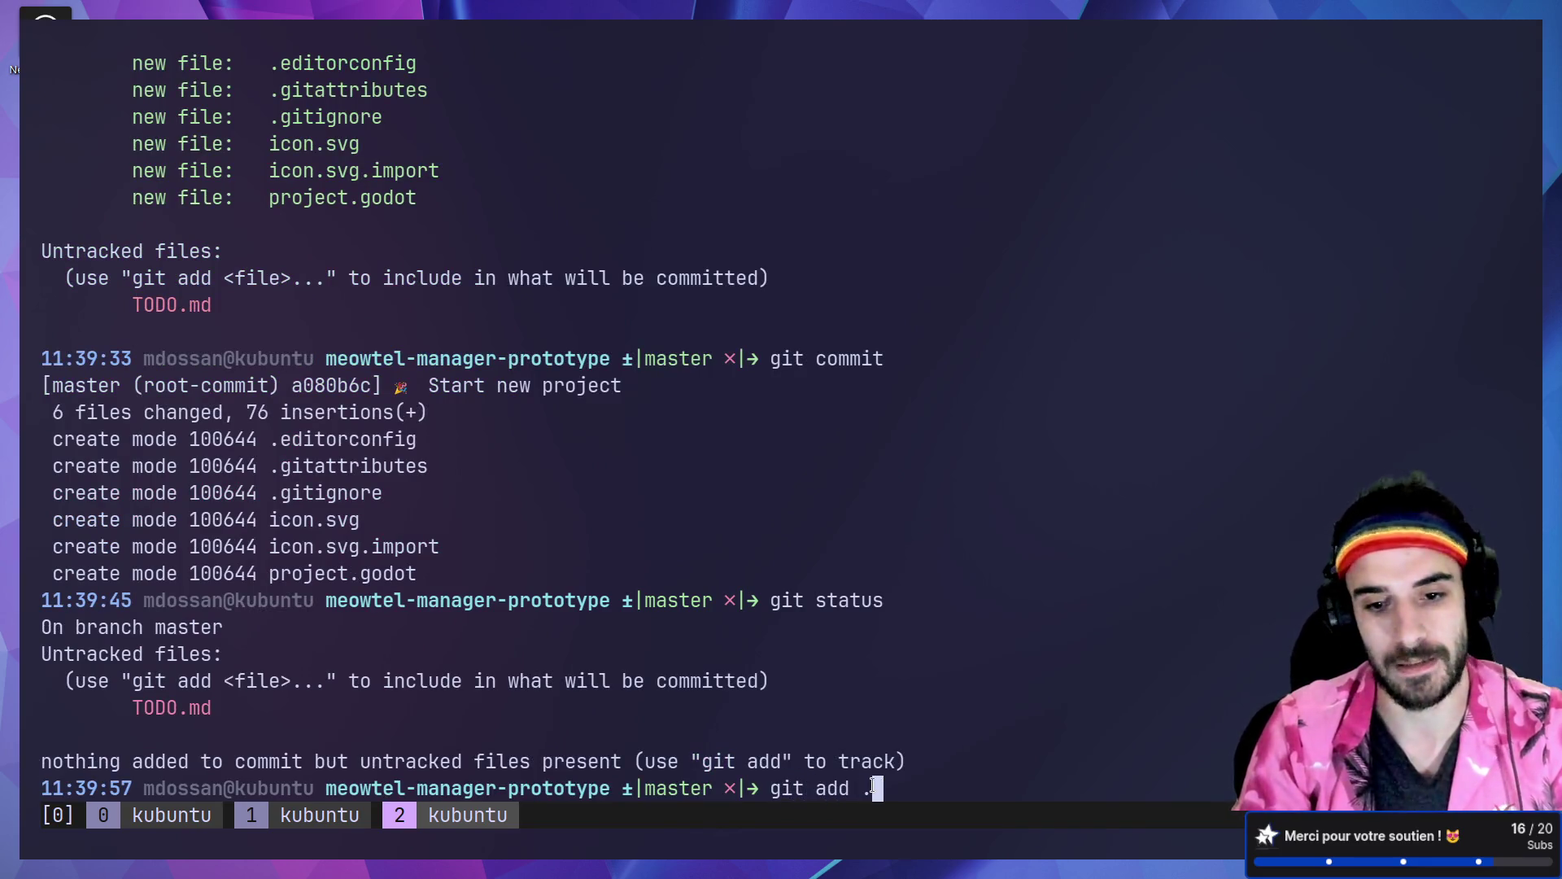
key("Return")
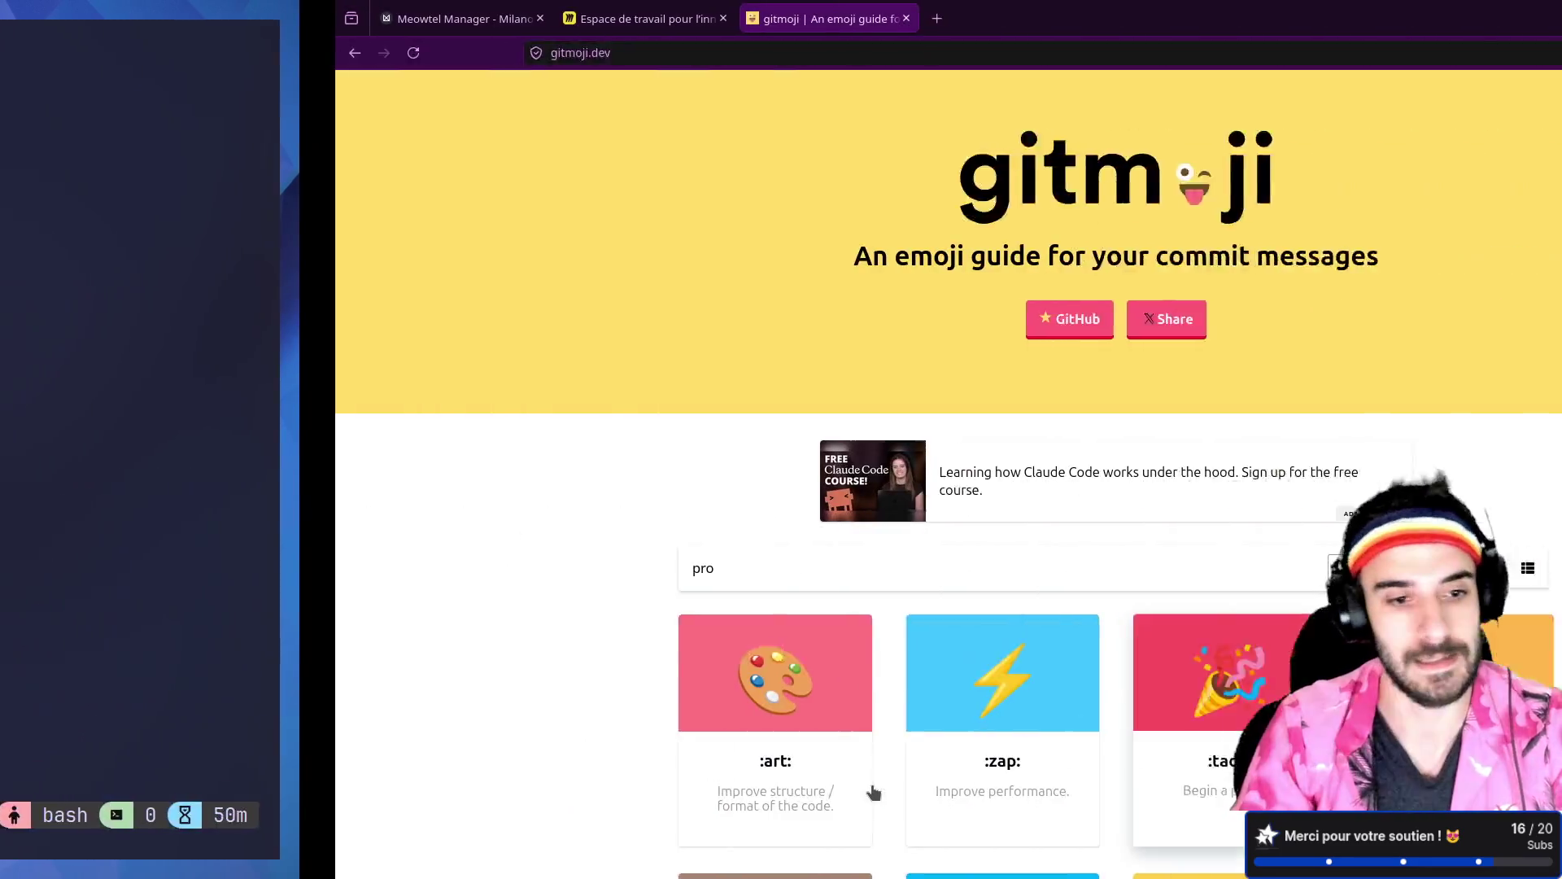
double_click(492, 568)
type("t")
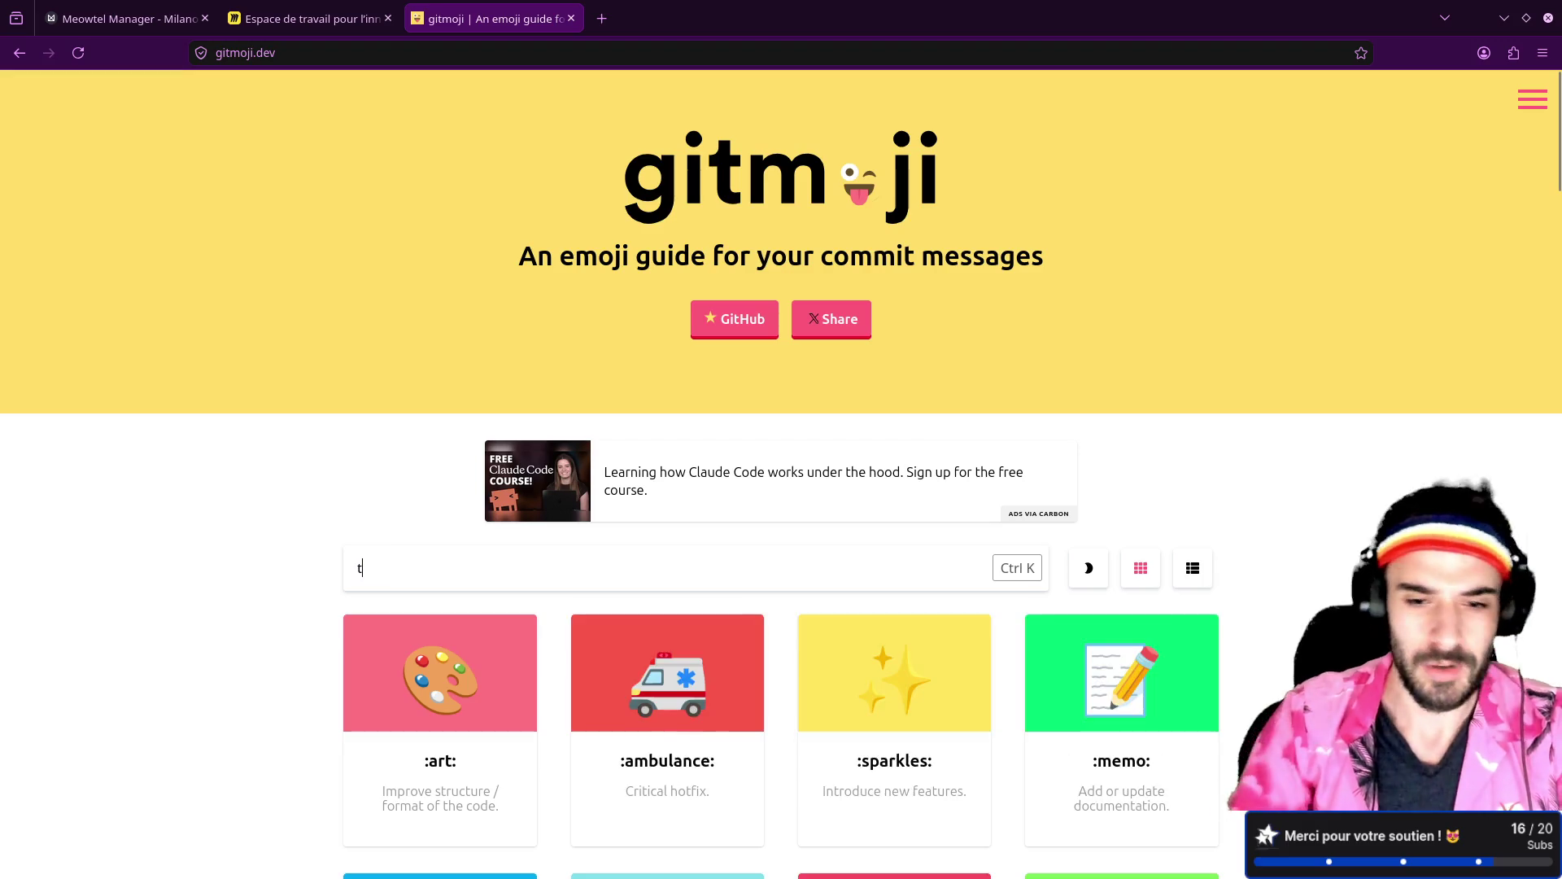
type("odo")
key("BackSpace")
key("BackSpace")
key("BackSpace")
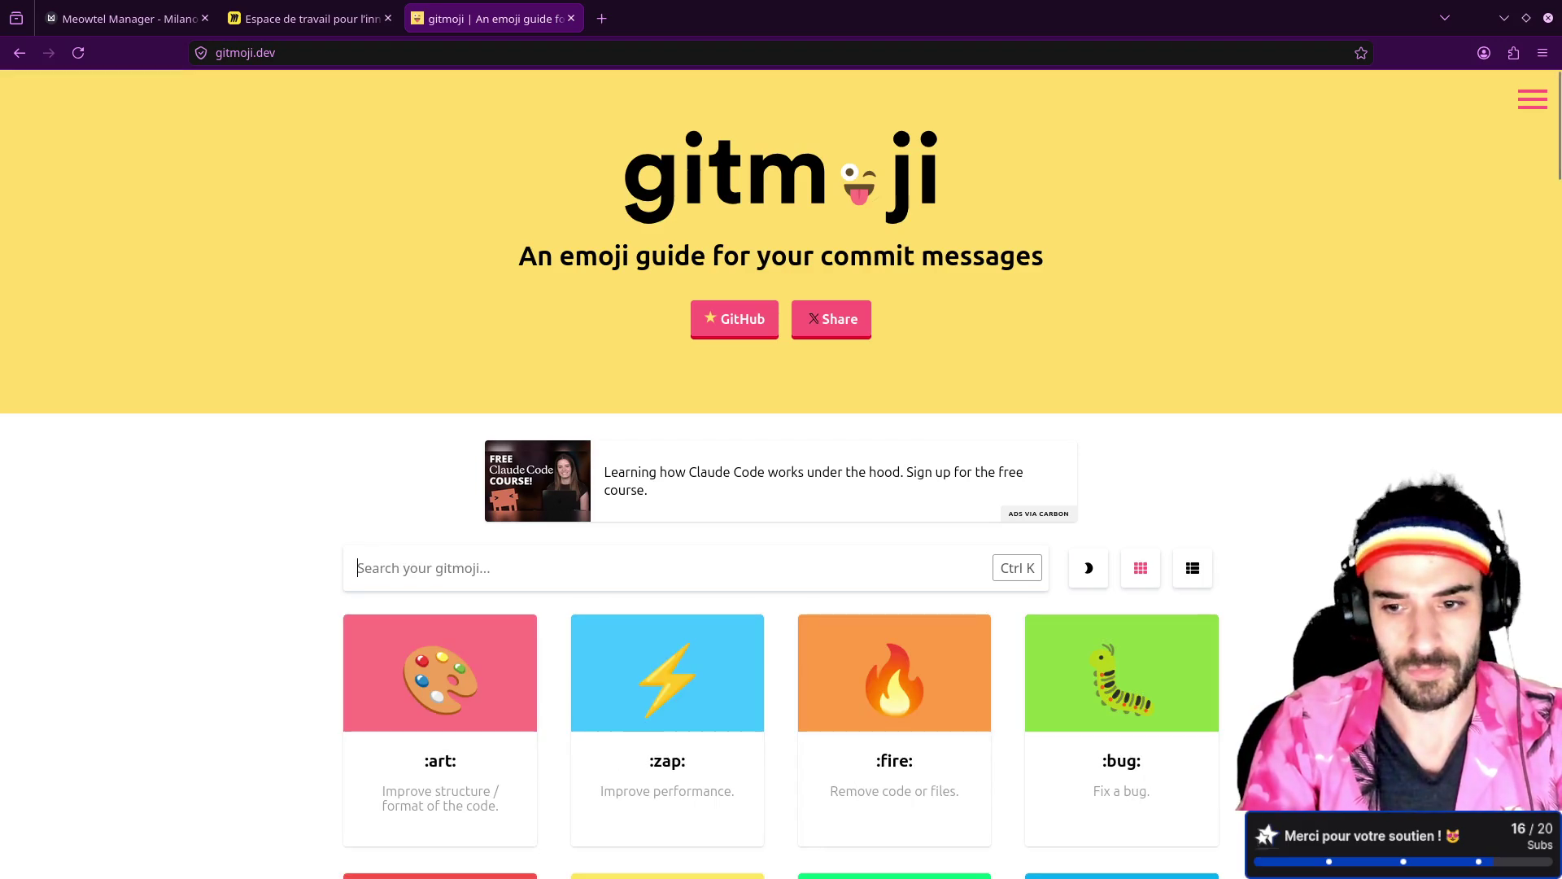
type("memo")
scroll(237, 520, "down", 2)
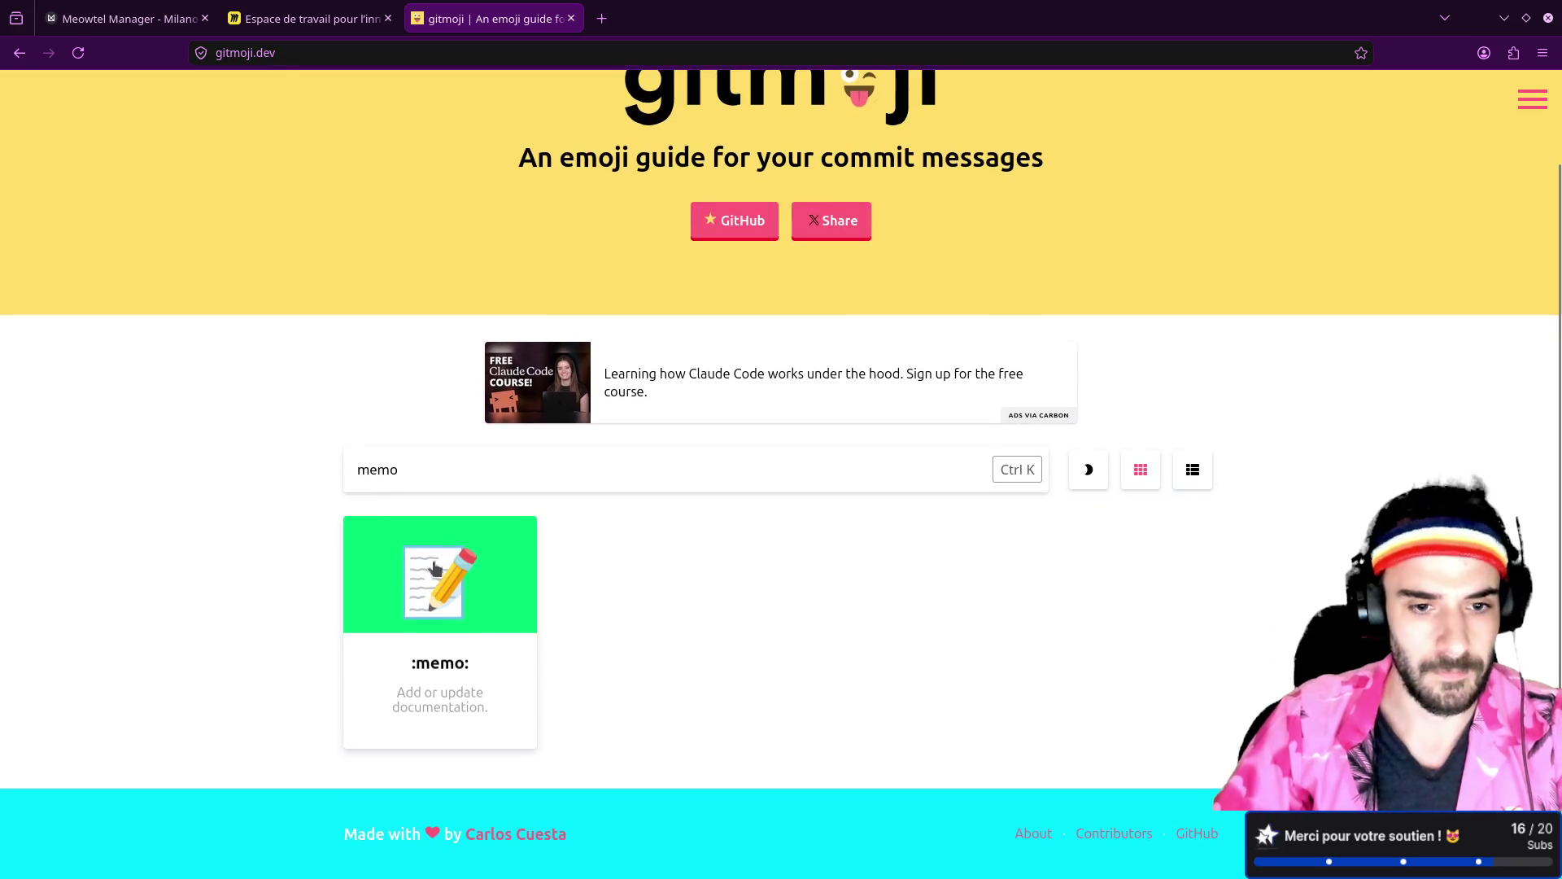
left_click(480, 588)
type("git commit")
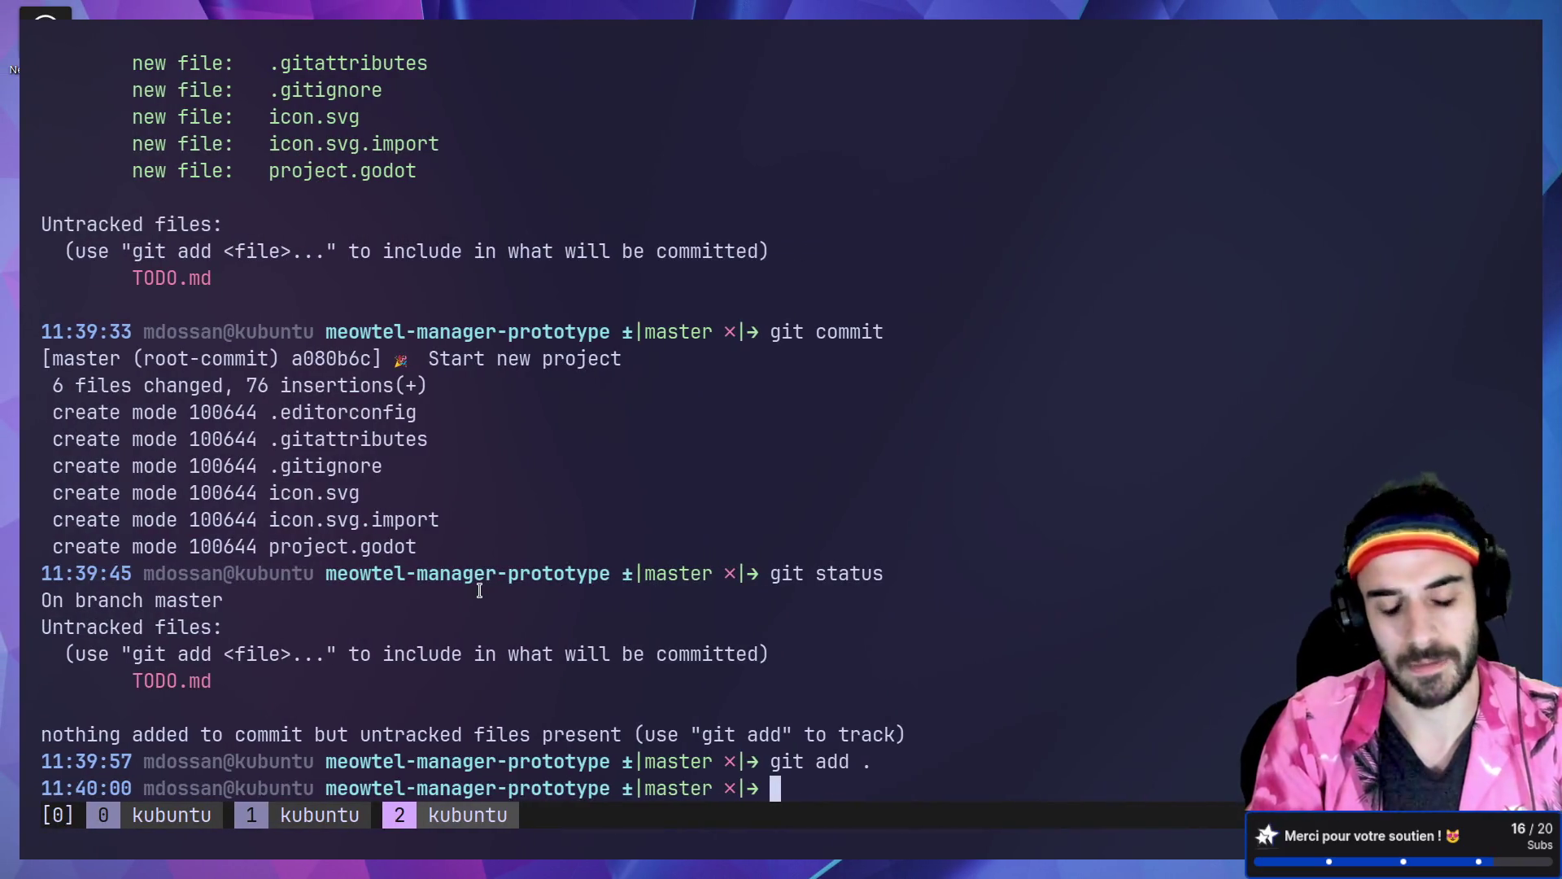
key("Return")
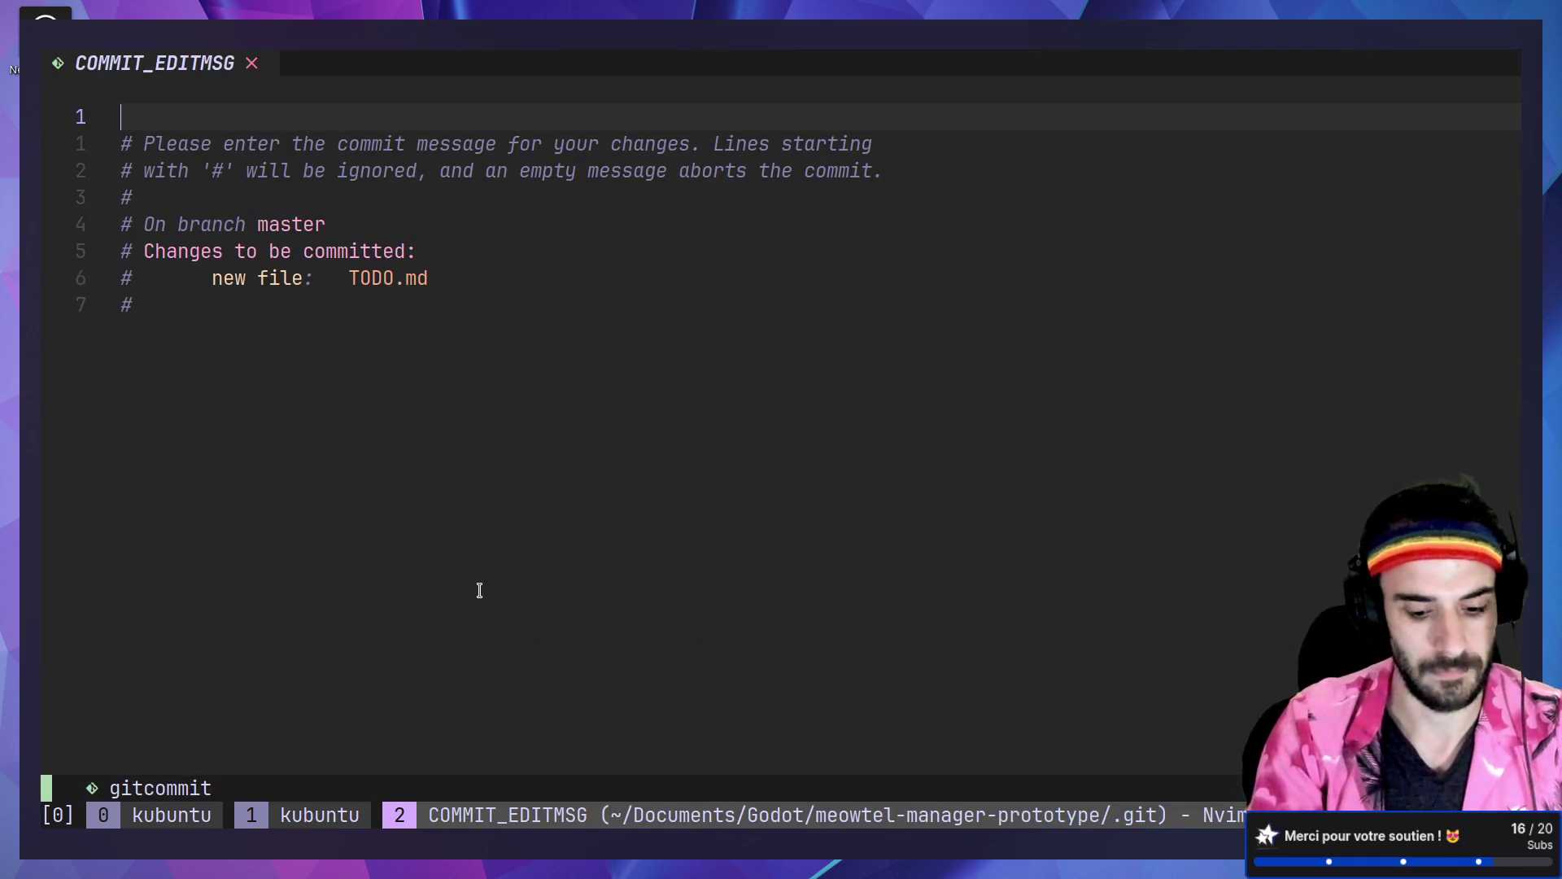
Step: Write the message '📝 Define some todos' and save it with :wq to commit
type("📝 Define")
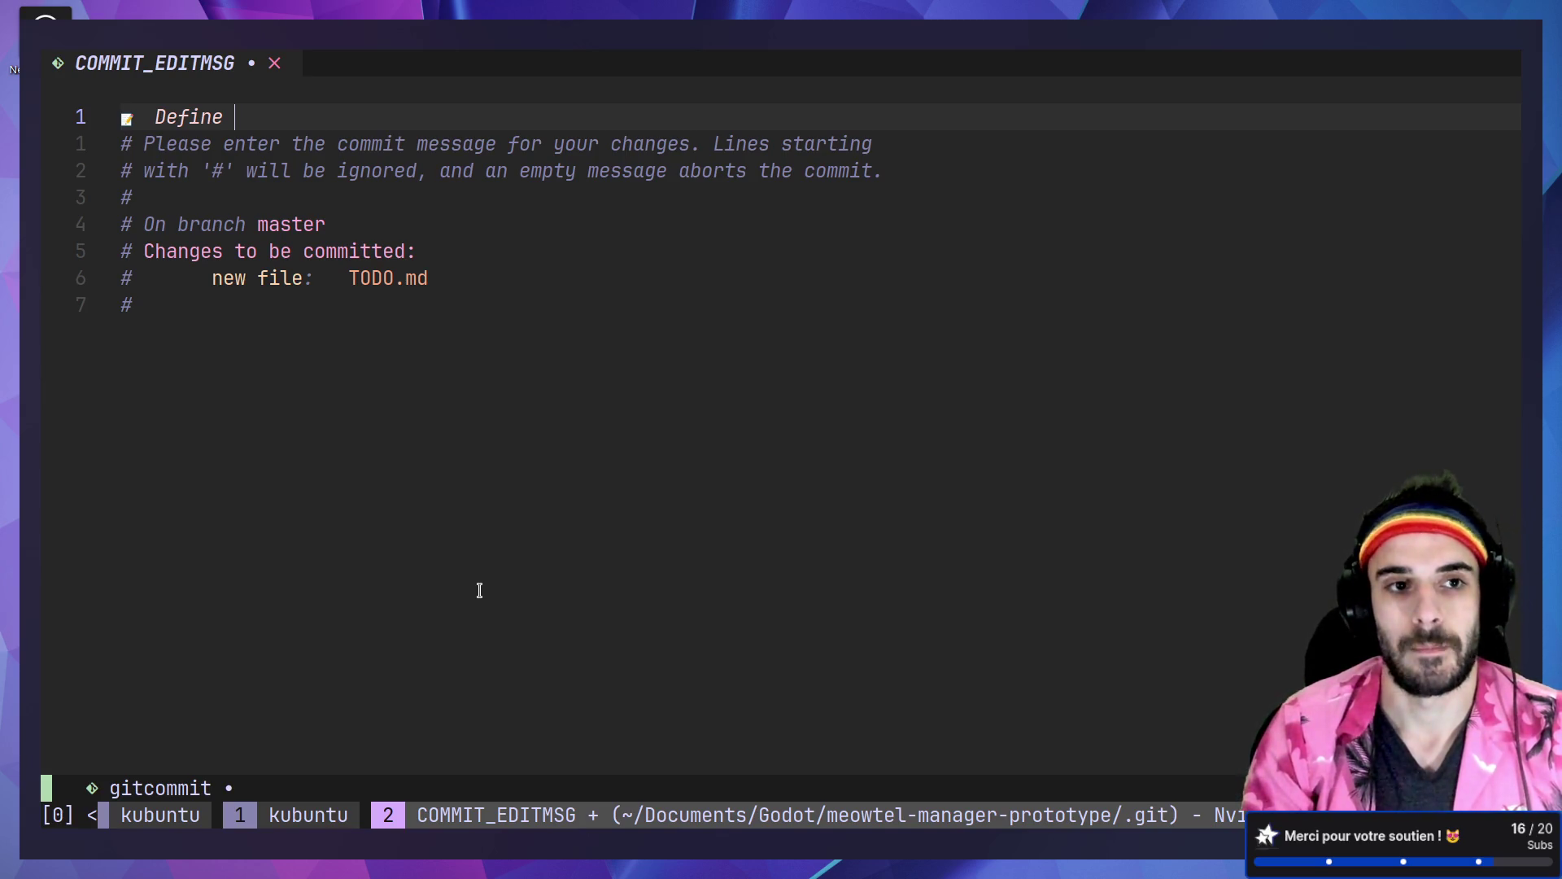
type("some todos")
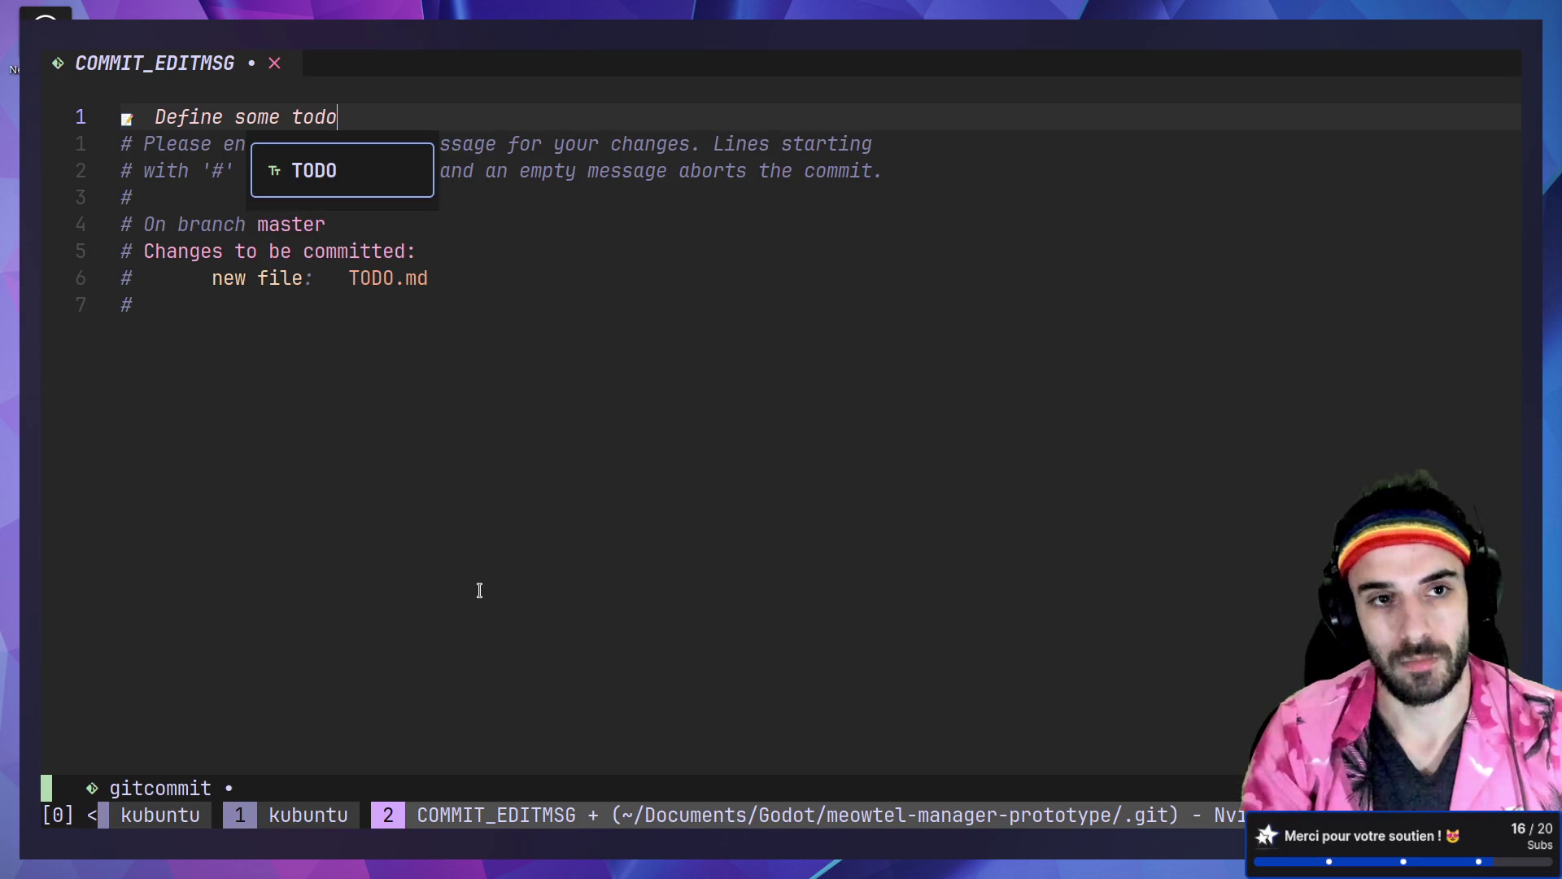
key("Escape")
type(":wq")
key("Return")
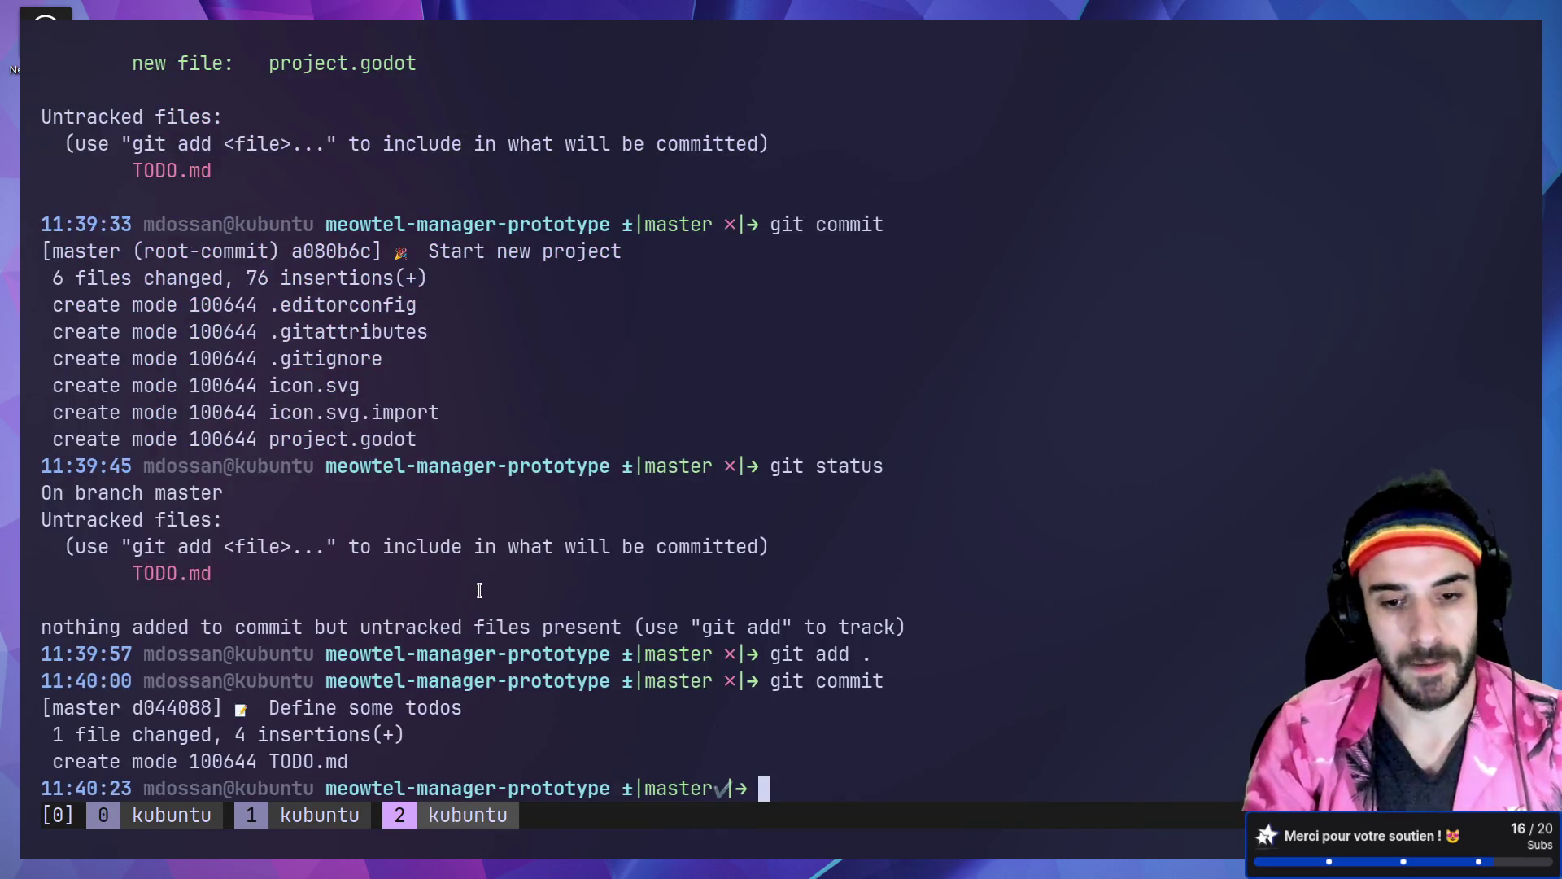
Step: Show git log and highlight the two commits' details
type("git log")
key("Return")
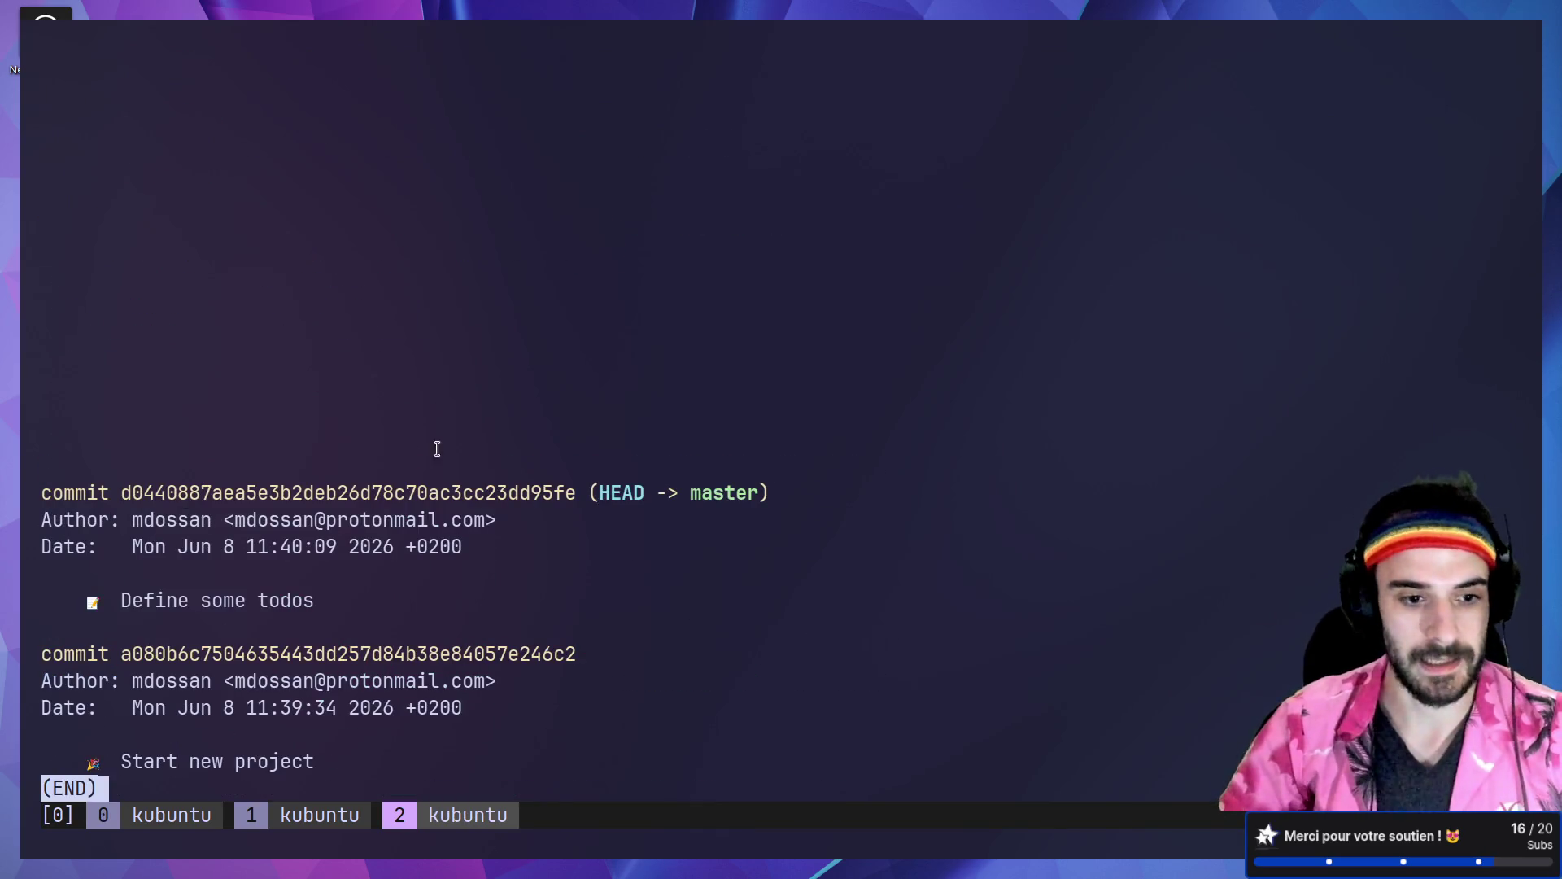
left_click_drag(82, 760, 318, 758)
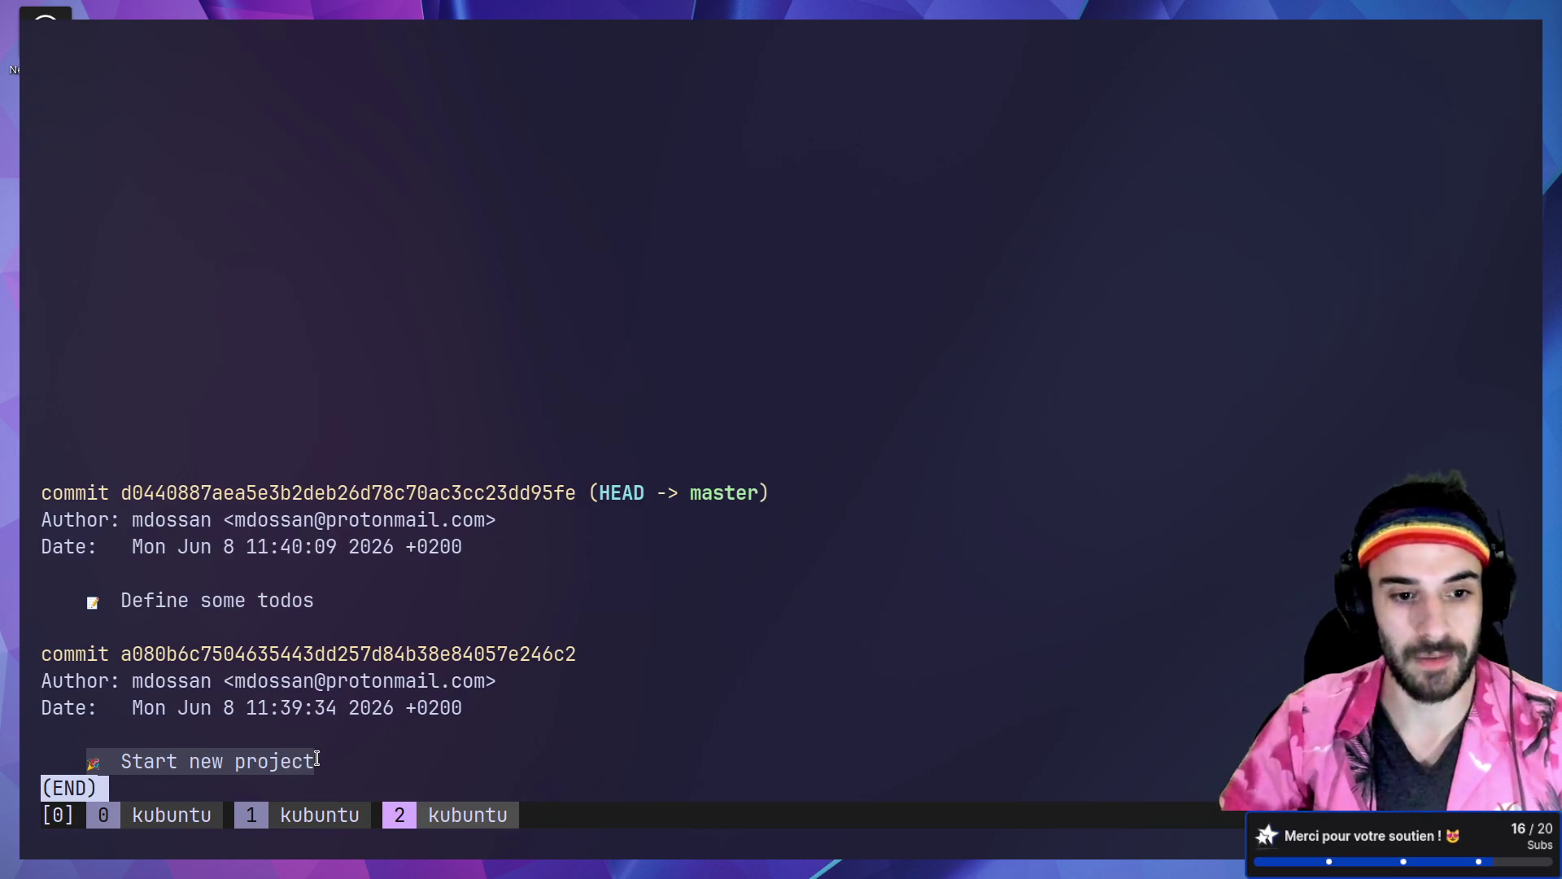
mouse_move(81, 494)
left_mouse_down()
mouse_move(178, 493)
mouse_move(306, 603)
mouse_move(97, 544)
mouse_move(67, 492)
left_mouse_up()
left_click(286, 583)
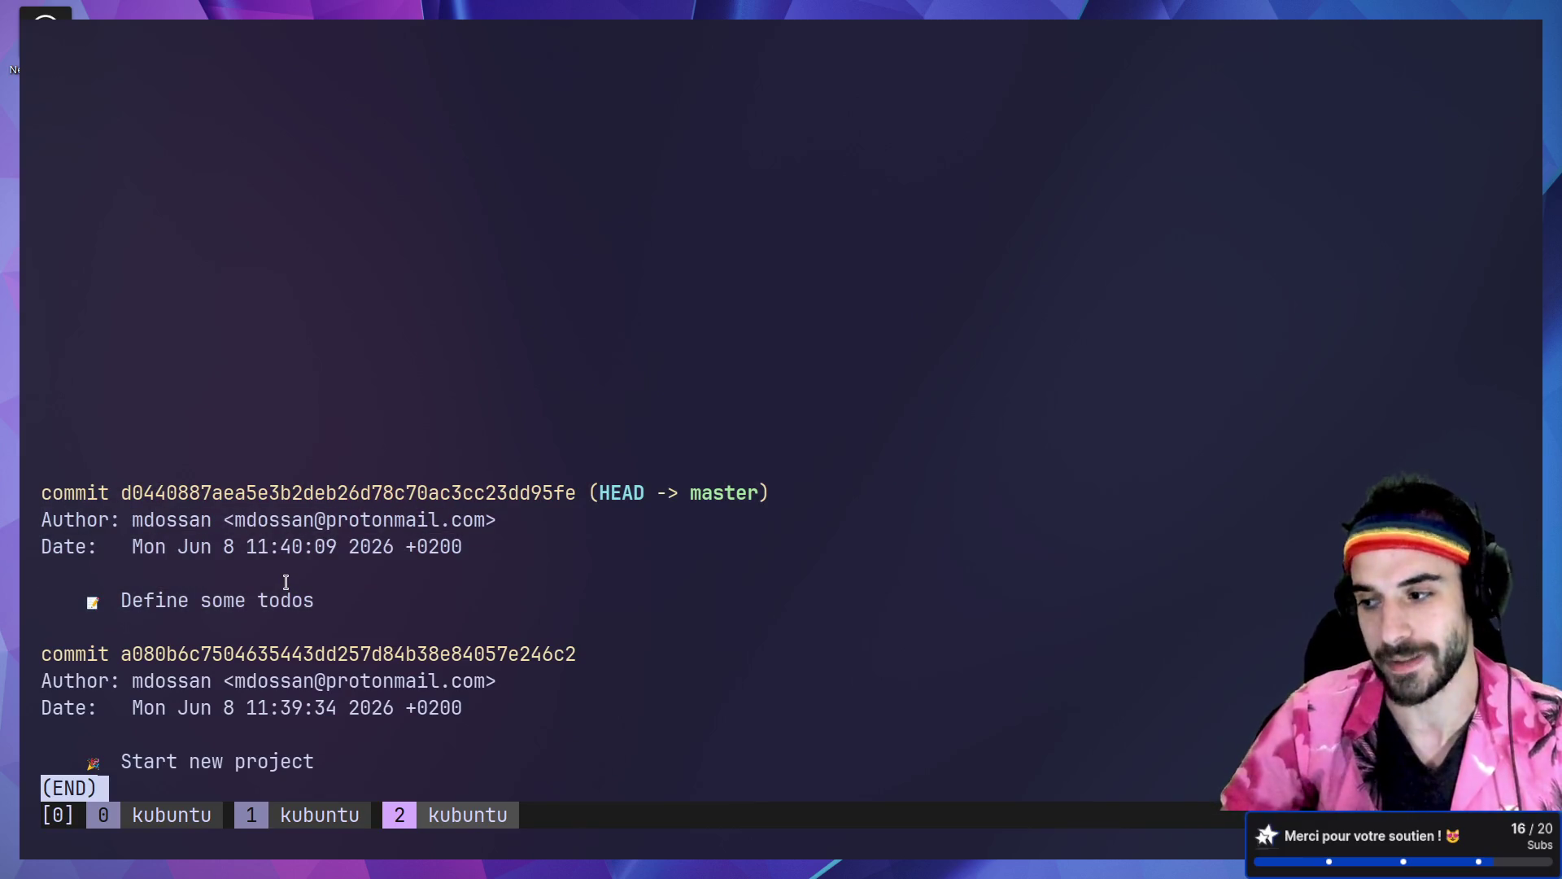
left_click_drag(339, 586, 157, 499)
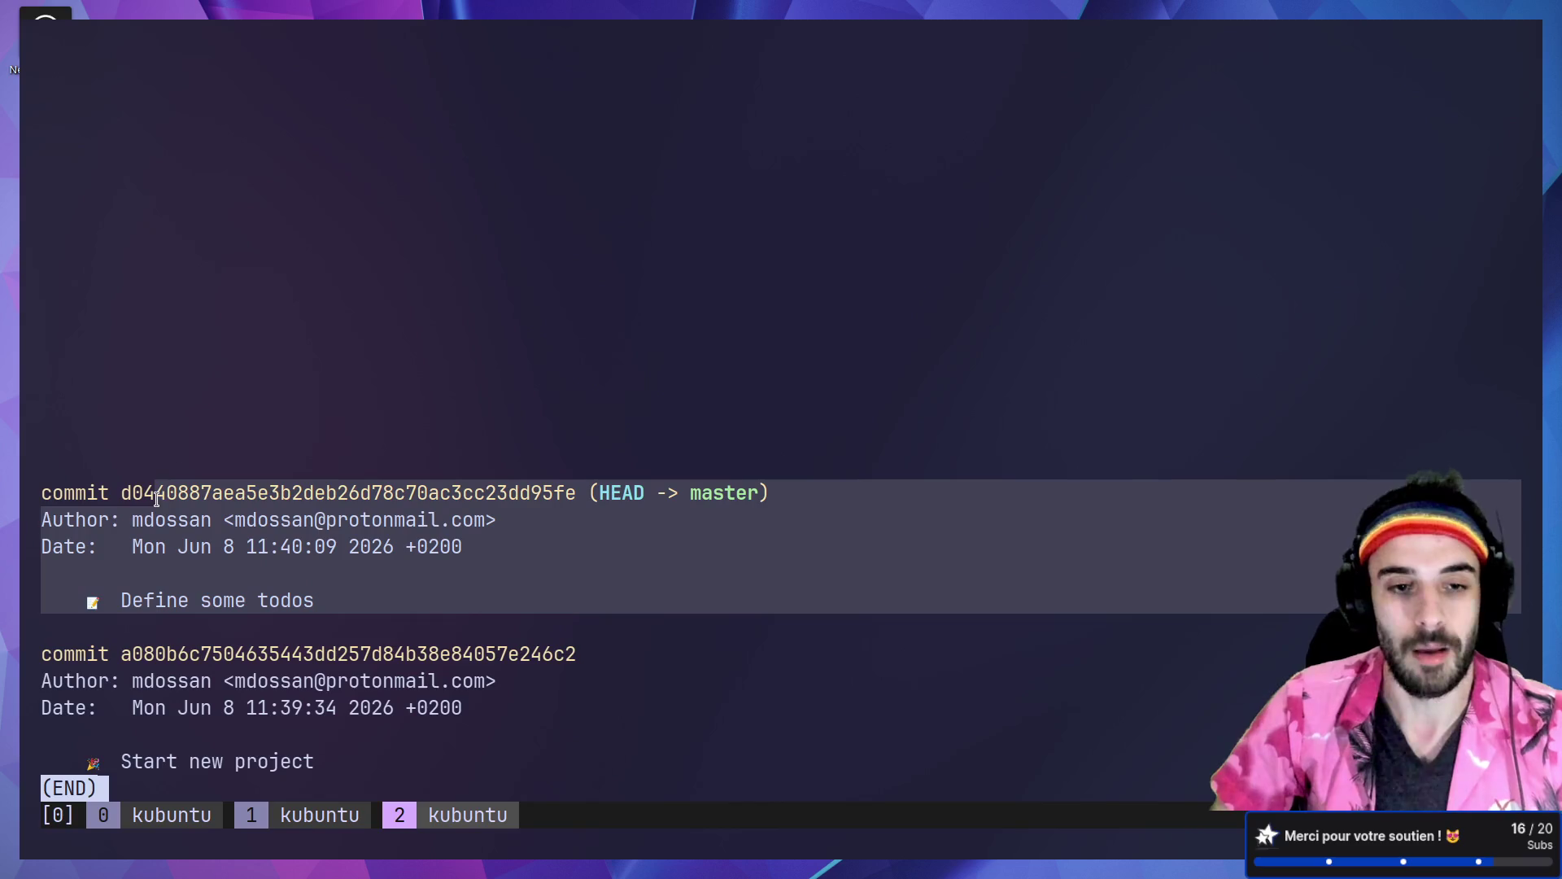
left_click(314, 407)
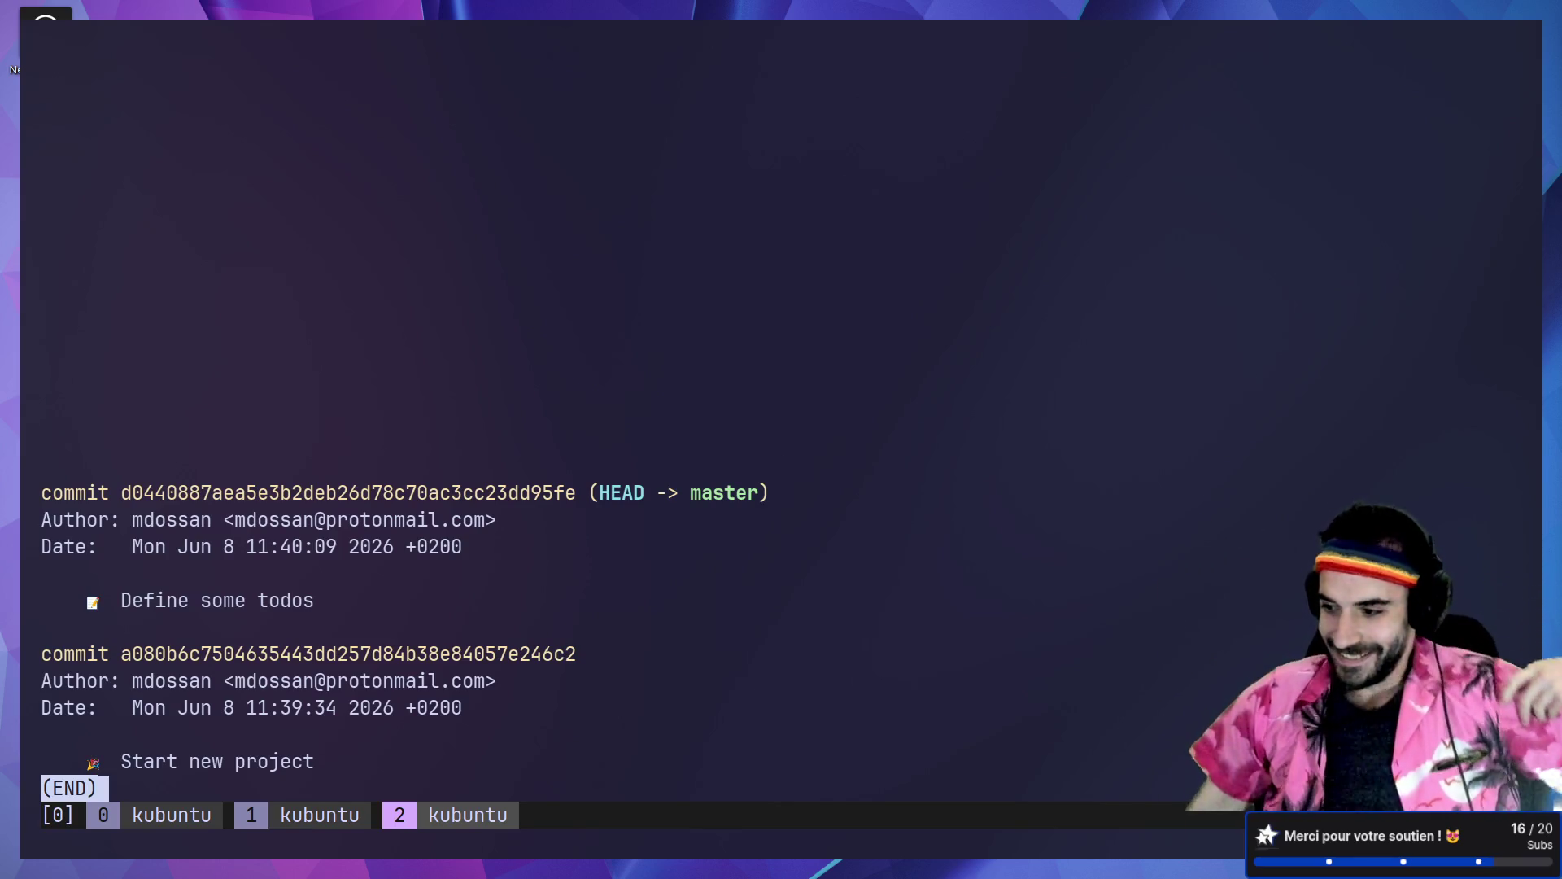
Step: Quit the log, clear the terminal, and try fg to resume a job
key("q")
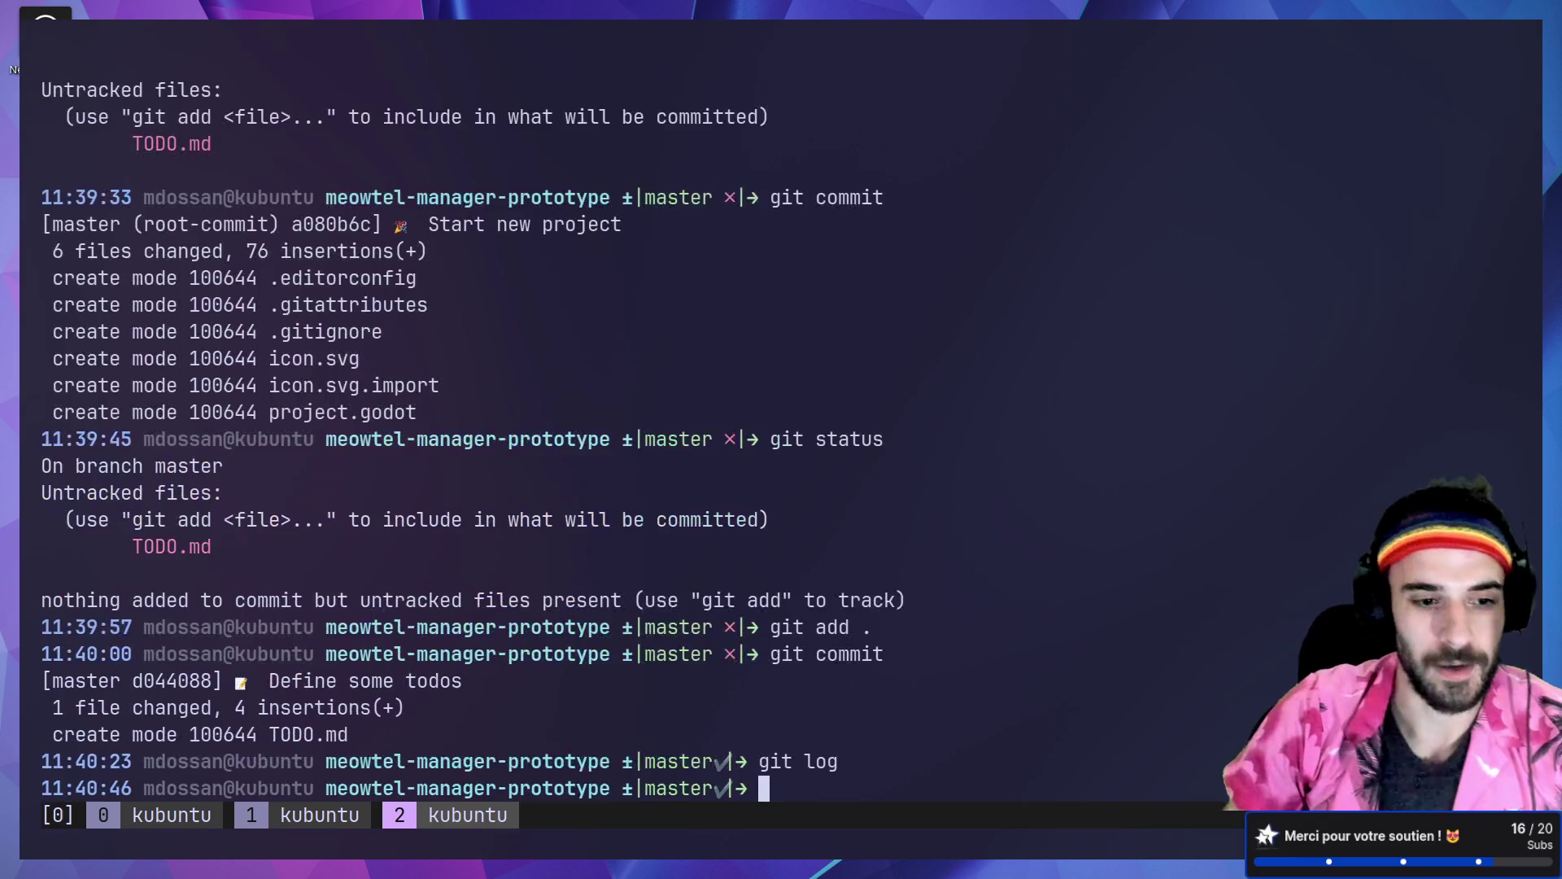
type("clear")
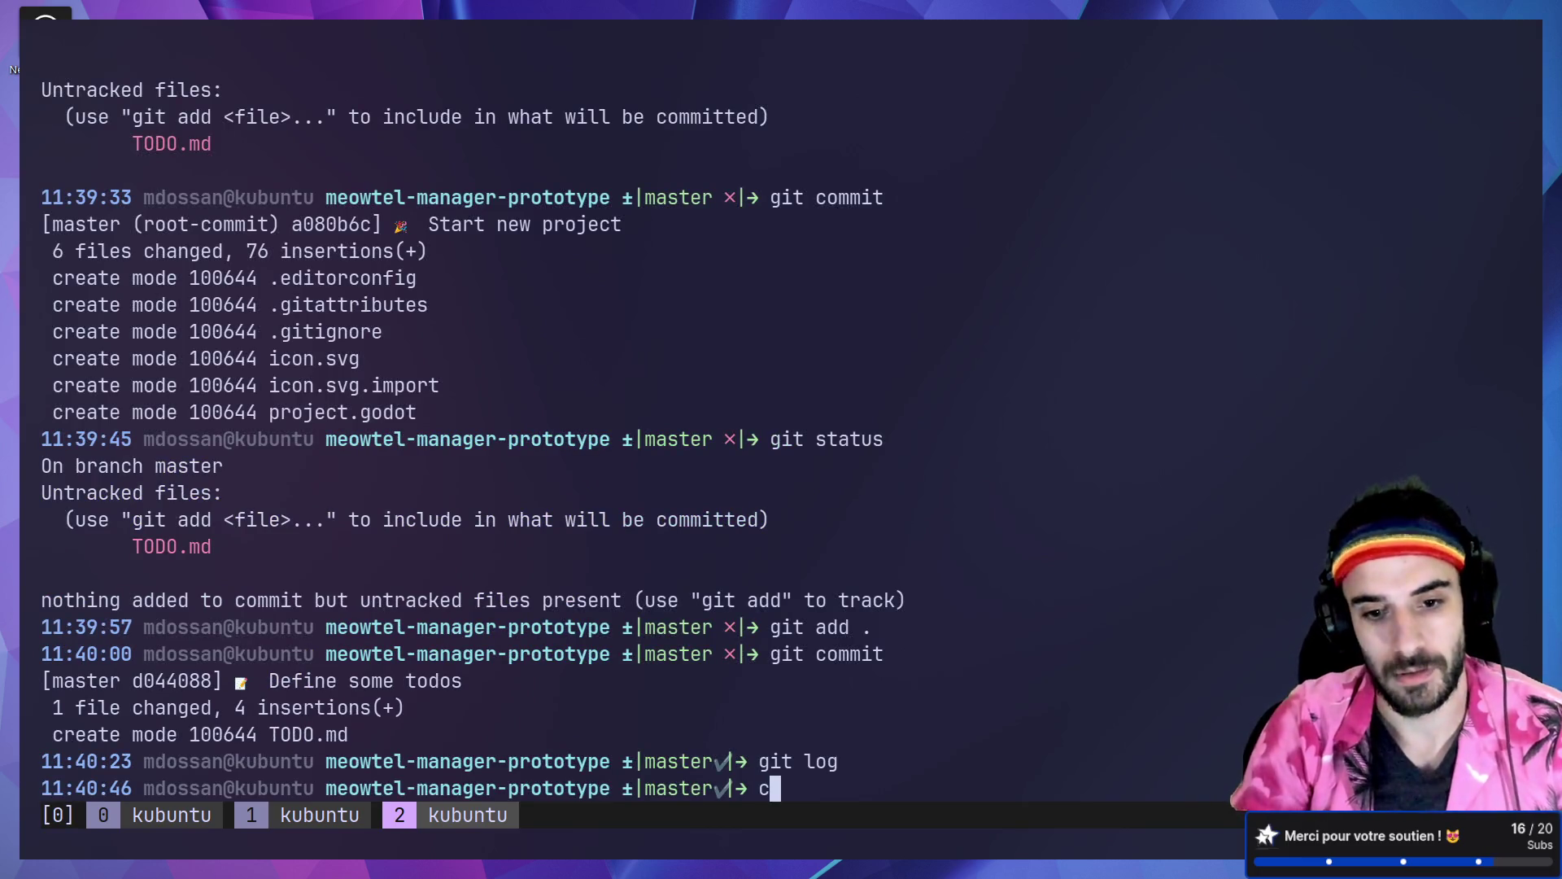
key("Return")
type("fg")
key("Return")
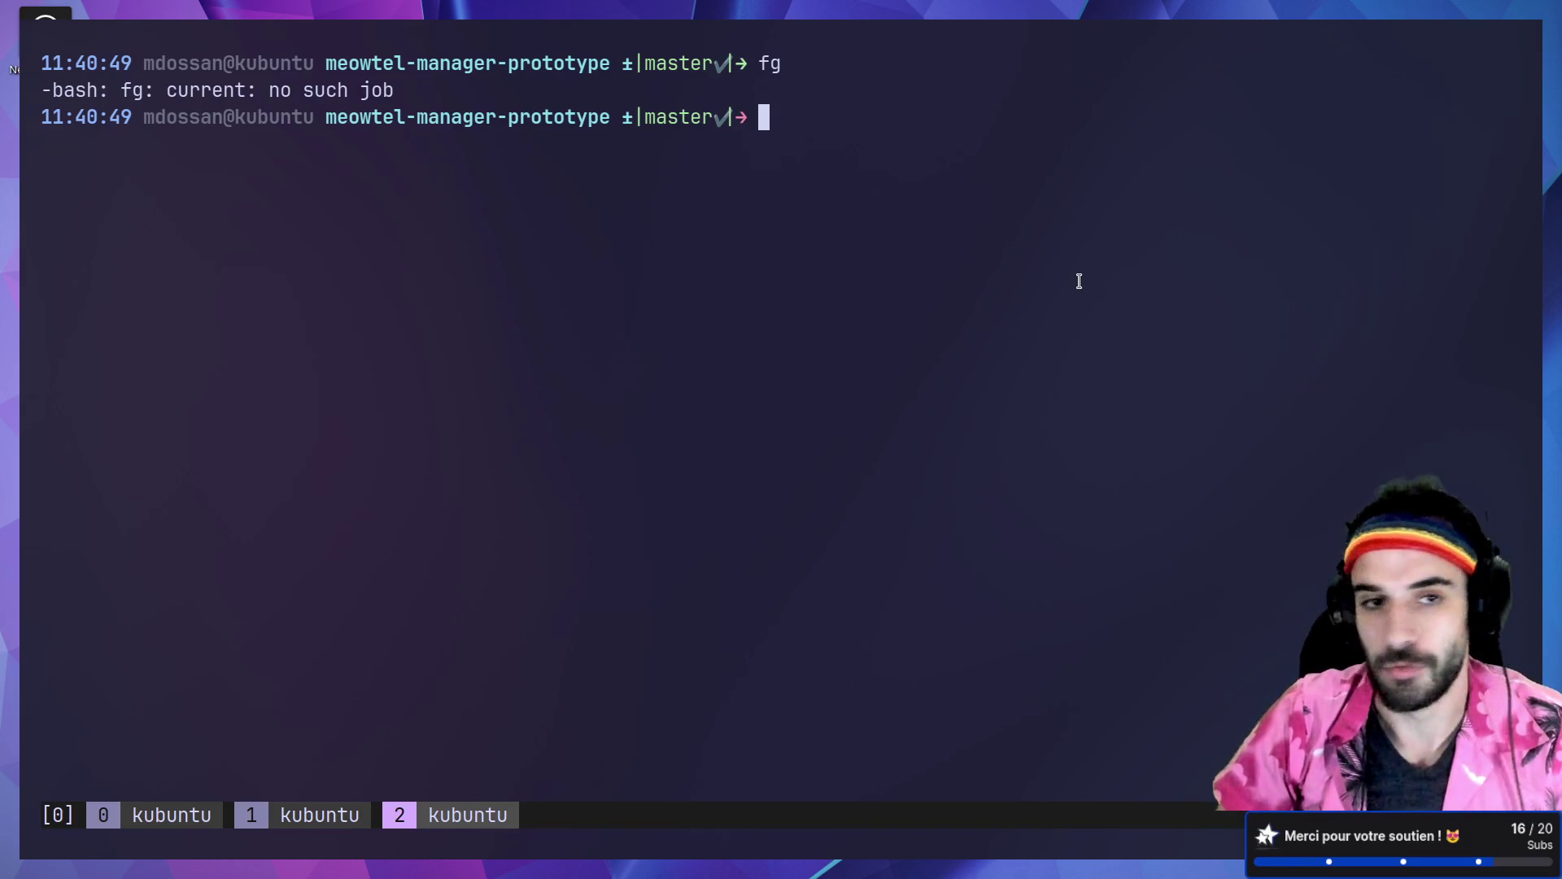
Step: Open TODO.md in Godot, highlight the 'Import 3D model' task, then return to Blender
key("ctrl+F3")
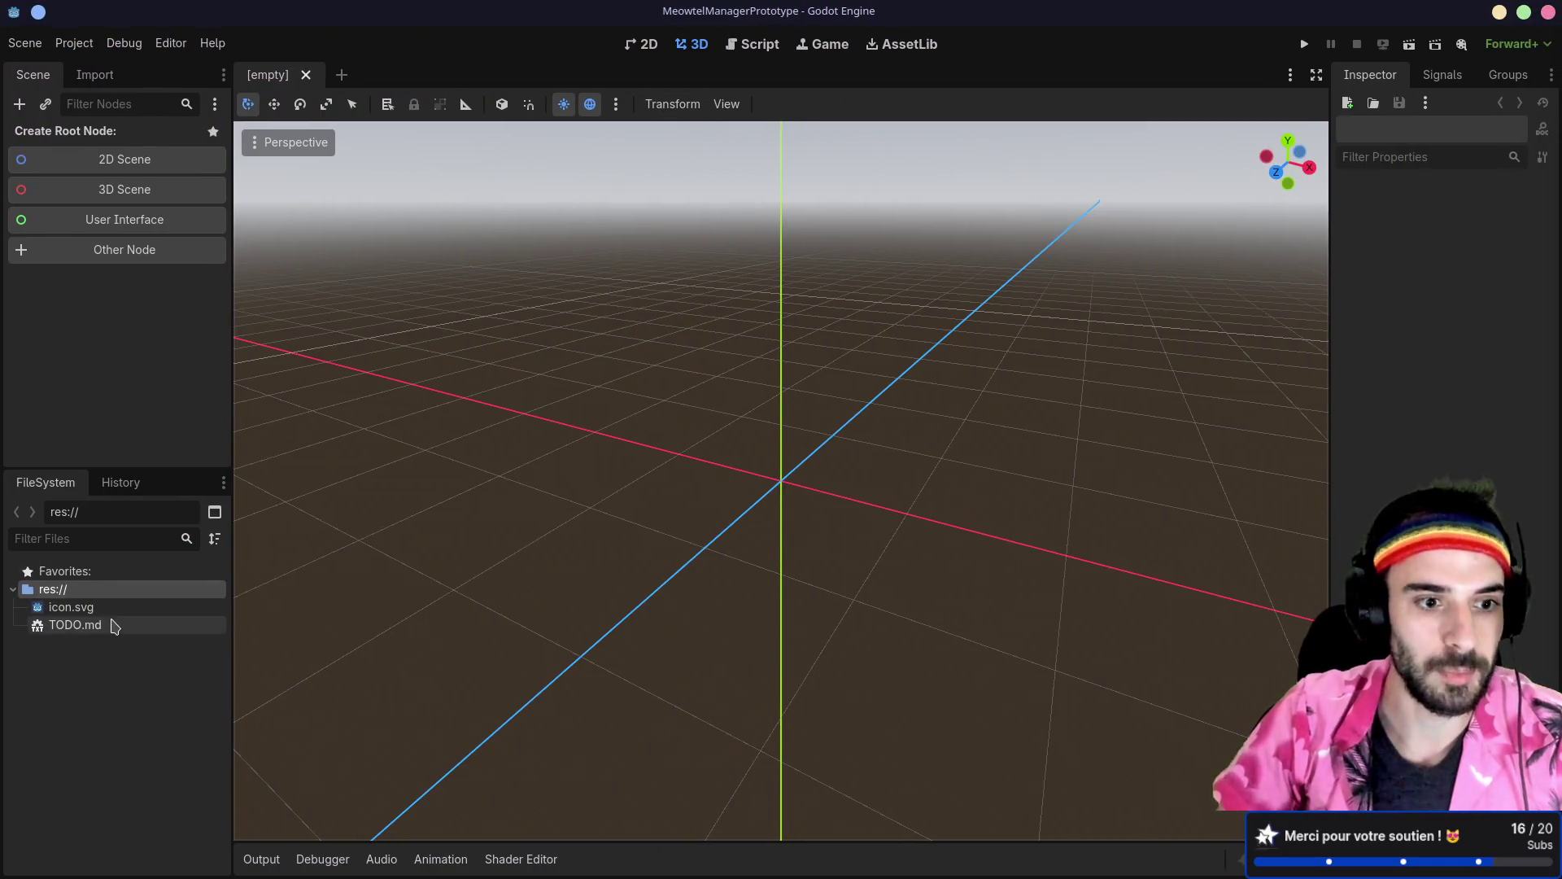
double_click(114, 625)
left_click_drag(599, 142, 472, 135)
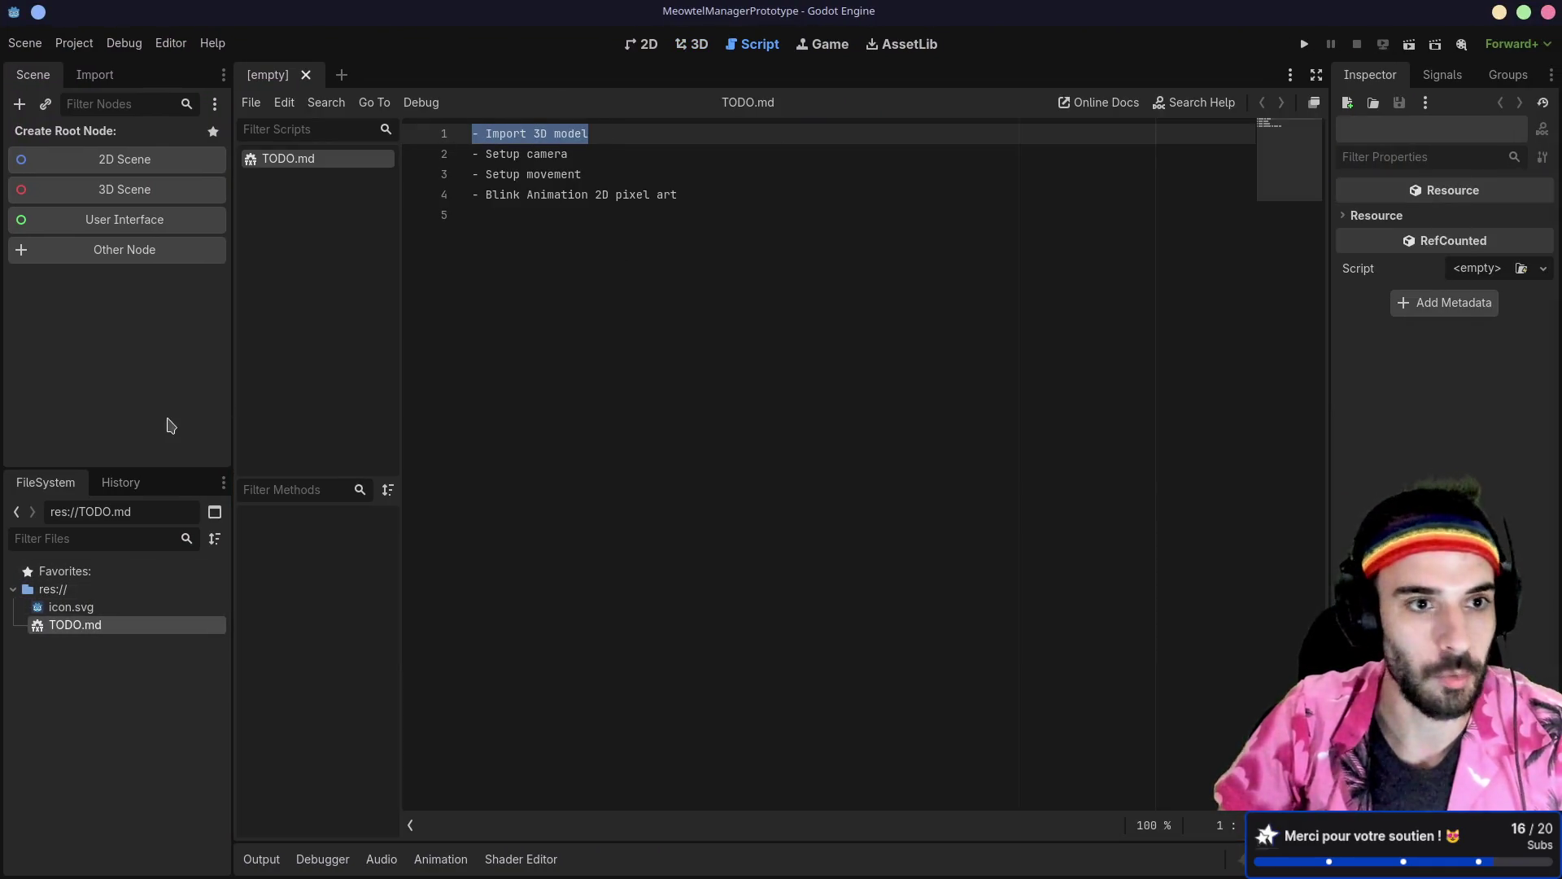
key("ctrl+F4")
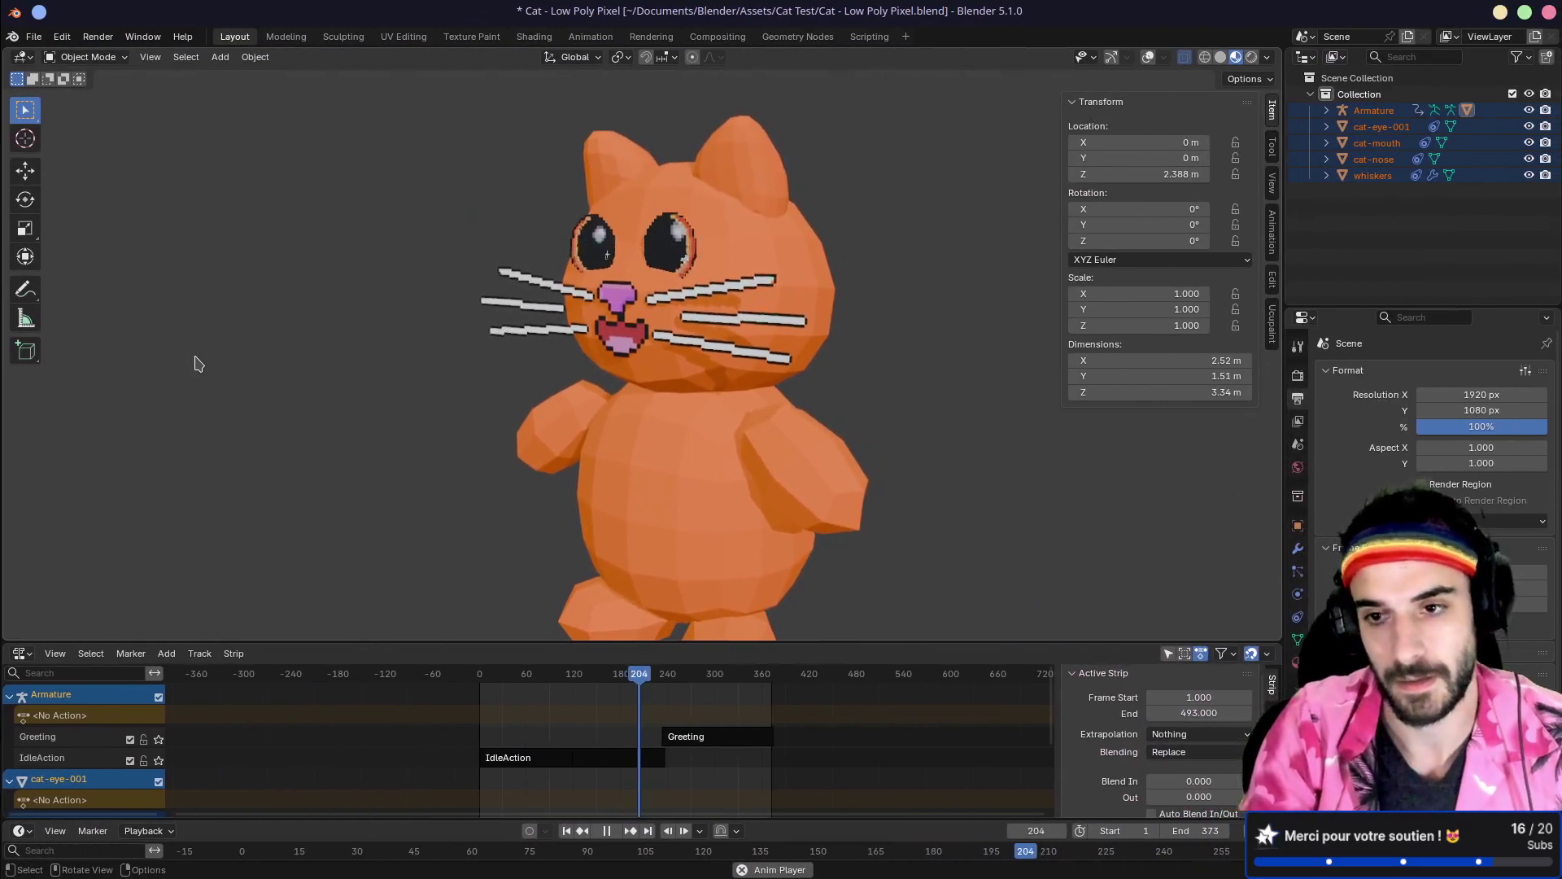
Step: Mute the Greeting, Eyes Happy, Blink and cat-eye-001 tracks, leaving the IdleAction strip selected
key("space")
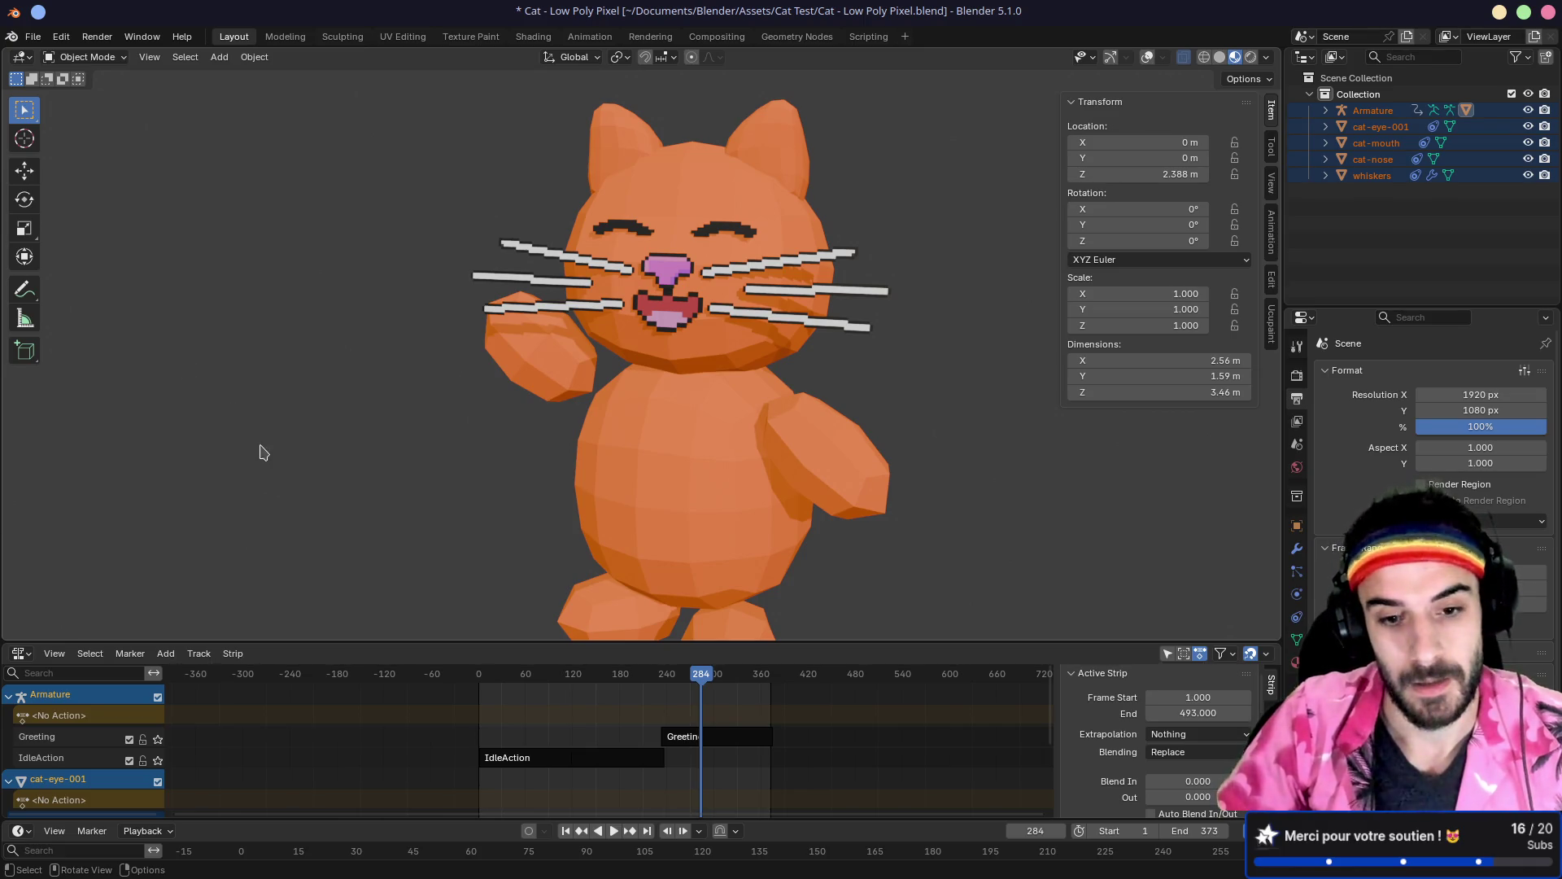
scroll(508, 582, "down", 2)
left_click_drag(621, 643, 621, 525)
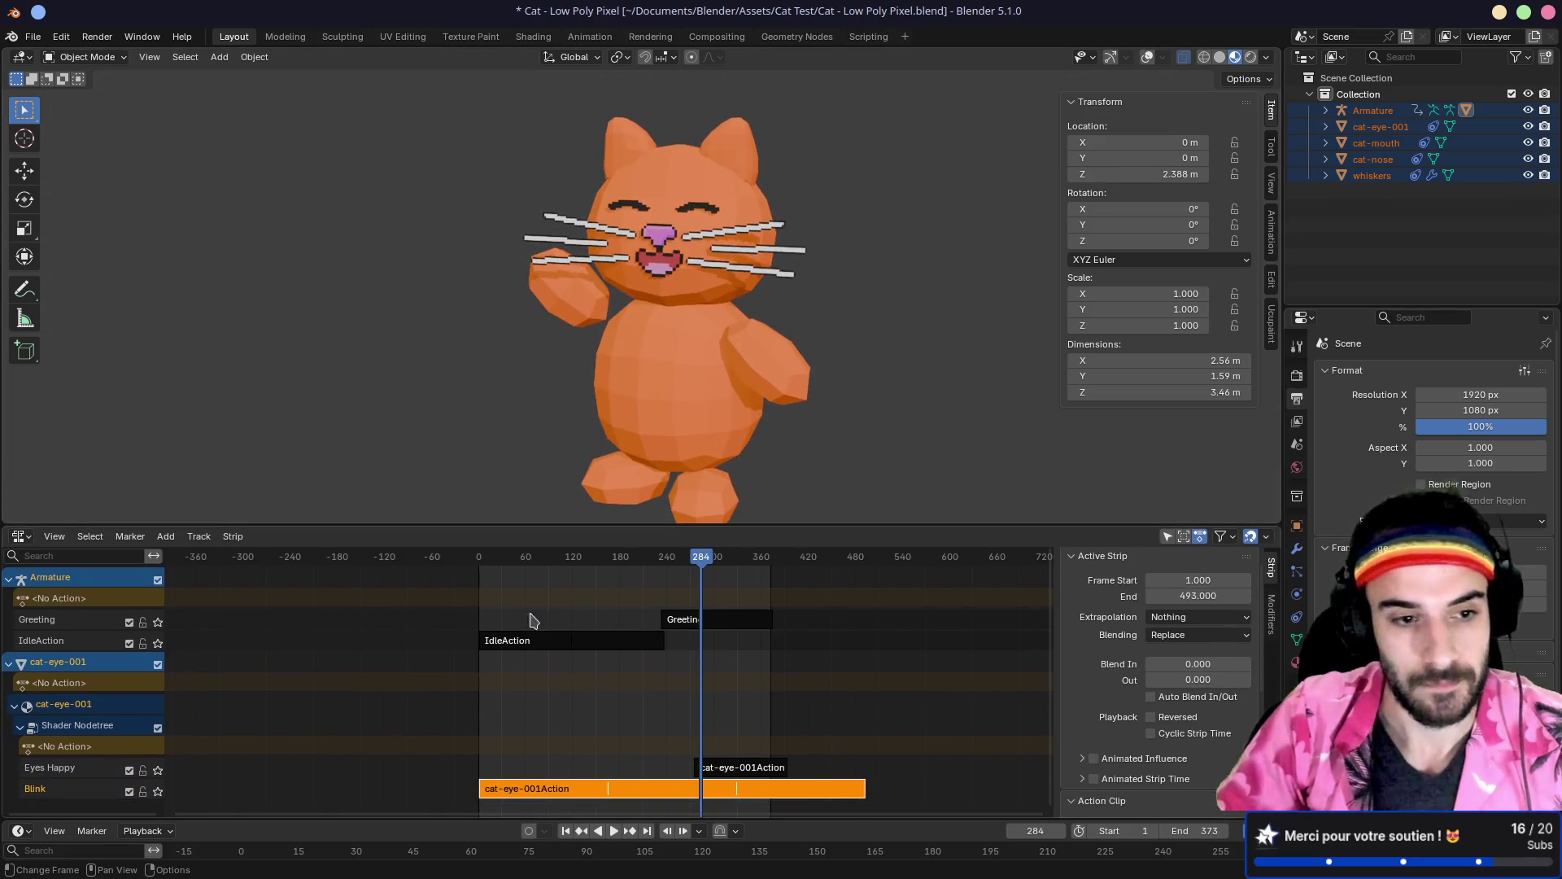
left_click(129, 622)
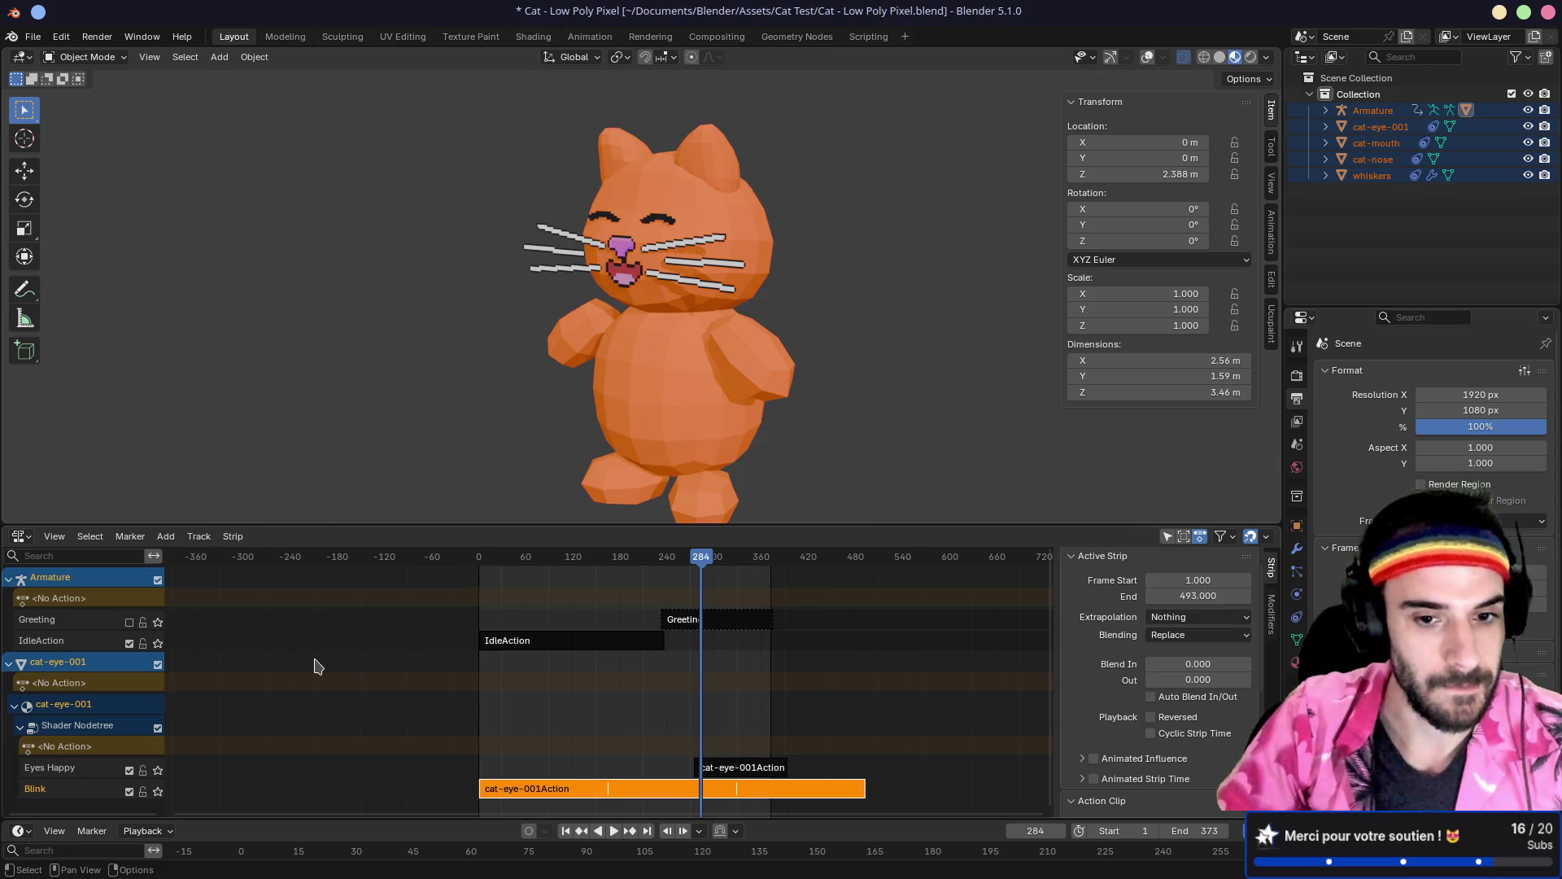
left_click(129, 791)
left_click(128, 769)
left_click(69, 642)
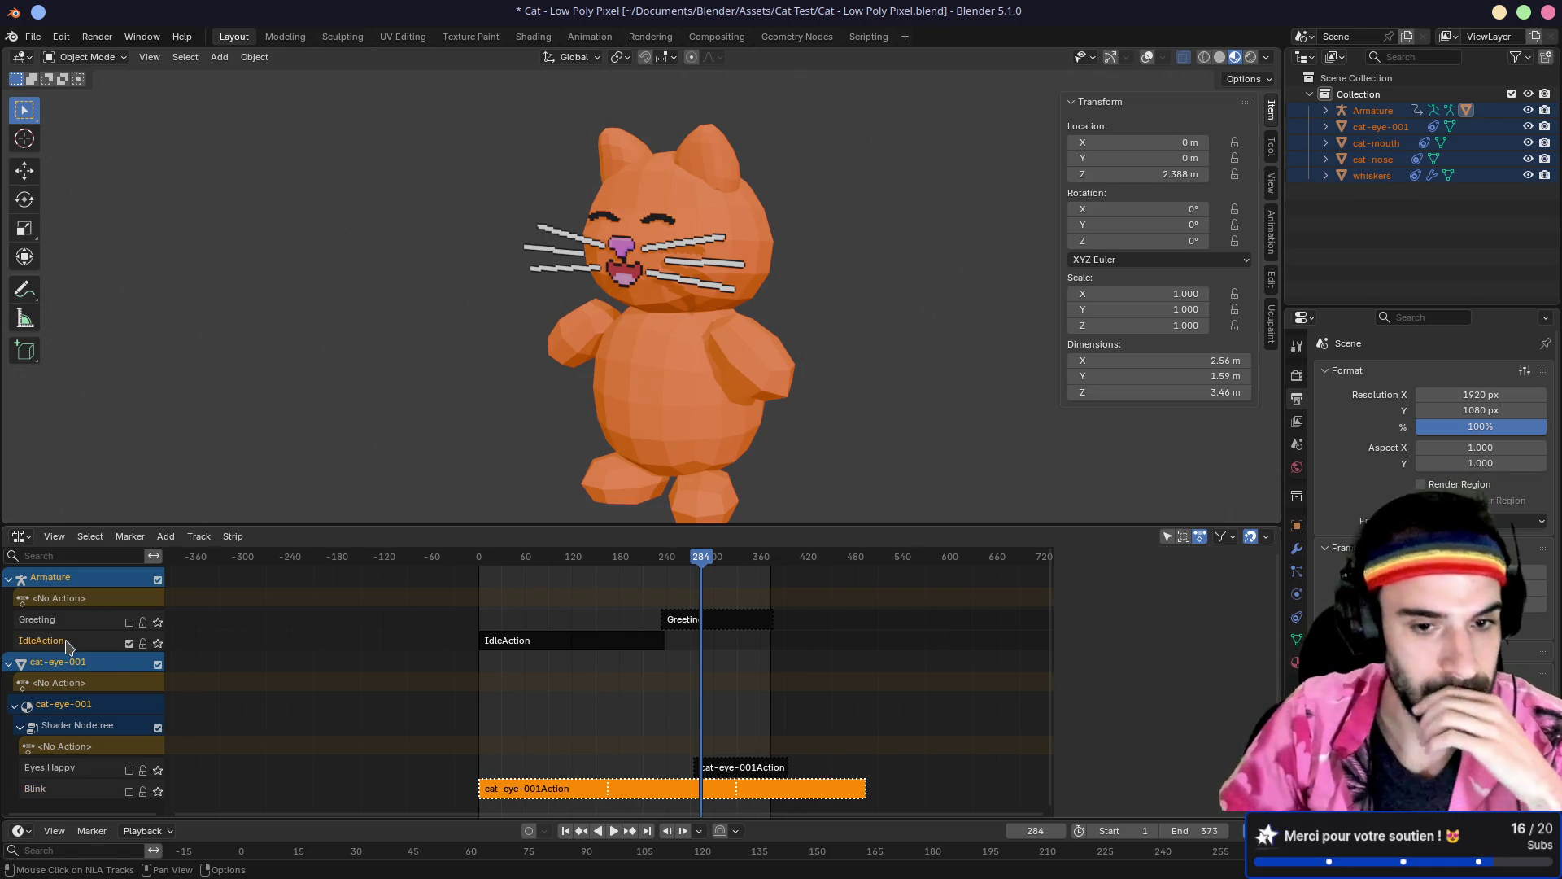
left_click(525, 643)
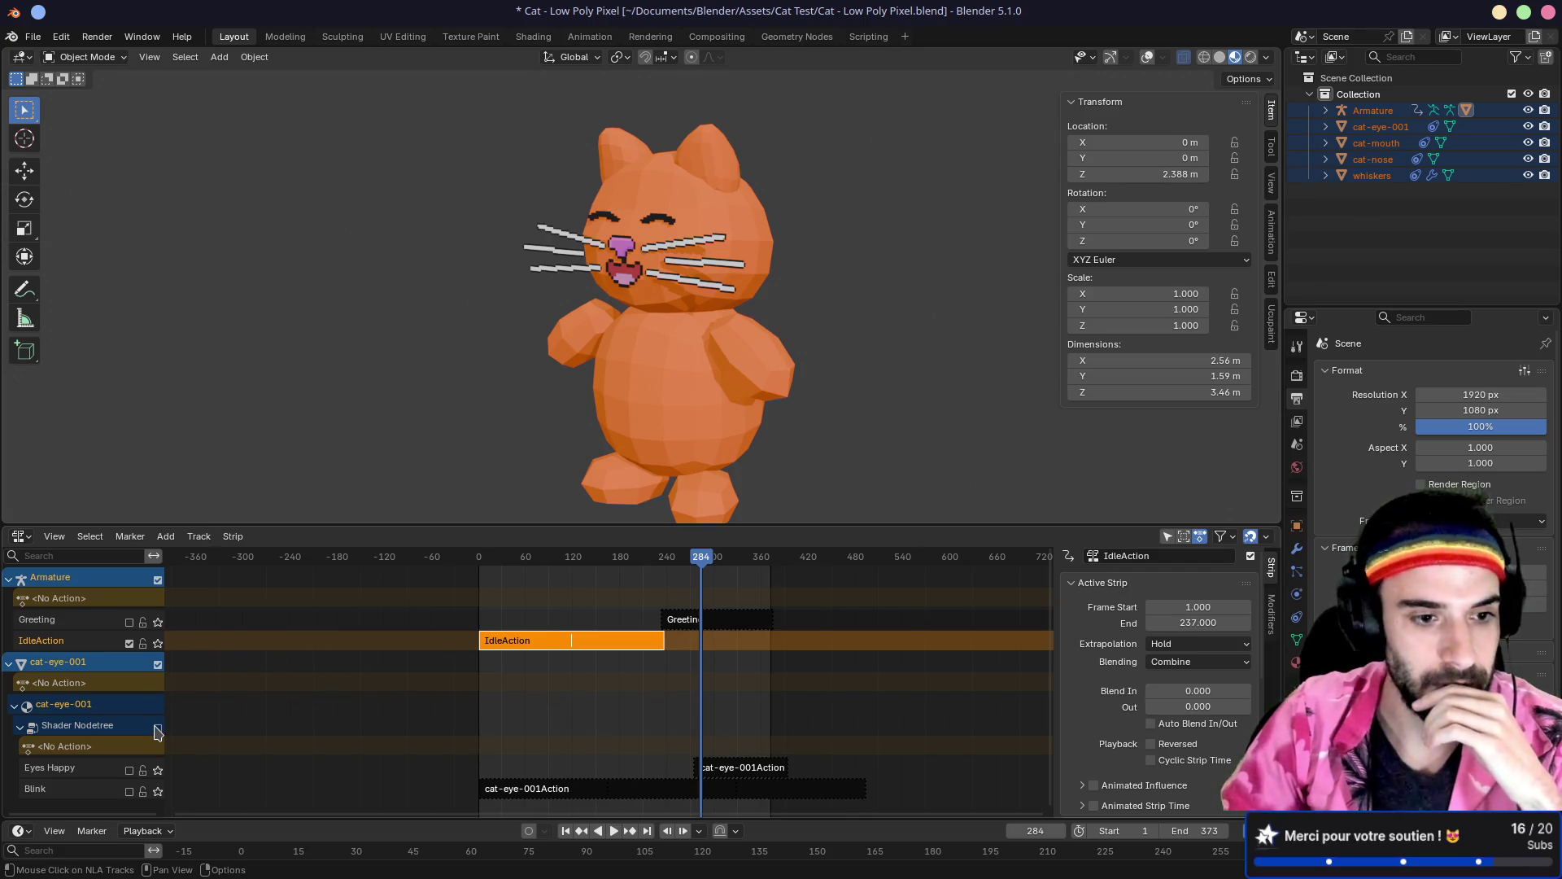
left_click(158, 665)
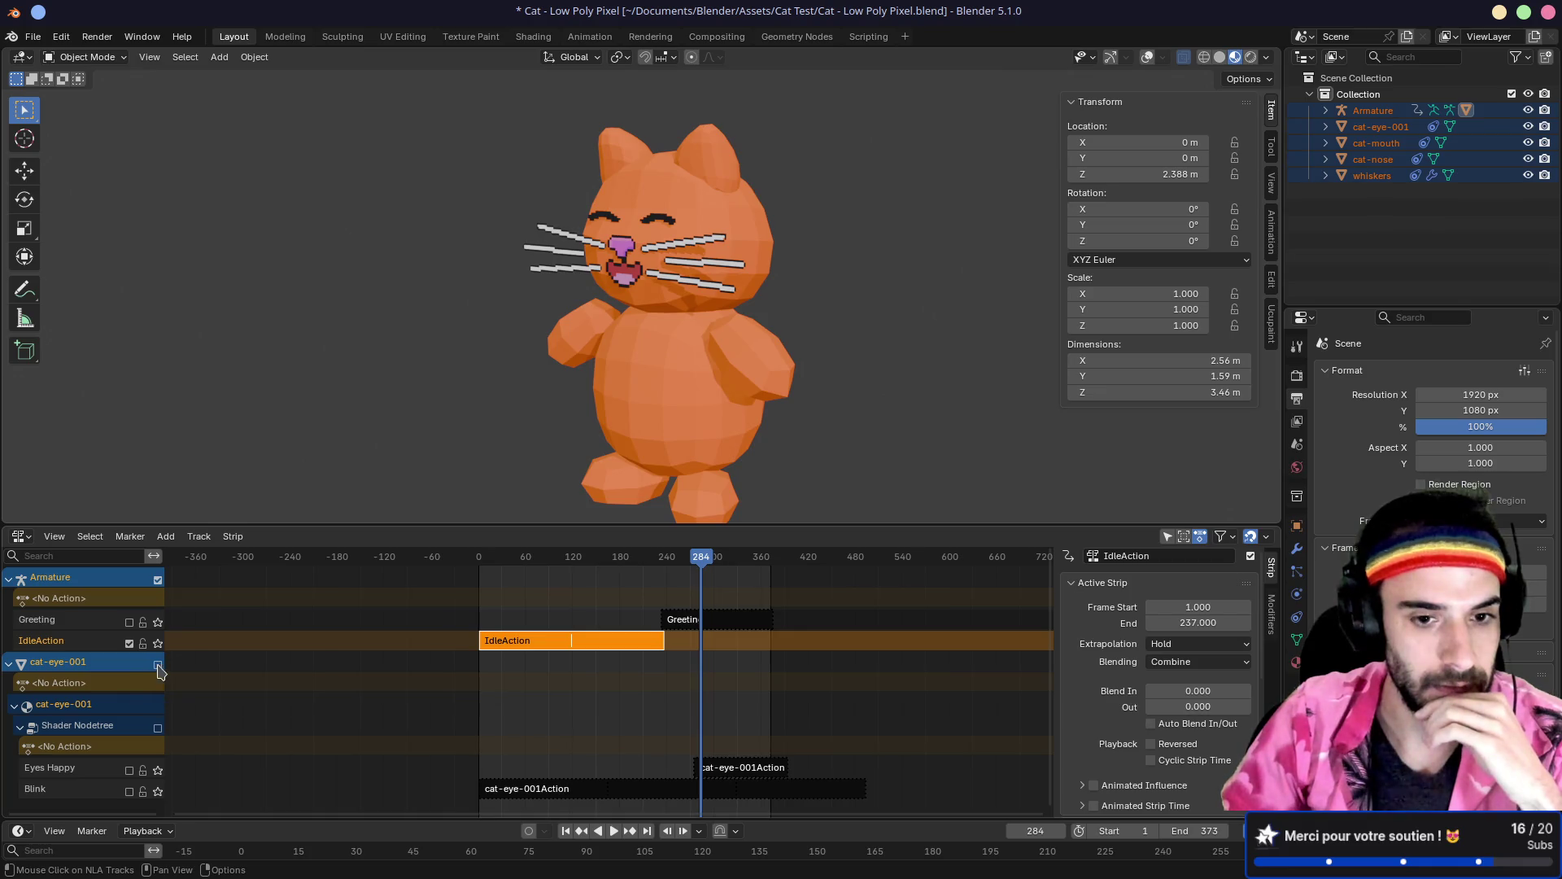
Step: Play and scrub the idle animation, then rewind to frame 1
key("space")
mouse_move(500, 561)
left_mouse_down()
mouse_move(479, 562)
mouse_move(656, 567)
mouse_move(480, 579)
left_mouse_up()
key("space")
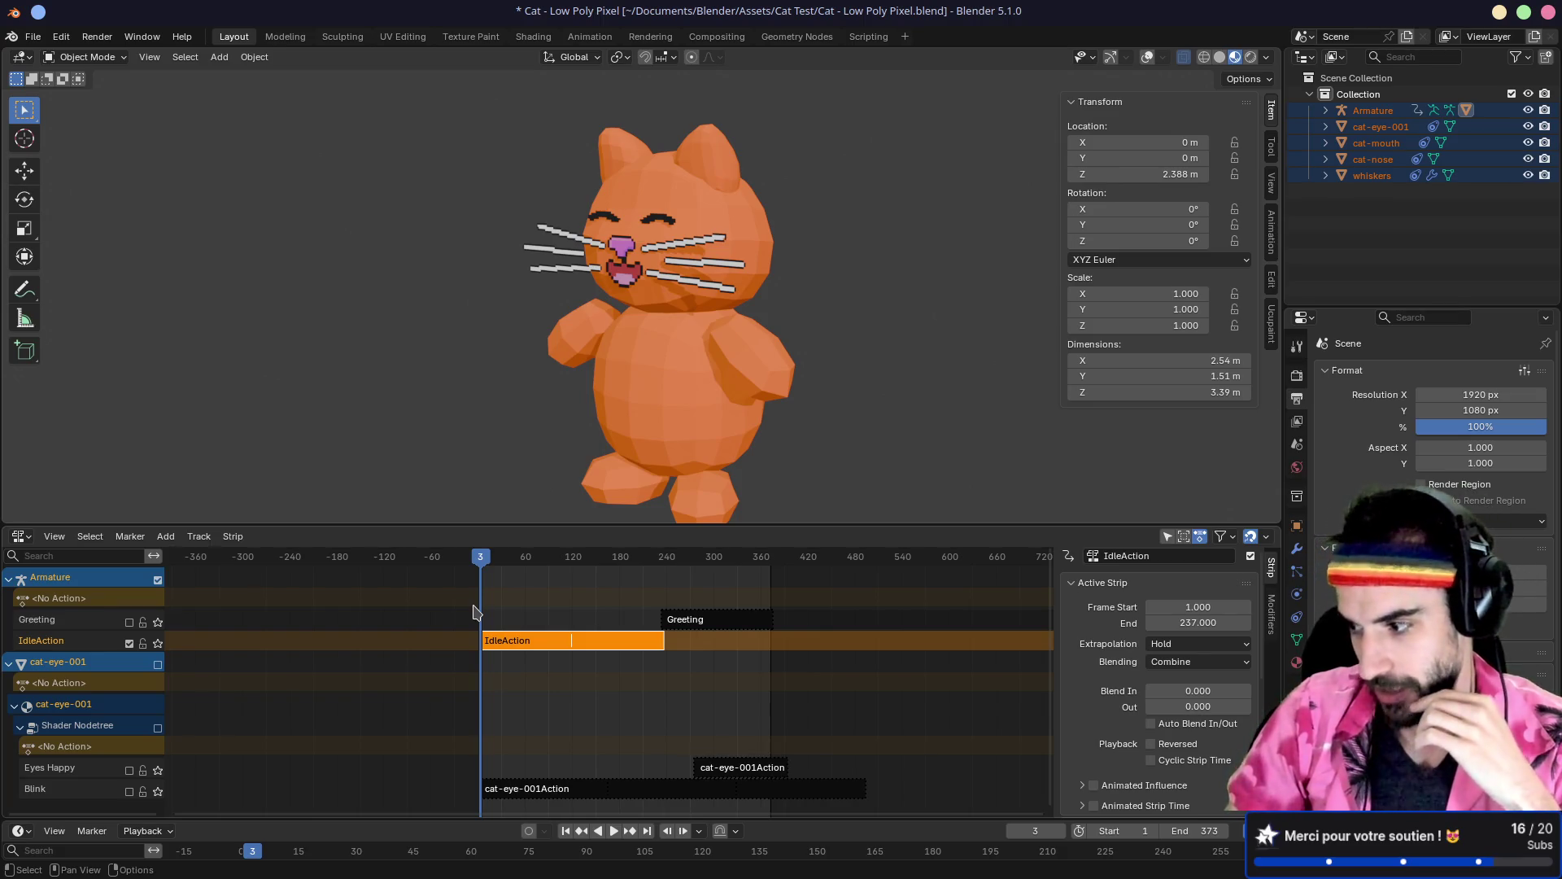
key("shift+Left")
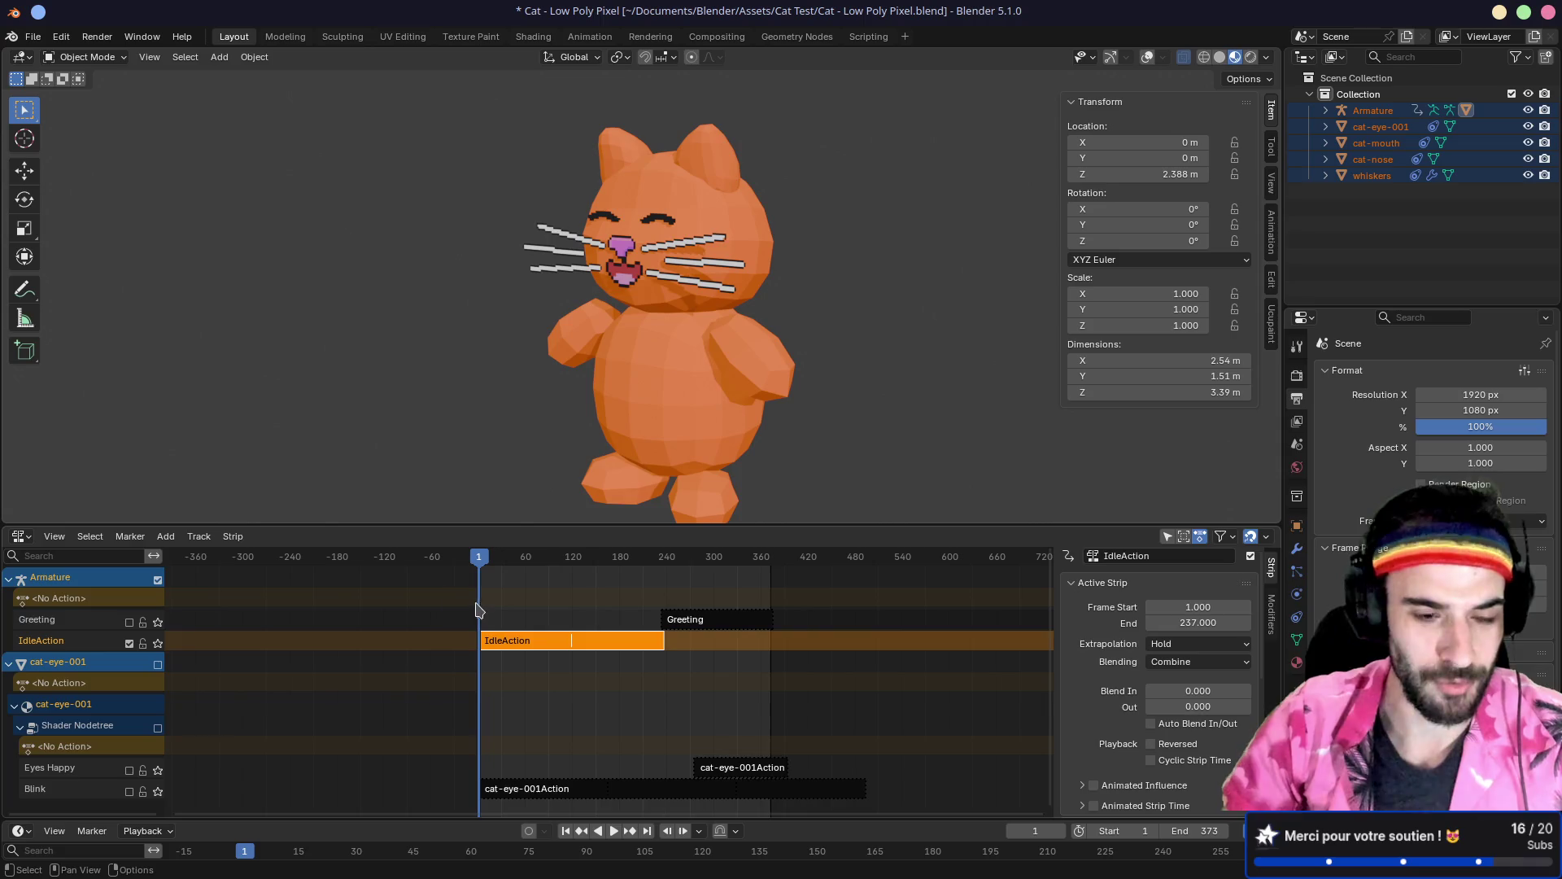
Step: Orbit around the cat and select cat-eye-001 and cat-mouth in the Outliner
scroll(547, 788, "down", 2)
scroll(547, 788, "up", 3)
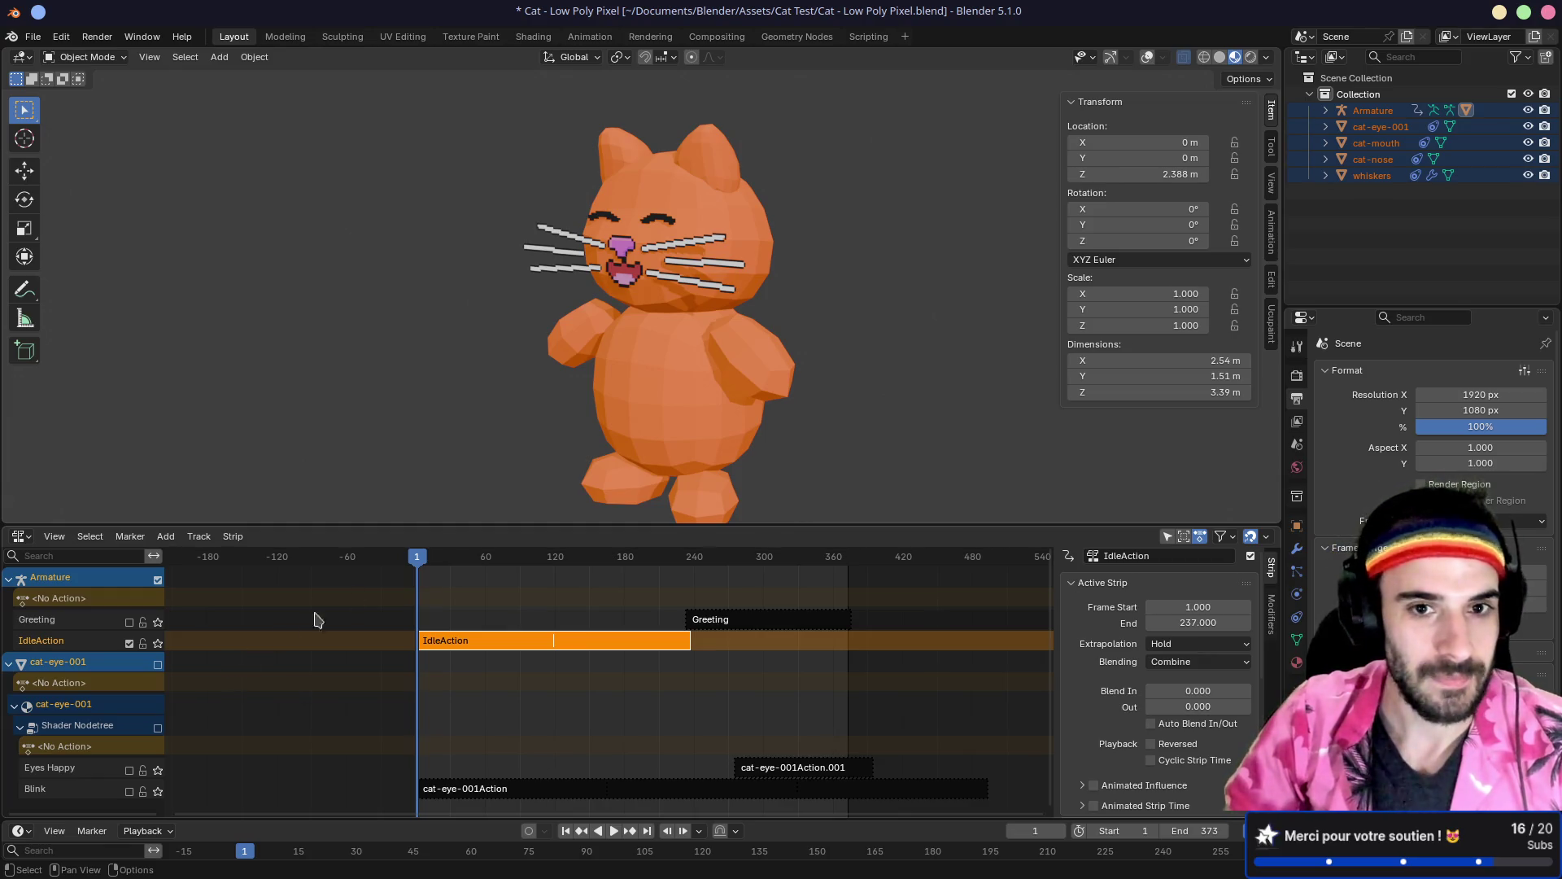
mouse_move(541, 394)
left_mouse_down()
mouse_move(768, 398)
mouse_move(505, 399)
left_mouse_up()
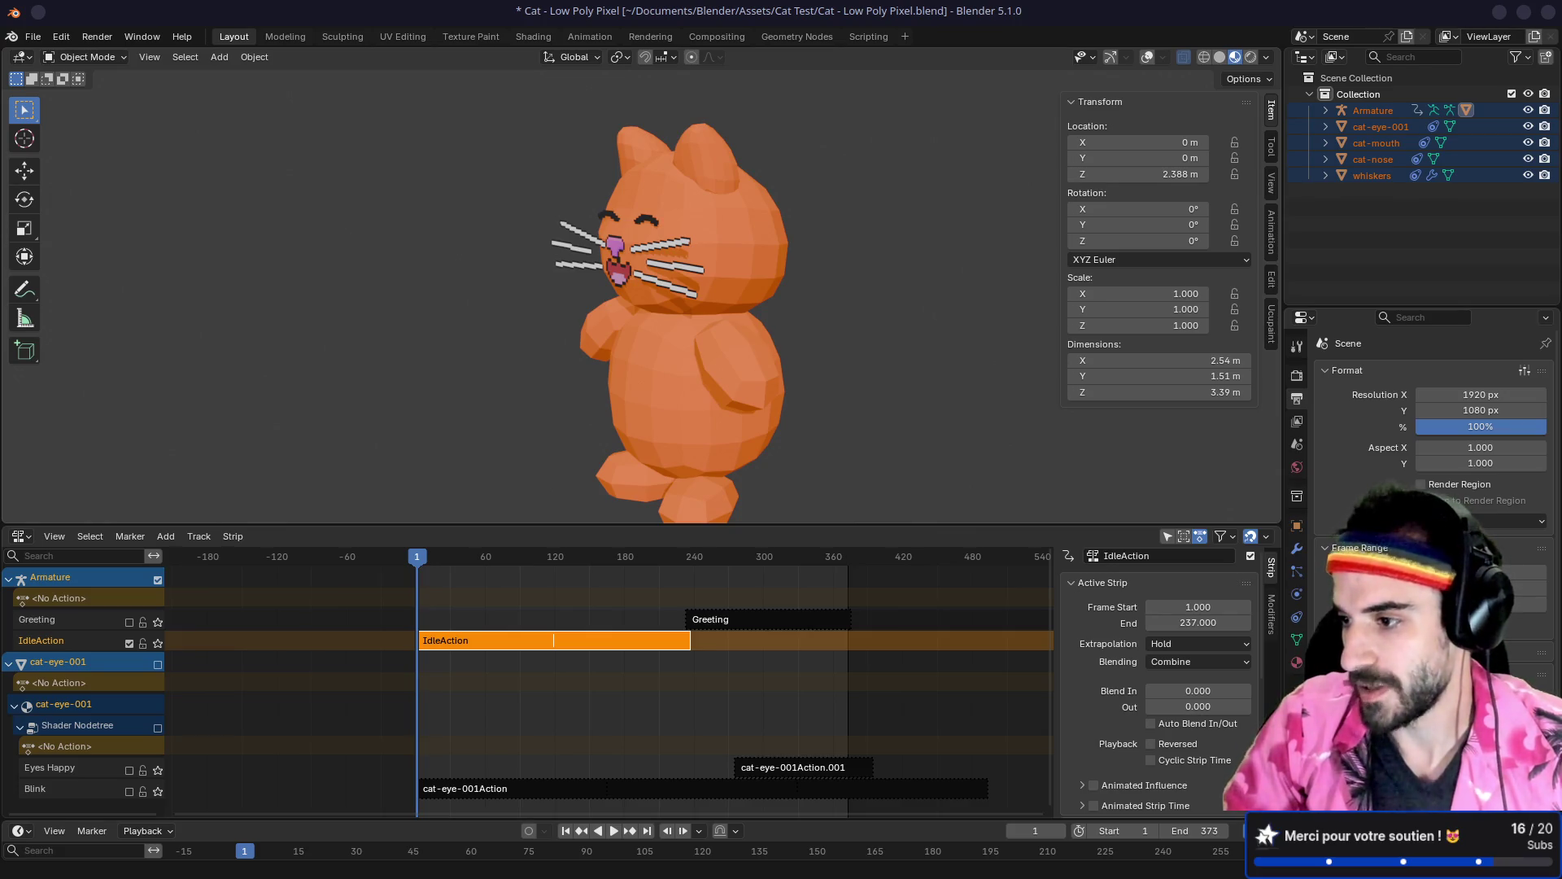
left_click_drag(1269, 350, 1178, 244)
left_click(1258, 130)
left_click(1263, 143)
left_click(1266, 158)
left_click(1264, 138)
left_click(1266, 128)
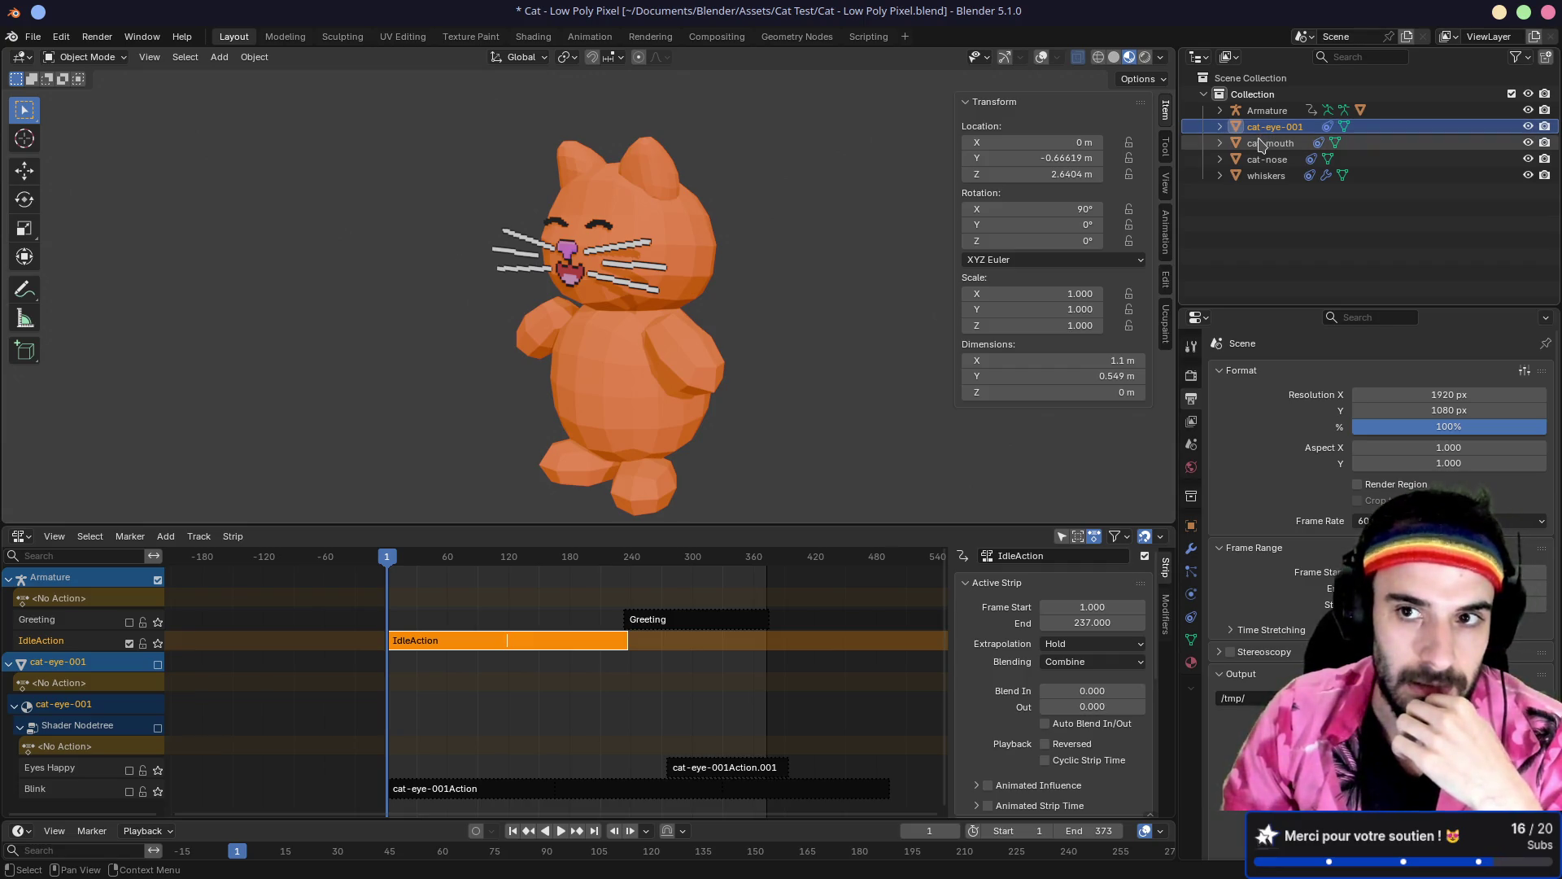
Step: Add a glTF 2.0 exporter named Meowtel Prototype to the cat's Collection
left_click(1259, 96)
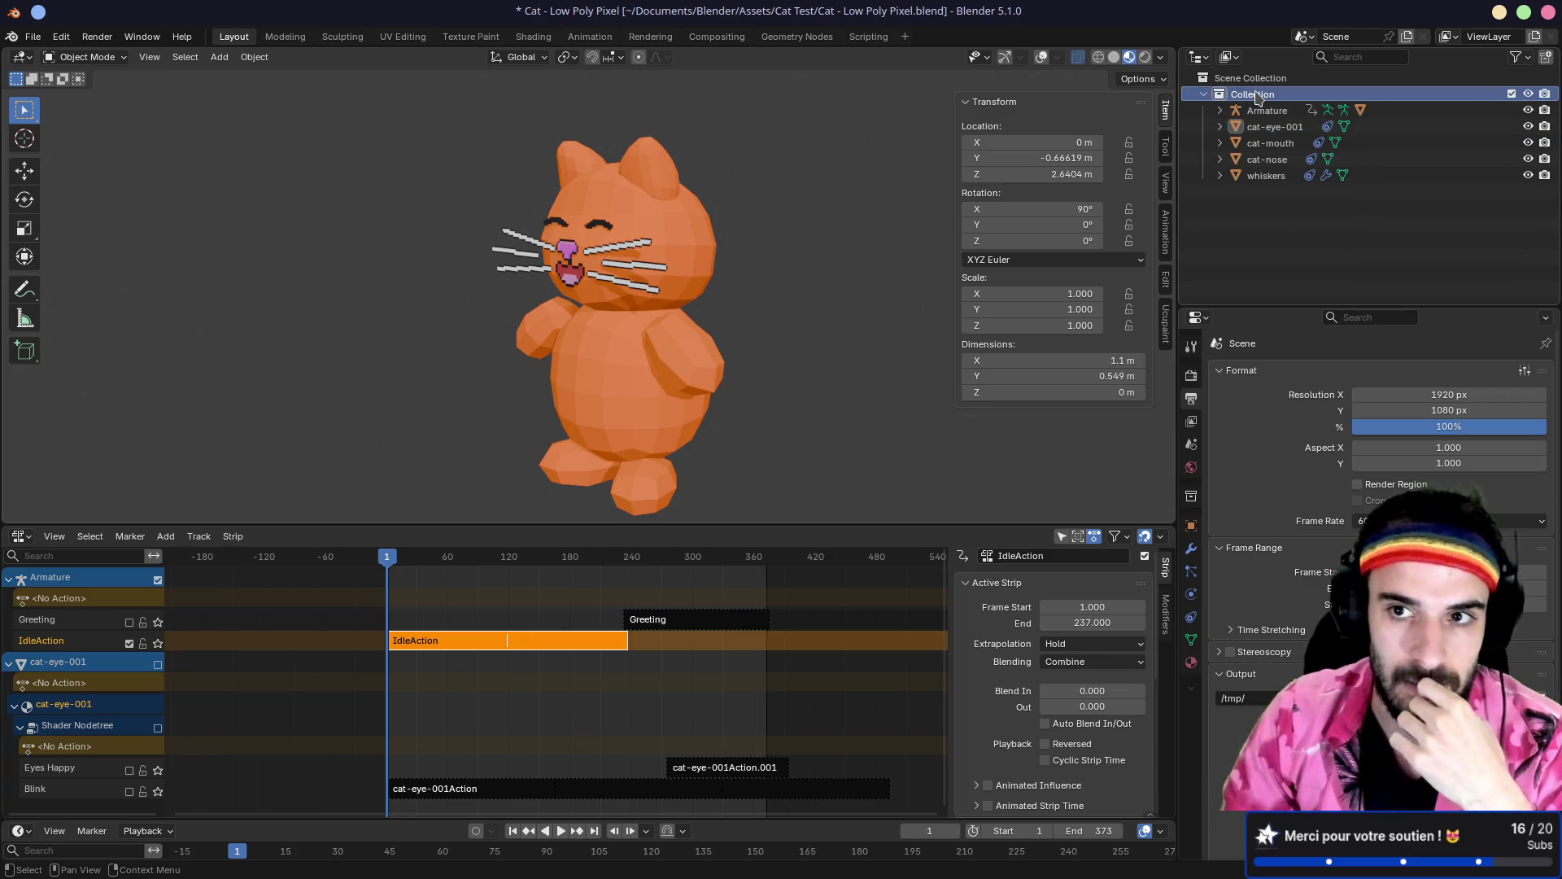
left_click(1192, 495)
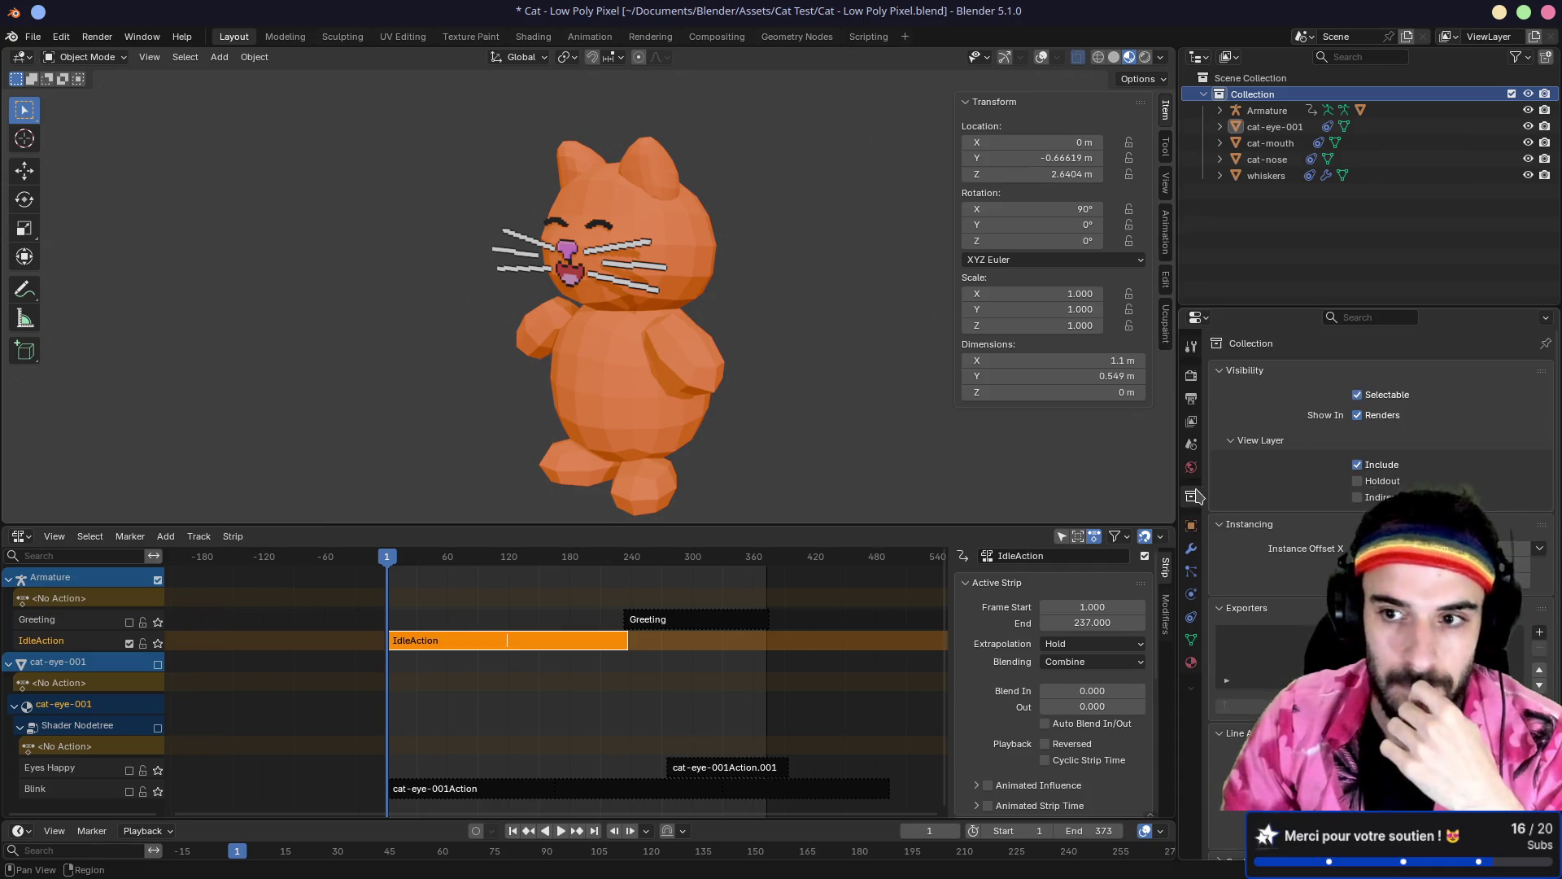
left_click(1539, 633)
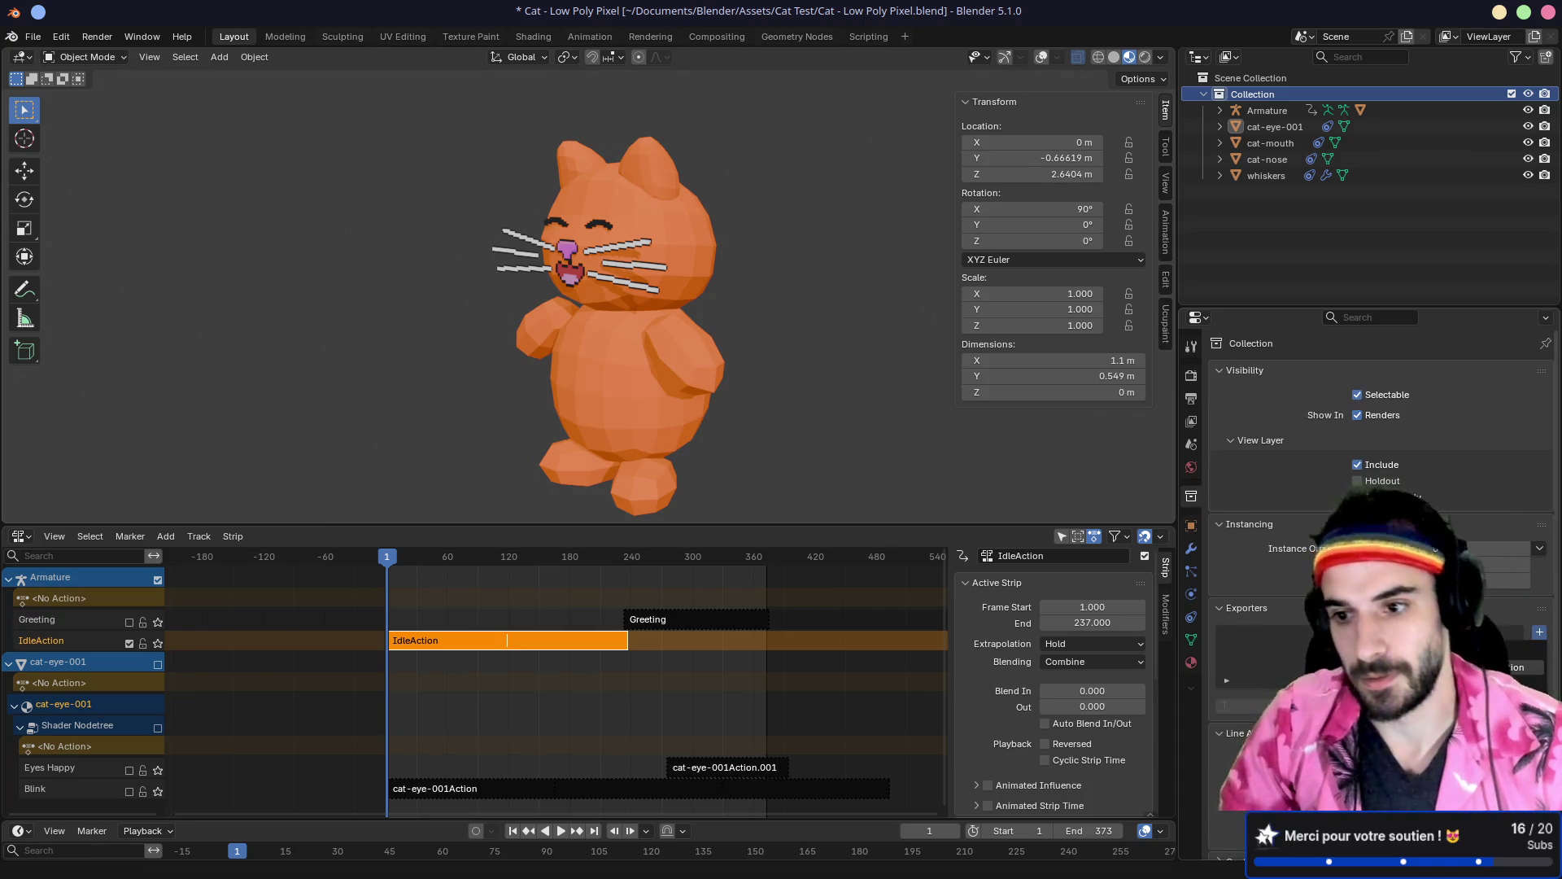
left_click(1465, 688)
double_click(1266, 637)
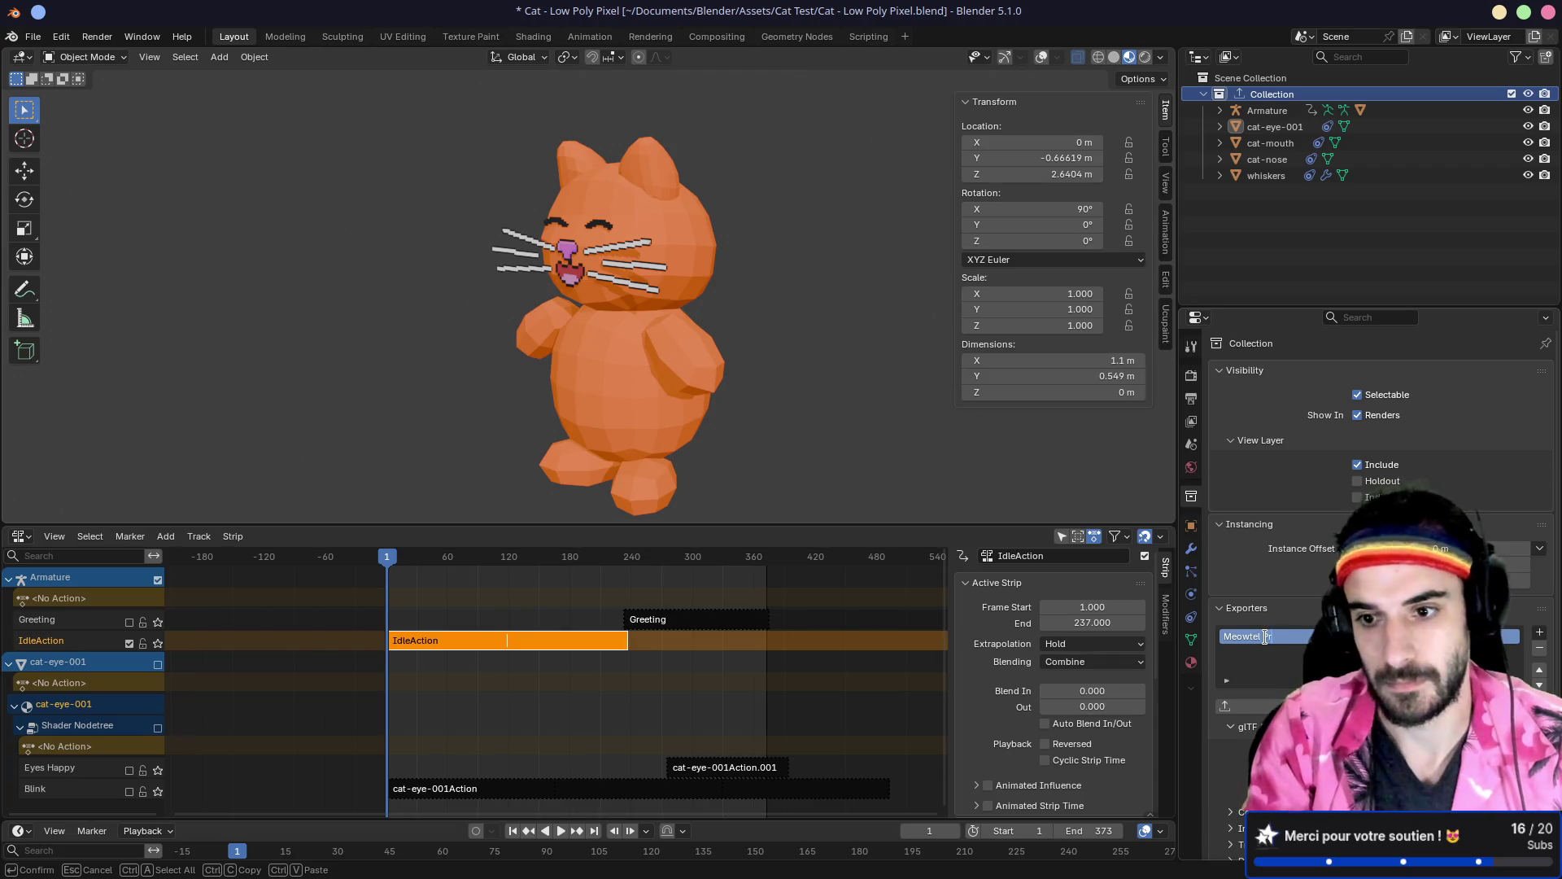
key("Return")
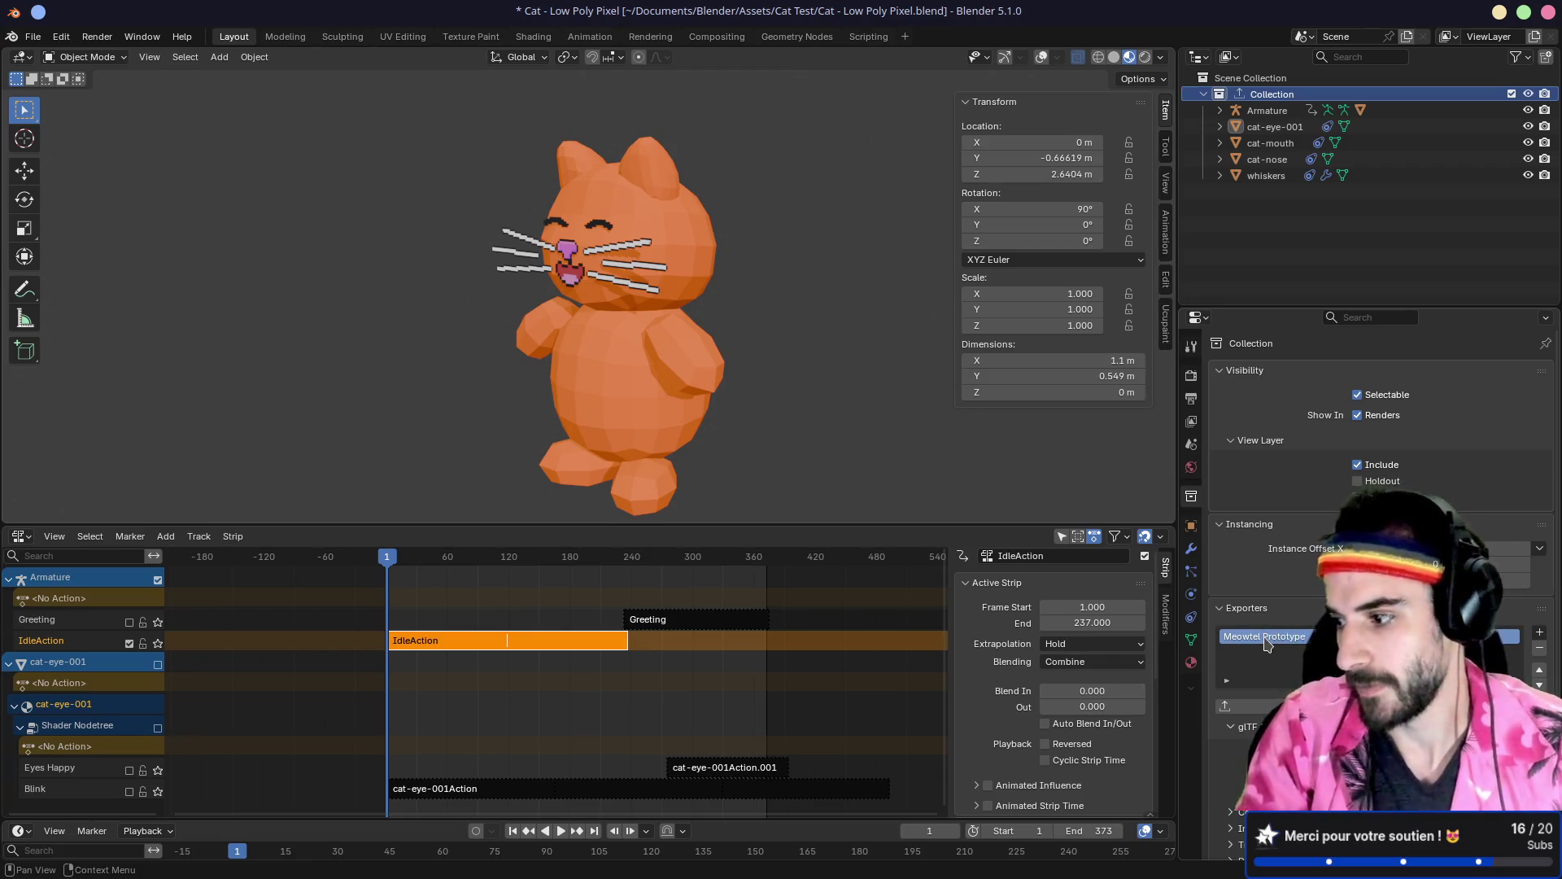
Step: Orbit to a straight front view of the cat, then browse for the exporter's output path
left_click_drag(480, 371, 754, 342)
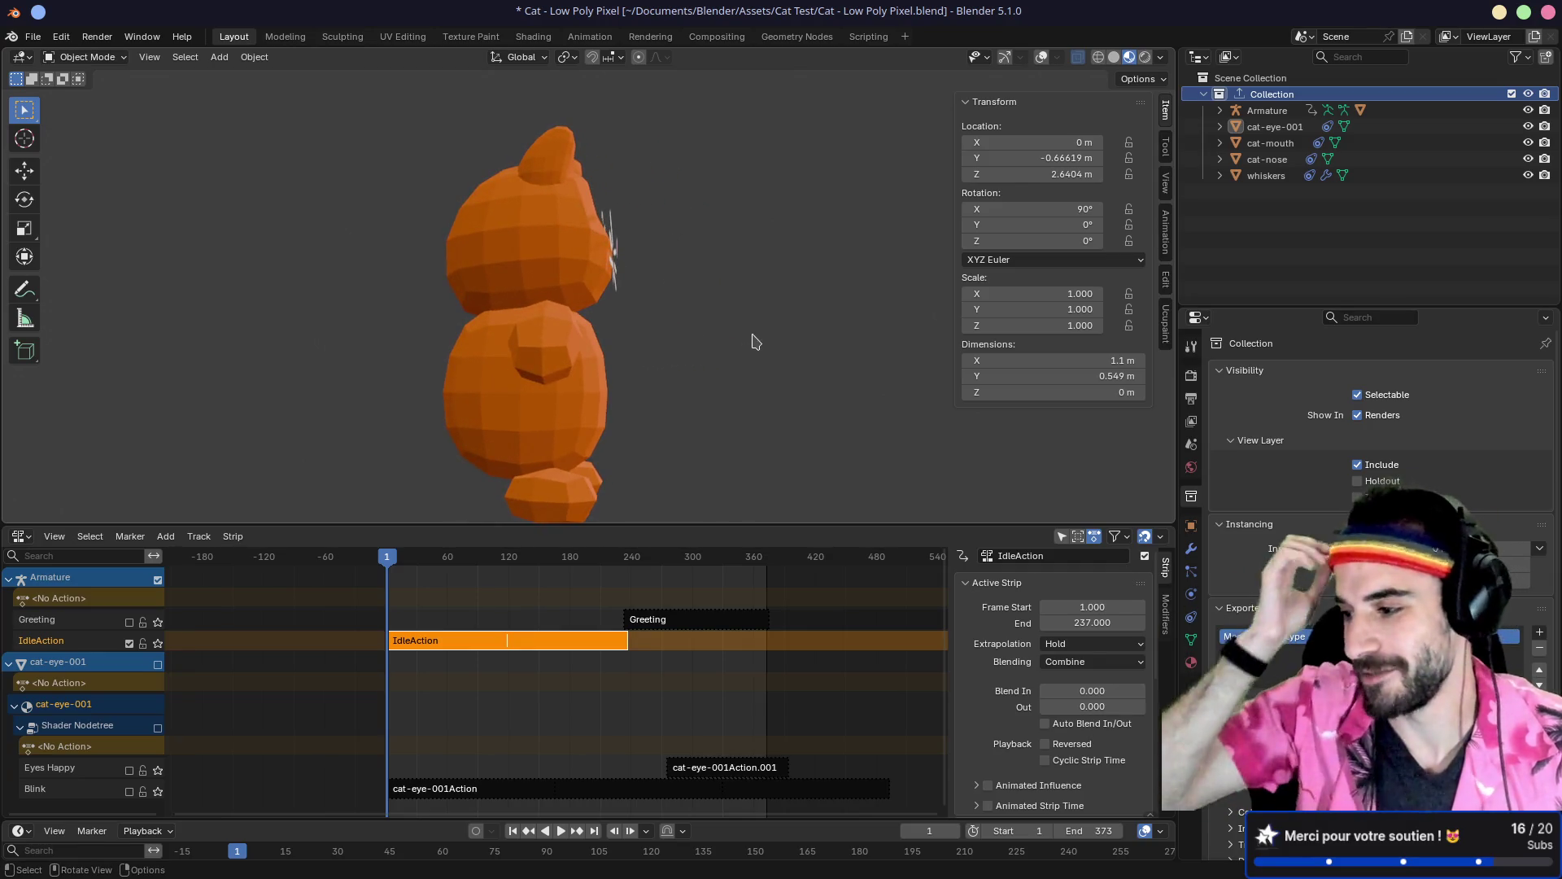
mouse_move(767, 258)
left_mouse_down()
mouse_move(612, 268)
mouse_move(626, 298)
left_mouse_up()
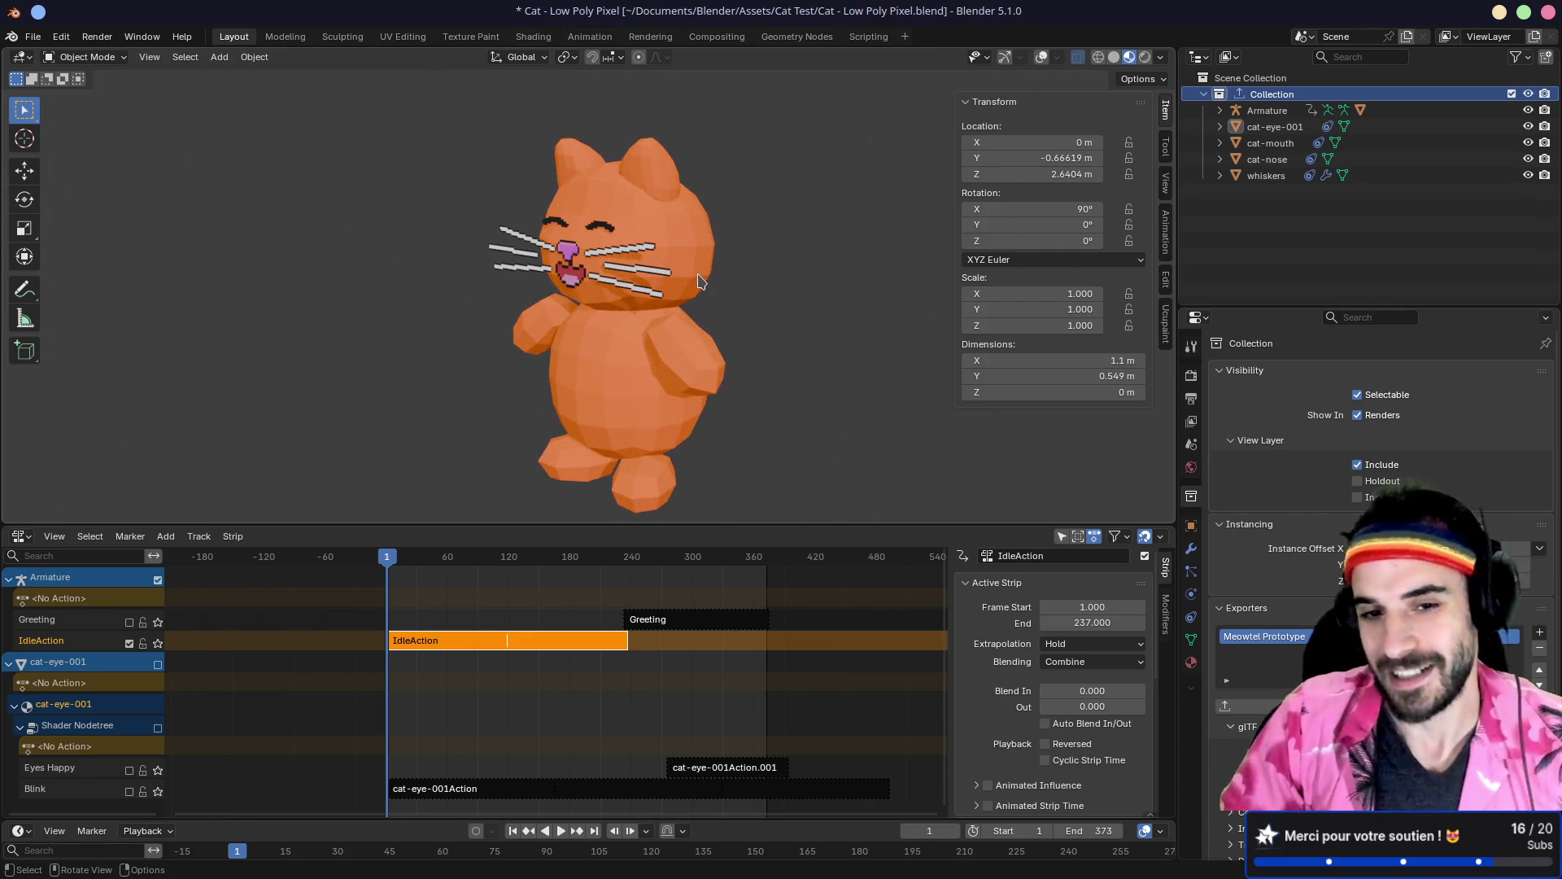
left_click(560, 374)
mouse_move(560, 374)
left_mouse_down()
mouse_move(516, 373)
mouse_move(617, 378)
mouse_move(728, 340)
mouse_move(621, 359)
mouse_move(805, 374)
mouse_move(756, 380)
left_mouse_up()
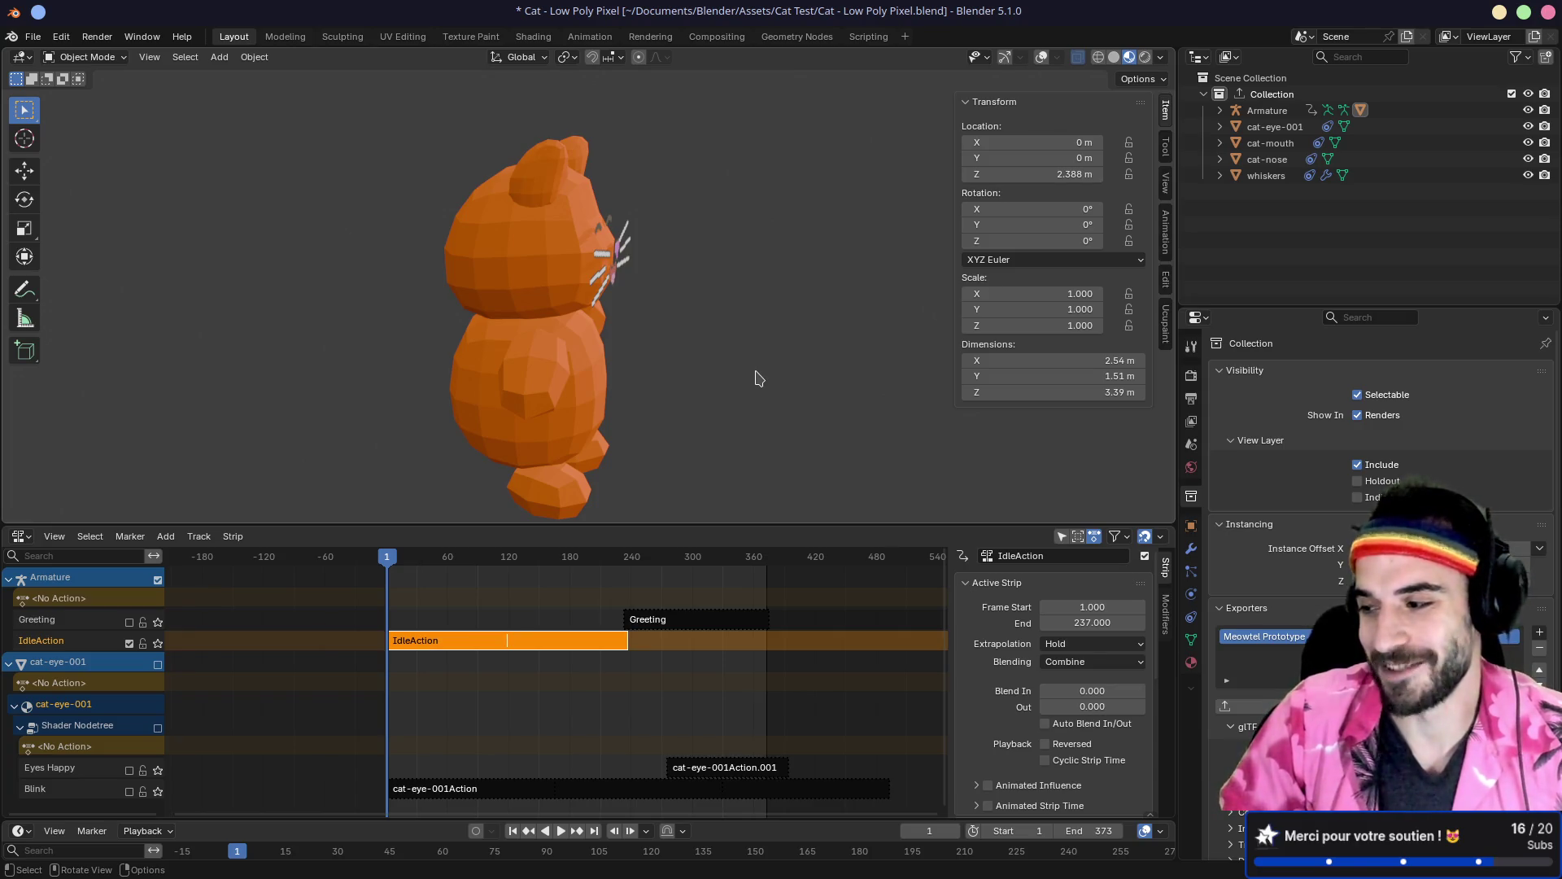
key("KP_1")
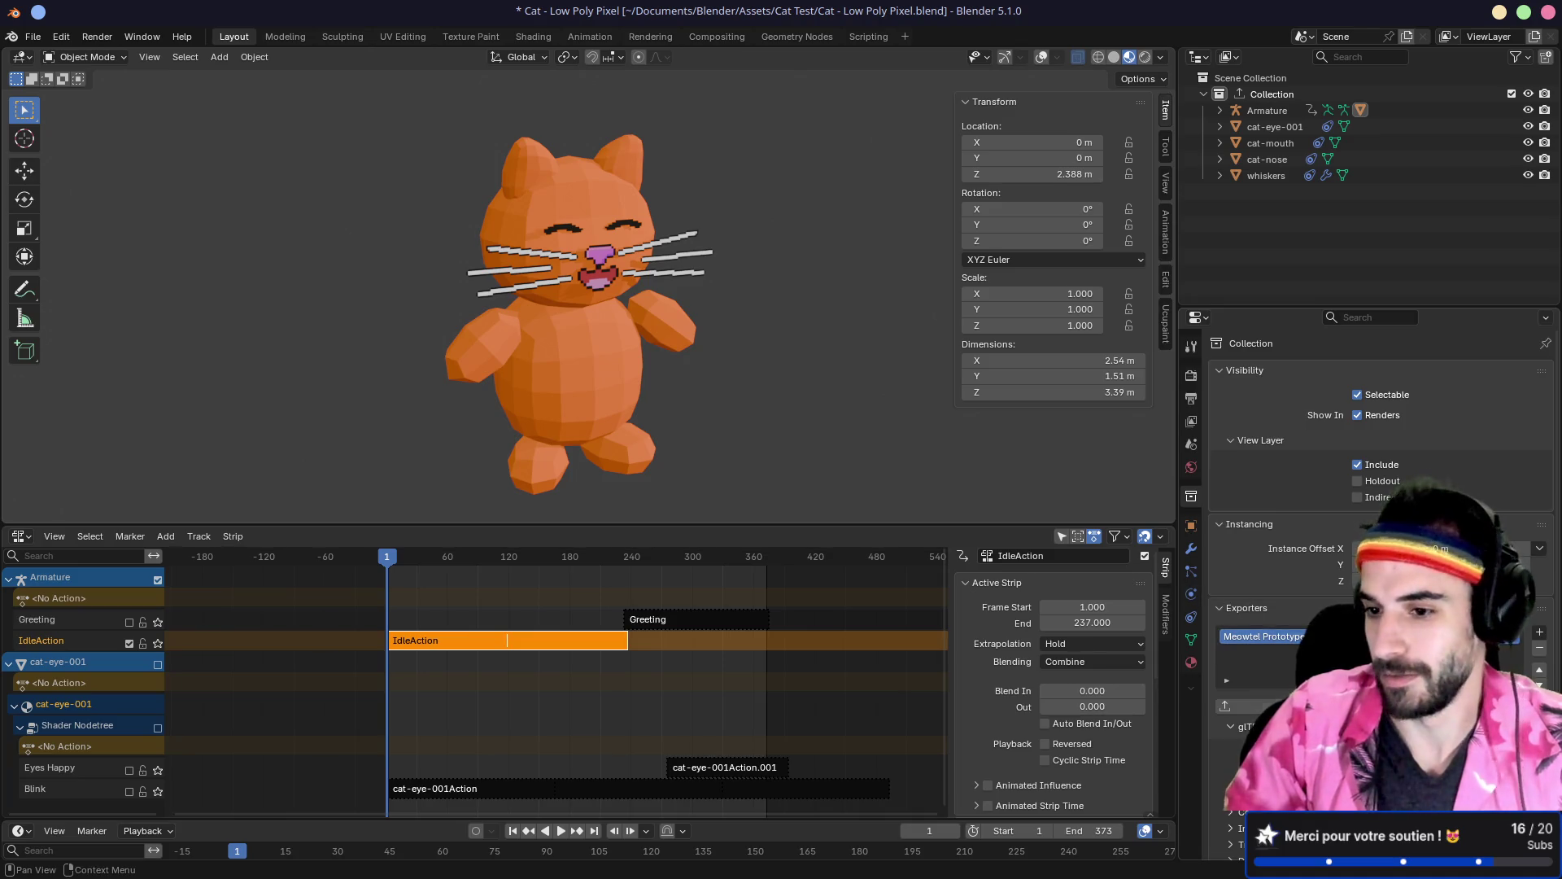
left_click(1530, 748)
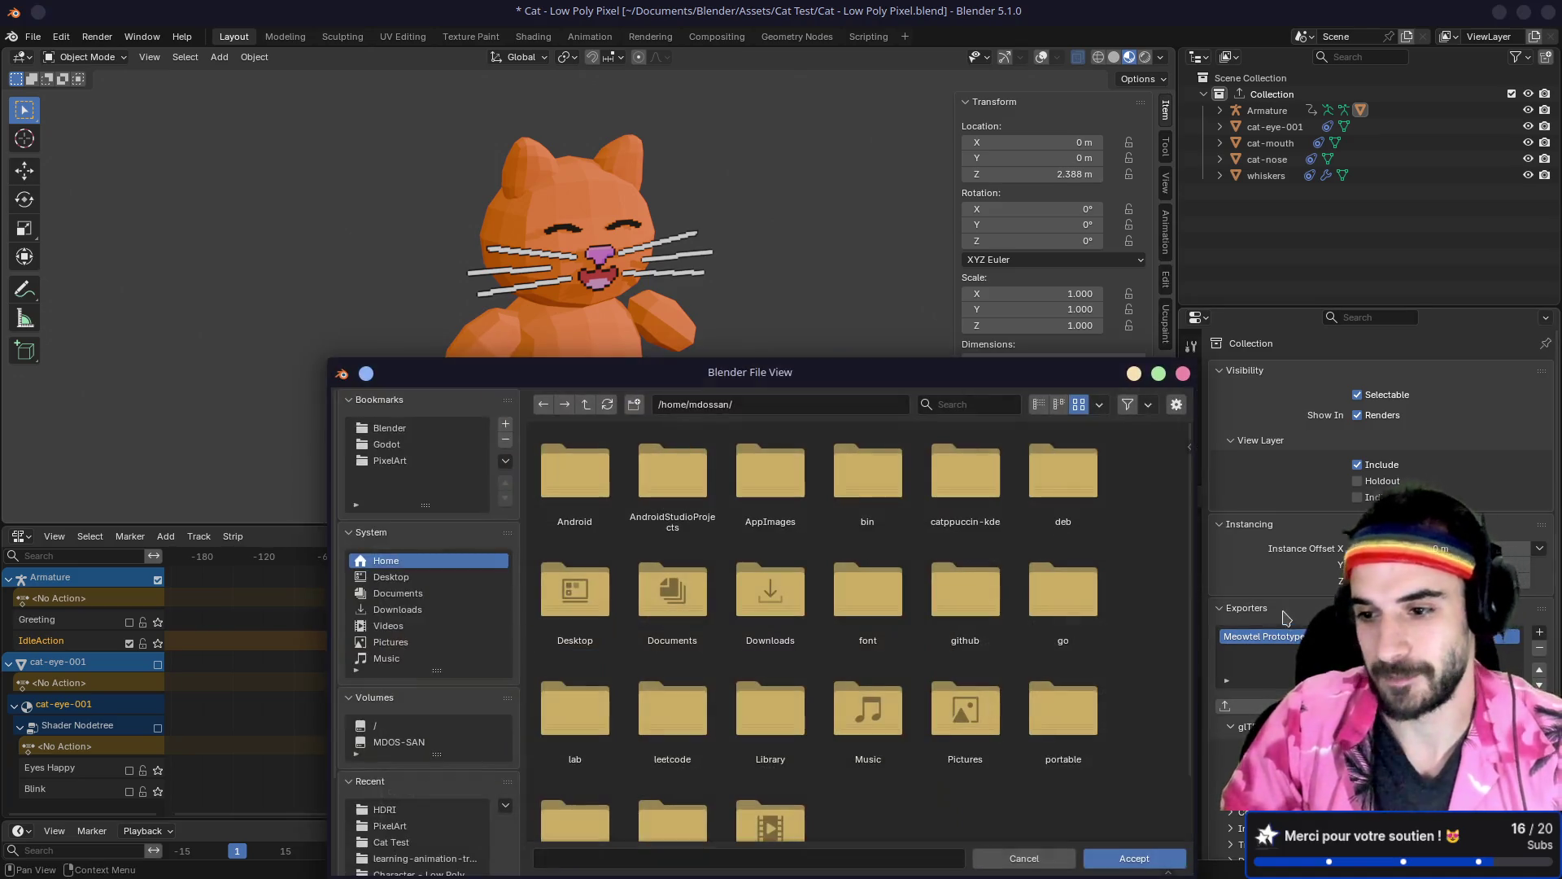
Step: In the meowtel-manager-prototype project folder, create a new folder named models
left_click(407, 444)
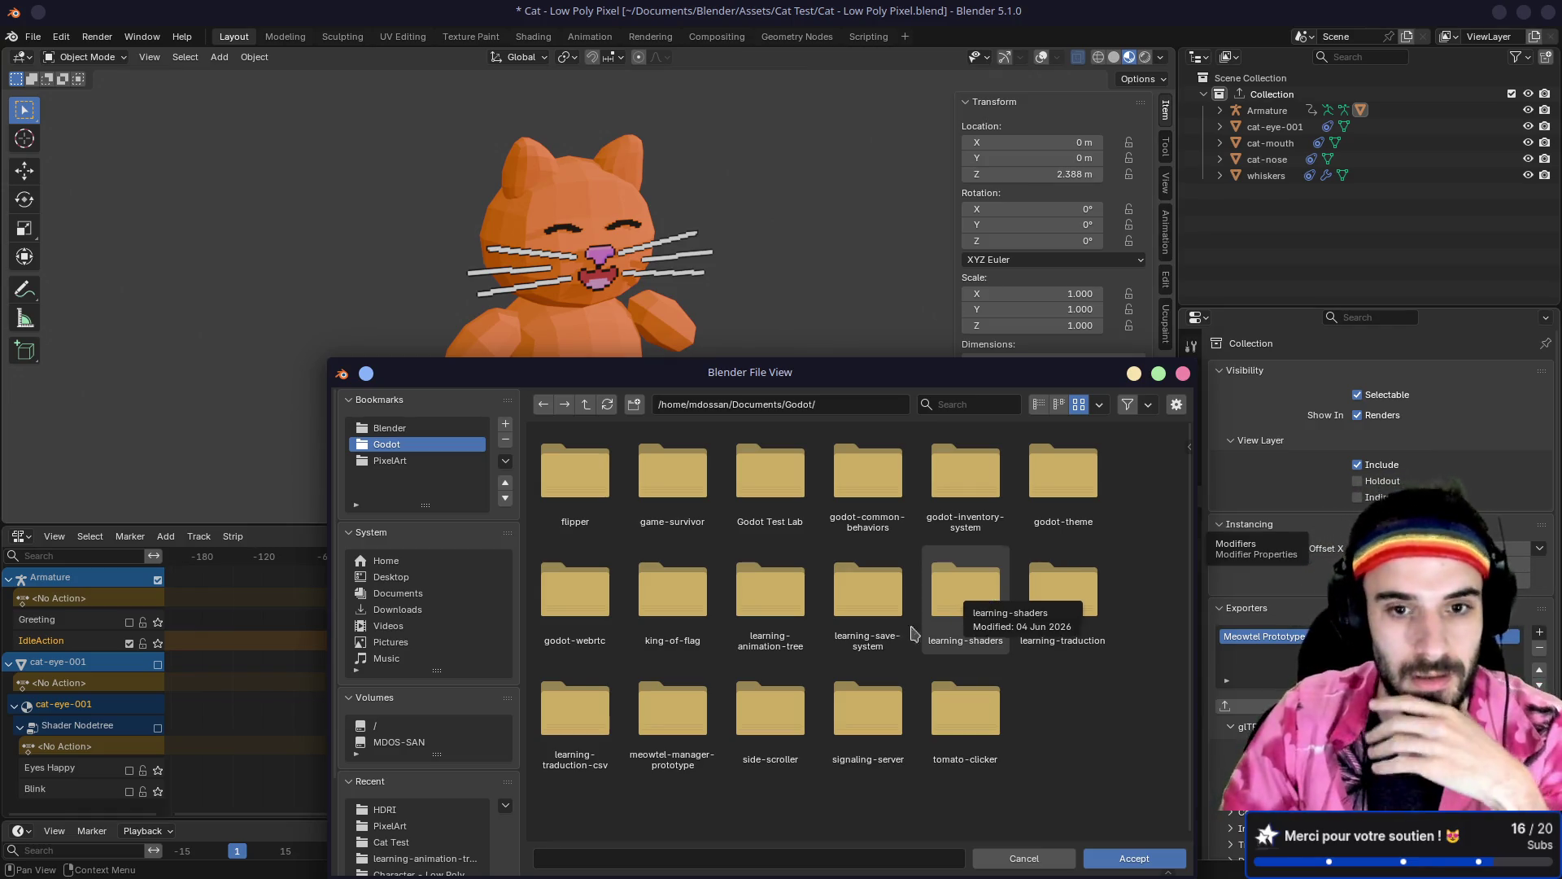
double_click(675, 721)
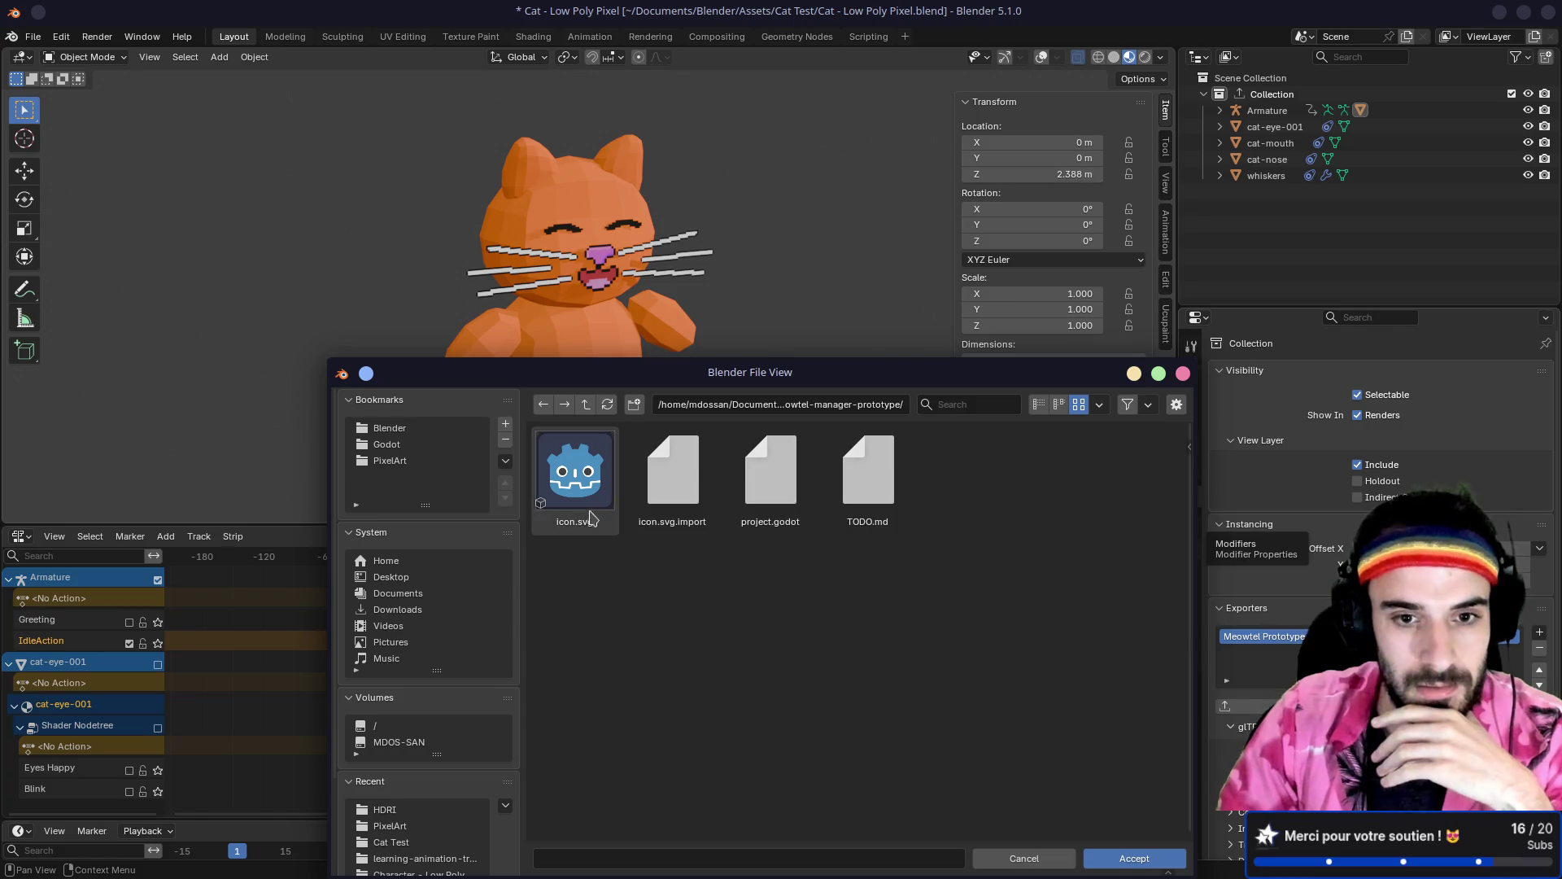
type("i")
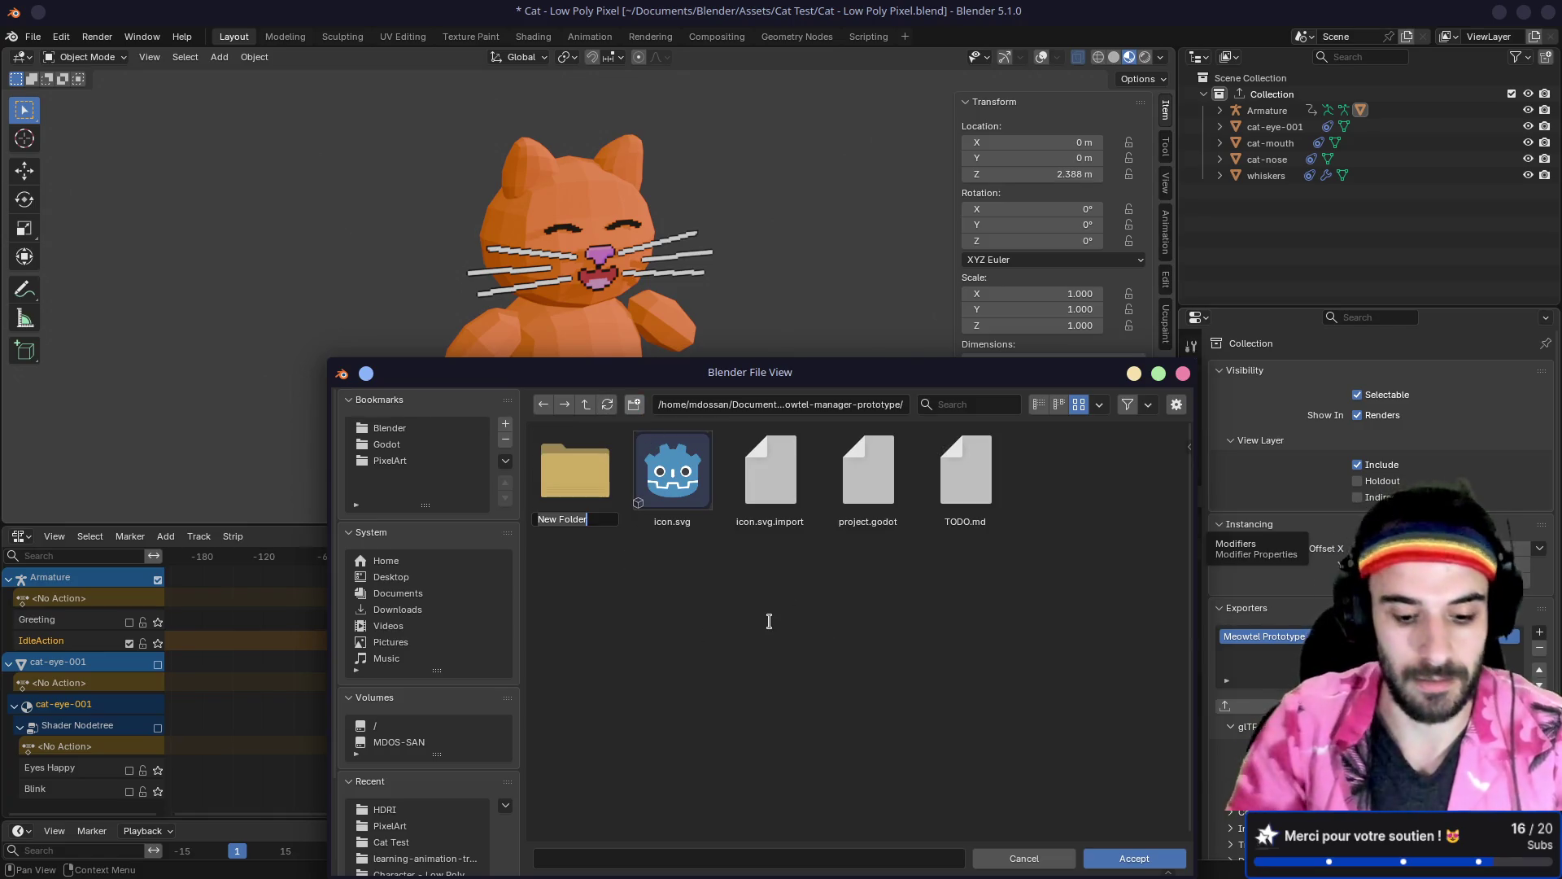
type("Models")
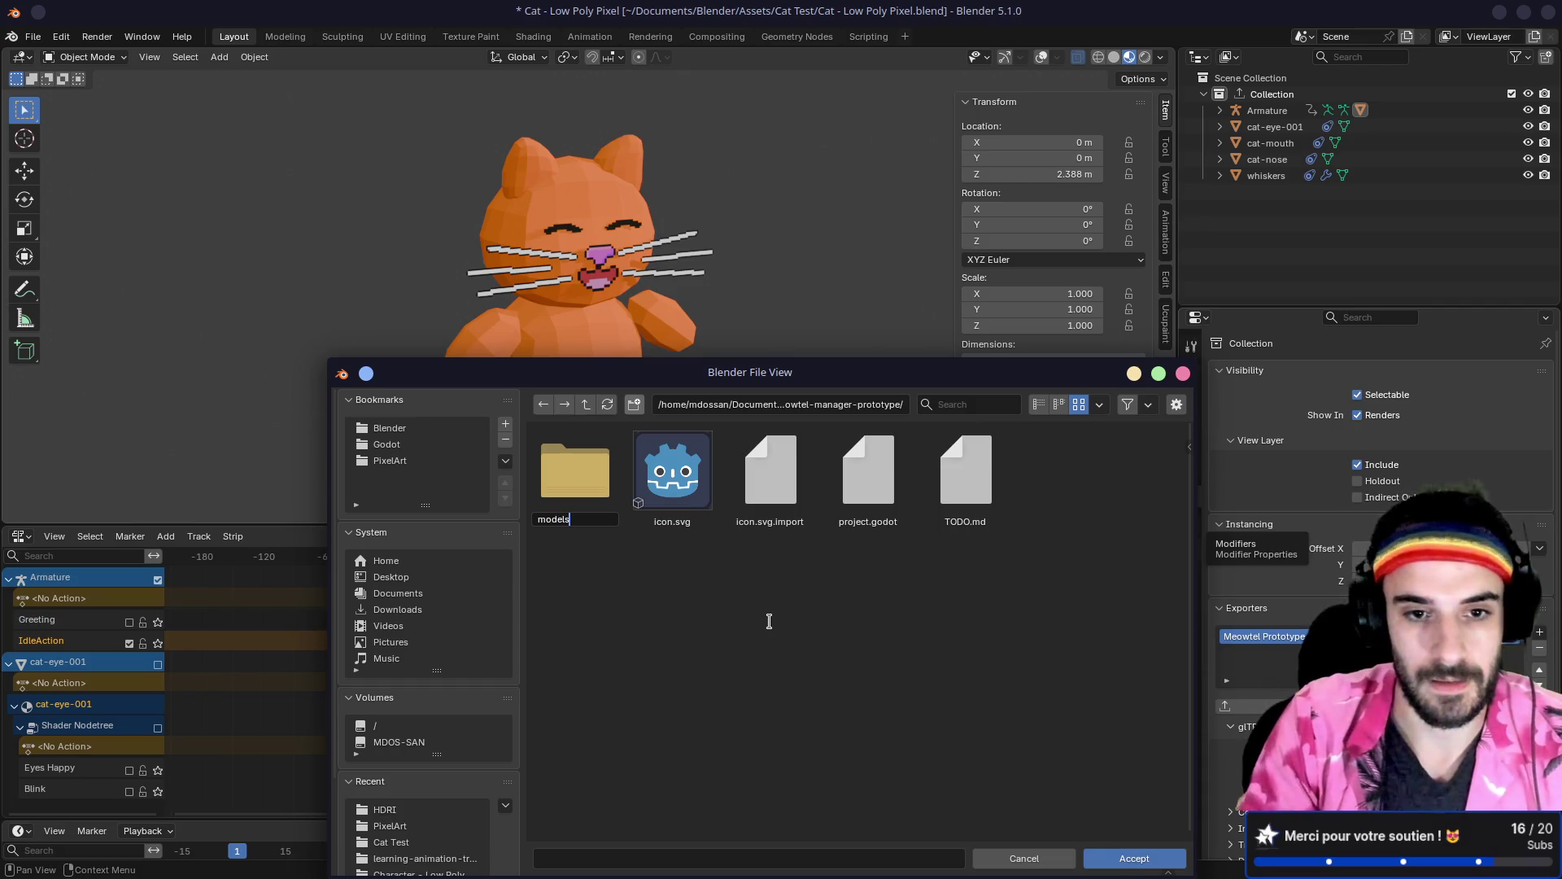
key("Return")
Step: Inside models, create a new folder named cat
double_click(578, 474)
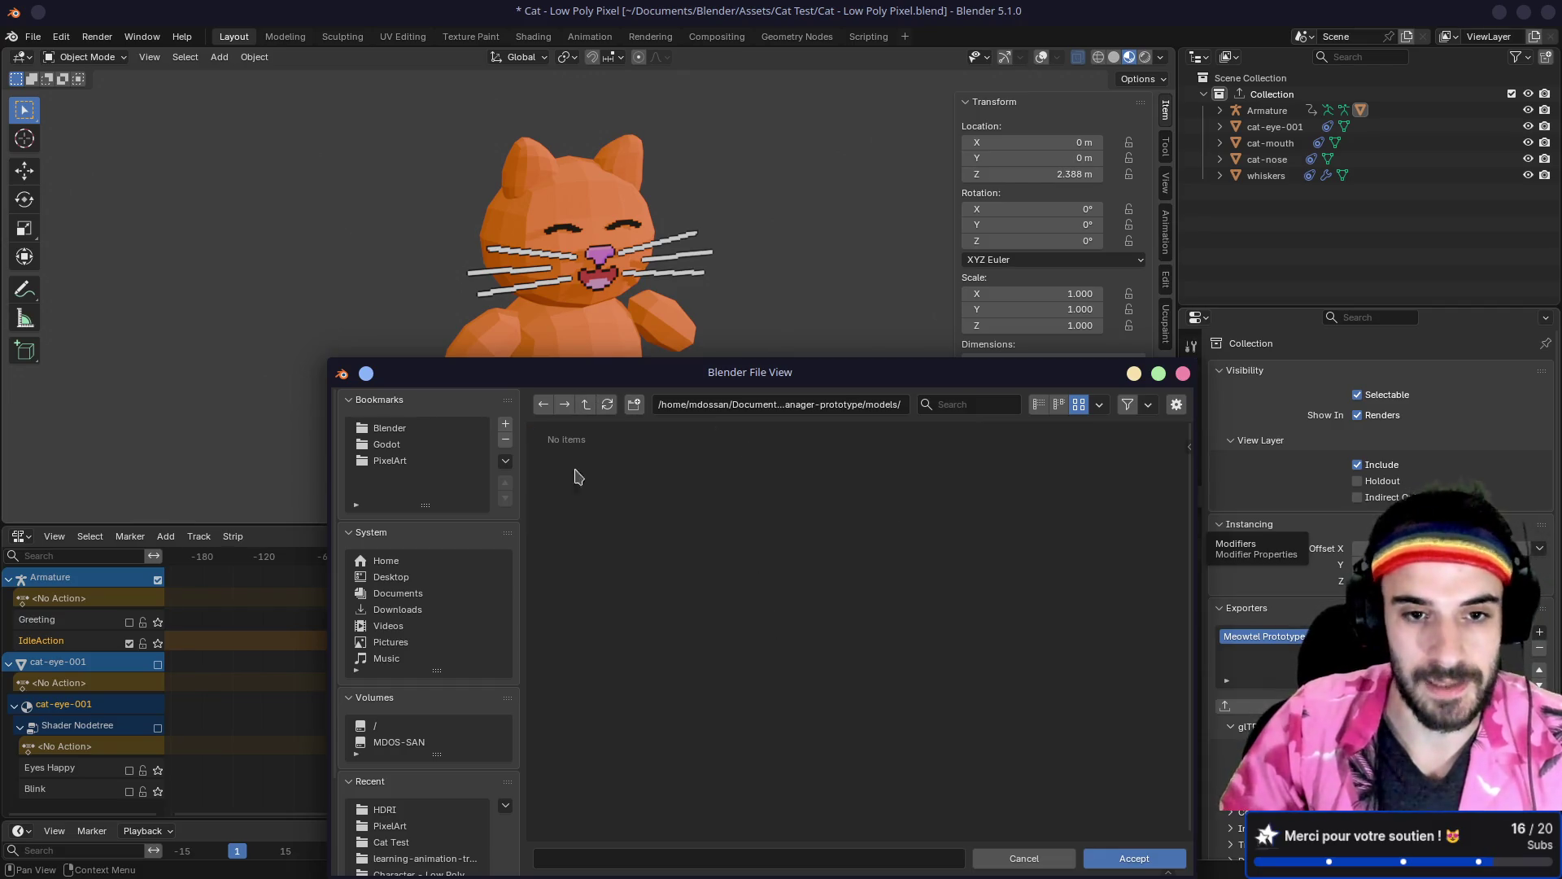
left_click(638, 411)
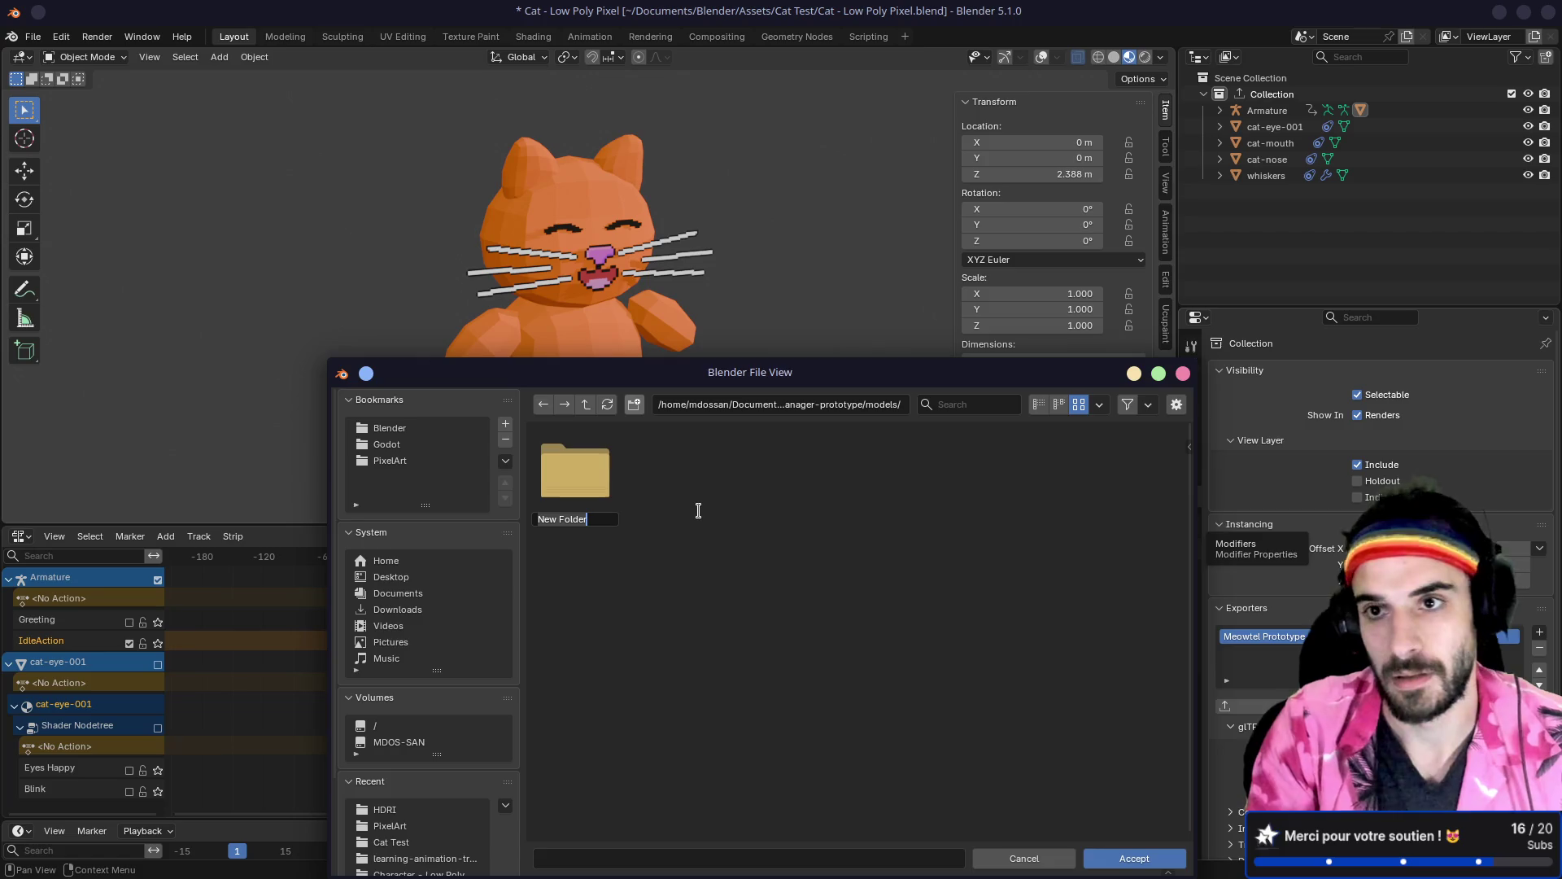
type("cat")
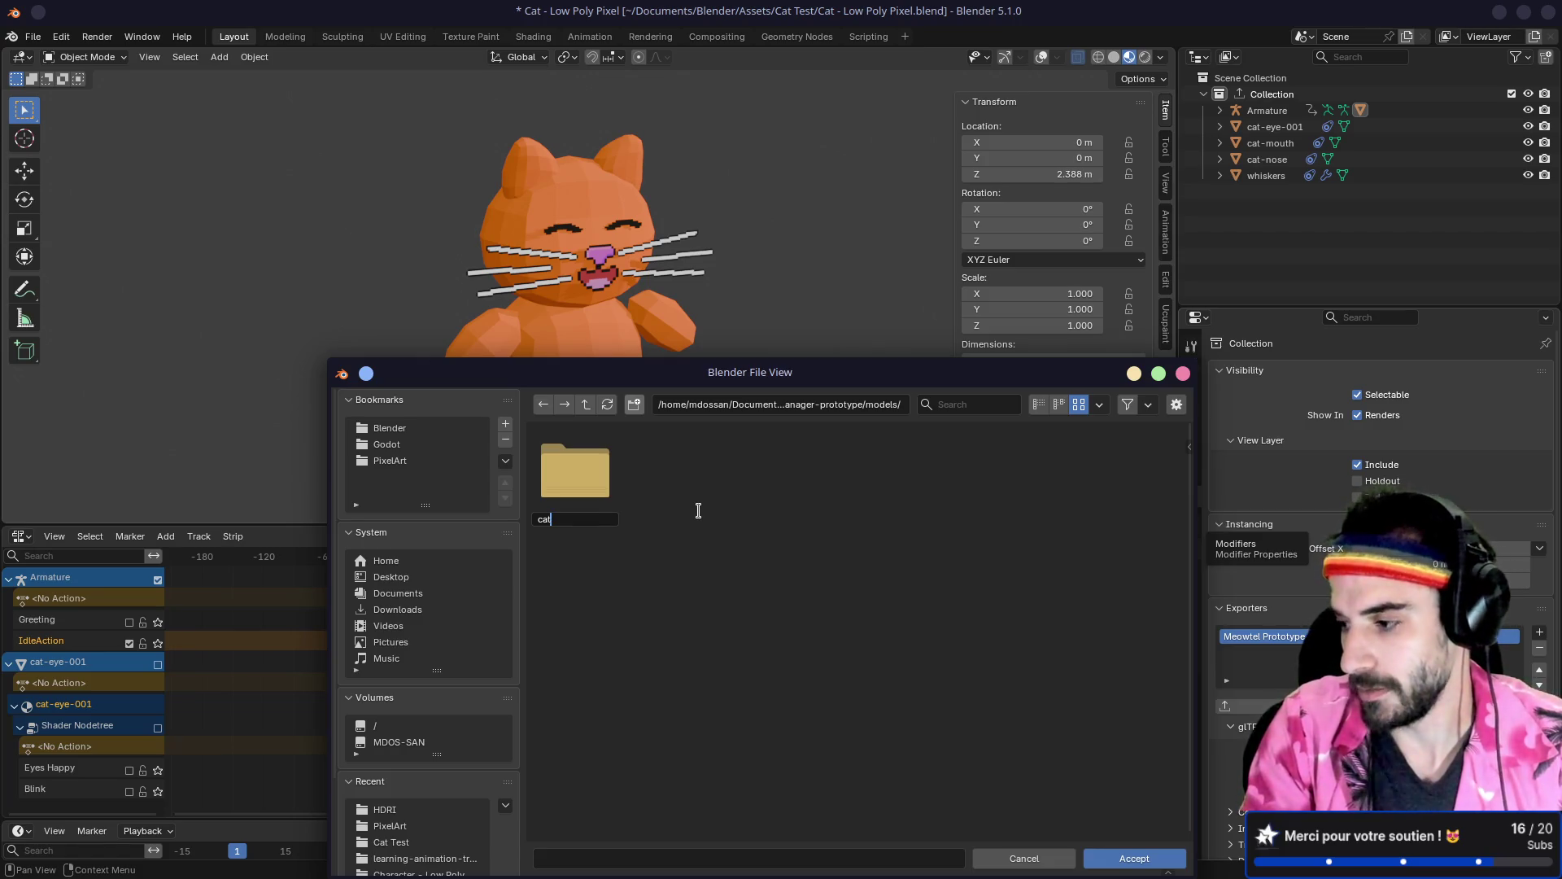
key("Return")
key("Return")
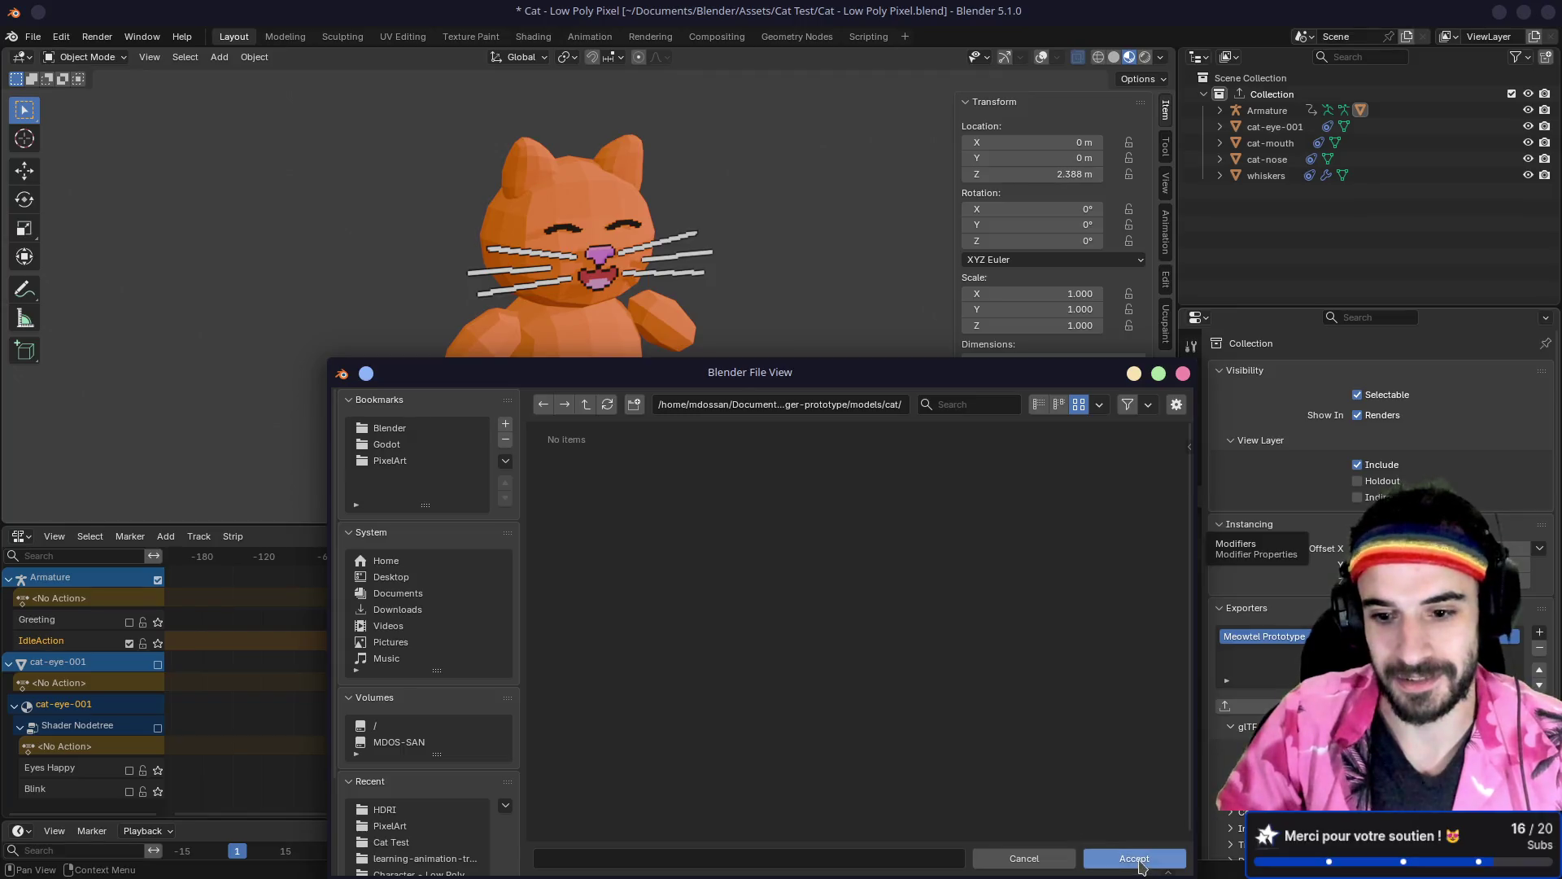
Step: Export to the cat folder, using NLA Tracks animation mode with the IdleAction track soloed
left_click(1133, 858)
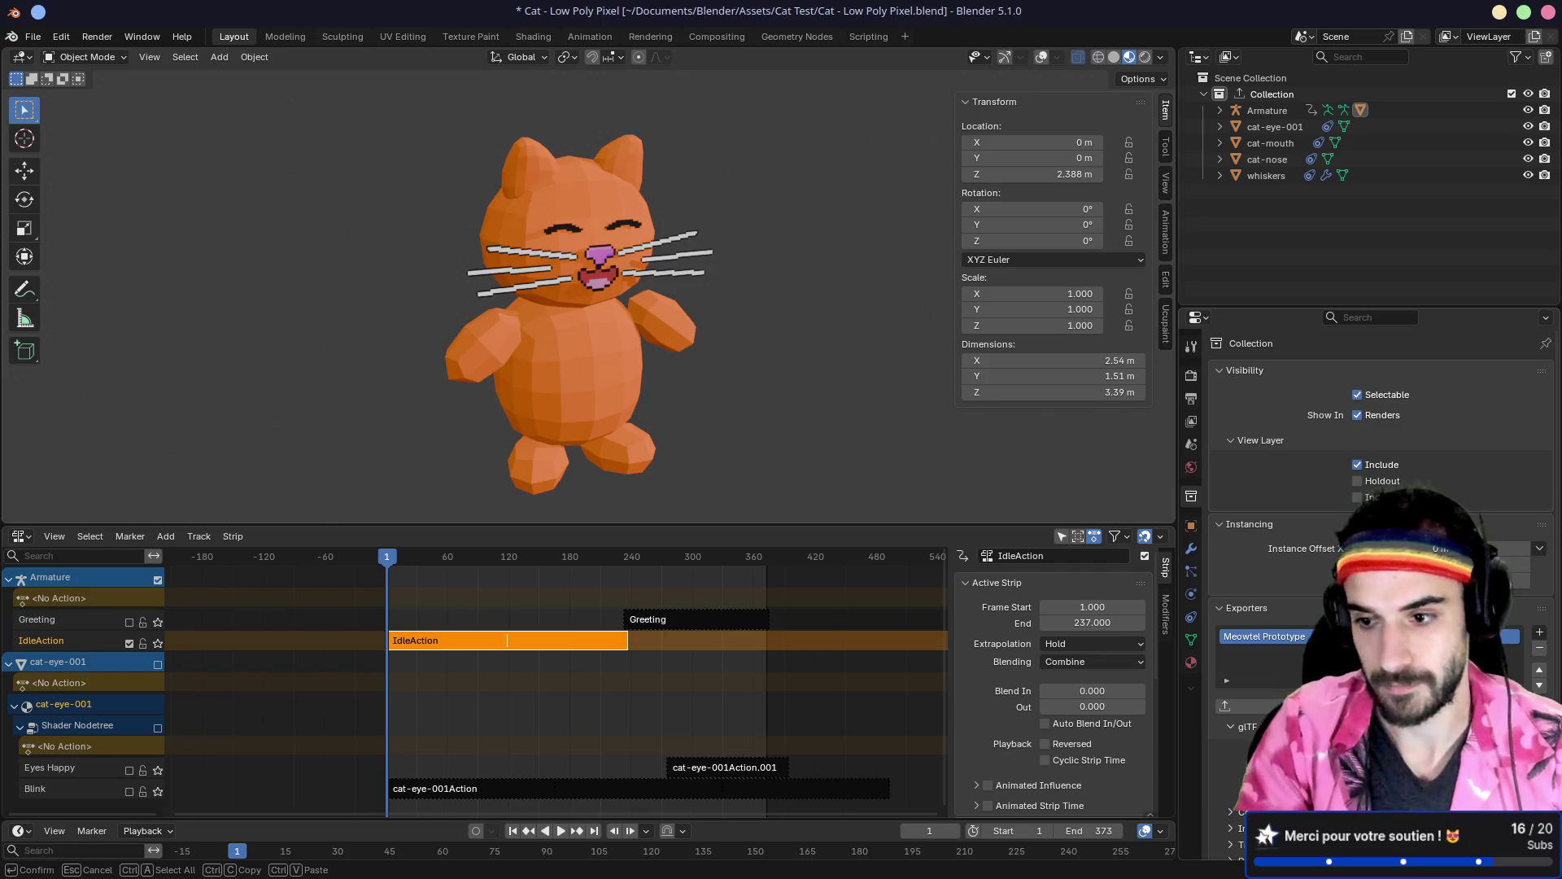
scroll(1328, 565, "down", 5)
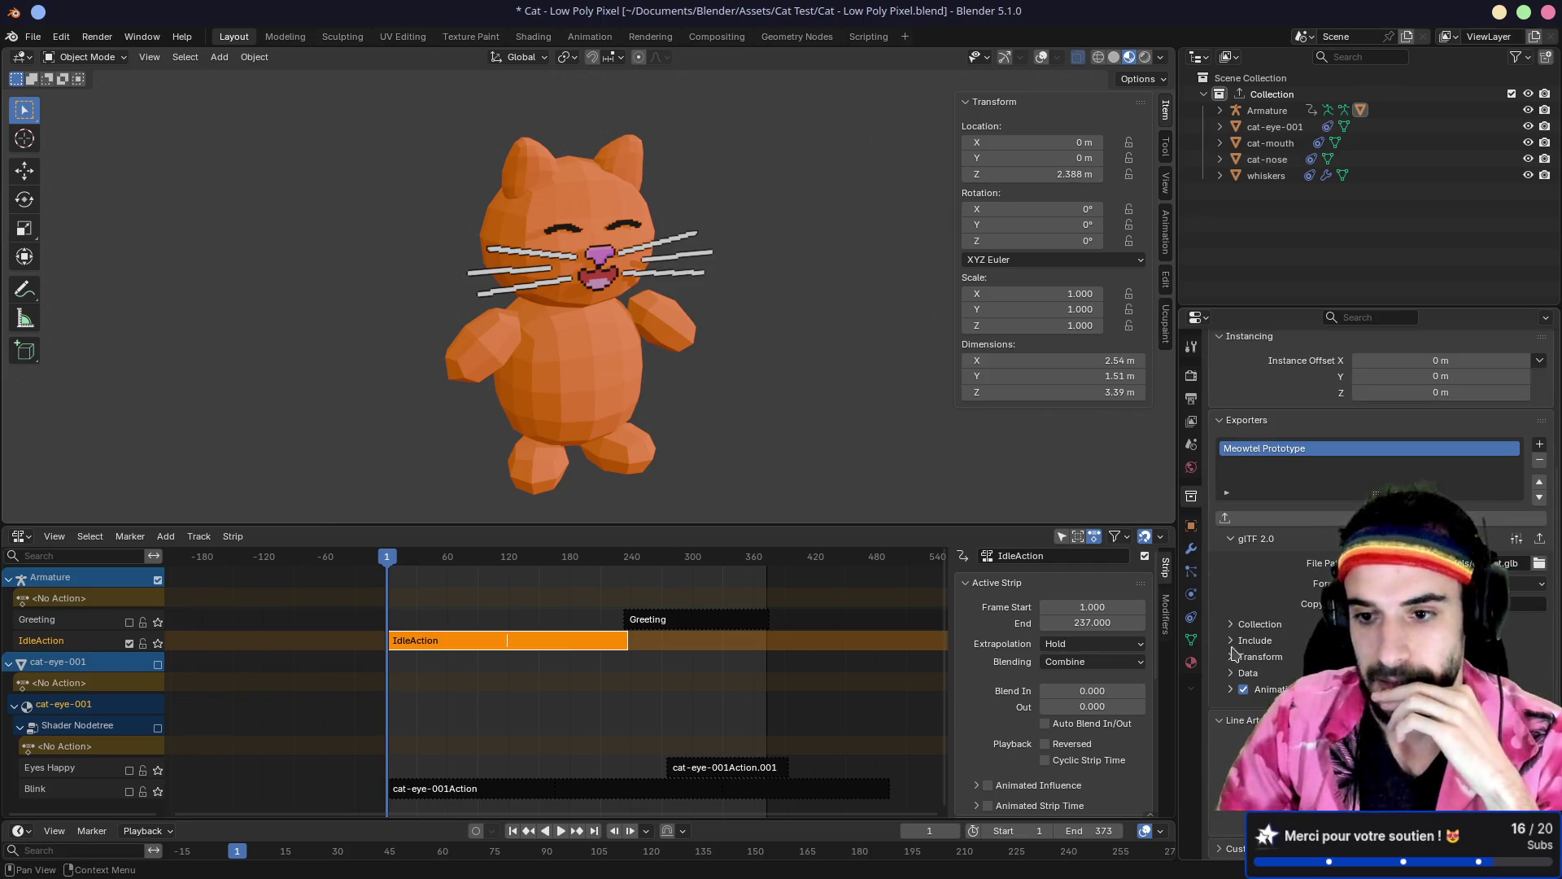
scroll(1232, 694, "down", 6)
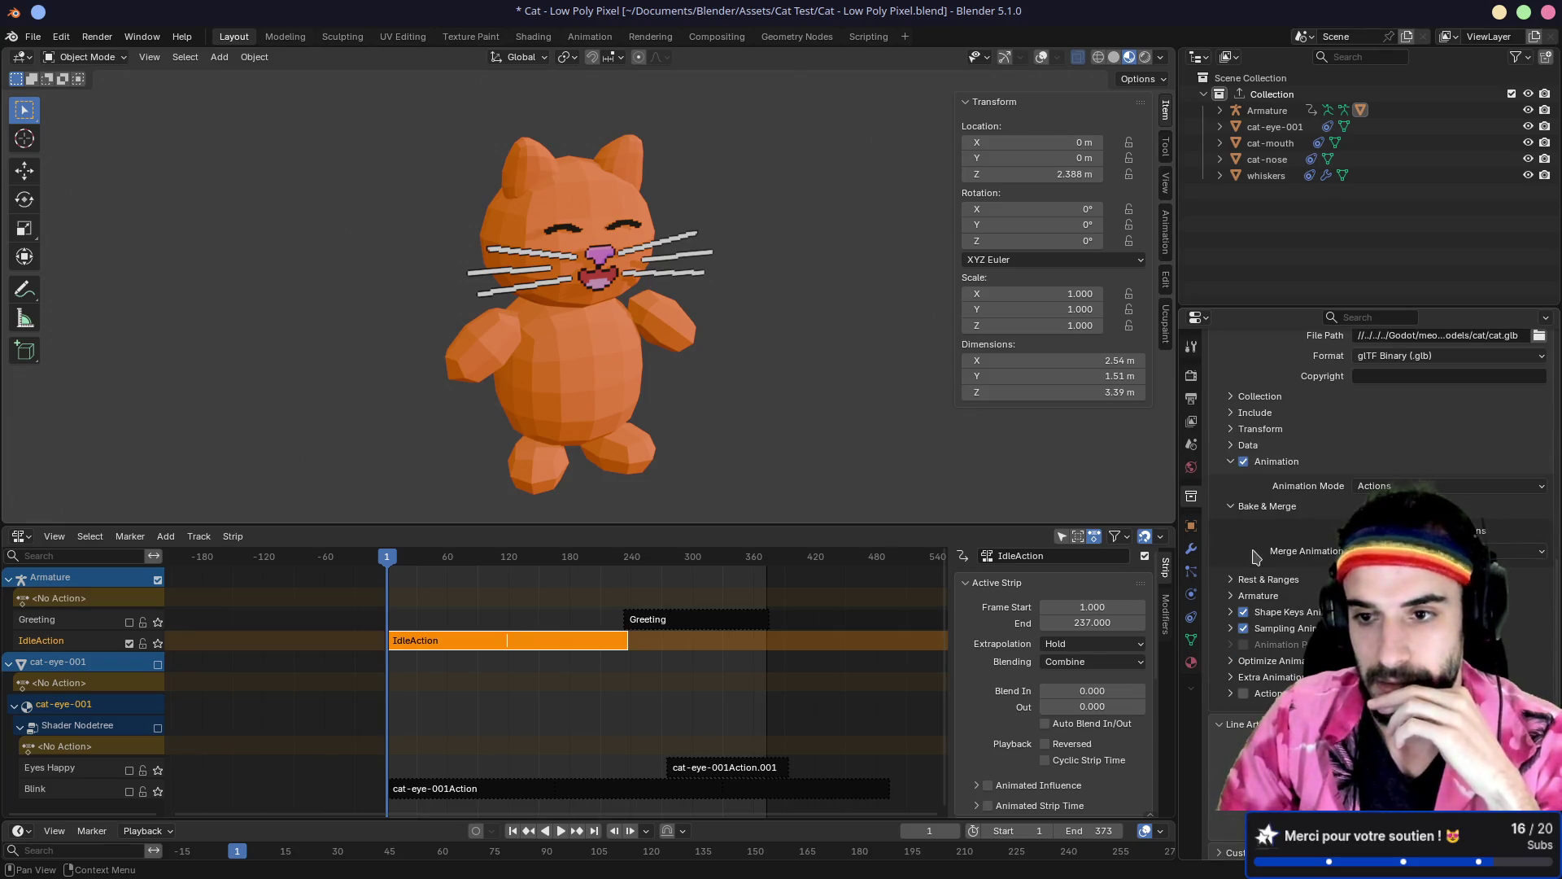
left_click(1392, 487)
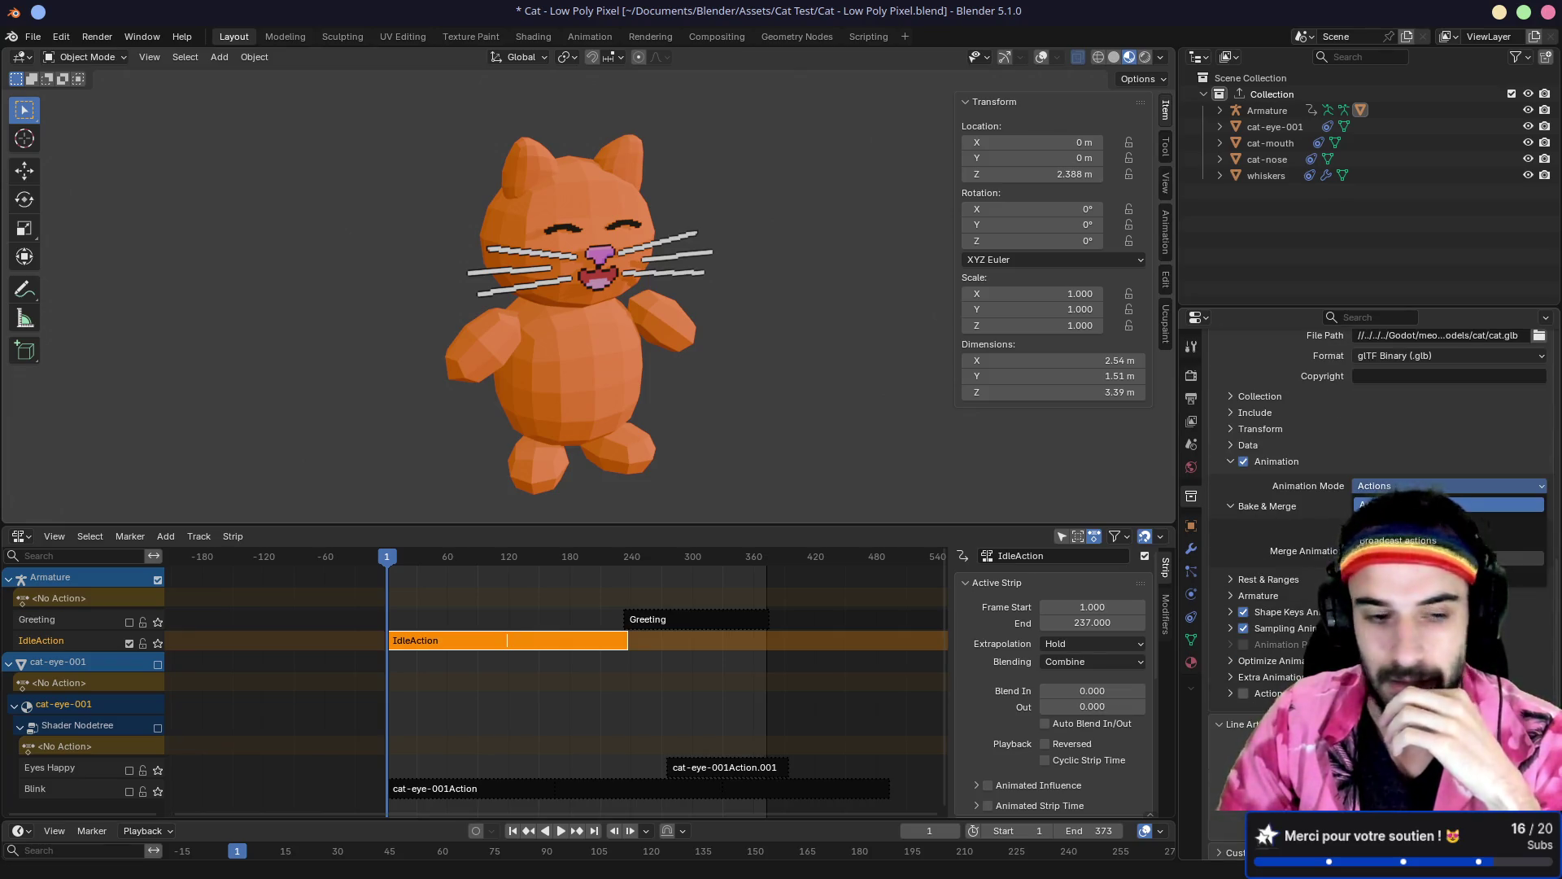
left_click(1375, 558)
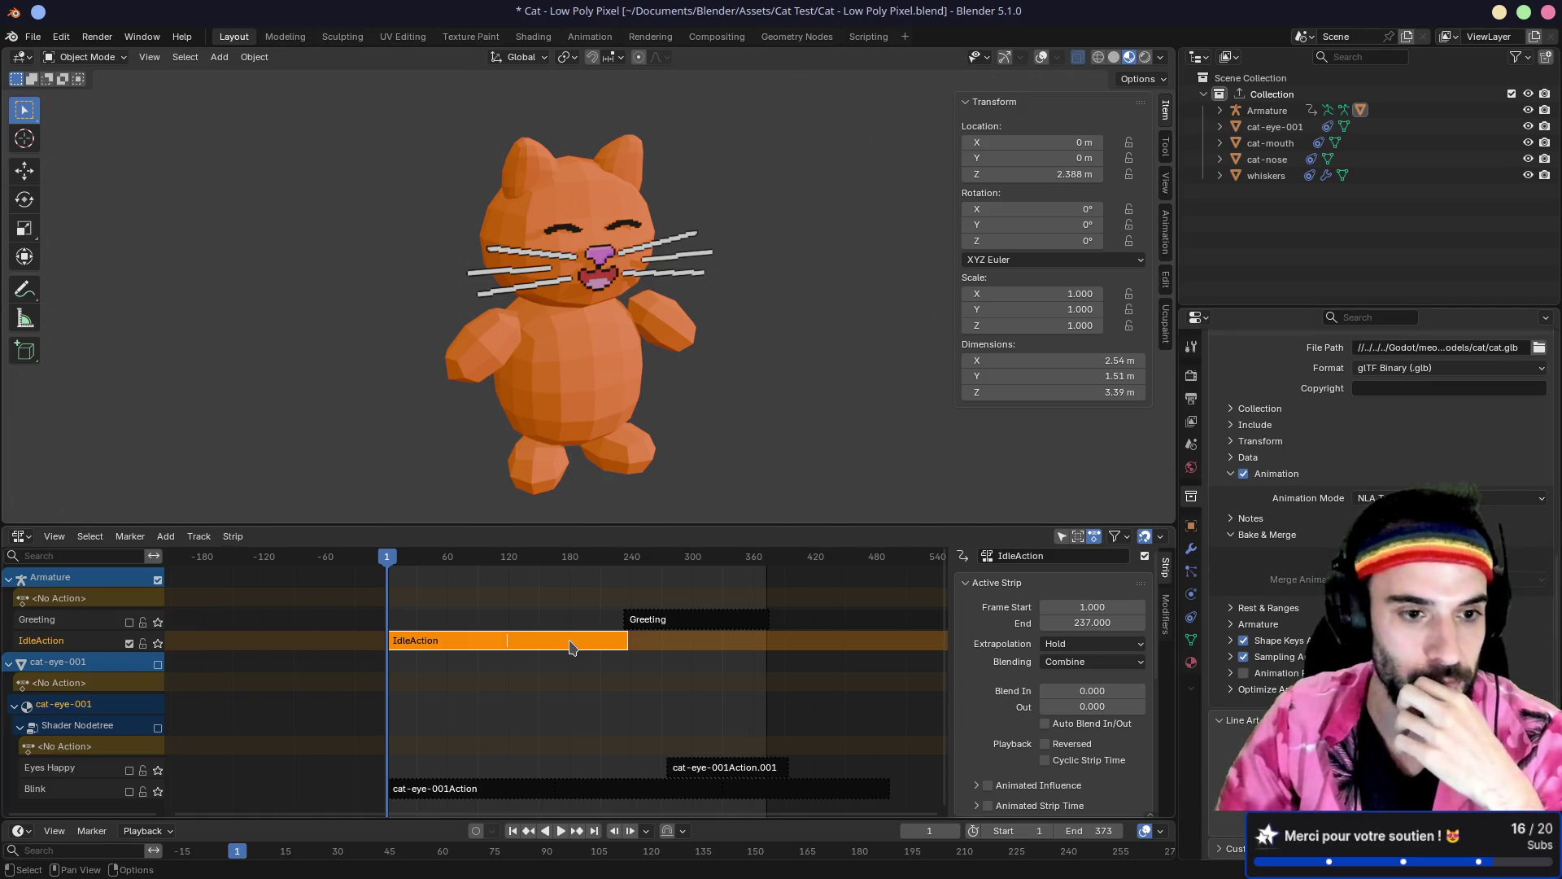
left_click(157, 643)
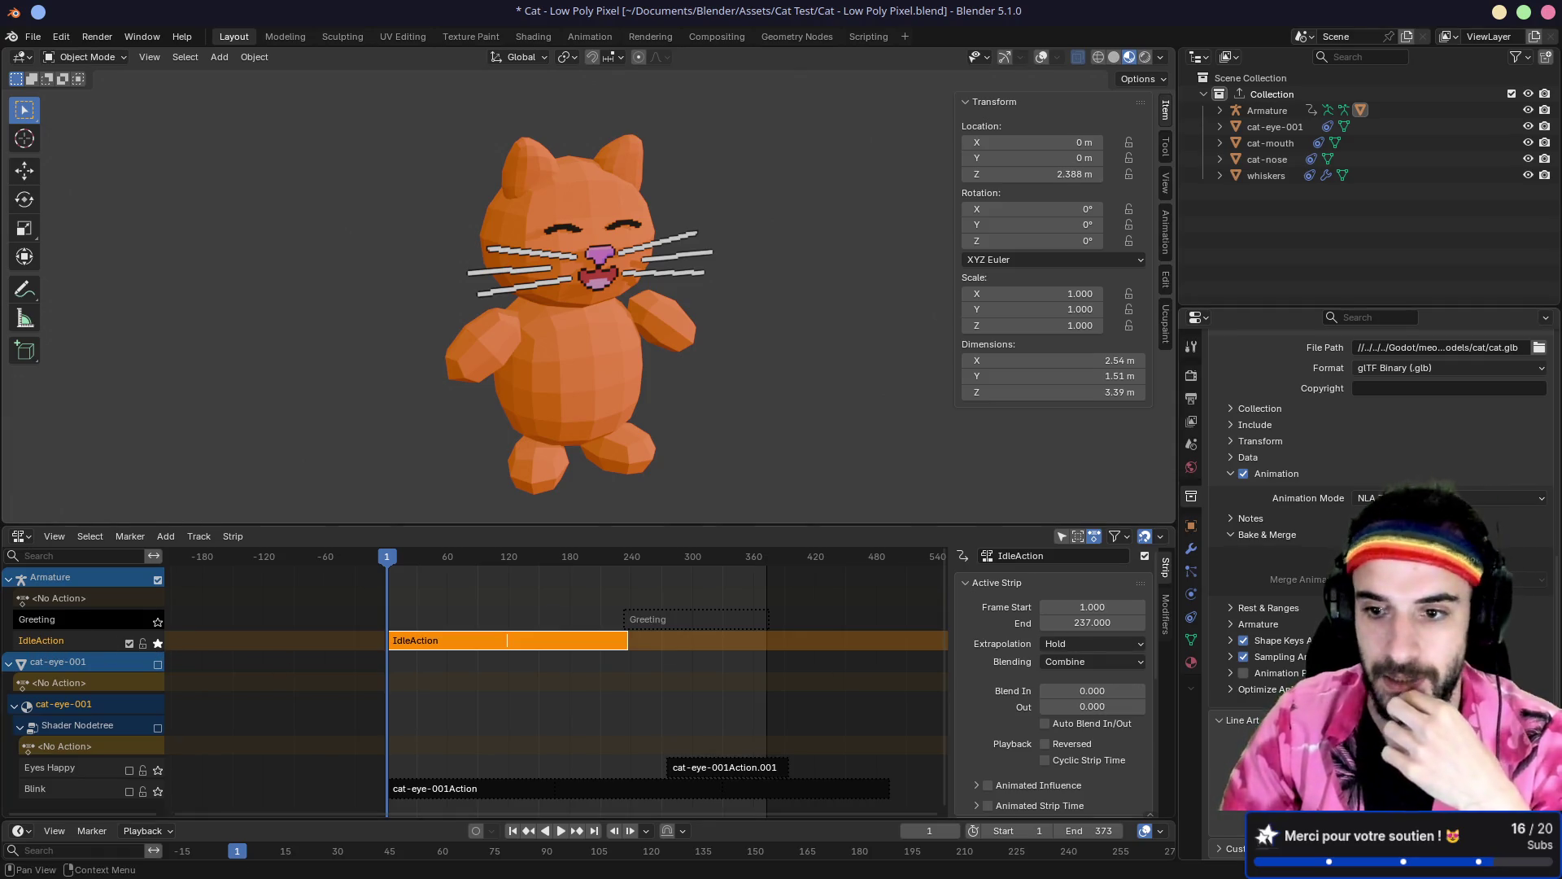
Step: Review the exporter's Bake & Merge, Data and Mesh settings sections
left_click(1231, 535)
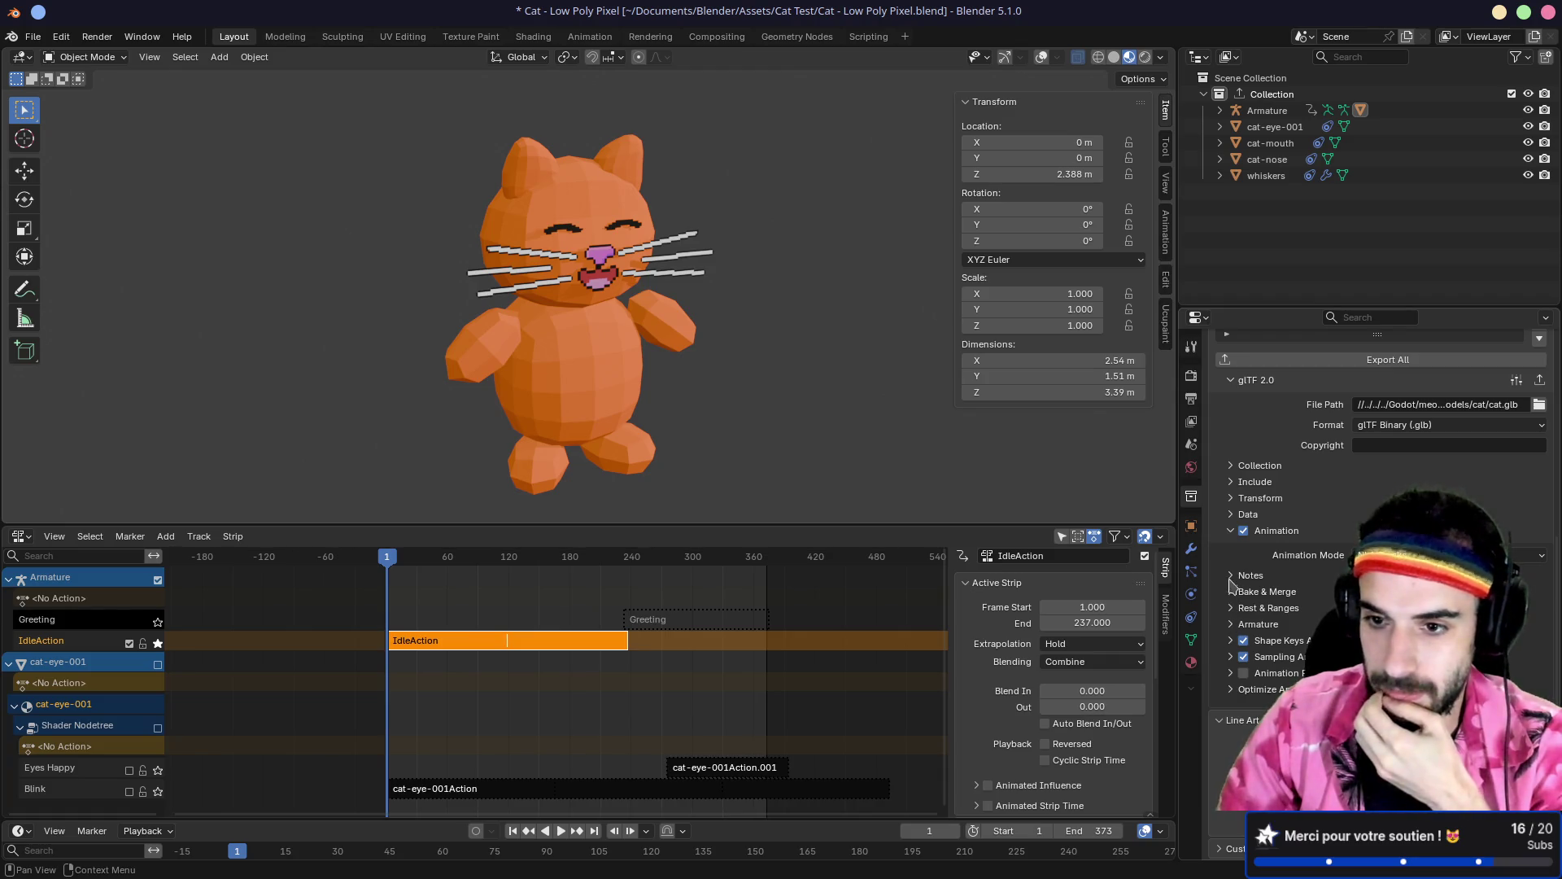
left_click(1231, 515)
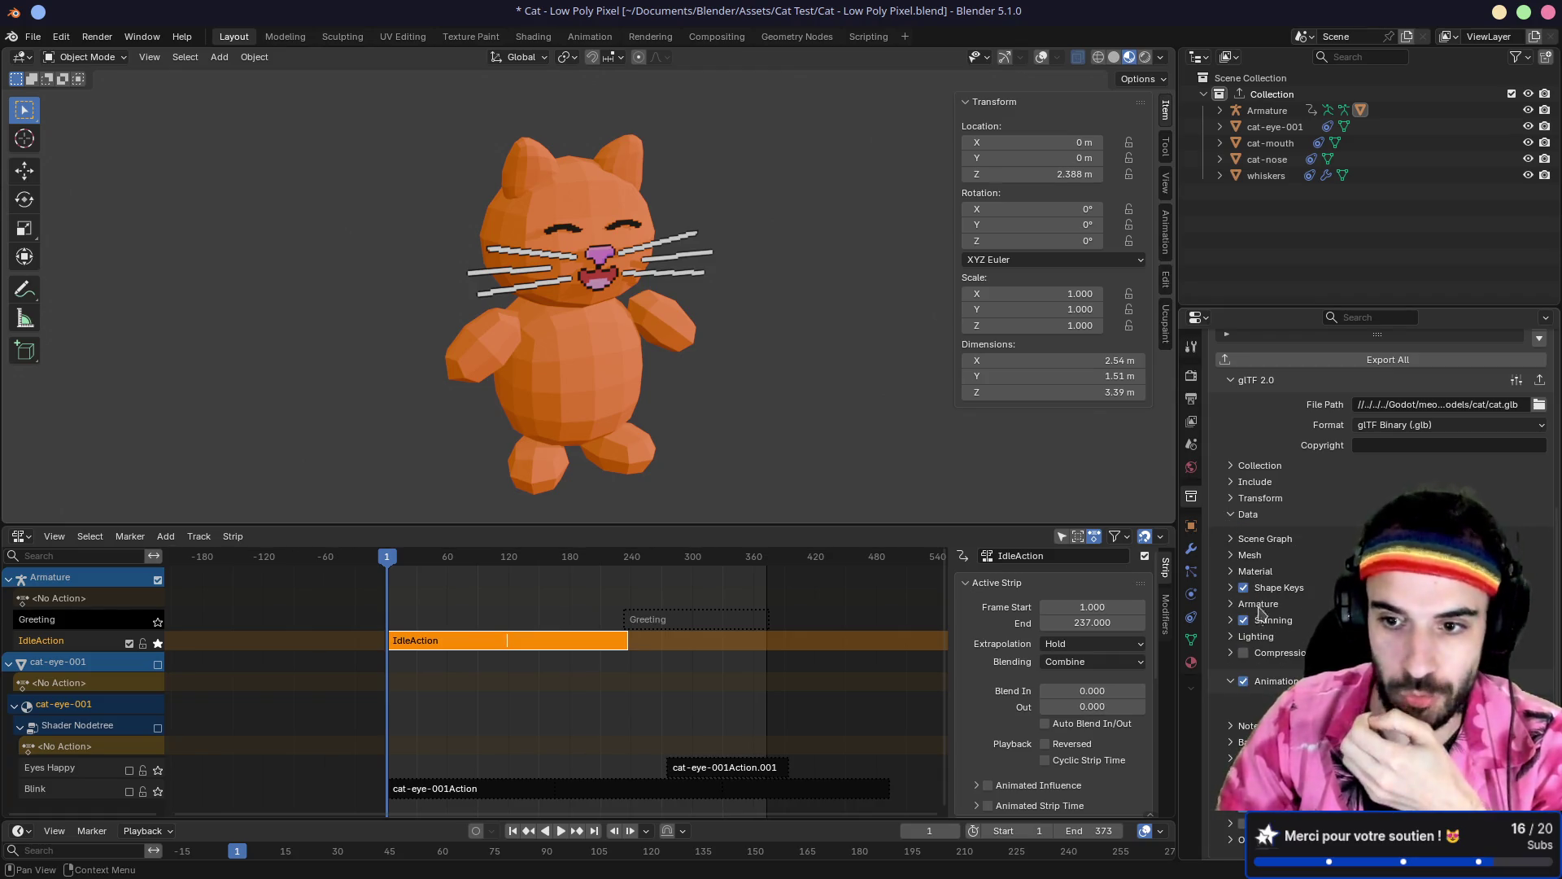
left_click(1231, 556)
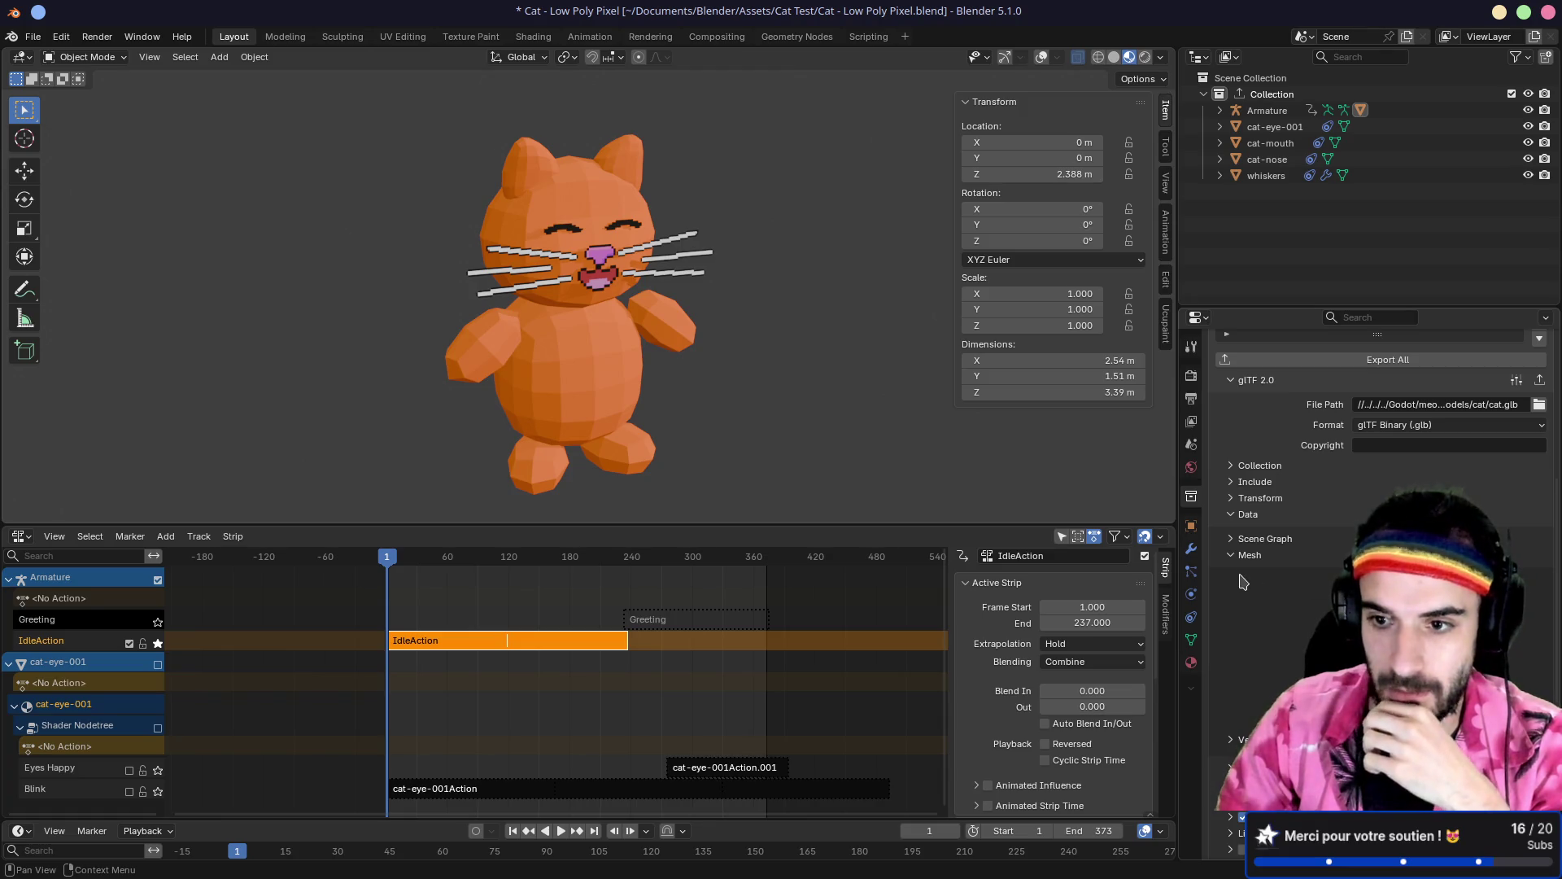
left_click(1232, 556)
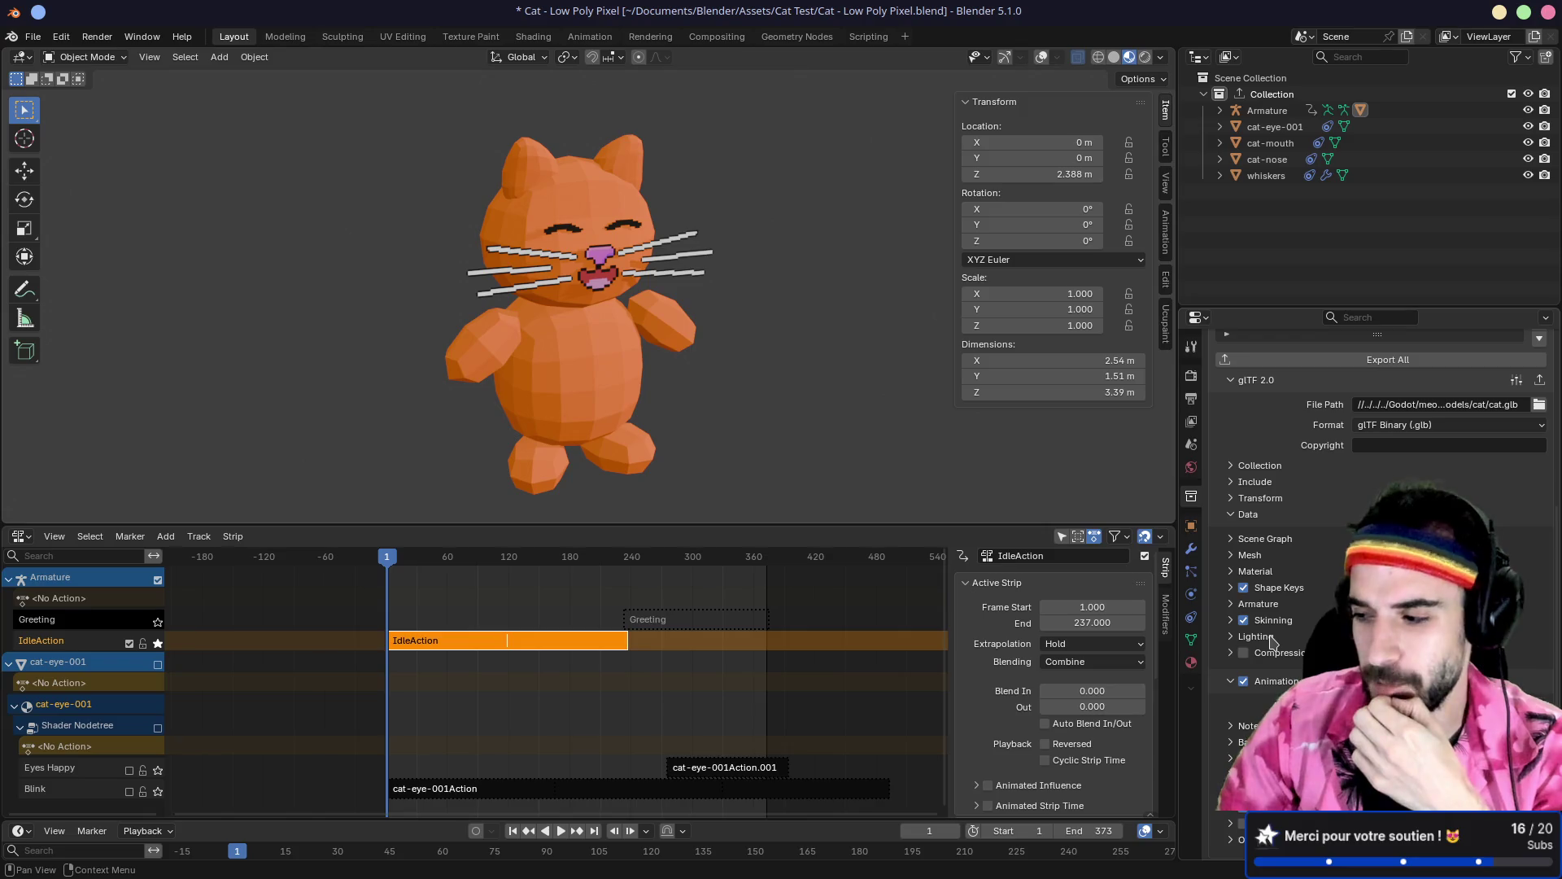
scroll(1273, 643, "up", 5)
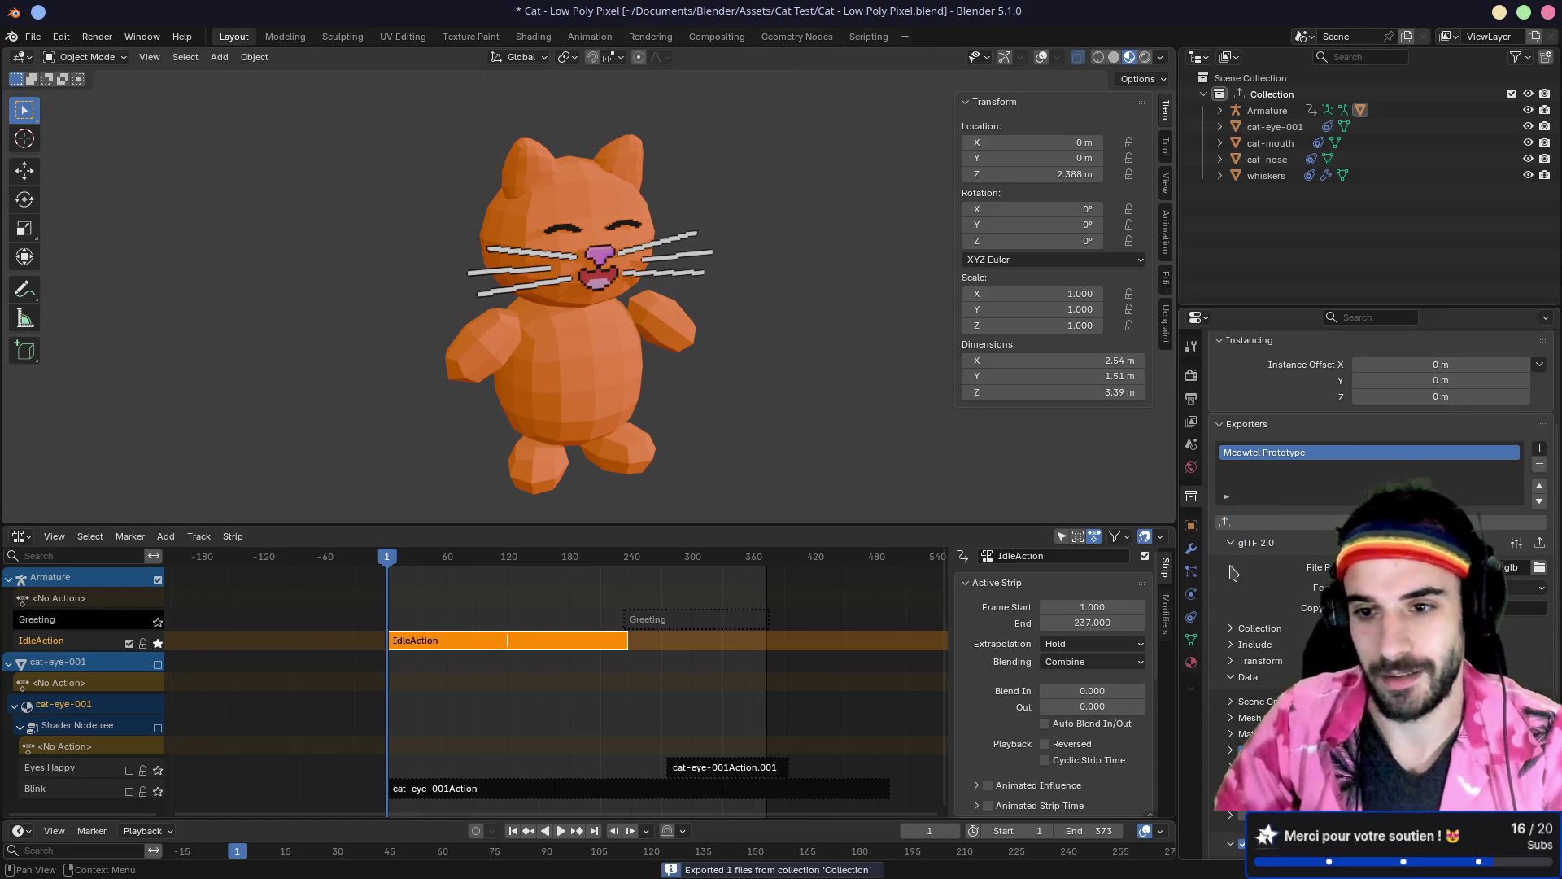
Step: In Godot, expand models/cat, widen the FileSystem dock and browse the exported cat textures
key("alt+Tab")
key("alt+Tab")
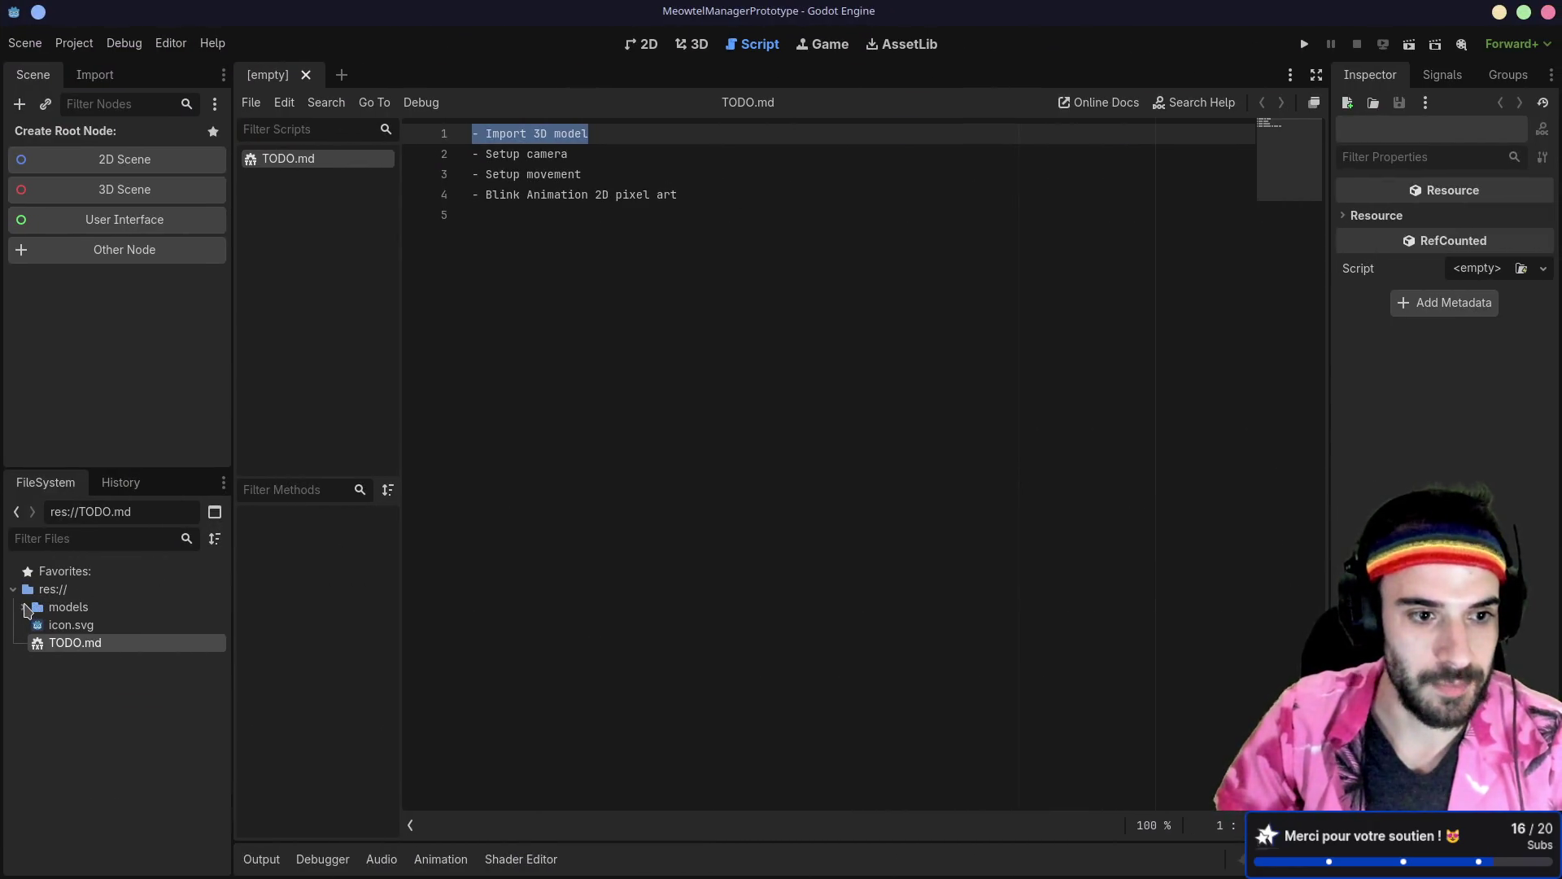
double_click(39, 608)
double_click(72, 626)
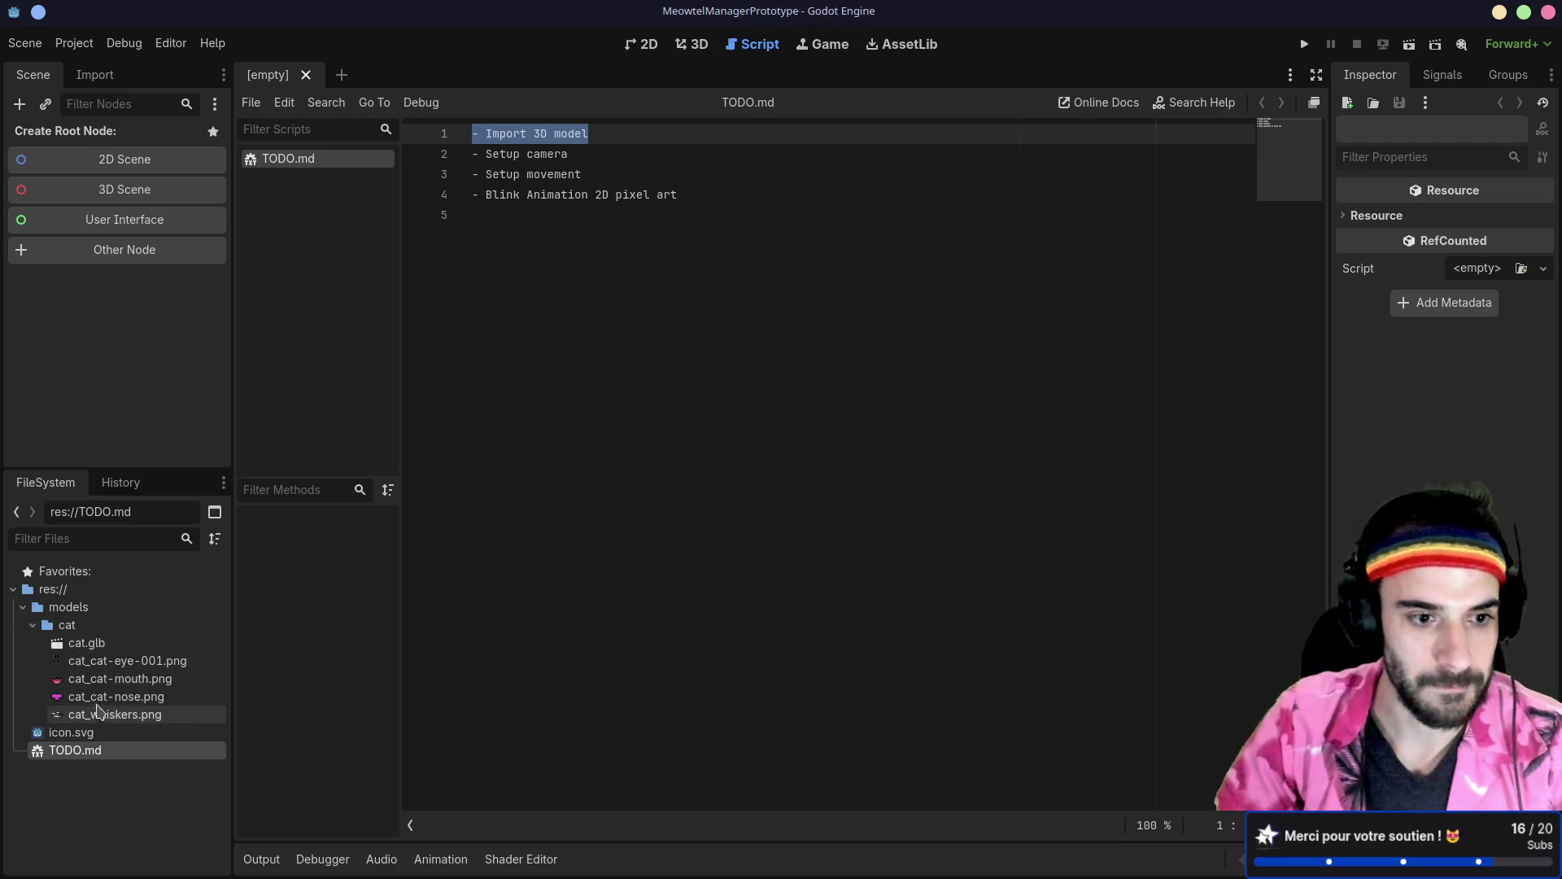
left_click_drag(233, 470, 396, 586)
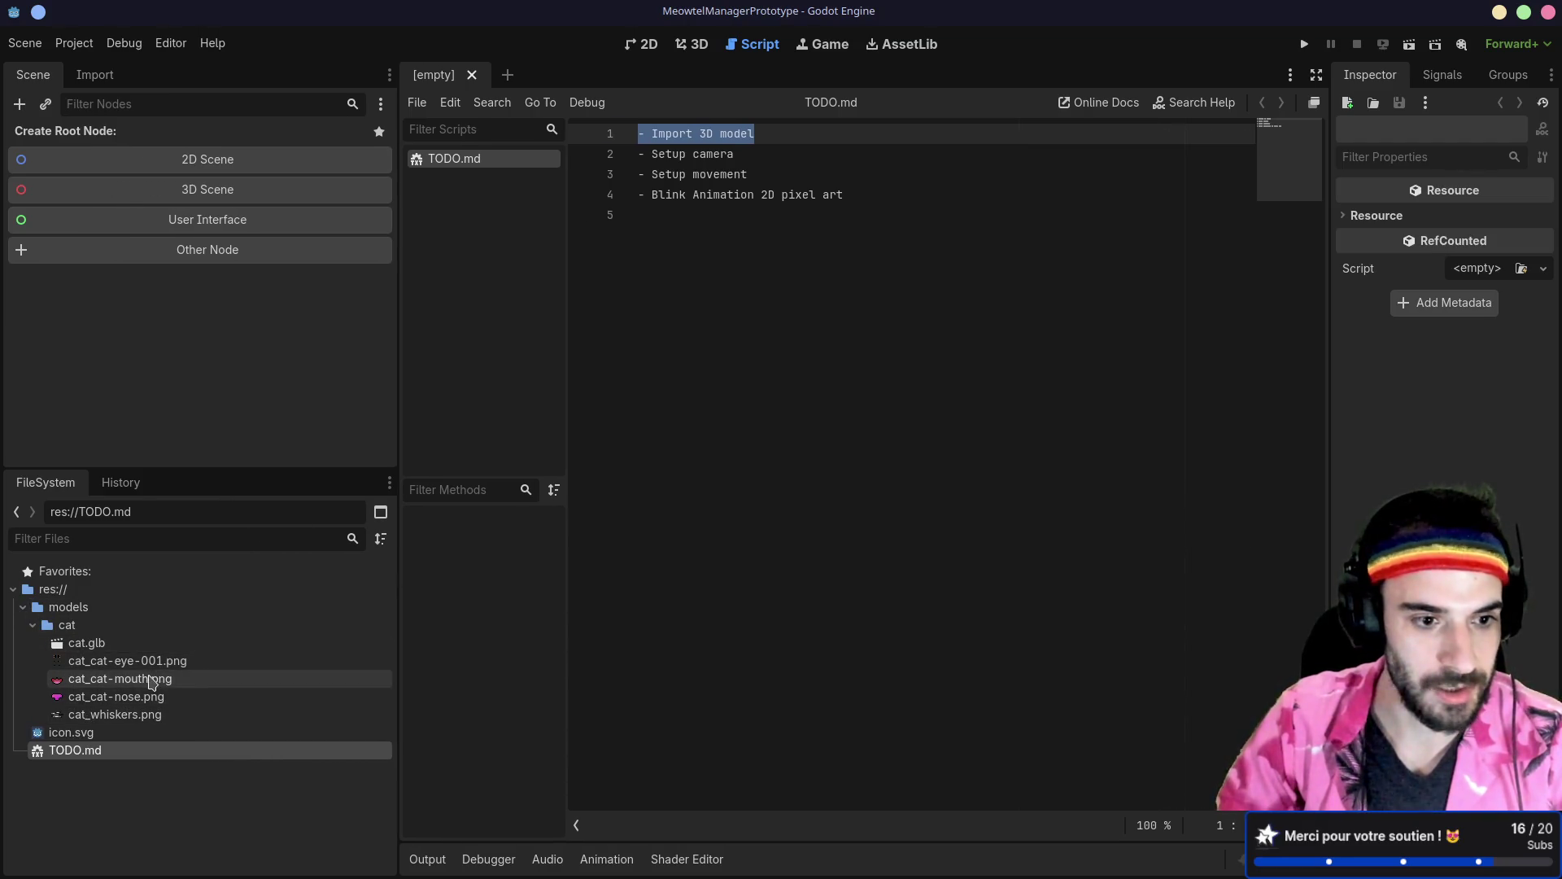
left_click(155, 680)
left_click(163, 697)
left_click(147, 679)
left_click(115, 663)
Step: Preview the IdleAction animation in cat.glb's import settings, then close them
double_click(87, 643)
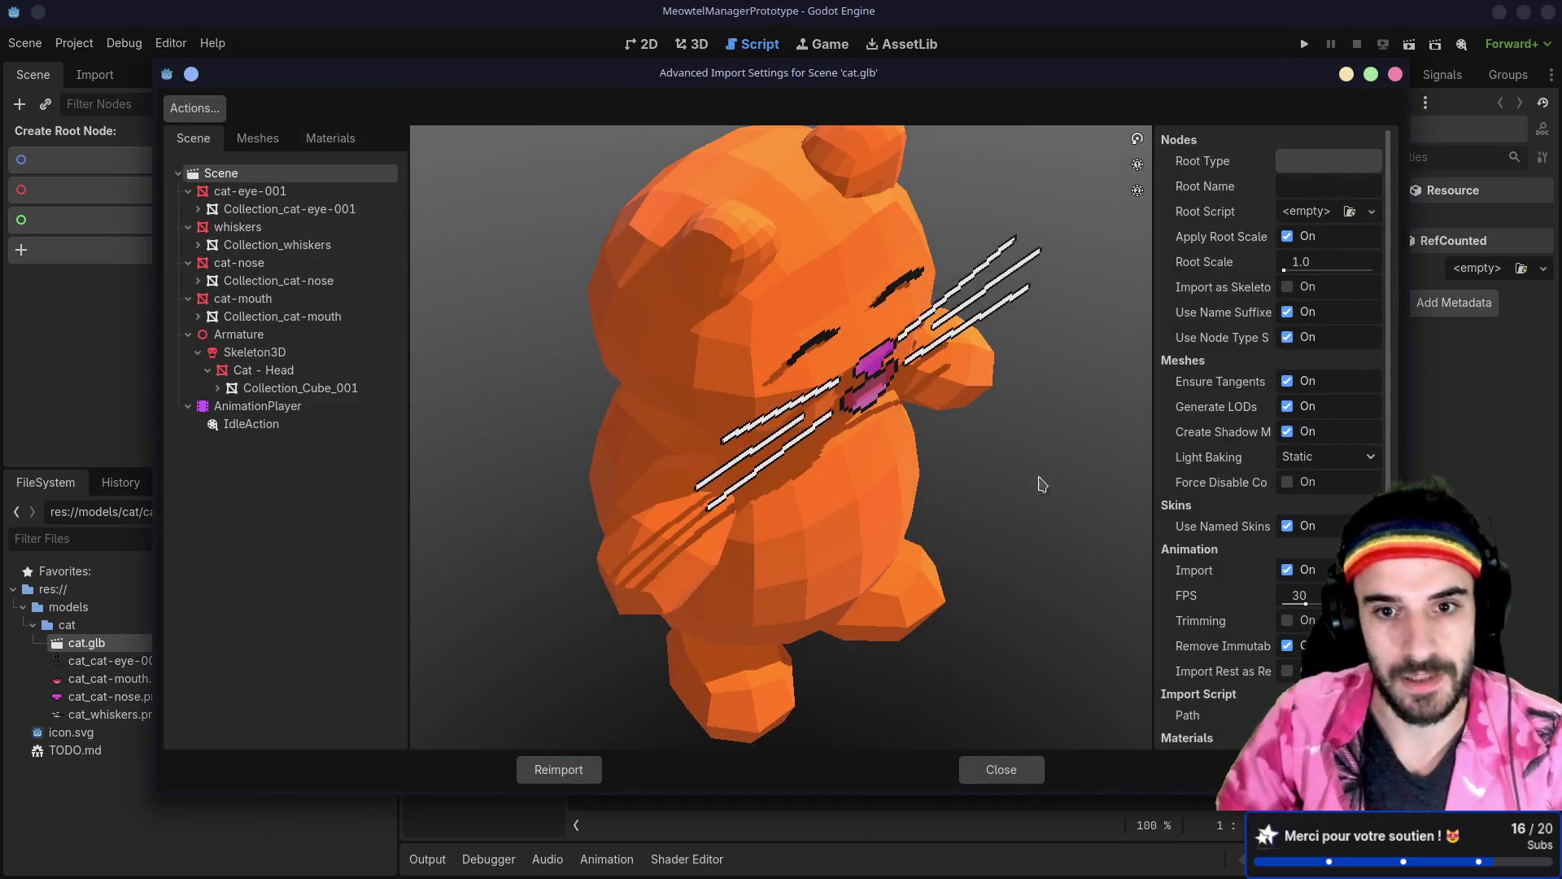
mouse_move(1042, 484)
left_mouse_down()
mouse_move(803, 411)
mouse_move(635, 398)
left_mouse_up()
left_click(281, 426)
left_click(428, 735)
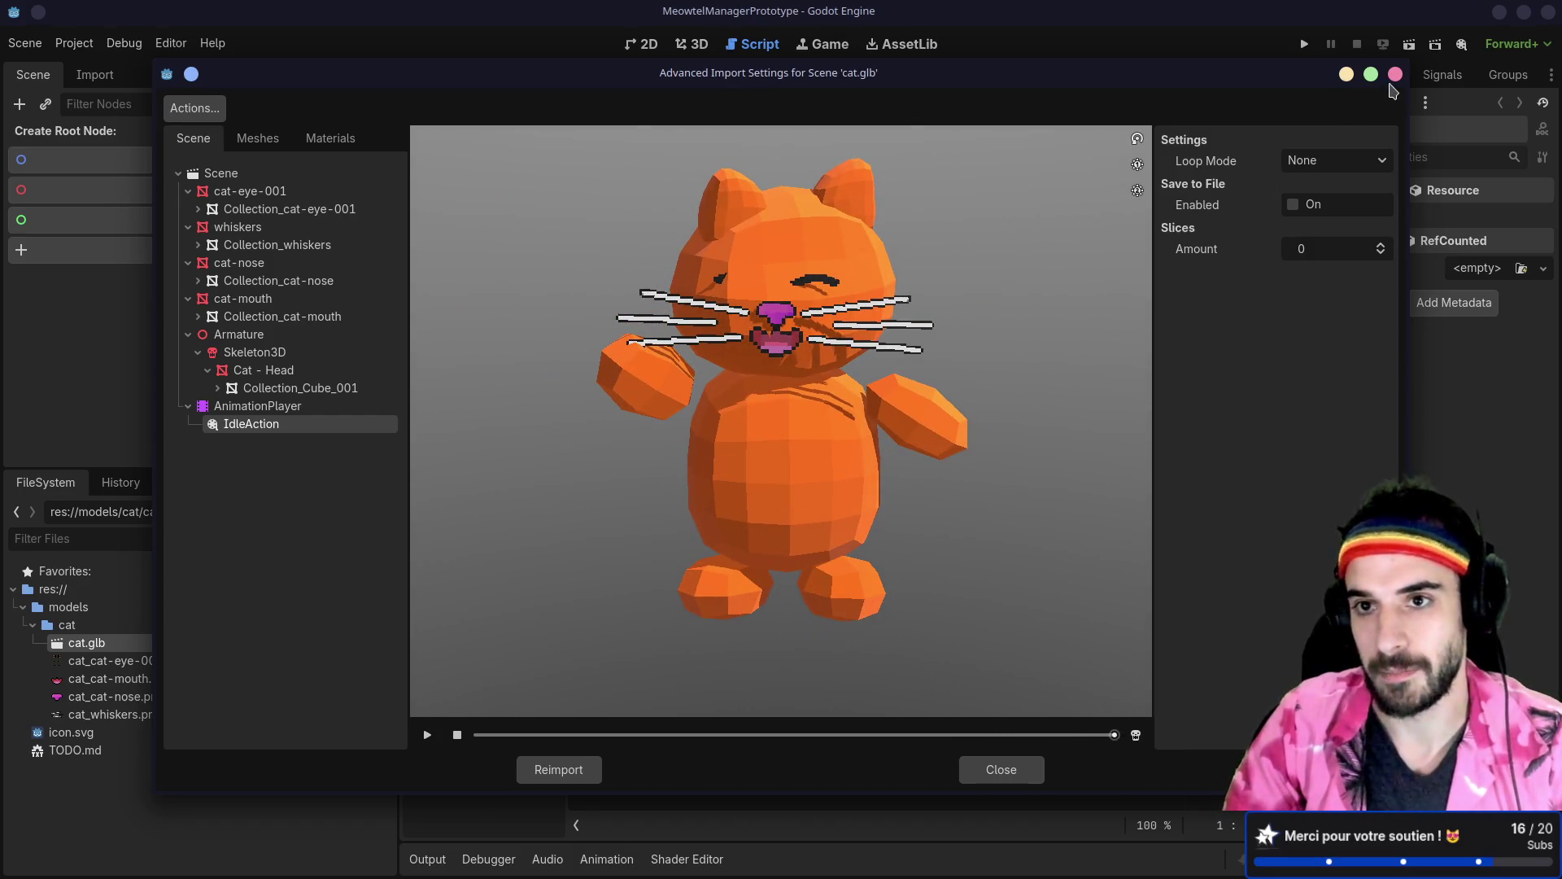
left_click(1396, 74)
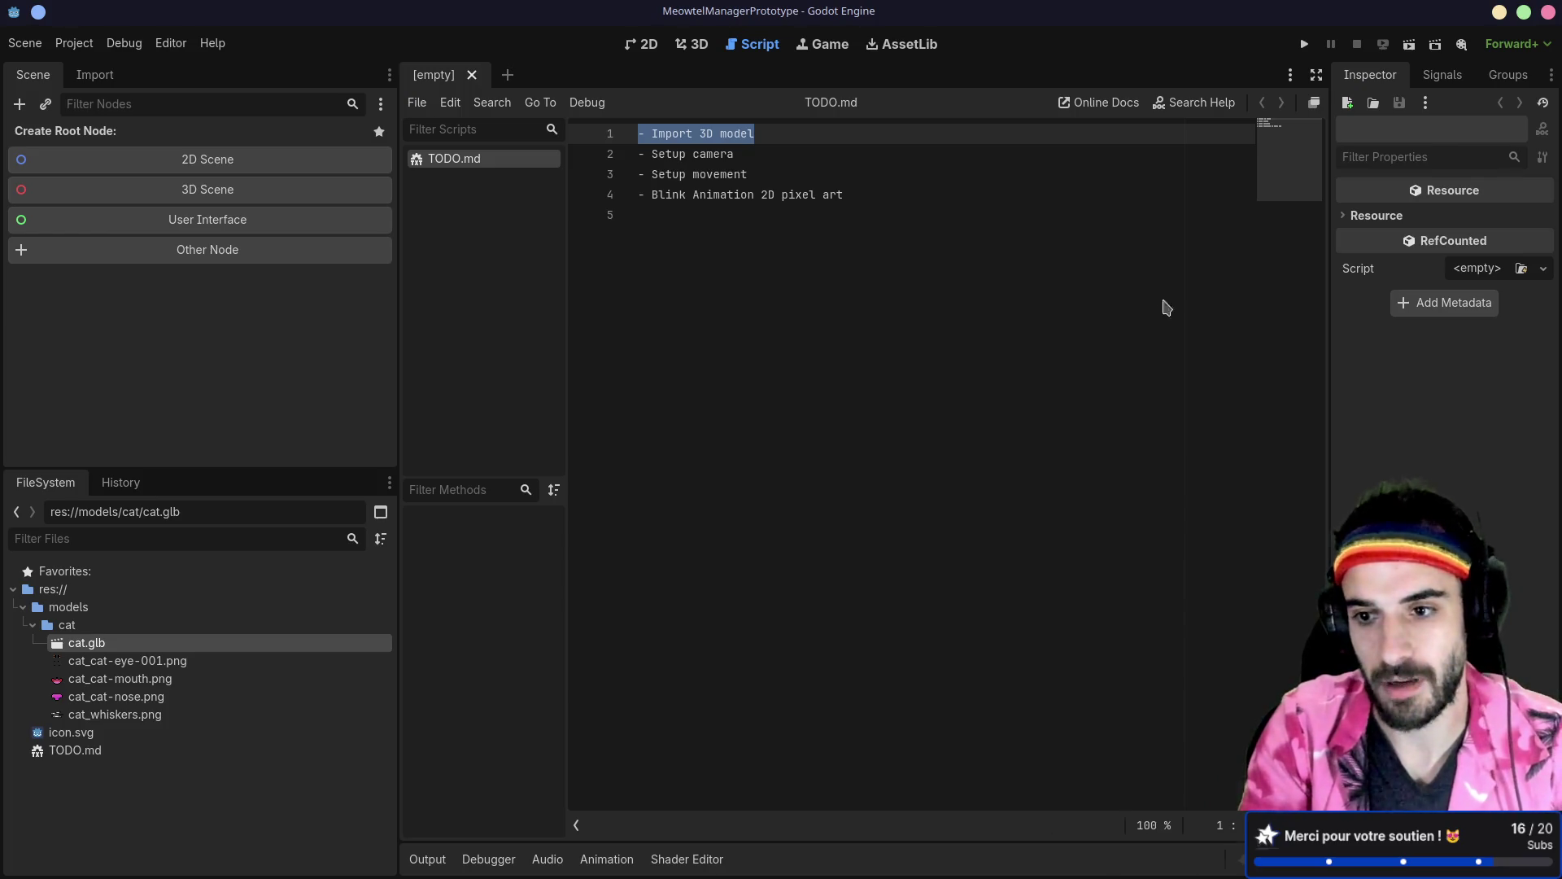
key("alt+Tab")
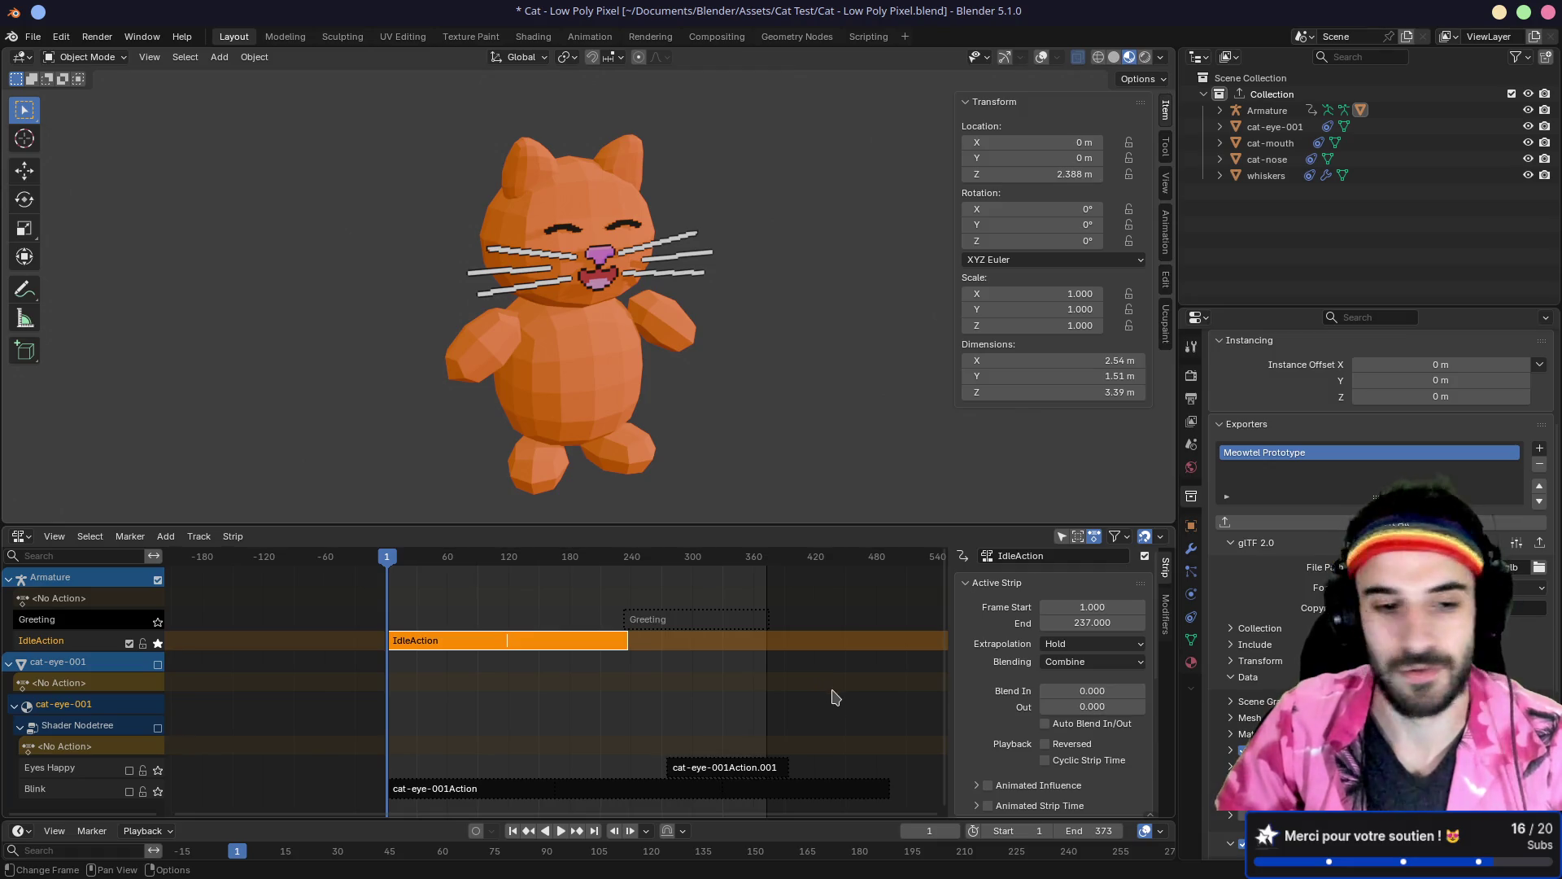
Step: Make the Greeting track active and collapse the exporter's Notes and Rest & Ranges sections
left_click(102, 622)
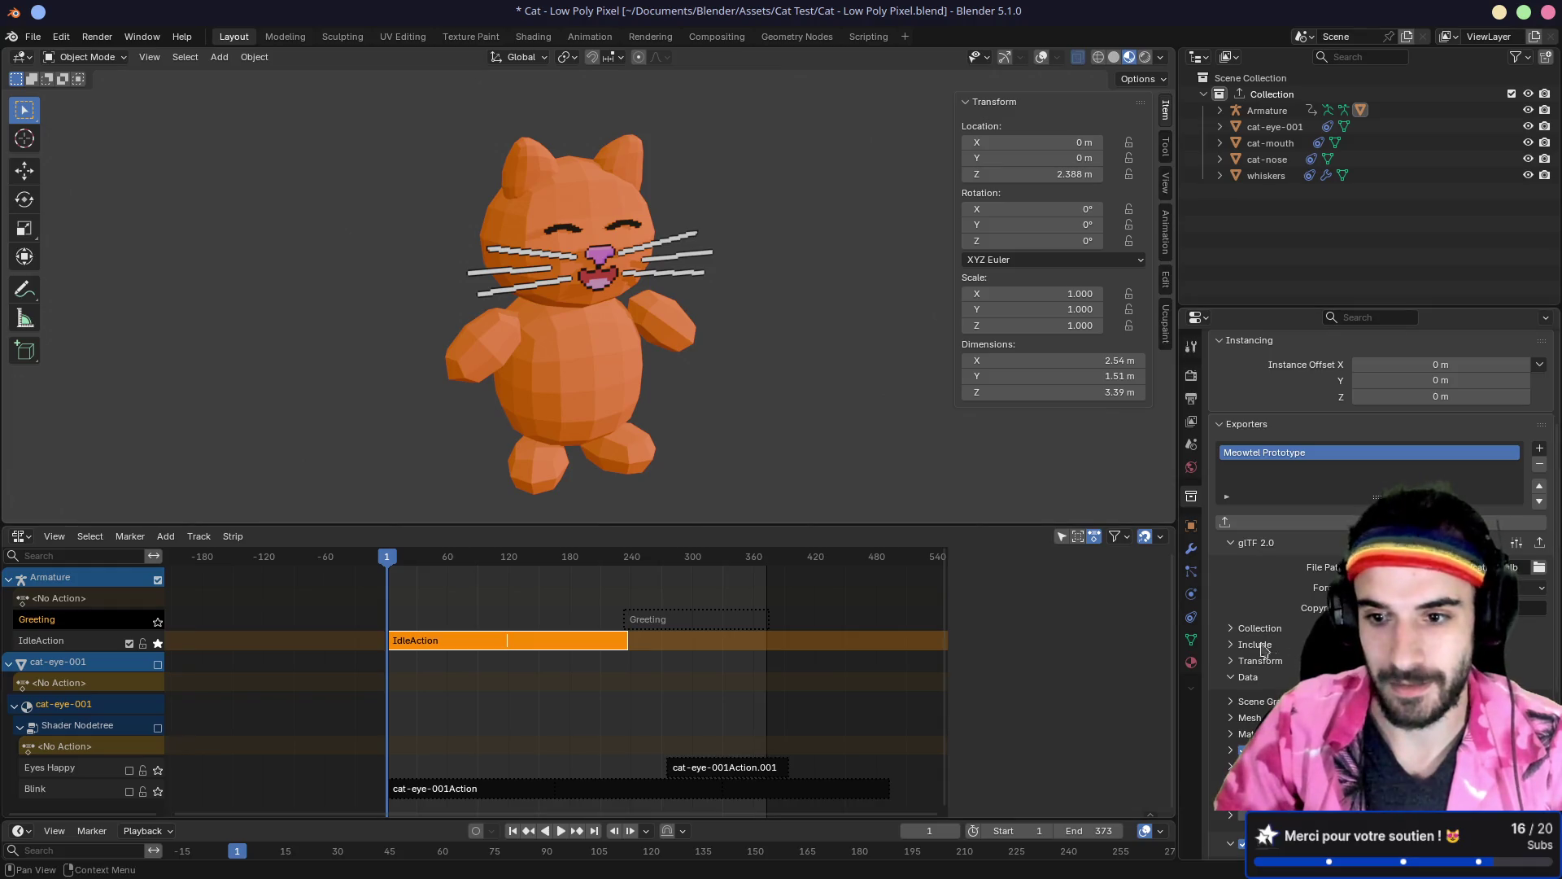
scroll(1235, 634, "down", 3)
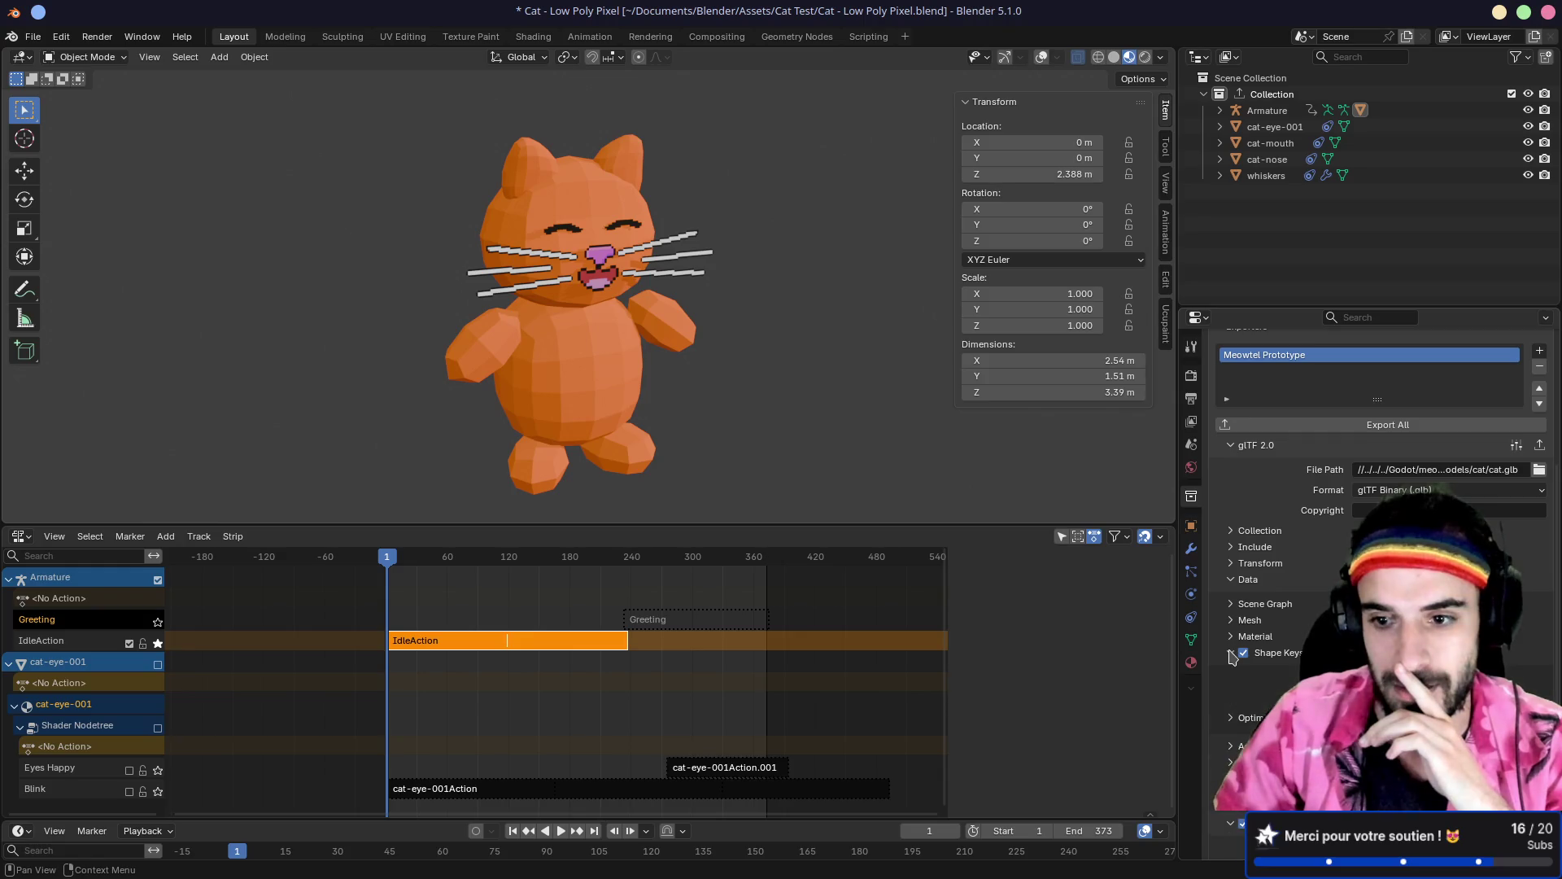
scroll(1231, 636, "down", 6)
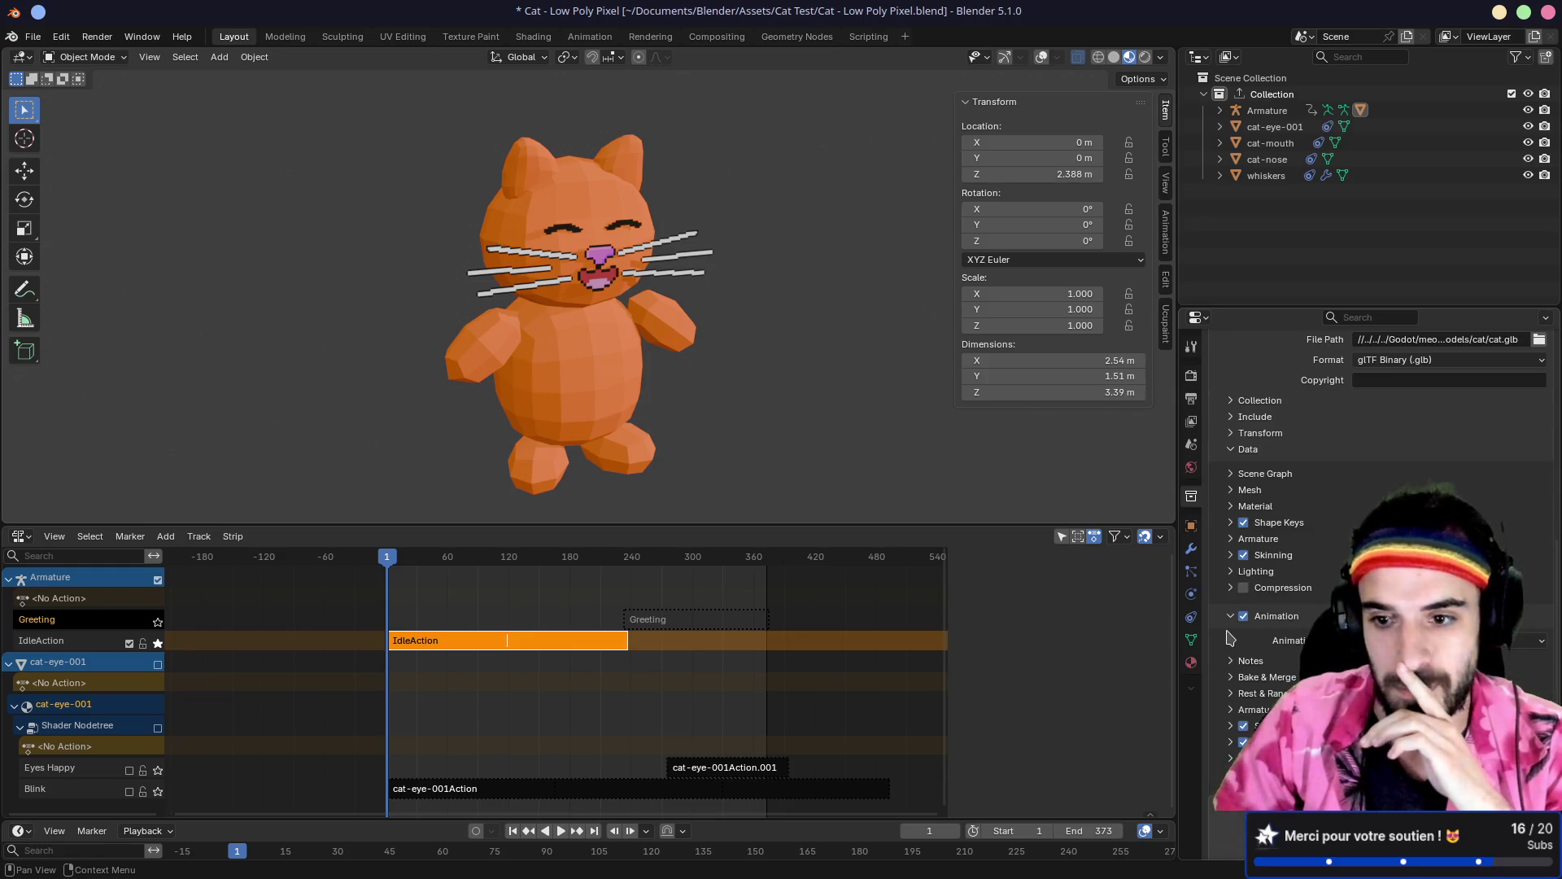
left_click(1232, 597)
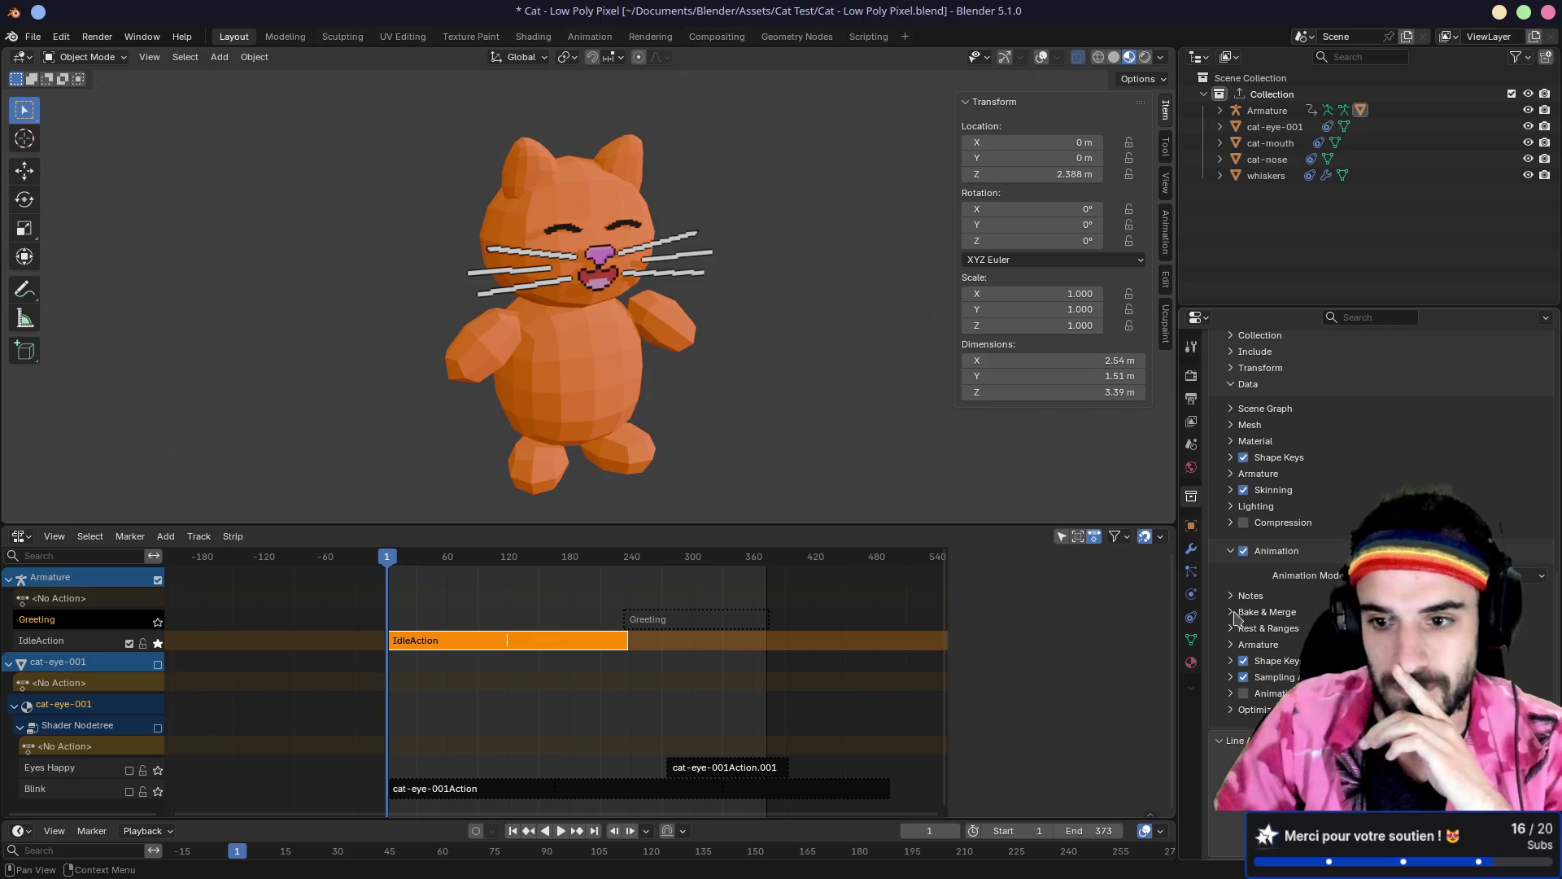
scroll(1235, 634, "down", 3)
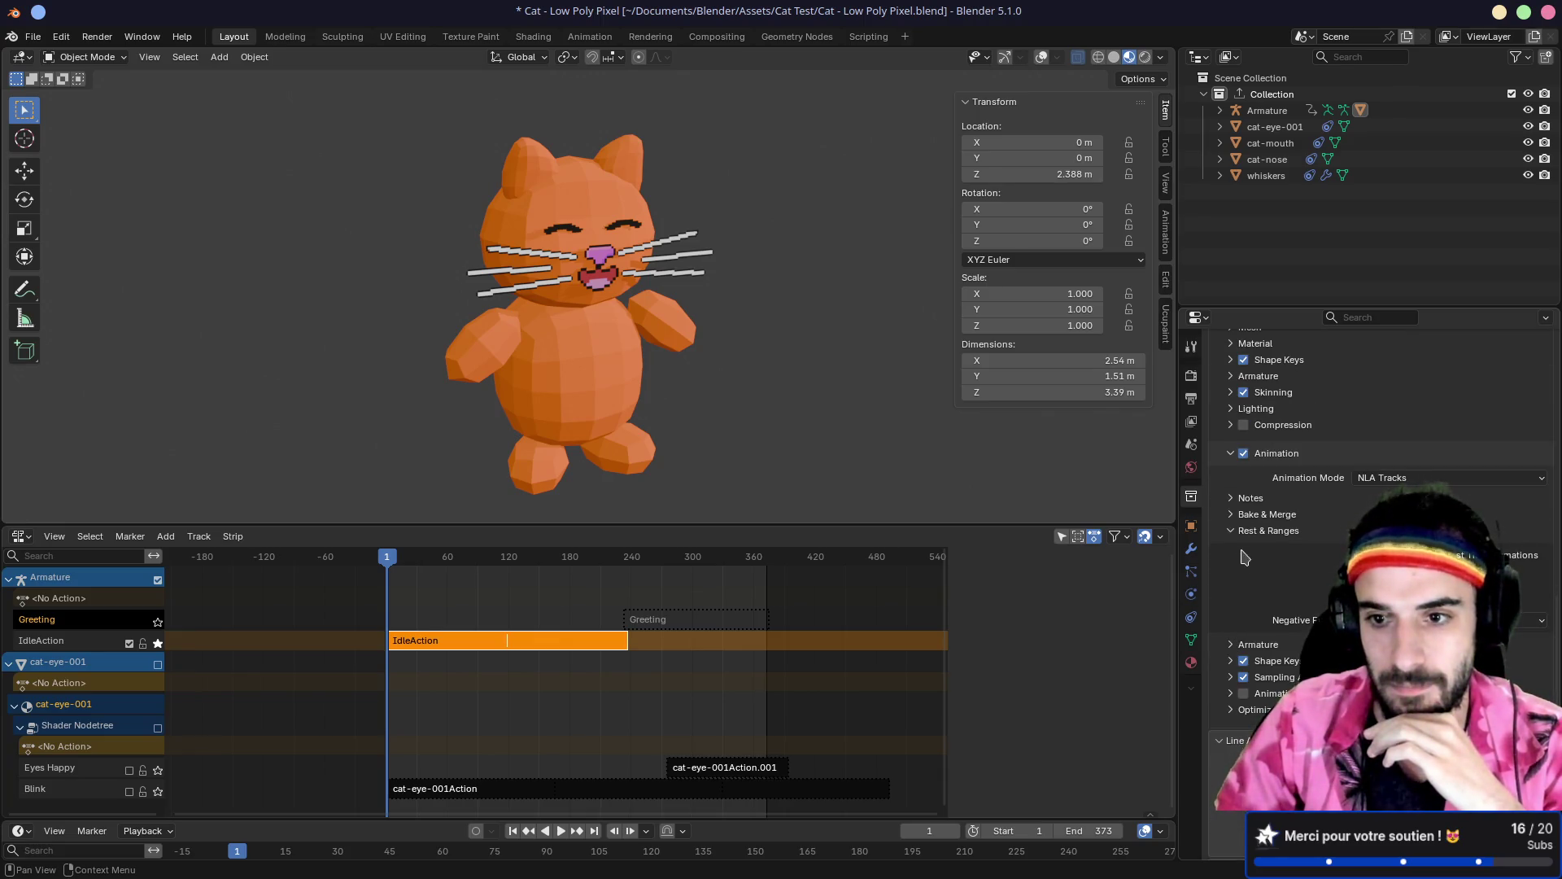
left_click(1231, 531)
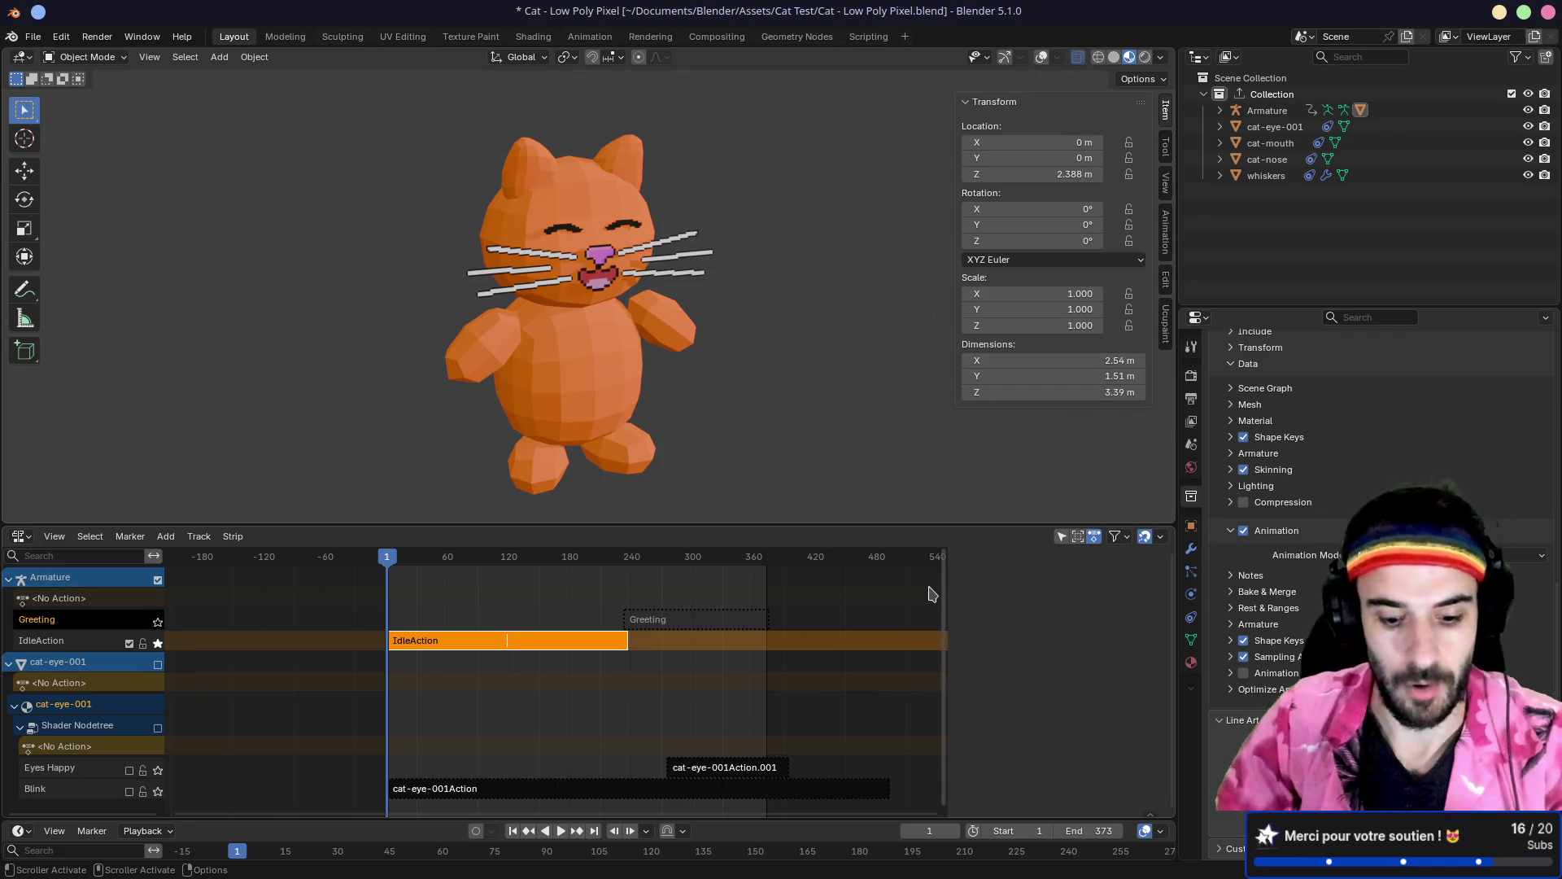
key("super+Left")
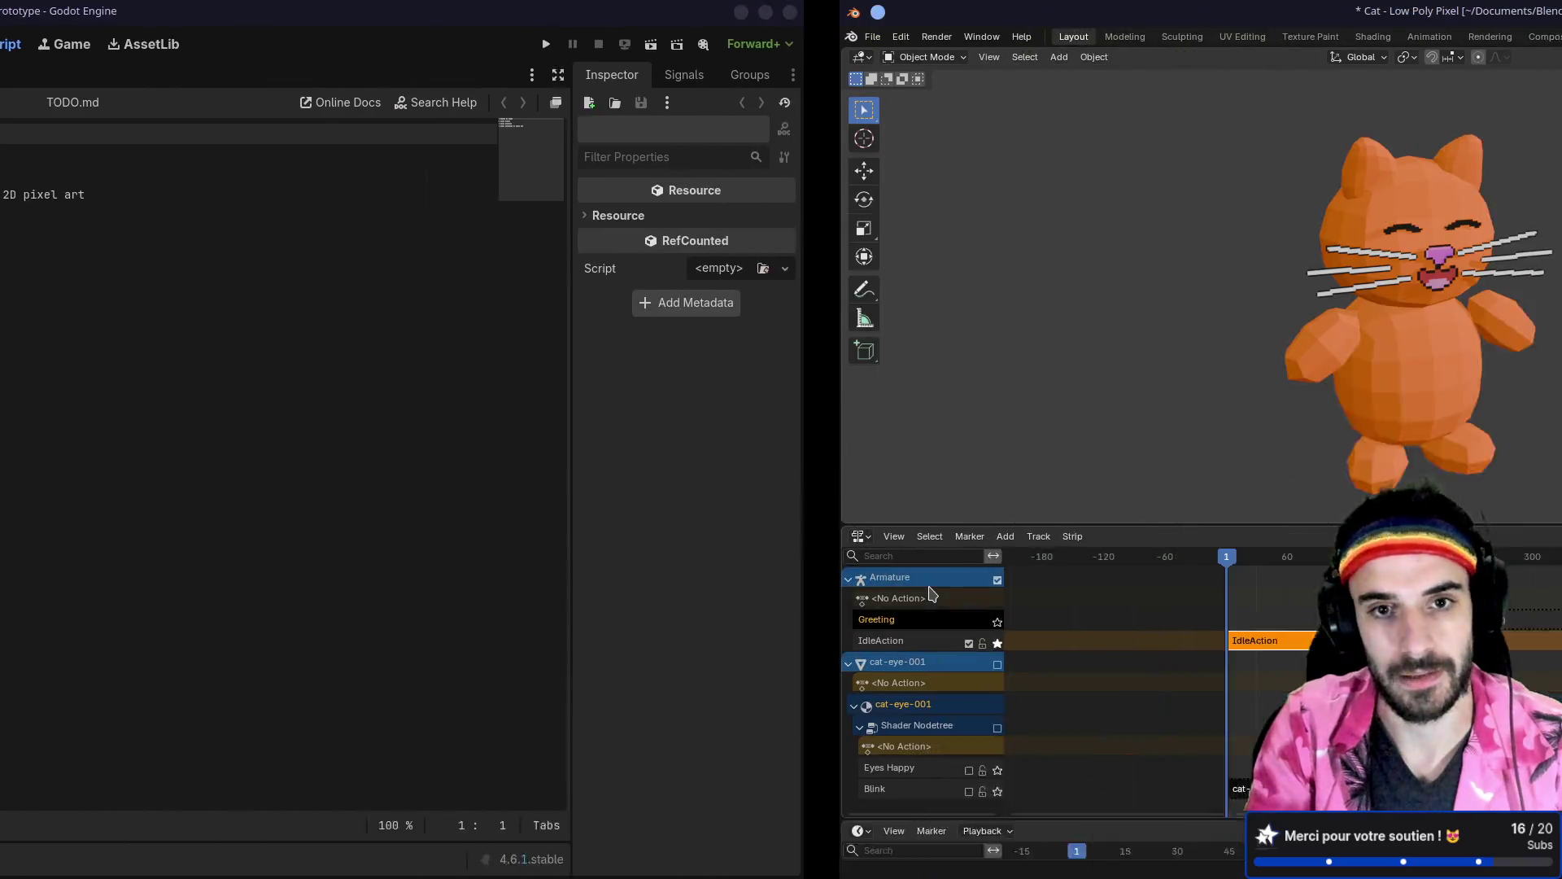
Step: Create a new folder named 'scenes' at the project root res://
key("super+Left")
key("super+Right")
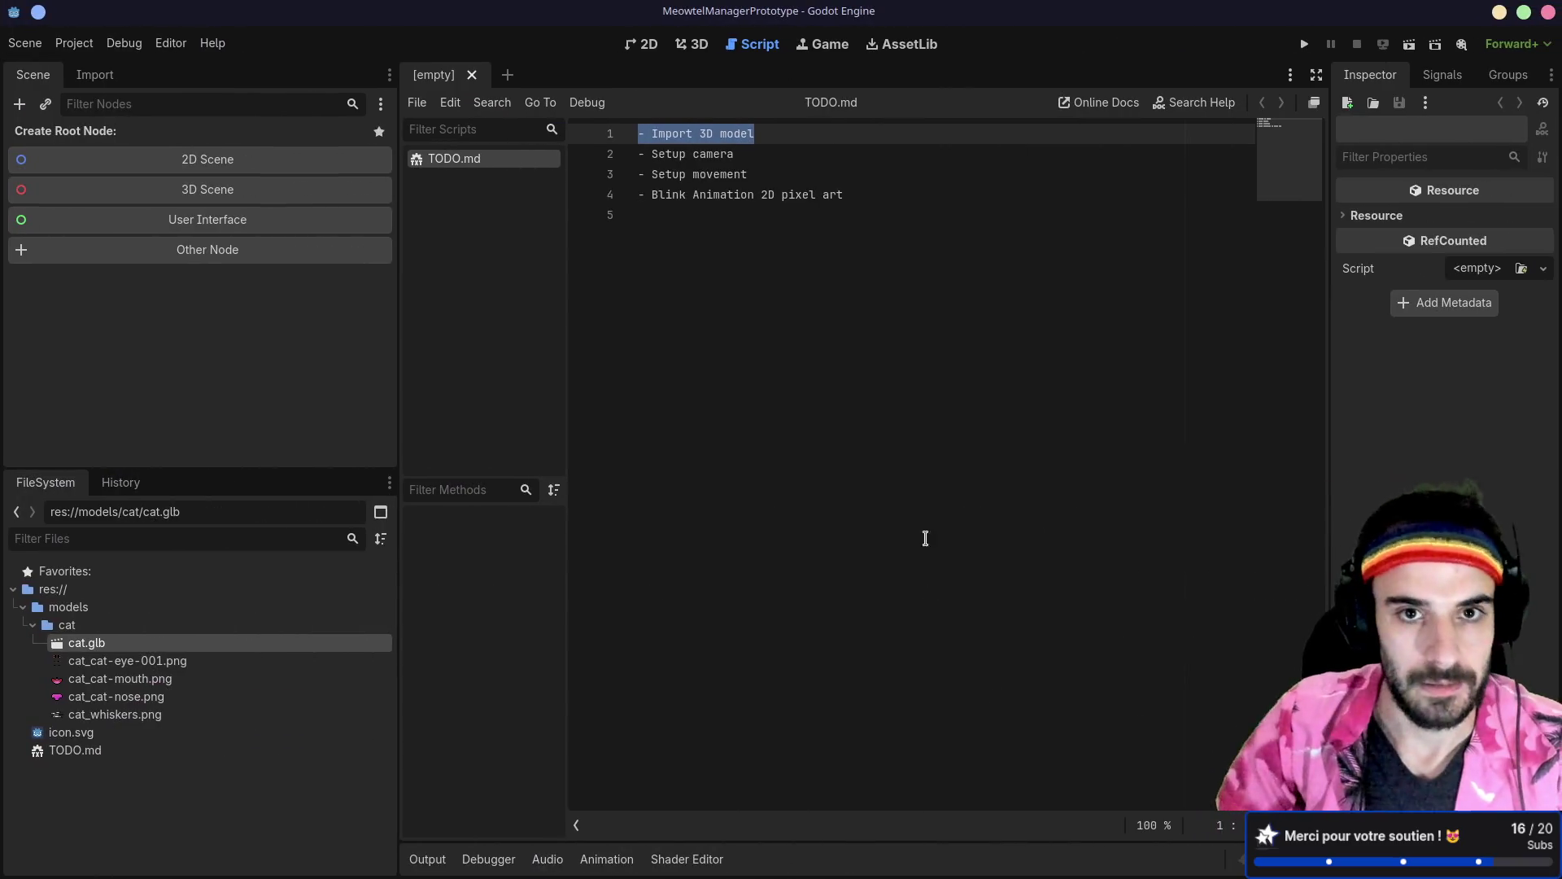
left_click(788, 276)
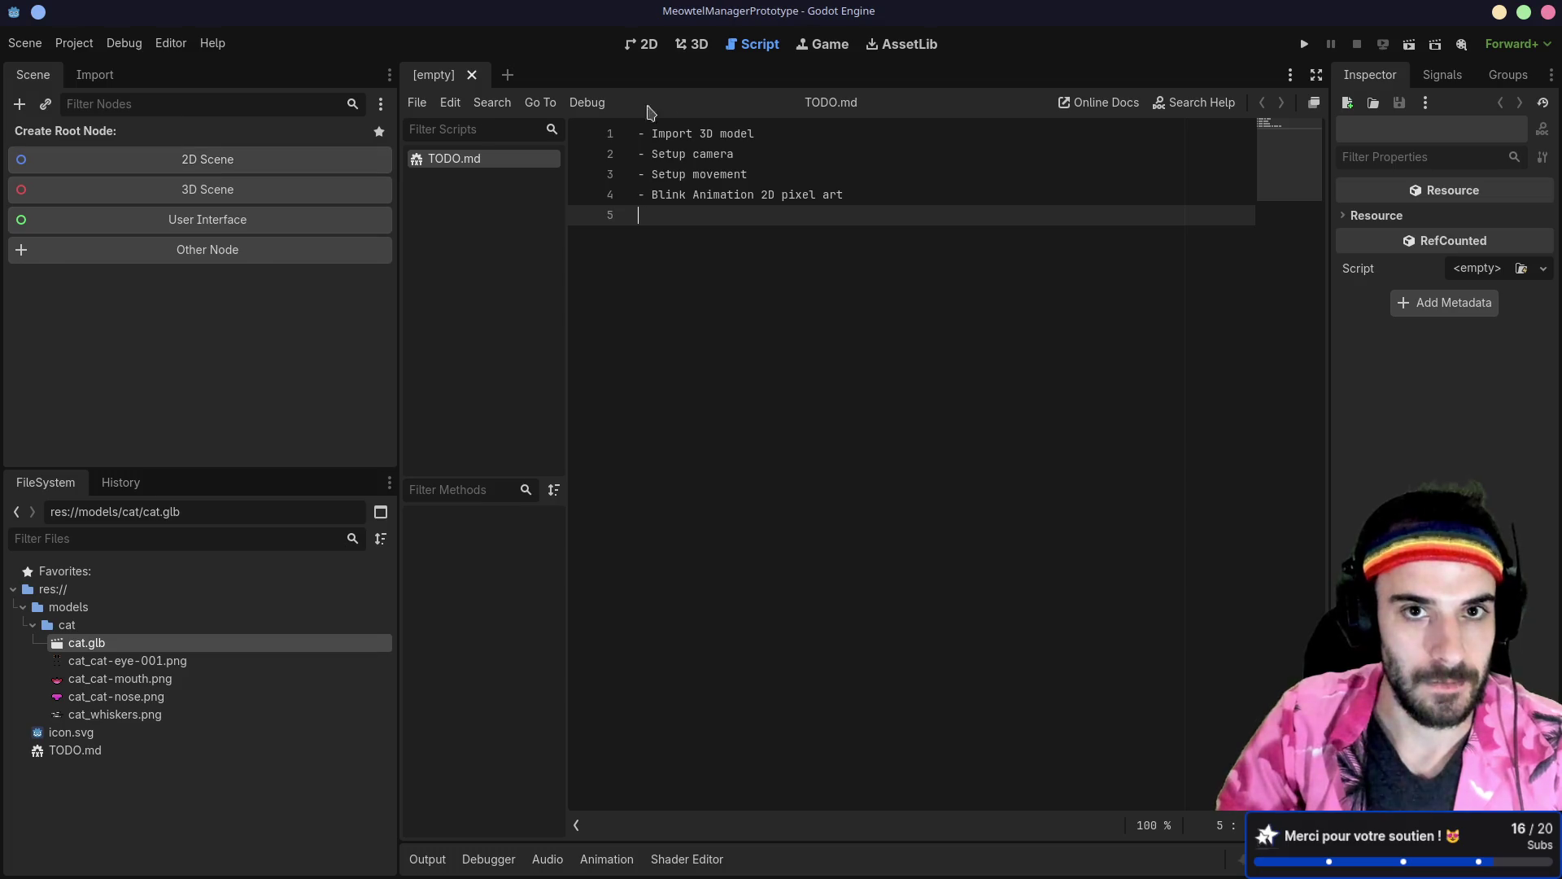
key("Left")
key("Left")
key("Left")
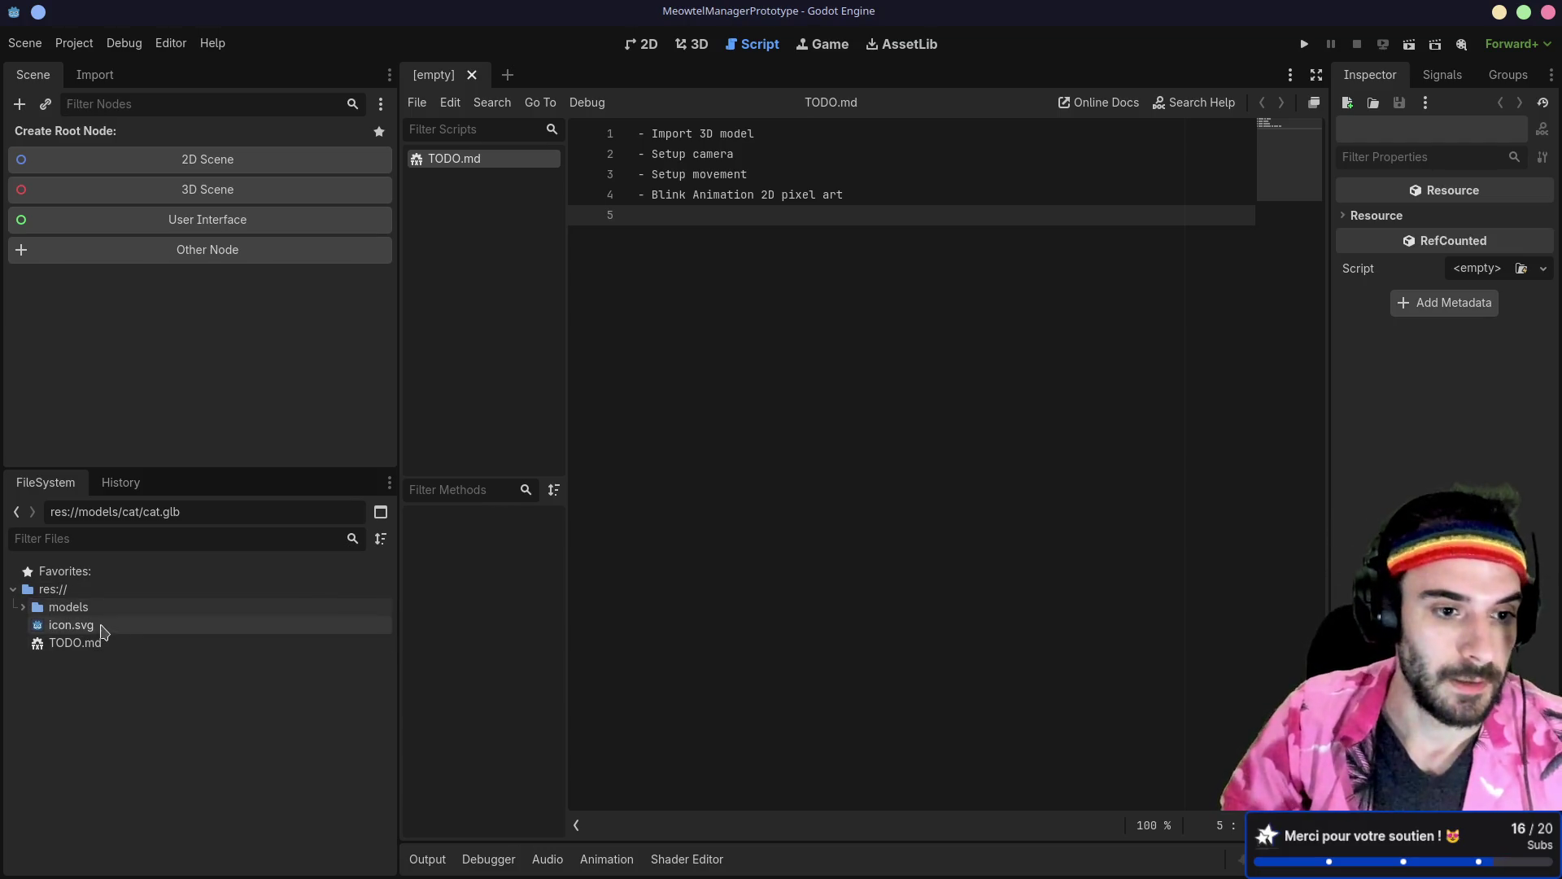
right_click(102, 701)
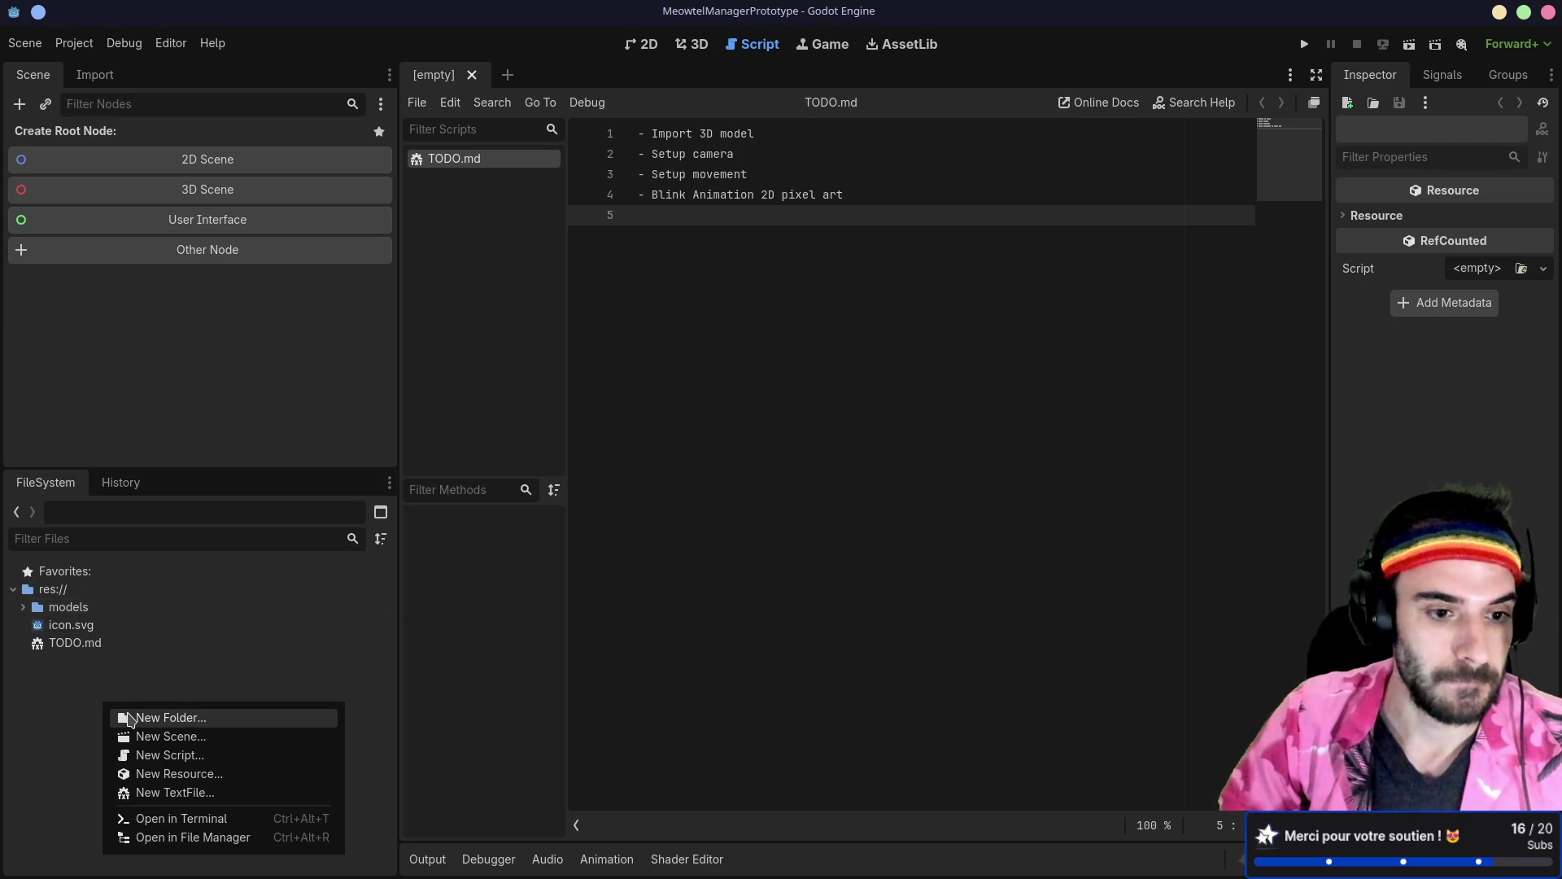
left_click(131, 718)
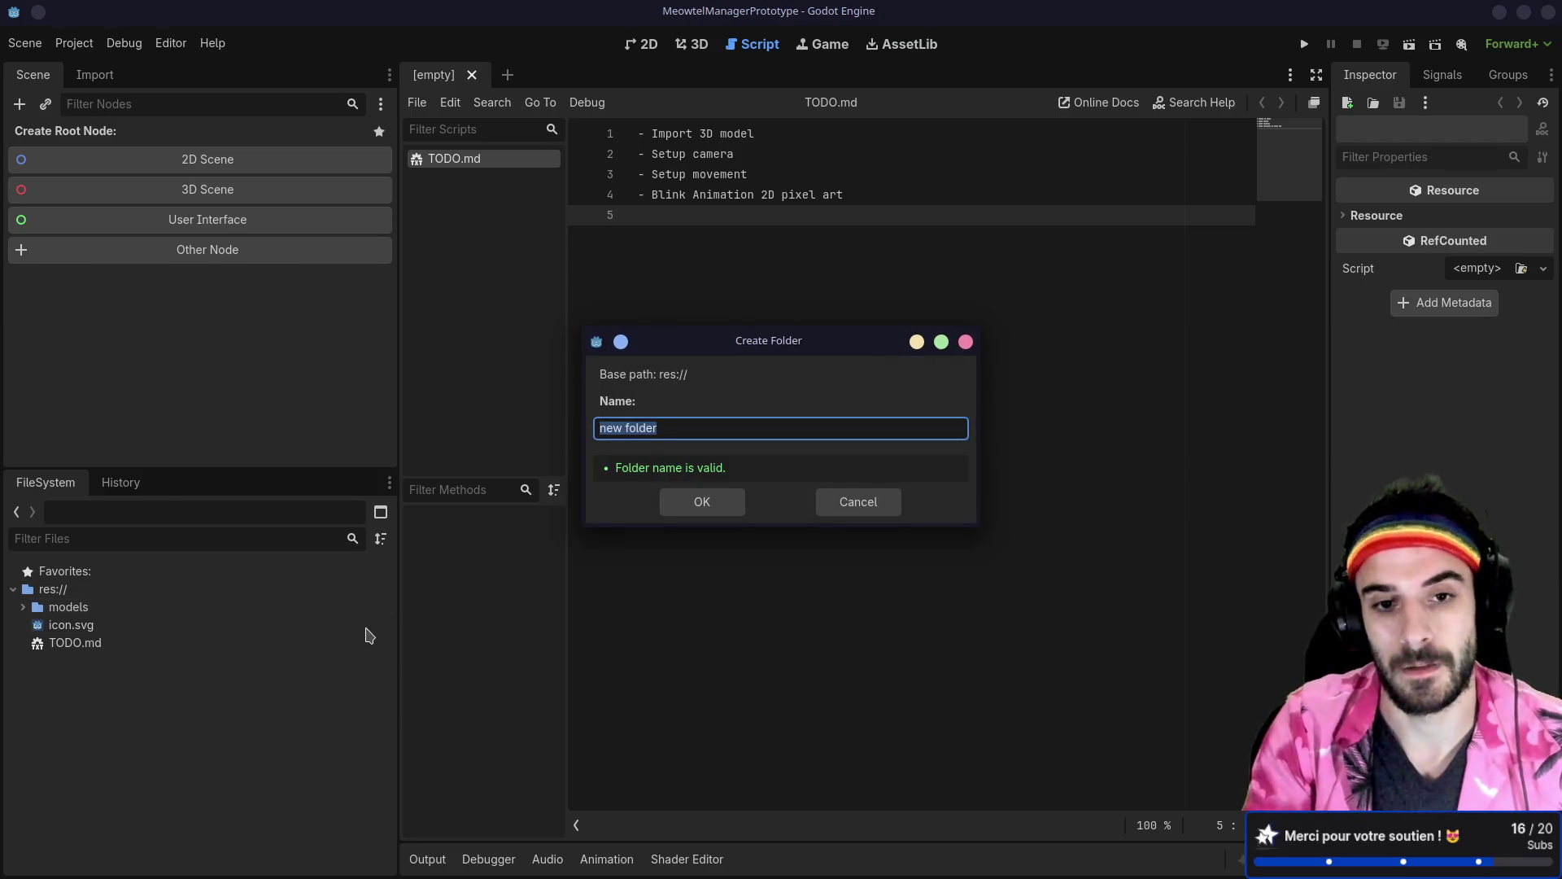
type("scenes")
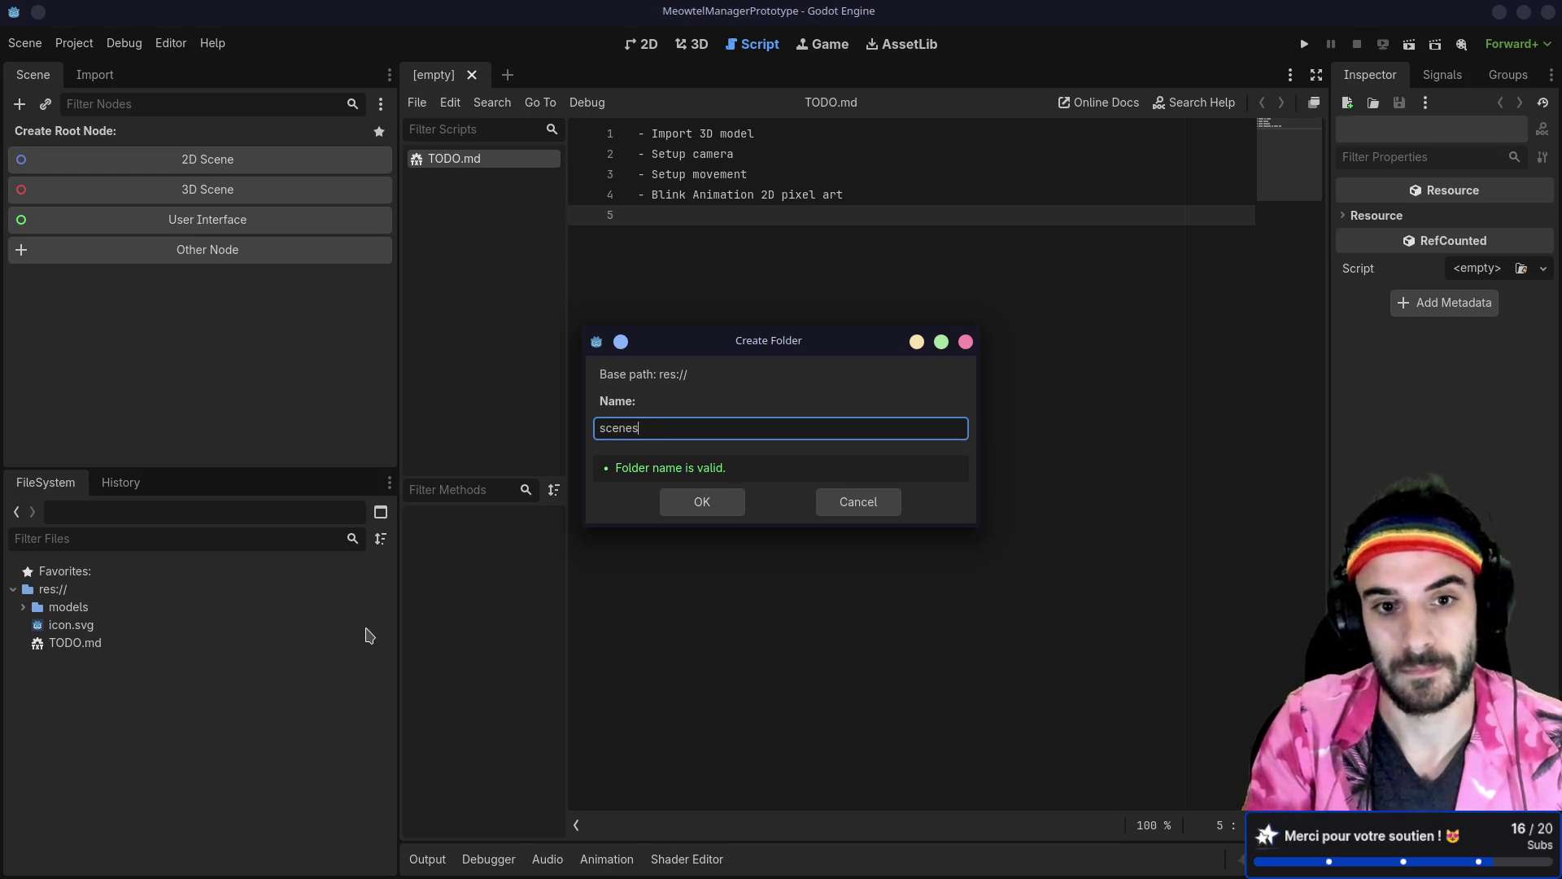
key("Return")
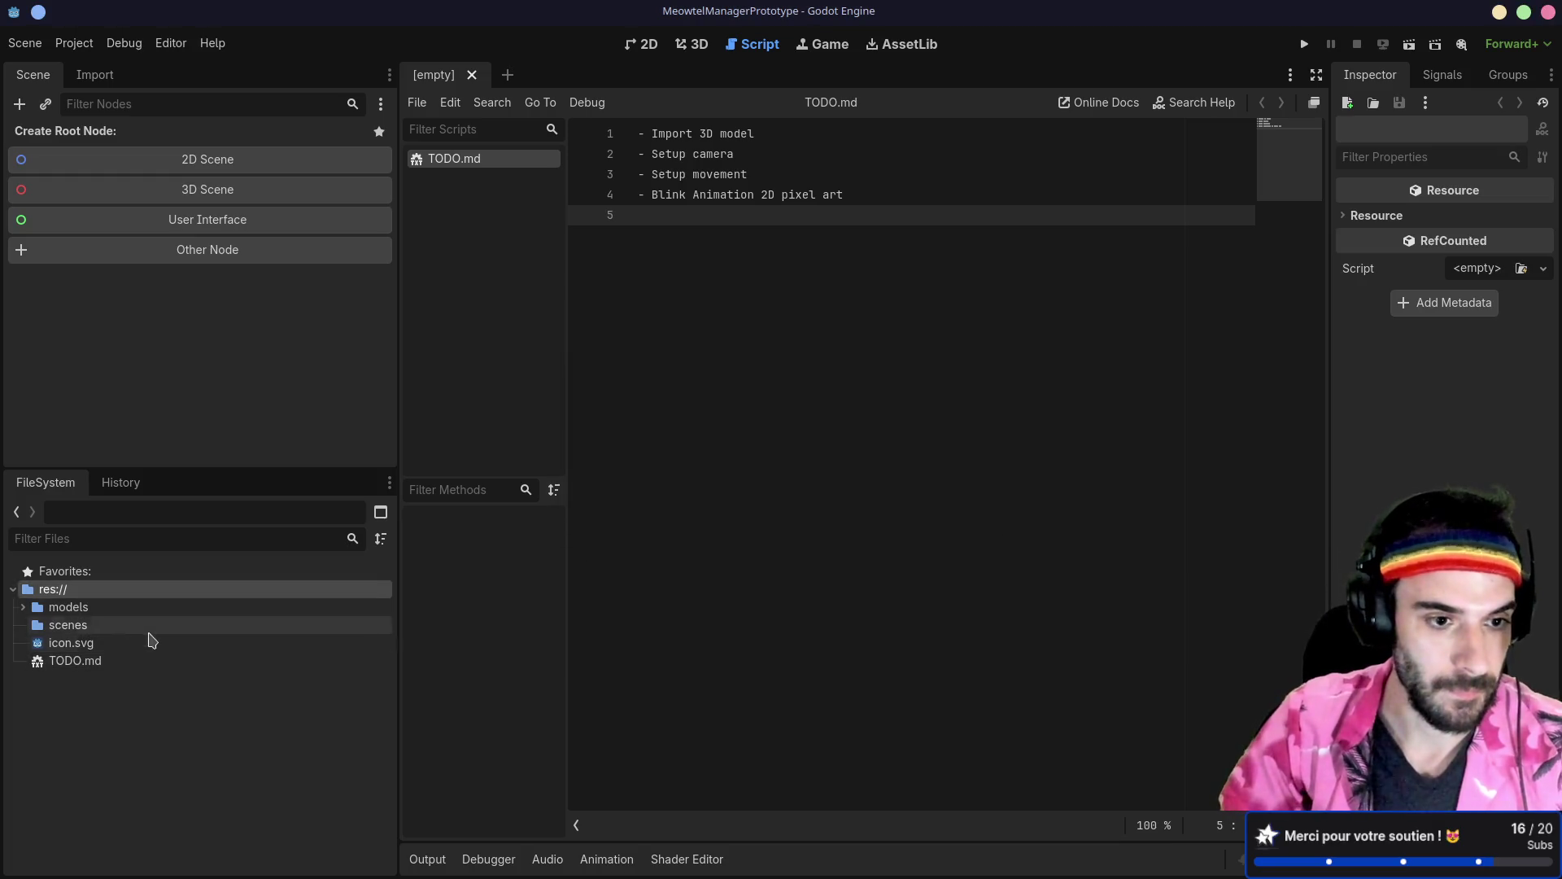
Step: Set the scenes folder's colour to green
left_click(149, 628)
right_click(149, 628)
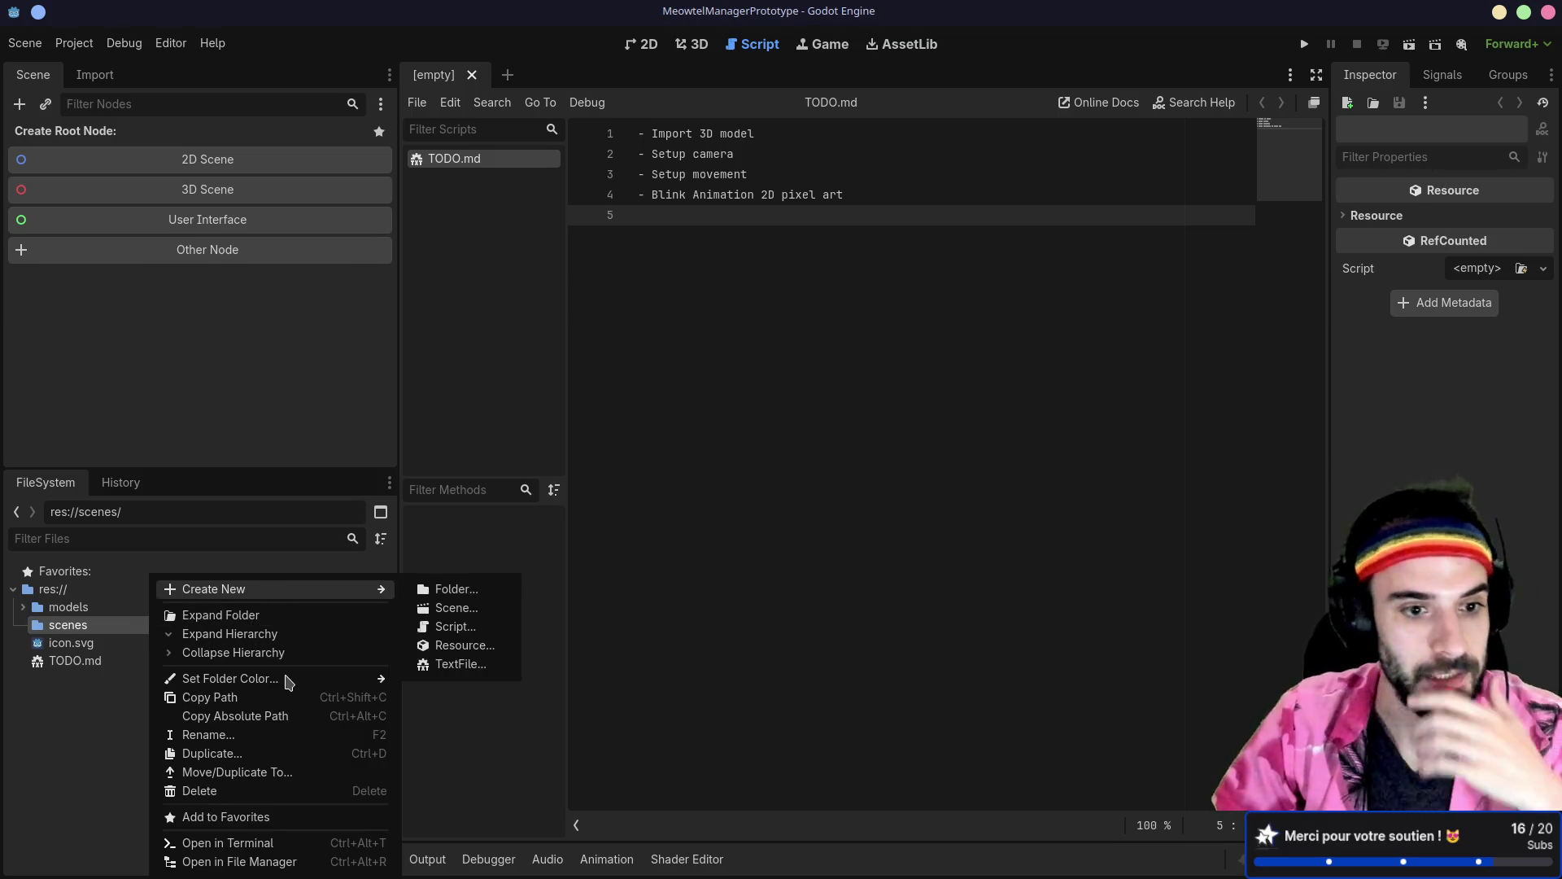
mouse_move(284, 683)
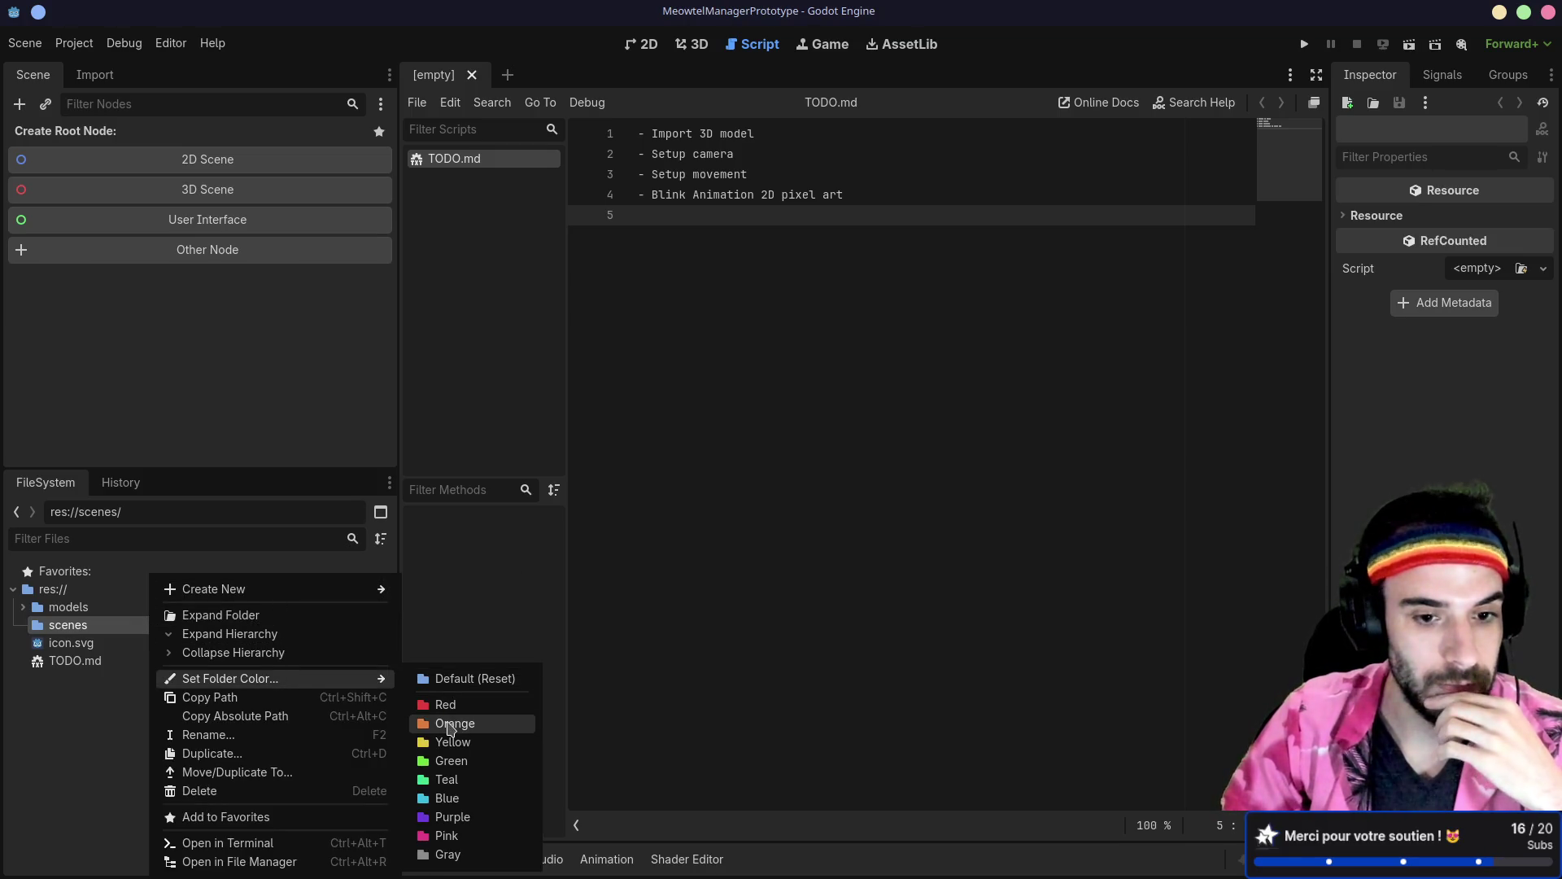
left_click(451, 761)
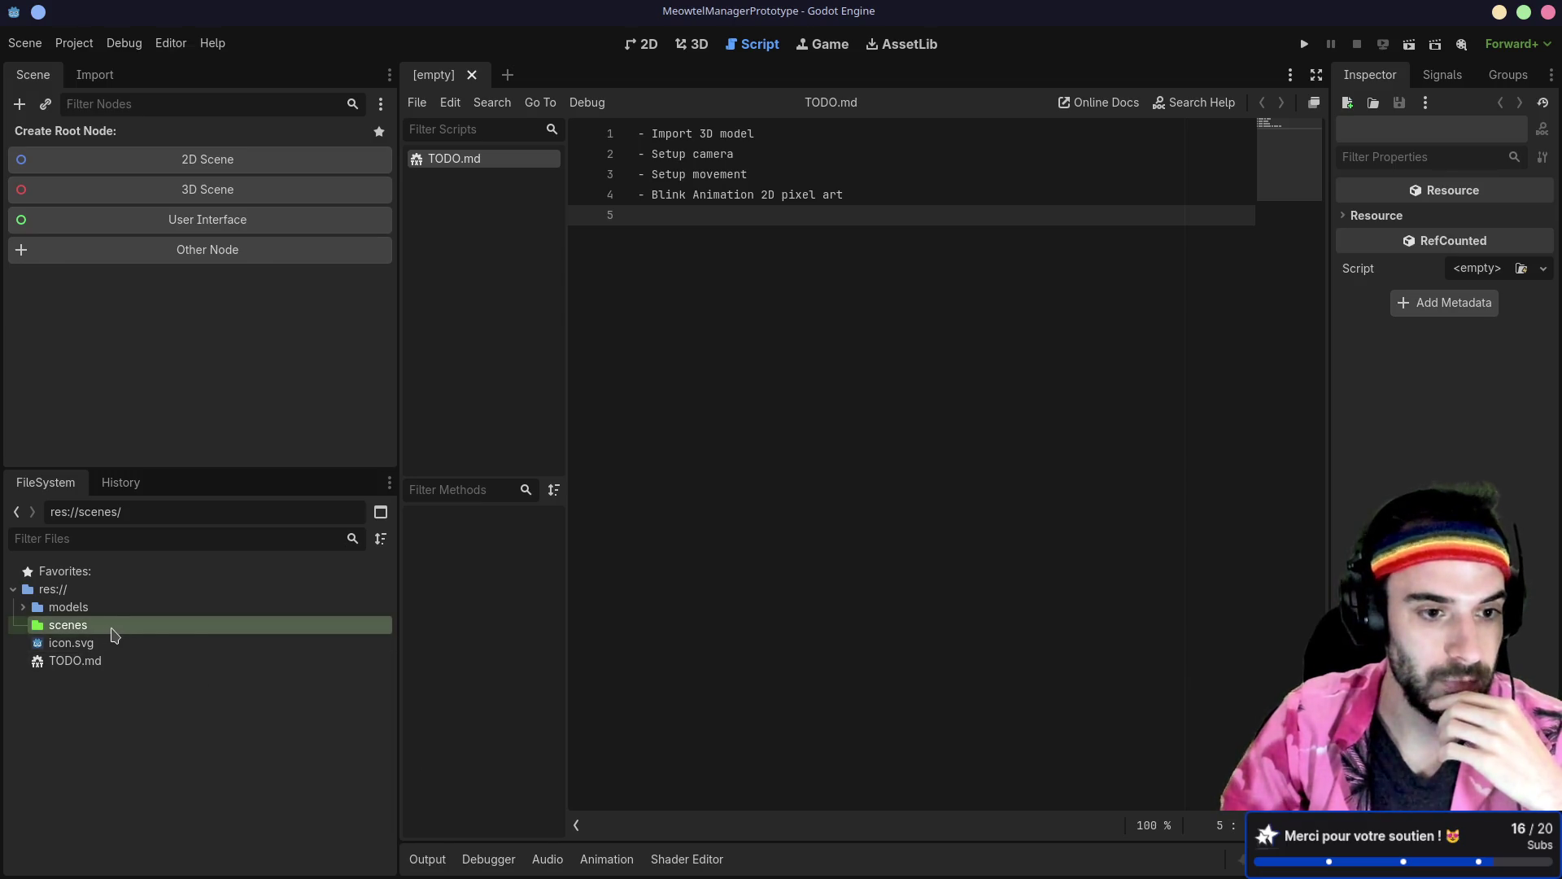
right_click(111, 628)
mouse_move(249, 600)
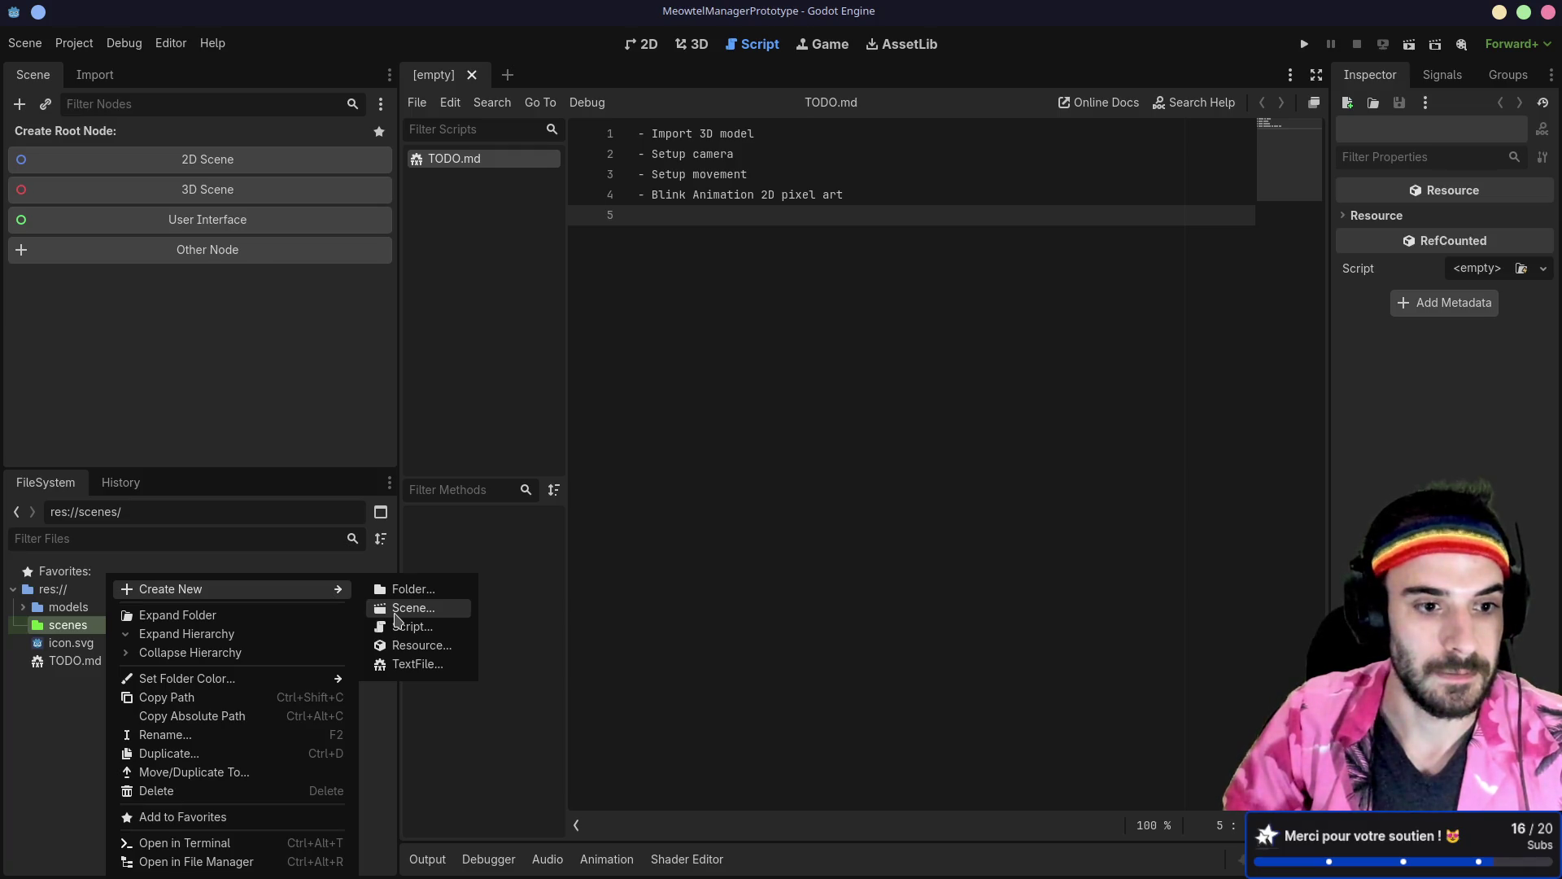
Step: Create a new 3D scene named prototype in the scenes folder and view it in 3D
left_click(398, 621)
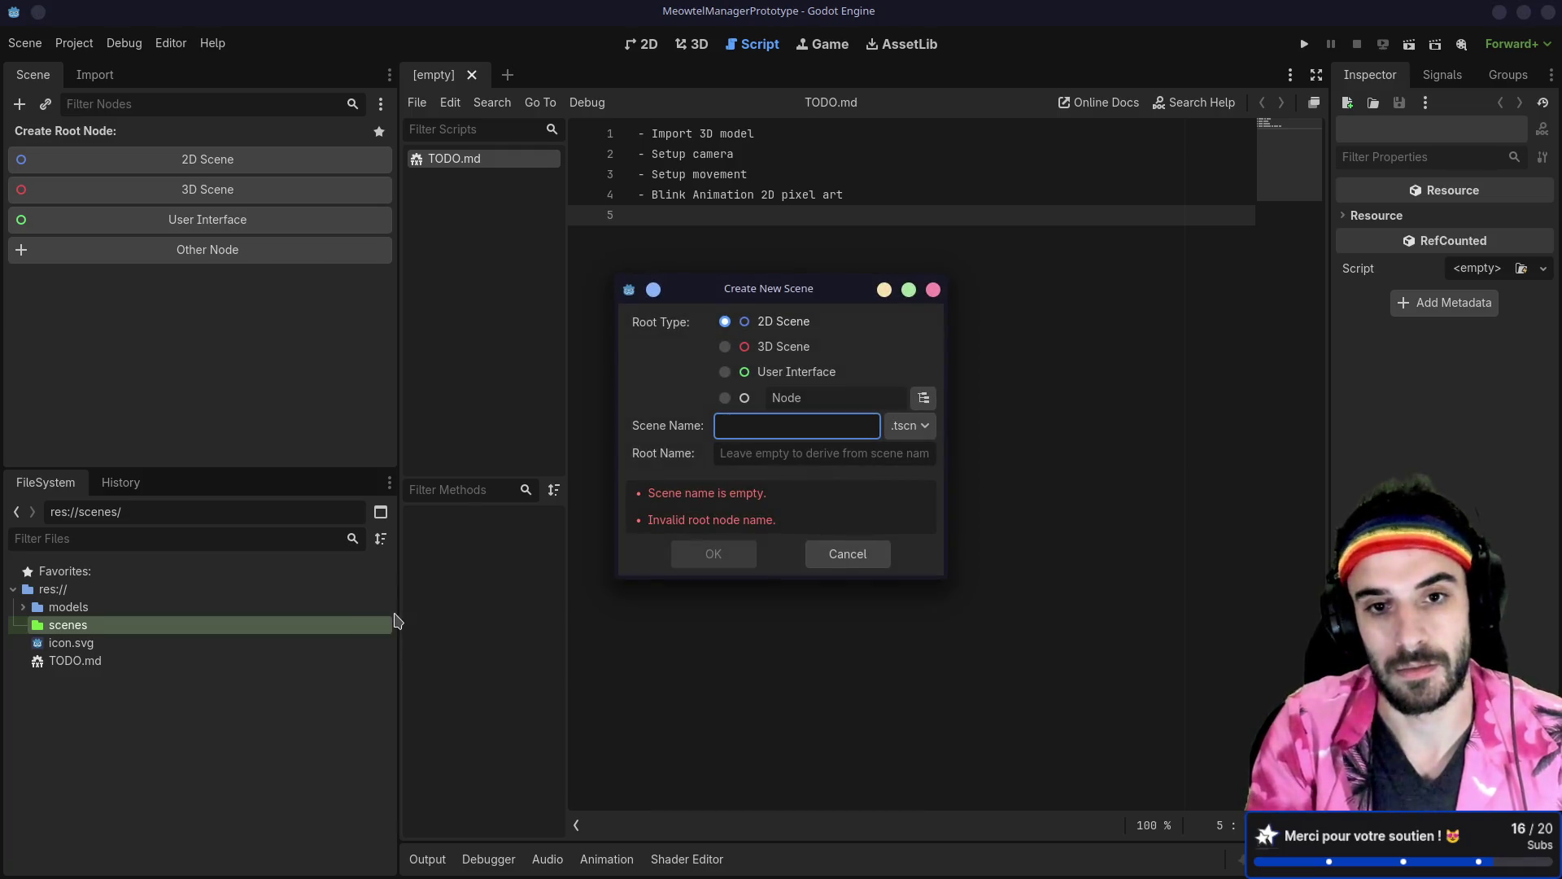
left_click(726, 347)
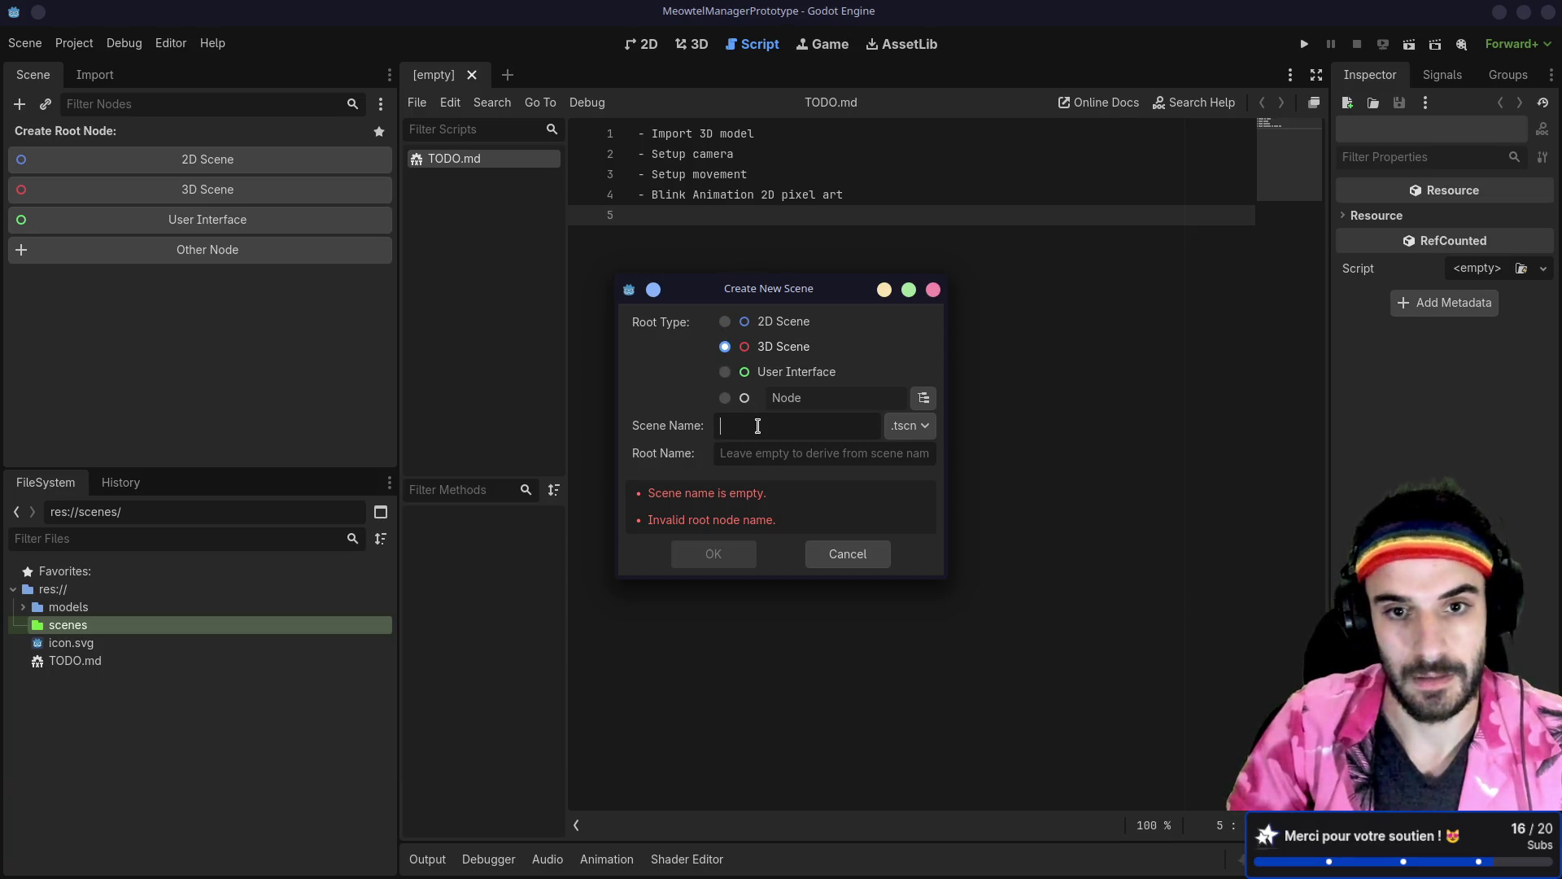
type("pro")
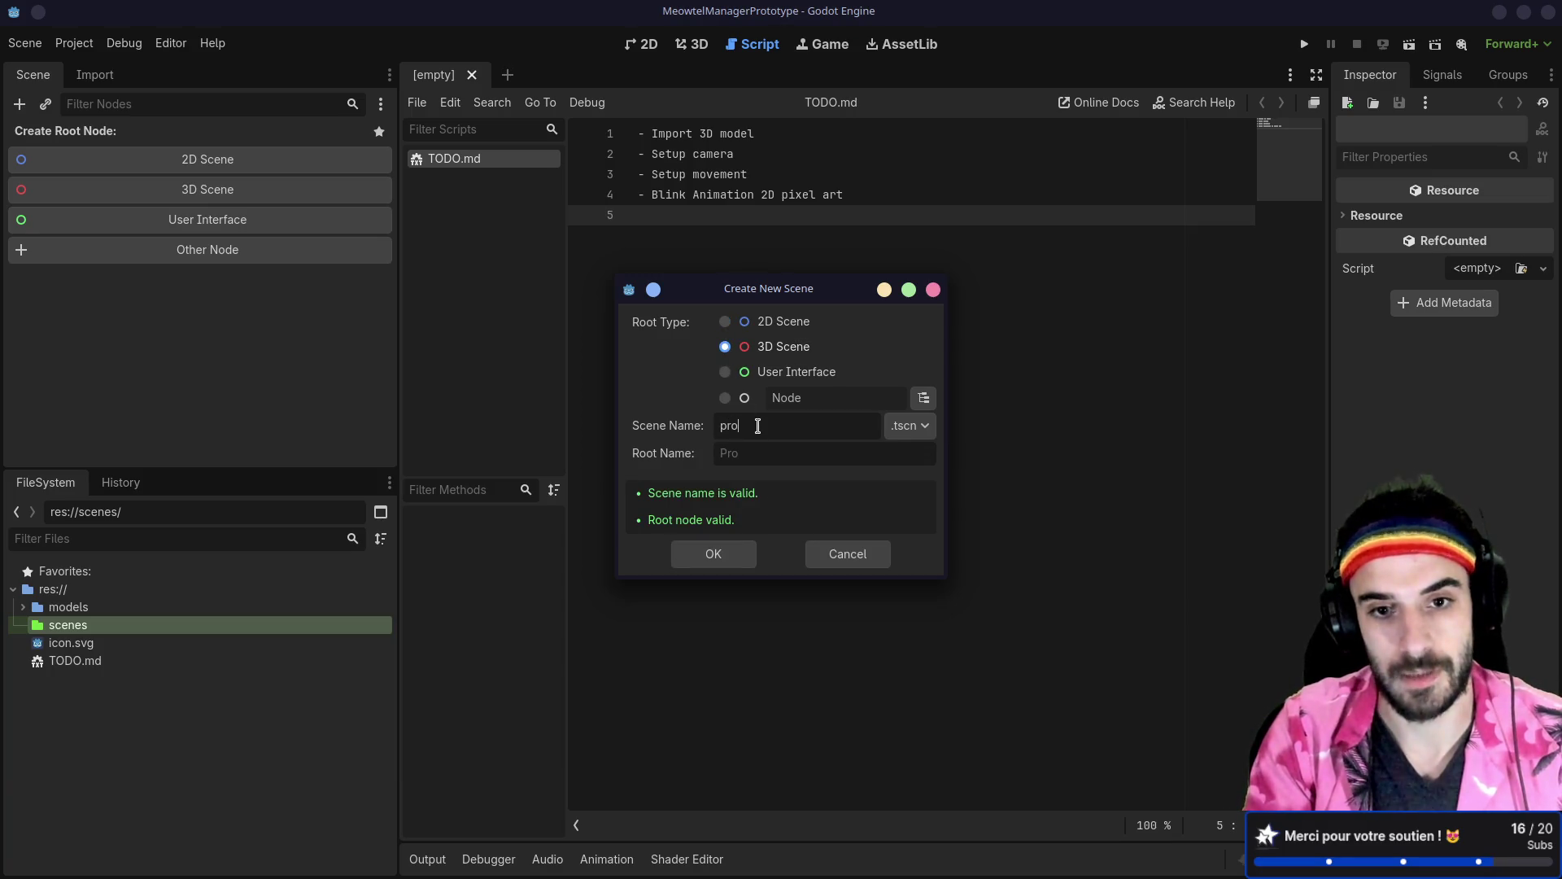
type("totype")
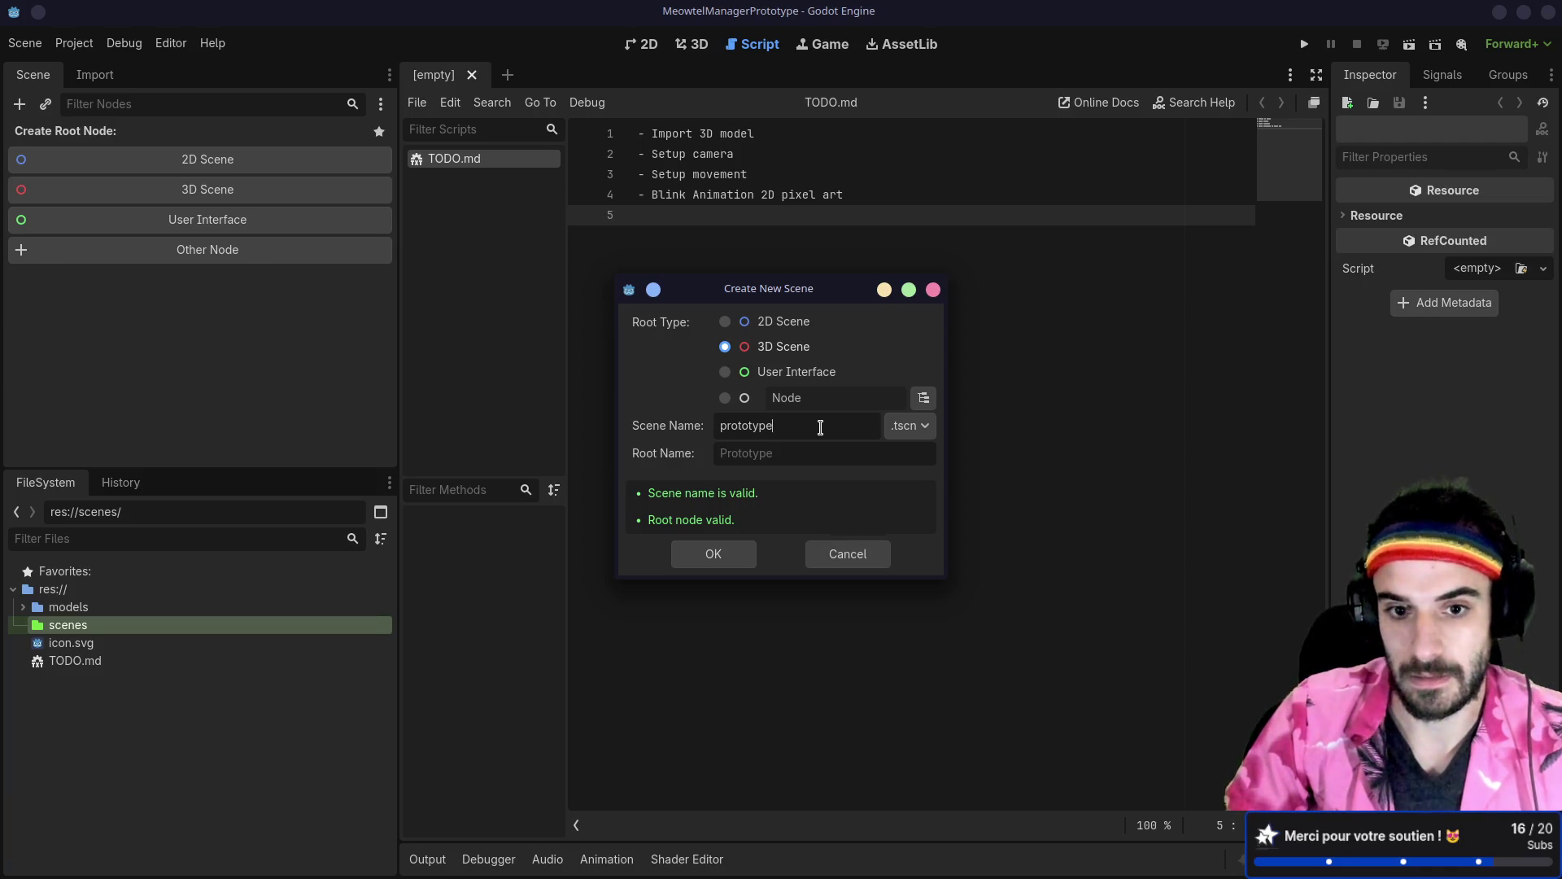
left_click(730, 567)
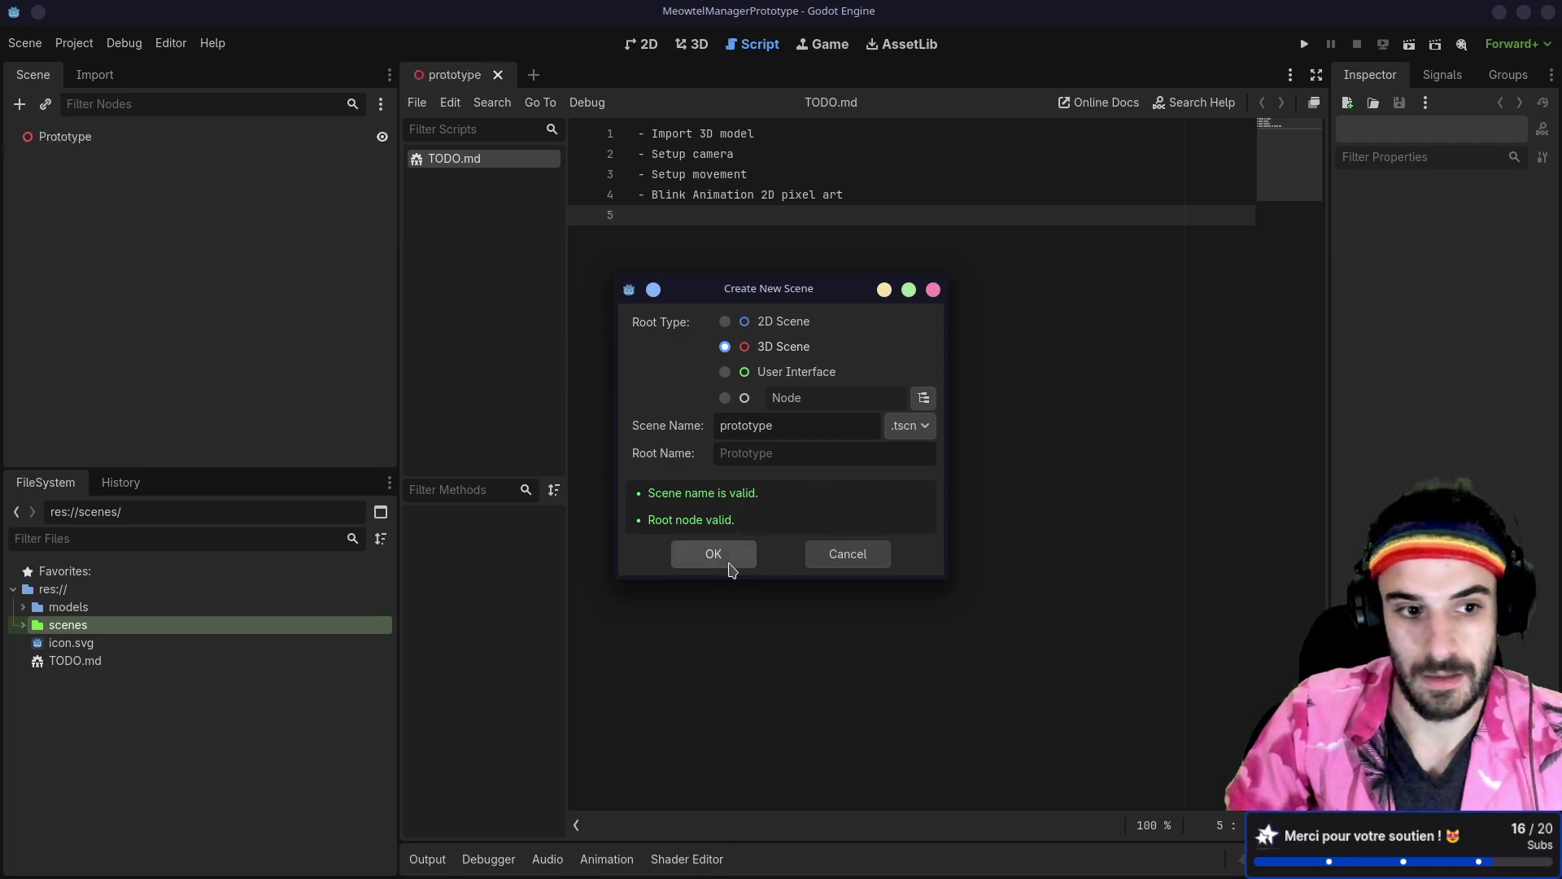
left_click(24, 625)
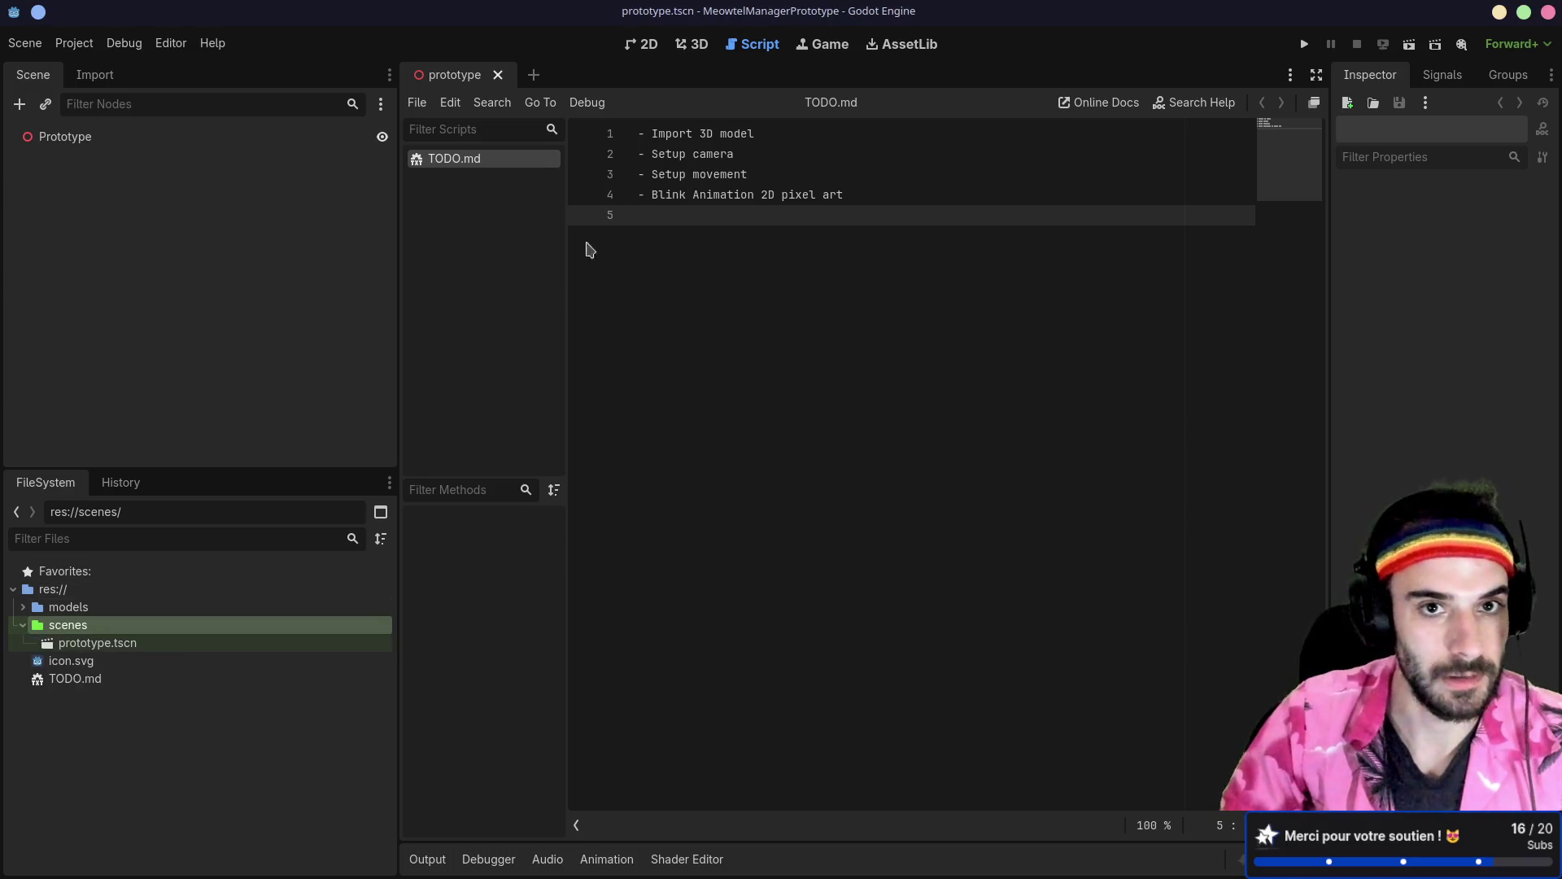
left_click(691, 47)
left_click(82, 139)
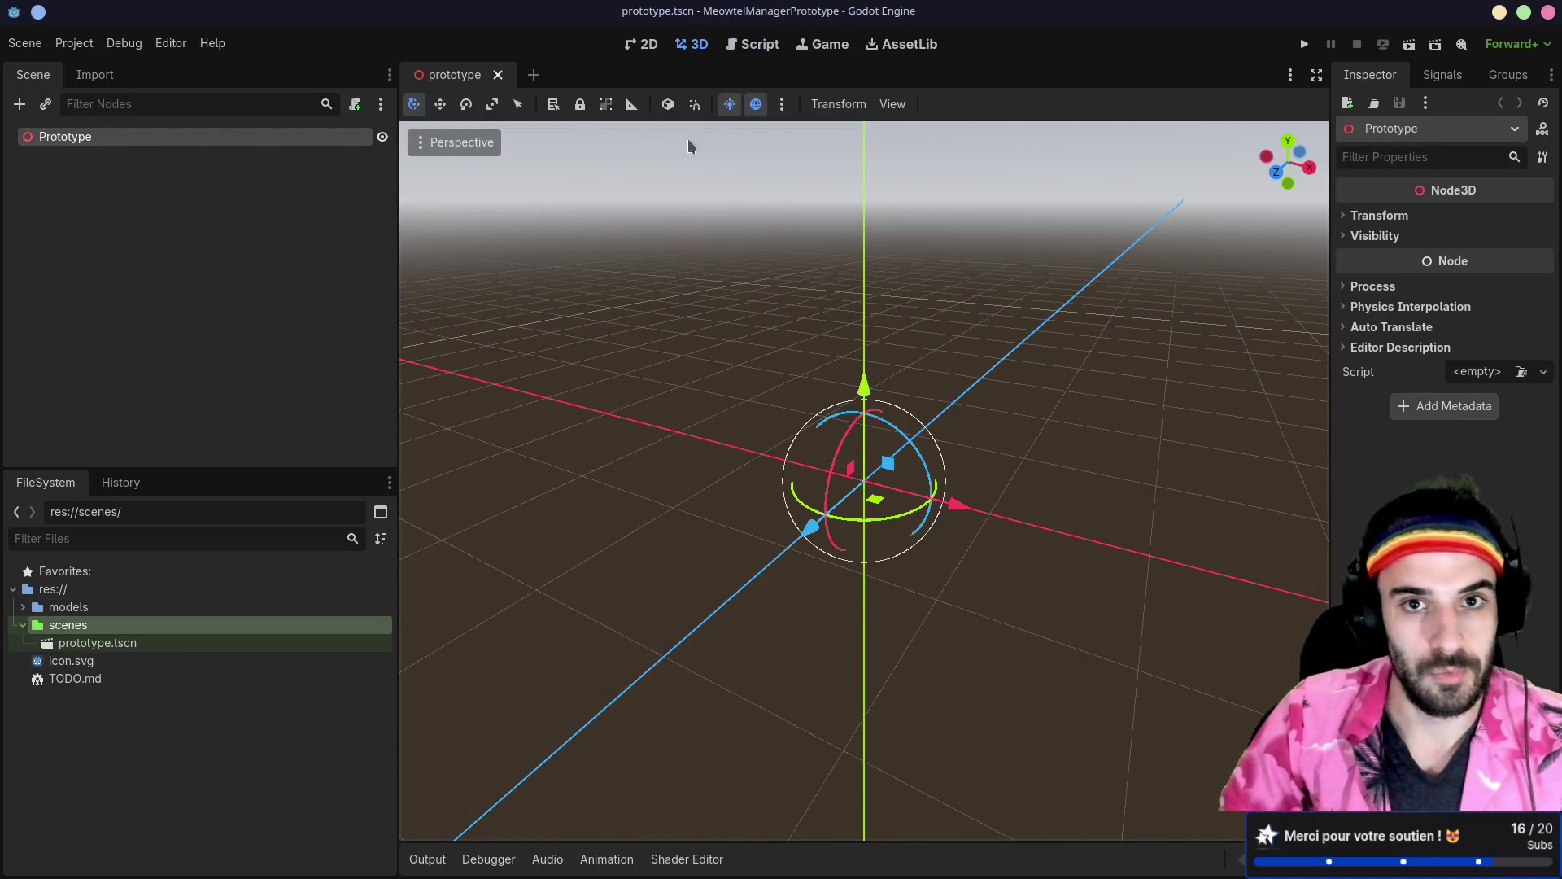
Step: Turn off the preview sun and sky, adding them to the scene as WorldEnvironment and DirectionalLight3D
left_click(726, 107)
left_click(762, 108)
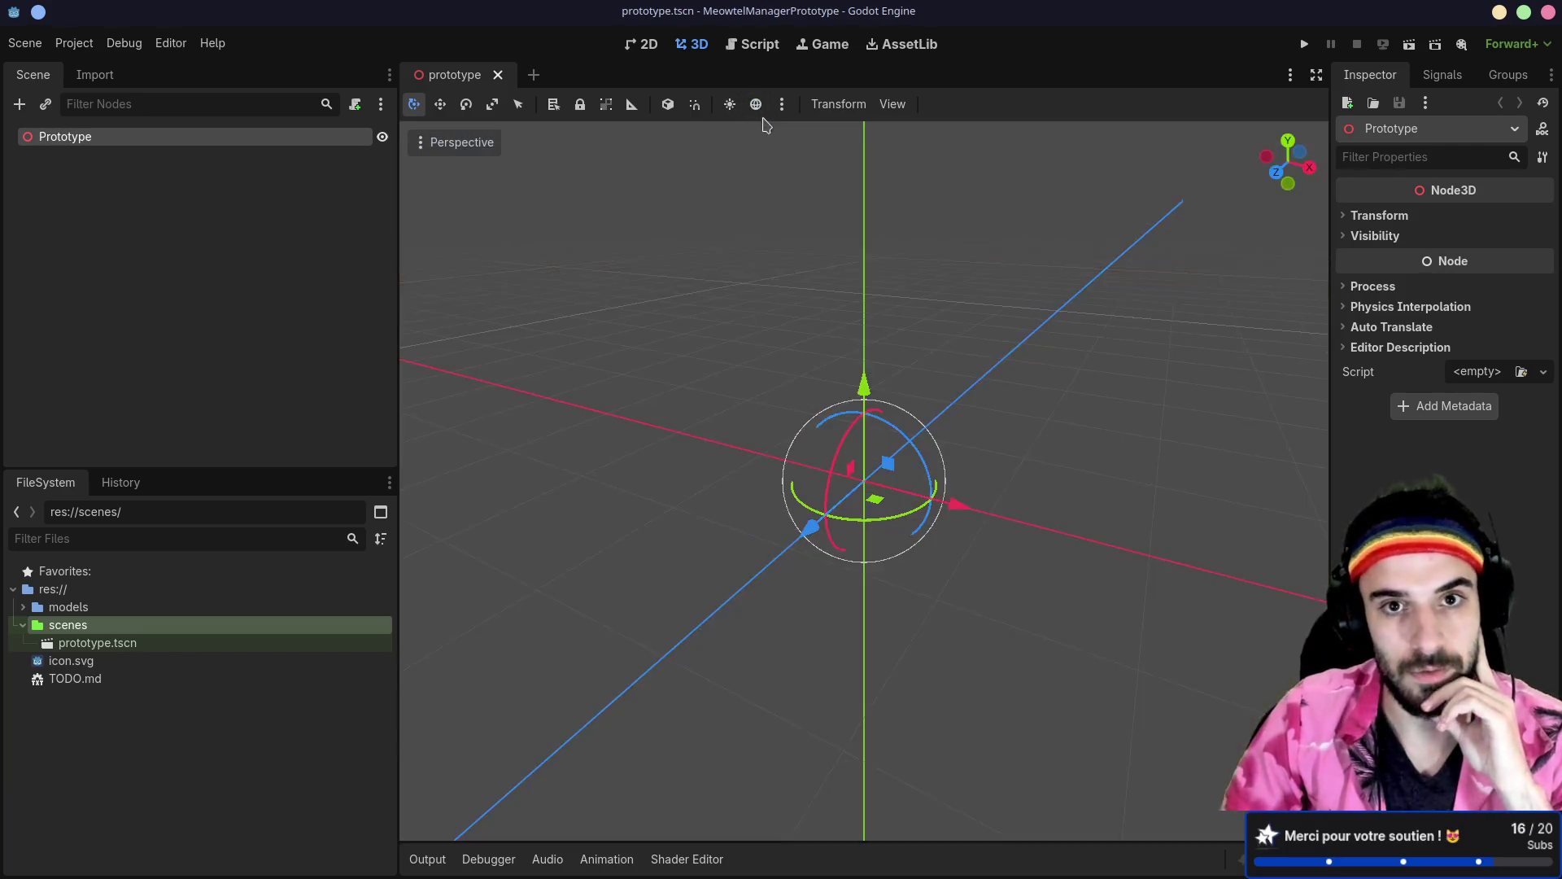
left_click(782, 106)
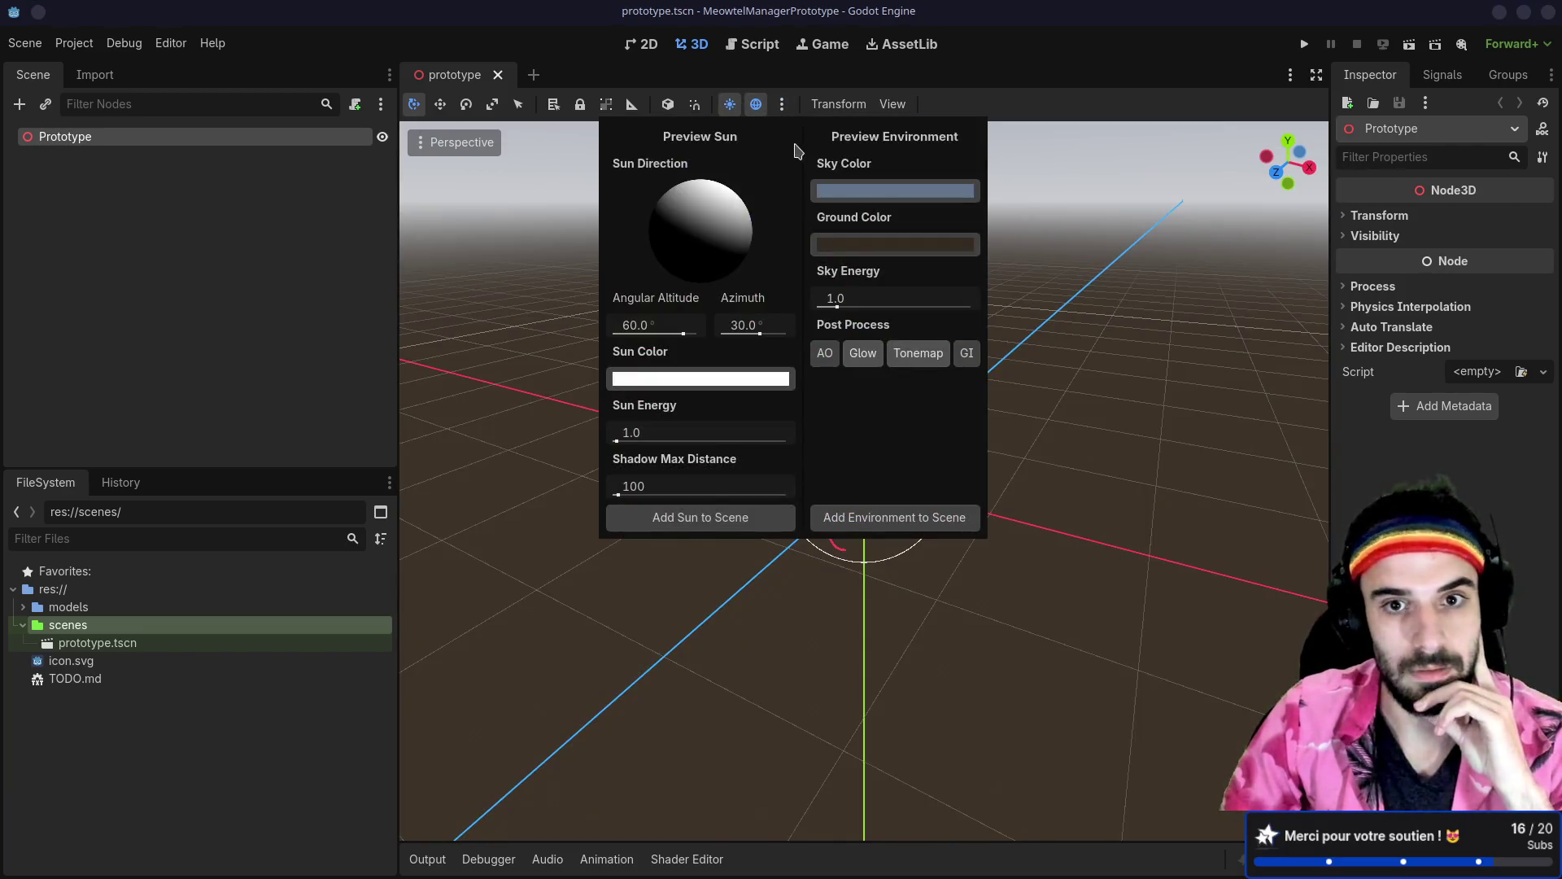
left_click(853, 519)
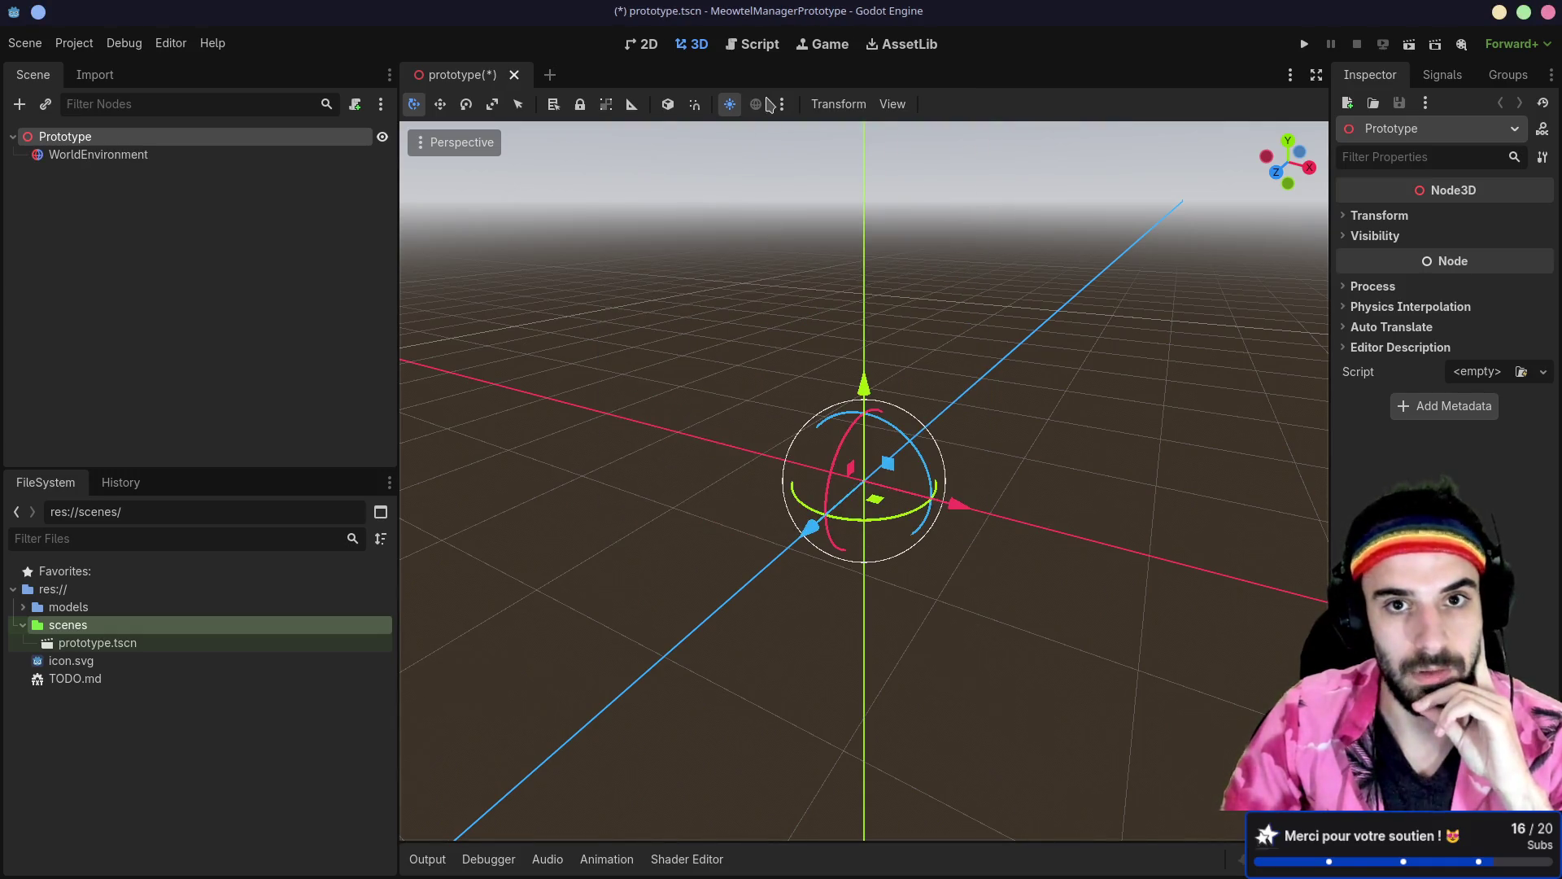
left_click(782, 104)
left_click(701, 518)
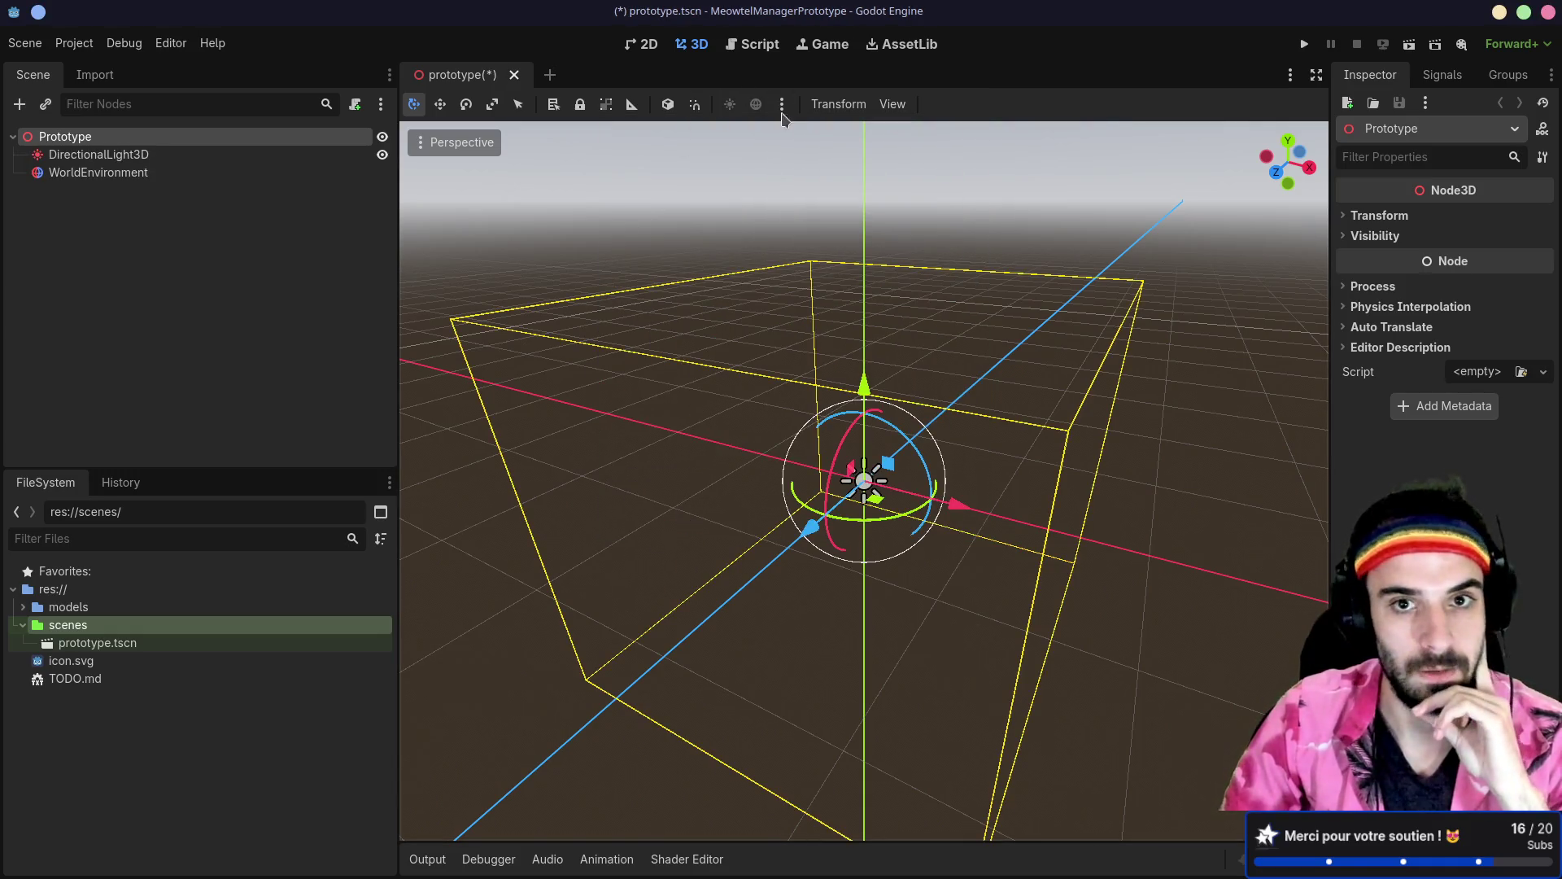
left_click(573, 358)
left_click(117, 139)
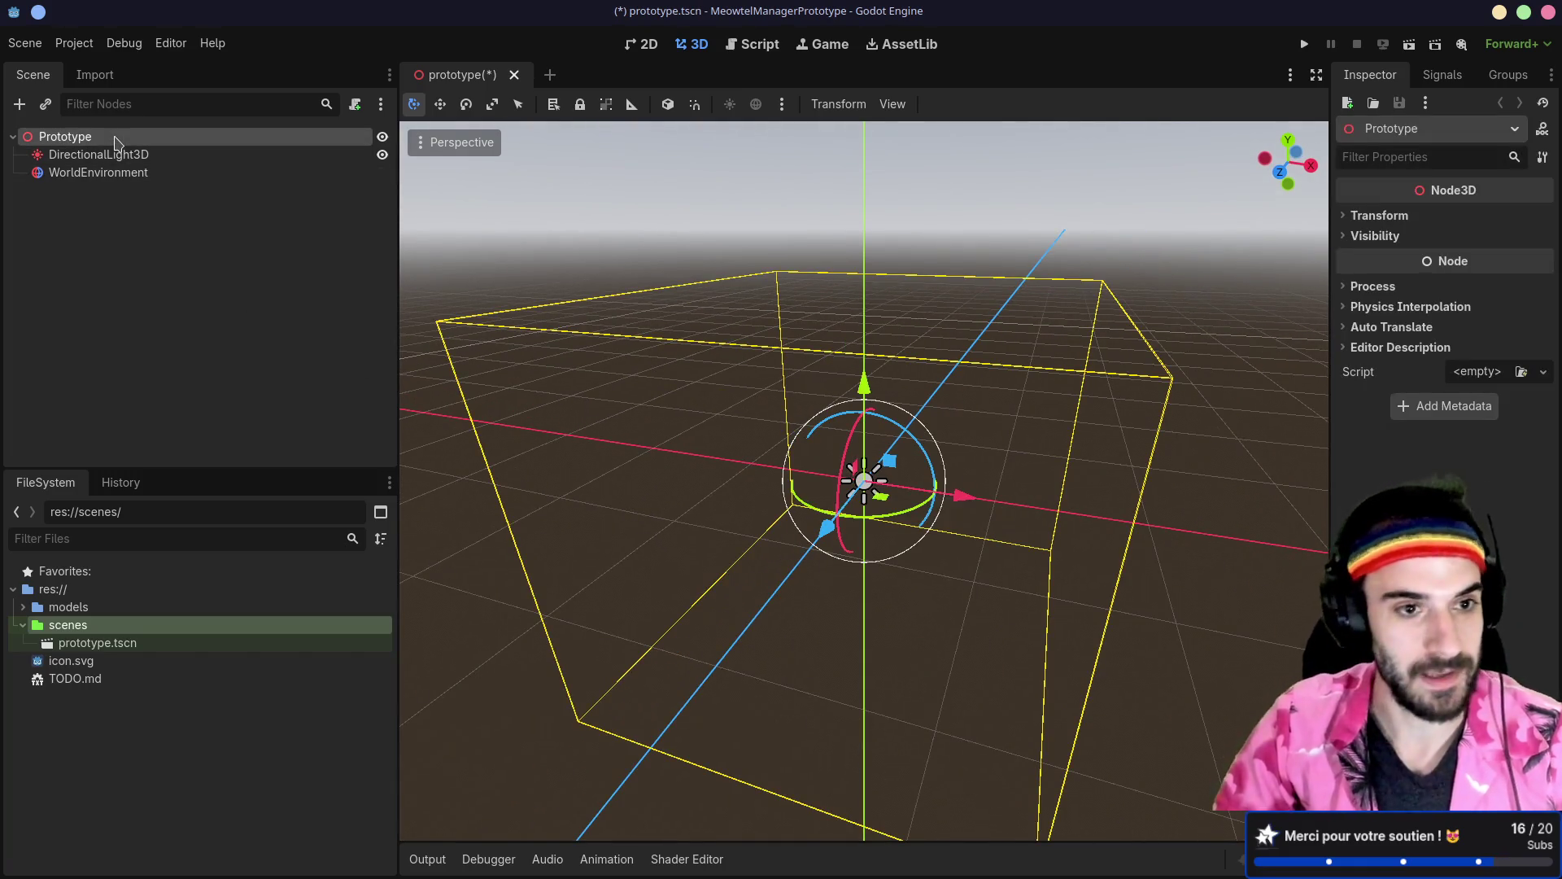
key("ctrl+a")
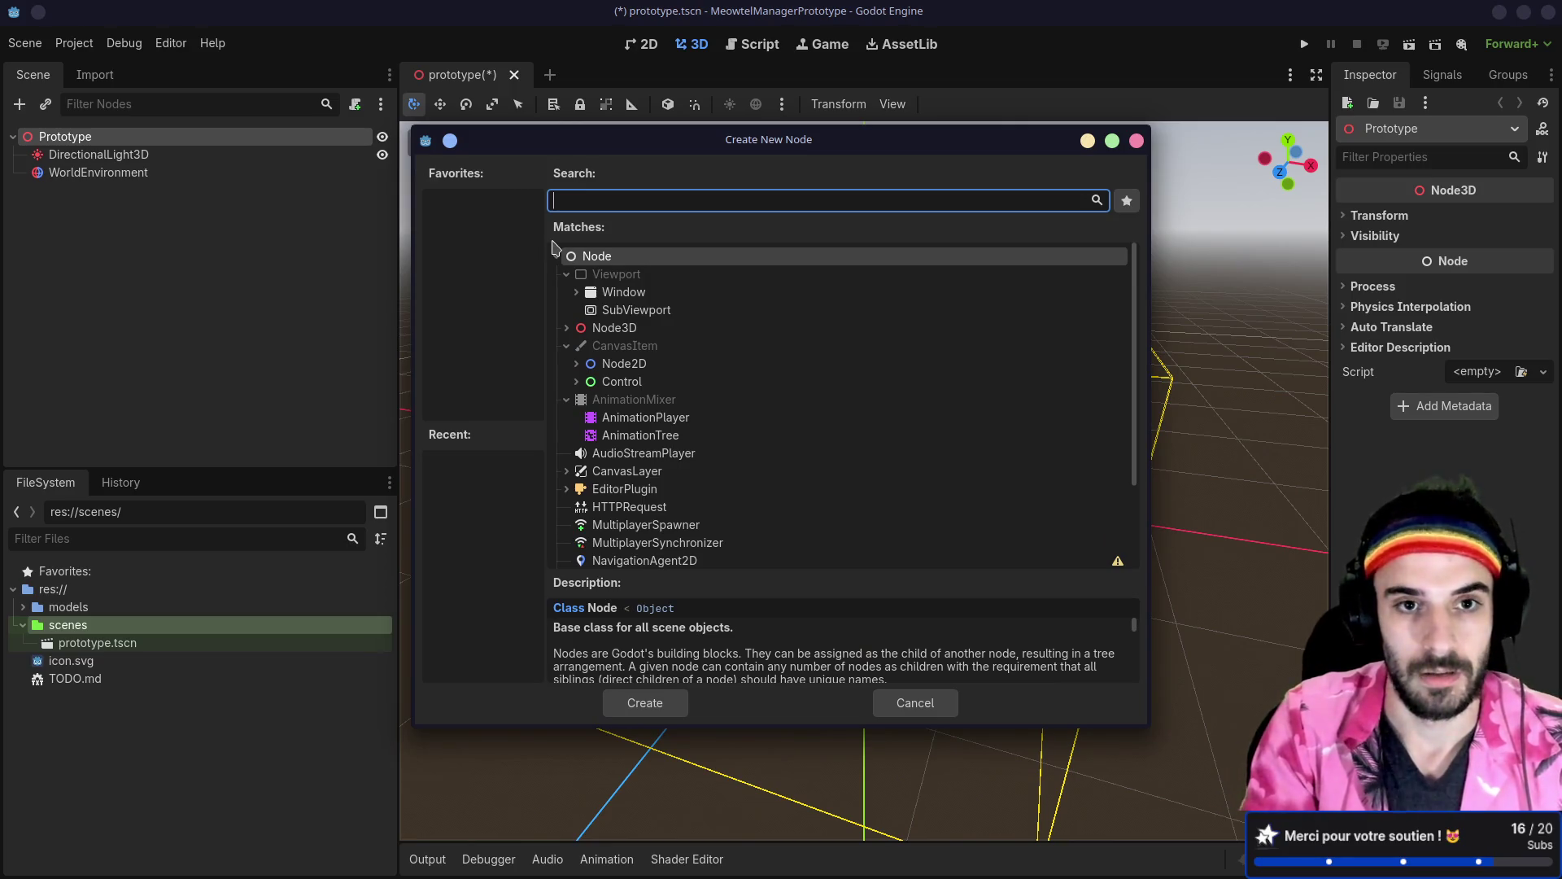
Step: Add a MeshInstance3D child under Prototype and rename it Ground
type("mesh")
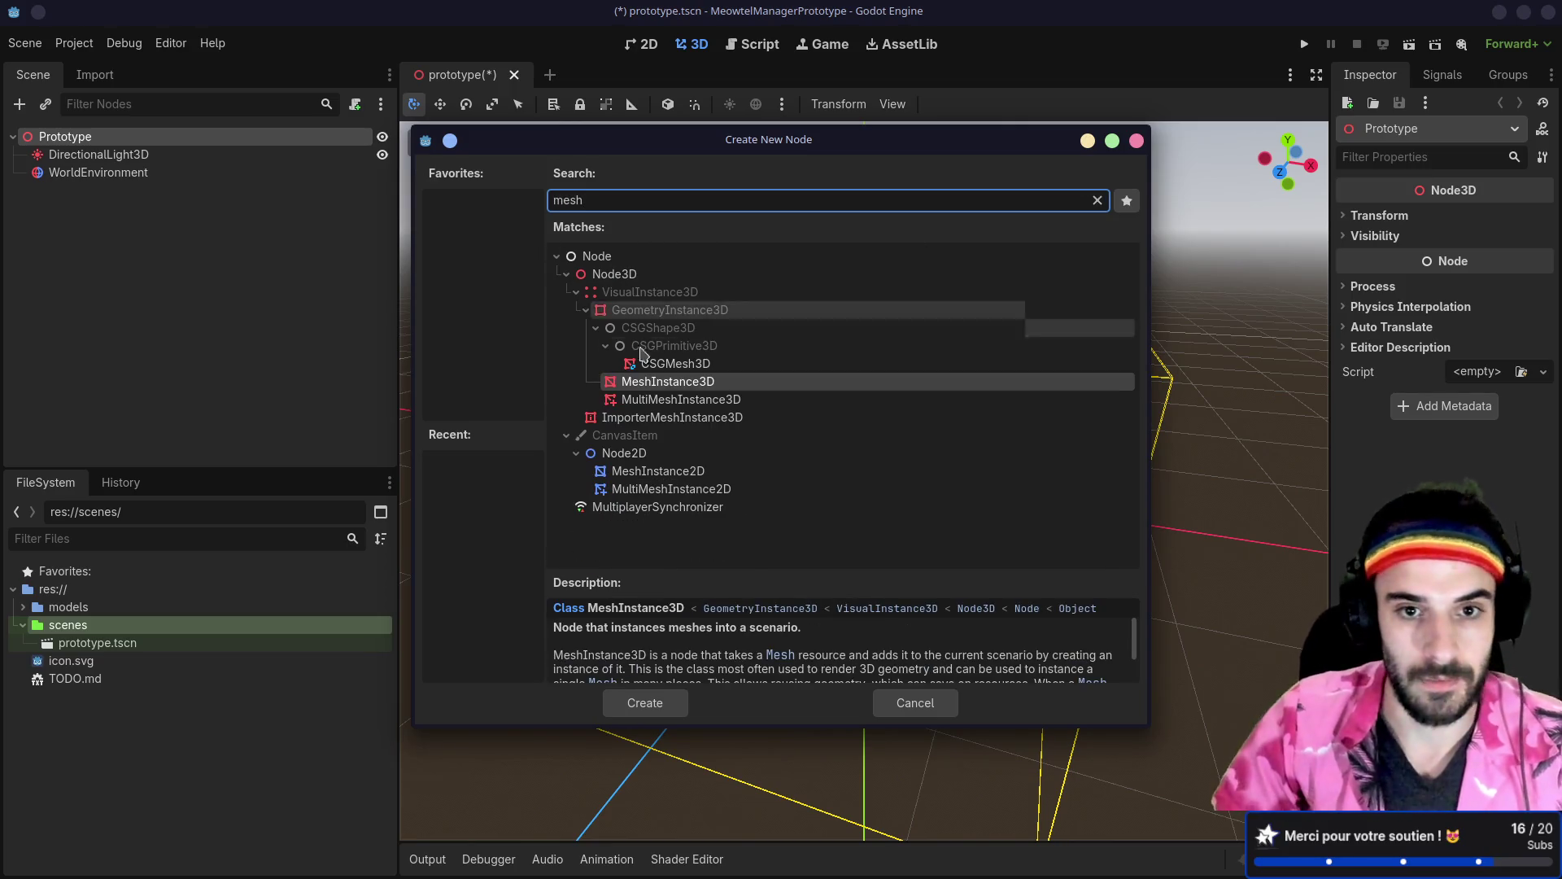
double_click(674, 388)
left_click(146, 209)
left_click(145, 198)
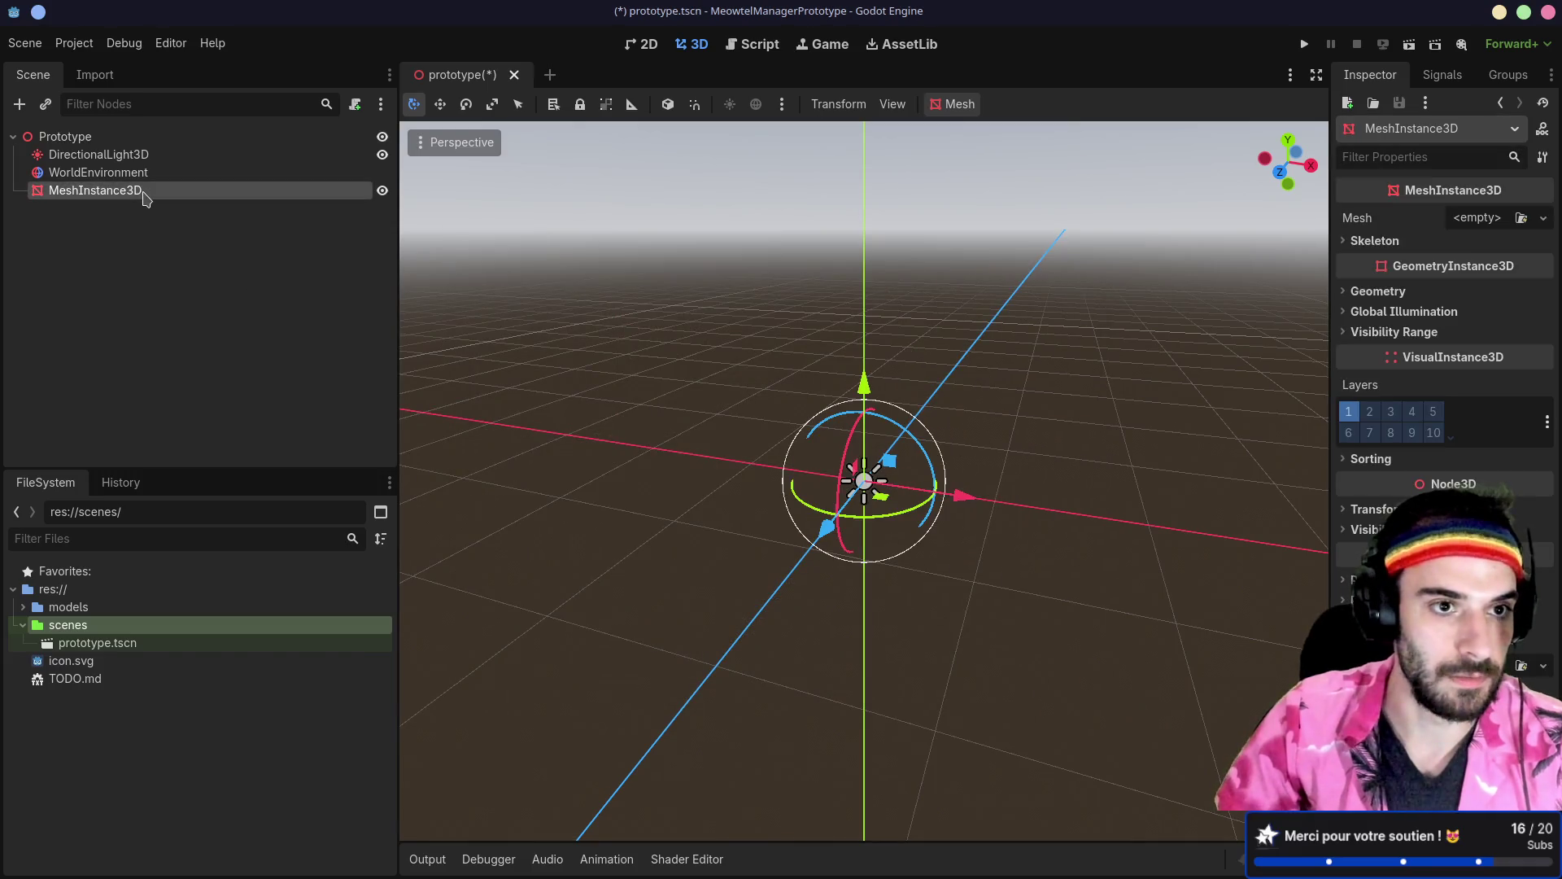
left_click(145, 198)
type("Gr")
key("Return")
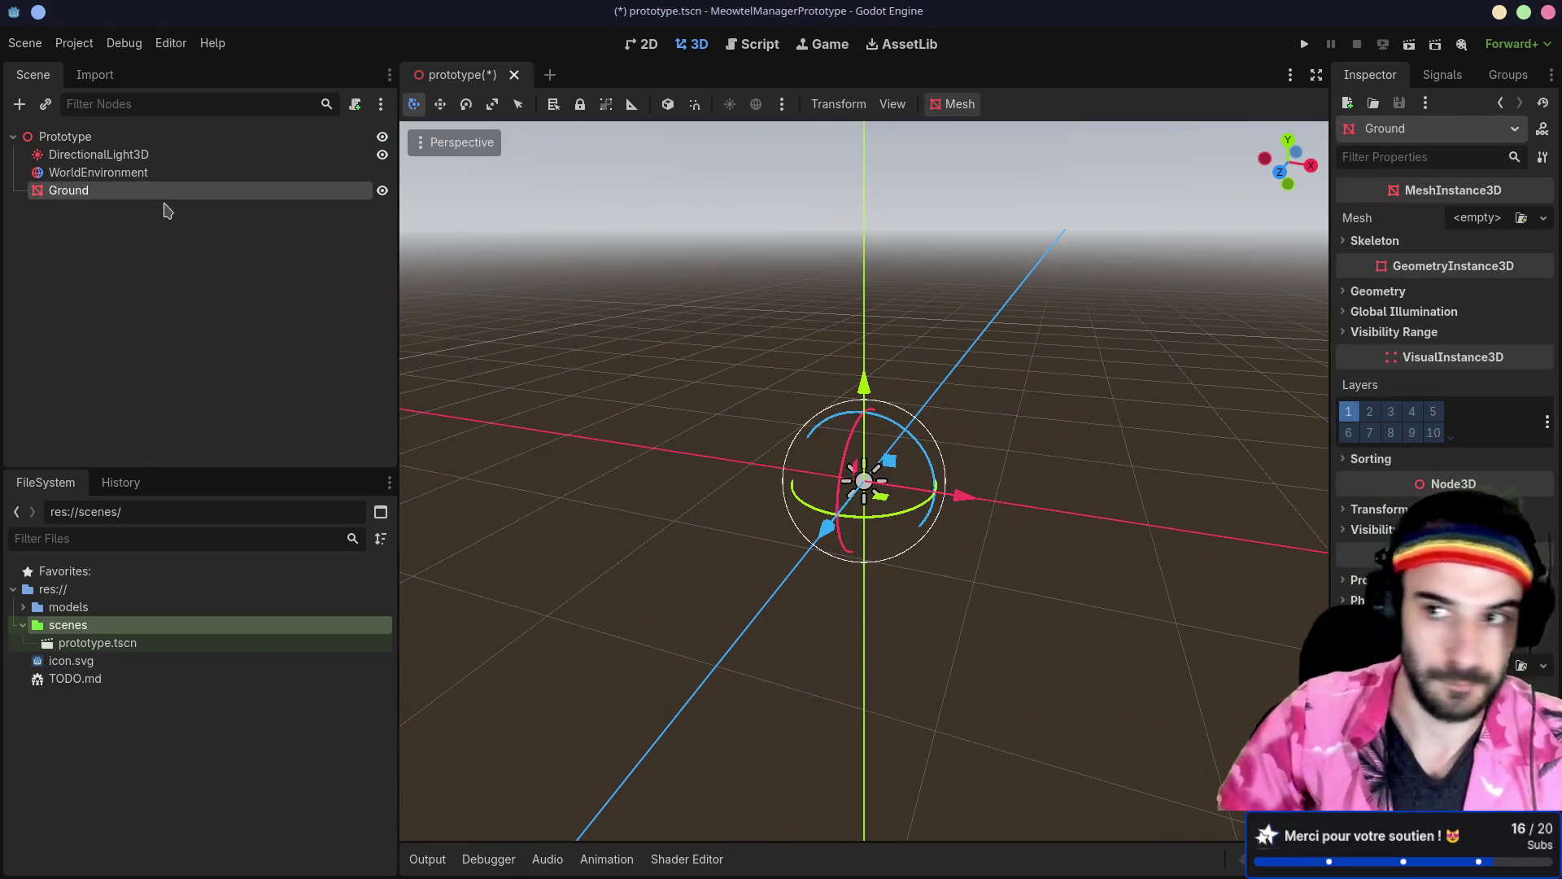
Step: Give Ground a new PlaneMesh sized 10 × 10 and save prototype.tscn
left_click(1478, 220)
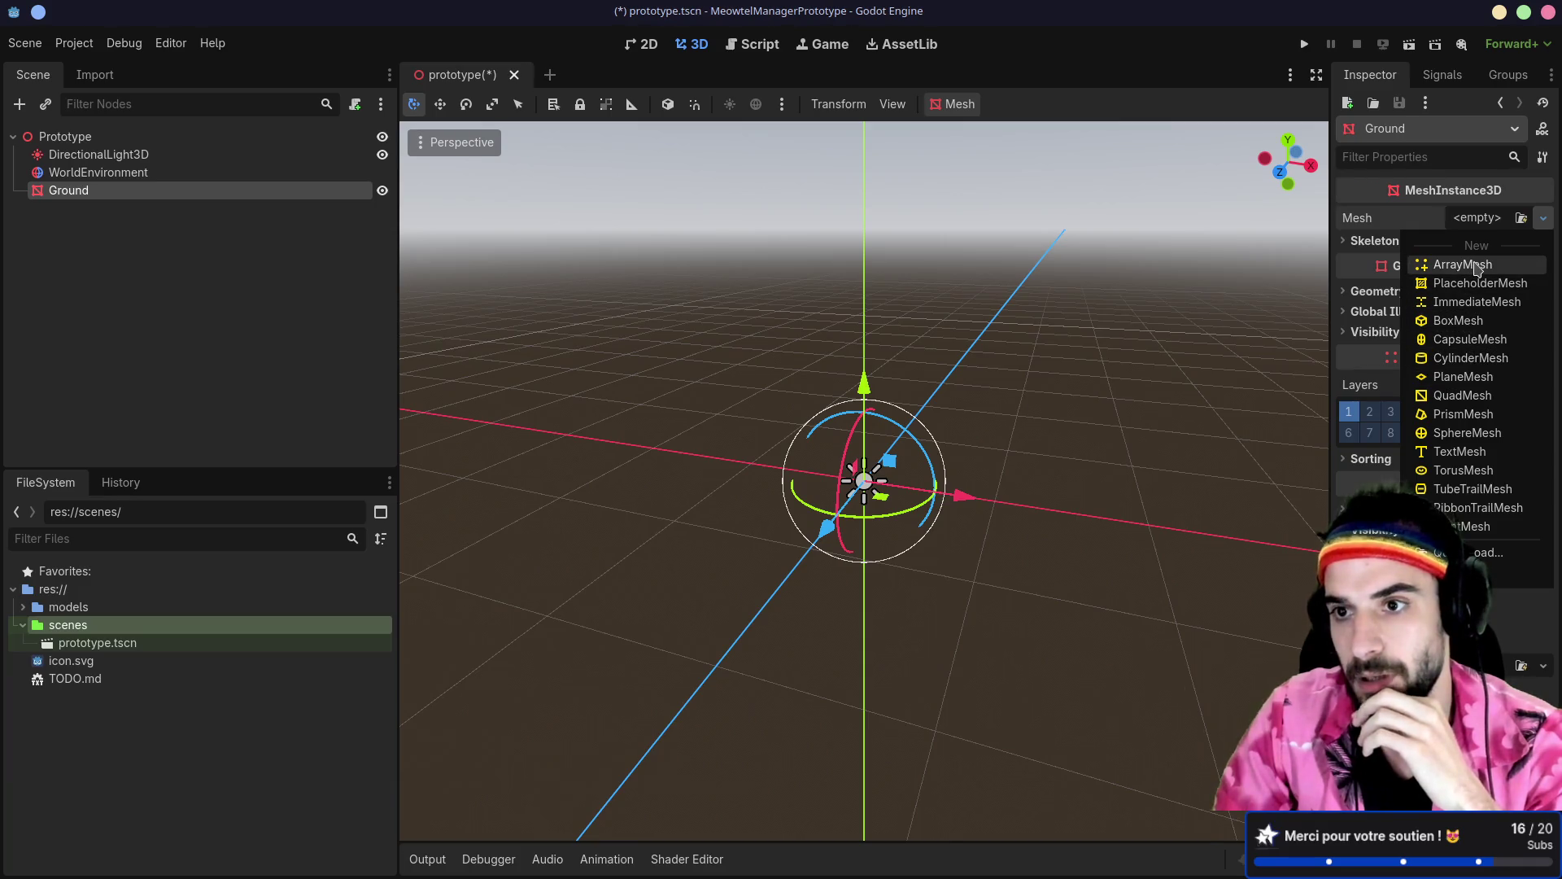
left_click(1463, 376)
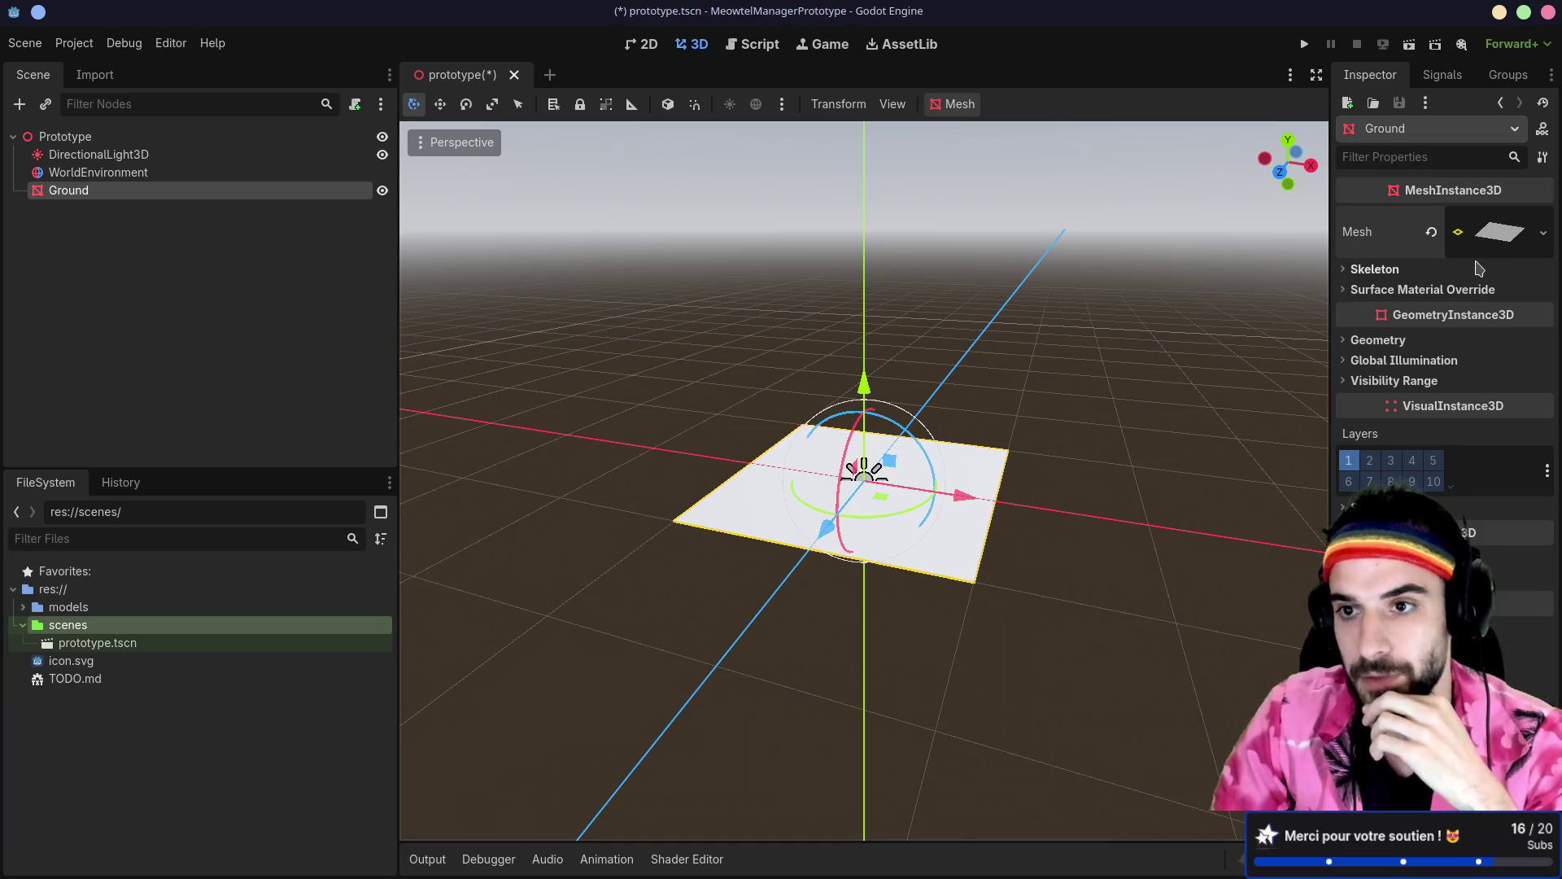
left_click(1524, 246)
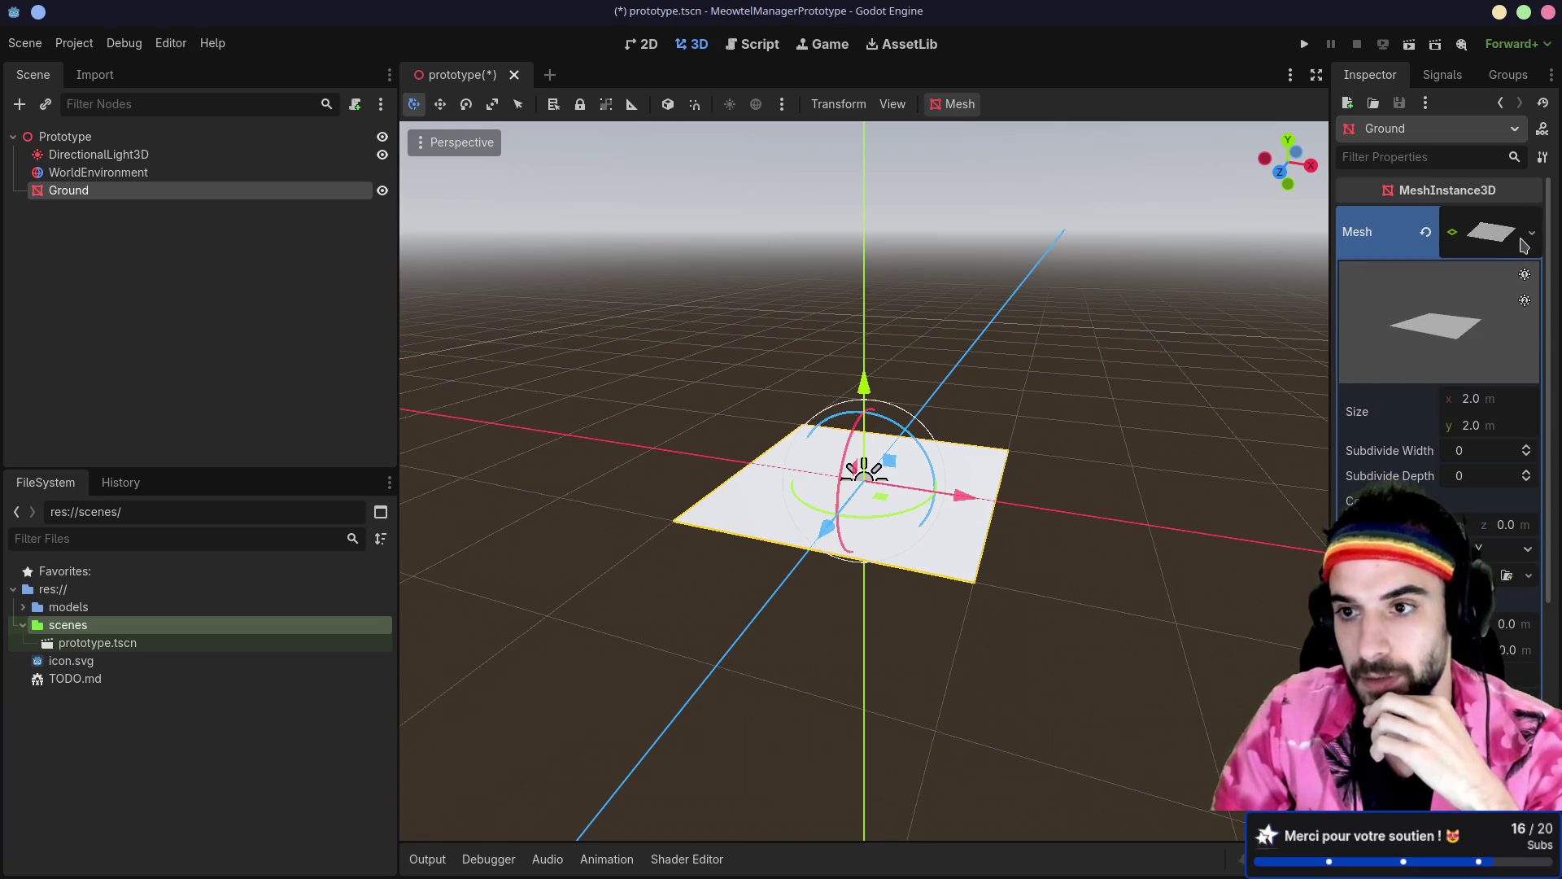
left_click(1475, 403)
type("10")
key("Return")
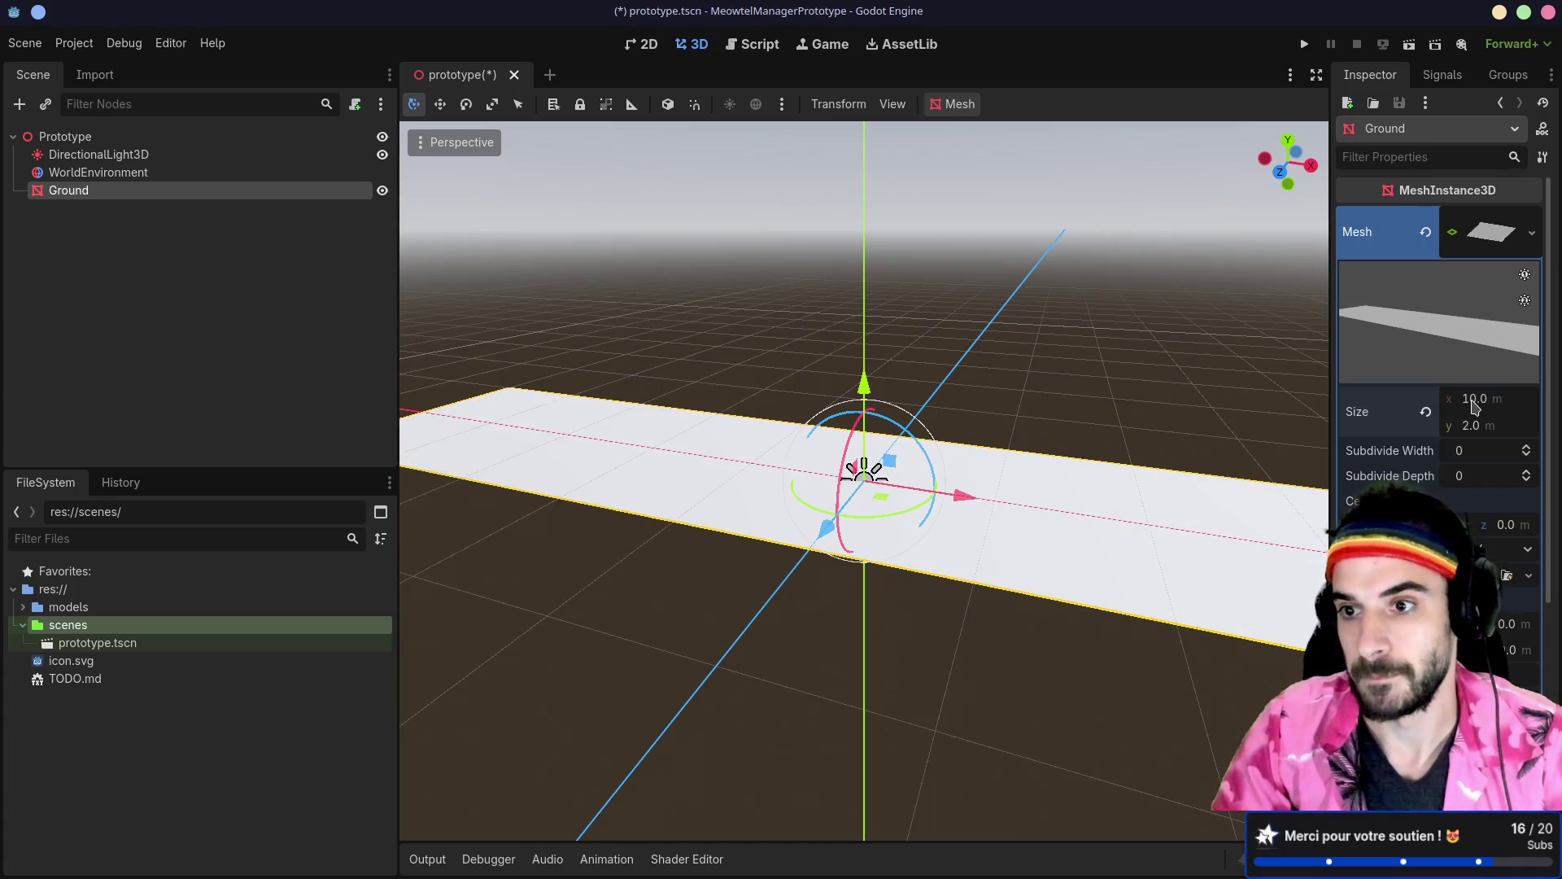
left_click(1474, 425)
type("10")
key("Return")
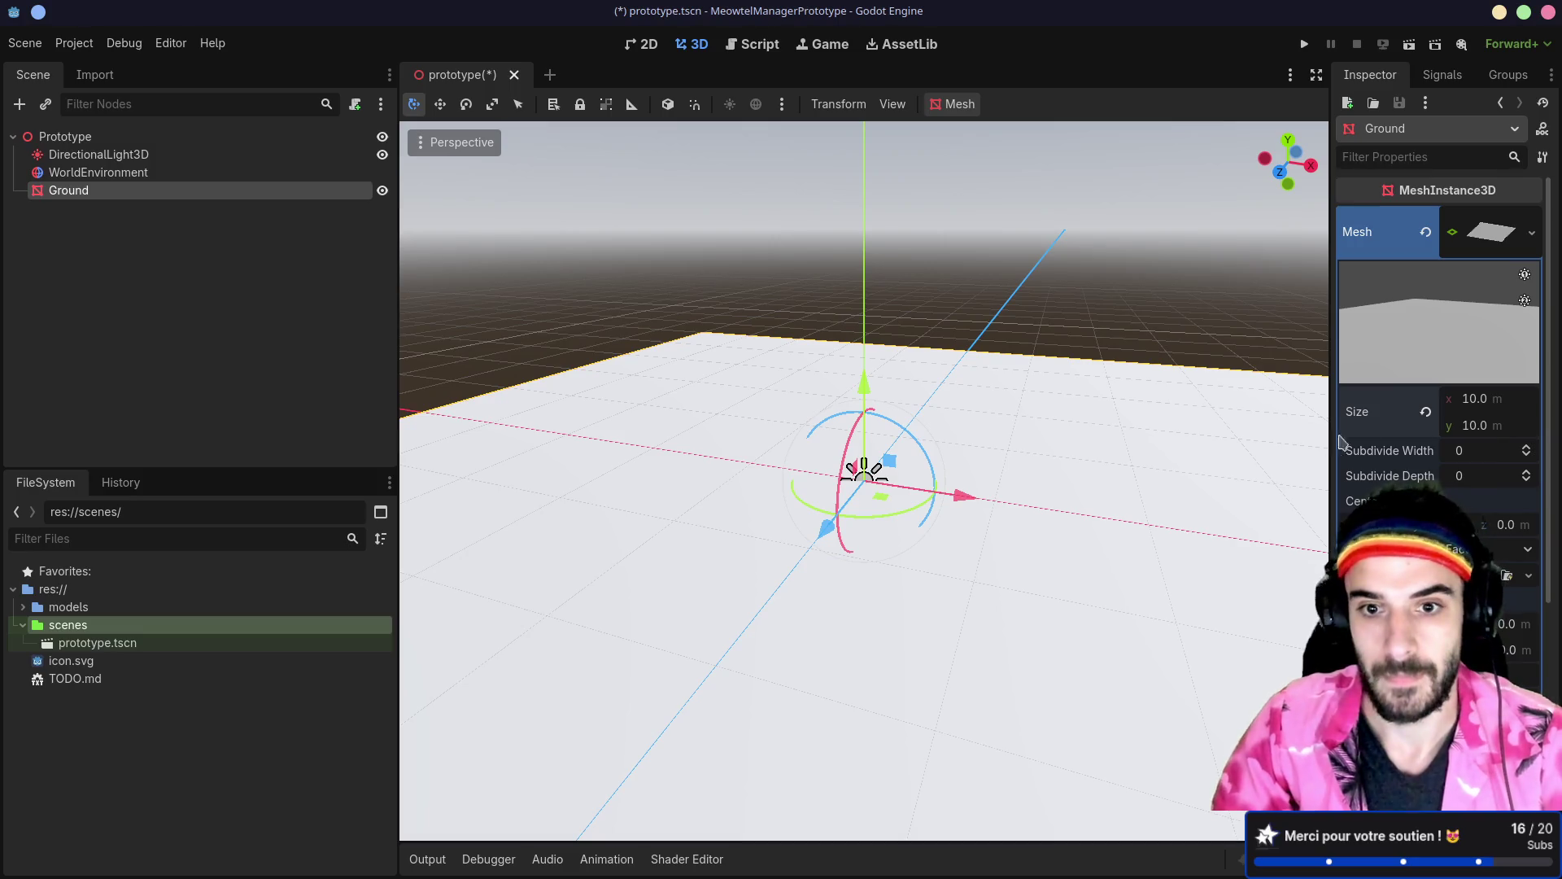
key("ctrl+s")
left_click_drag(1024, 368, 930, 387)
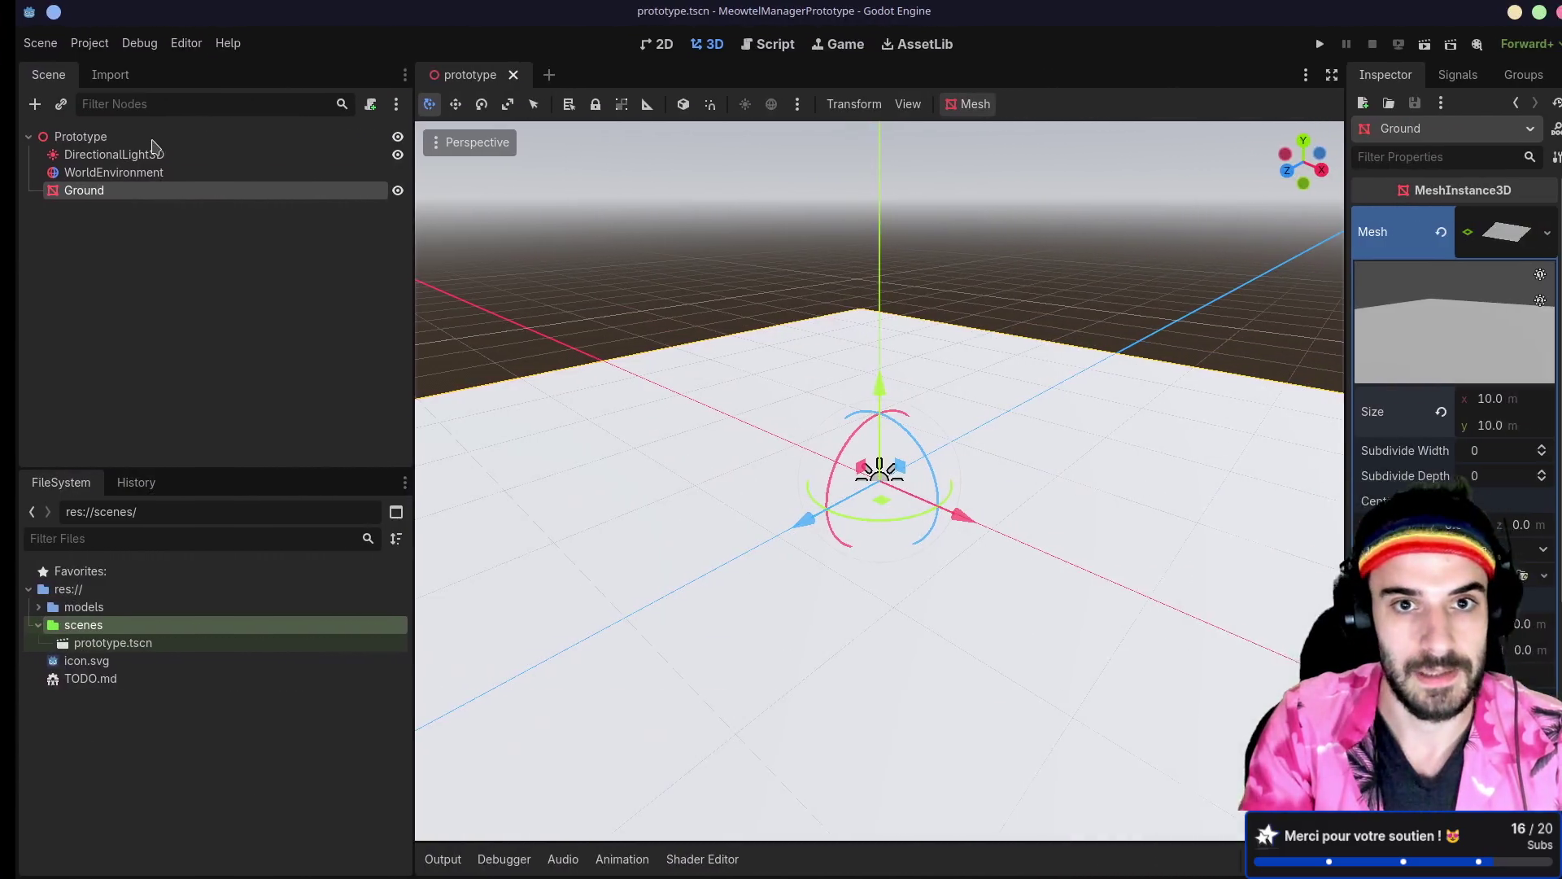
double_click(90, 678)
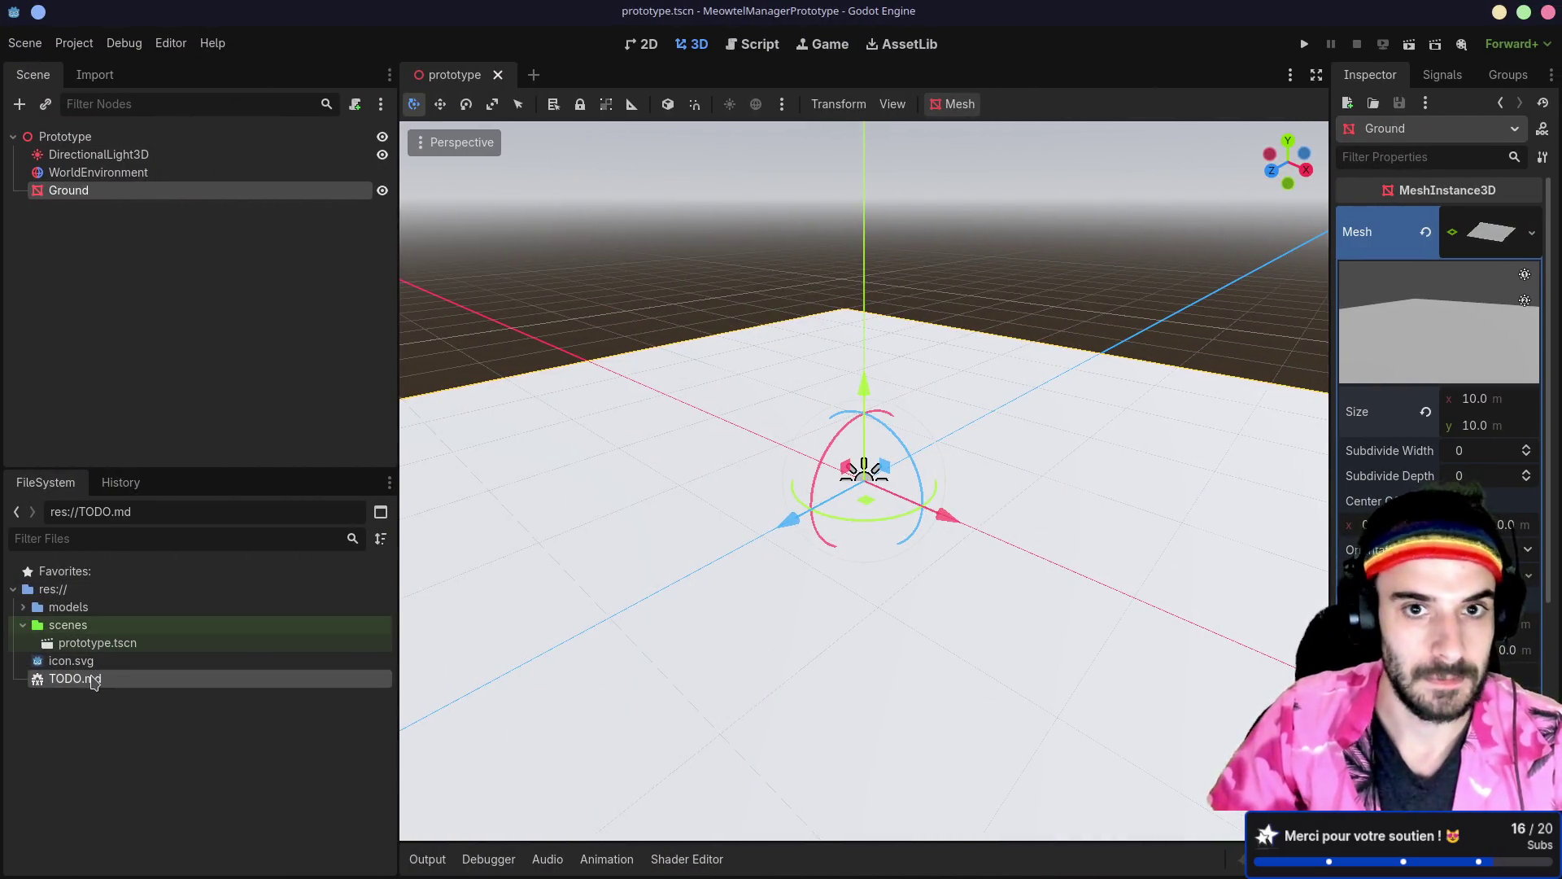
Step: Enlarge the TODO.md notes text in the script editor to 150 %
left_click_drag(643, 154, 755, 154)
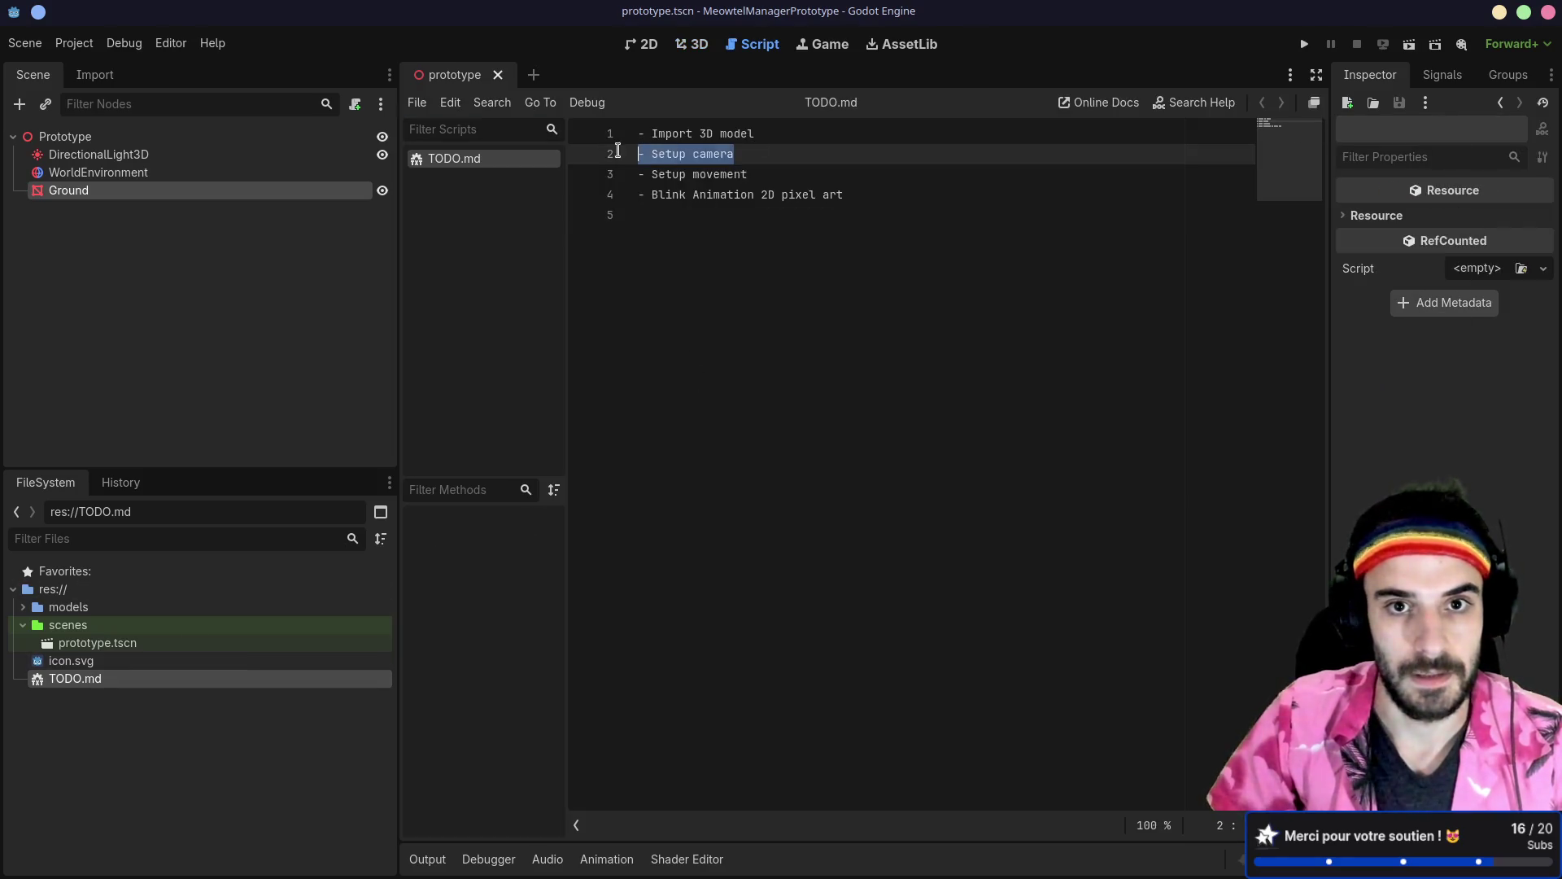
left_click(707, 276)
left_click(114, 138)
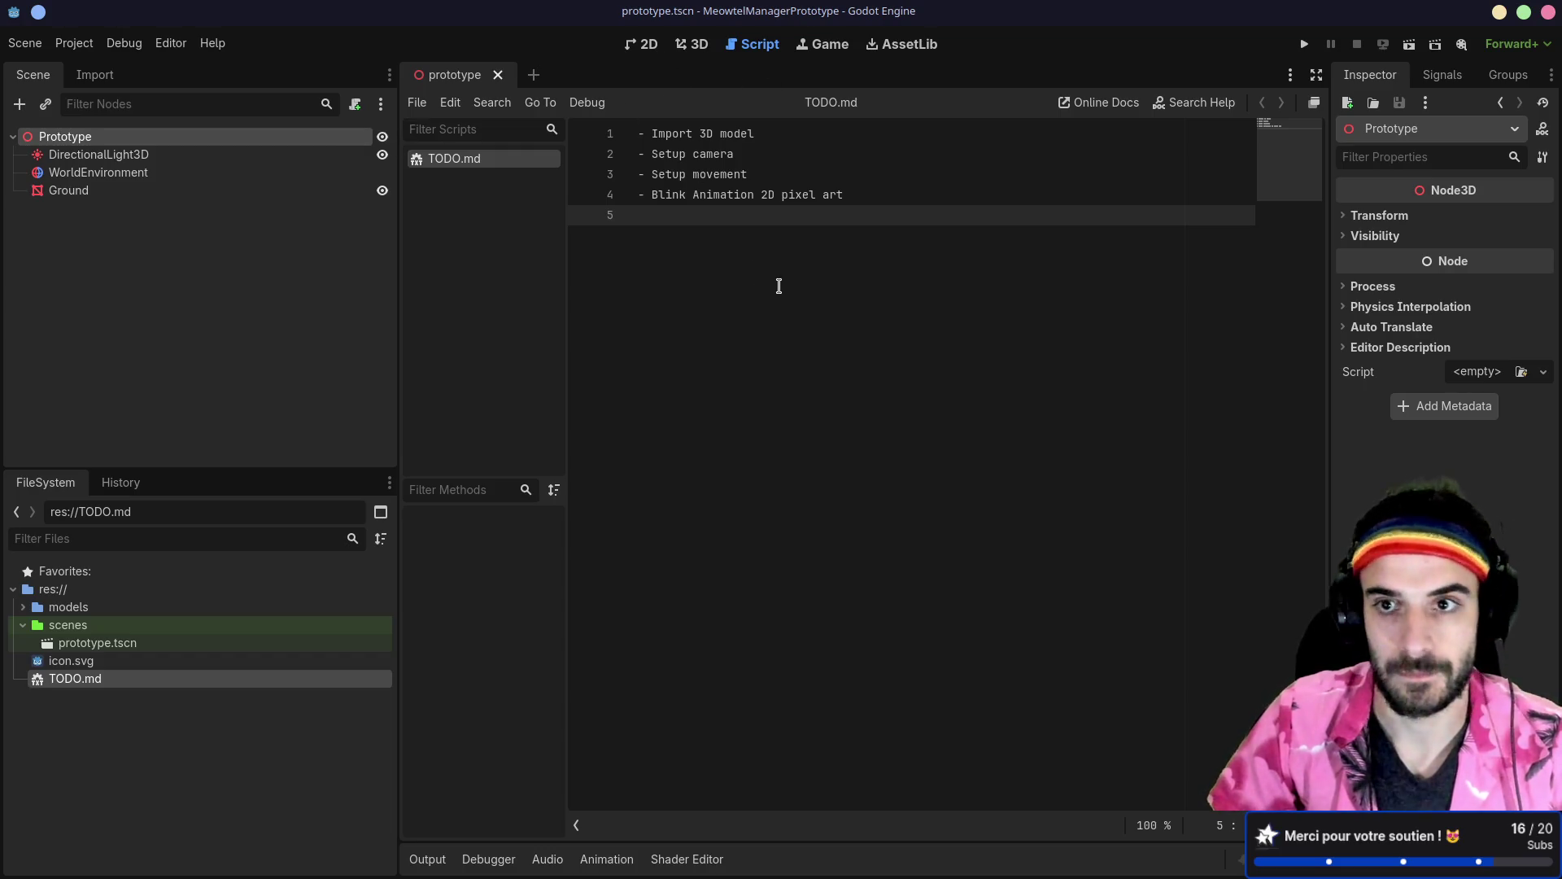
left_click(1156, 825)
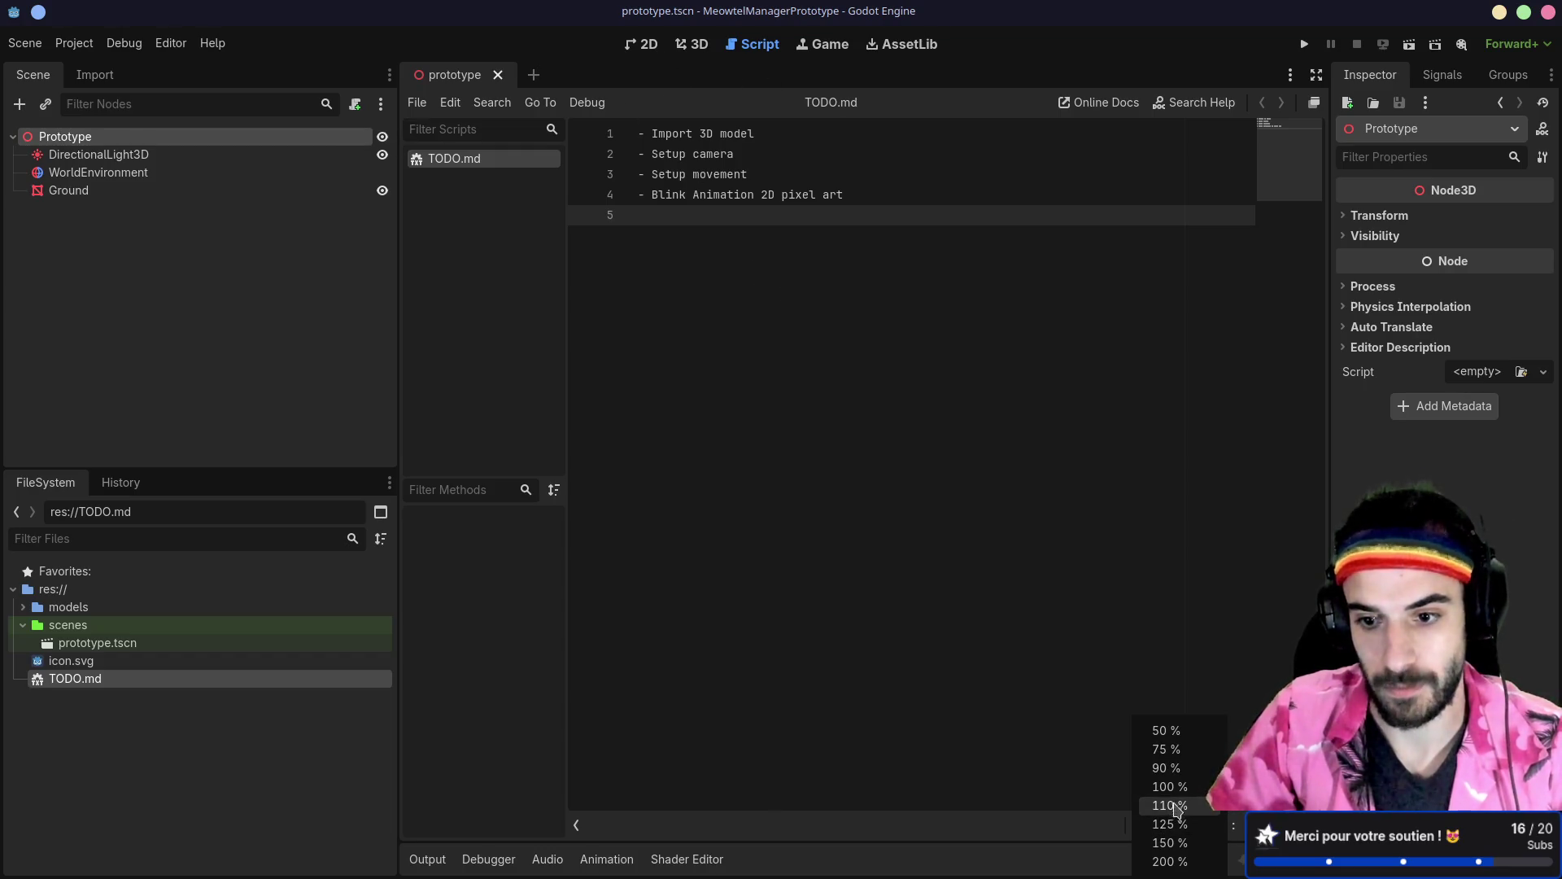
left_click(1172, 843)
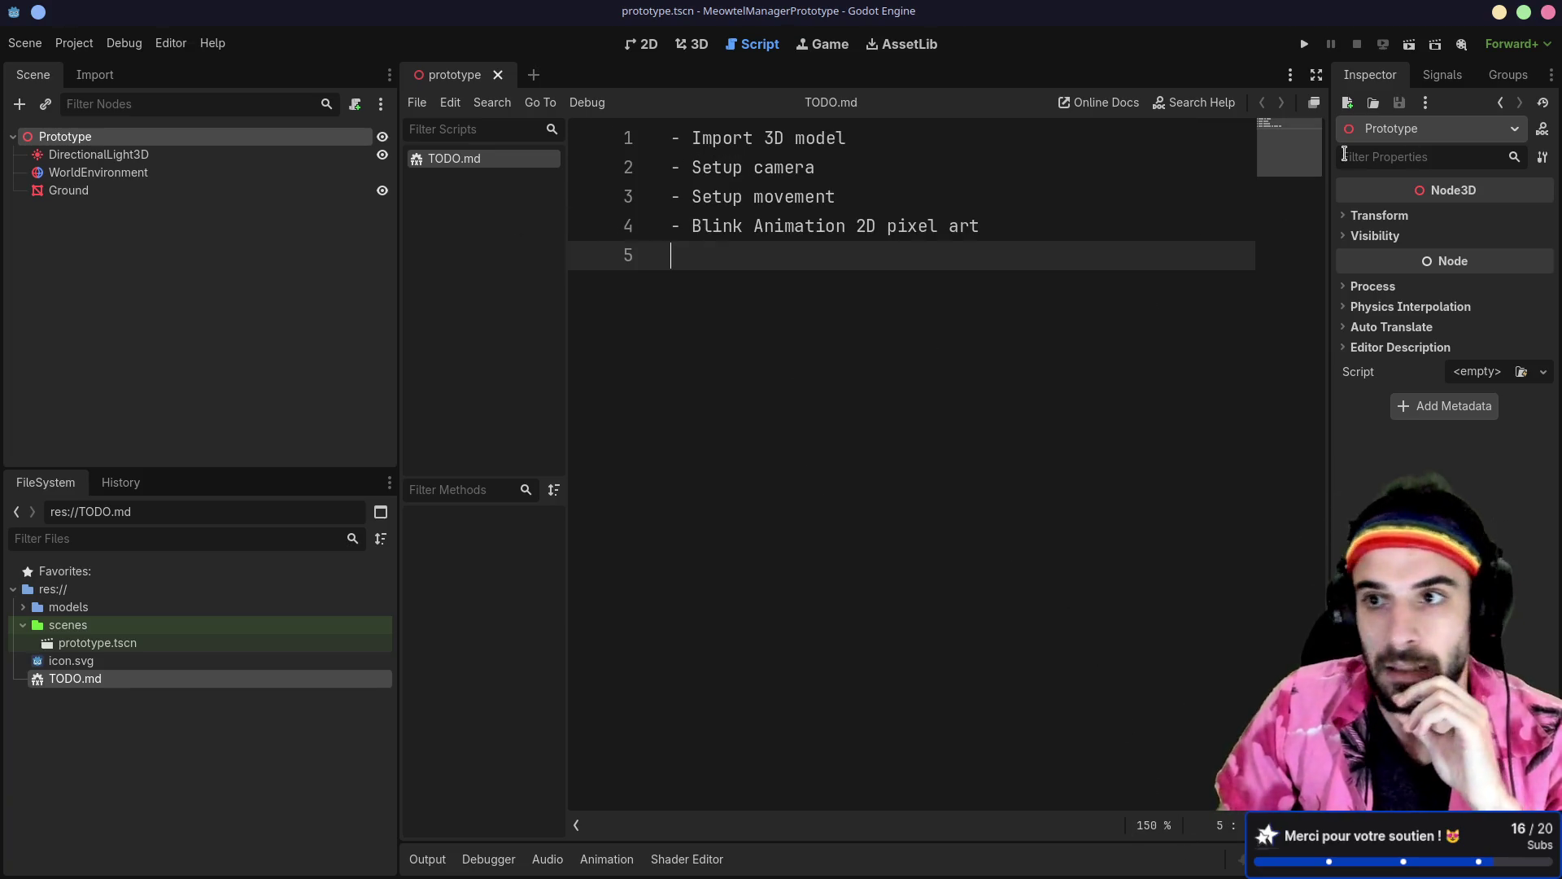
left_click_drag(398, 95, 537, 95)
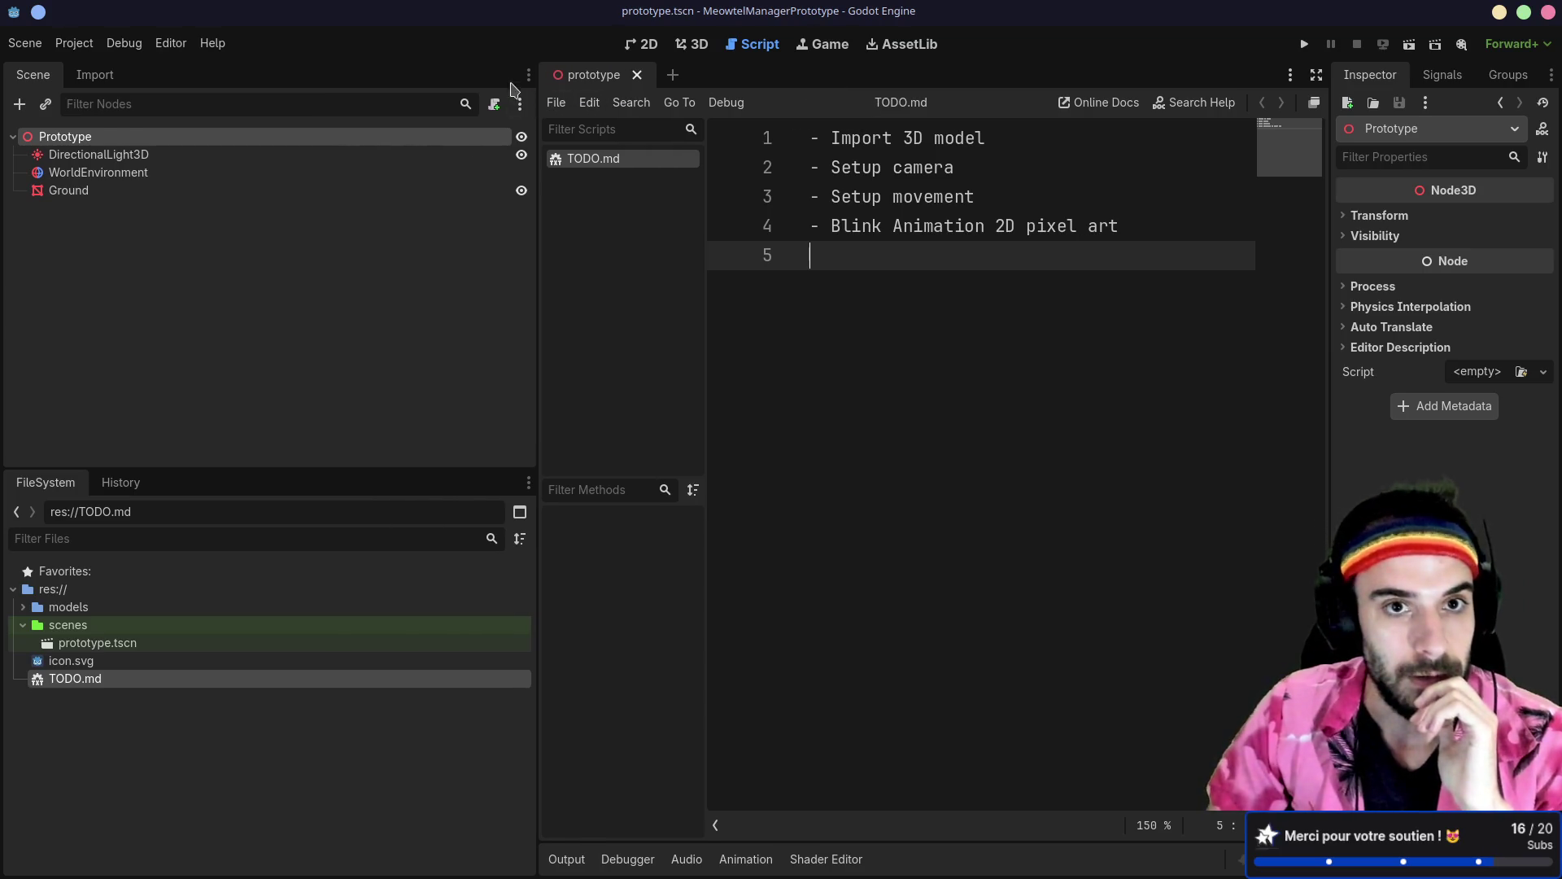
Step: Move Import beside the Scene tree, and FileSystem and History to the bottom-left dock
left_click(527, 74)
left_click(440, 127)
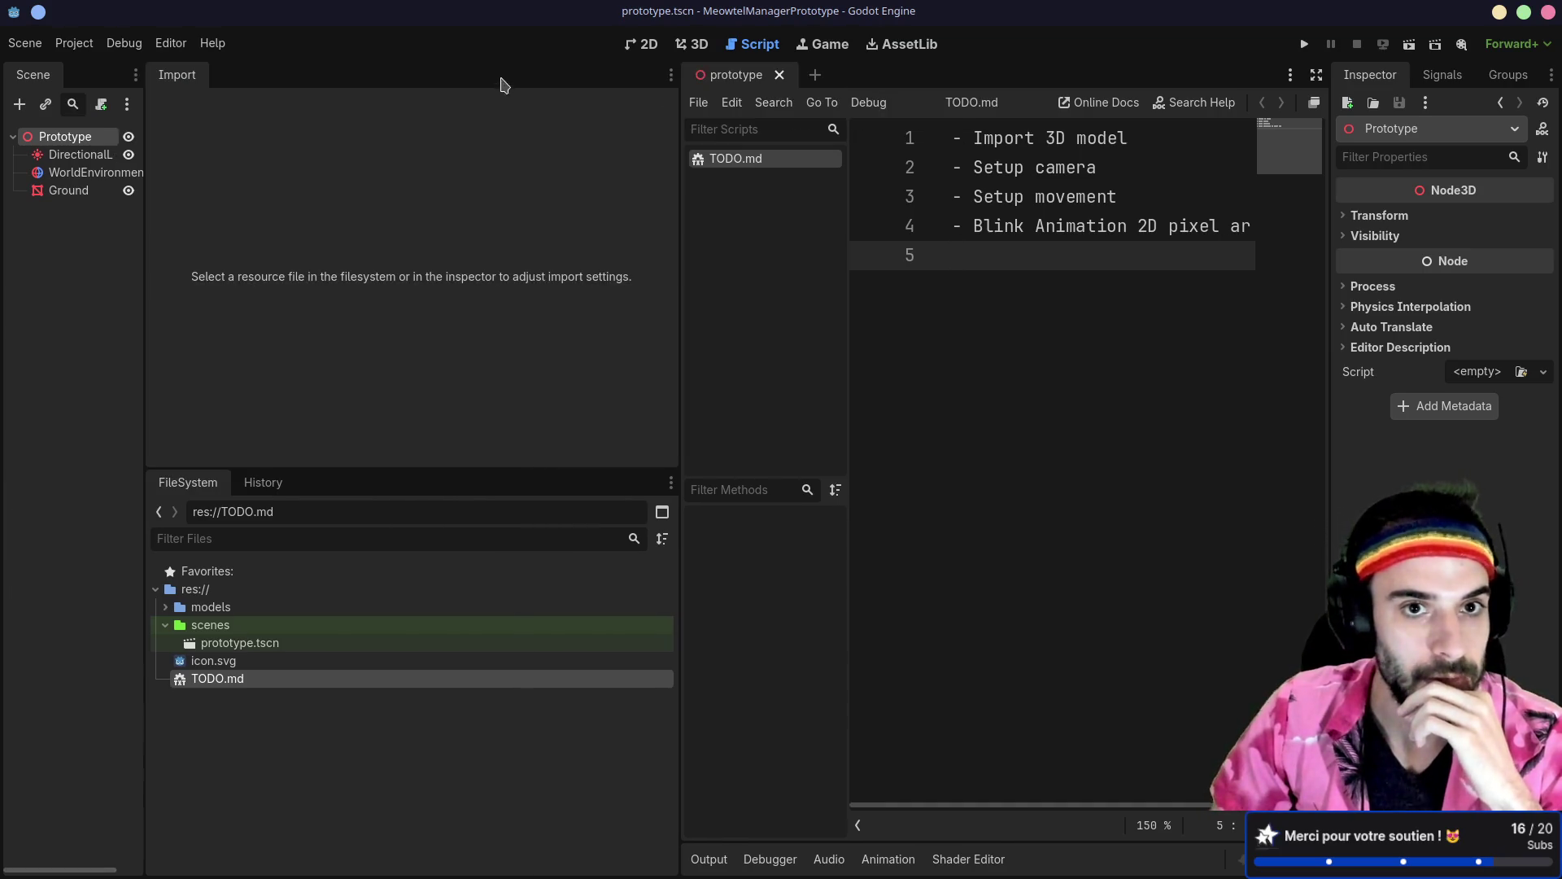
left_click(670, 74)
left_click(548, 126)
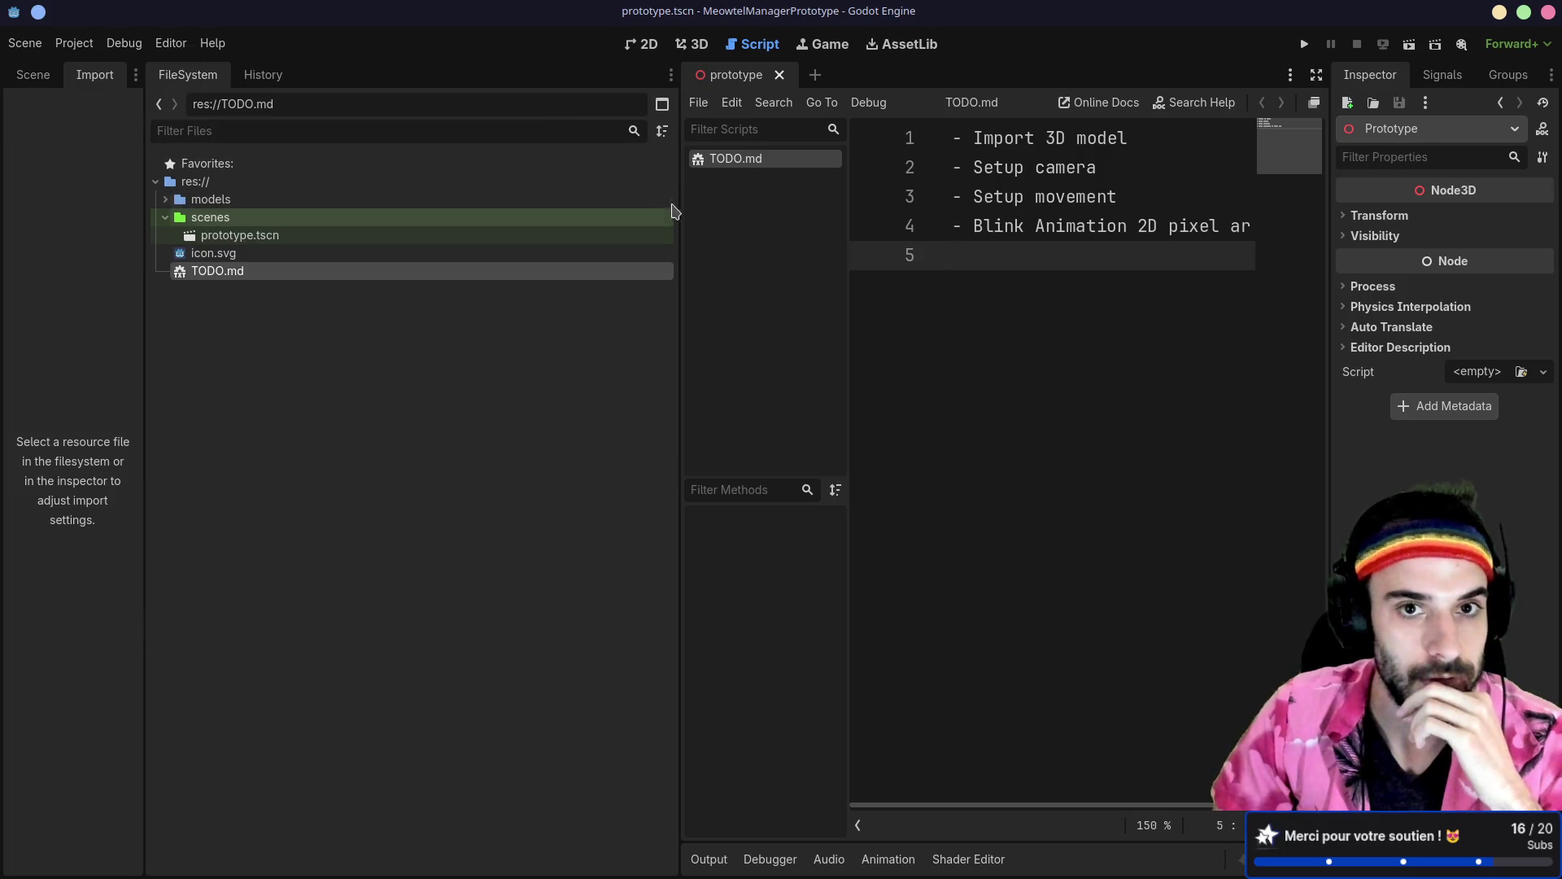
left_click(671, 75)
left_click(550, 157)
left_click(671, 74)
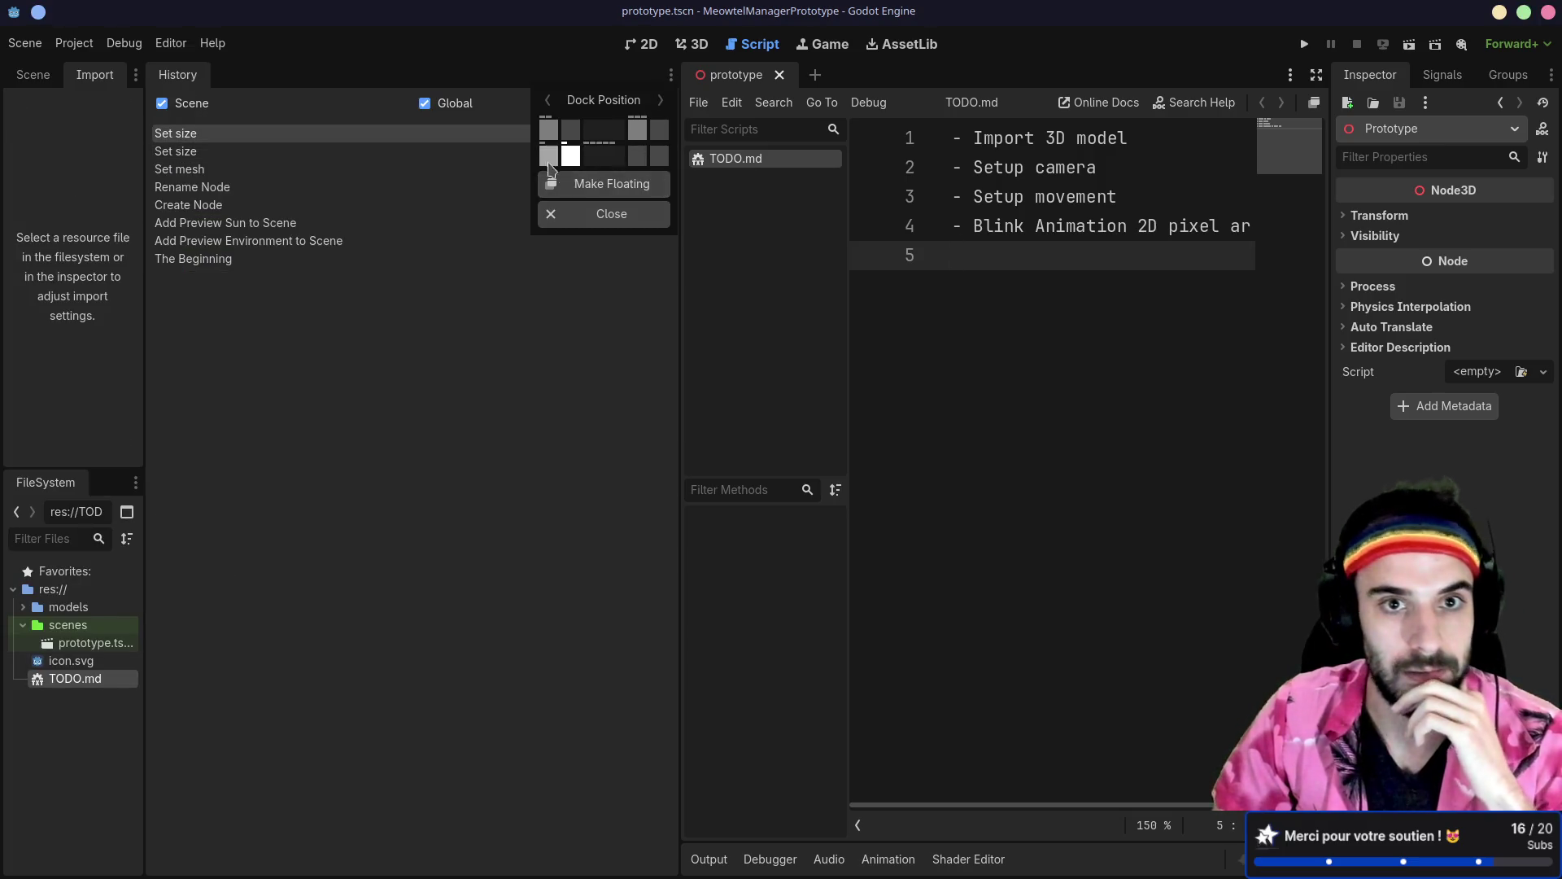
left_click(549, 157)
left_click_drag(139, 219, 322, 218)
Step: Group Inspector, Signals and Groups in one dock beside a wider script editor
left_click(1551, 74)
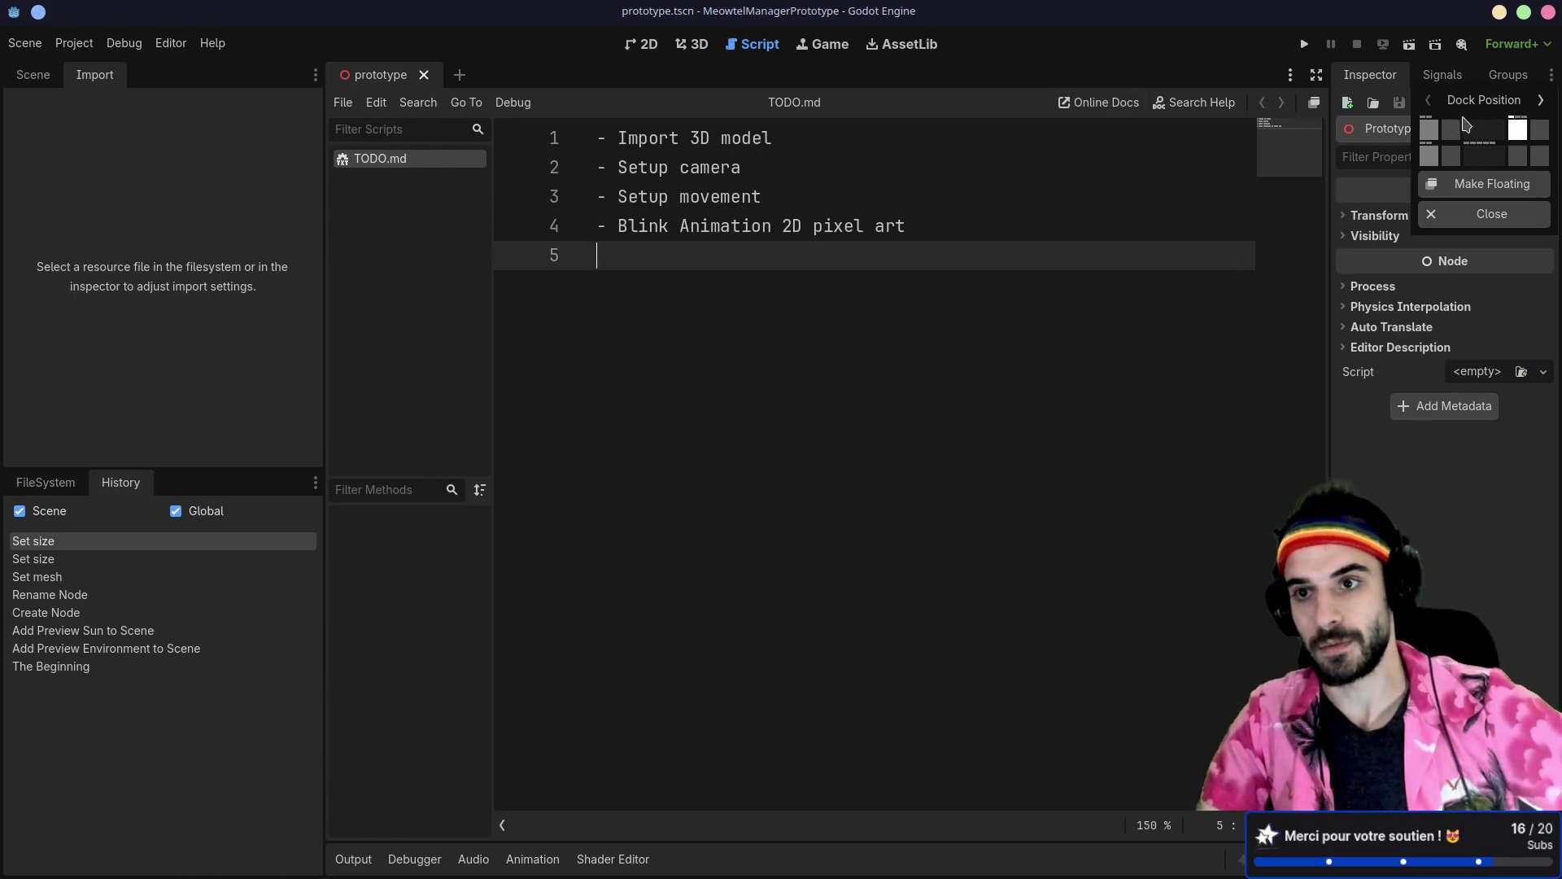
left_click(1462, 128)
left_click(1552, 74)
left_click(1461, 129)
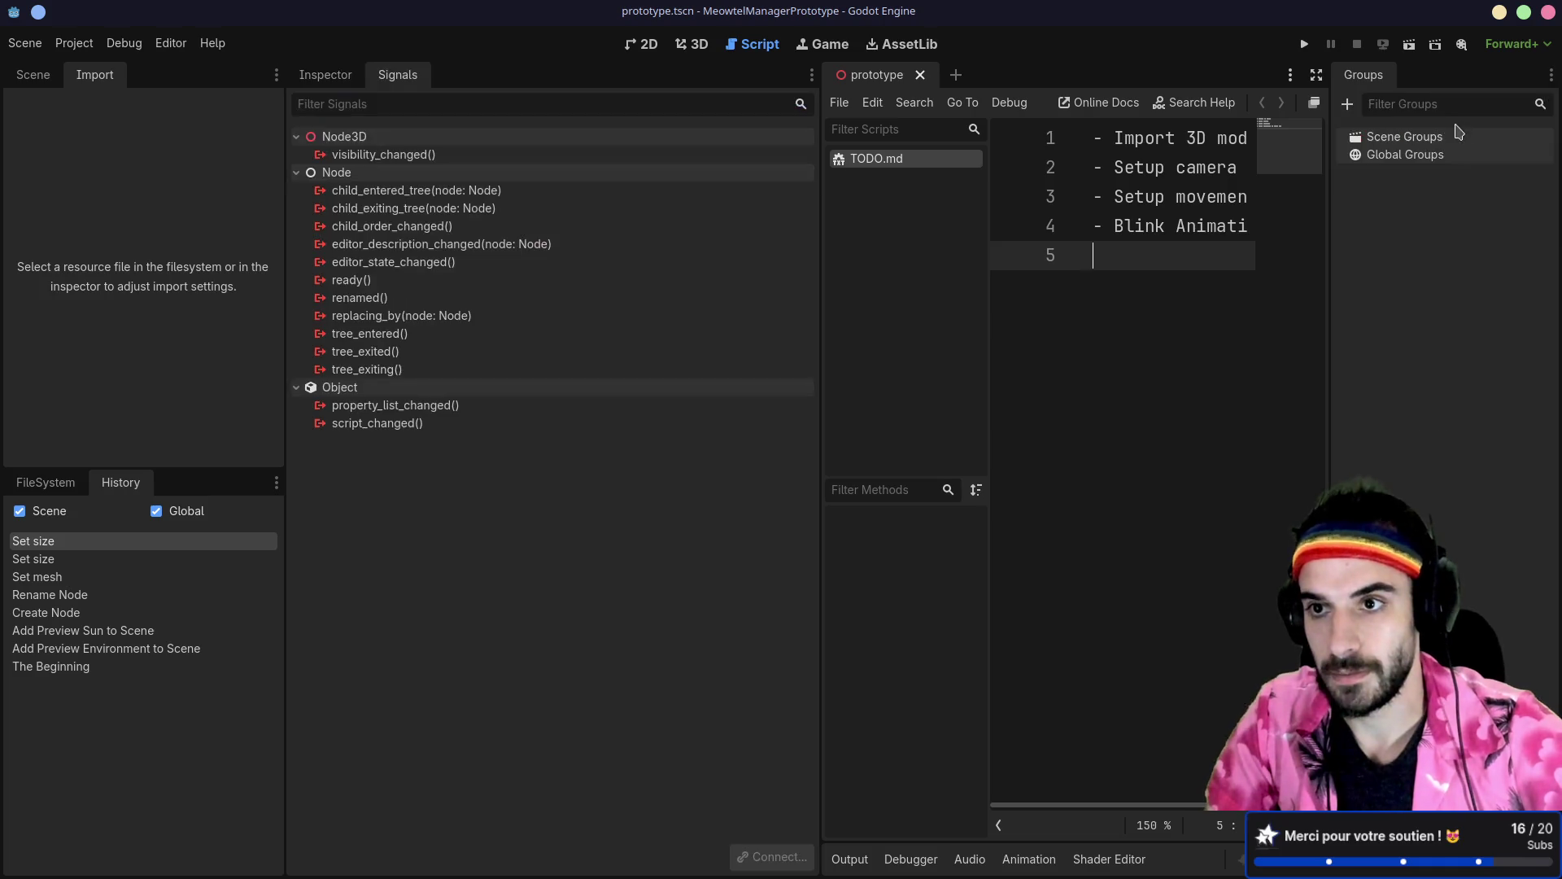
left_click(1551, 74)
left_click(1453, 127)
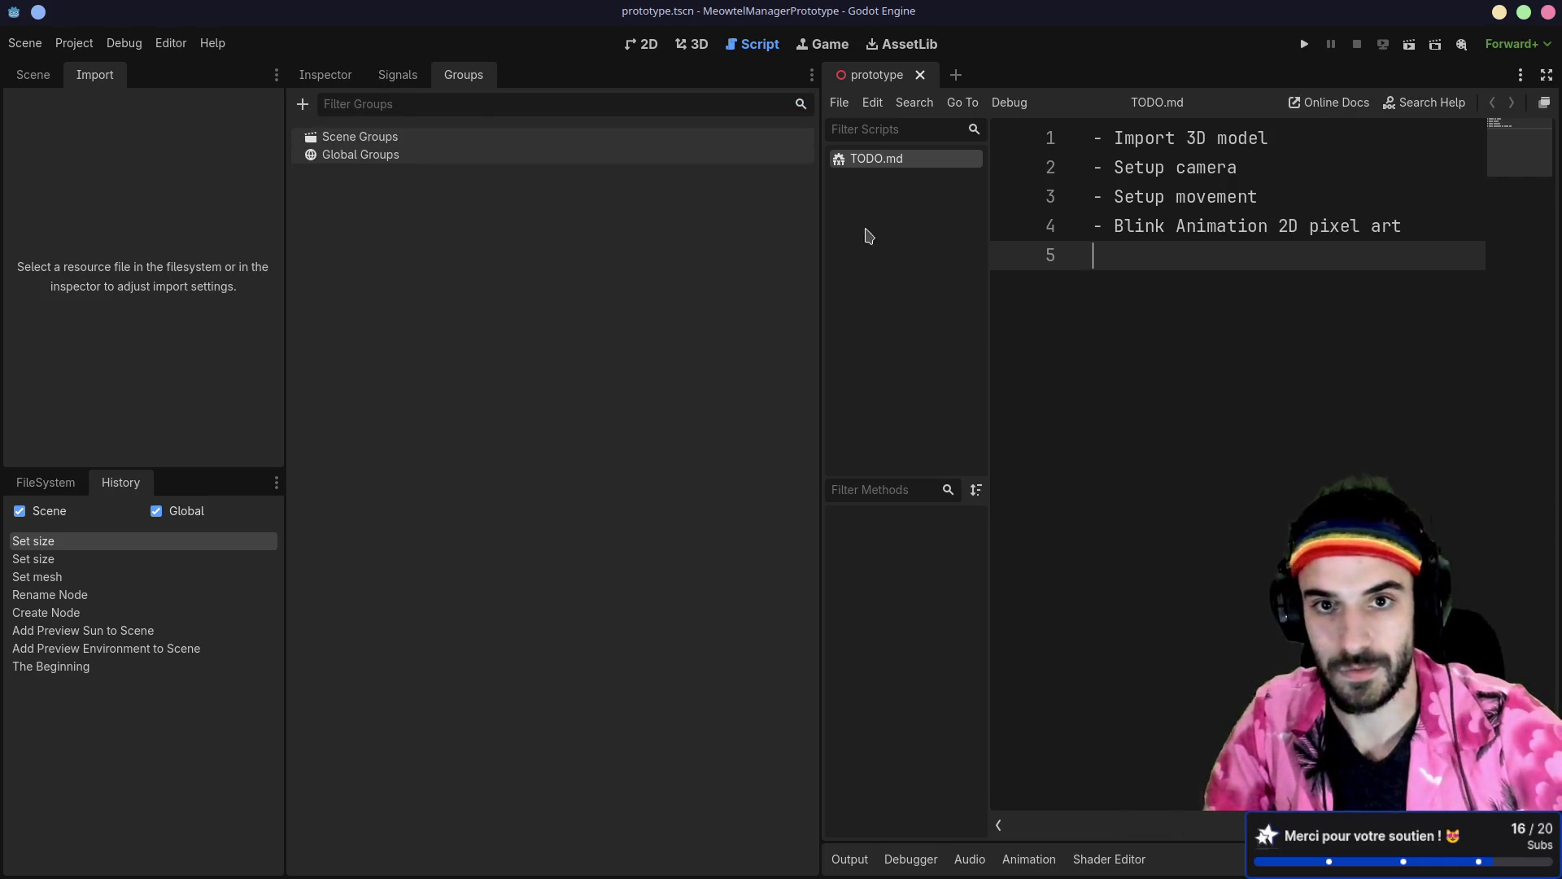
left_click_drag(822, 219, 570, 219)
left_click(350, 75)
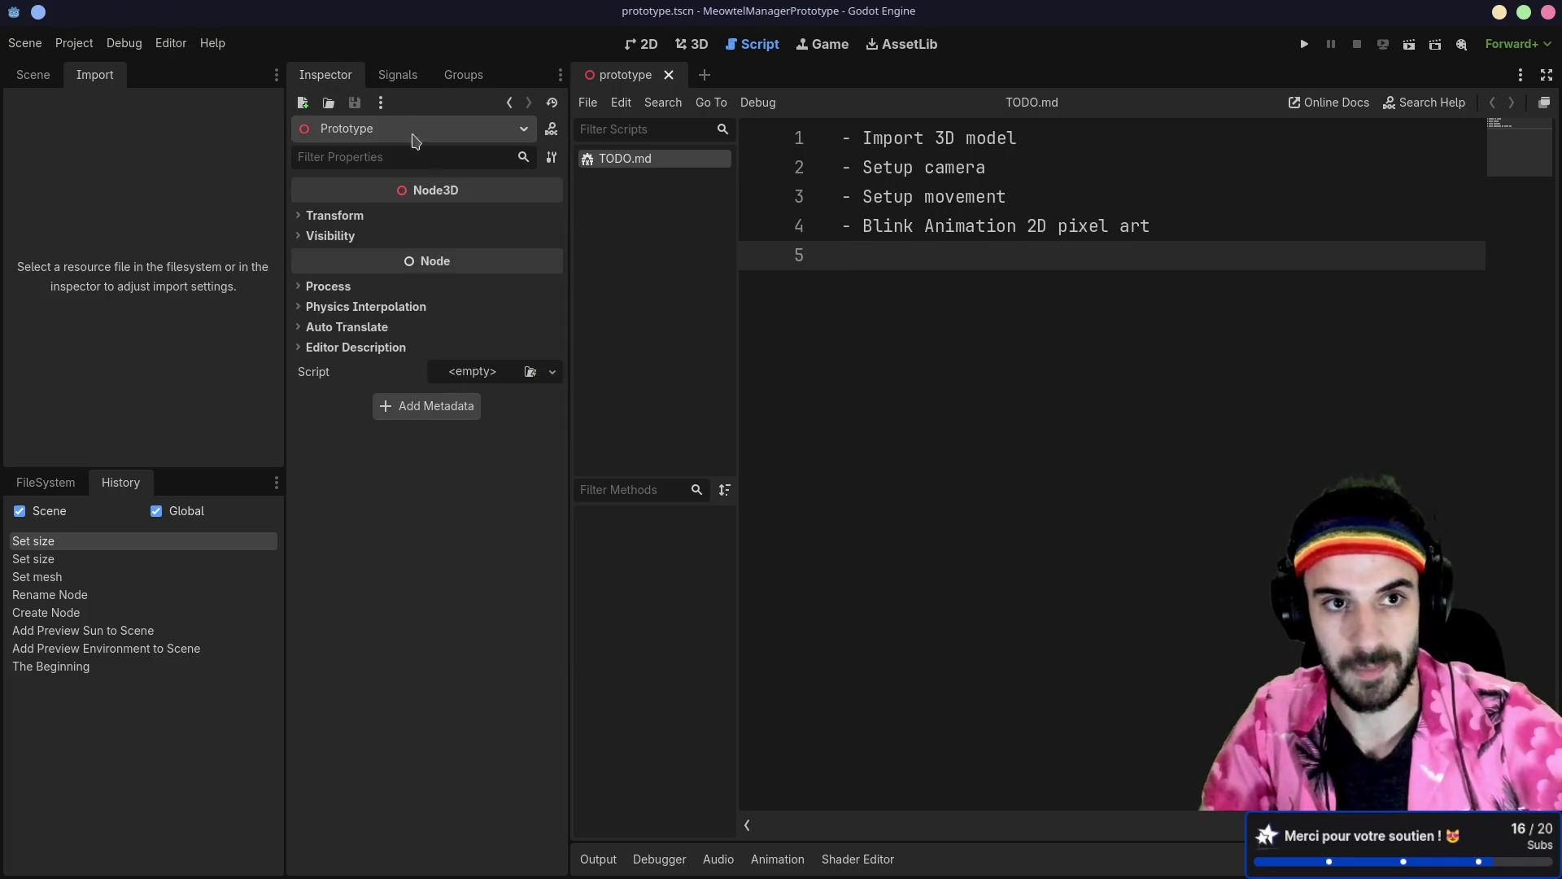
left_click_drag(286, 234, 253, 227)
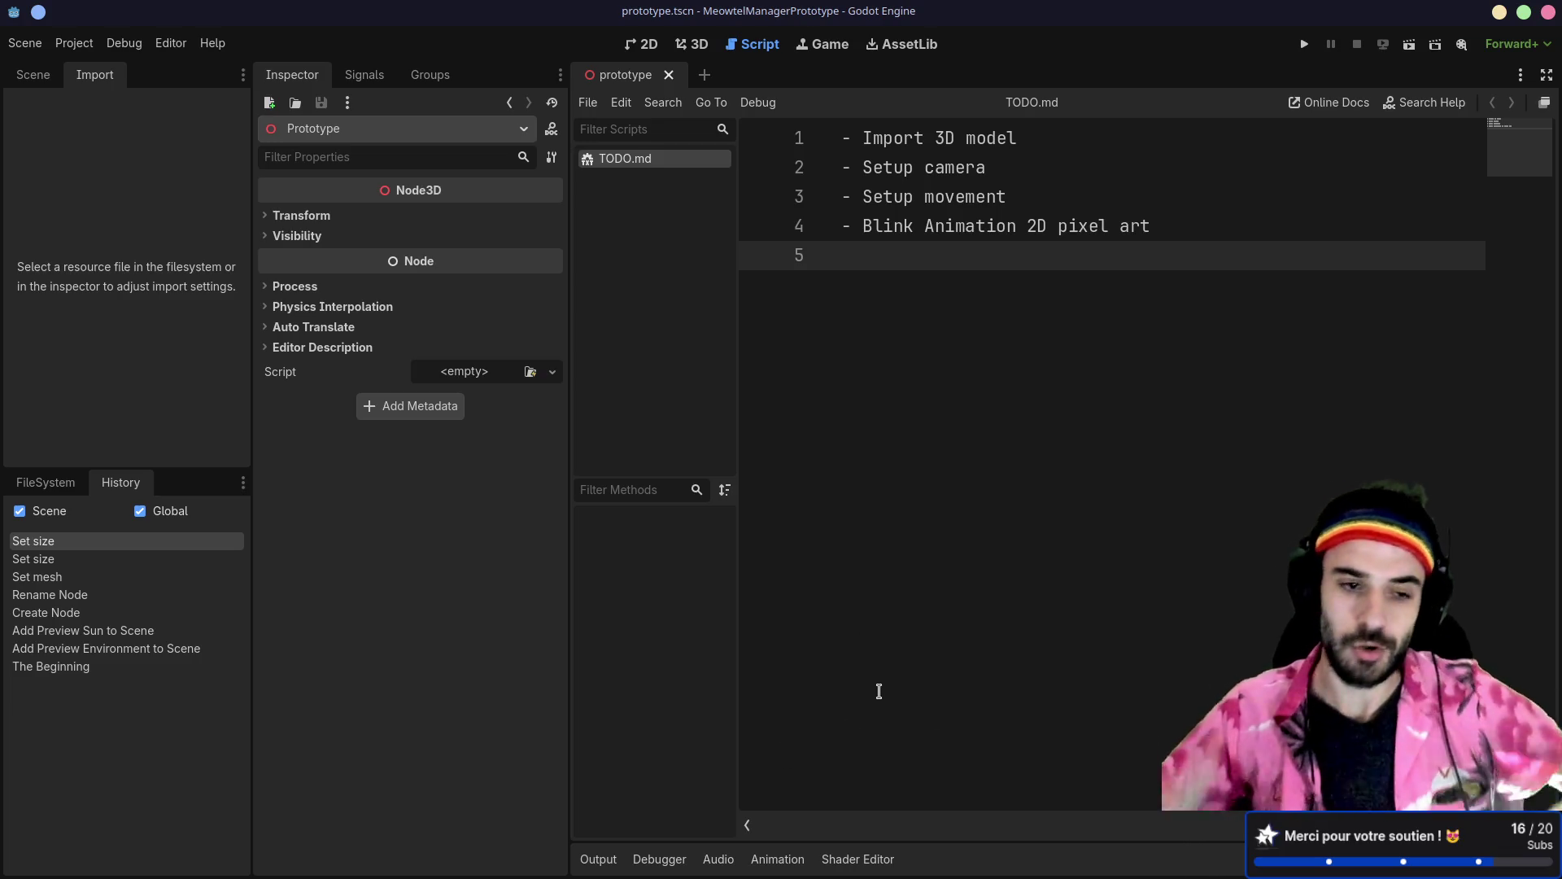
left_click_drag(252, 358, 277, 358)
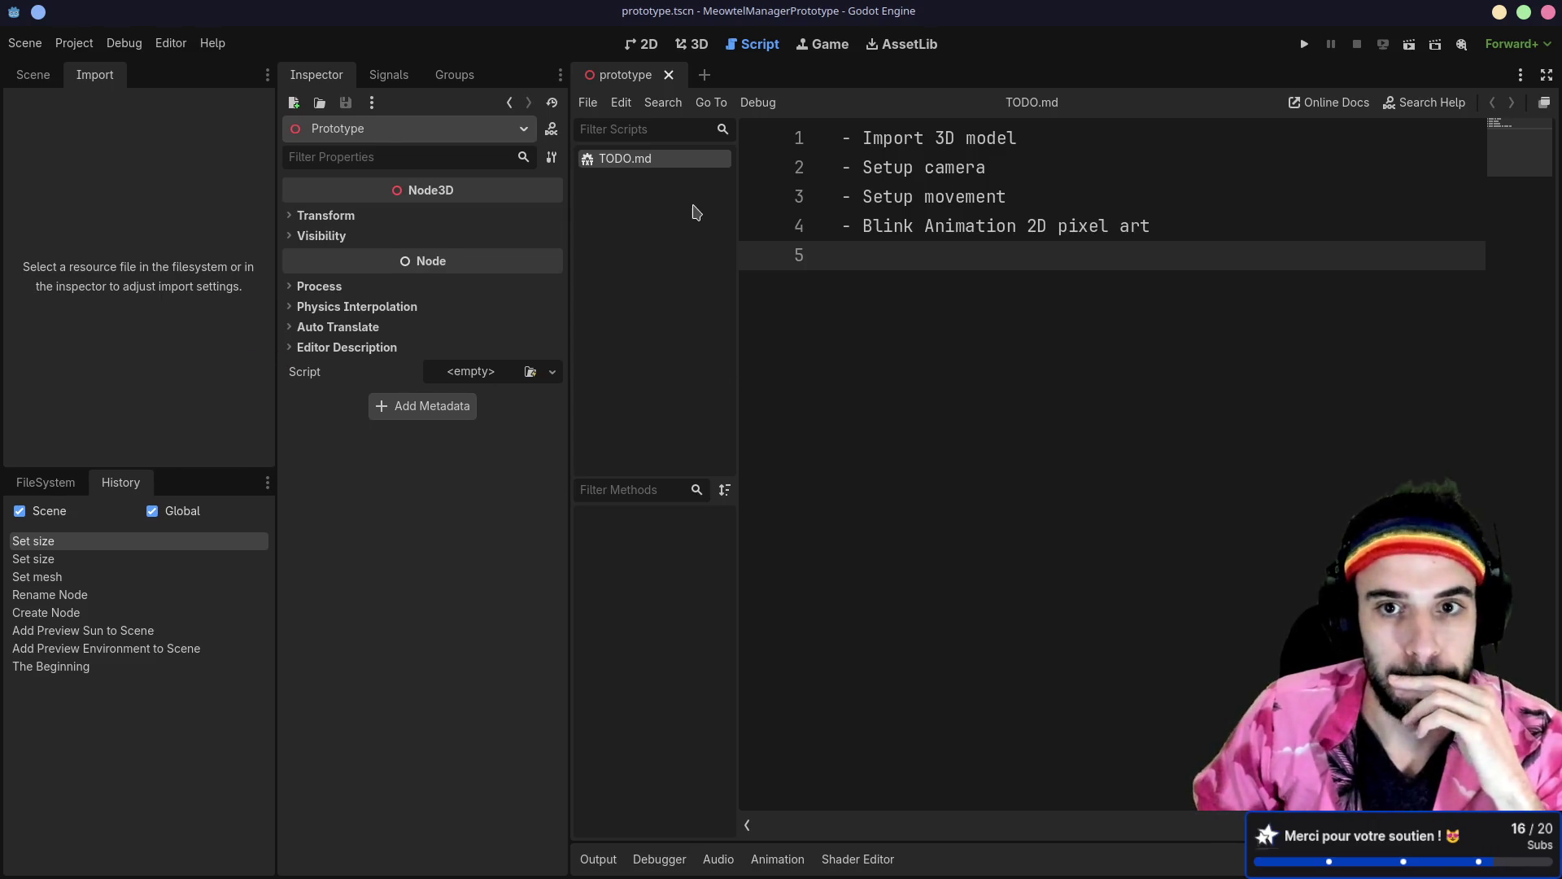
left_click(649, 44)
left_click(693, 44)
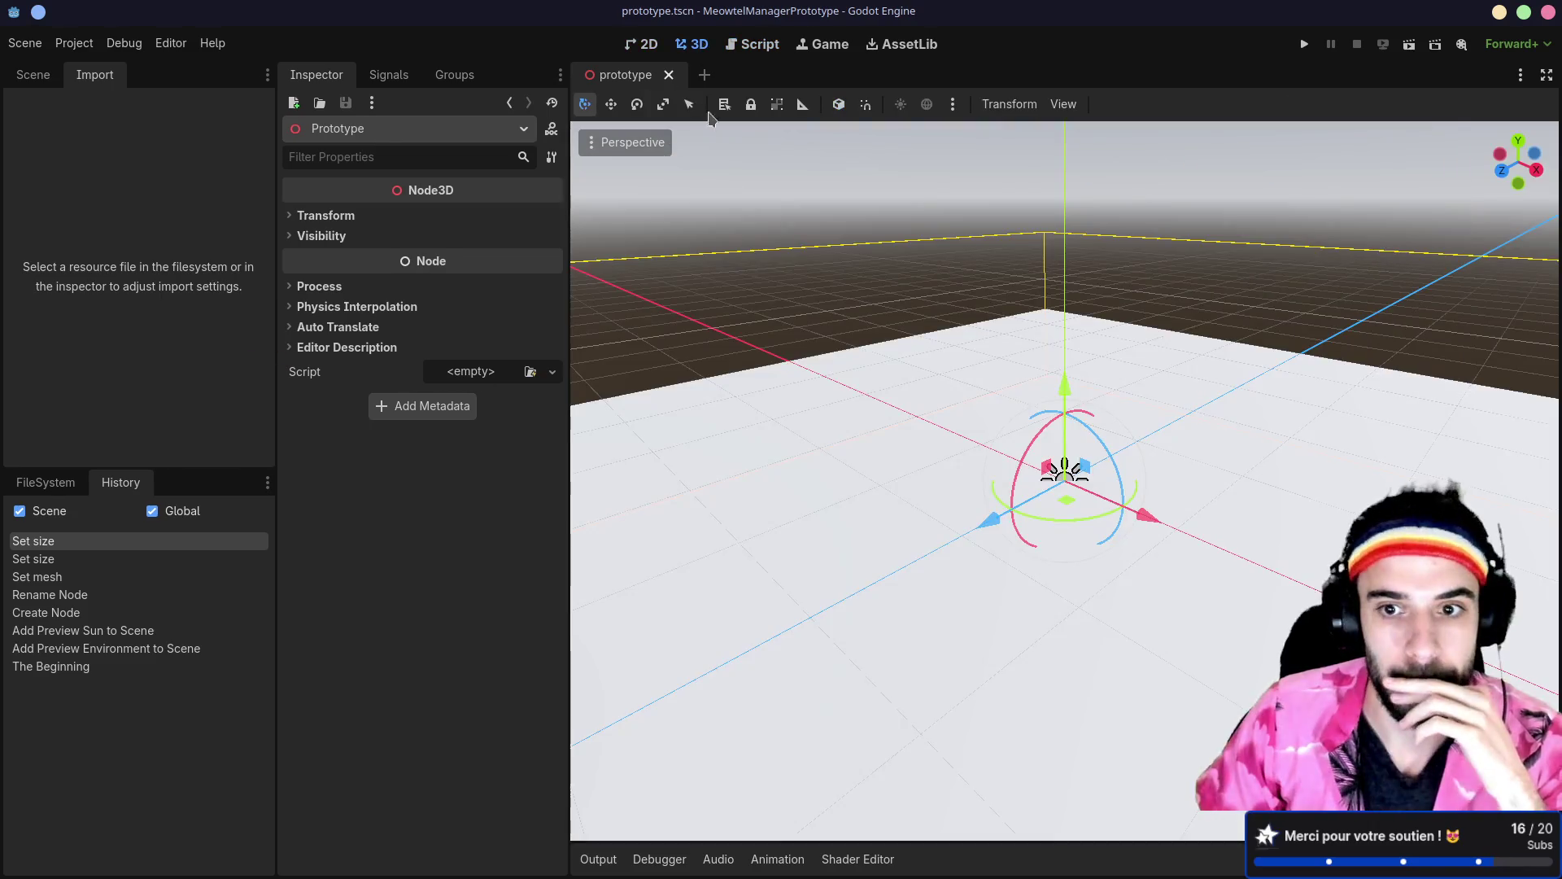
Step: Show the Scene tree and select the Ground node to inspect its 10 × 10 m plane mesh
left_click(33, 75)
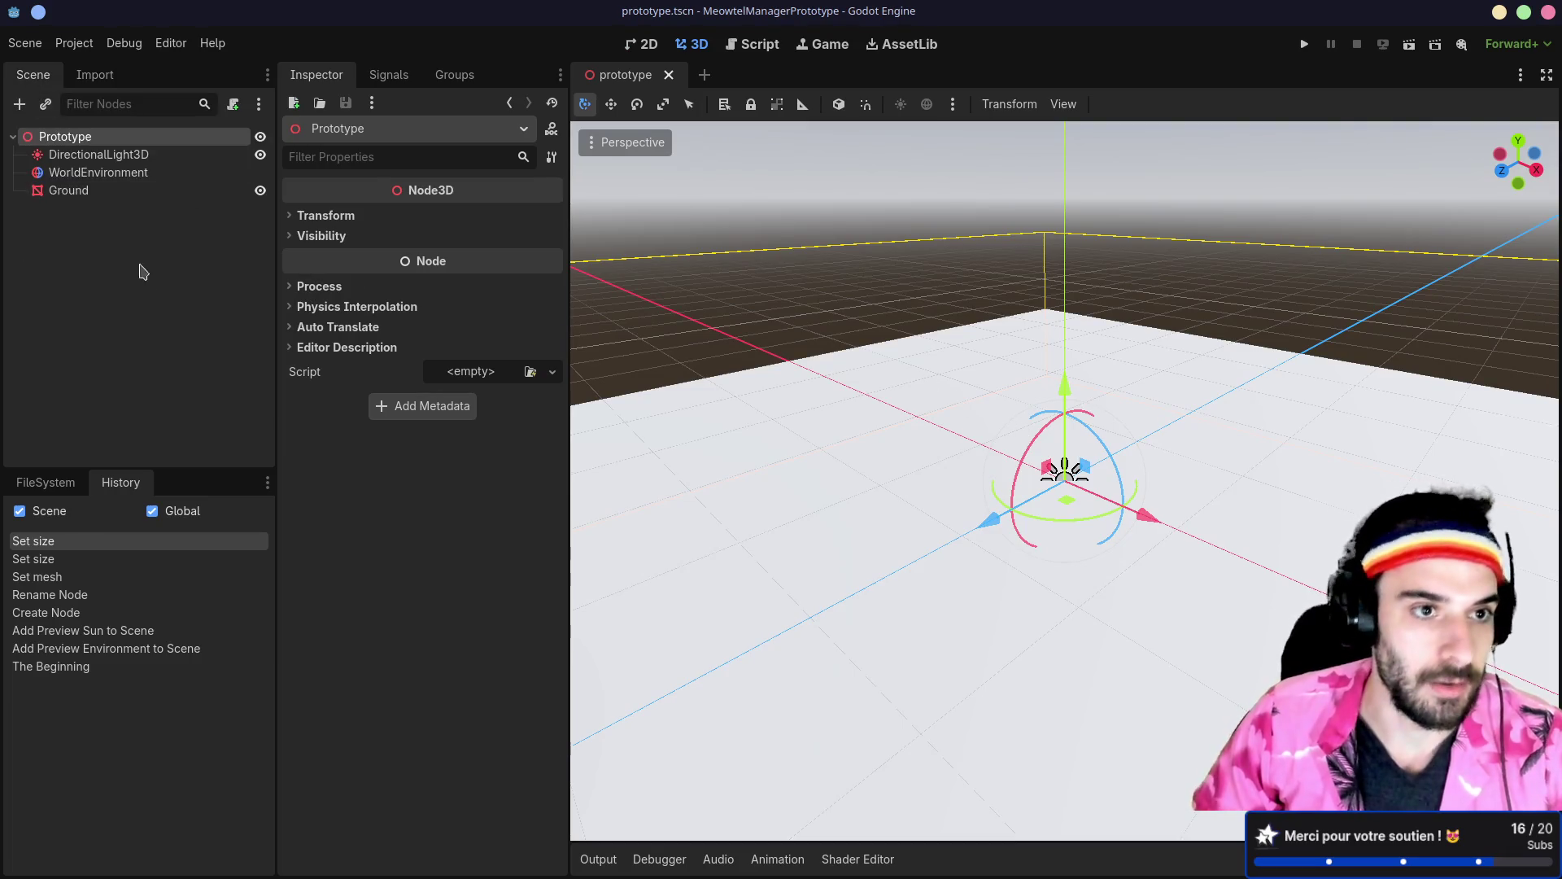
left_click(81, 193)
left_click(81, 138)
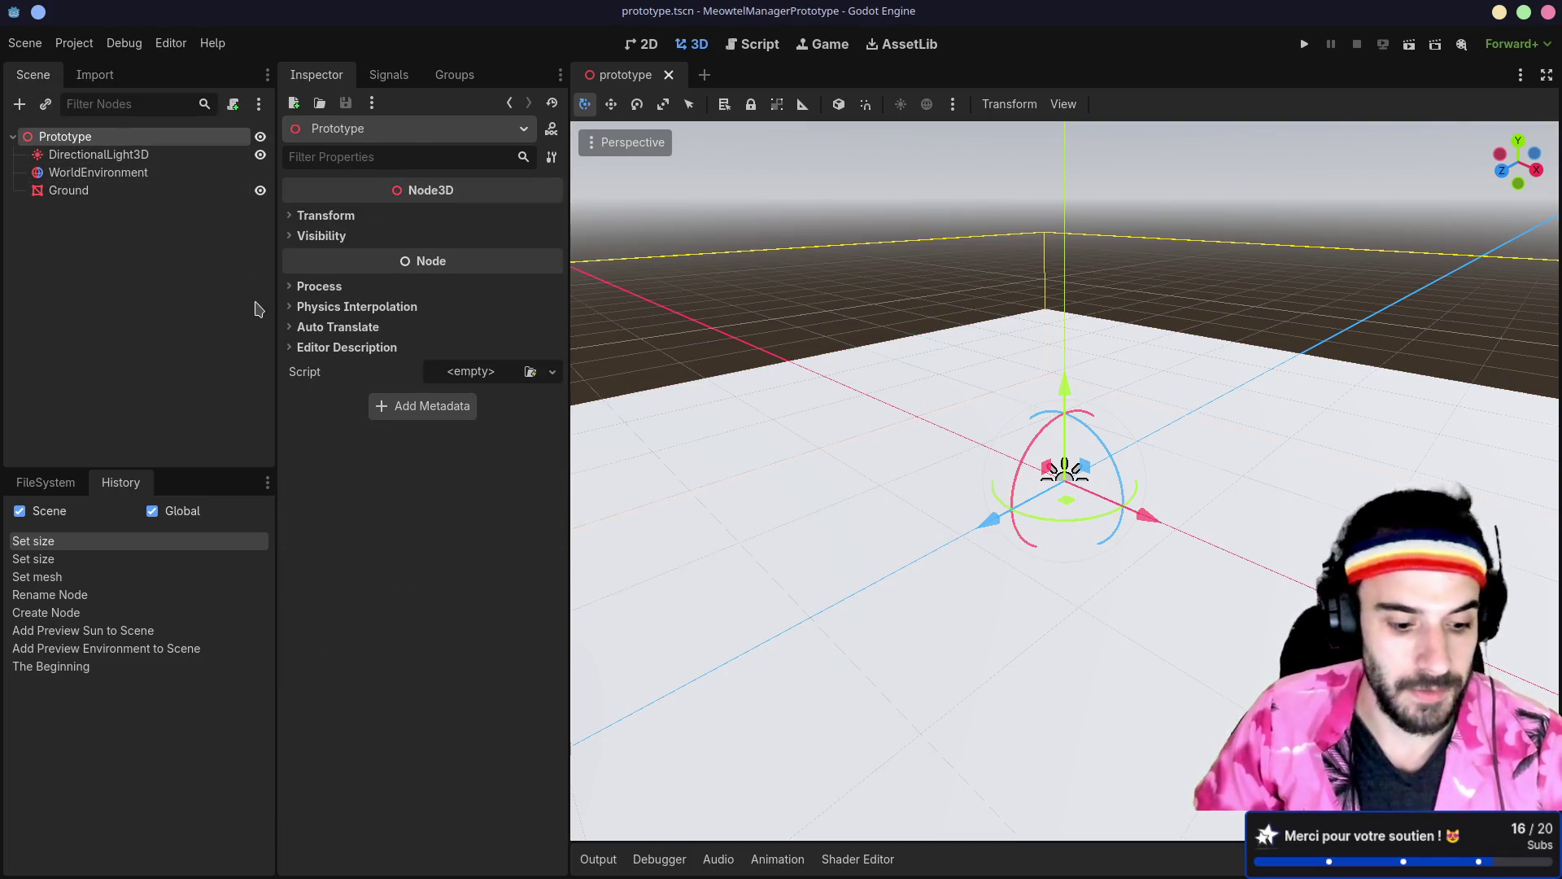
key("ctrl+a")
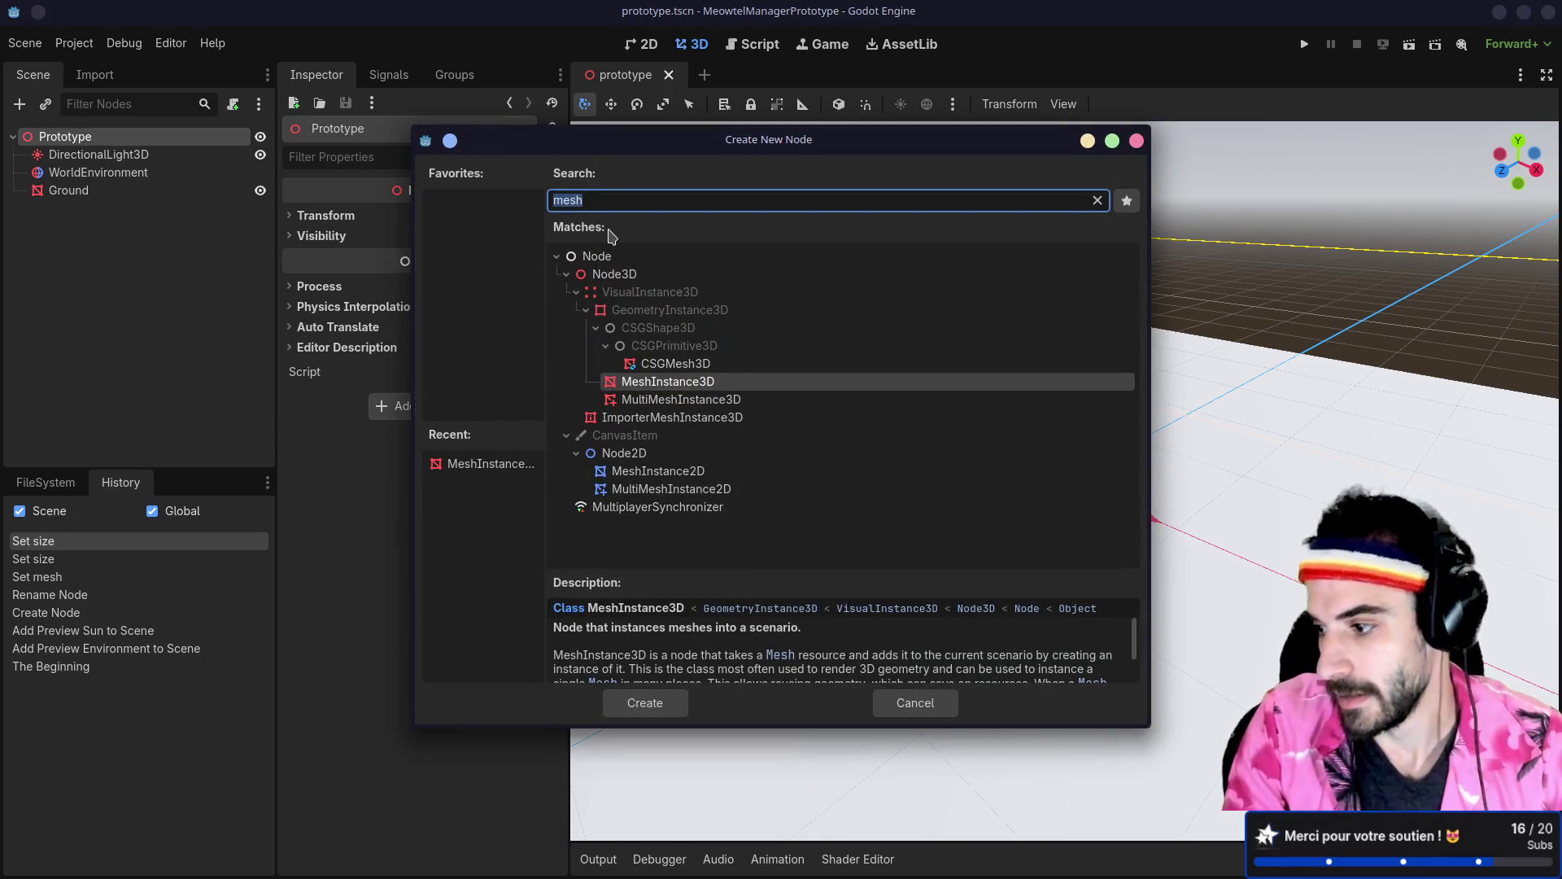
type("S")
key("BackSpace")
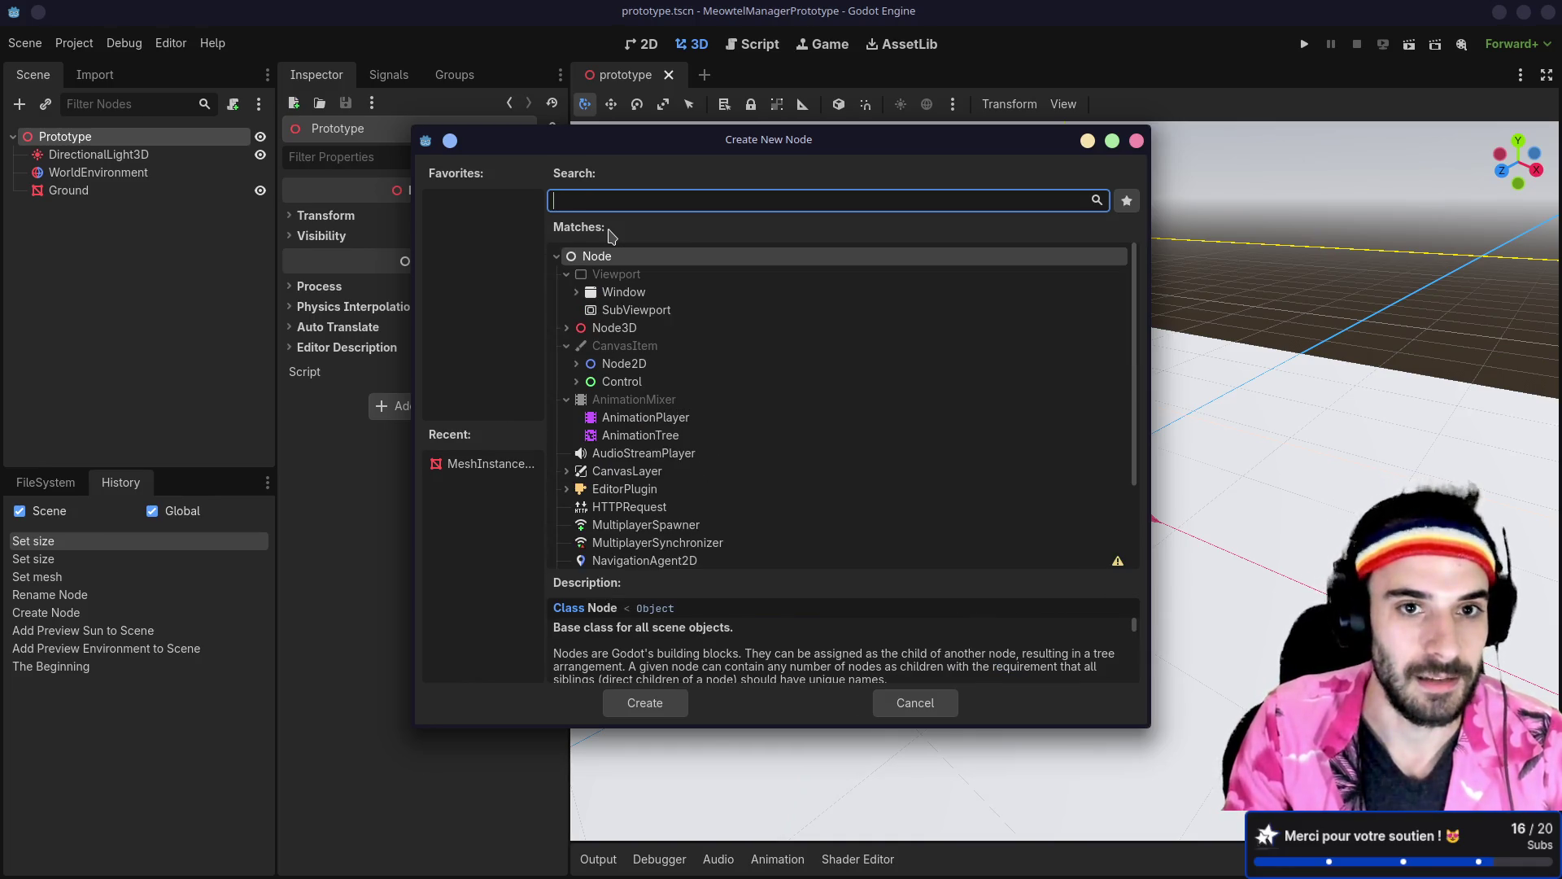
key("Escape")
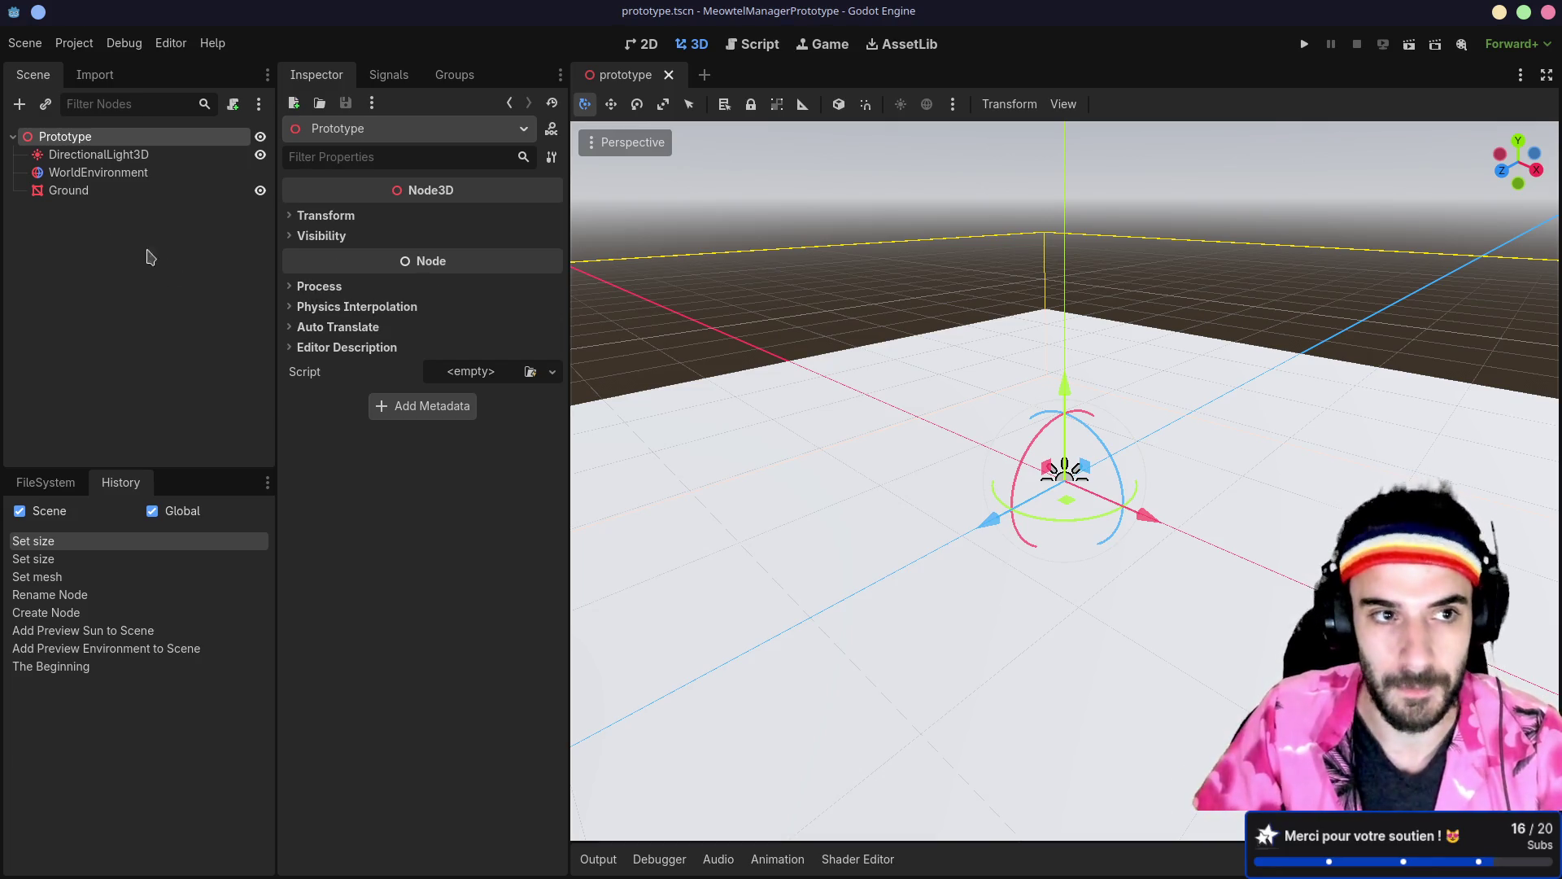
left_click(73, 191)
left_click(131, 343)
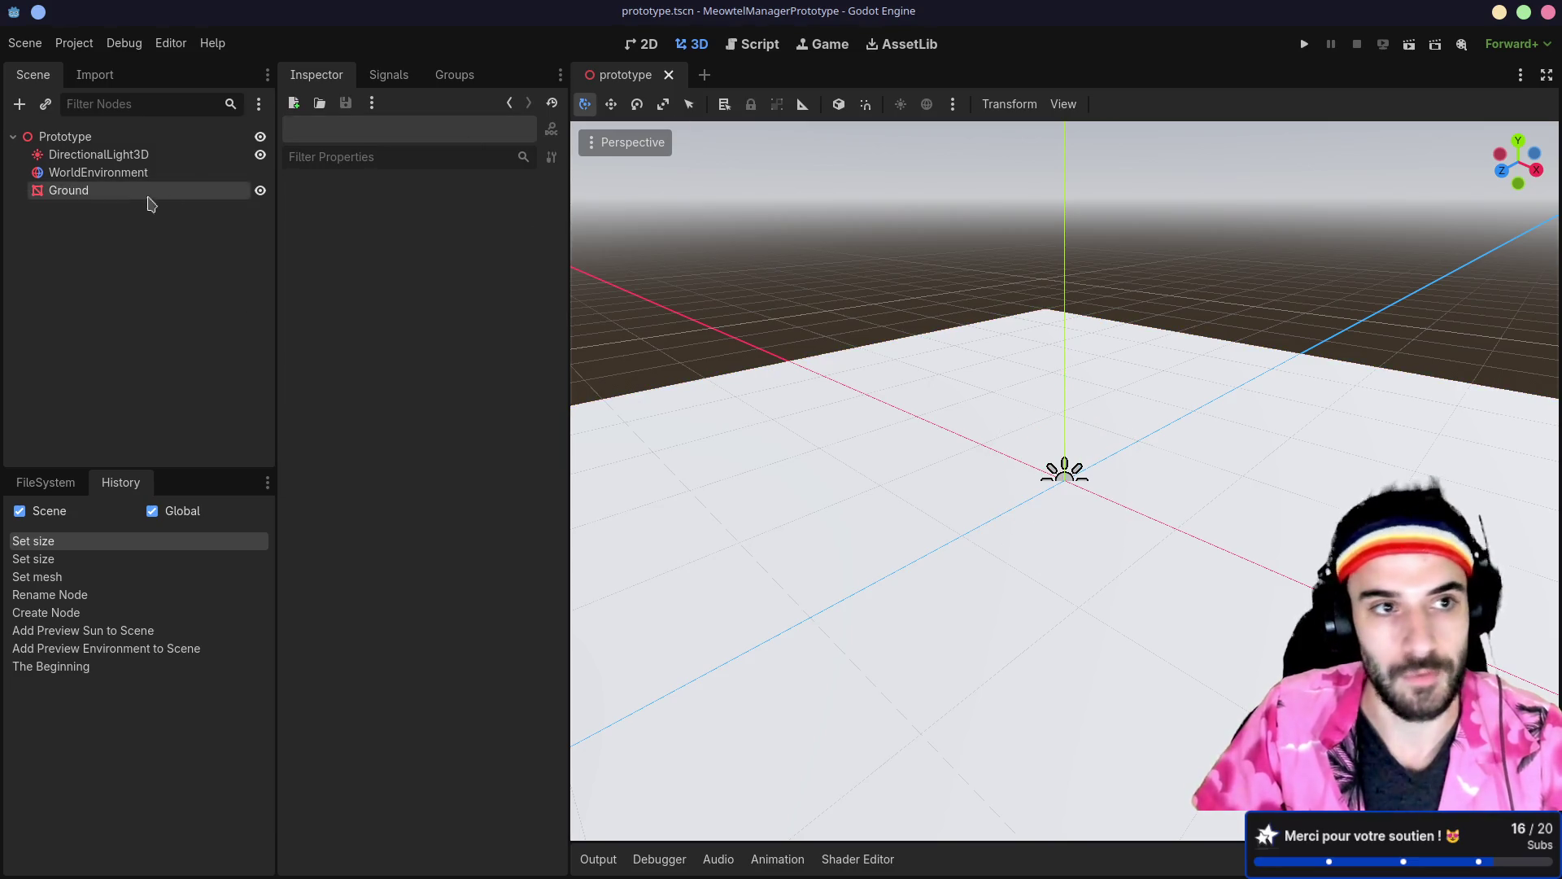
left_click(104, 197)
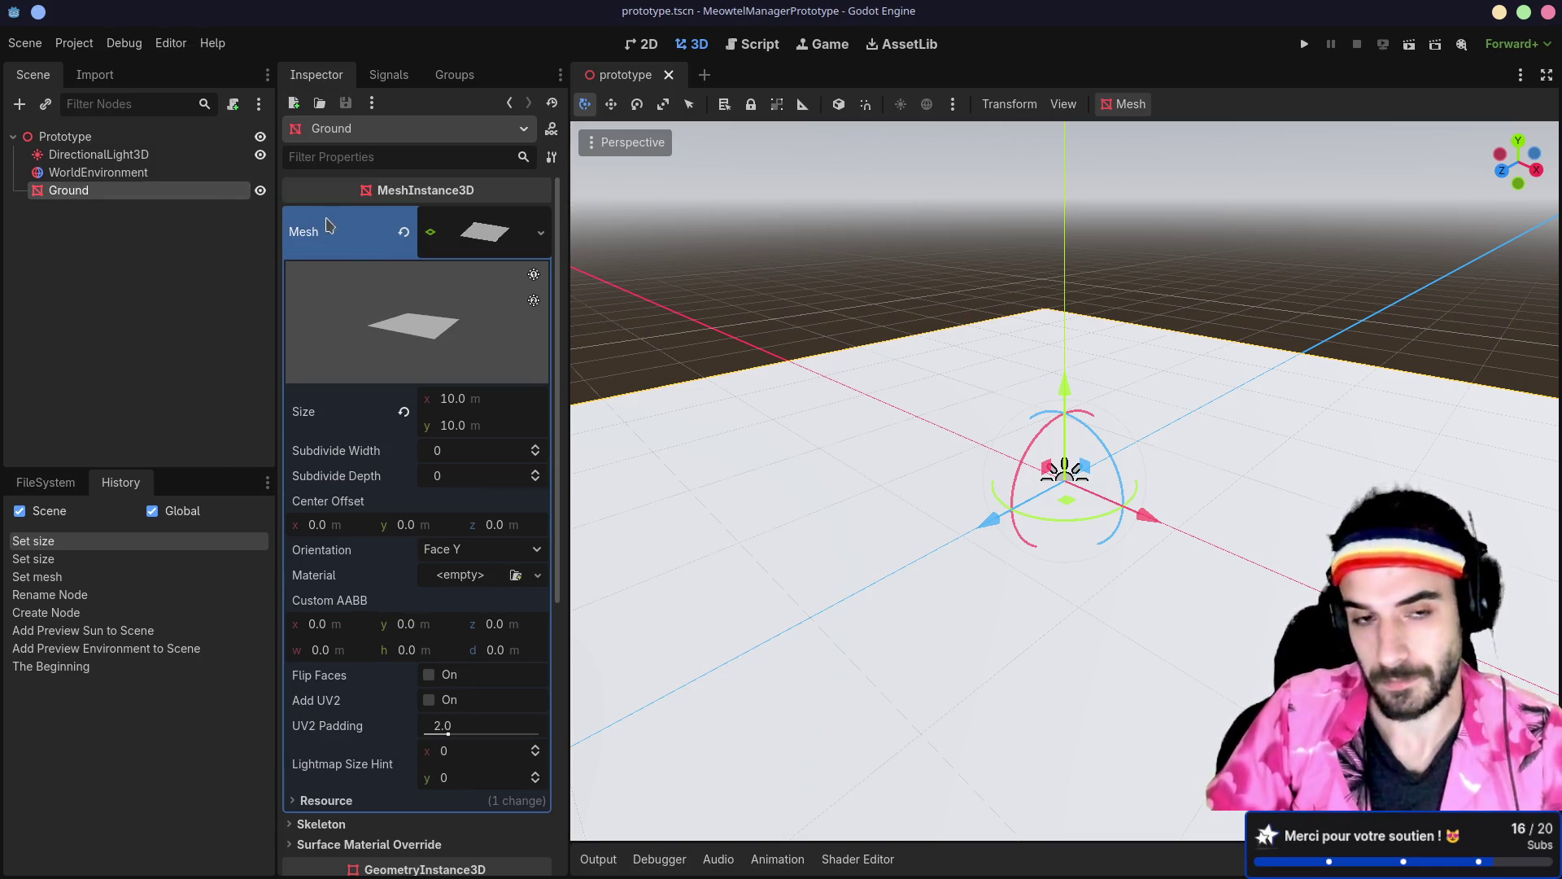
Step: Add a Camera3D child under the Prototype root and slide it forward along Z
right_click(152, 202)
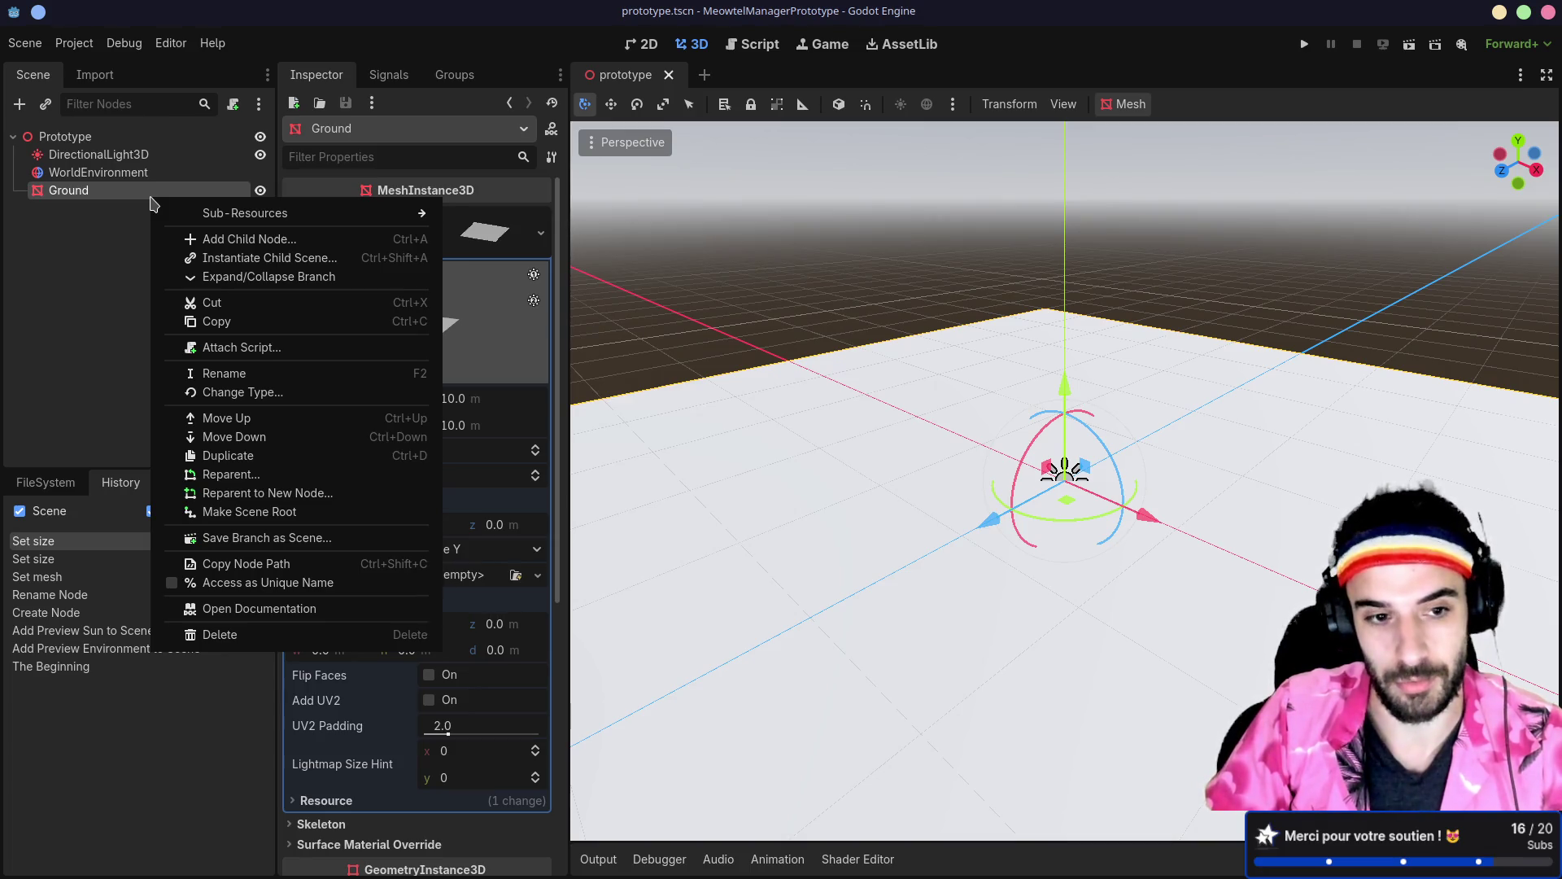
left_click(109, 239)
left_click(65, 137)
key("ctrl+a")
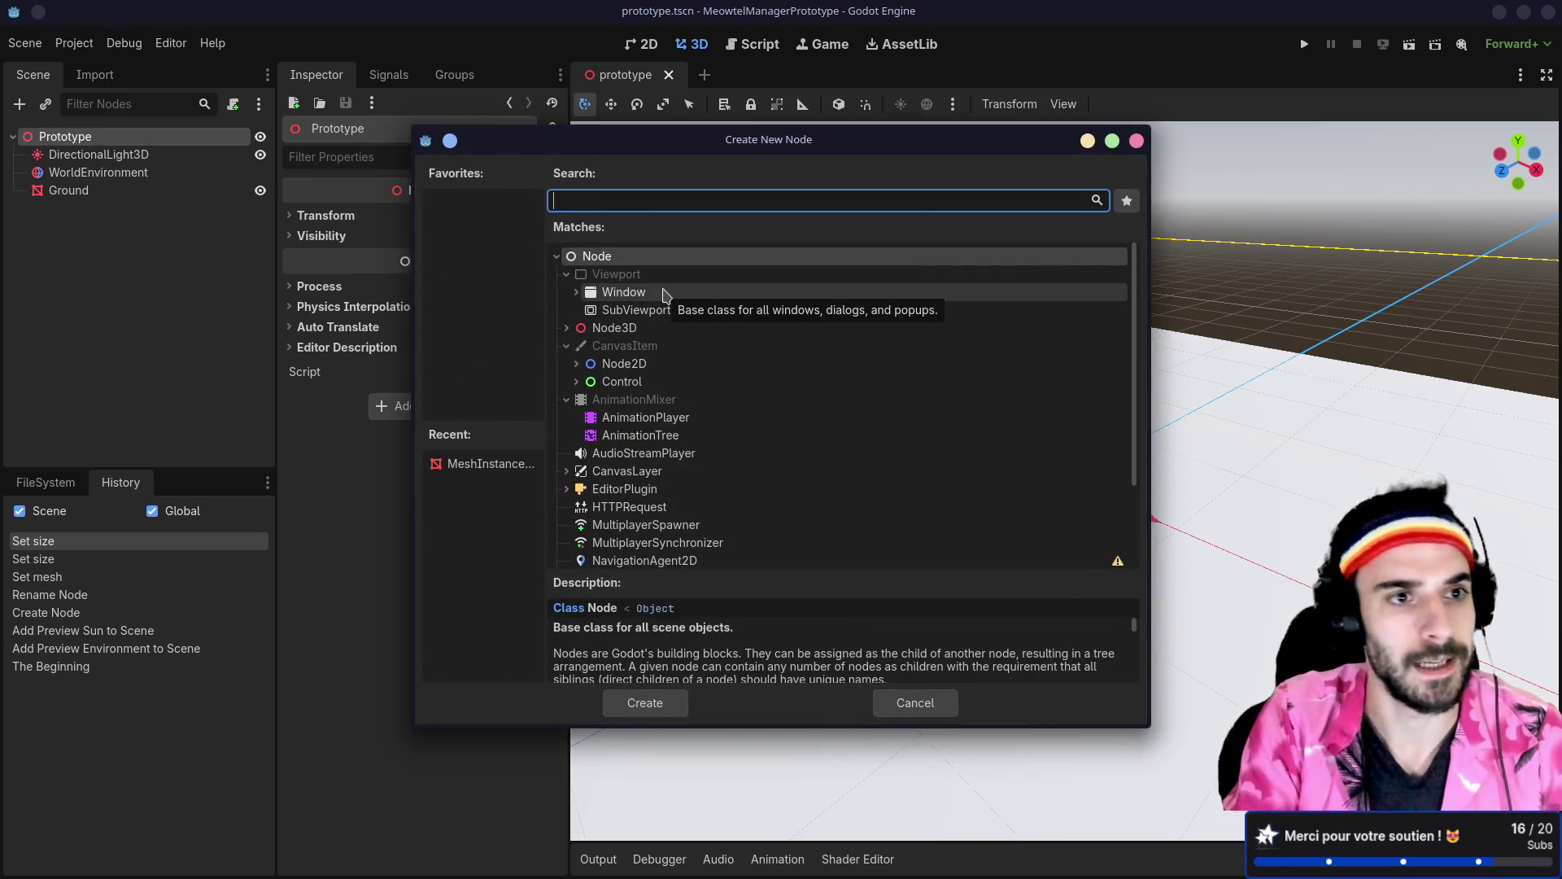
type("c")
key("BackSpace")
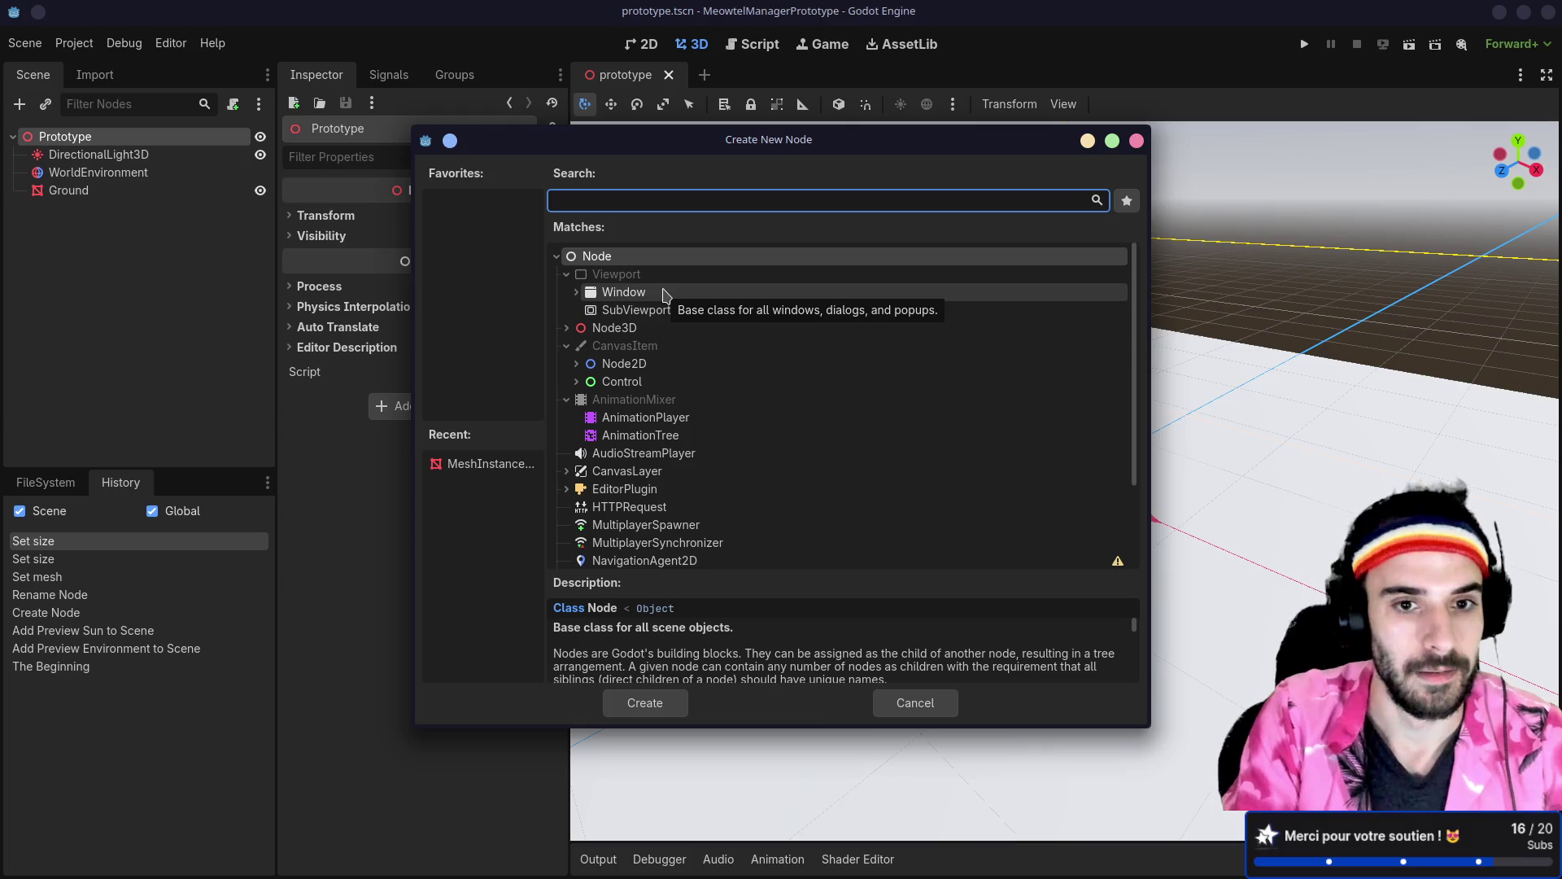
type("camera")
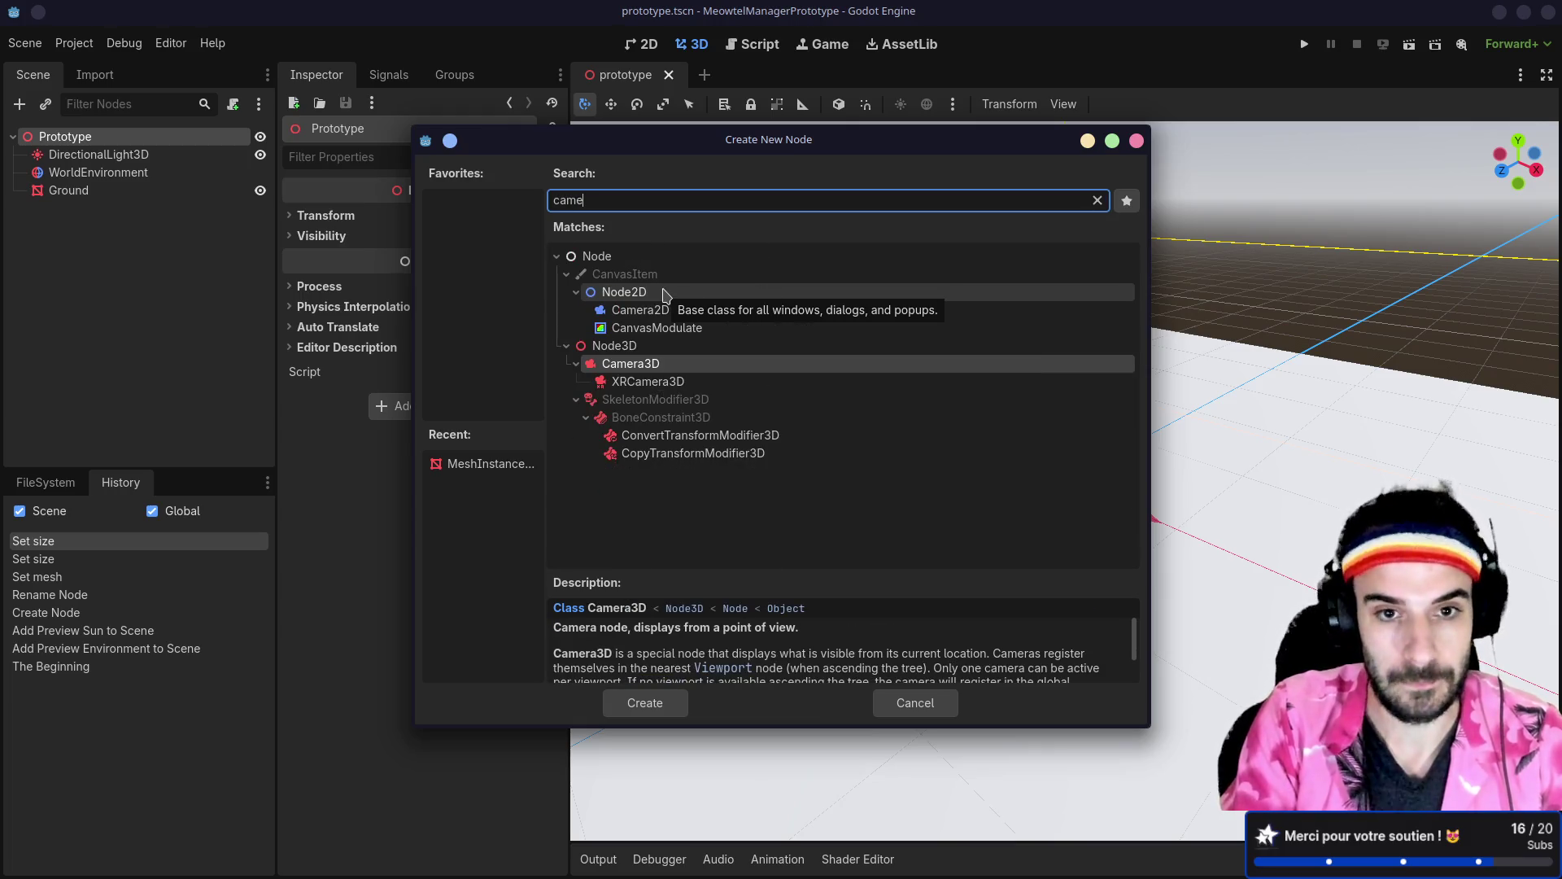
key("Return")
mouse_move(970, 515)
left_mouse_down()
mouse_move(871, 554)
mouse_move(850, 579)
left_mouse_up()
Step: Raise the Camera3D above the ground and tilt it down to frame the floor
left_click_drag(934, 463, 927, 362)
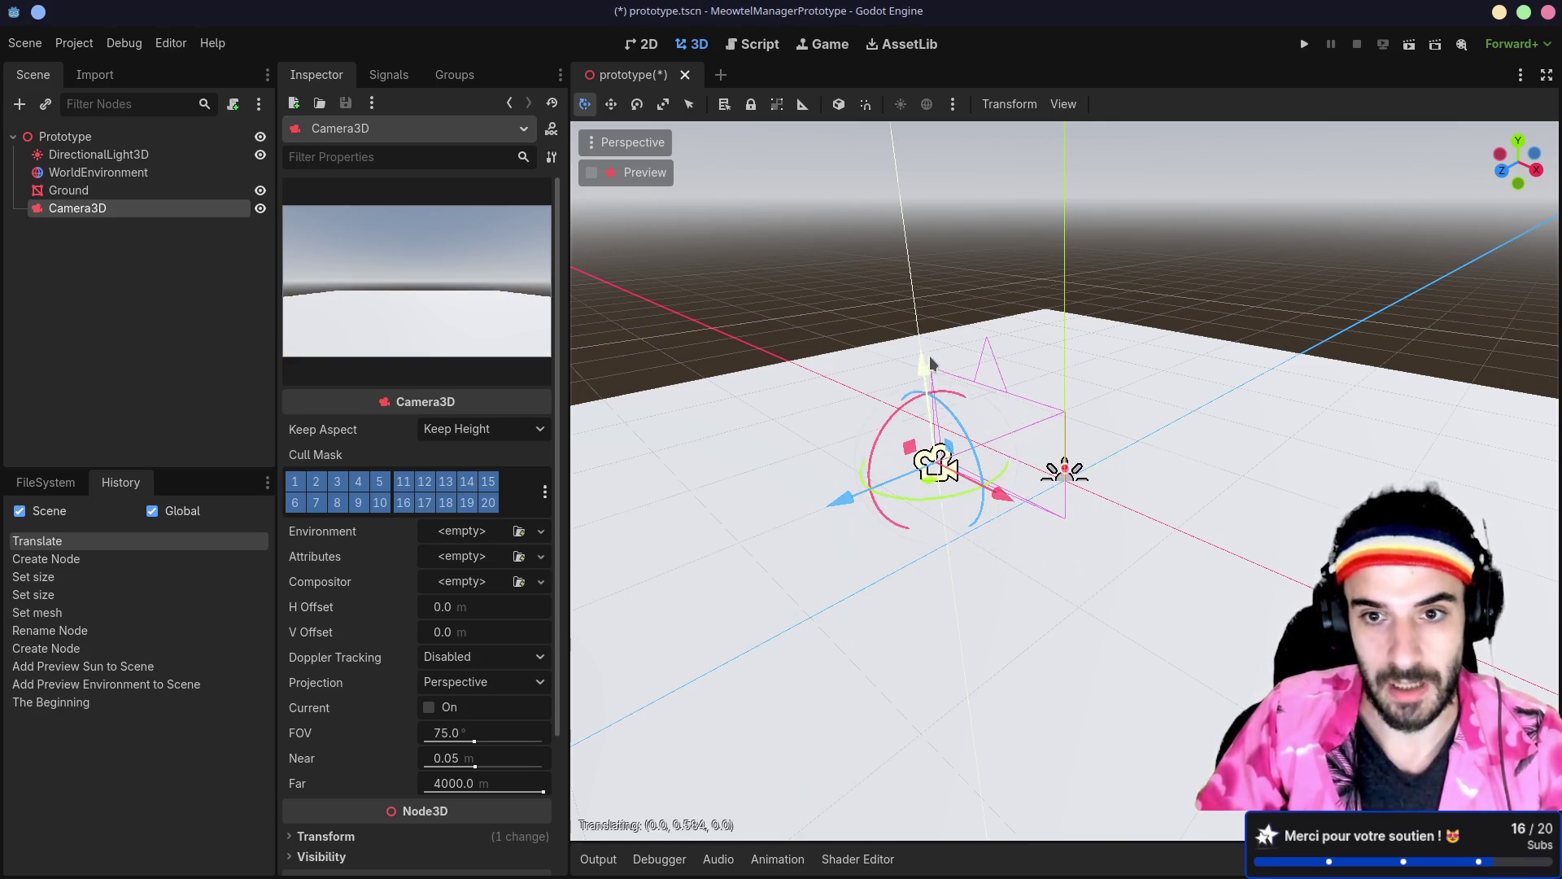
left_click_drag(886, 421, 882, 440)
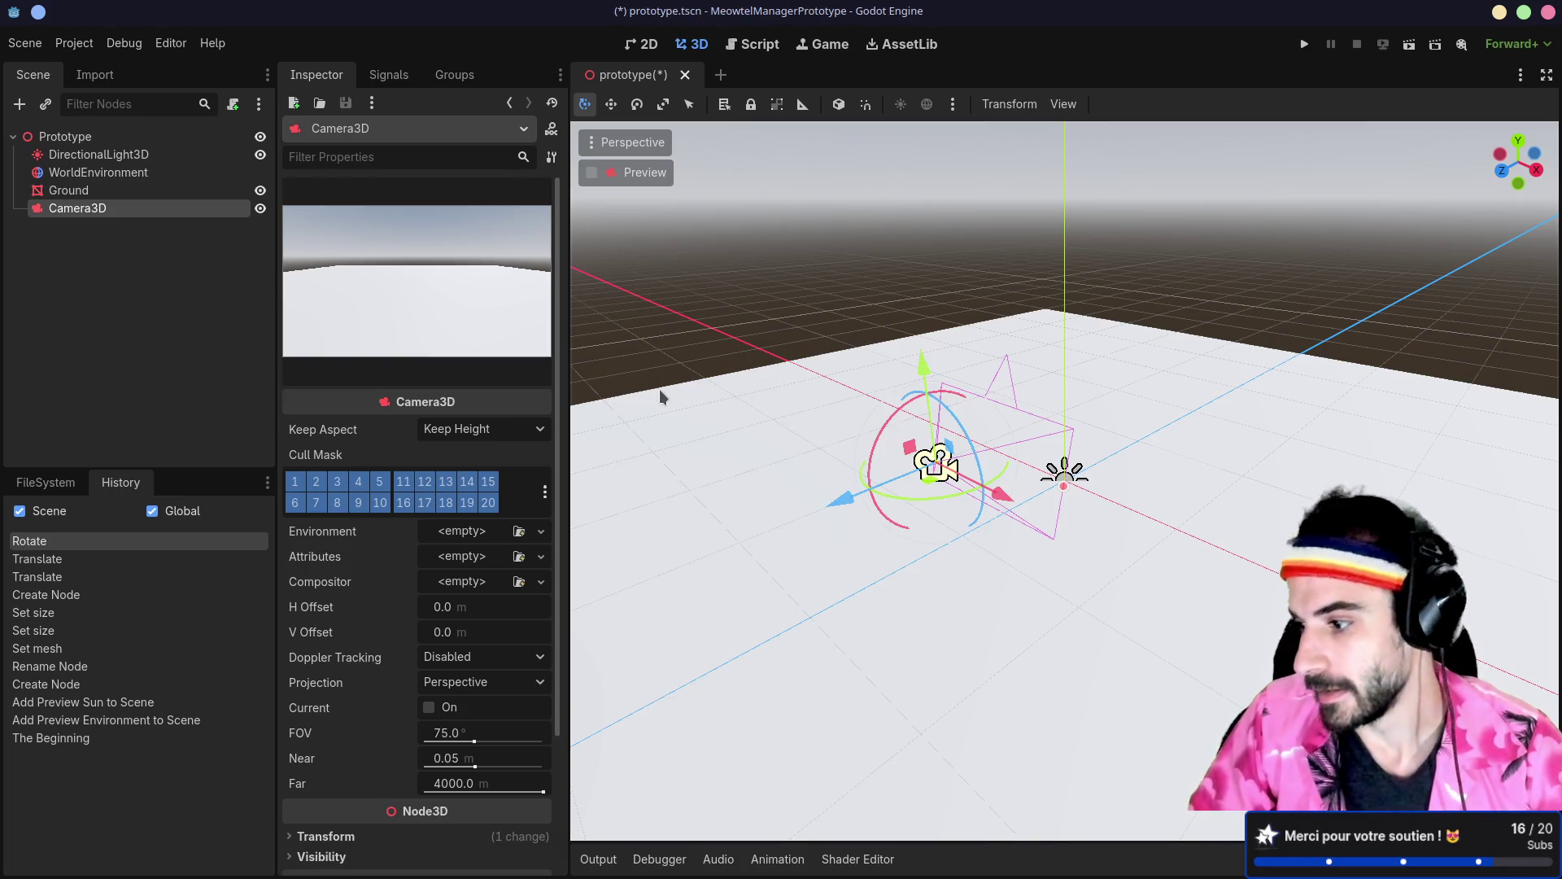
left_click(216, 356)
left_click(1003, 456)
Step: Lower the headphones volume to 22% in the taskbar audio controls
left_click_drag(1198, 403, 1085, 402)
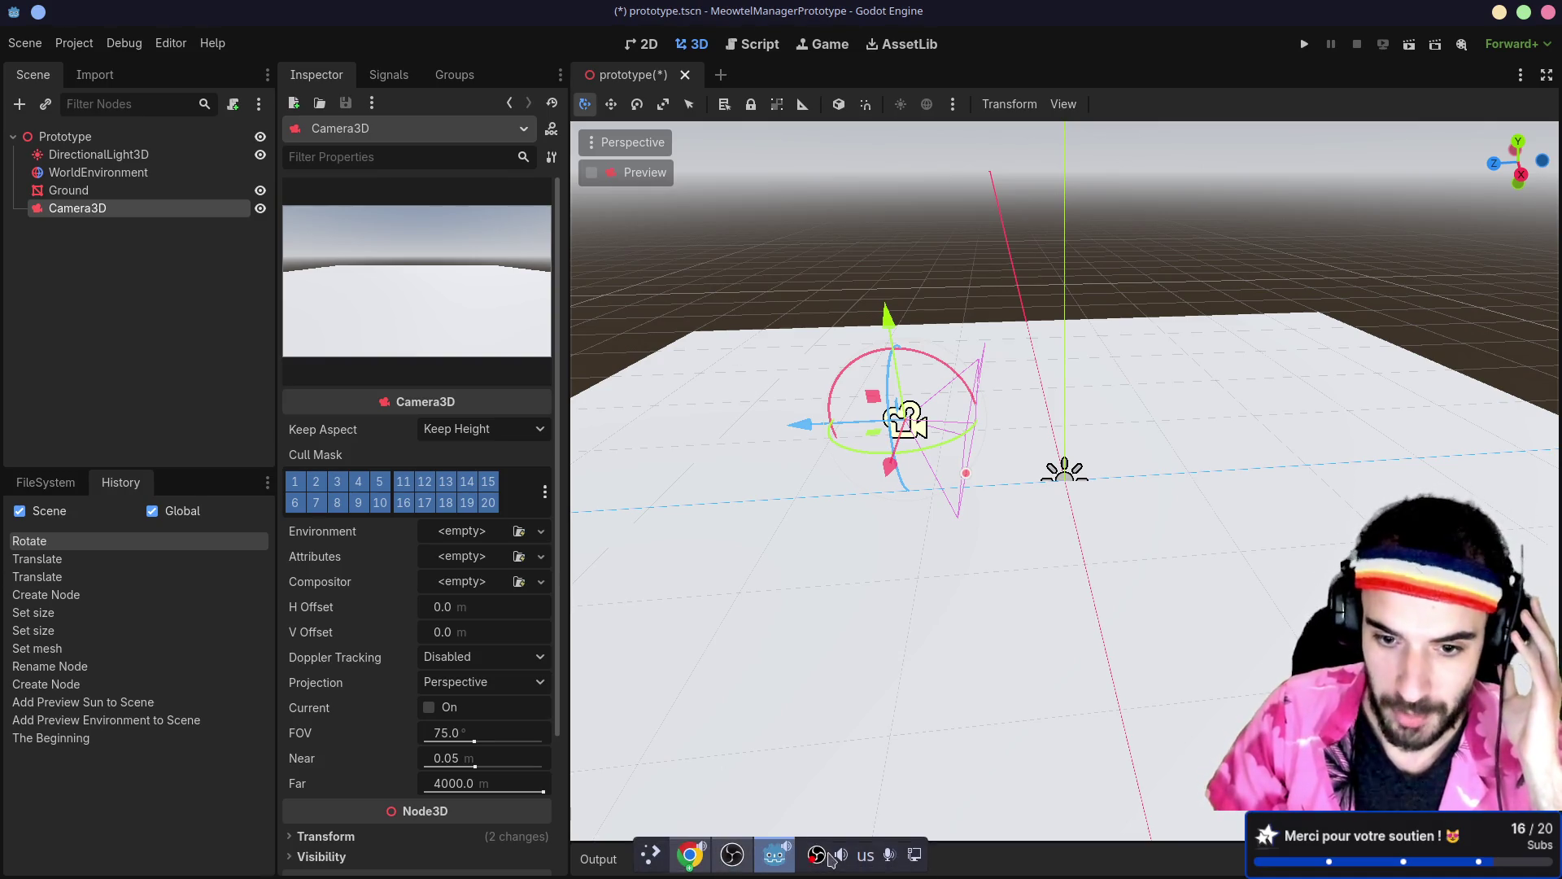
left_click(842, 853)
left_click_drag(861, 625, 734, 634)
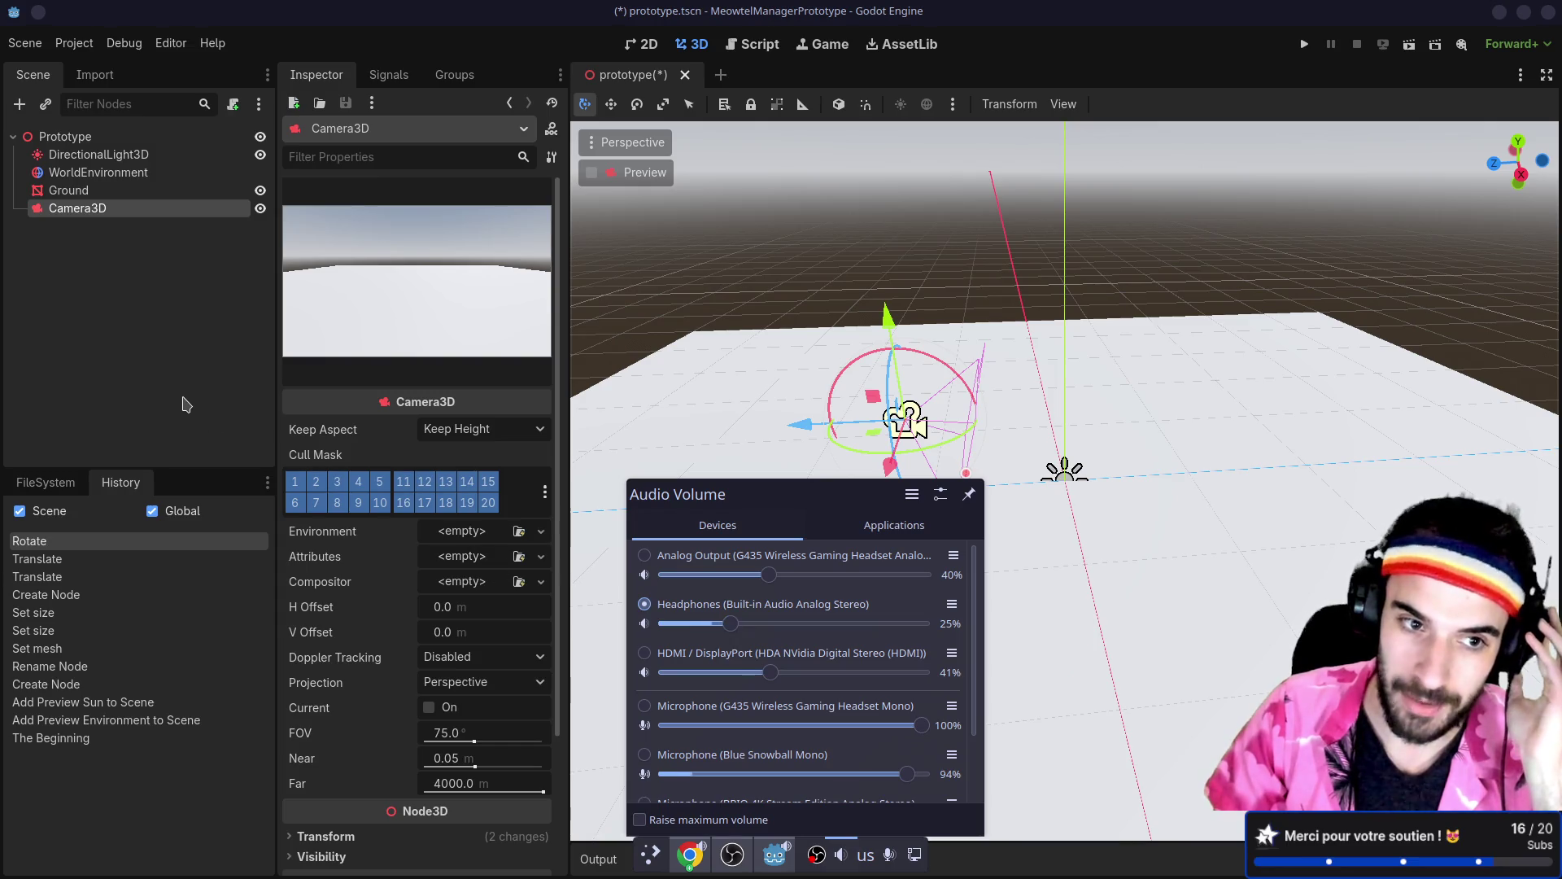
Step: Save and run the current scene, which shows only empty ground, then close the game window
left_click(186, 406)
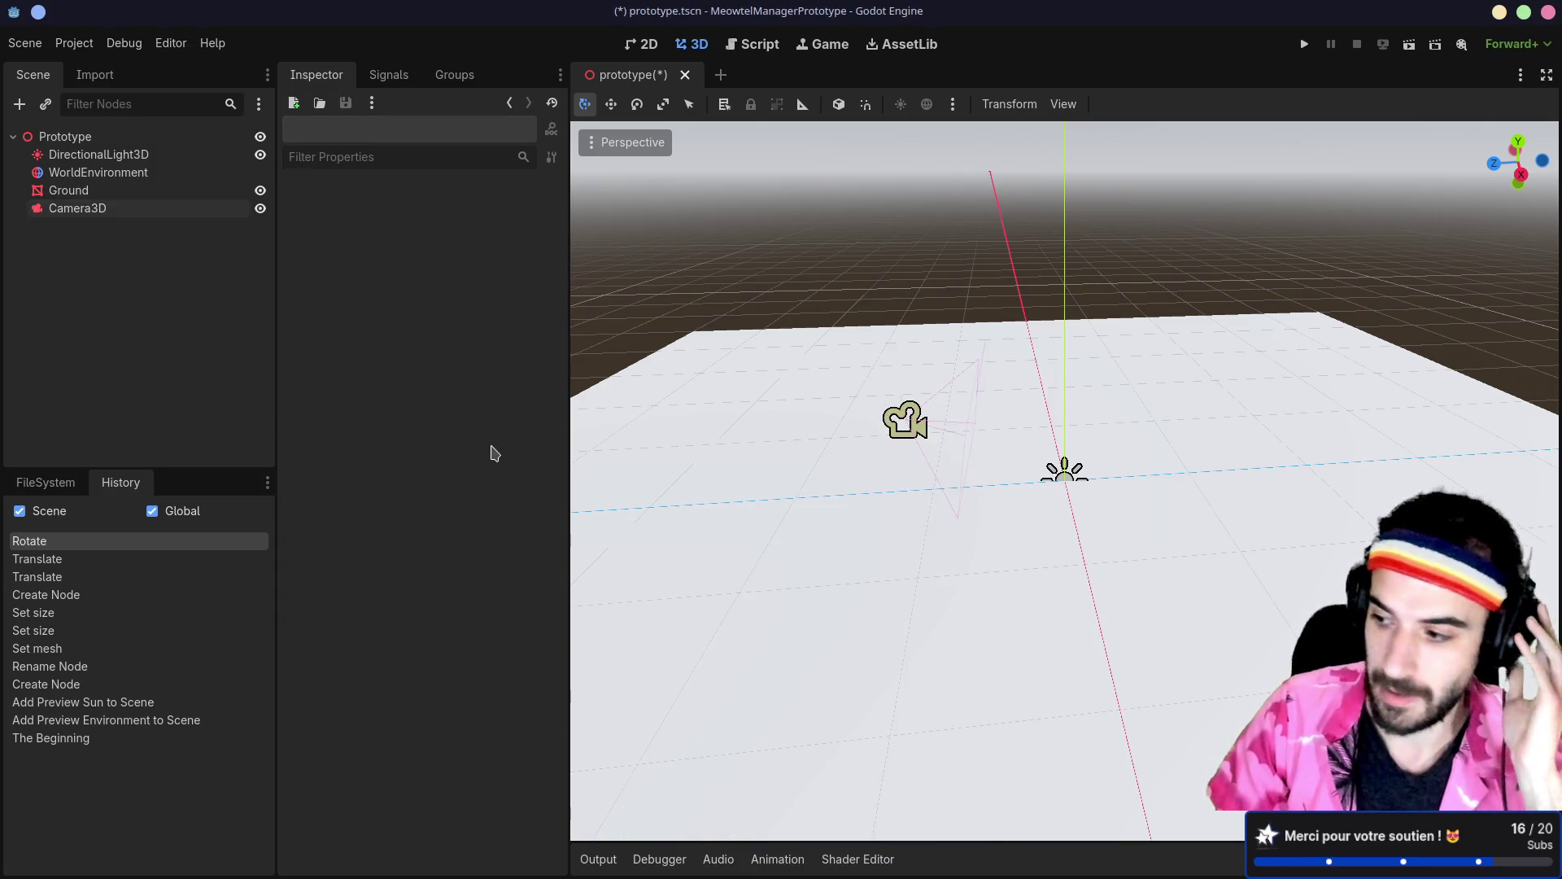
mouse_move(1120, 393)
left_mouse_down()
mouse_move(865, 377)
mouse_move(1116, 383)
mouse_move(1093, 376)
left_mouse_up()
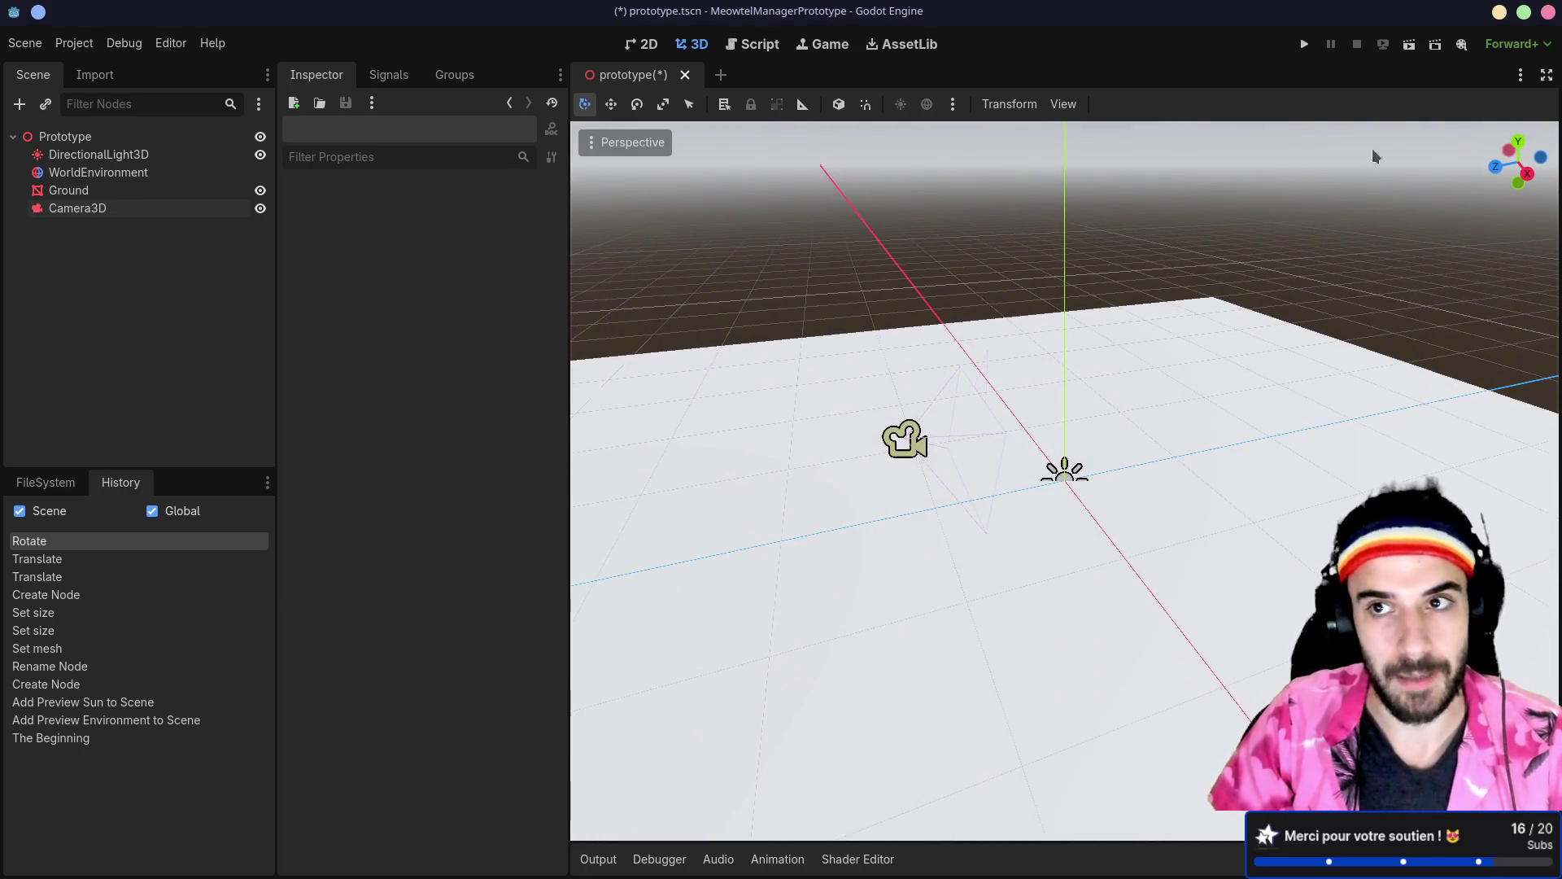
left_click(1410, 45)
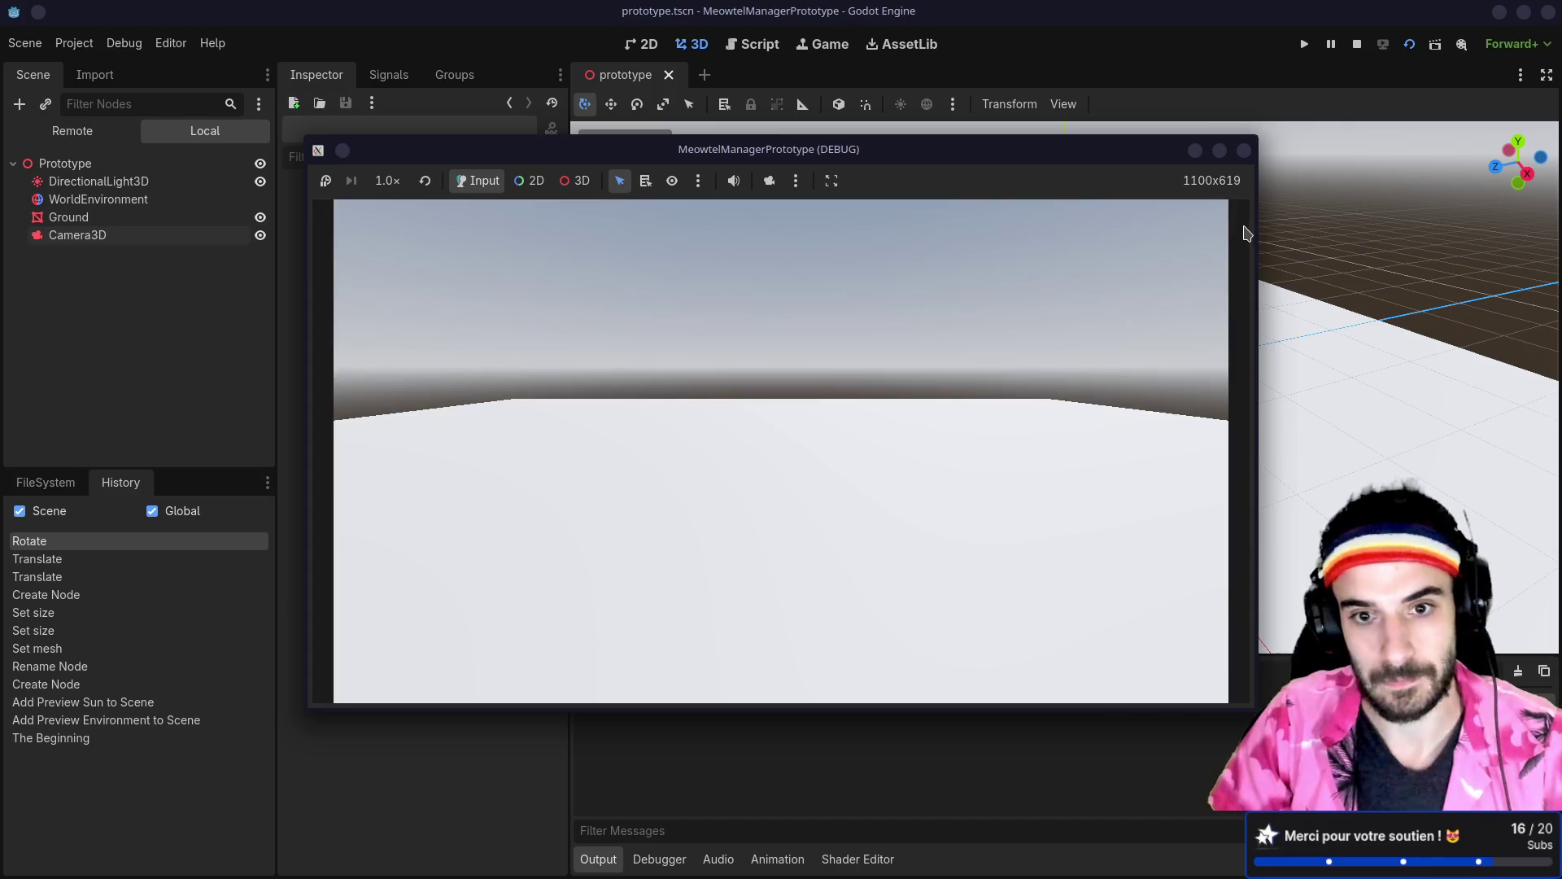
left_click(1244, 152)
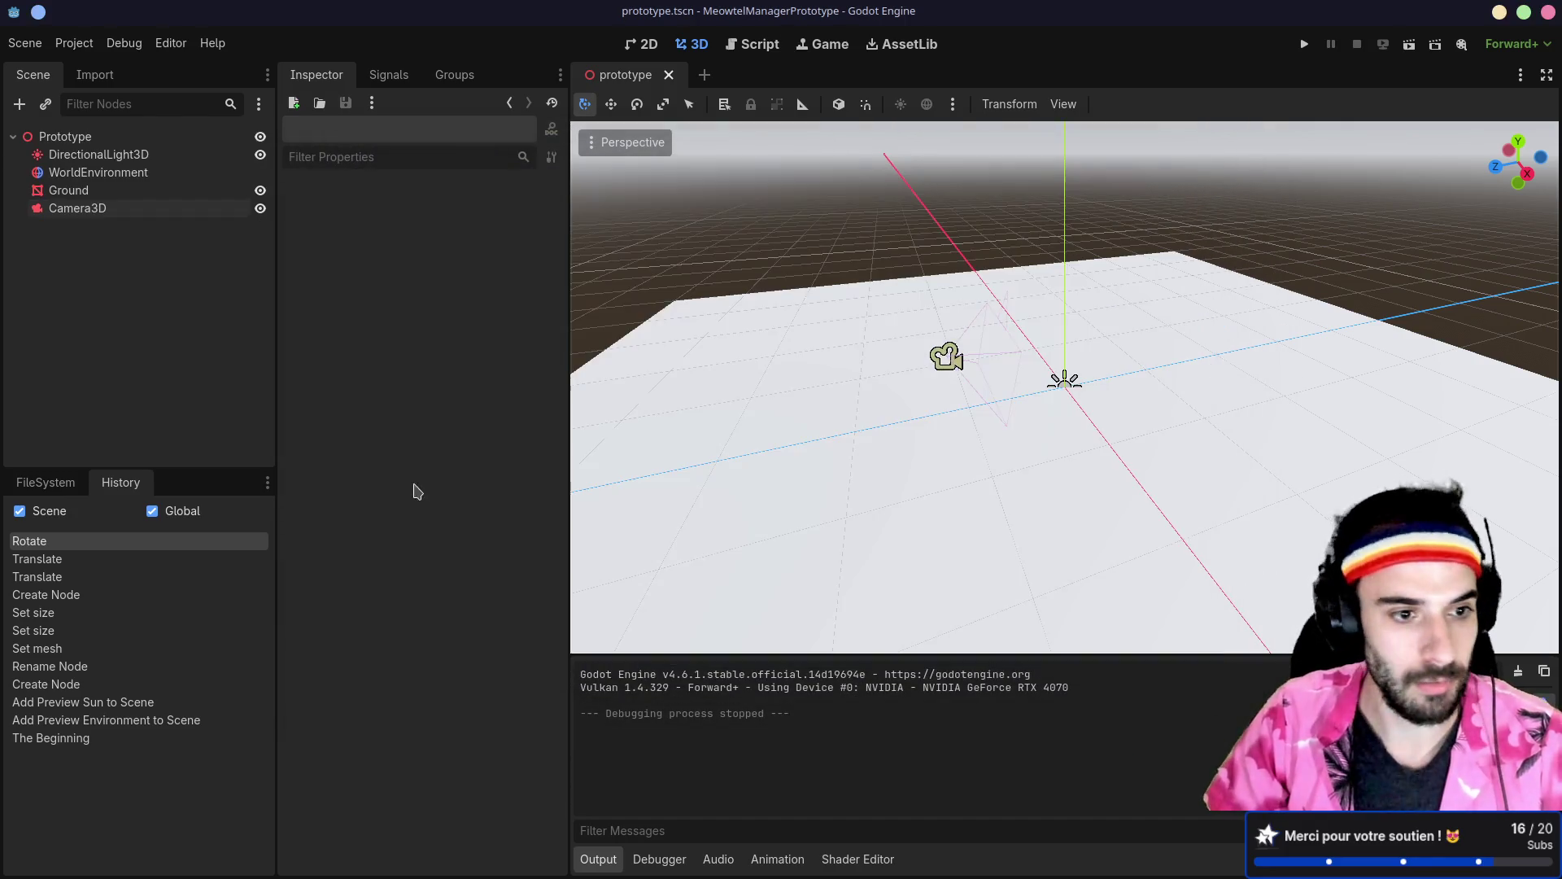
Step: Expand res://models and its cat folder in the FileSystem dock
left_click(76, 481)
left_click(62, 612)
left_click(22, 607)
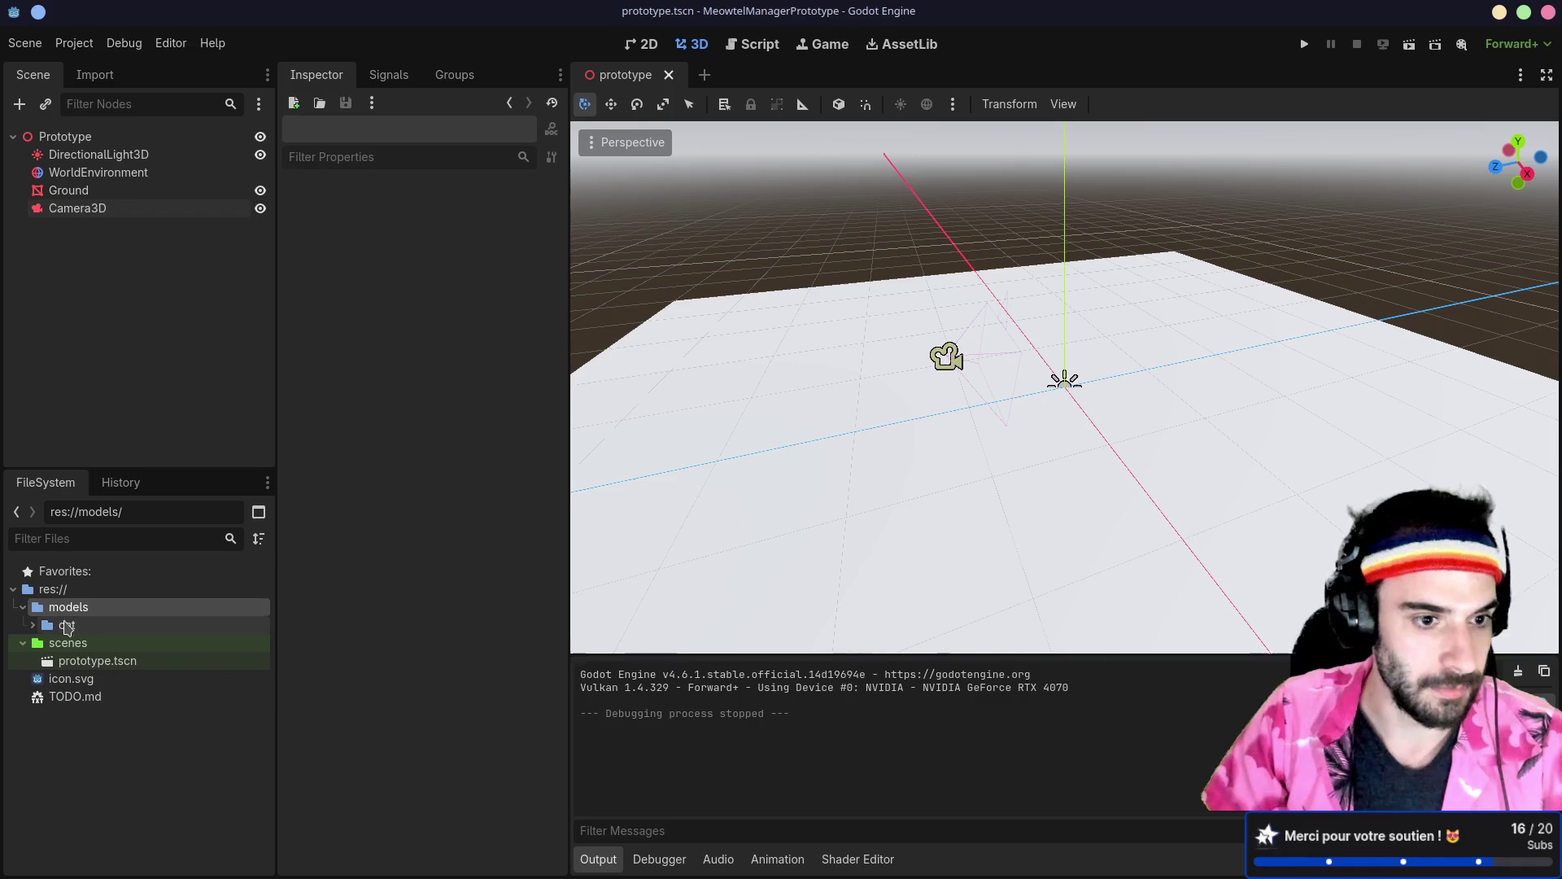
left_click(33, 625)
Step: Drag cat.glb into the viewport so the cat stands on the Ground plane
left_click_drag(96, 647, 1087, 395)
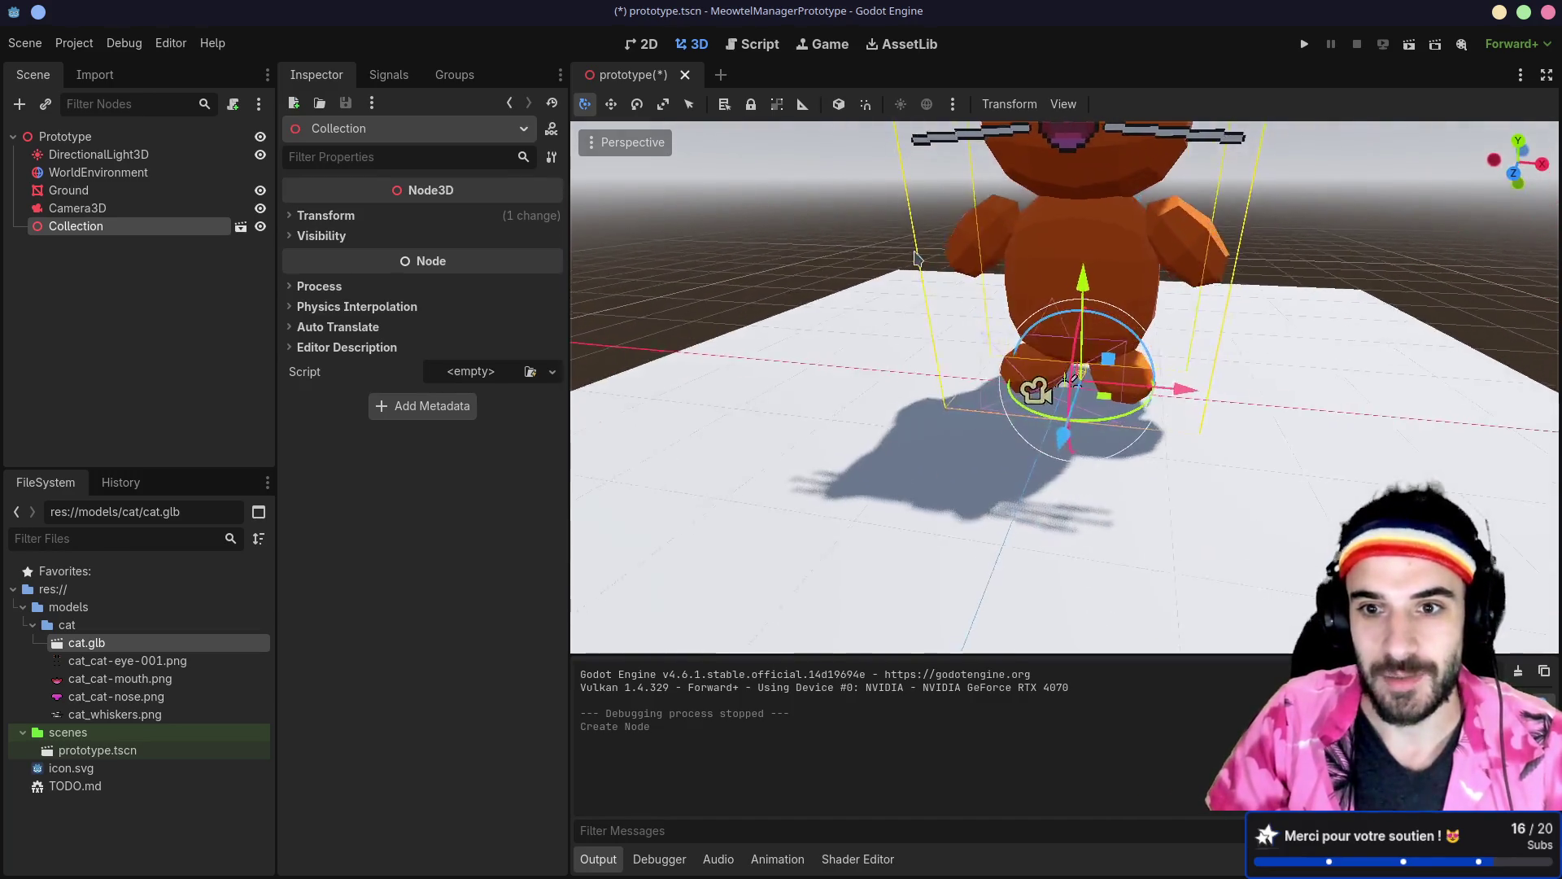
scroll(948, 272, "down", 5)
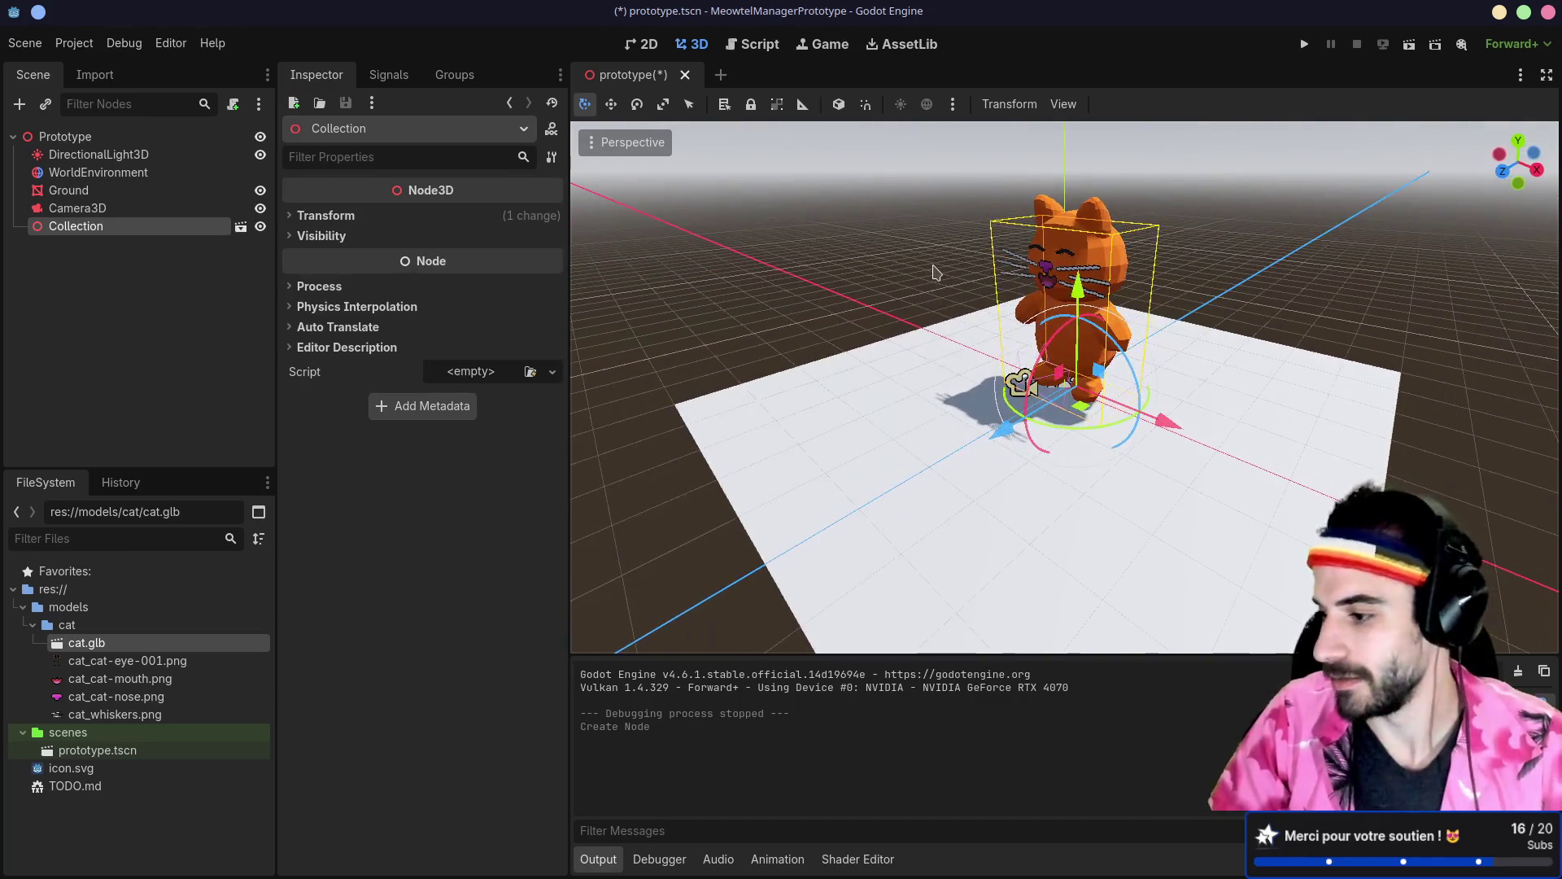
left_click_drag(944, 280, 929, 376)
scroll(929, 376, "up", 4)
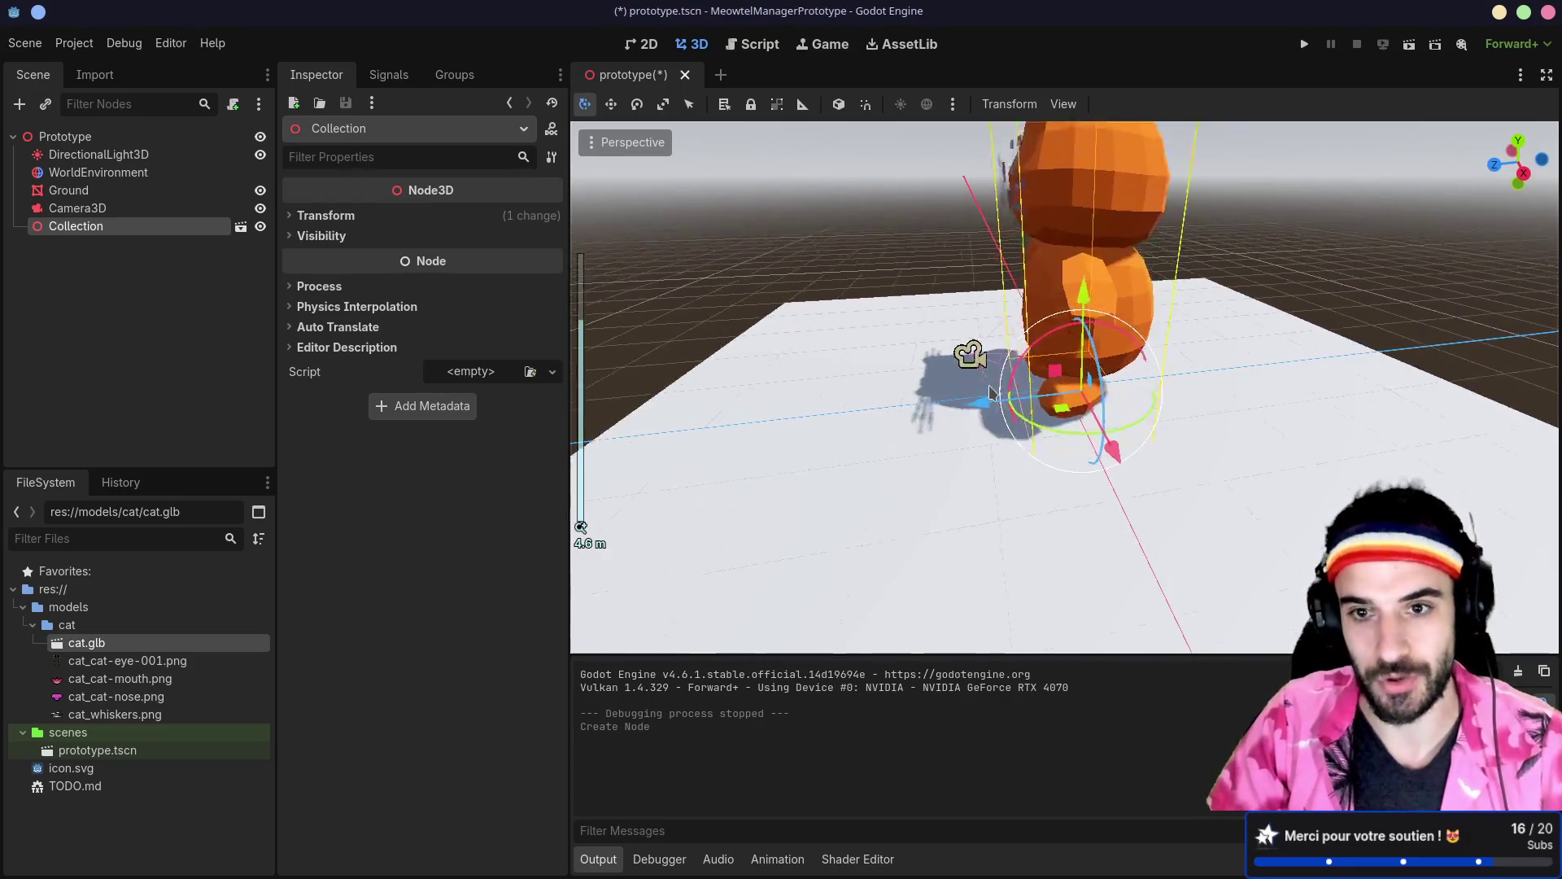
left_click(968, 348)
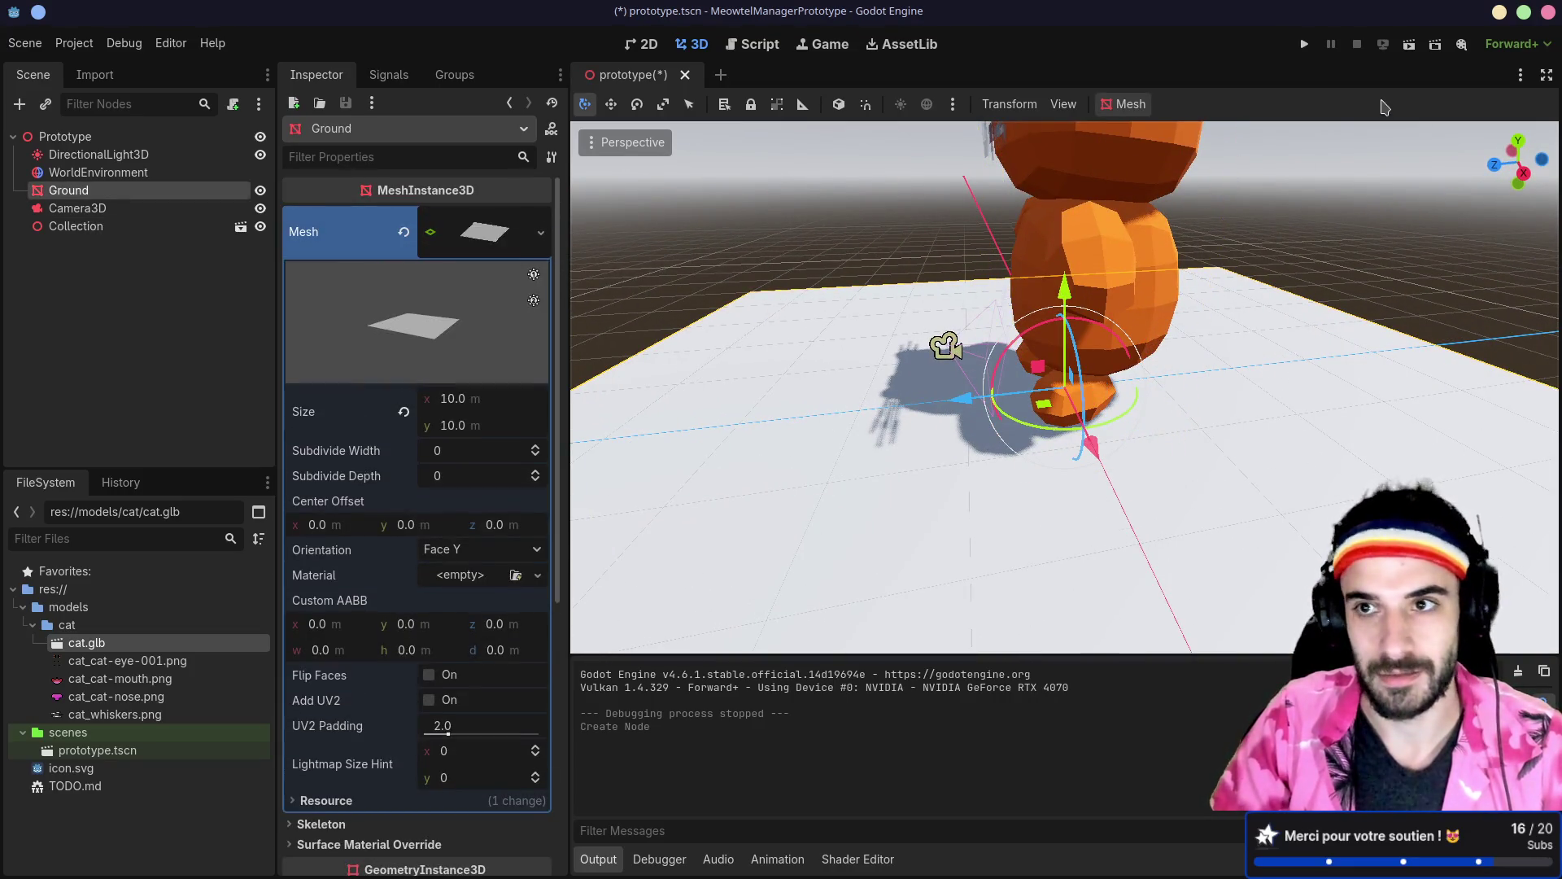
scroll(818, 367, "down", 5)
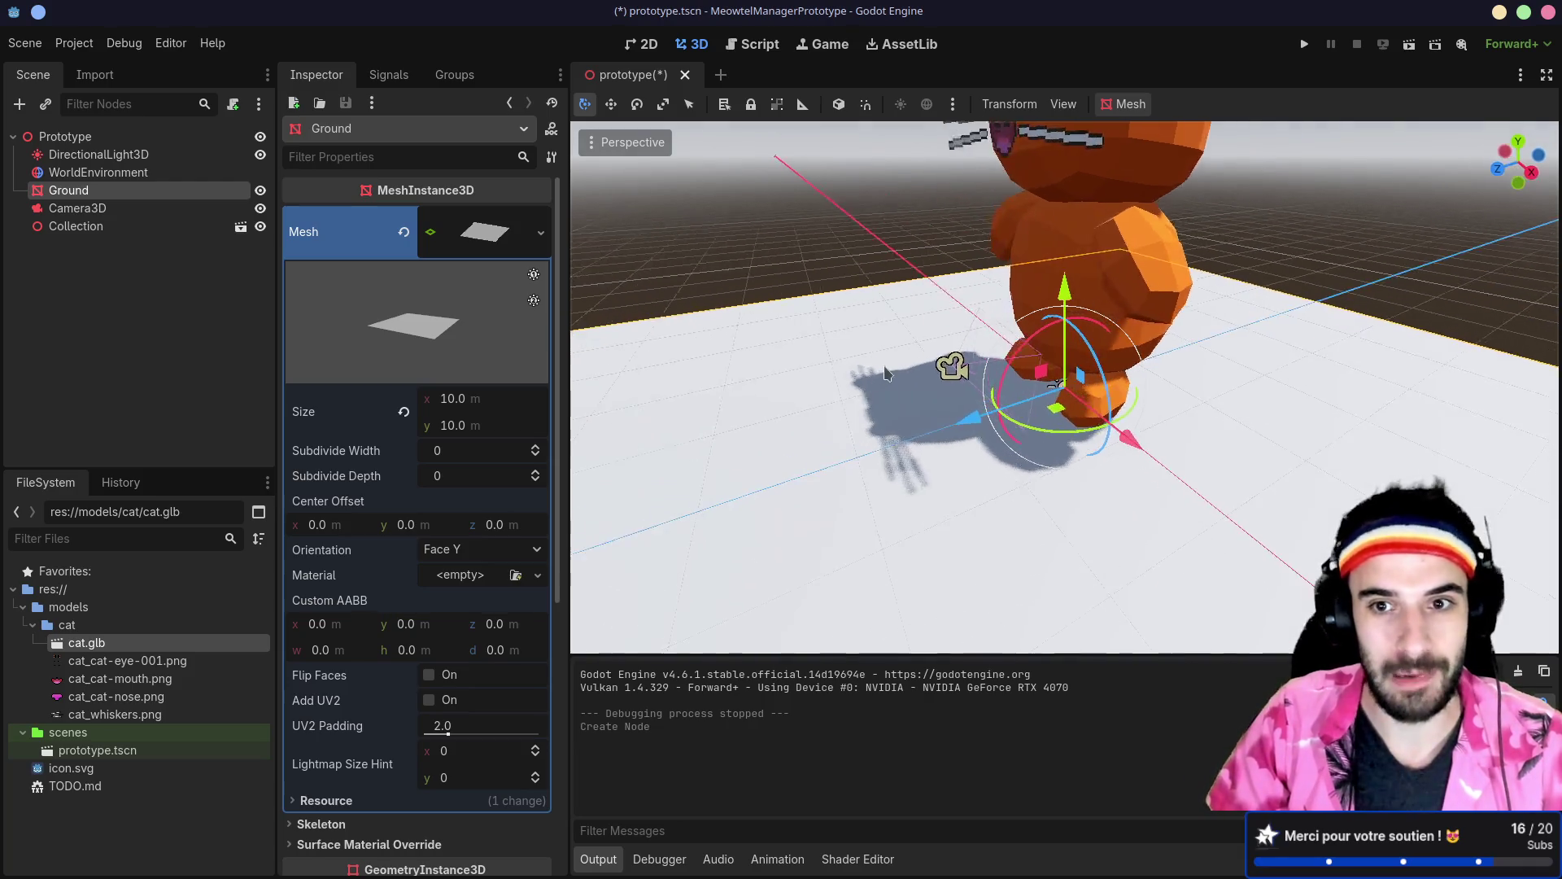
scroll(1013, 378, "up", 10)
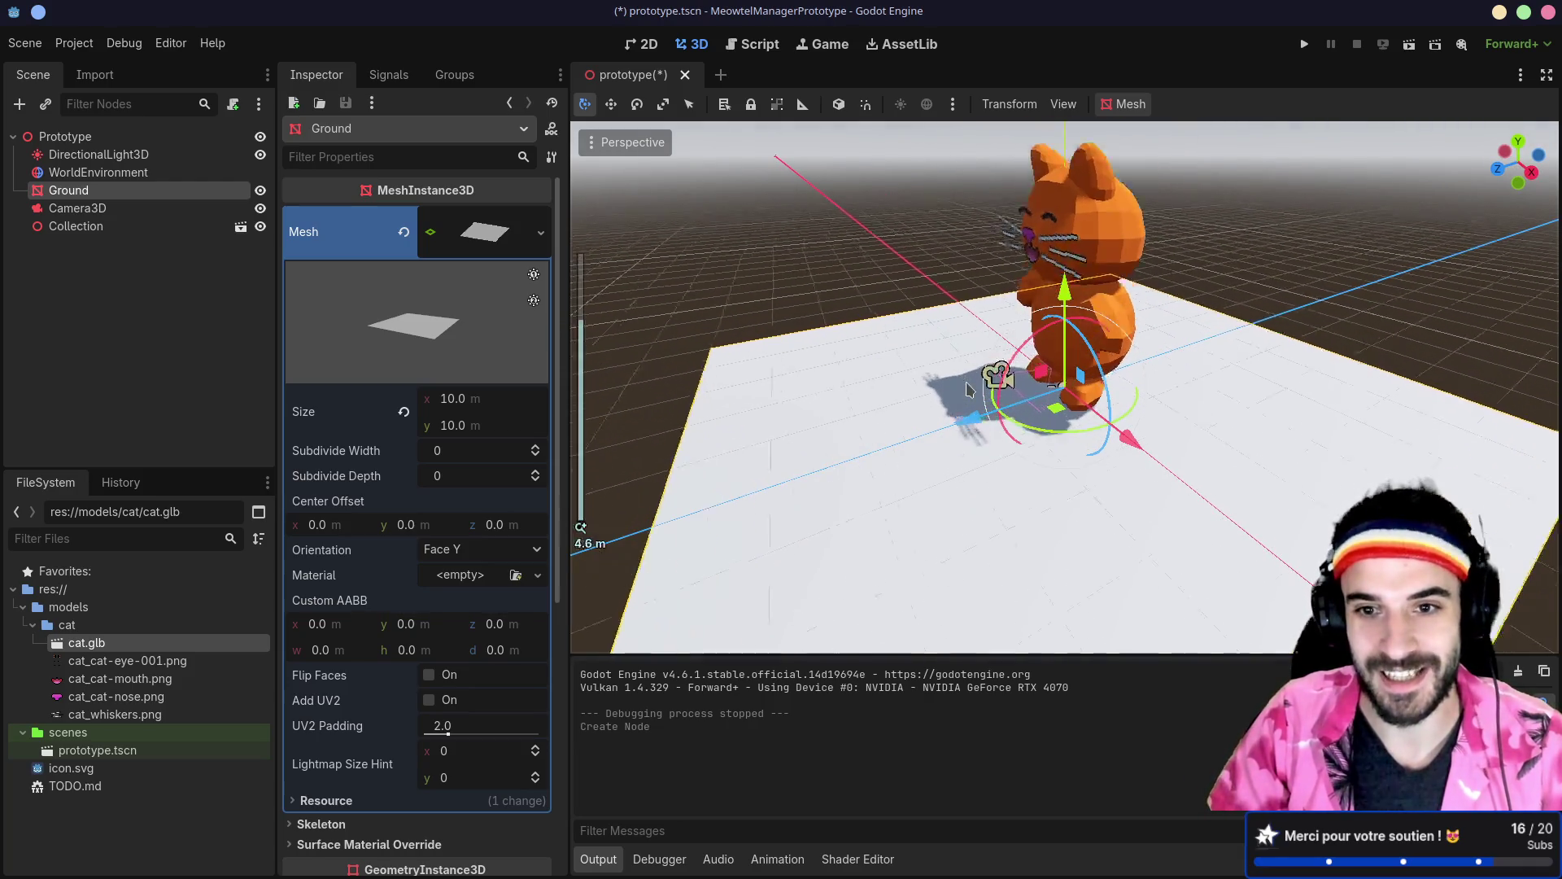
Step: Move the Camera3D higher beside the cat to frame it head-on
left_click(808, 336)
scroll(808, 336, "down", 3)
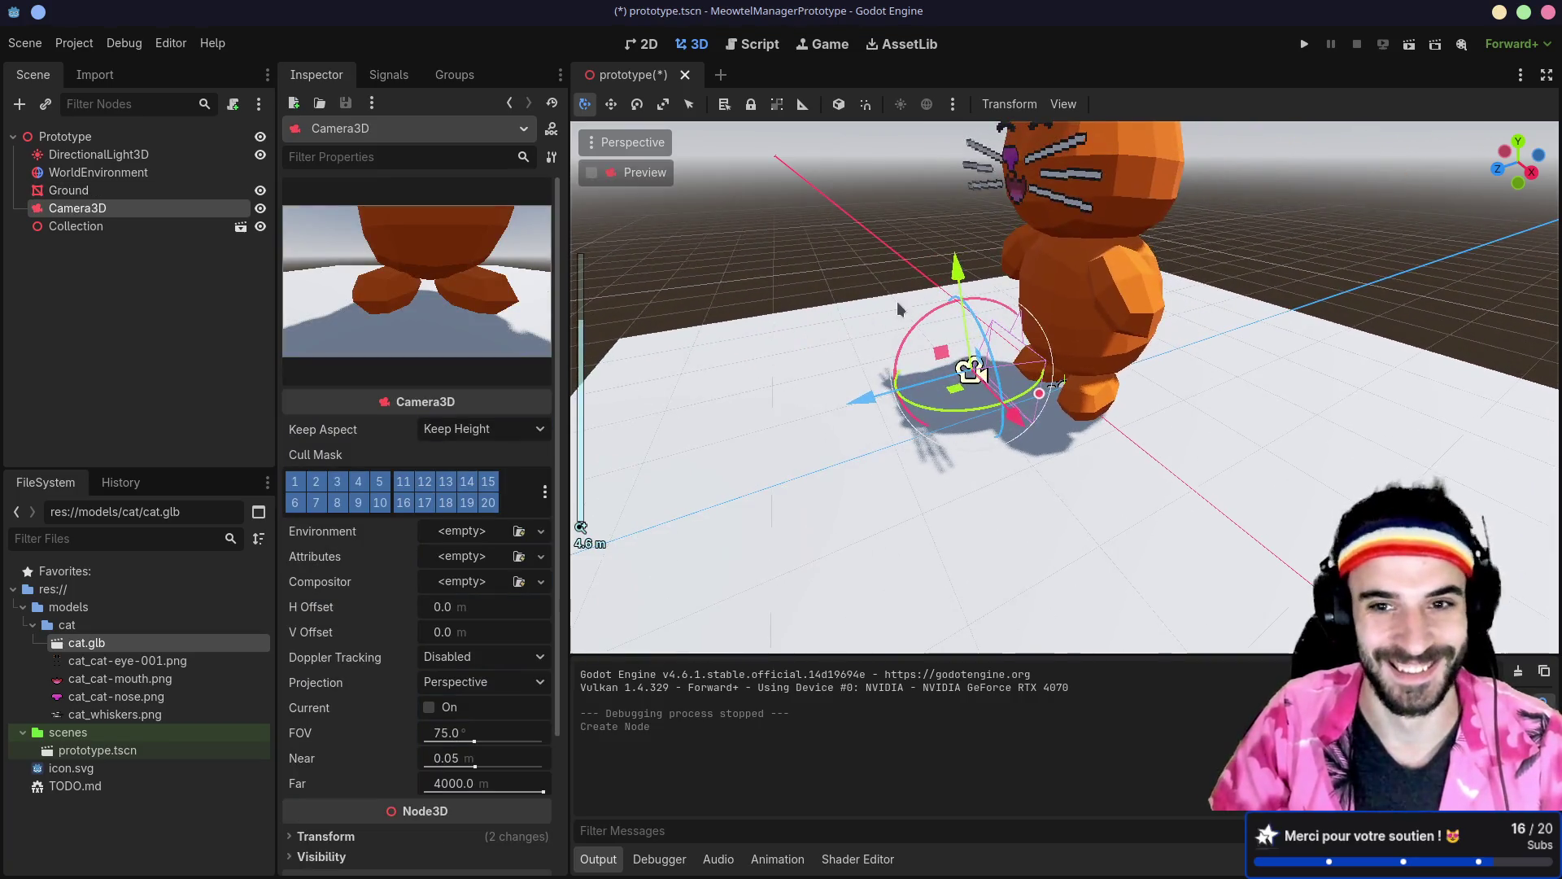
mouse_move(866, 399)
left_mouse_down()
mouse_move(850, 370)
mouse_move(865, 308)
mouse_move(692, 334)
left_mouse_up()
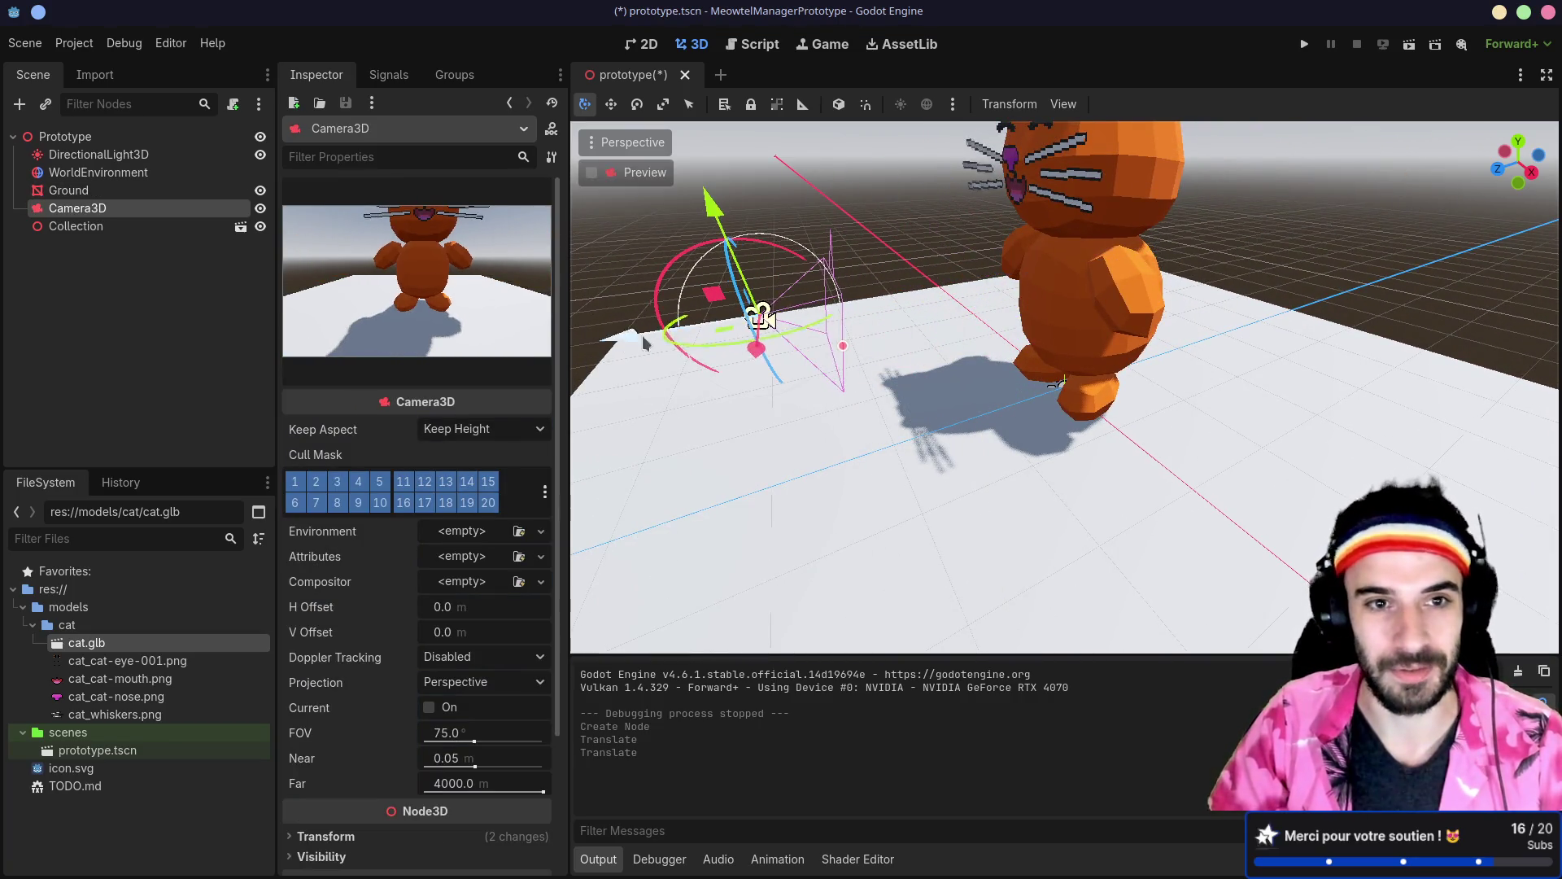
scroll(757, 348, "down", 3)
left_click_drag(921, 262, 926, 192)
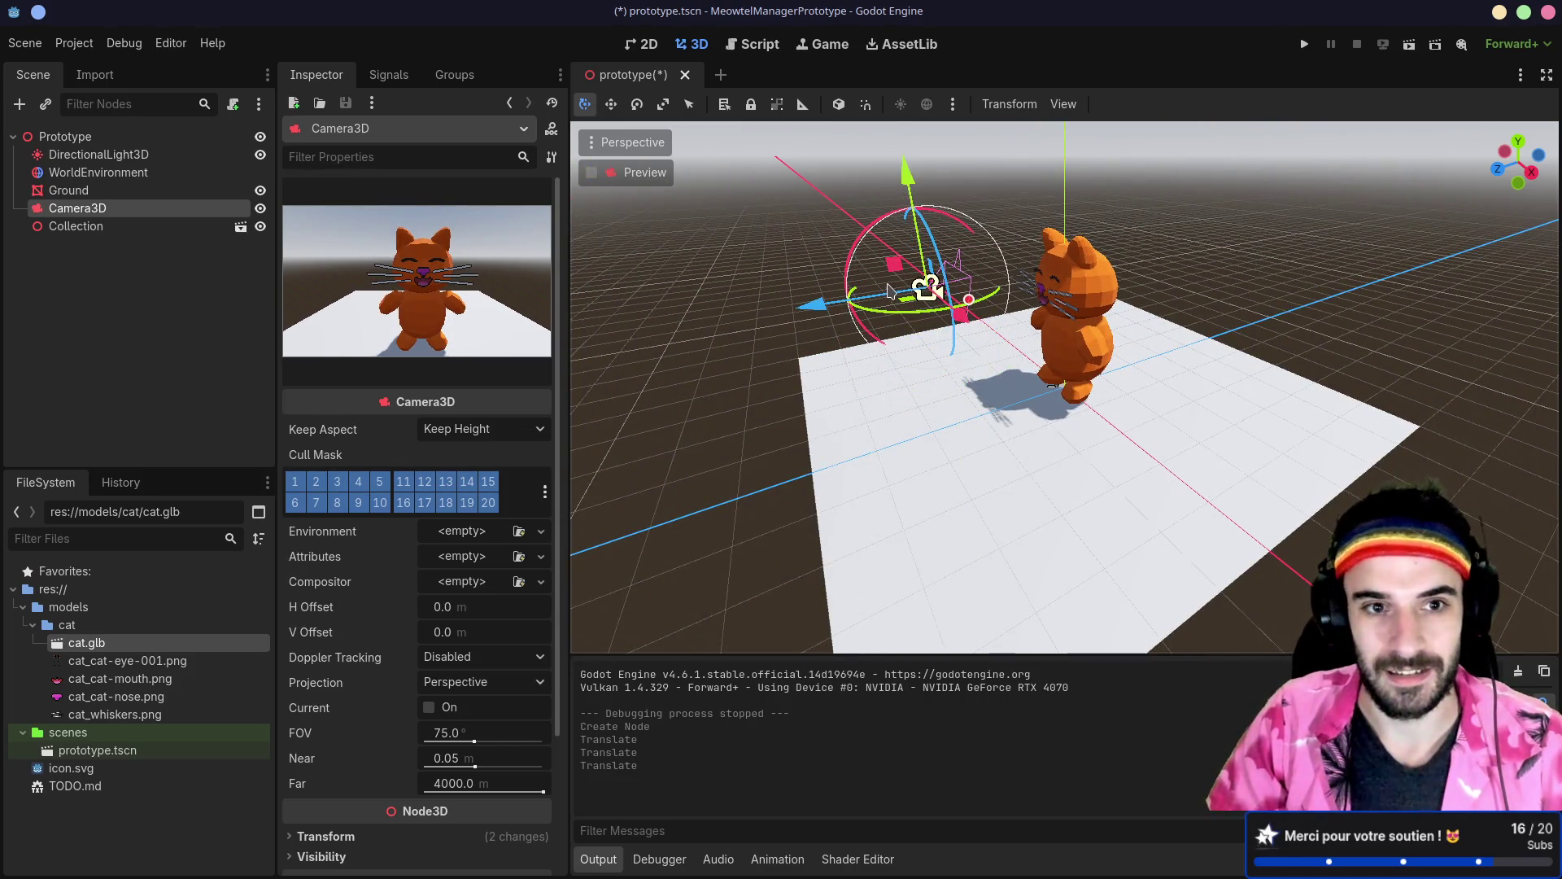
Step: Run the scene to preview the cat, then open cat.glb's Advanced Import Settings
left_click(1410, 44)
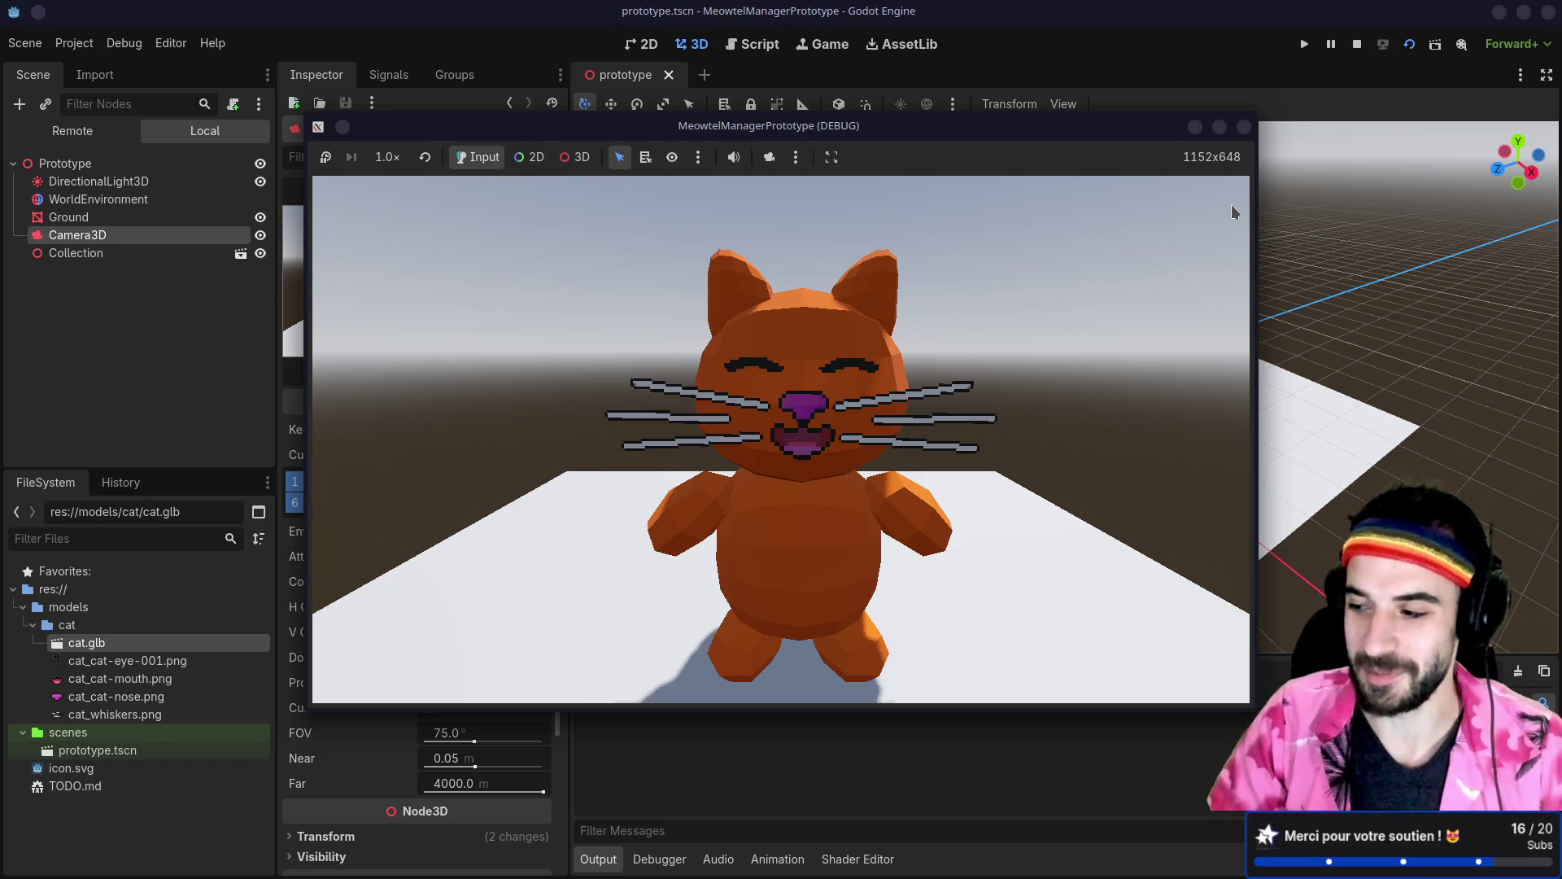
left_click(1244, 127)
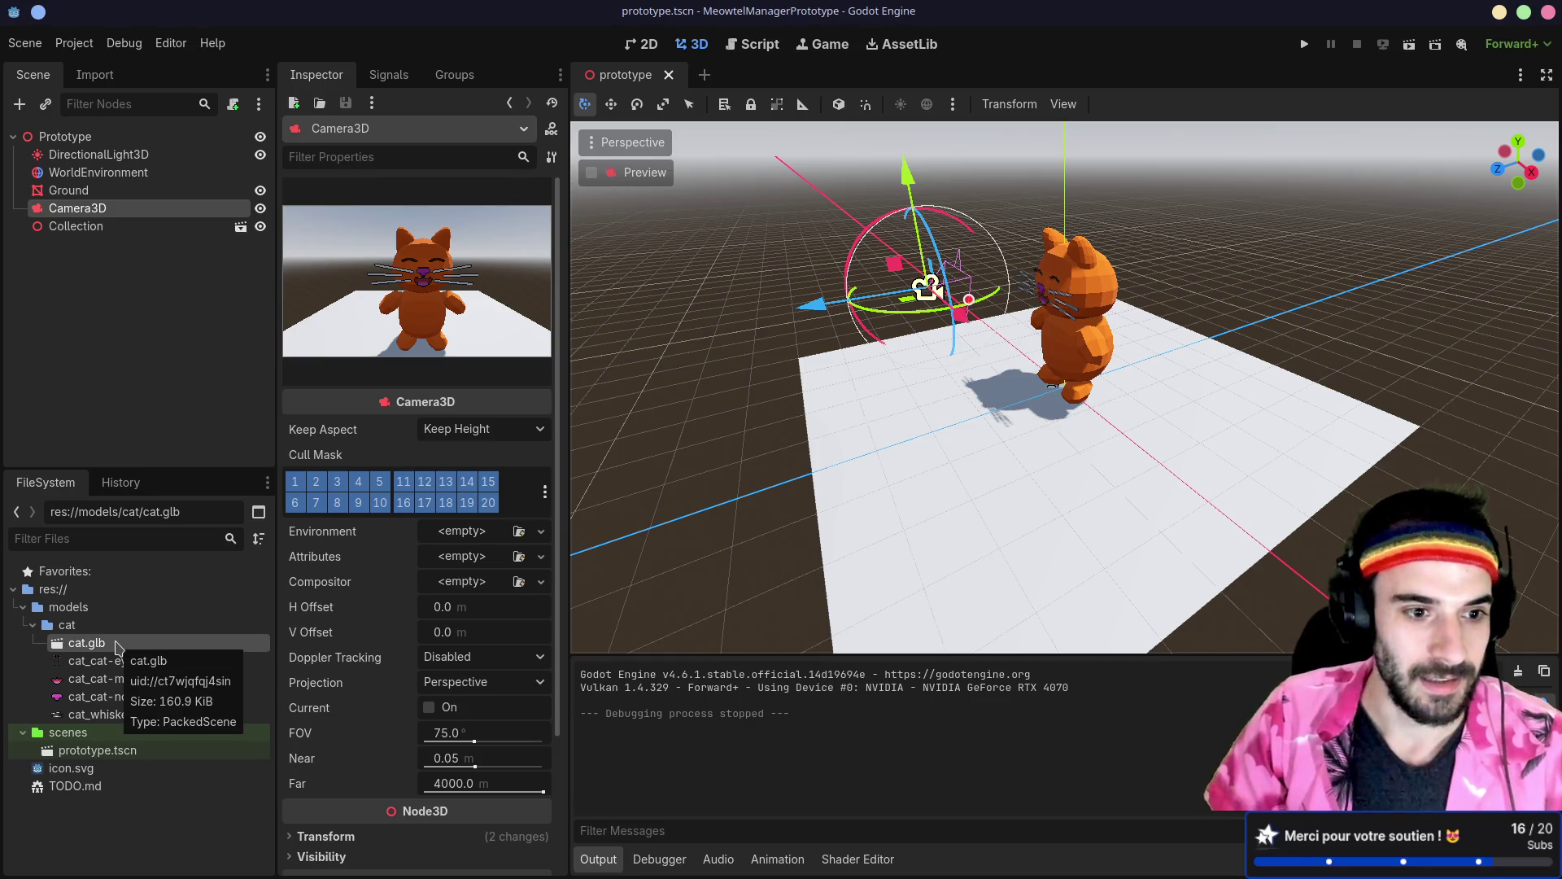
double_click(118, 647)
Step: Set IdleAction's Loop Mode to Linear and reimport cat.glb
left_click(252, 423)
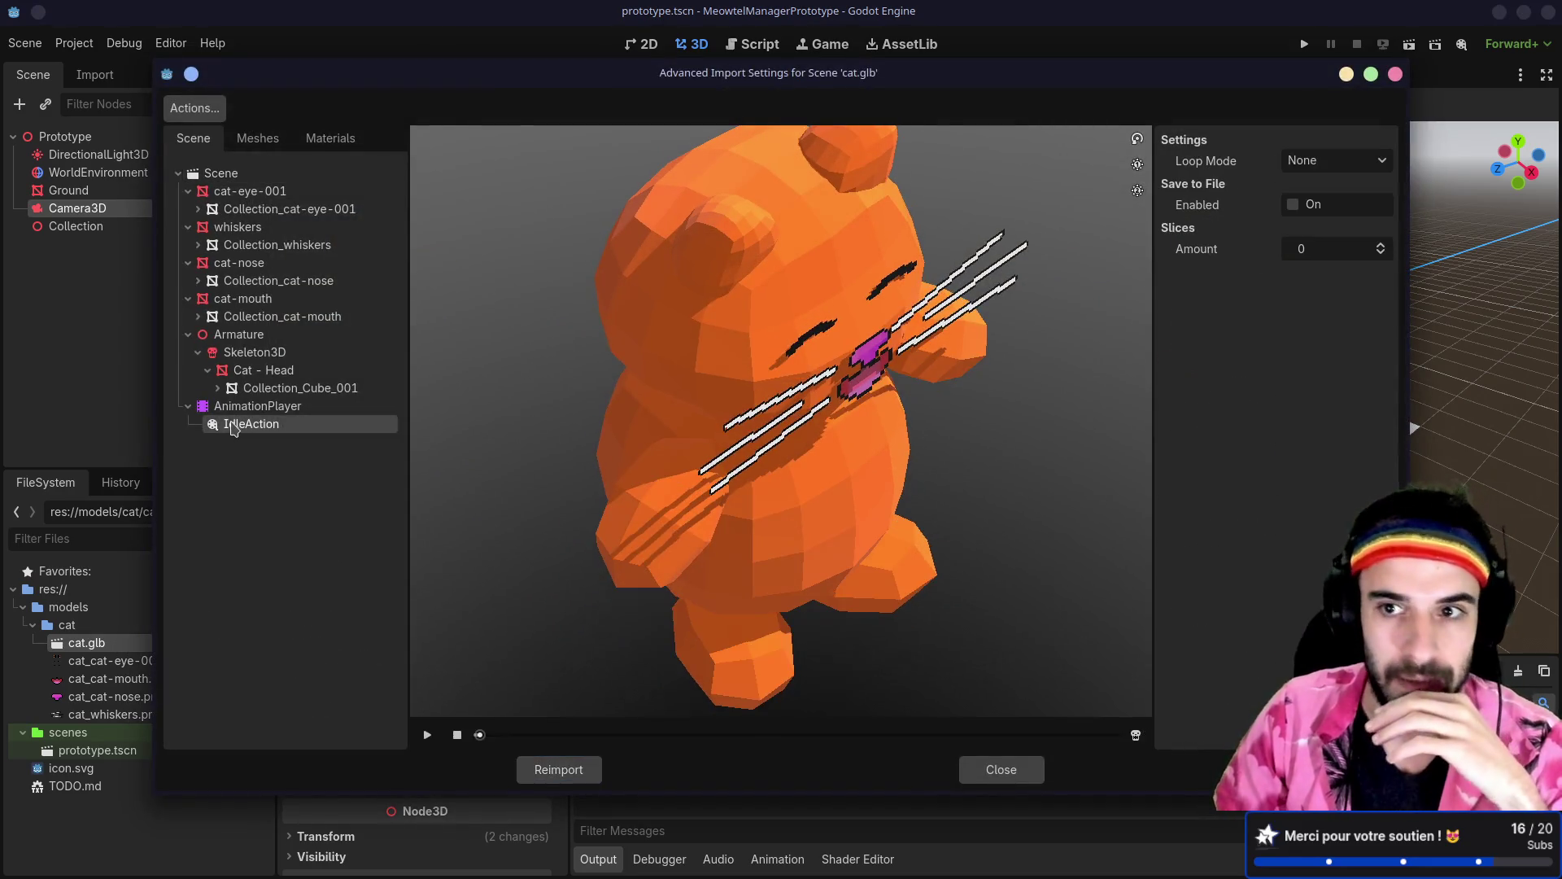
left_click(1327, 162)
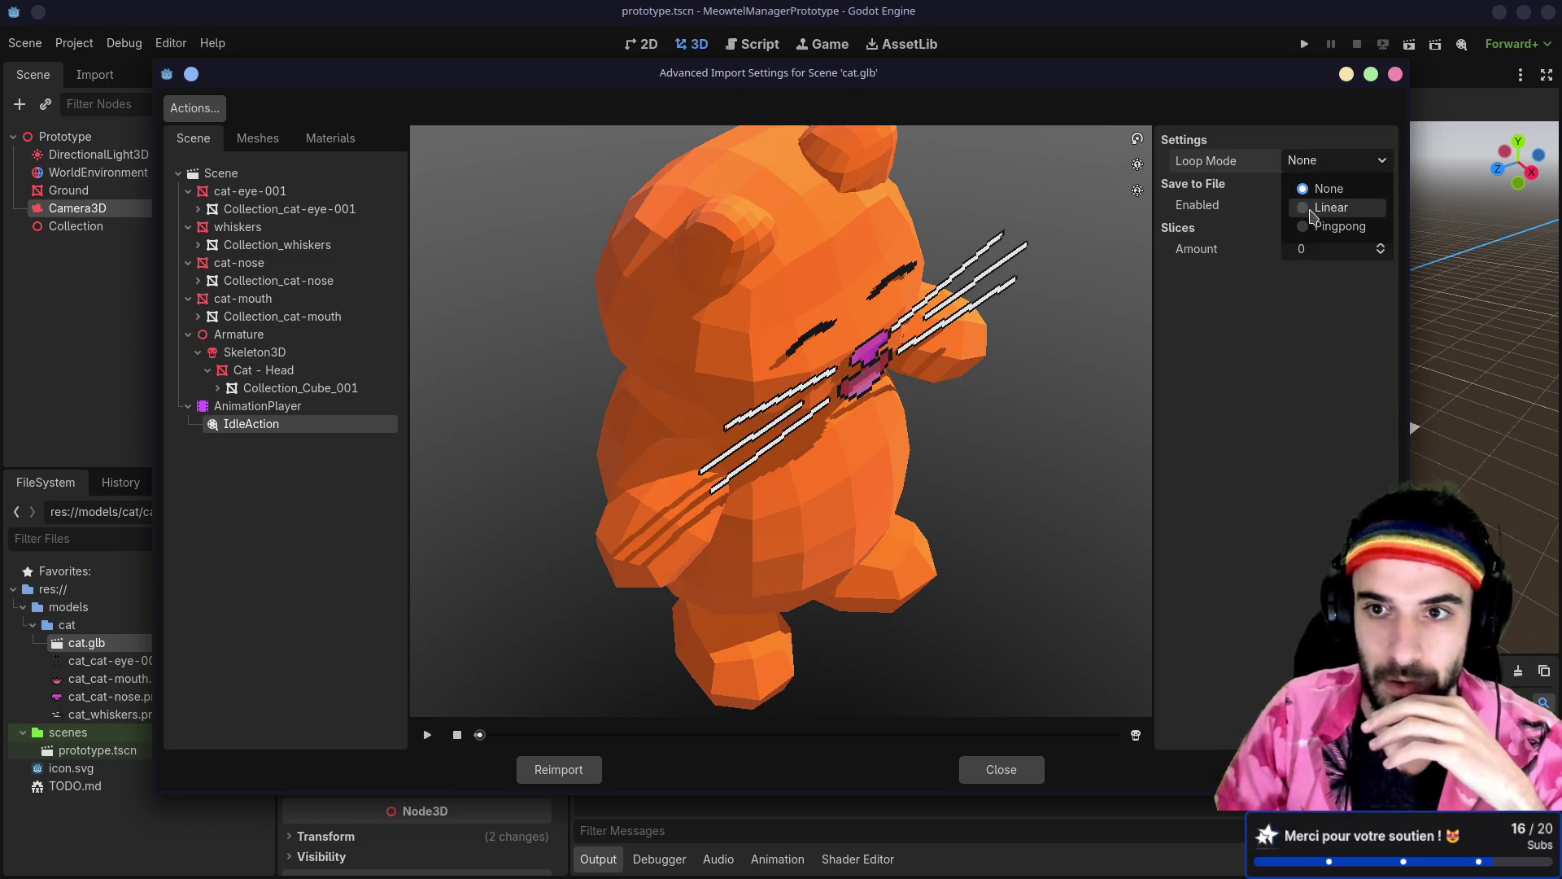
left_click(1310, 210)
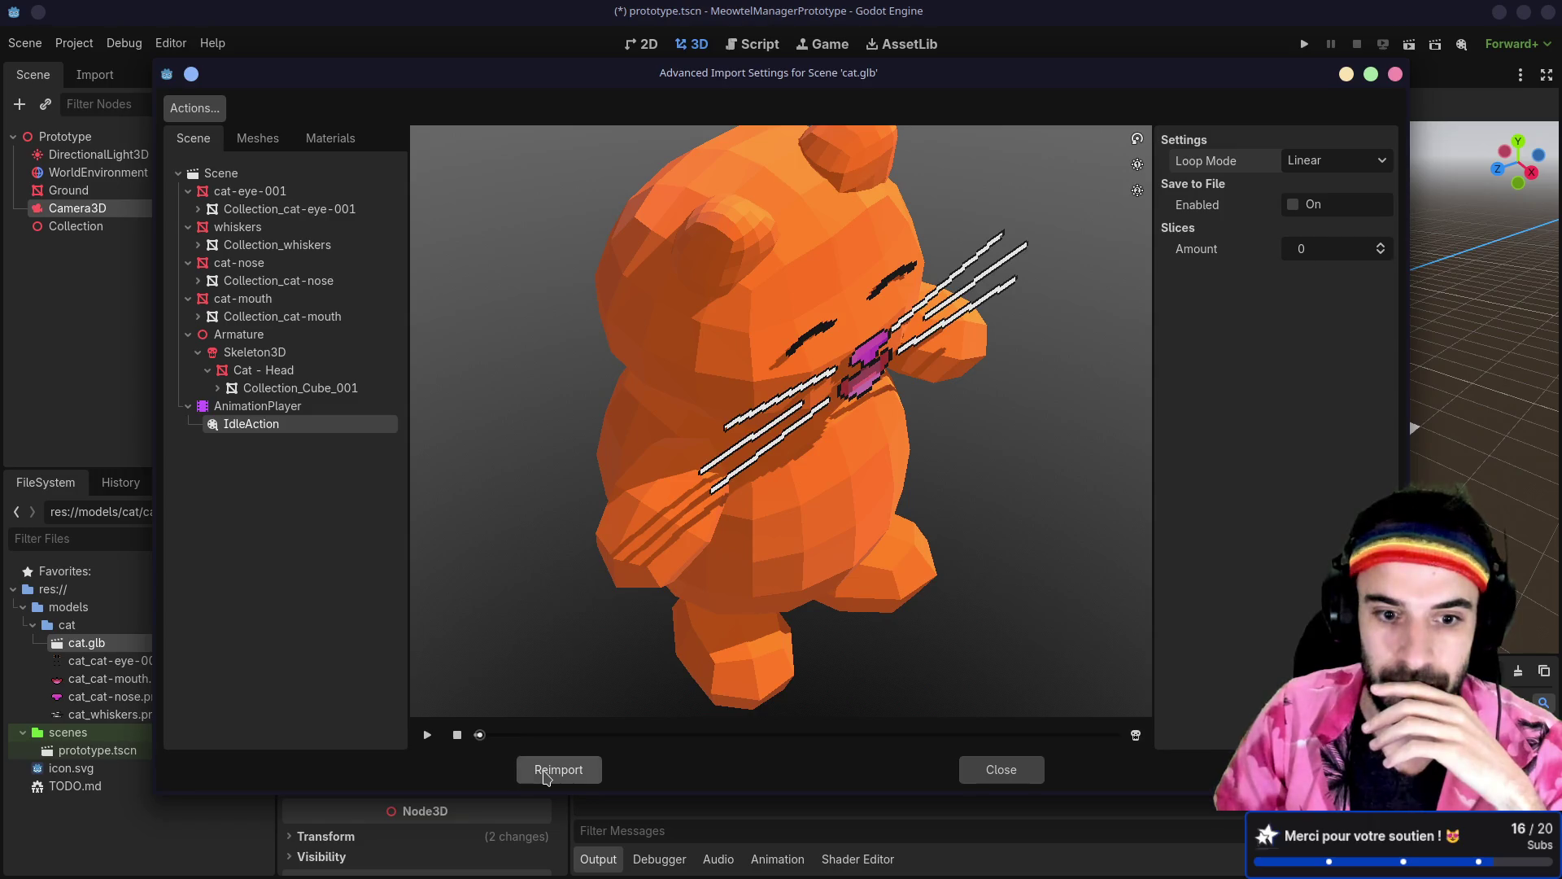
left_click(543, 775)
left_click(120, 229)
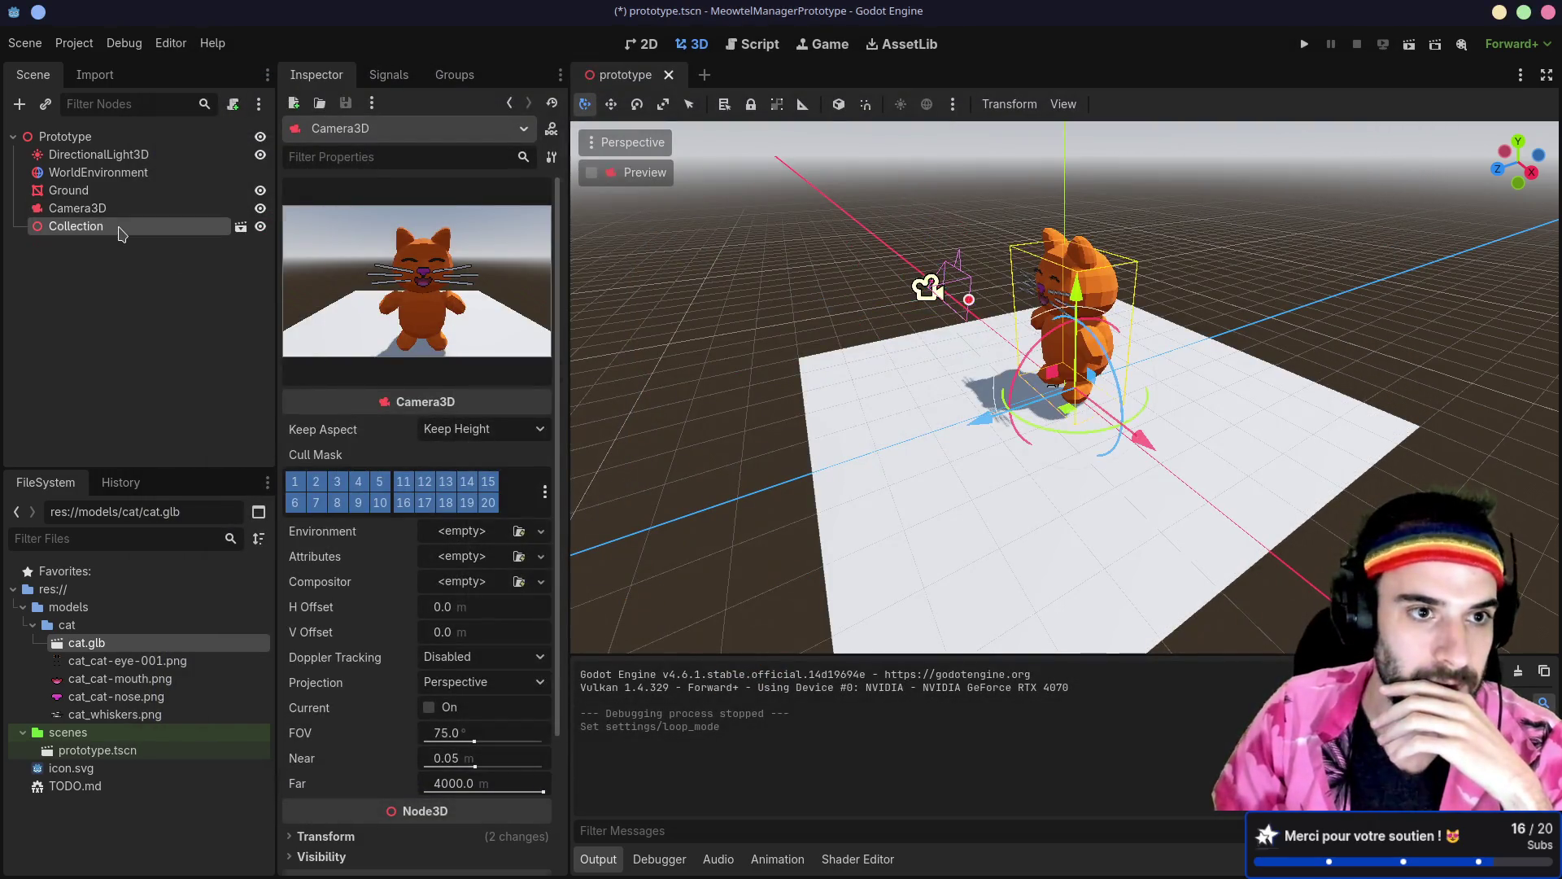
Step: Select the Collection node holding the cat and orbit the view around it
left_click(135, 210)
right_click(133, 228)
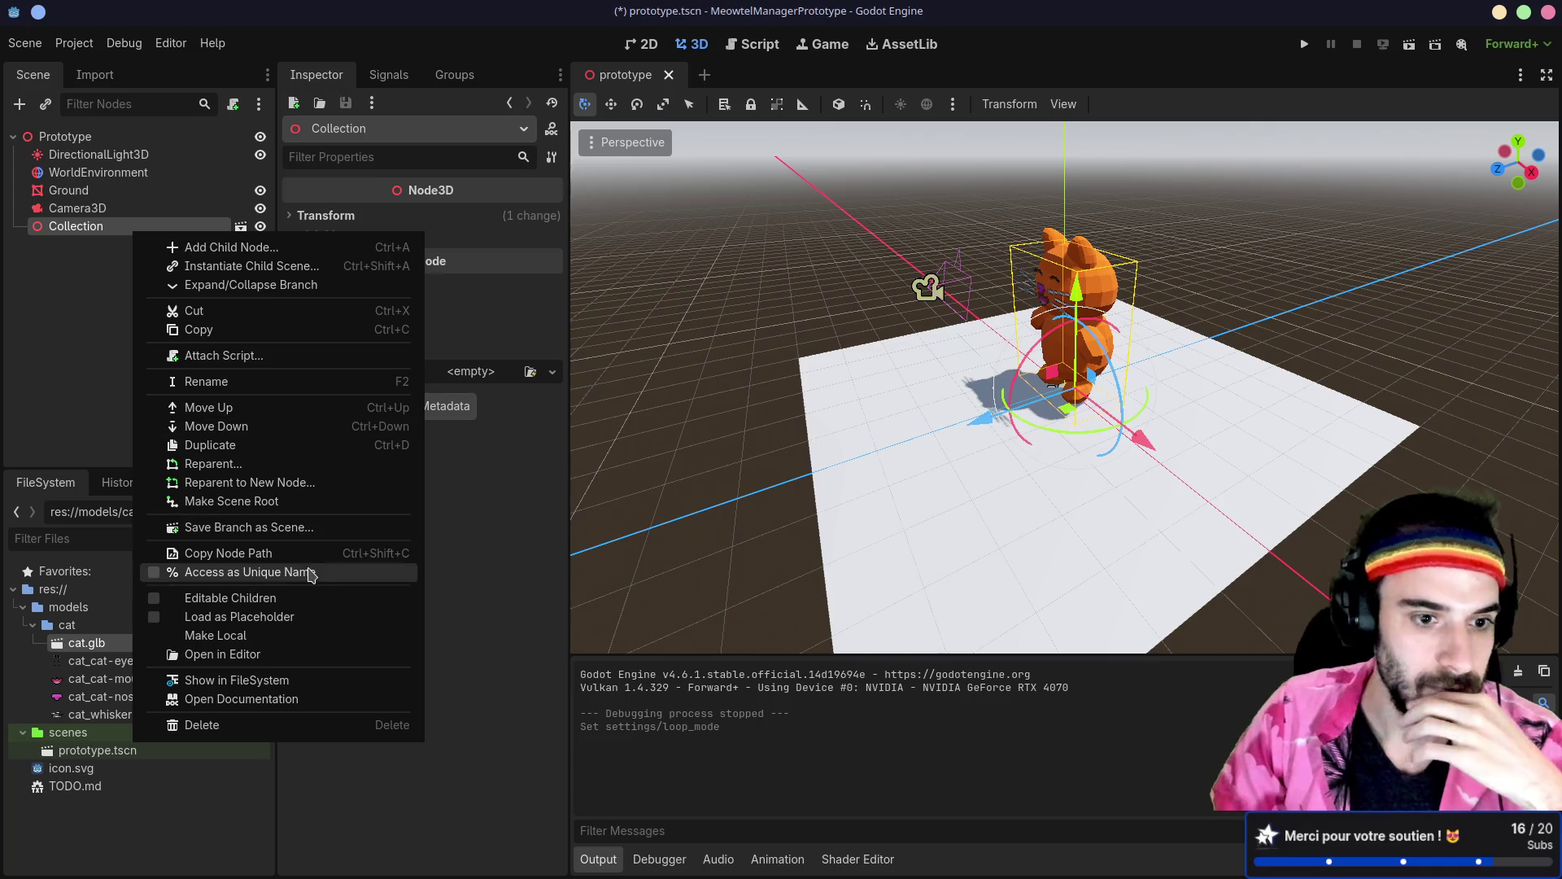
left_click(110, 482)
left_click_drag(845, 426, 855, 405)
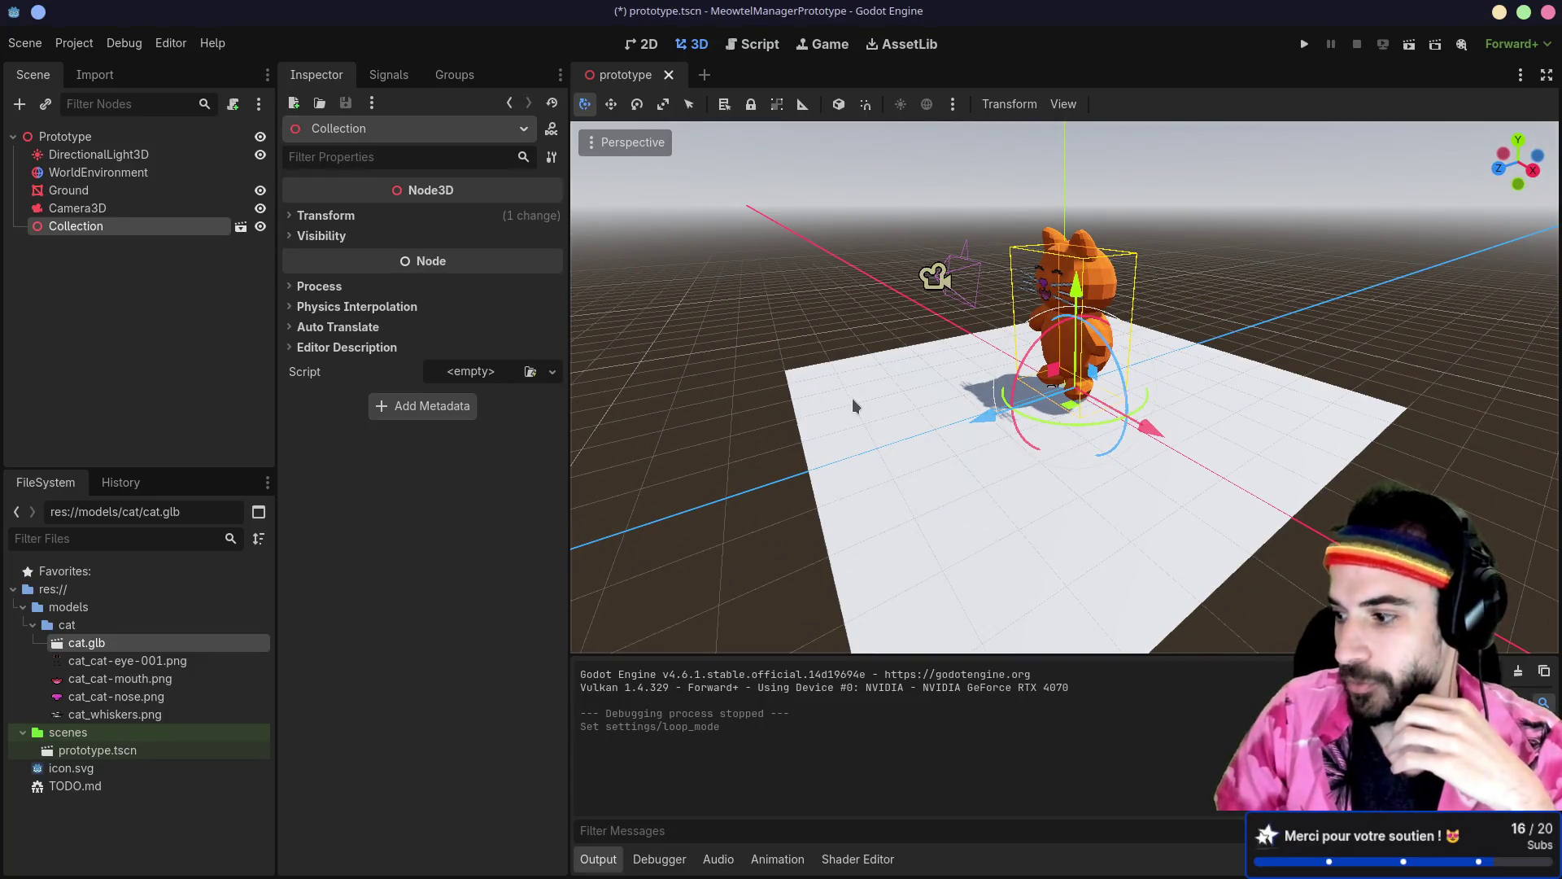
Step: Save the Godot prototype scene and the Blender cat file
key("ctrl+s")
key("alt+Tab")
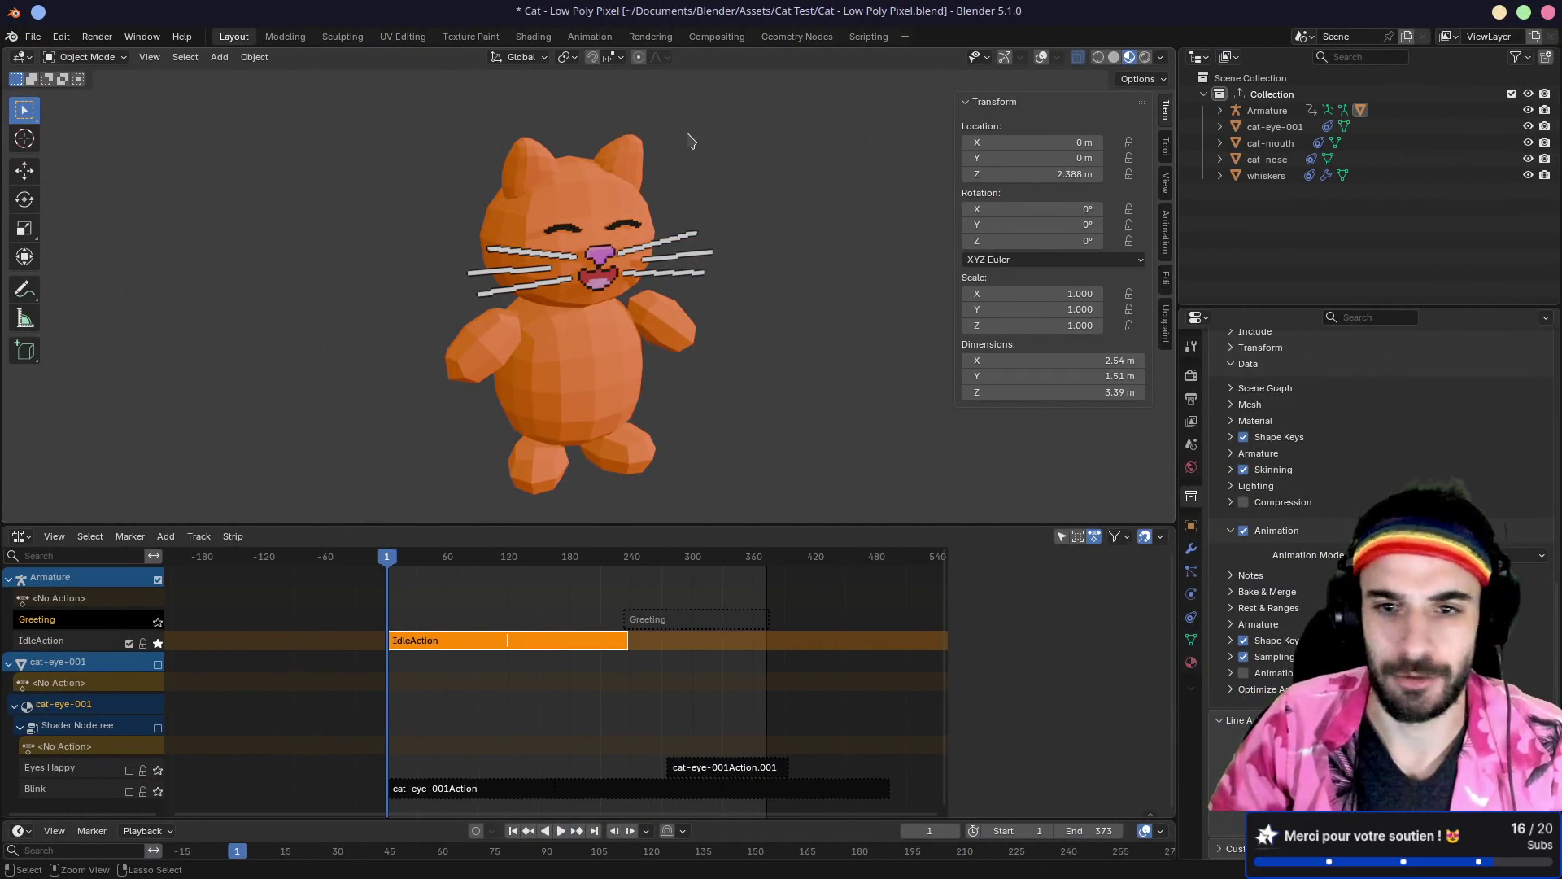
key("ctrl+s")
Step: Show the cat centred in front orthographic view with overlays and bones visible
key("KP_1")
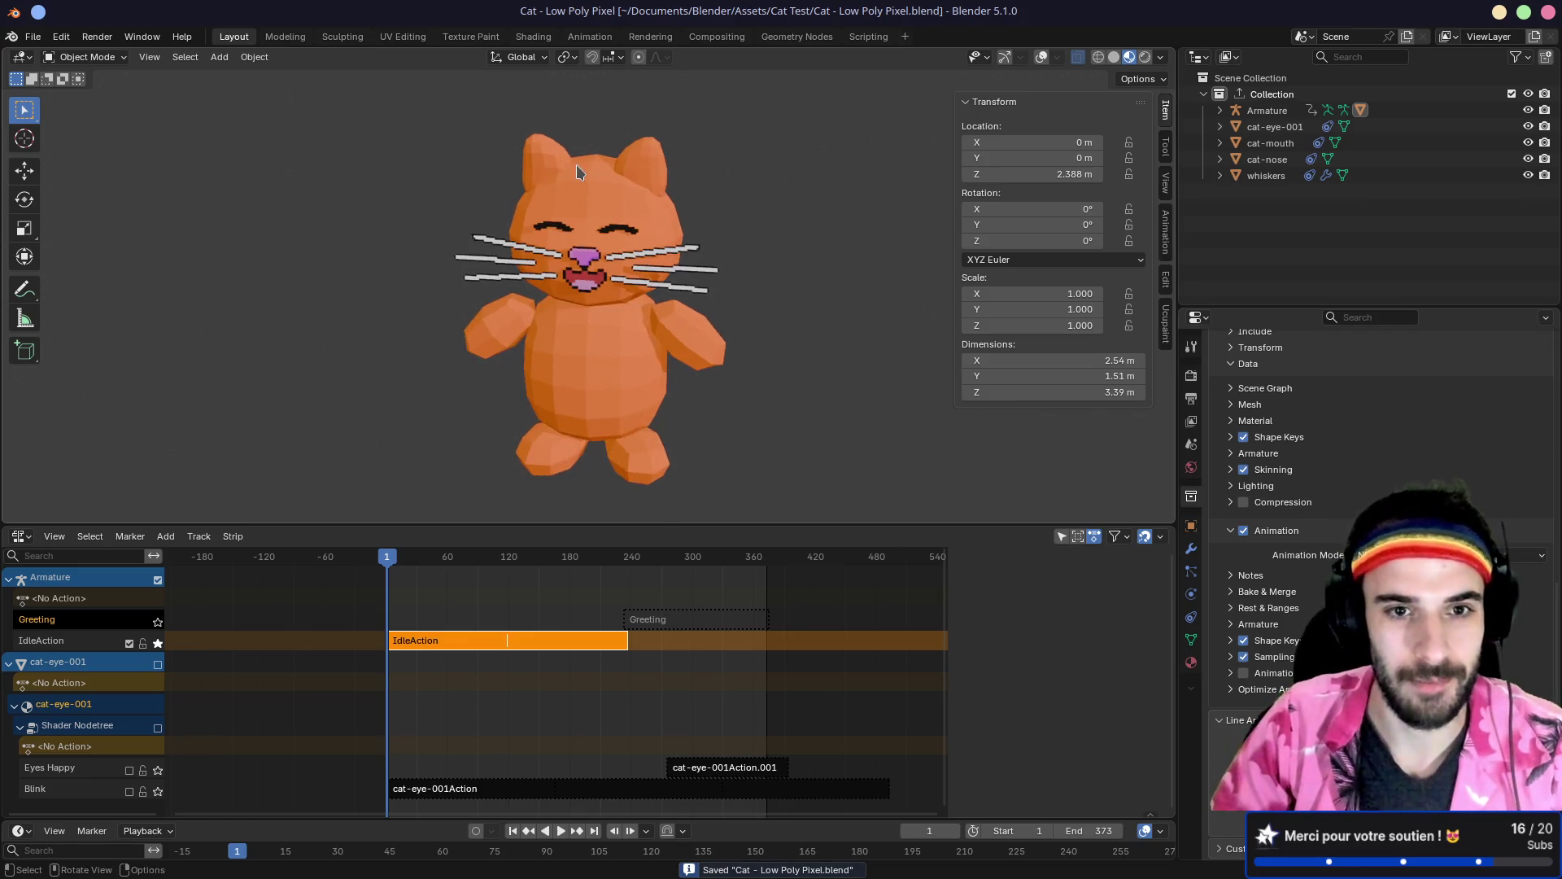
left_click(1044, 57)
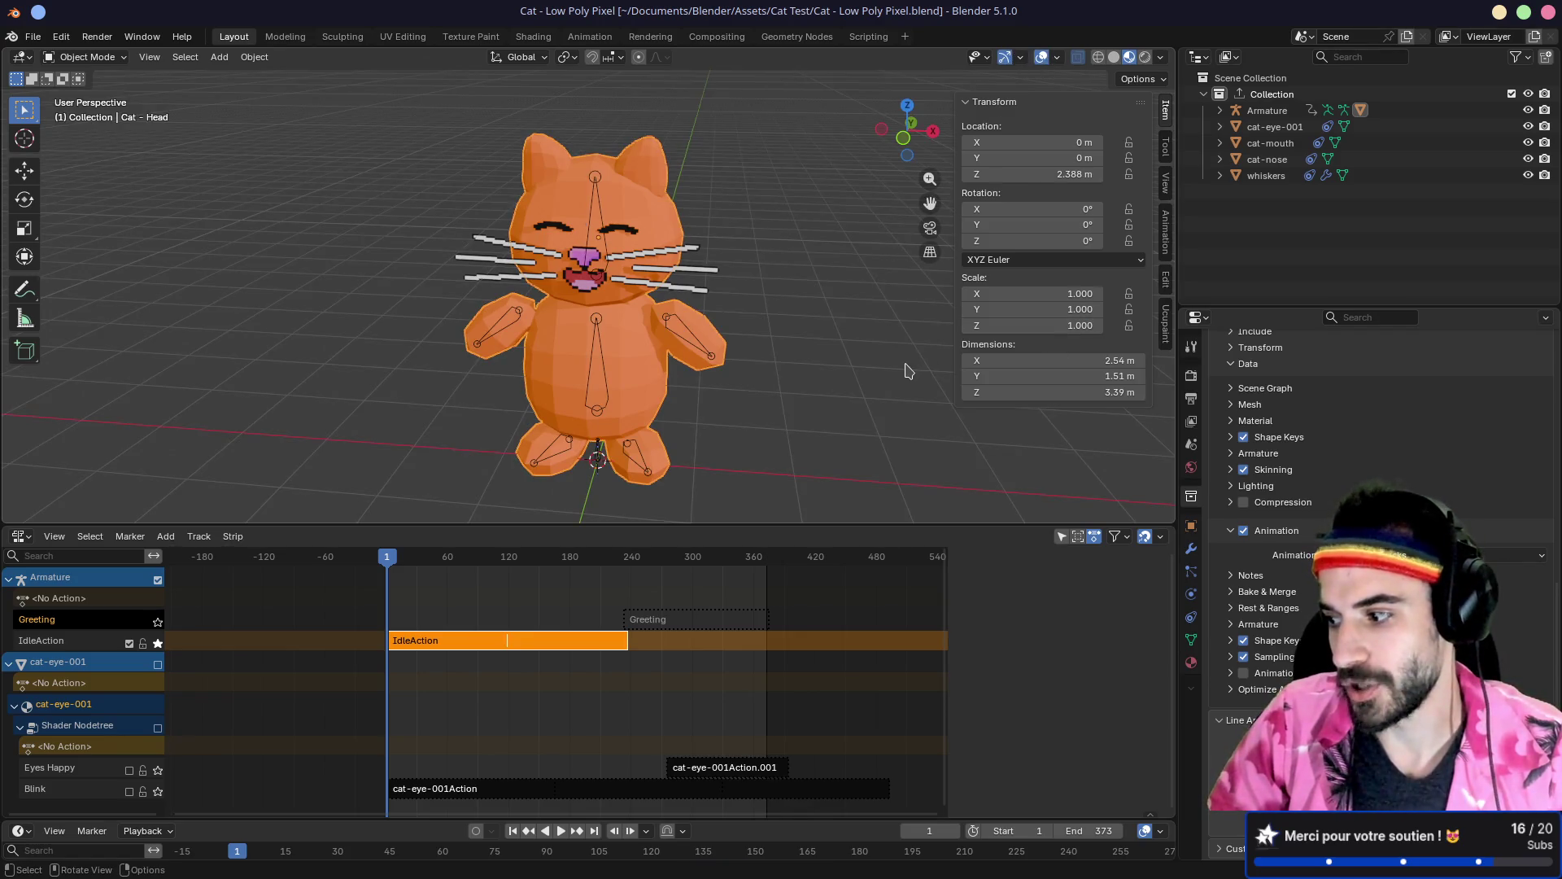
mouse_move(767, 390)
left_mouse_down()
mouse_move(798, 342)
mouse_move(759, 380)
mouse_move(781, 358)
left_mouse_up()
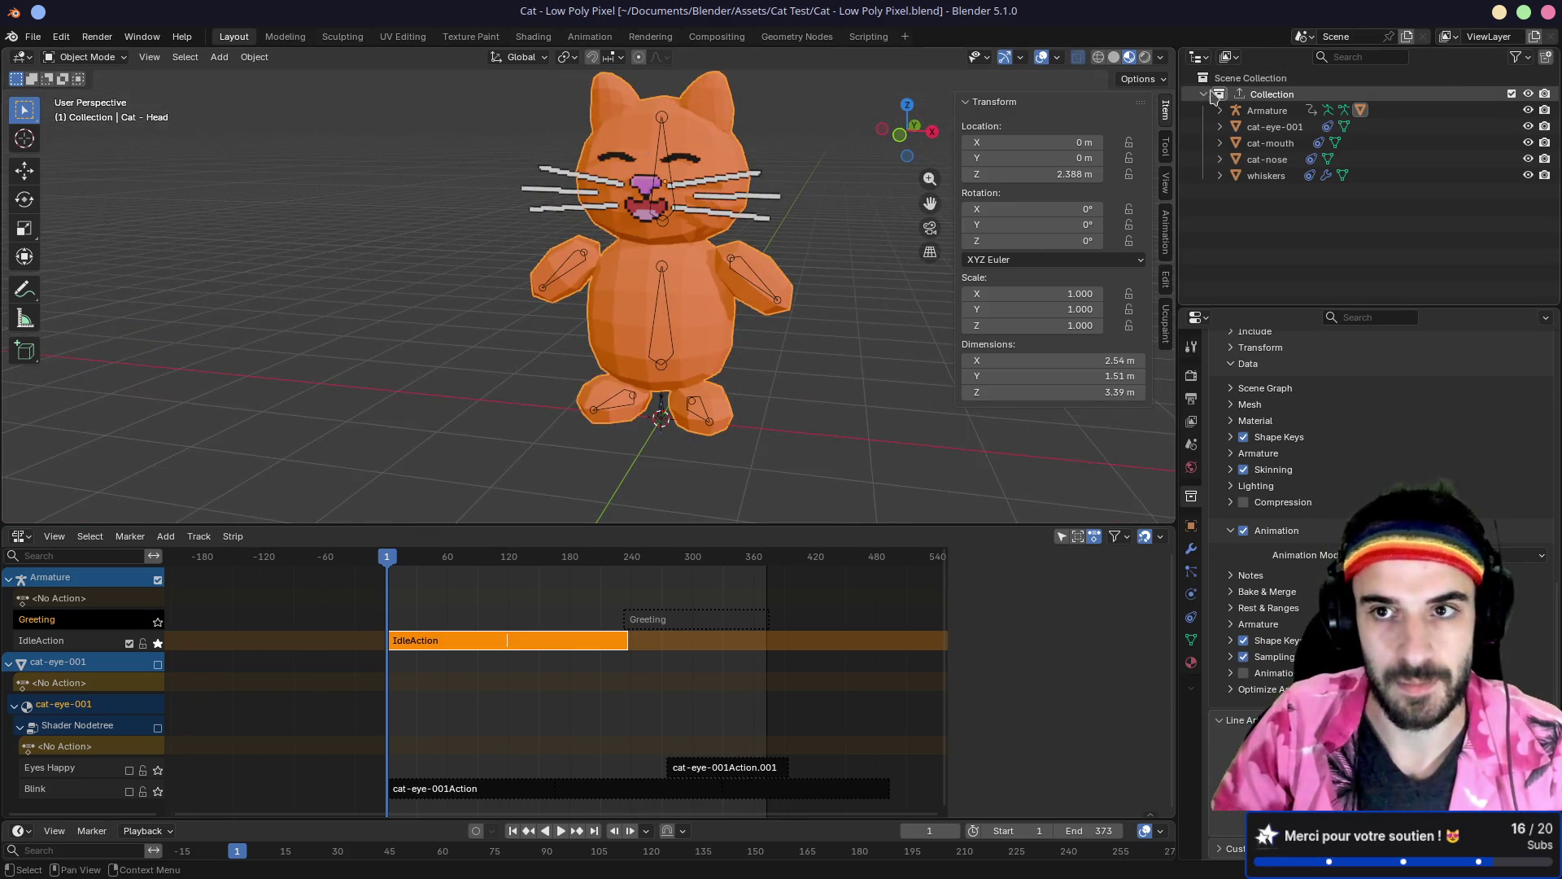
double_click(1264, 95)
left_click(853, 339)
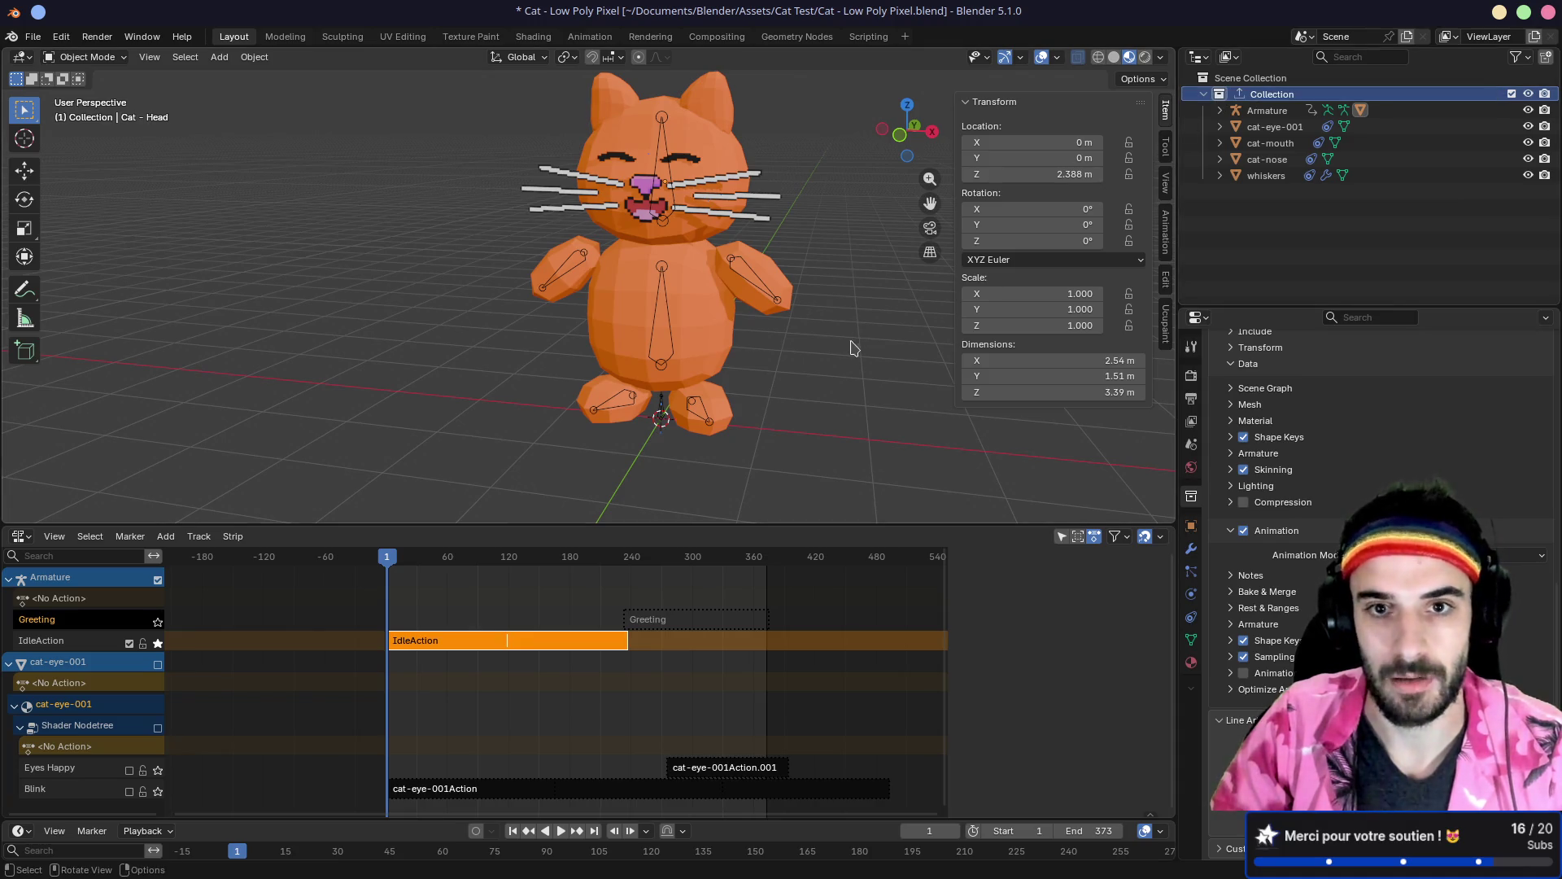
key("KP_1")
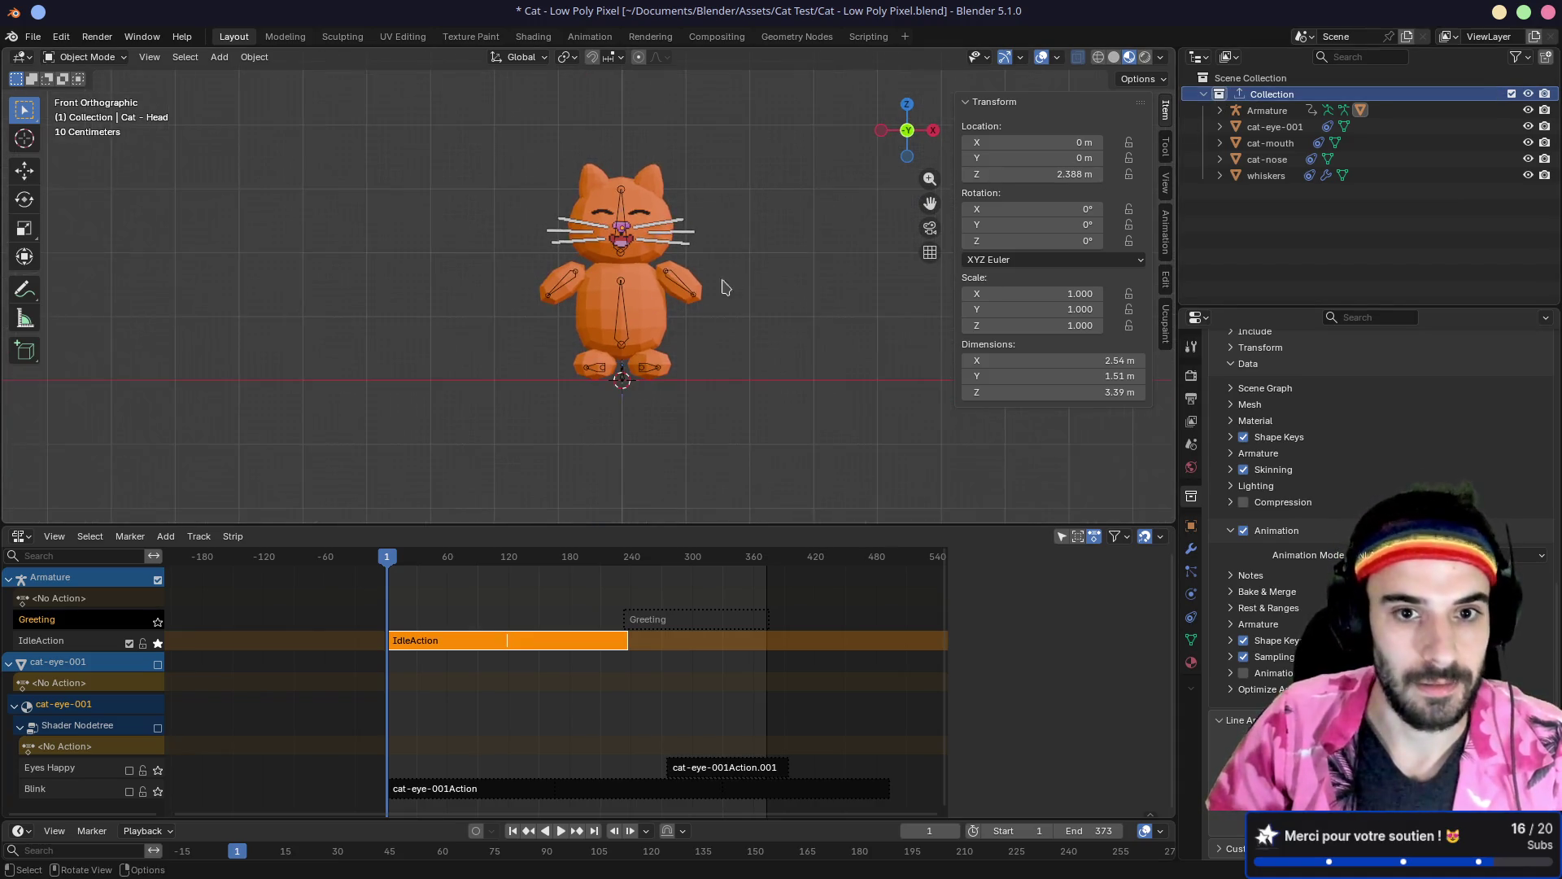
key("shift+c")
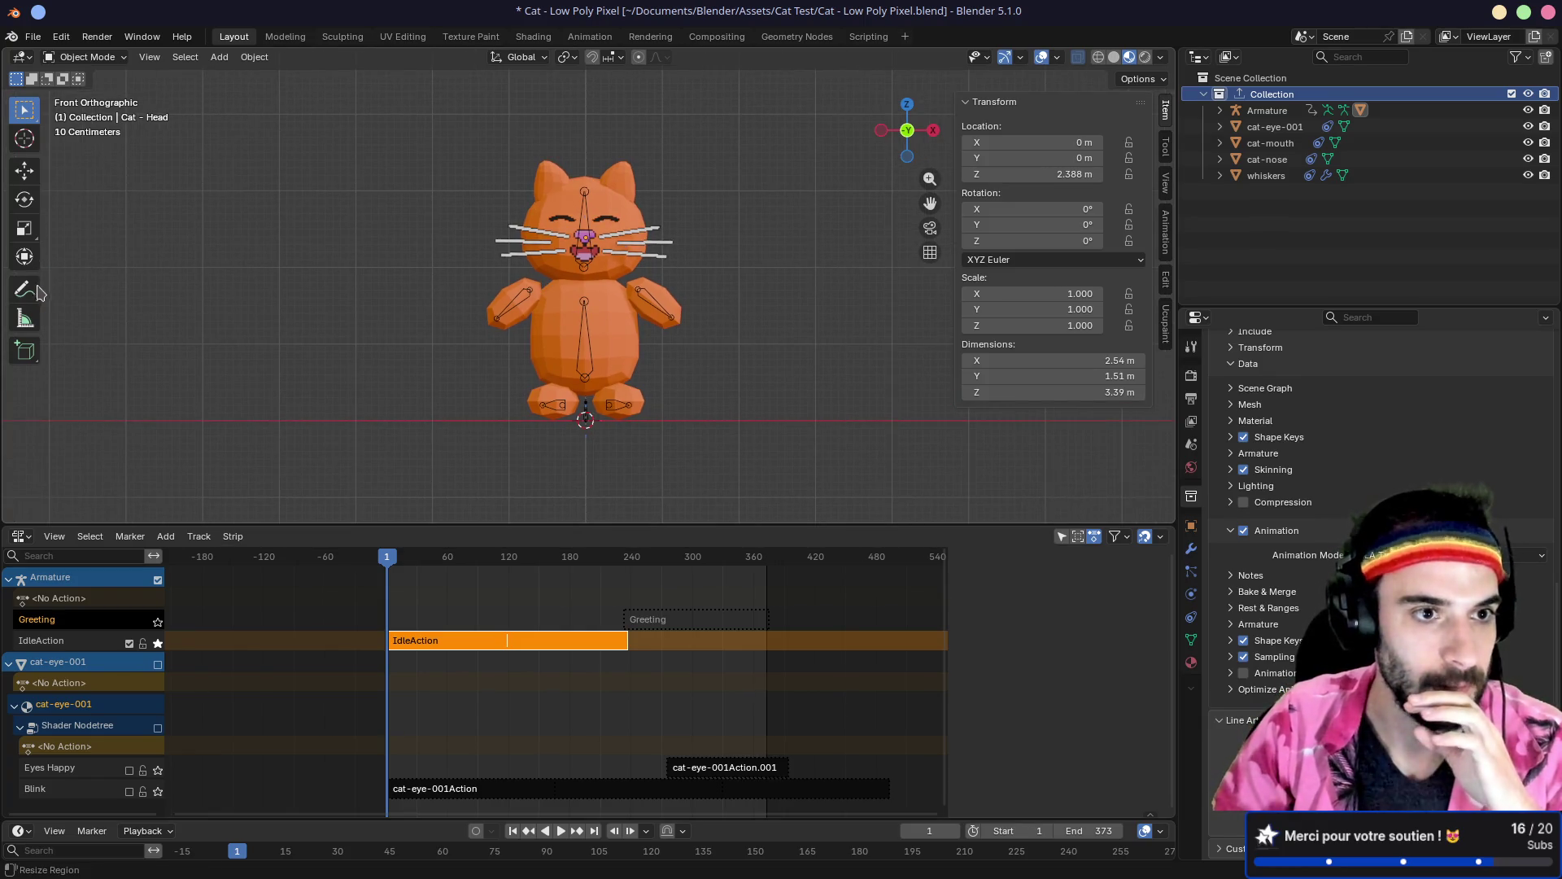
Step: Measure a 1.49733 m ruler up from the ground beside the cat, then select everything
left_click(24, 318)
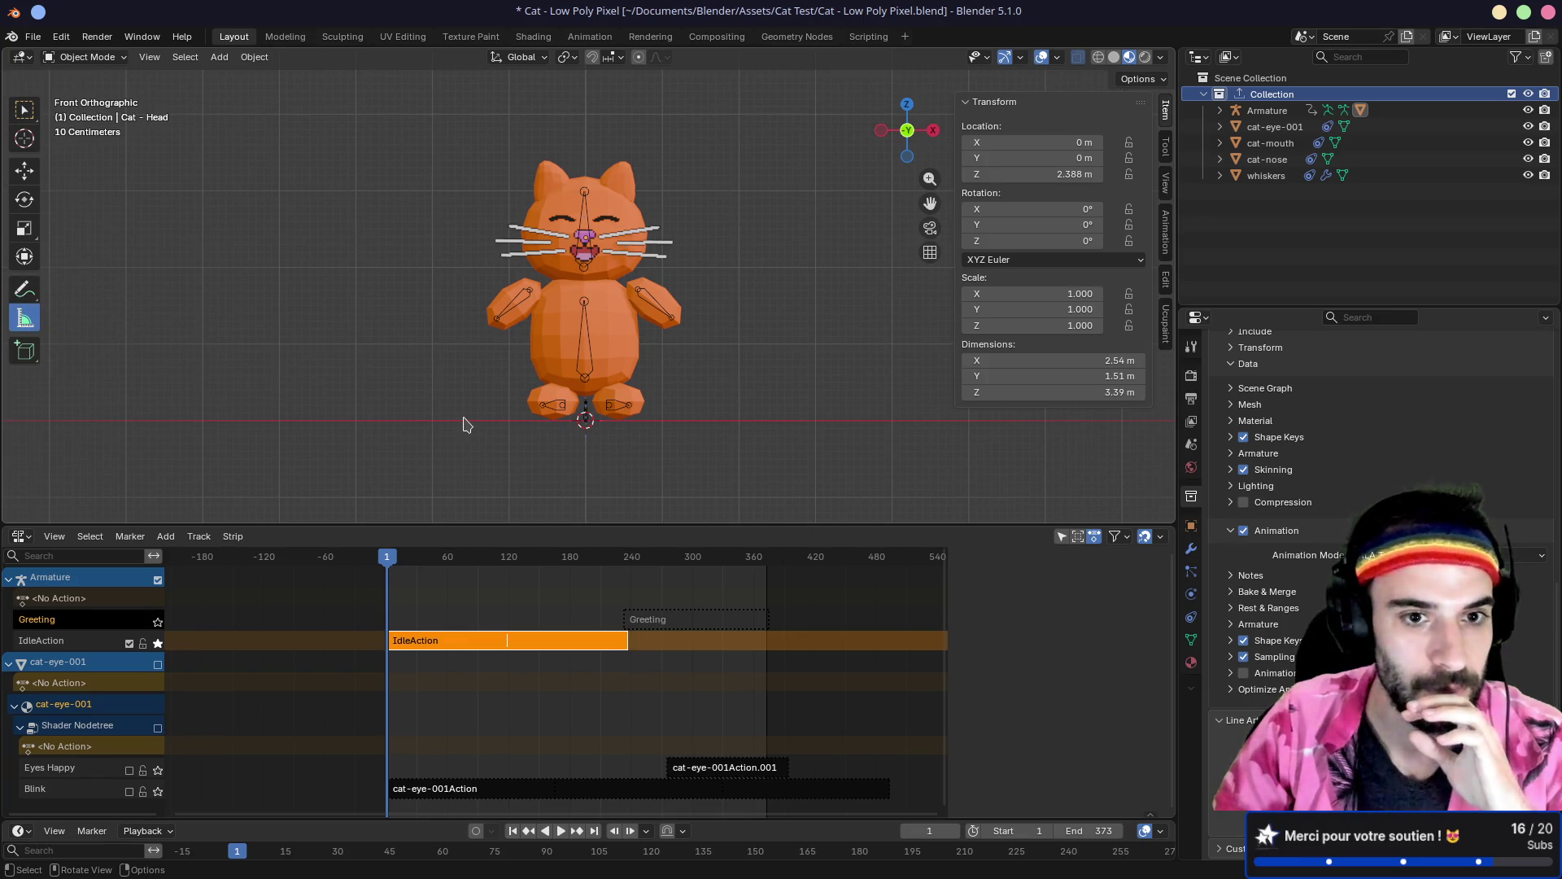
left_click_drag(461, 421, 461, 309)
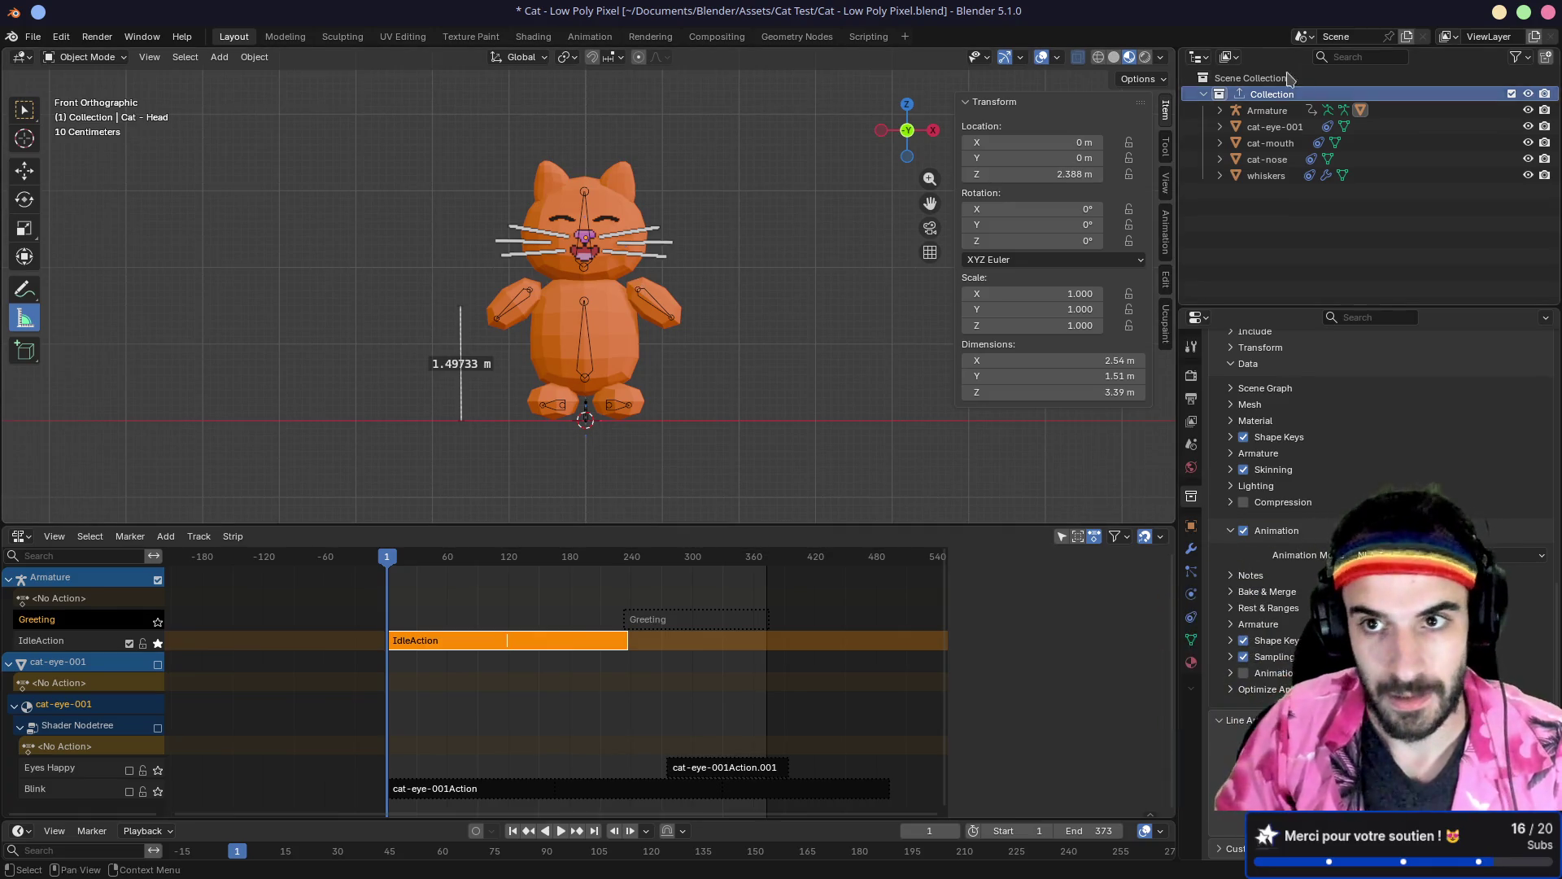
key("a")
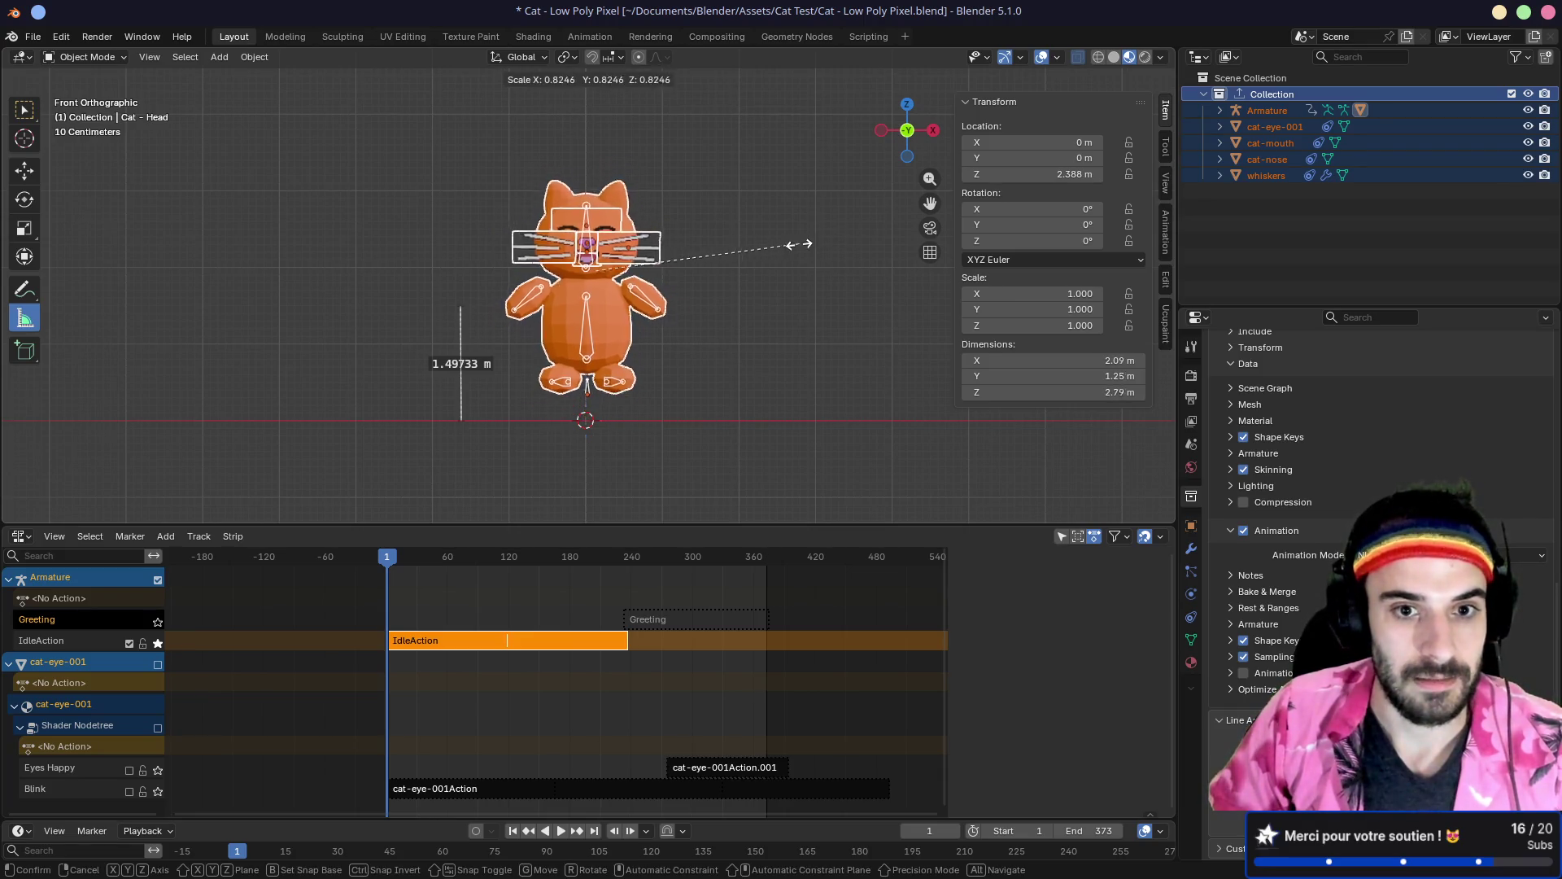
Step: Scale the whole cat down around the 3D cursor to about 1.51 m tall
left_click(570, 58)
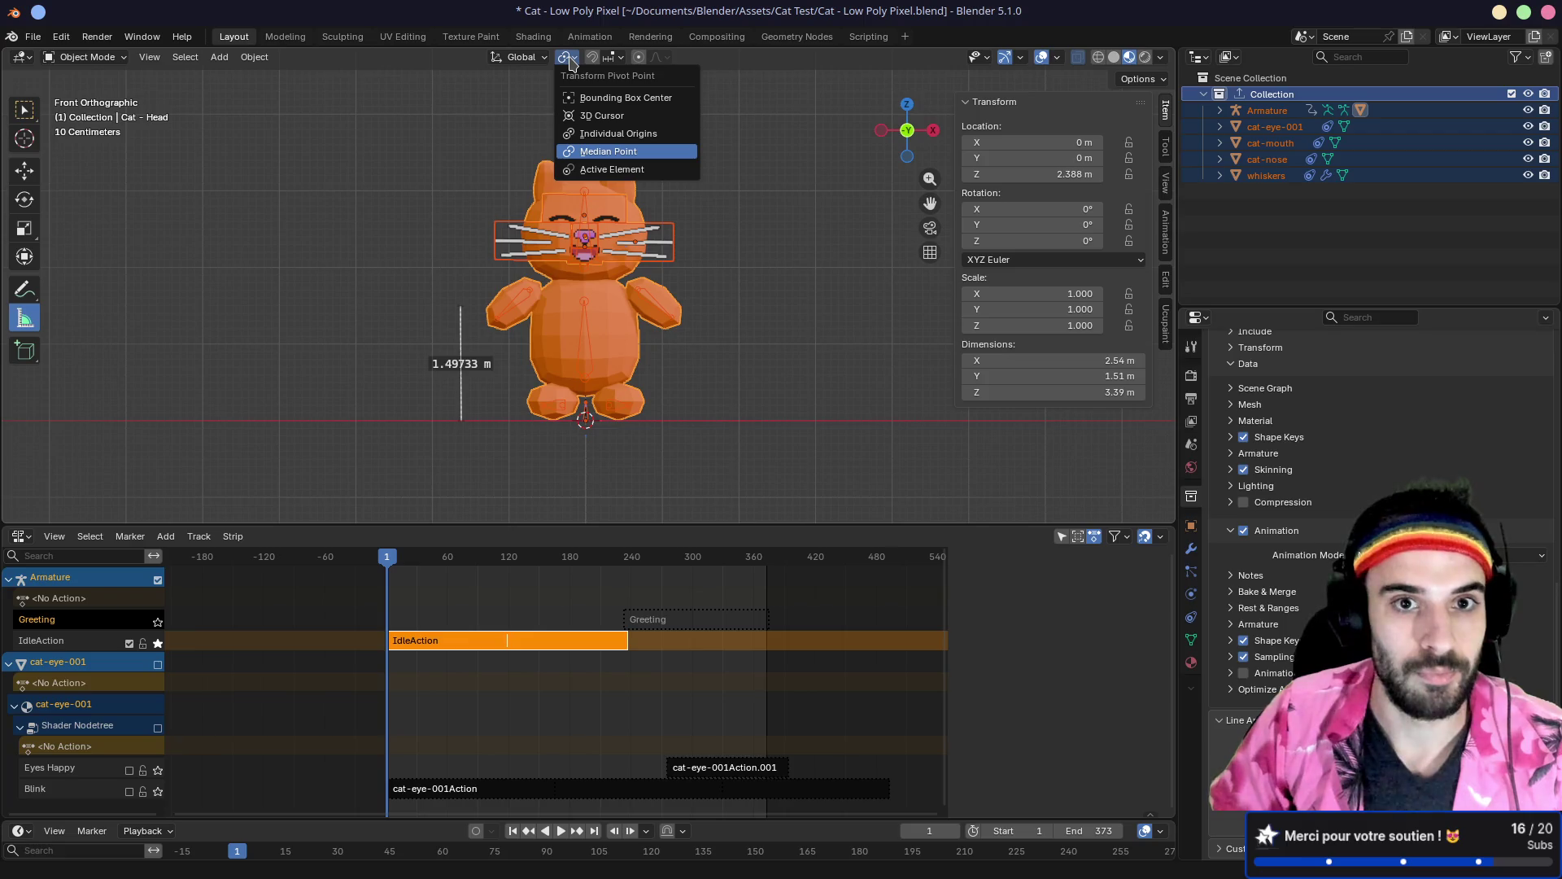
left_click(602, 115)
key("s")
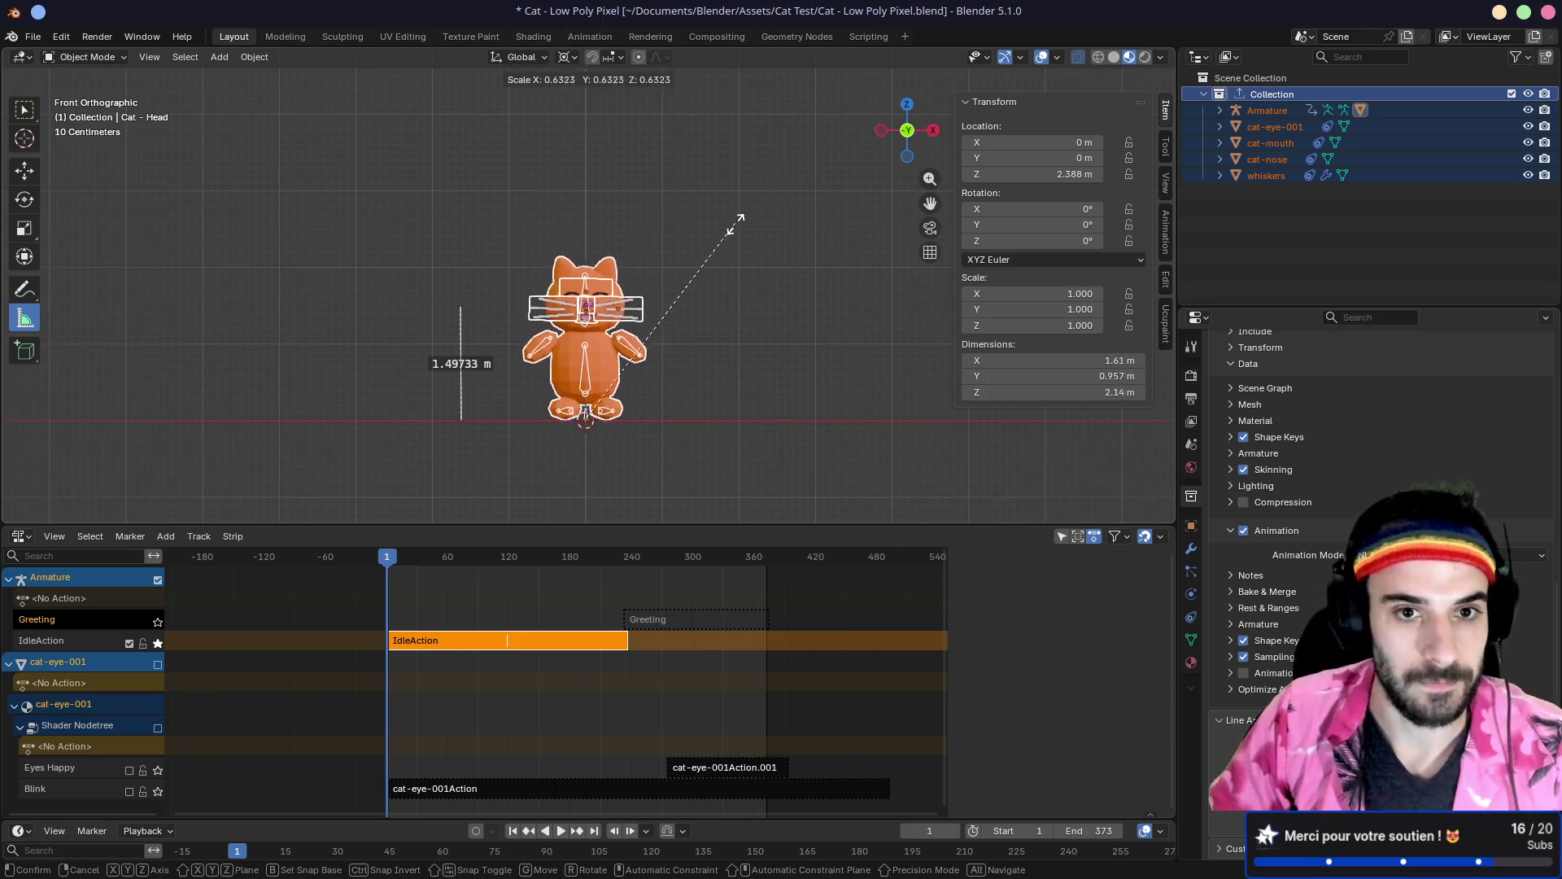
left_click(691, 282)
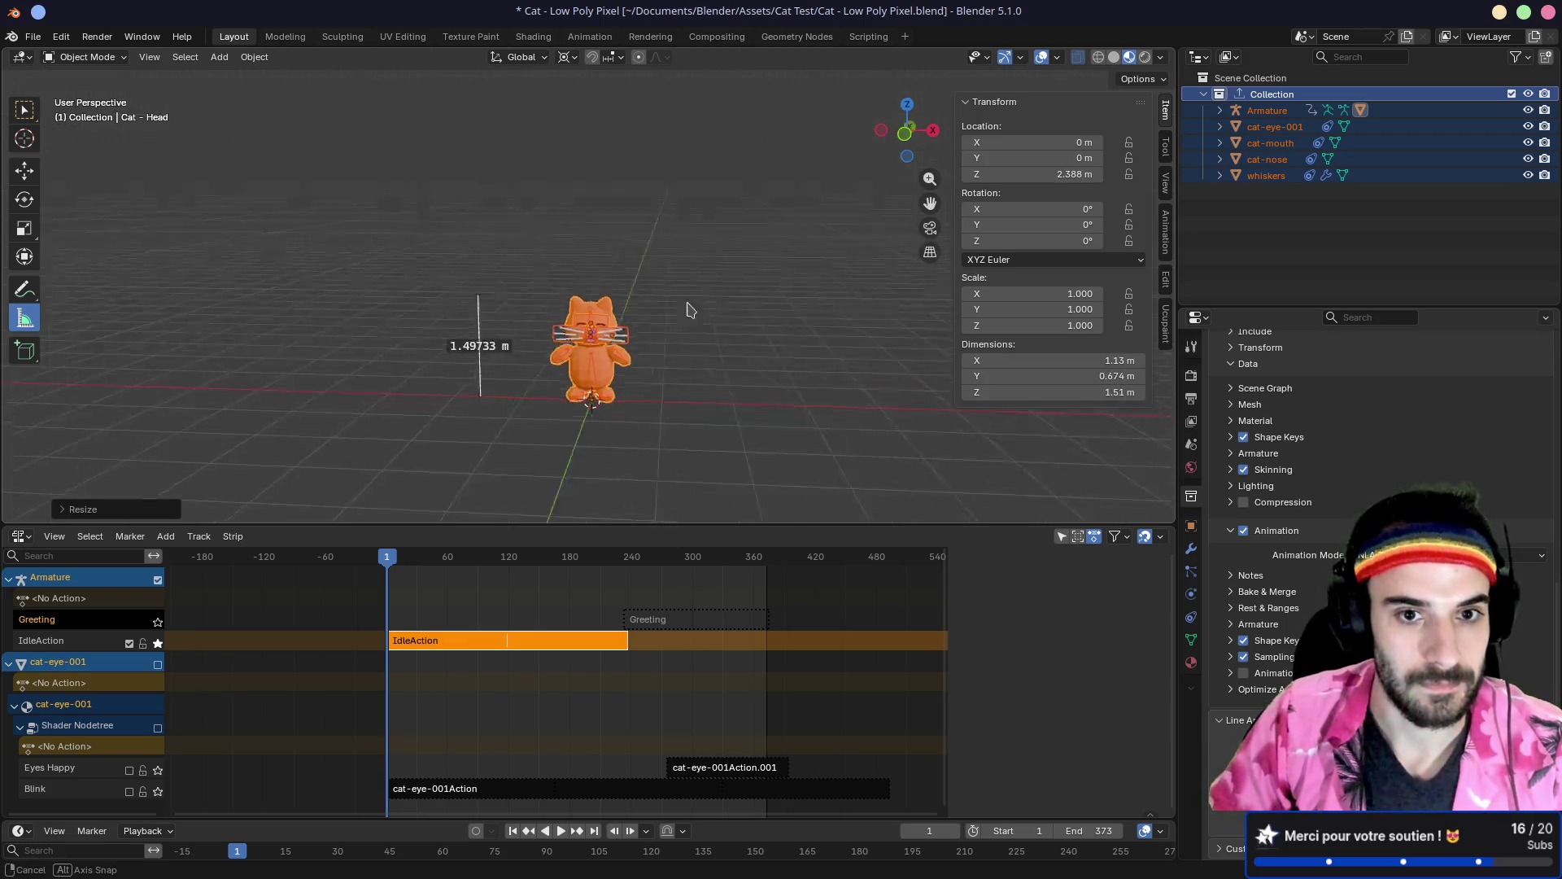
scroll(688, 307, "up", 4)
Step: Play the idle animation while orbiting, then expand the exporter's animation notes
key("space")
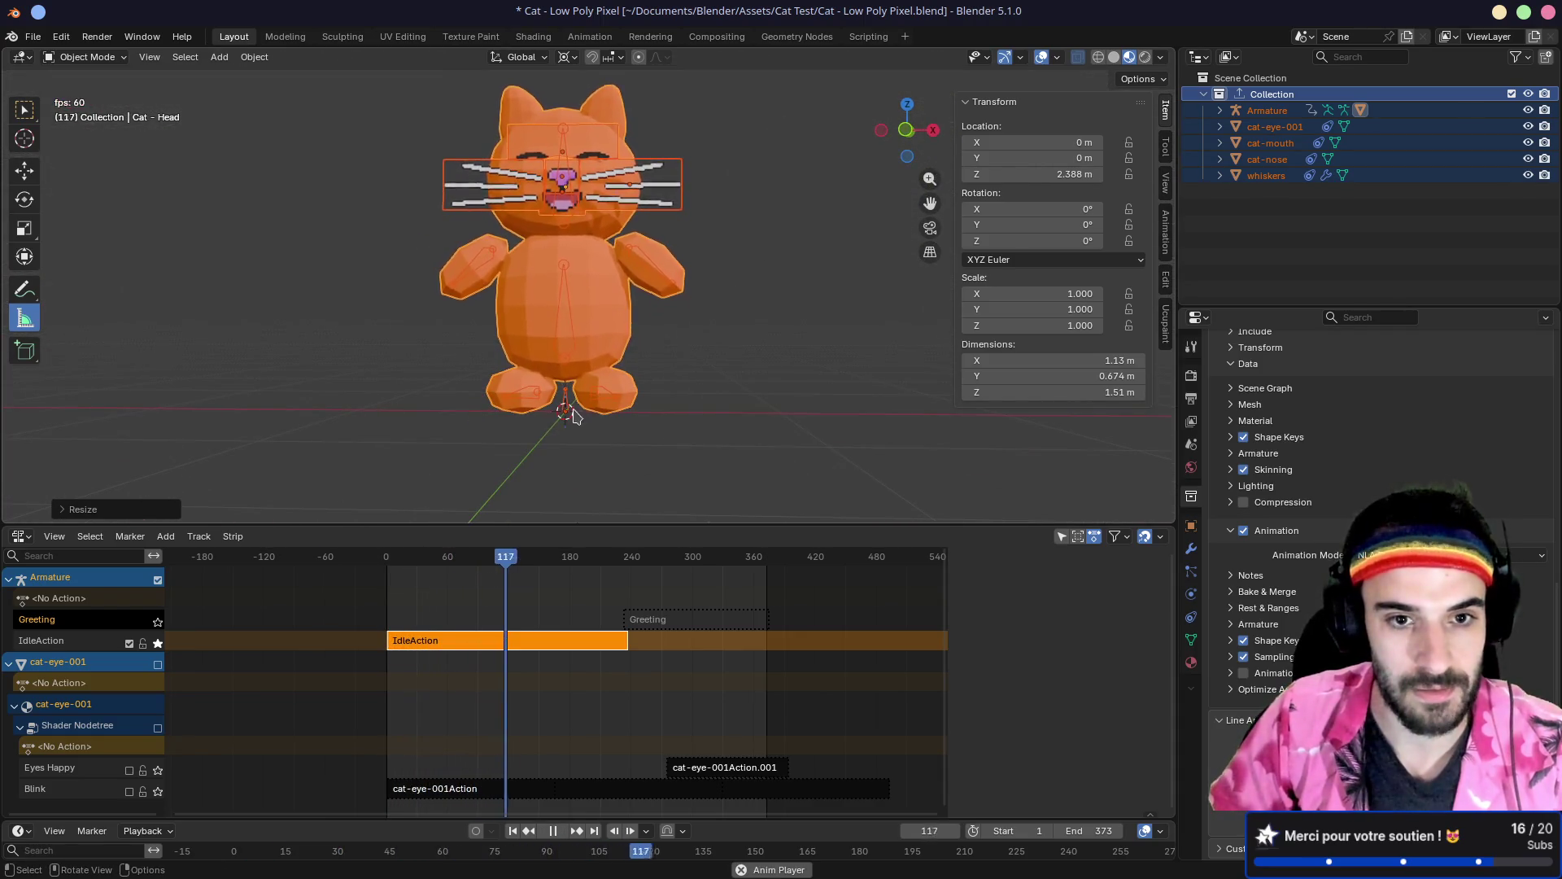
mouse_move(737, 306)
left_mouse_down()
mouse_move(705, 296)
mouse_move(731, 379)
left_mouse_up()
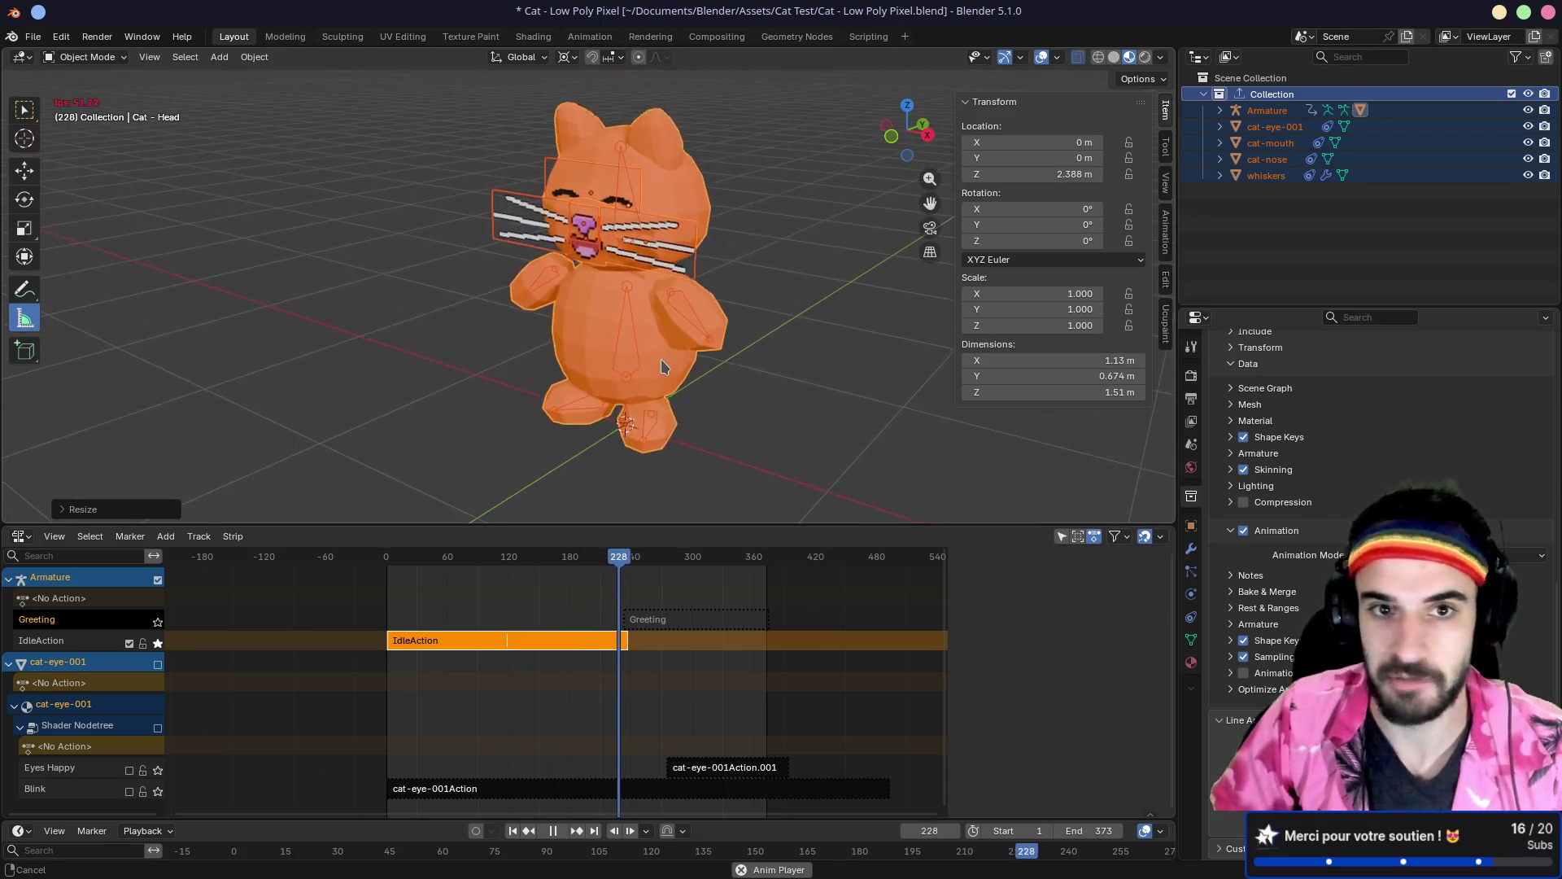
key("space")
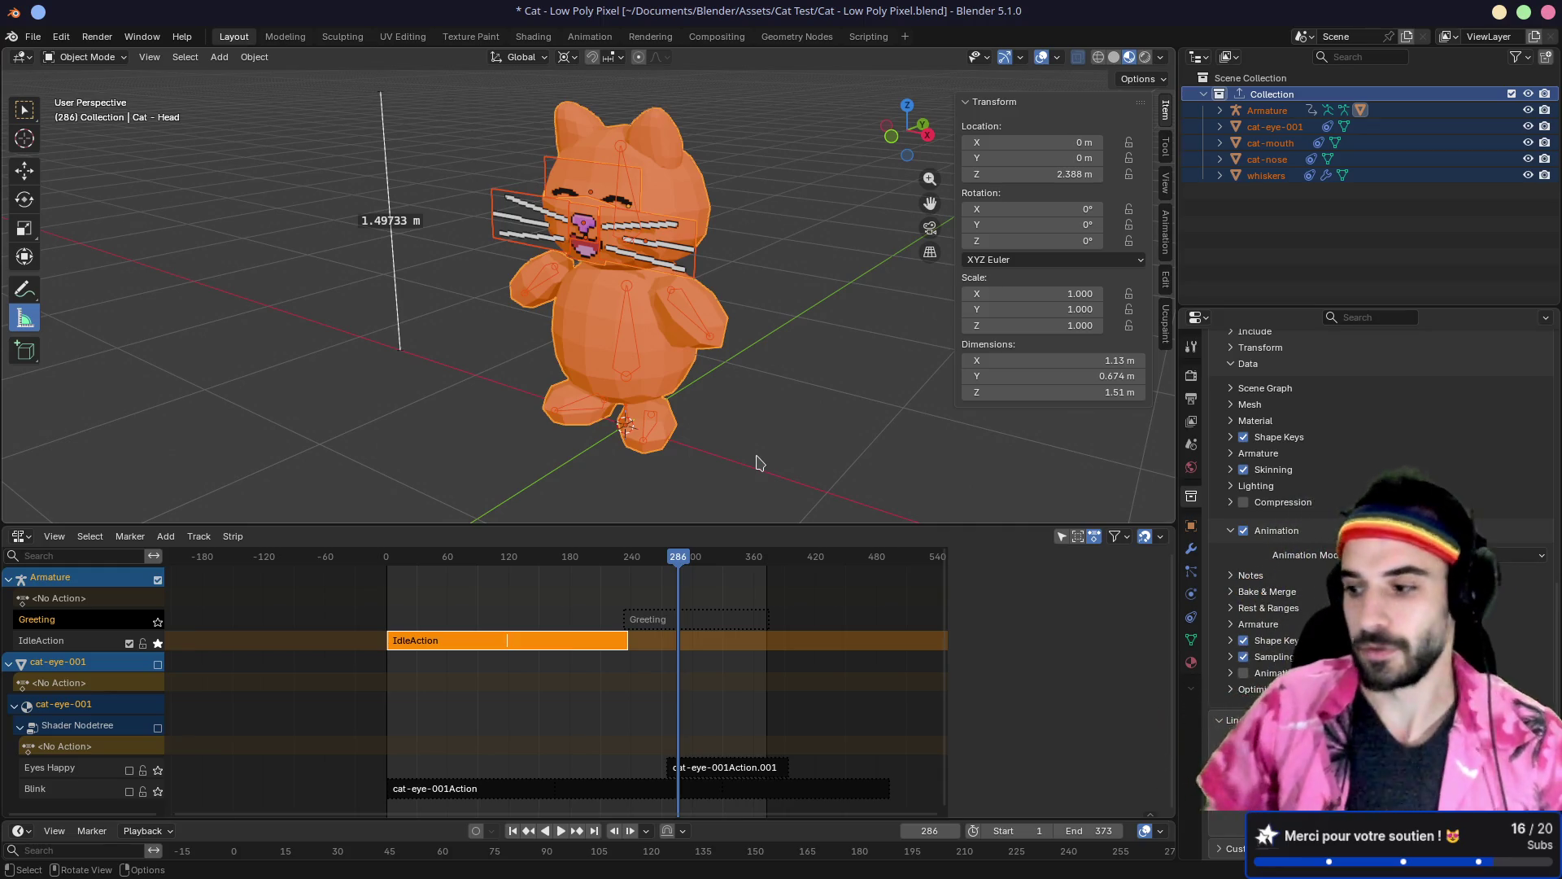
mouse_move(519, 267)
left_mouse_down()
mouse_move(633, 237)
mouse_move(431, 228)
mouse_move(541, 227)
mouse_move(677, 178)
mouse_move(656, 192)
mouse_move(737, 212)
left_mouse_up()
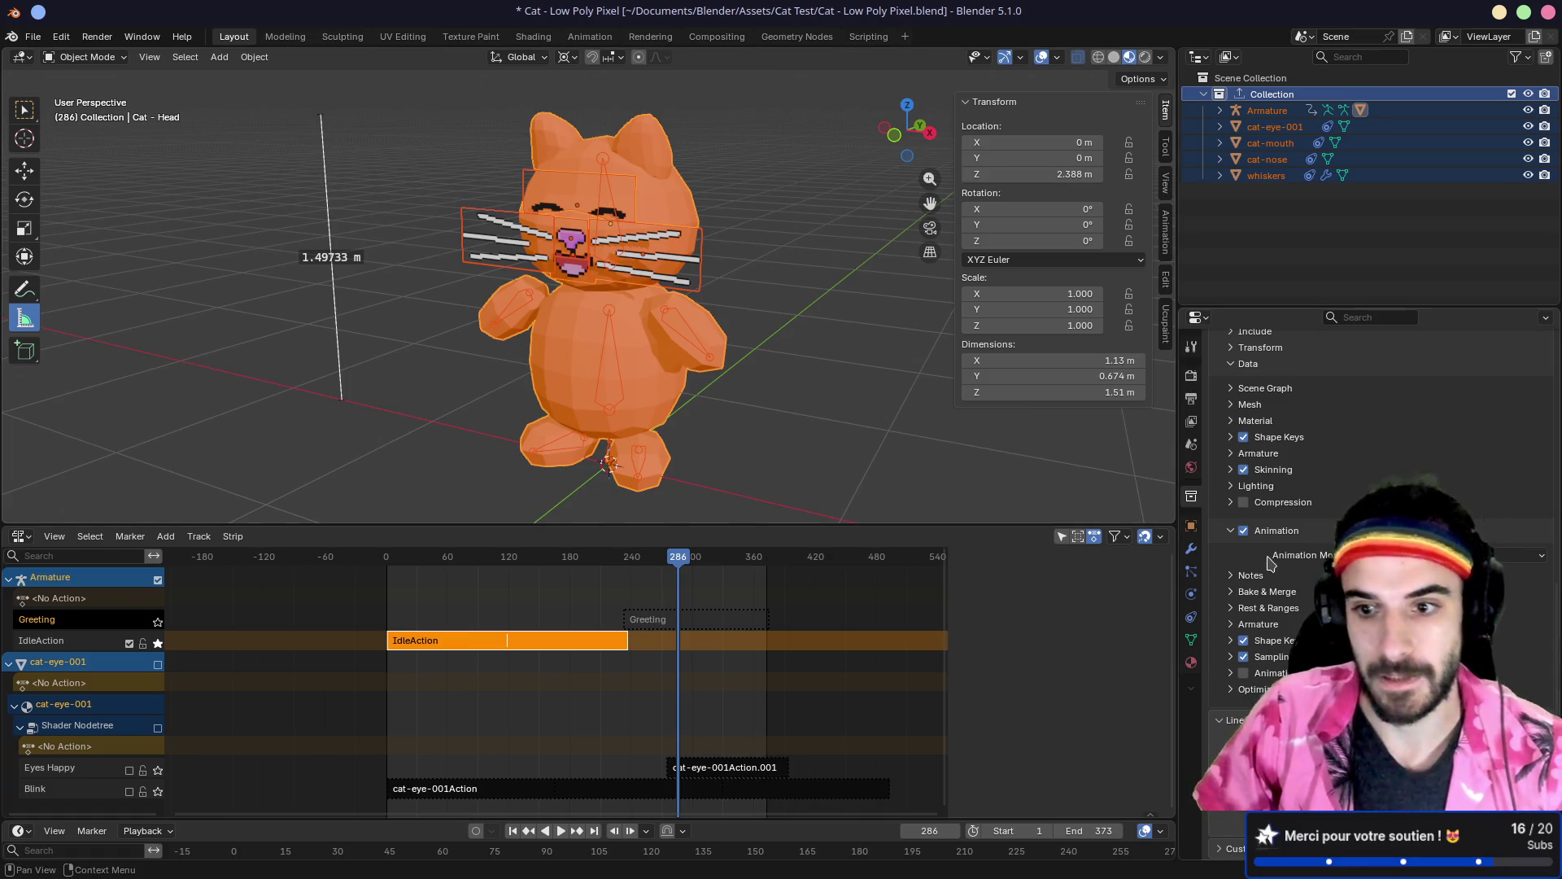
left_click(1233, 577)
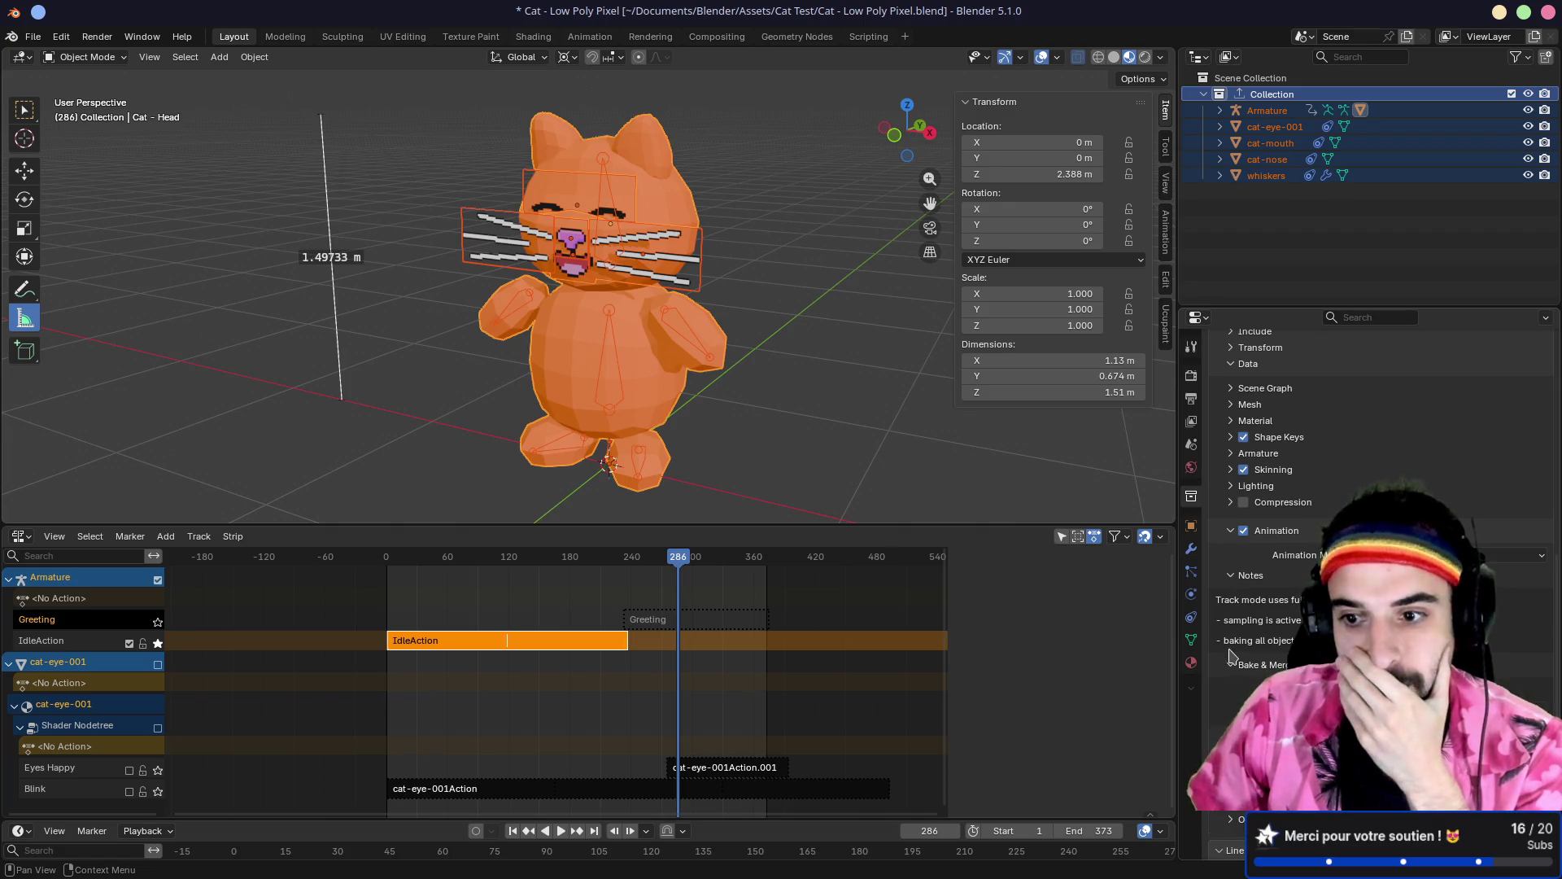
Step: Select the IdleAction track in the NLA editor and show the strip properties sidebar
scroll(1231, 656, "down", 4)
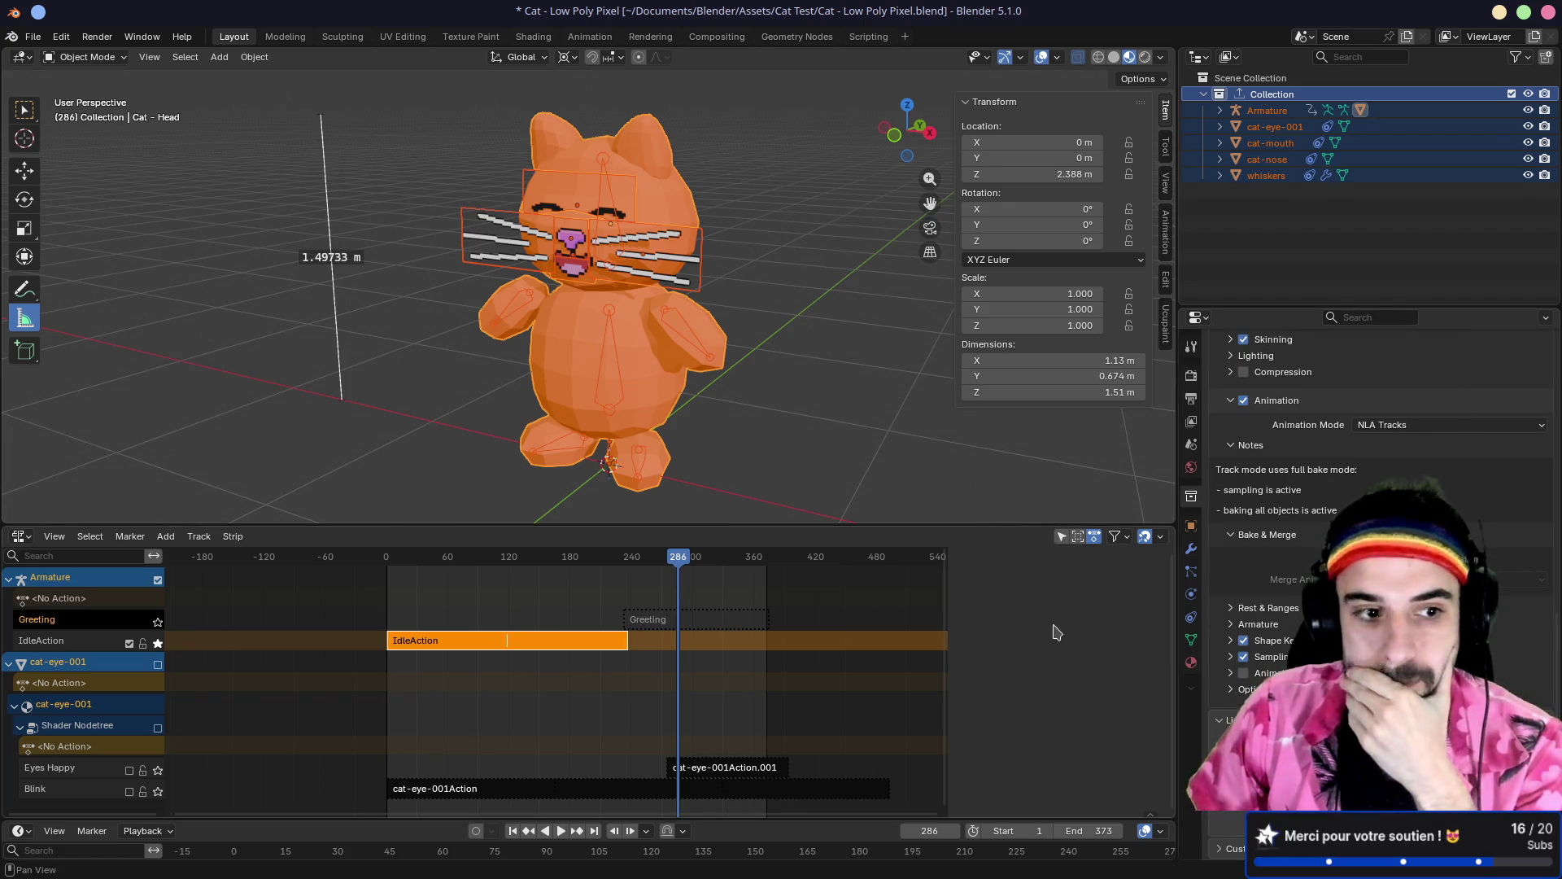
left_click(69, 643)
key("n")
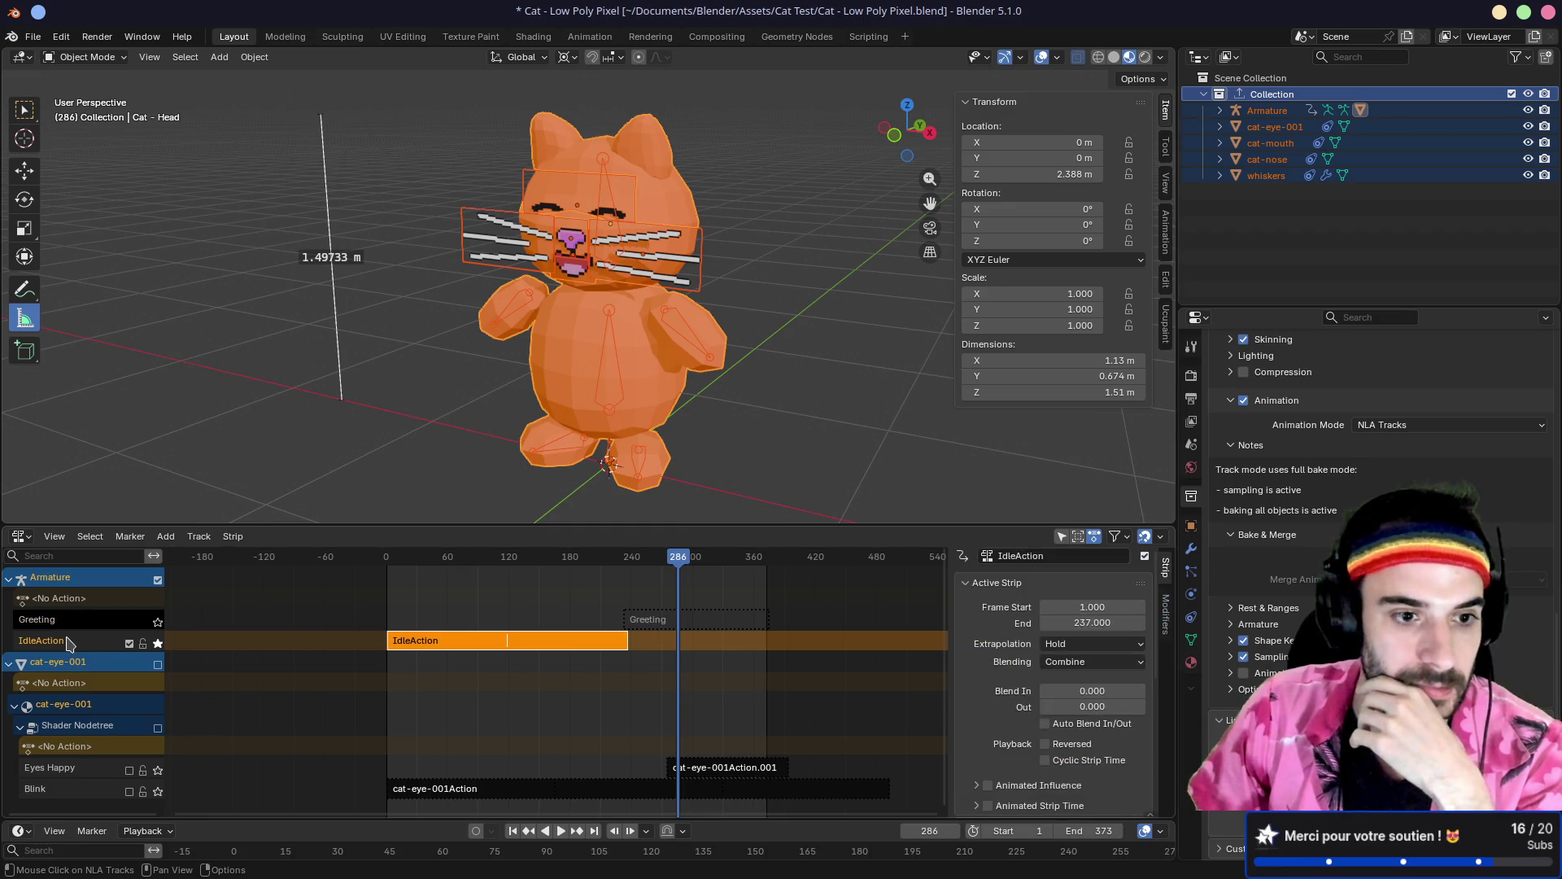
left_click(69, 629)
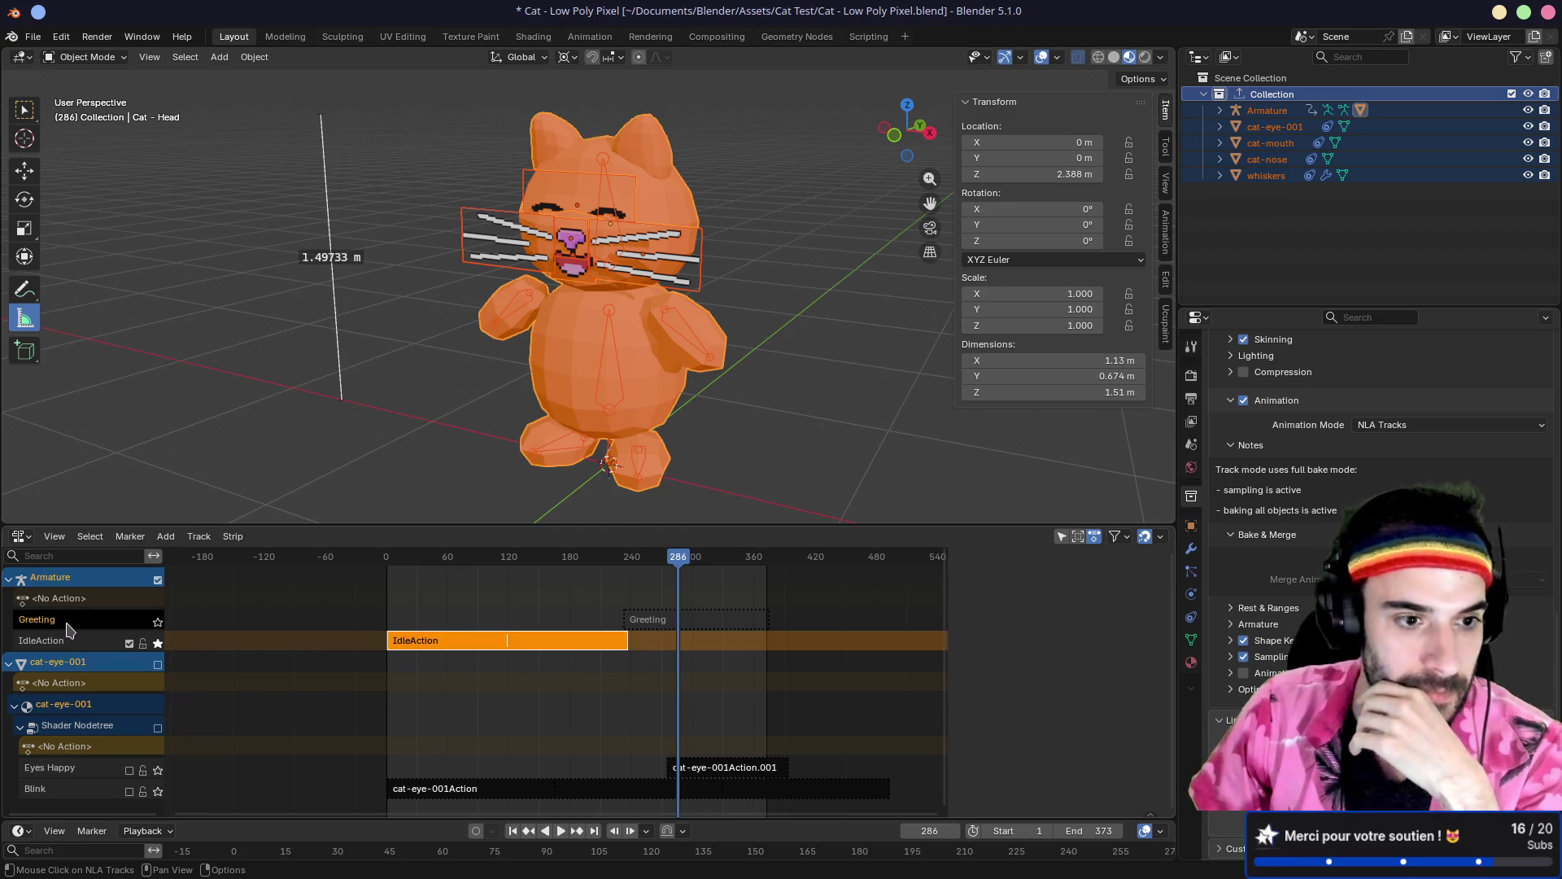
left_click(56, 647)
right_click(53, 649)
mouse_move(53, 648)
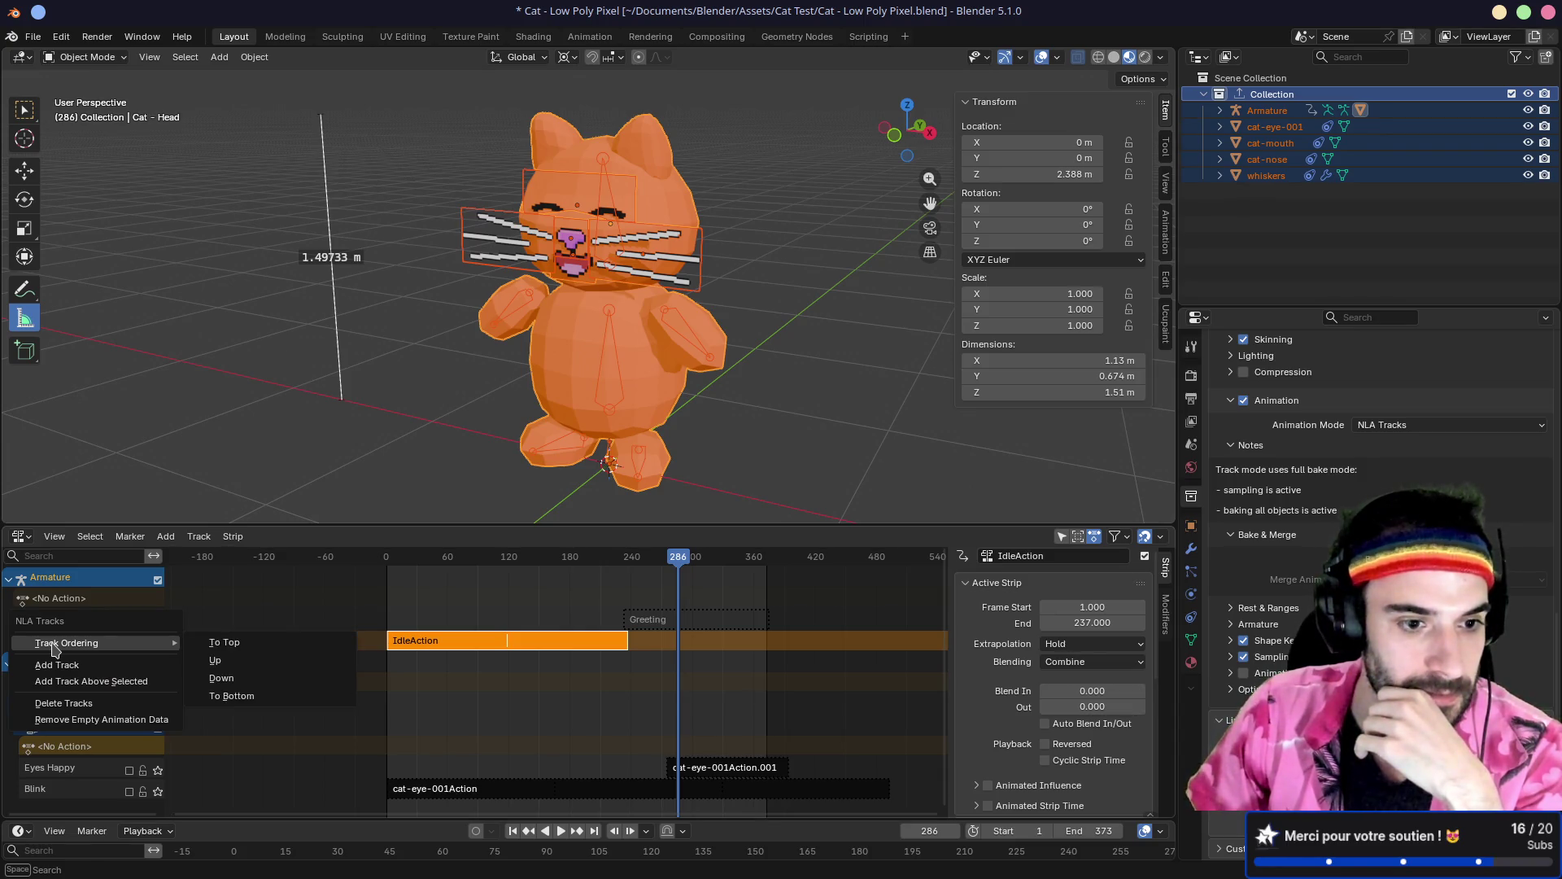
left_click(92, 607)
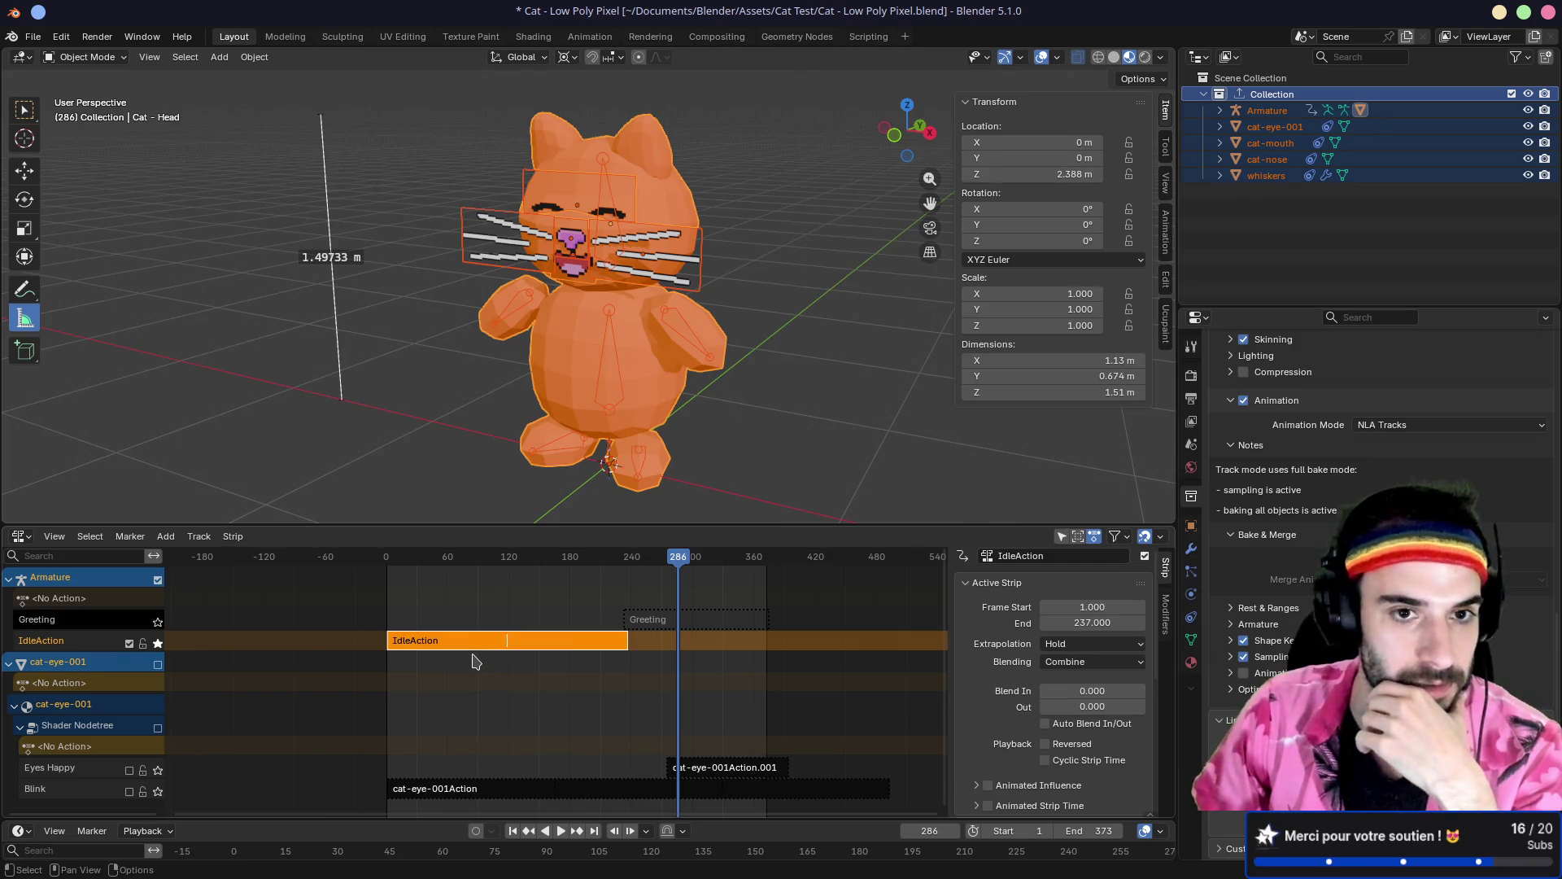
Step: Move the IdleAction track to the top with Track Ordering, above Greeting
left_click_drag(676, 560, 452, 570)
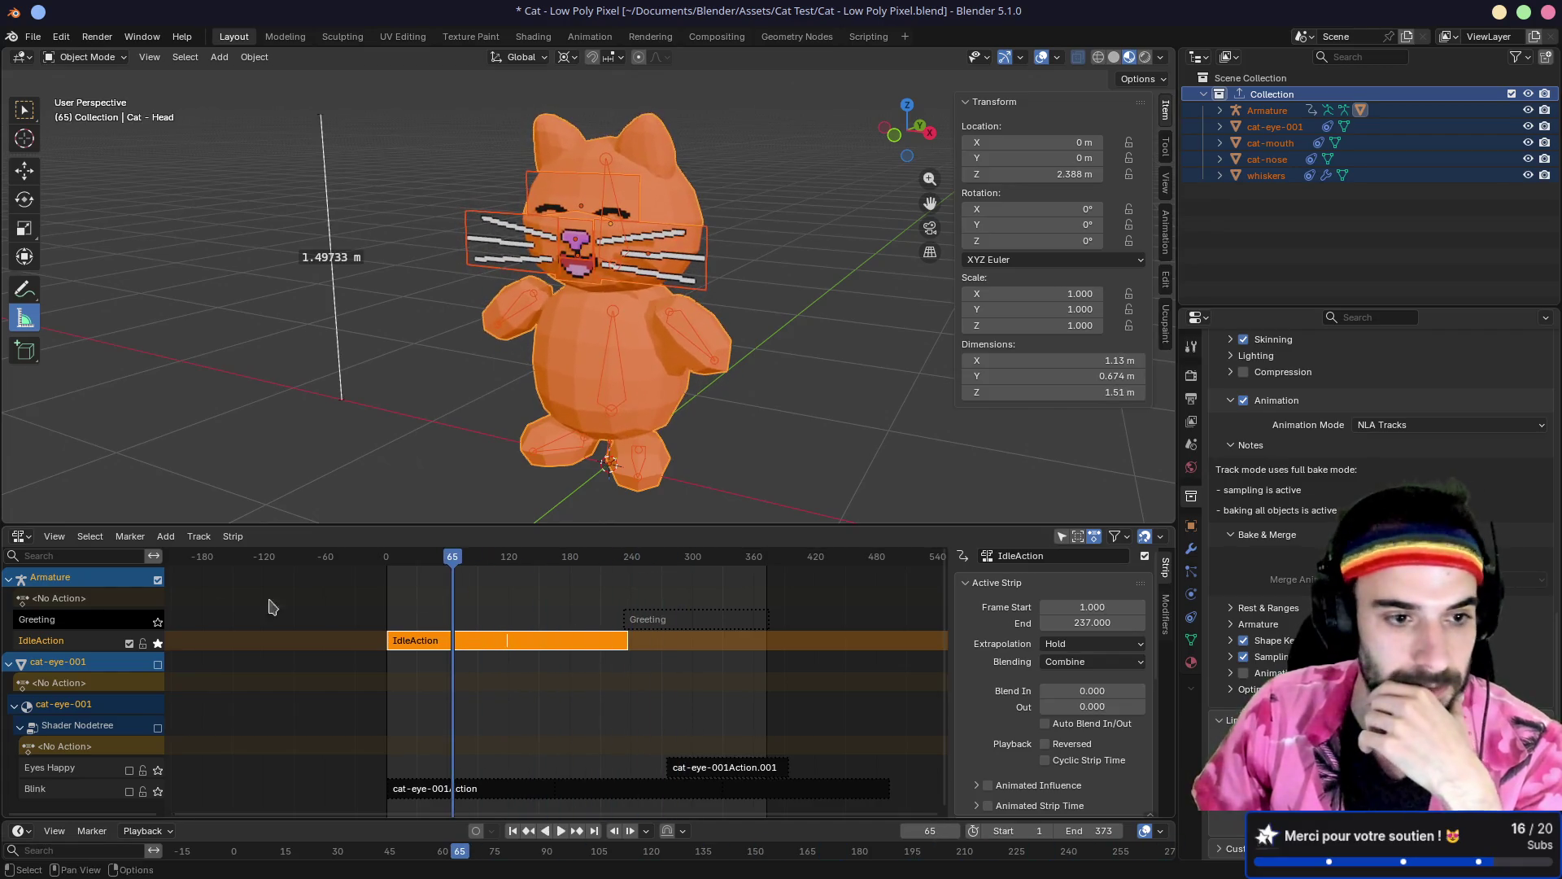
right_click(69, 642)
mouse_move(112, 650)
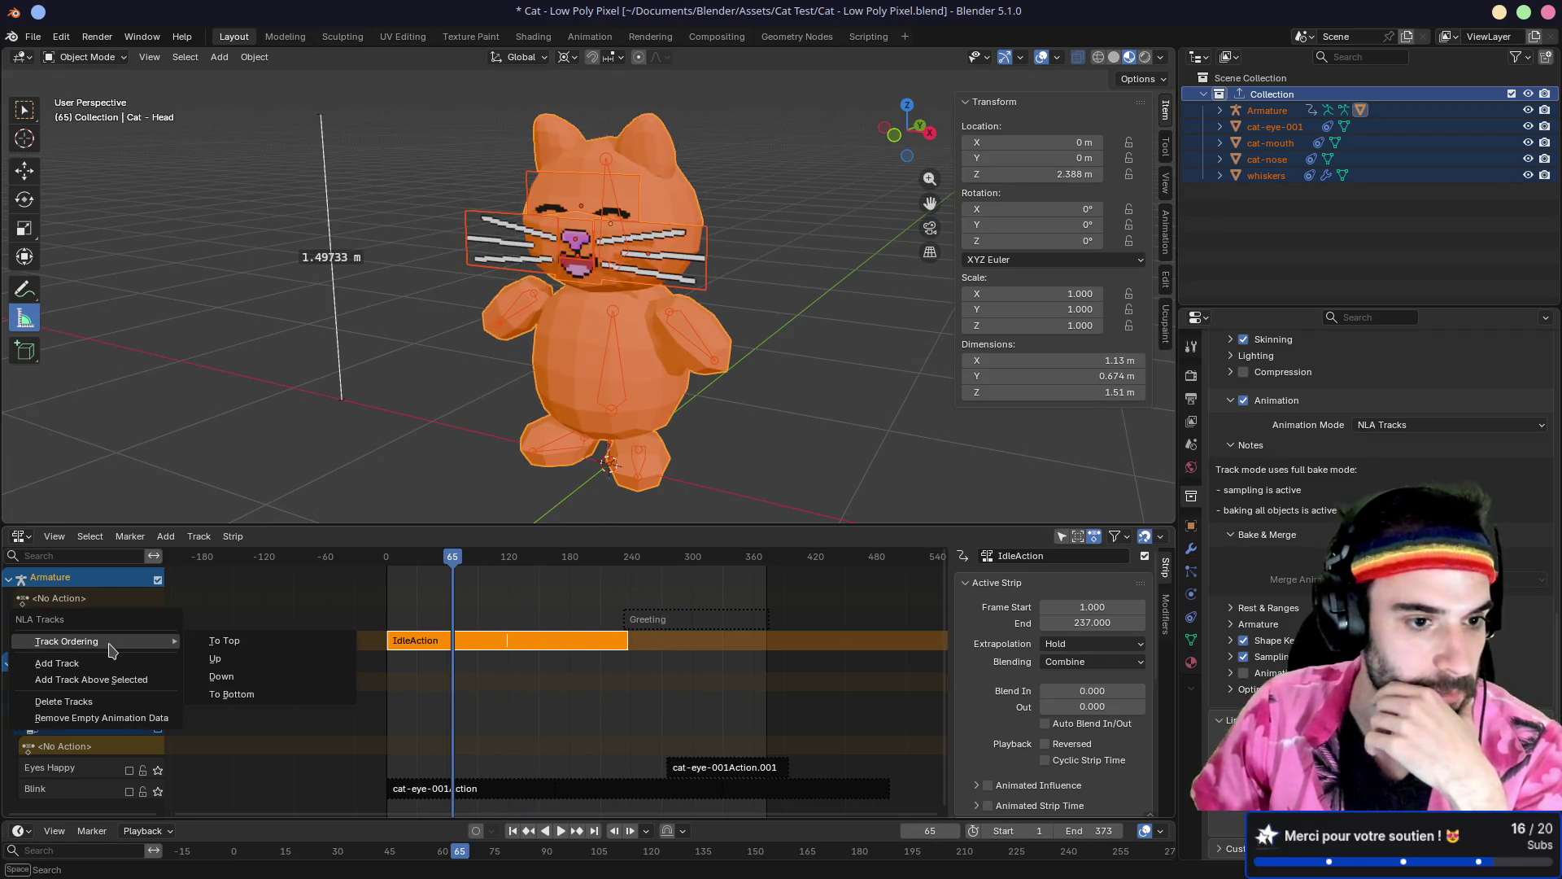
left_click(213, 658)
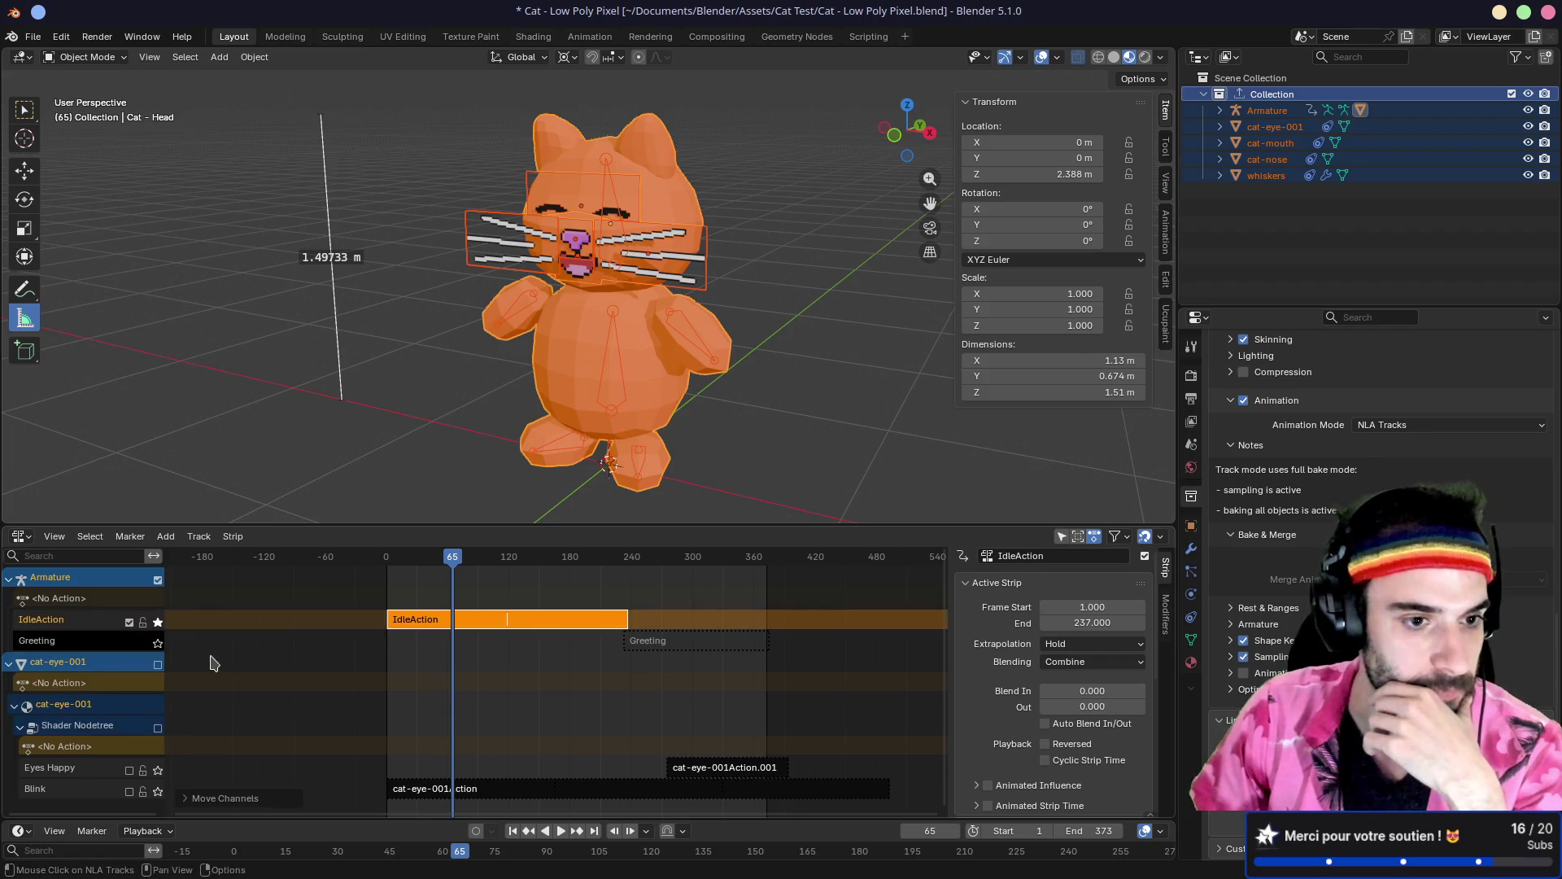
right_click(118, 650)
mouse_move(121, 651)
key("Escape")
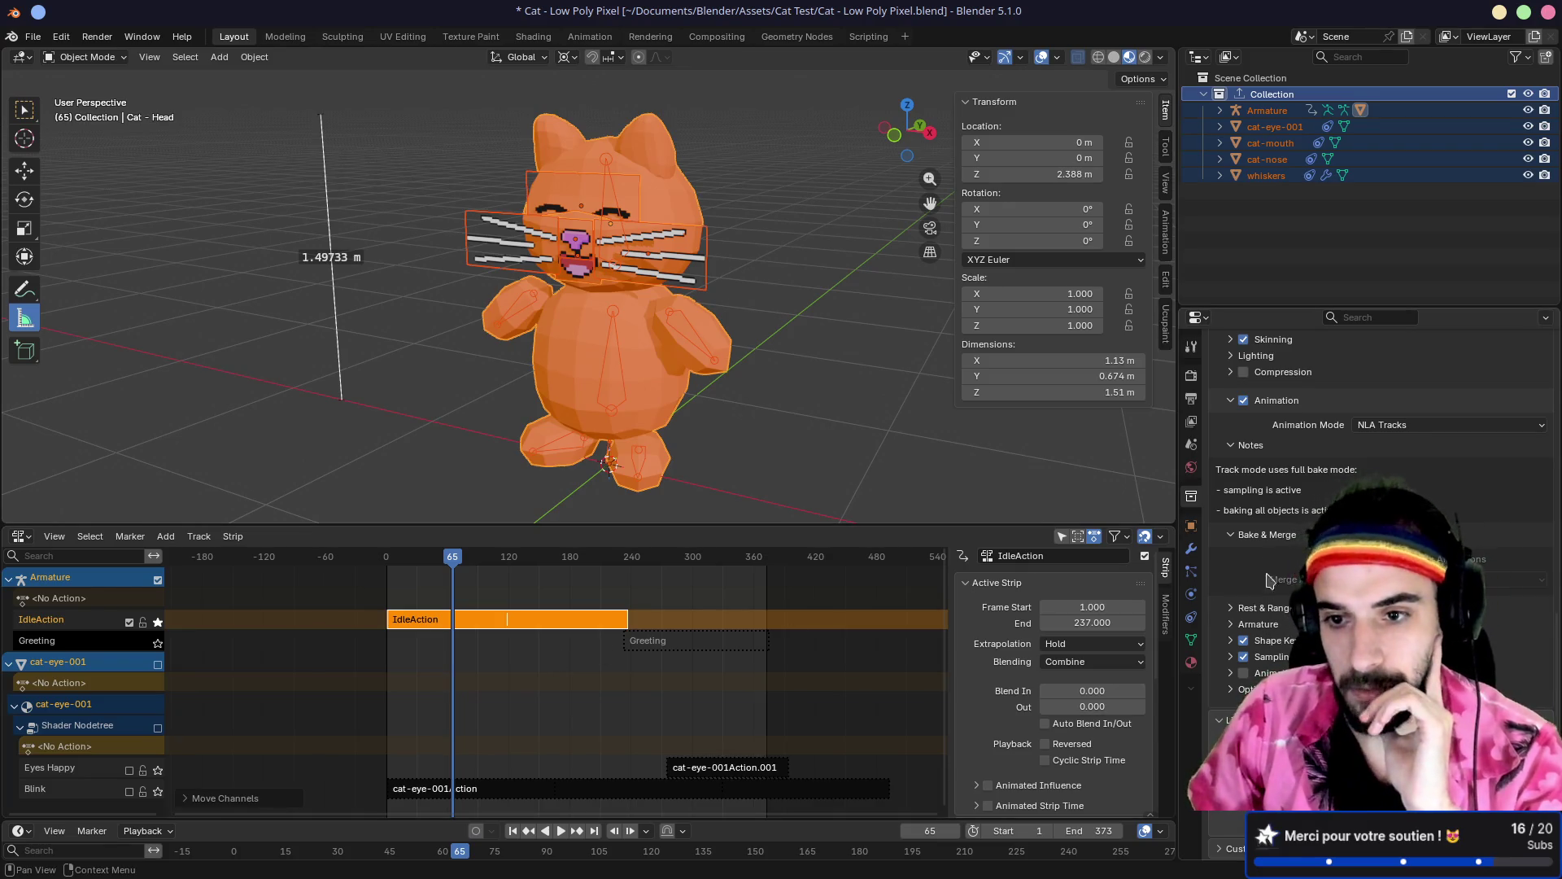
Step: Keep the glTF export Animation Mode set to NLA Tracks
scroll(1267, 546, "up", 1)
left_click(1422, 459)
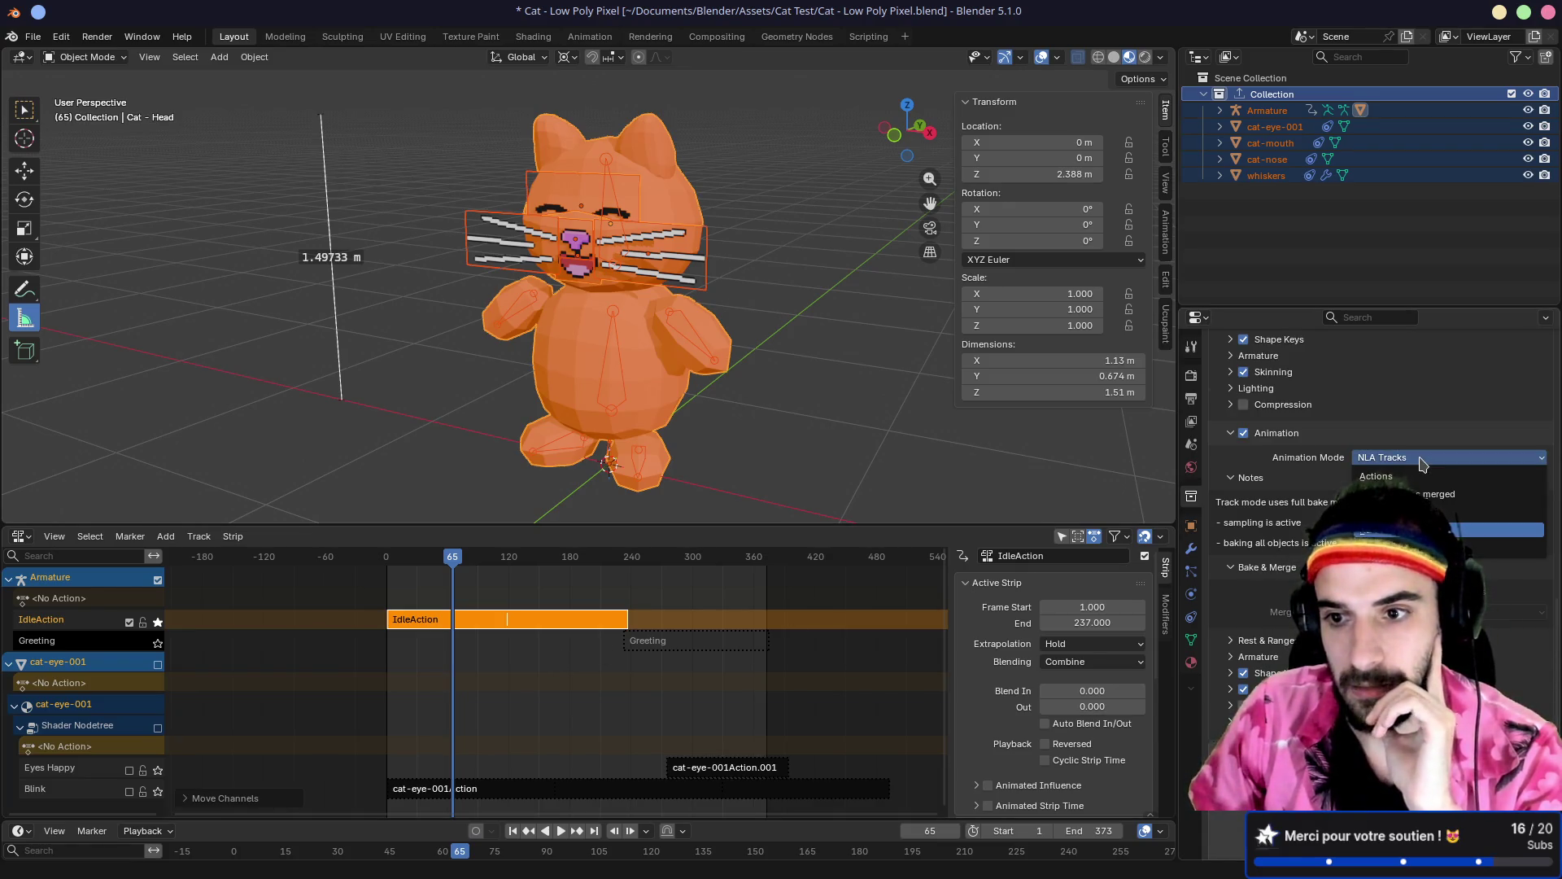
left_click(1423, 459)
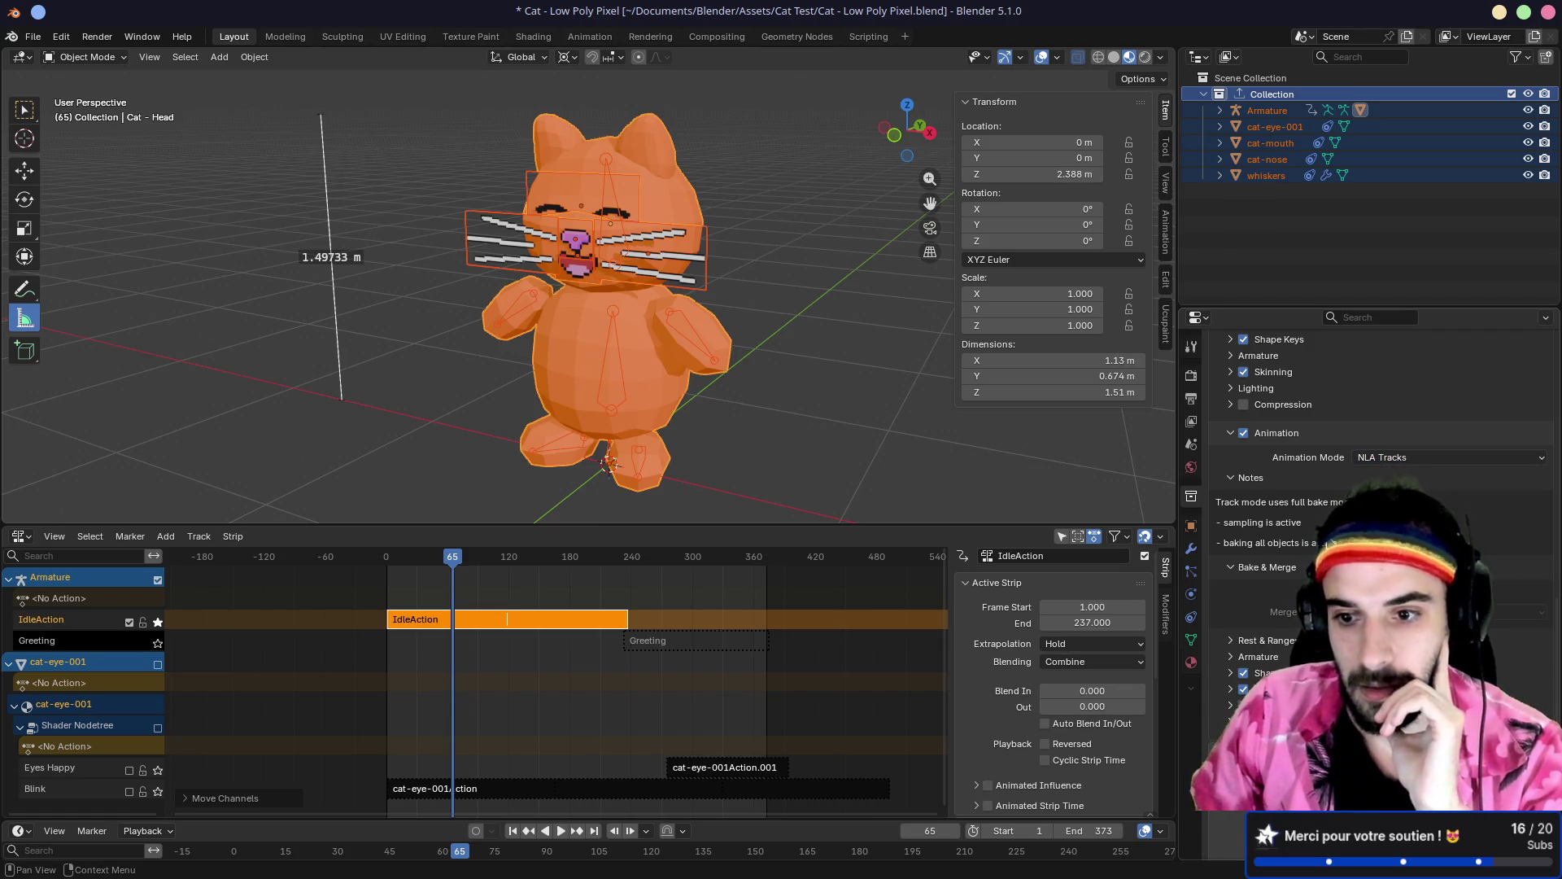
scroll(1327, 543, "down", 1)
scroll(1232, 541, "up", 2)
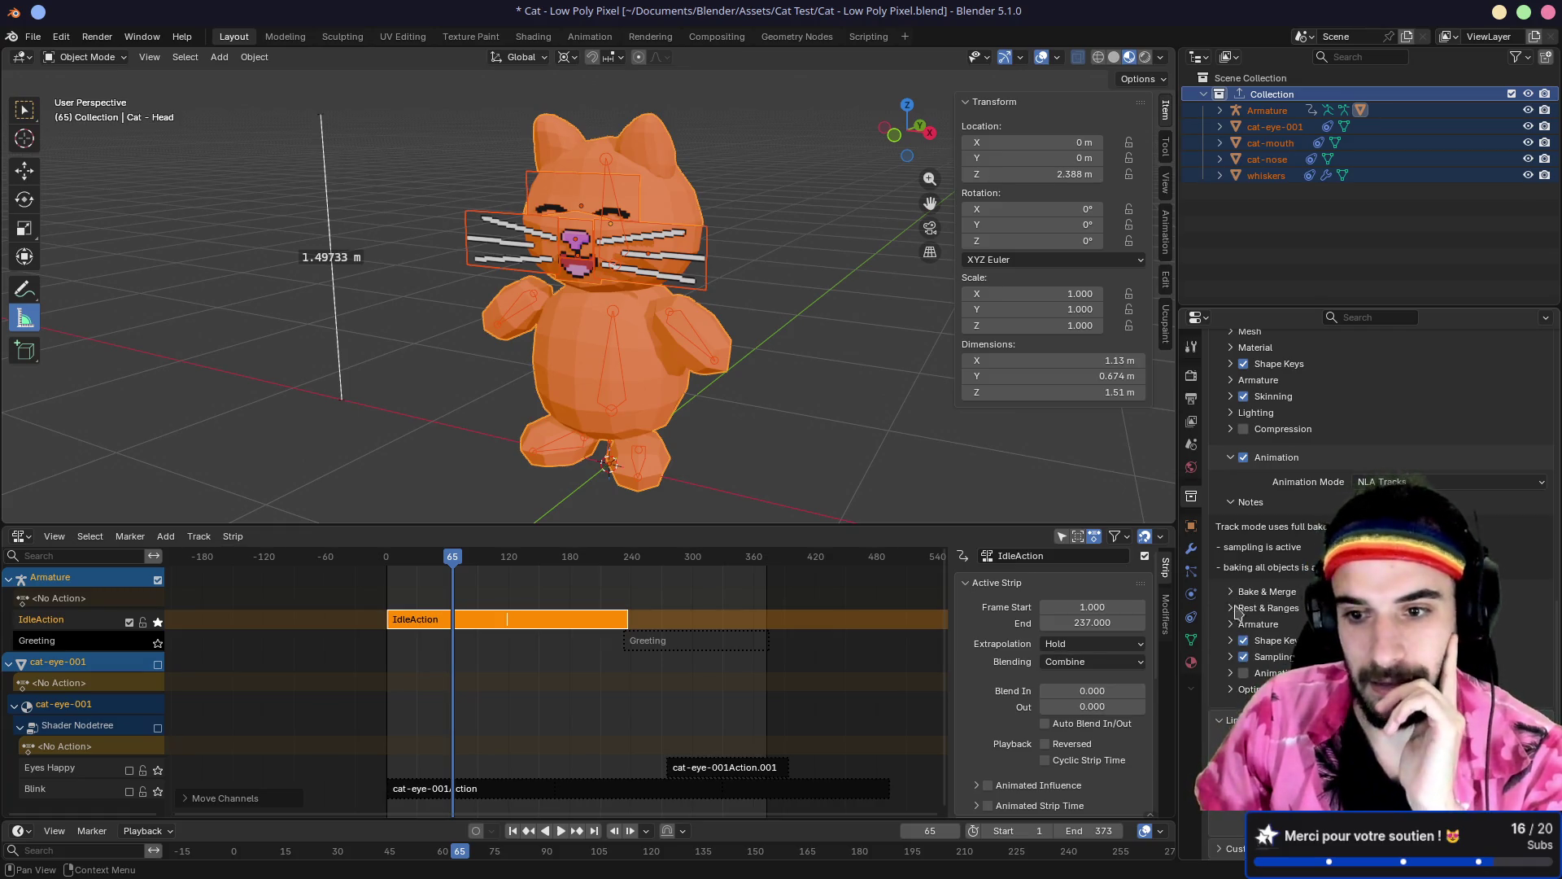
Step: Expand Rest & Ranges, Shape Keys, Sampling and Optimize Animation panels, then save the file
left_click(1233, 608)
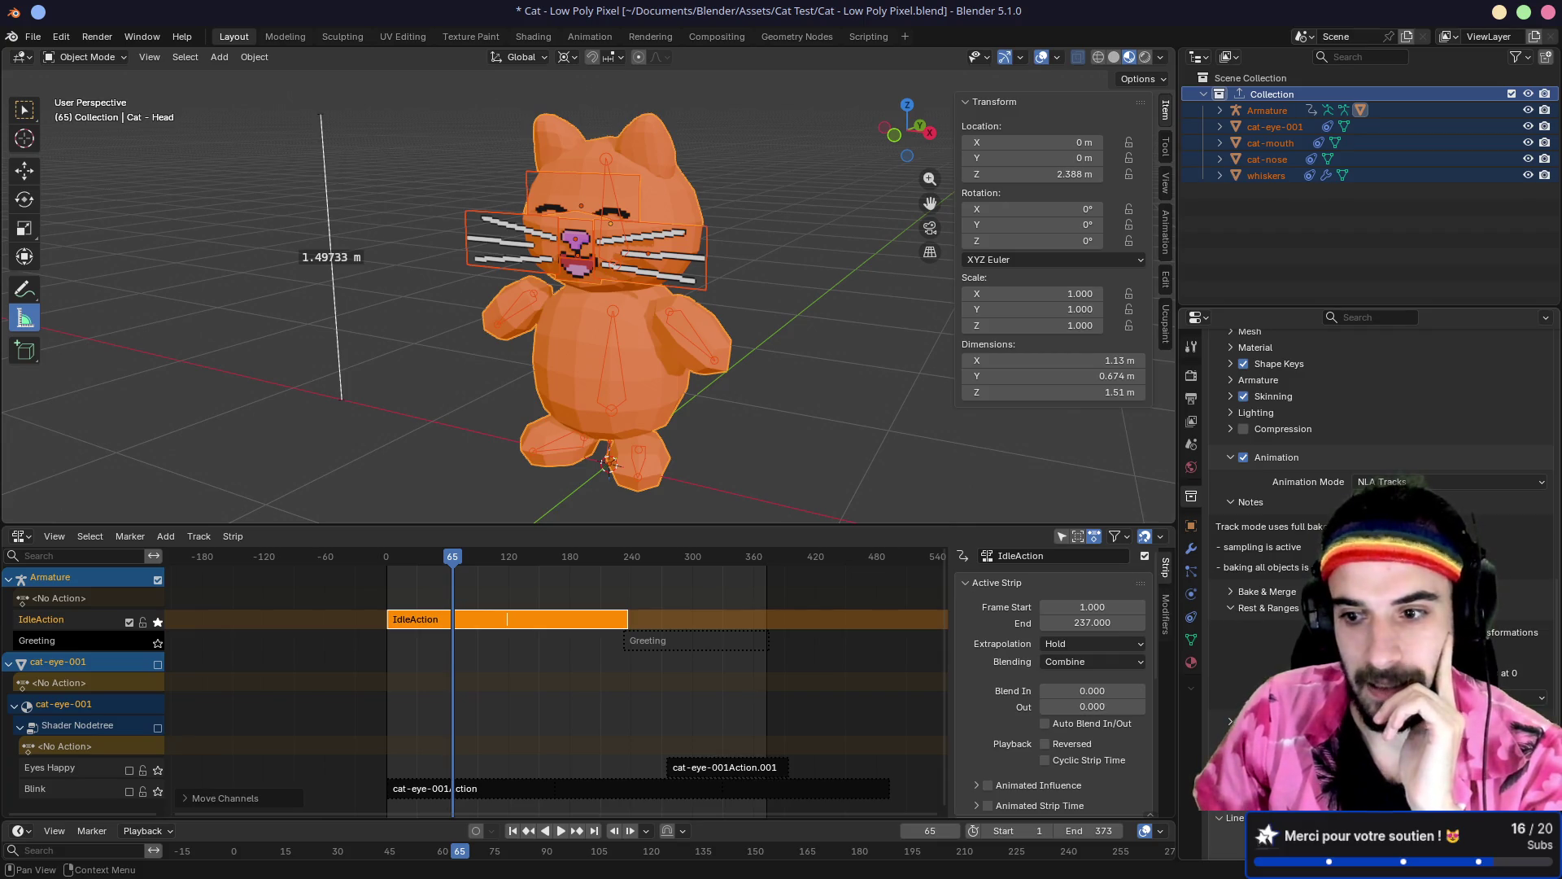
scroll(1284, 659, "down", 3)
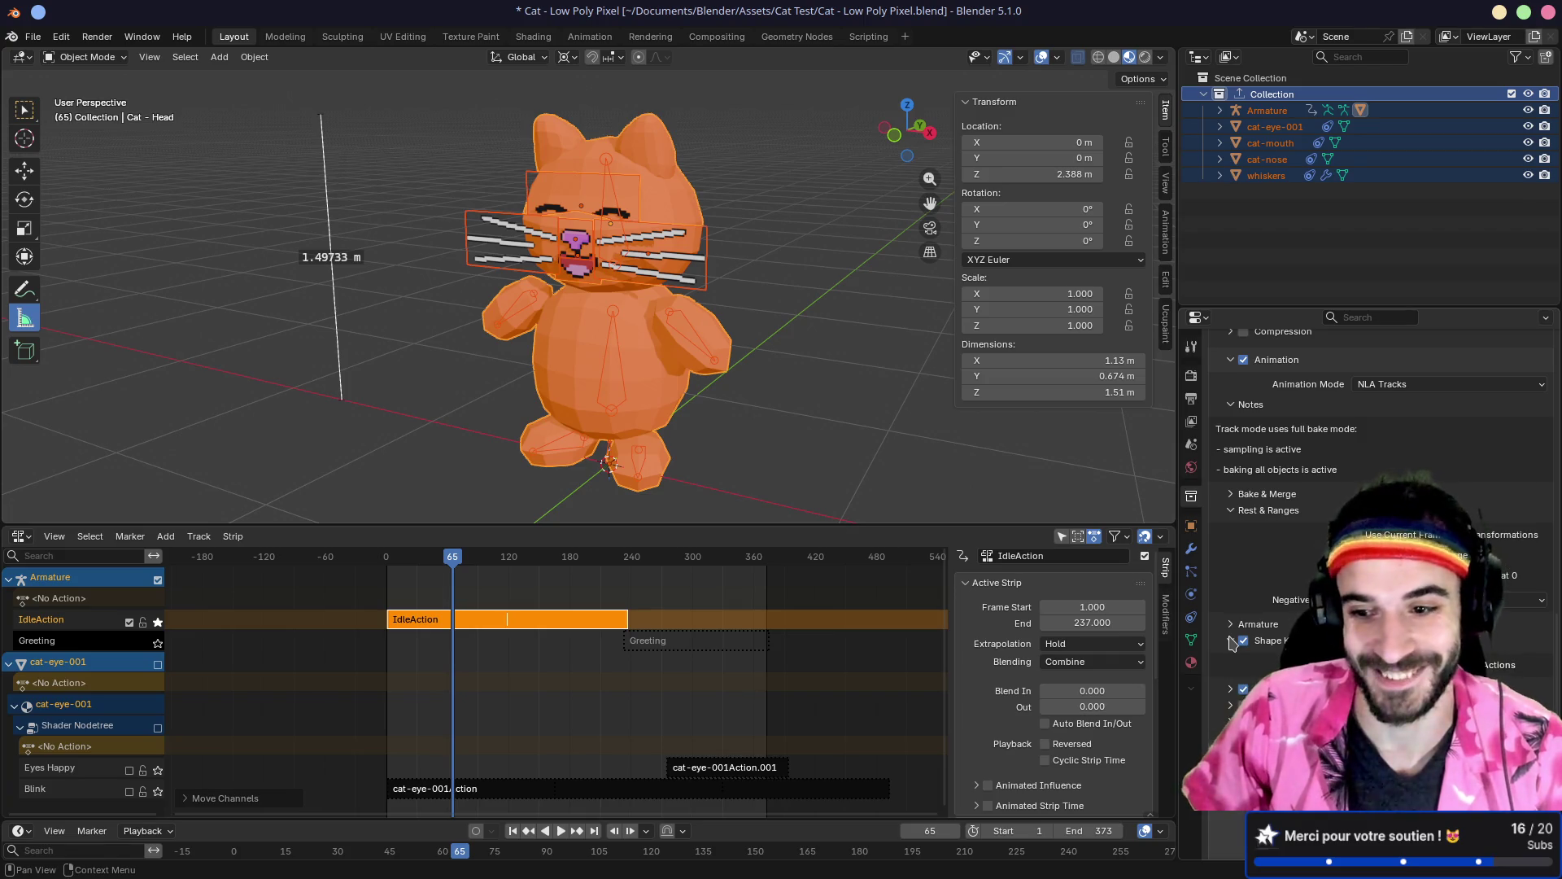
left_click(1231, 640)
scroll(1232, 640, "down", 1)
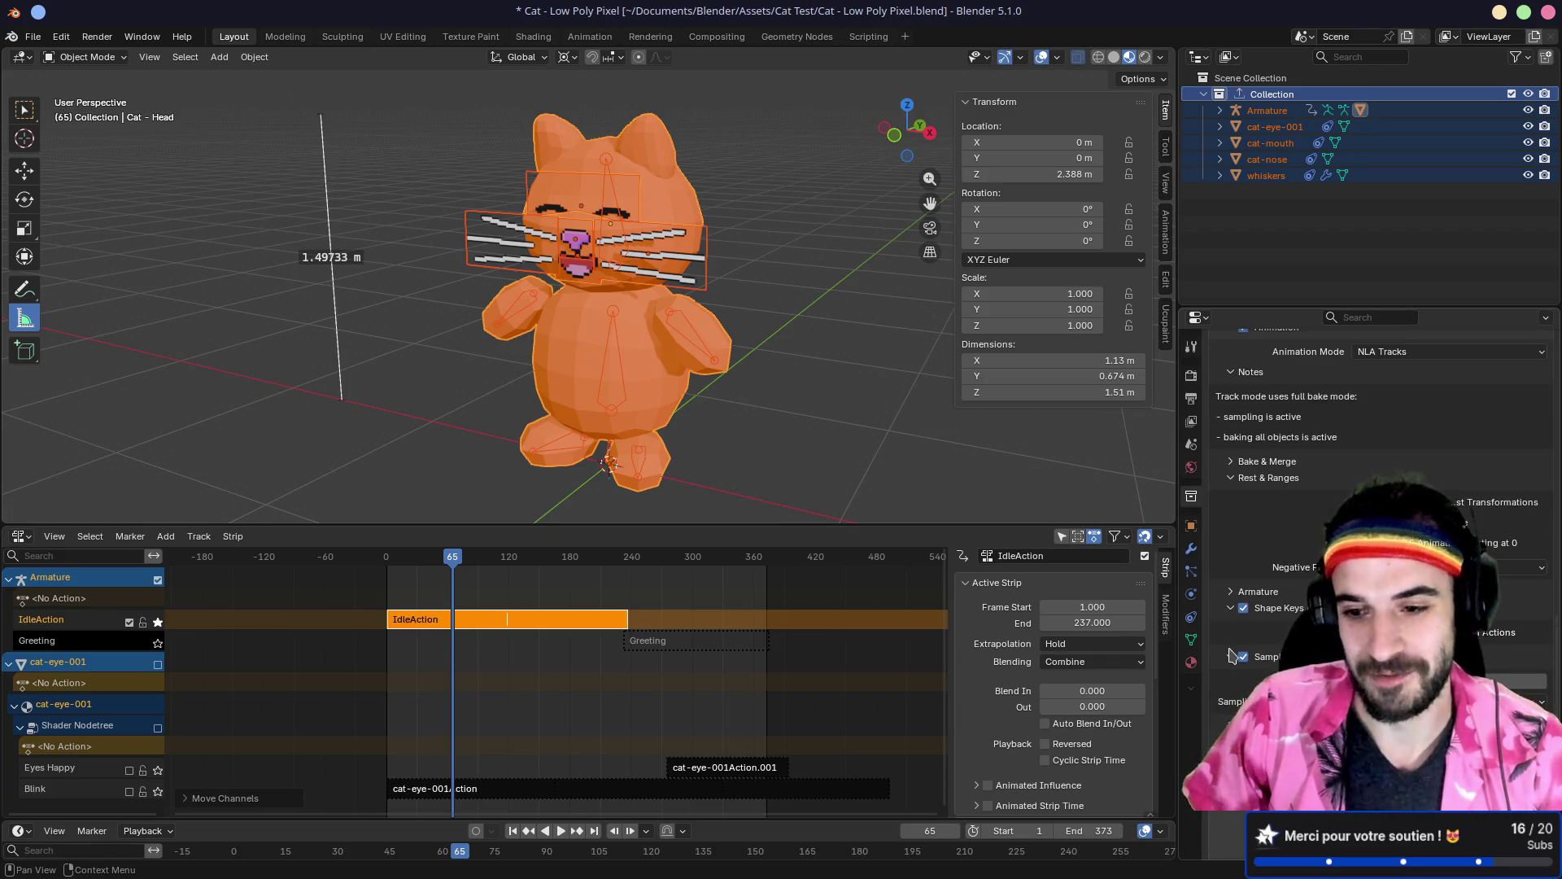
left_click(1230, 656)
scroll(1229, 660, "down", 1)
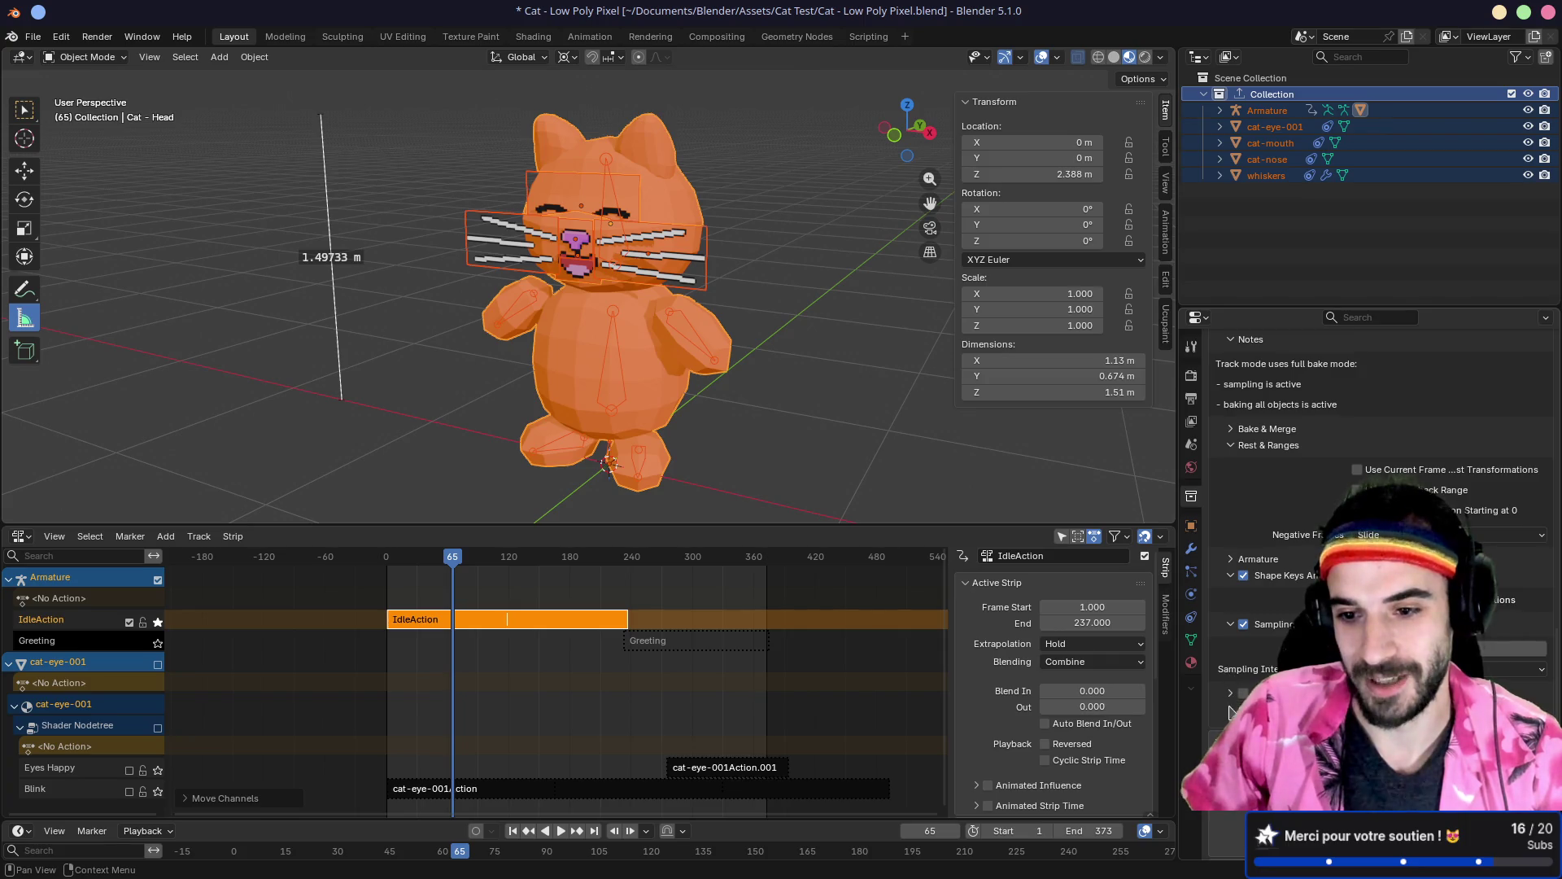
scroll(1234, 680, "down", 2)
left_click(1230, 691)
scroll(1230, 680, "down", 2)
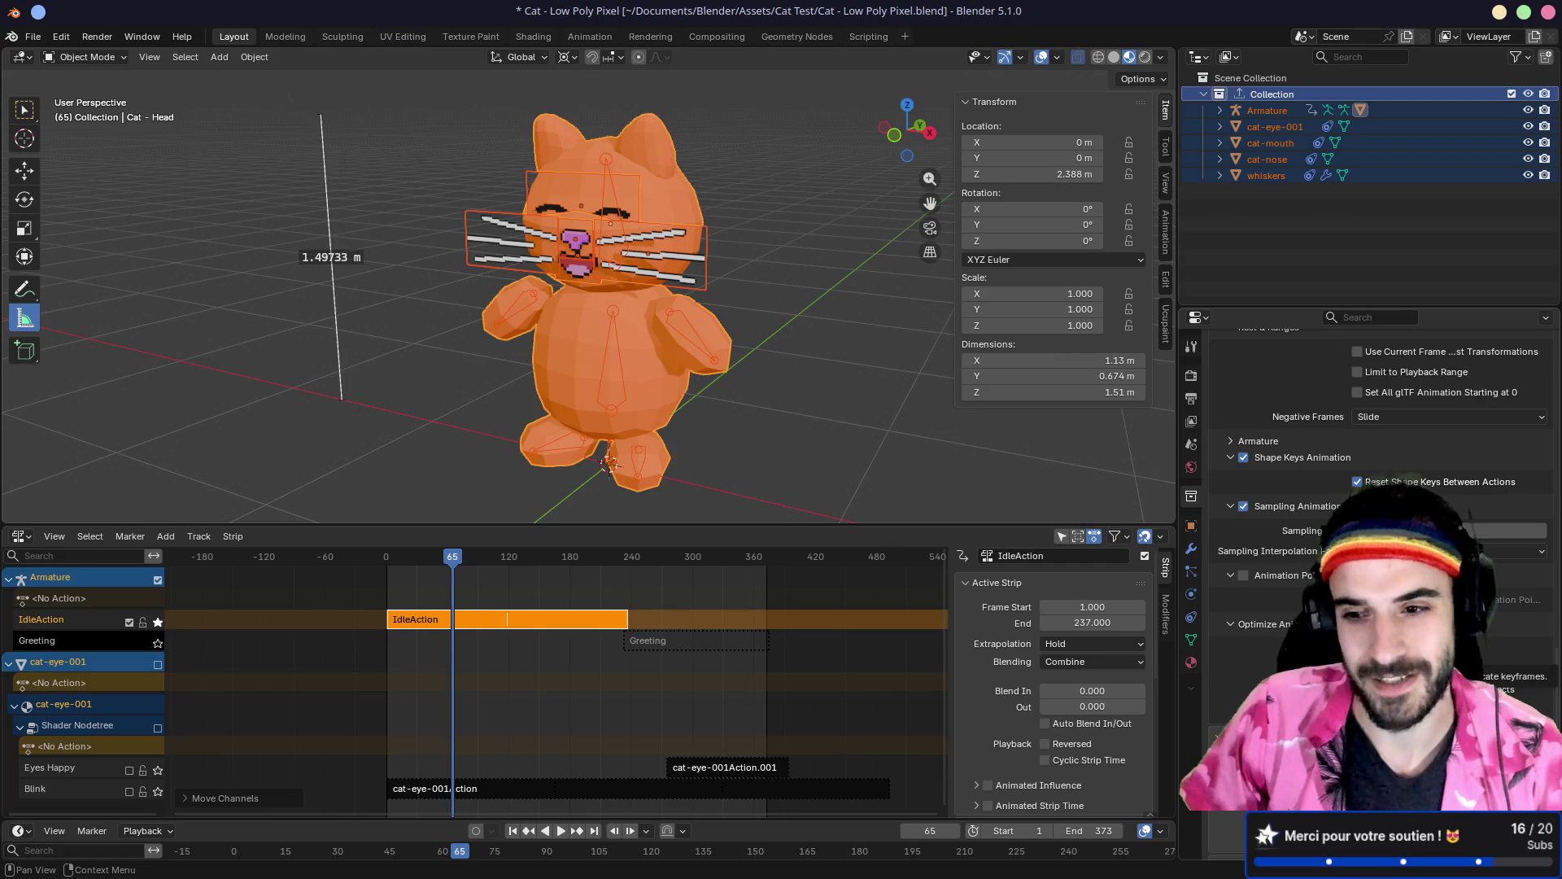
scroll(1251, 635, "up", 3)
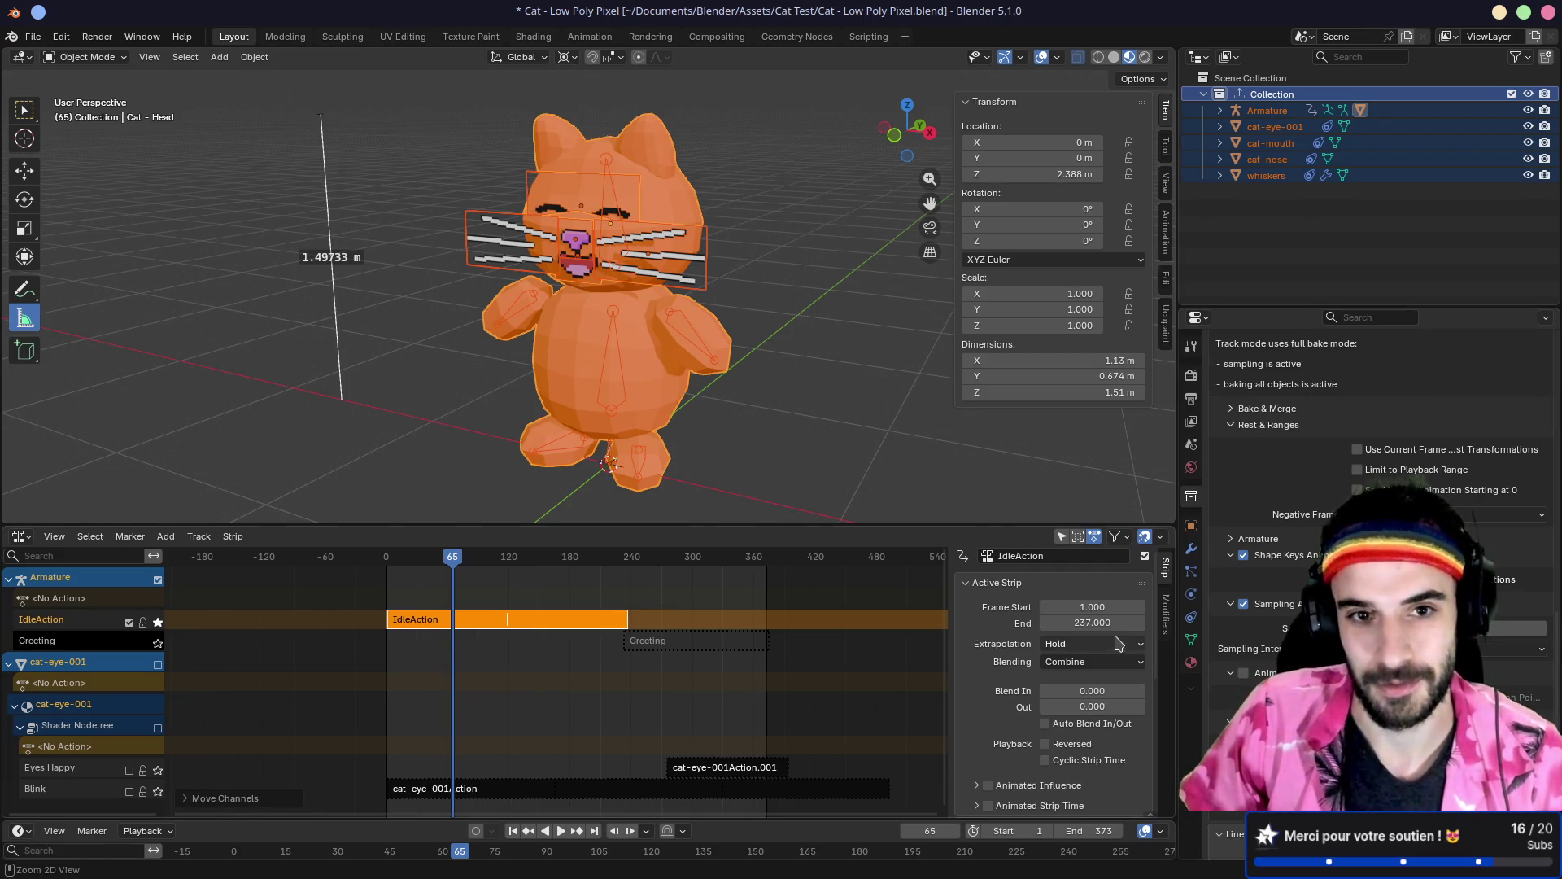
key("ctrl+s")
scroll(1284, 437, "up", 8)
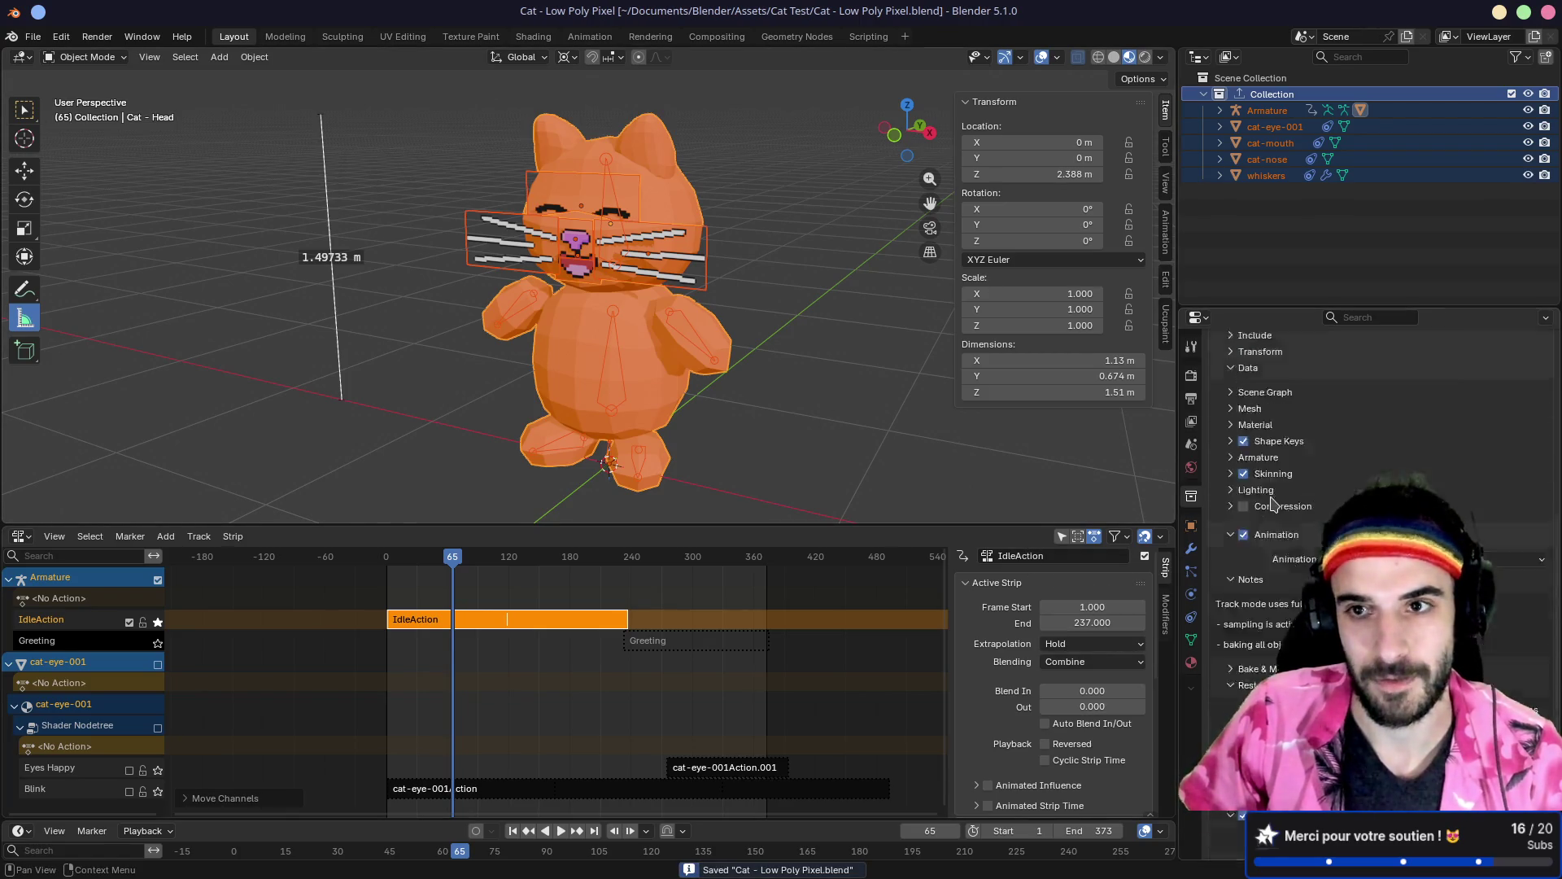
Step: Rename the Outliner collection to Cat
double_click(1267, 96)
type("c")
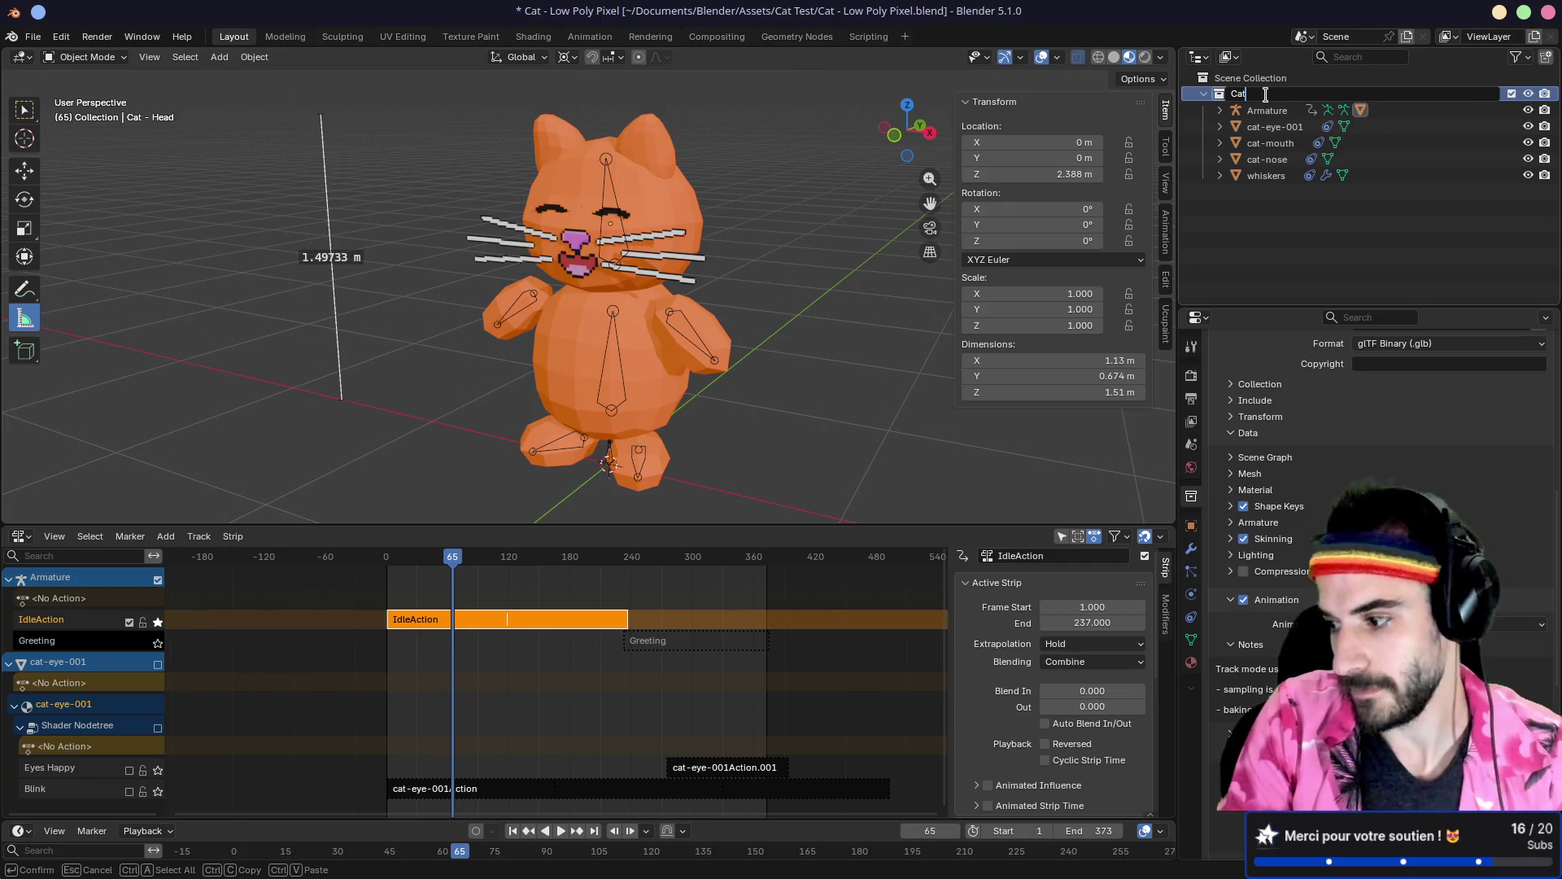
key("Return")
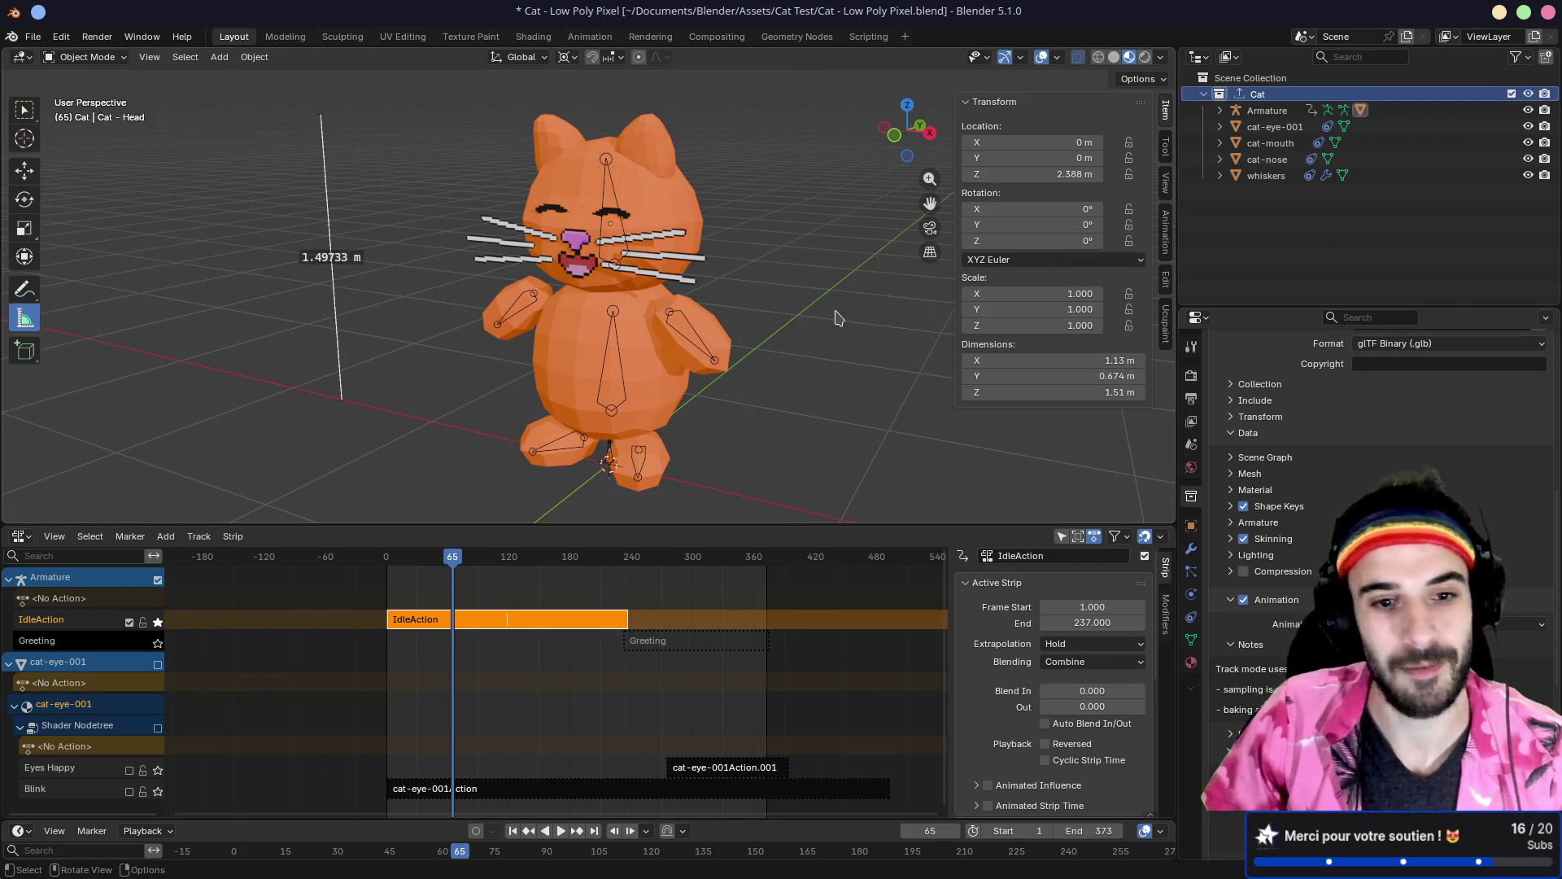
Step: Turn off the Greeting solo and play the idle animation from the start, then return to Godot
left_click(158, 642)
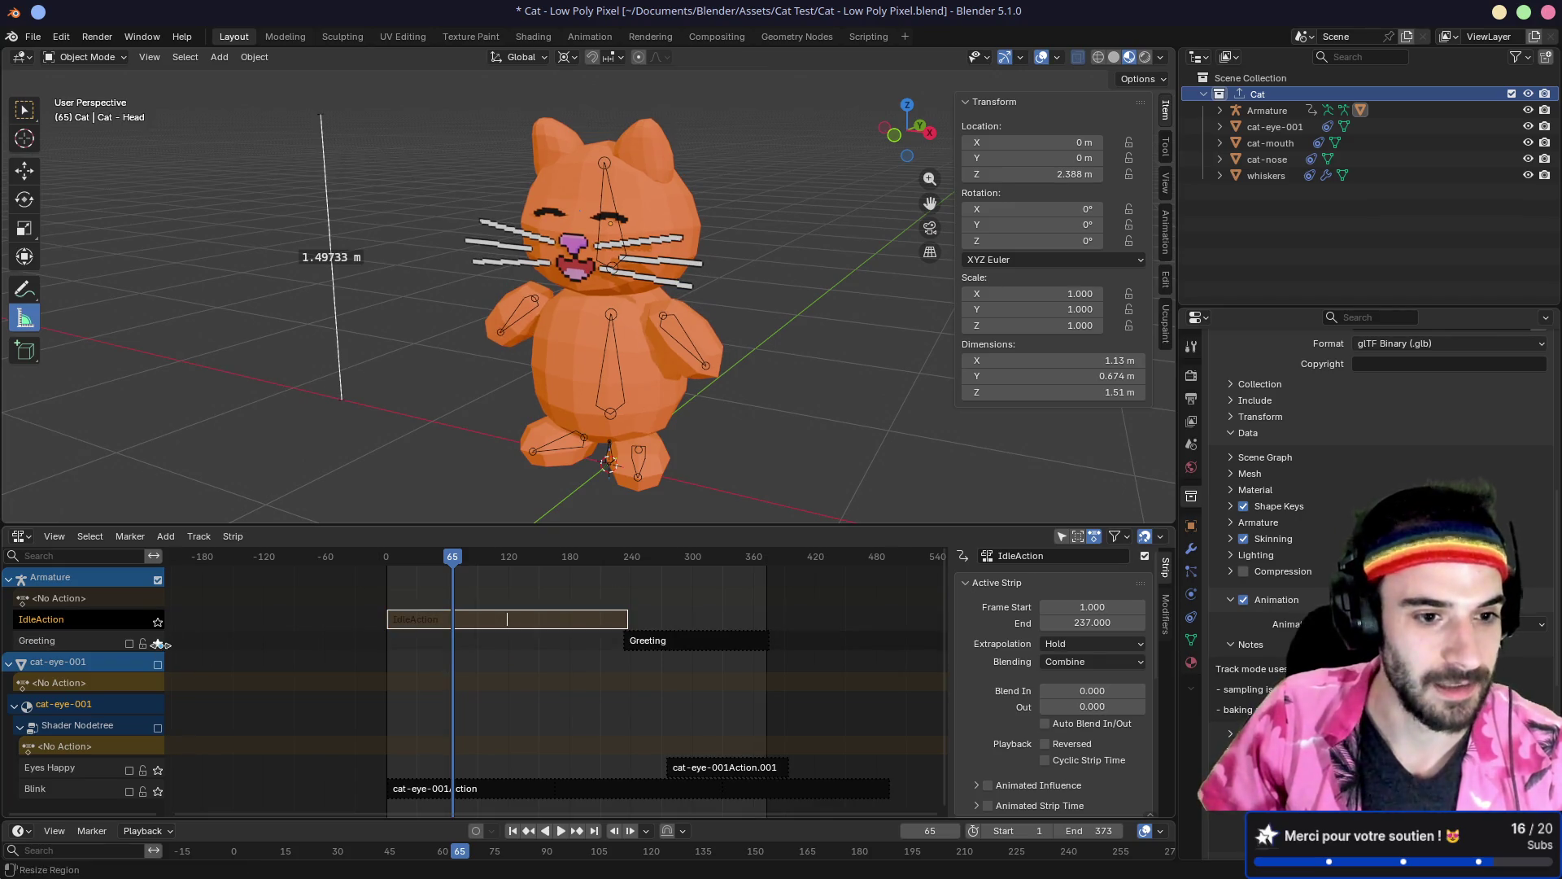
left_click(157, 644)
key("shift+Left")
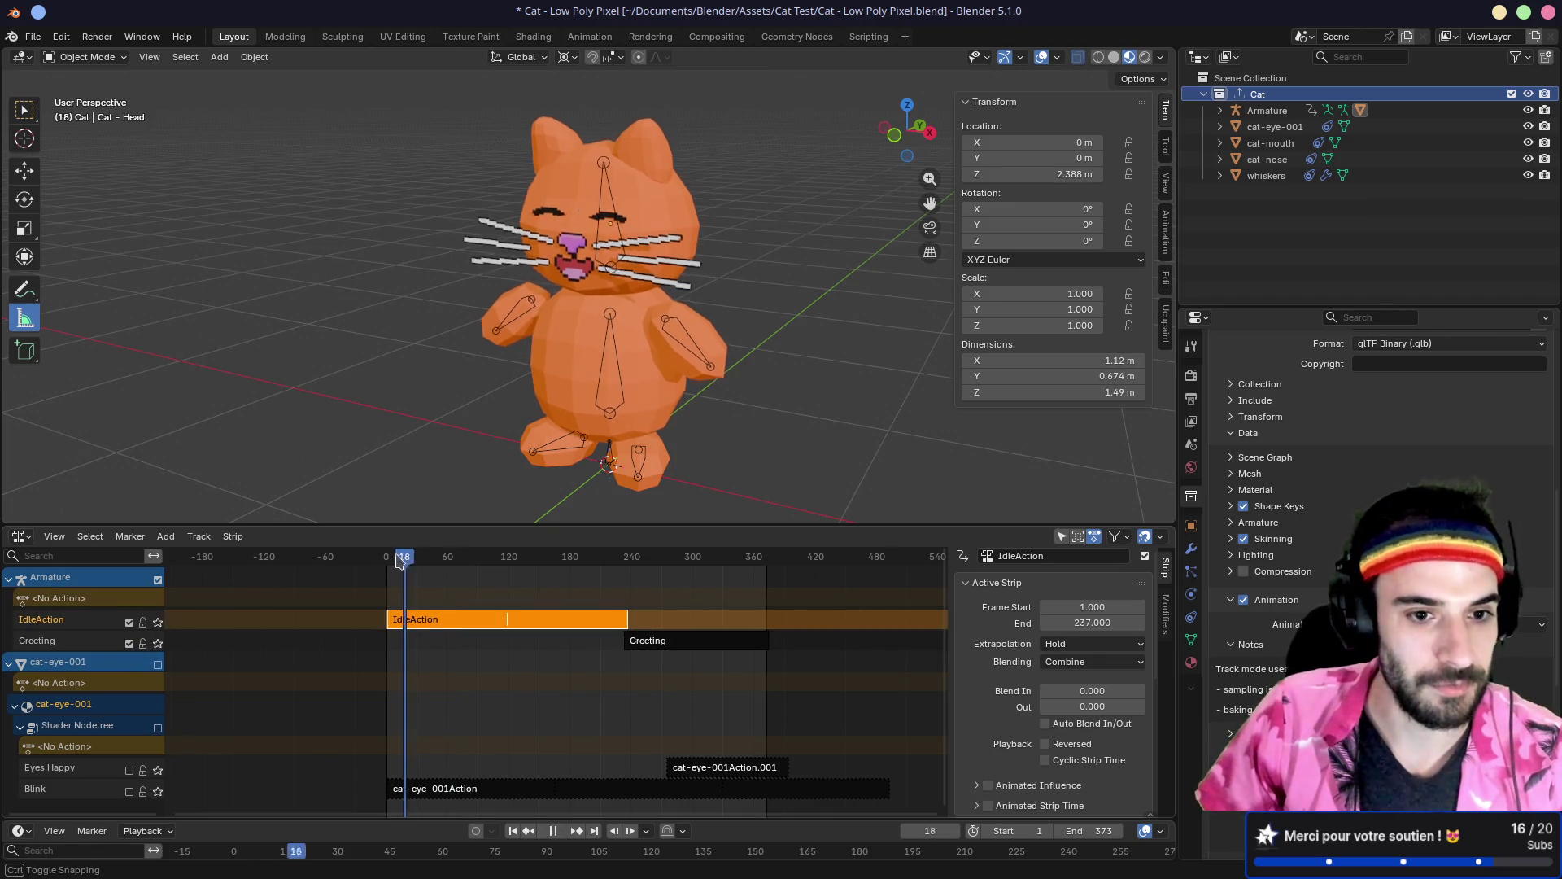
key("space")
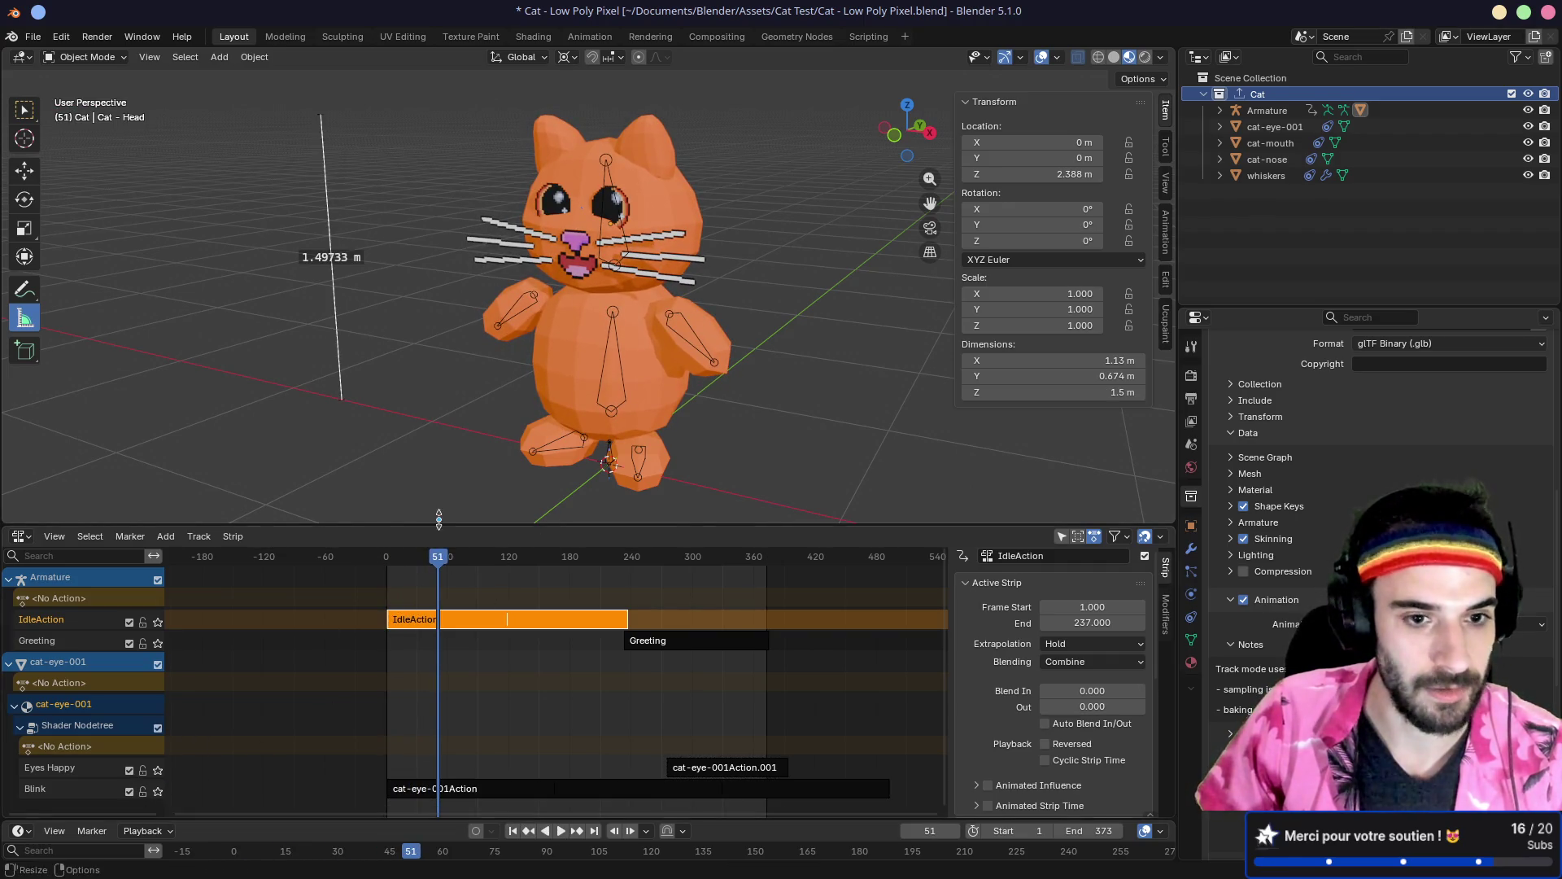
key("shift+Left")
key("space")
key("Escape")
key("space")
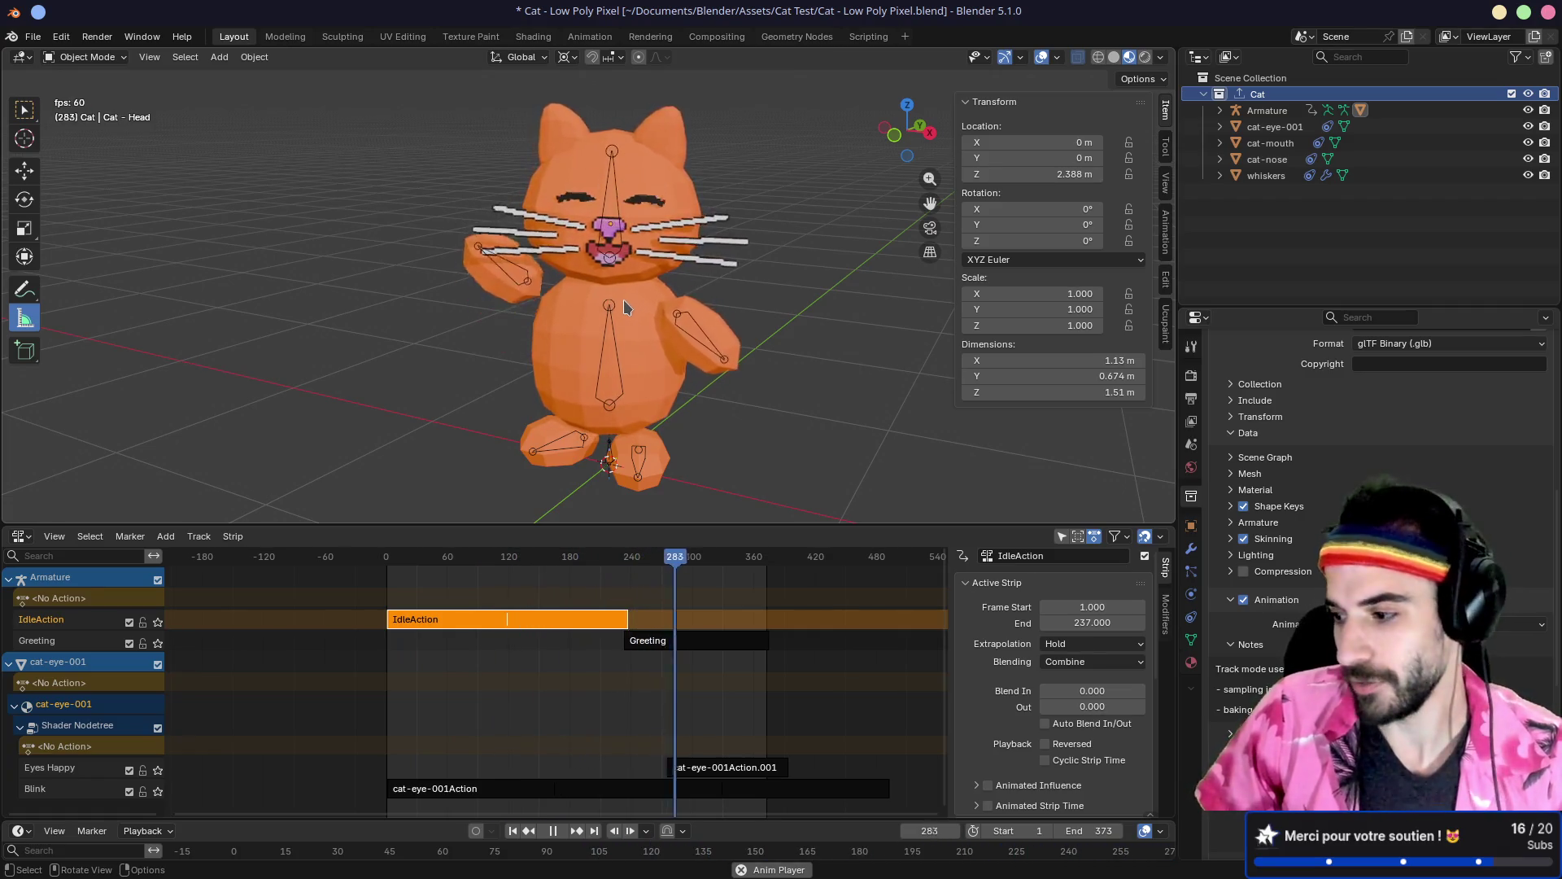
key("alt+Tab")
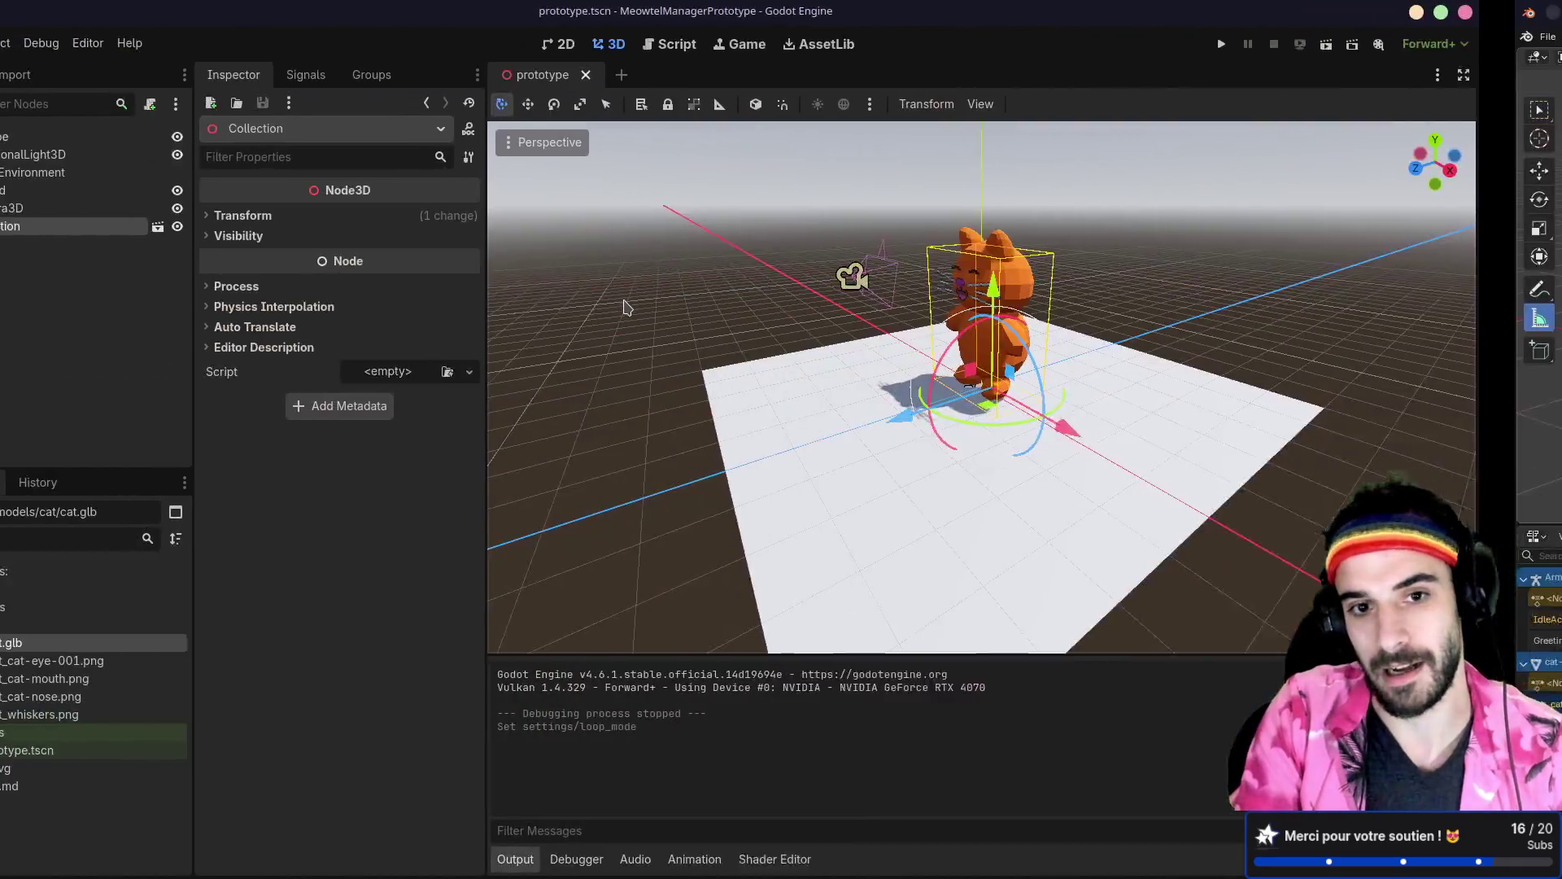
Step: Return to Blender, where the cat plays from IdleAction into the Greeting wave
key("alt+Tab")
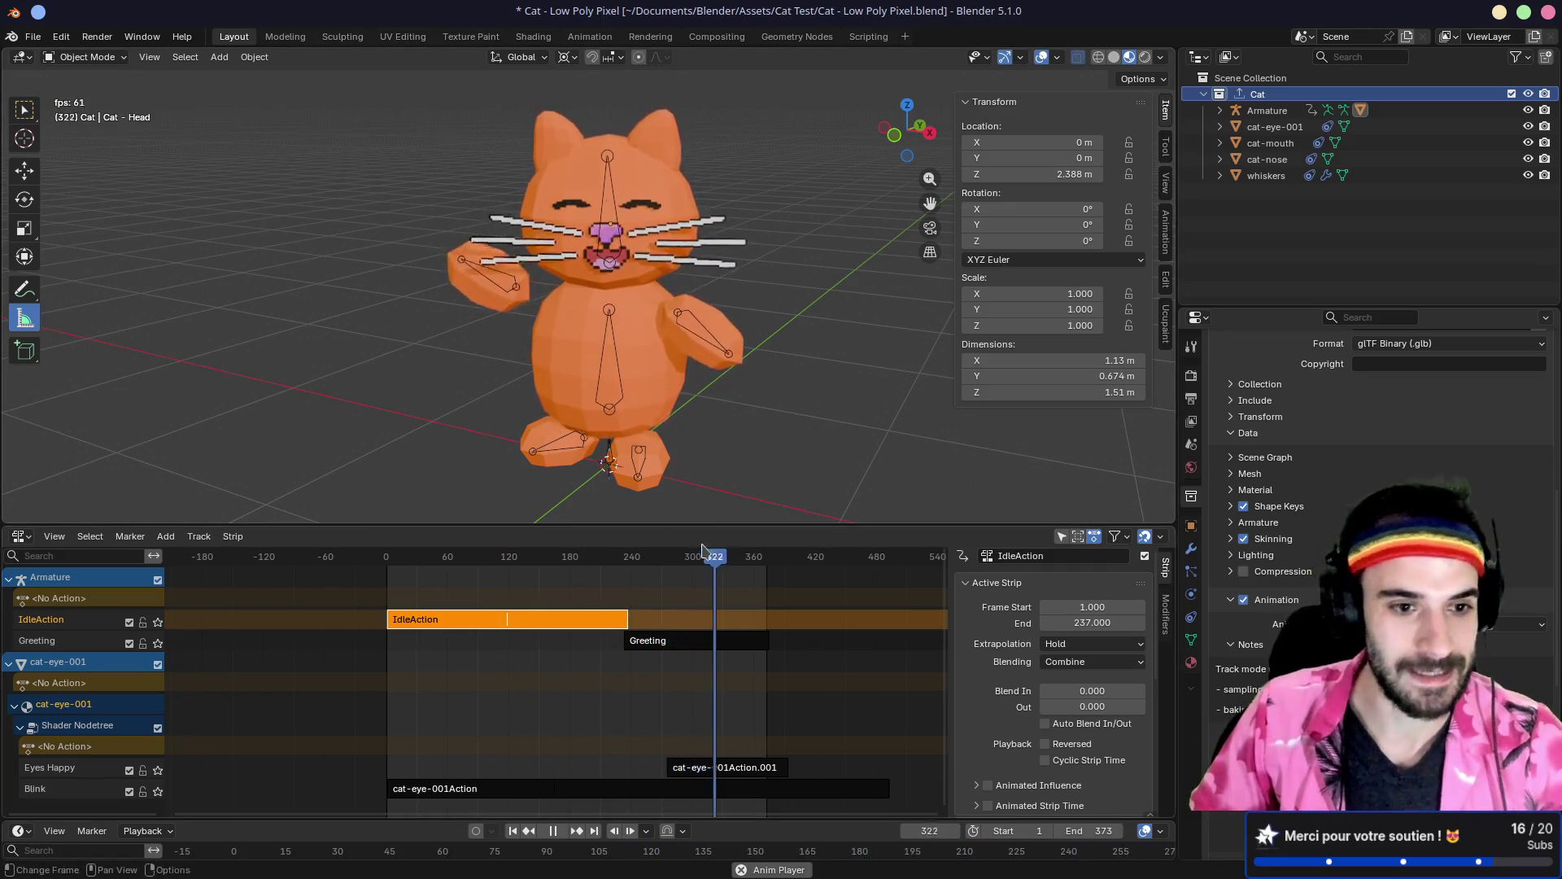
Step: Enlarge the animation track area, widen the properties column, and stop playback
left_click_drag(586, 526, 586, 511)
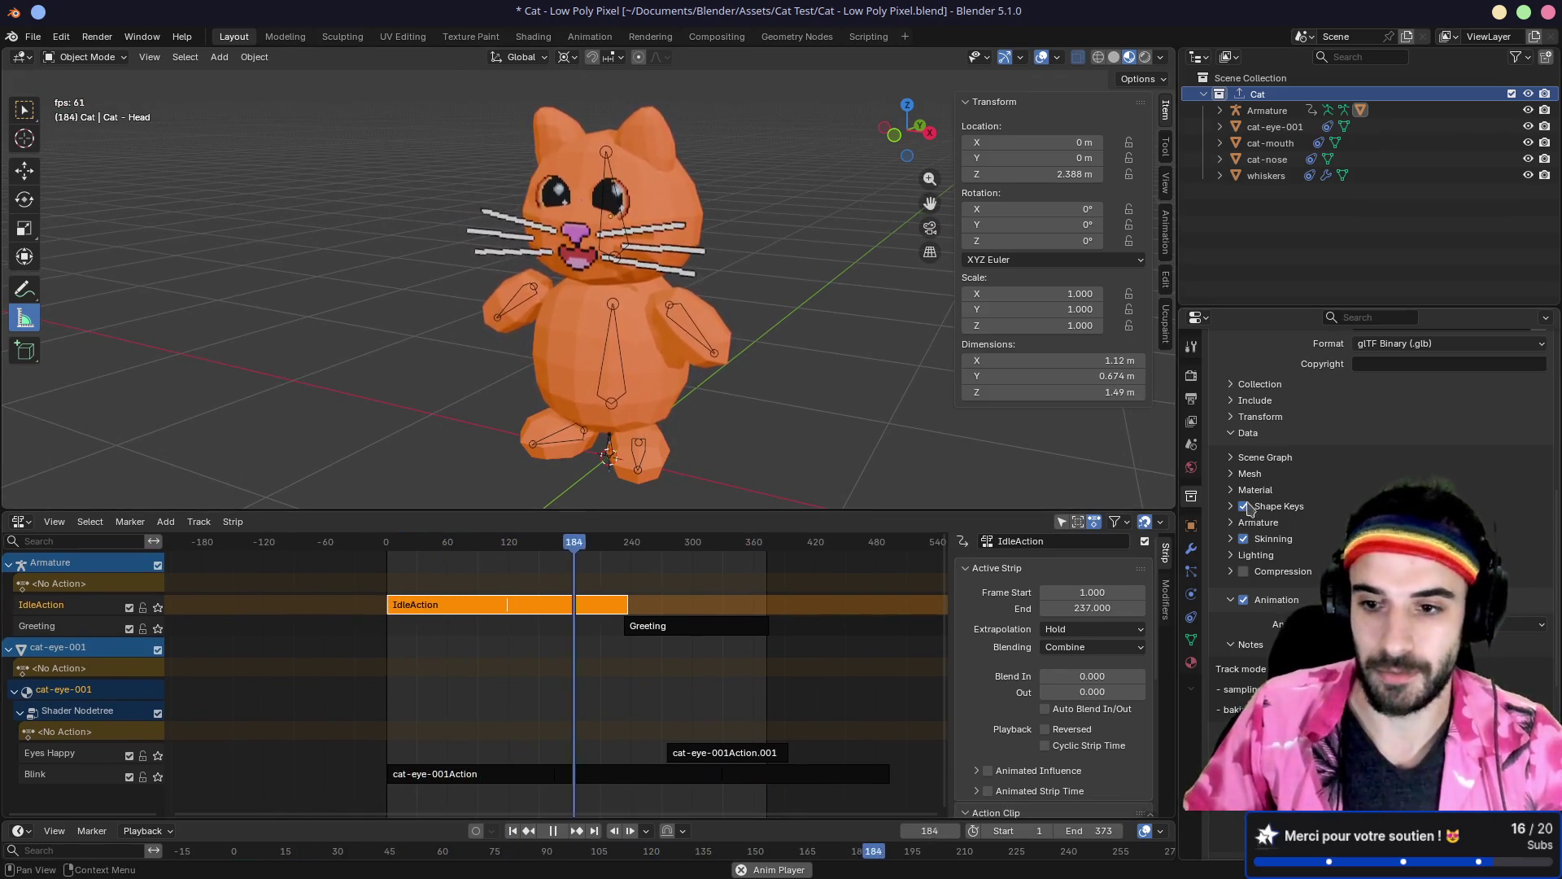
left_click_drag(1178, 488, 1155, 489)
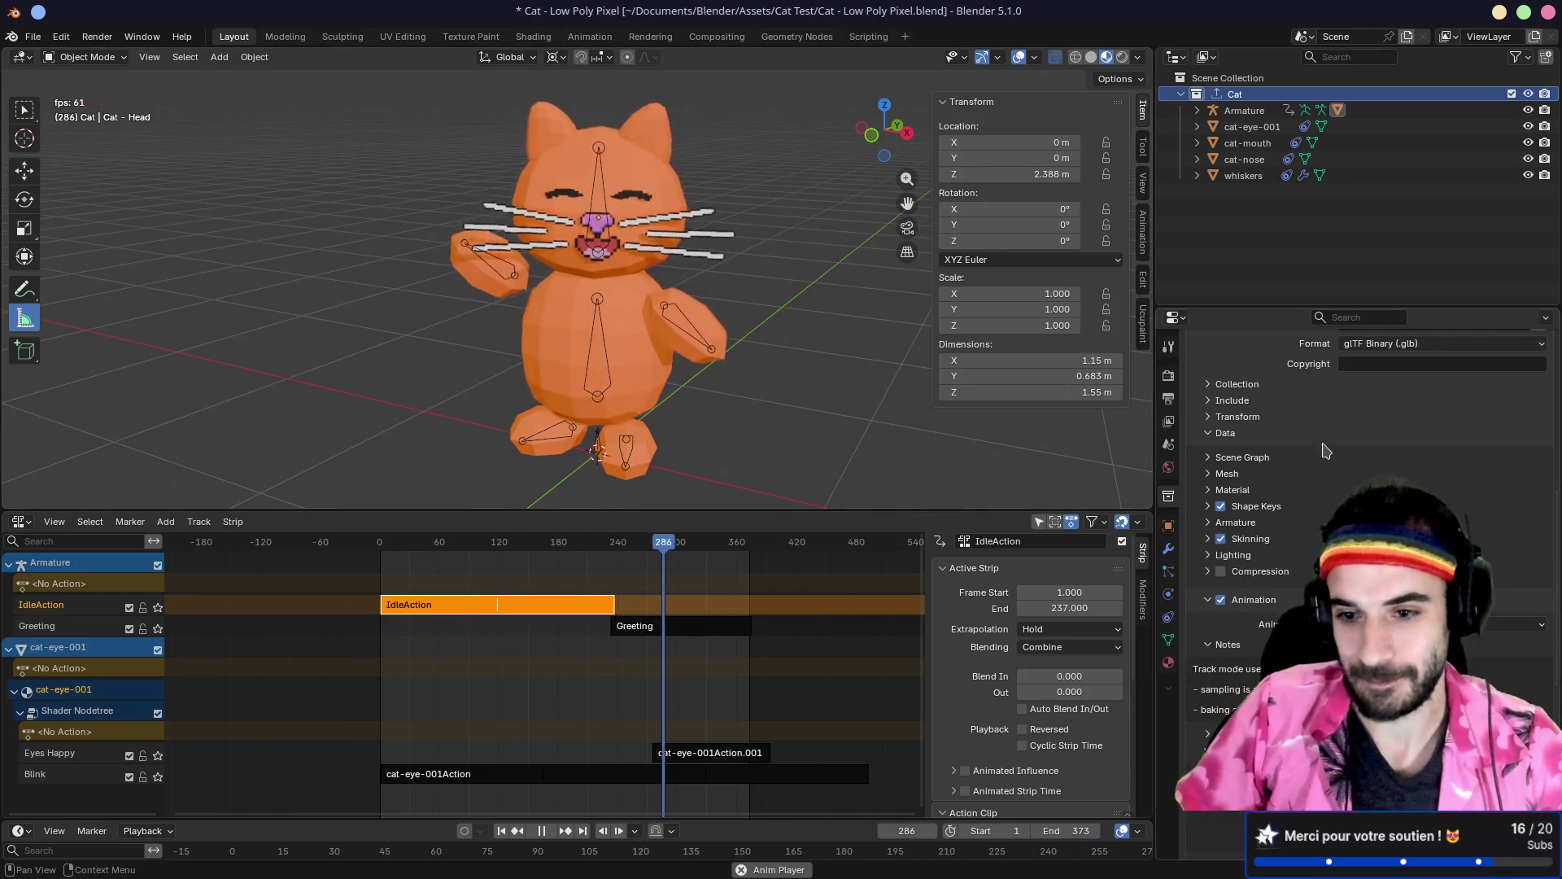
key("space")
Step: Re-export the Cat collection through the Meowtel Prototype glTF exporter and return to Godot
scroll(1327, 450, "up", 10)
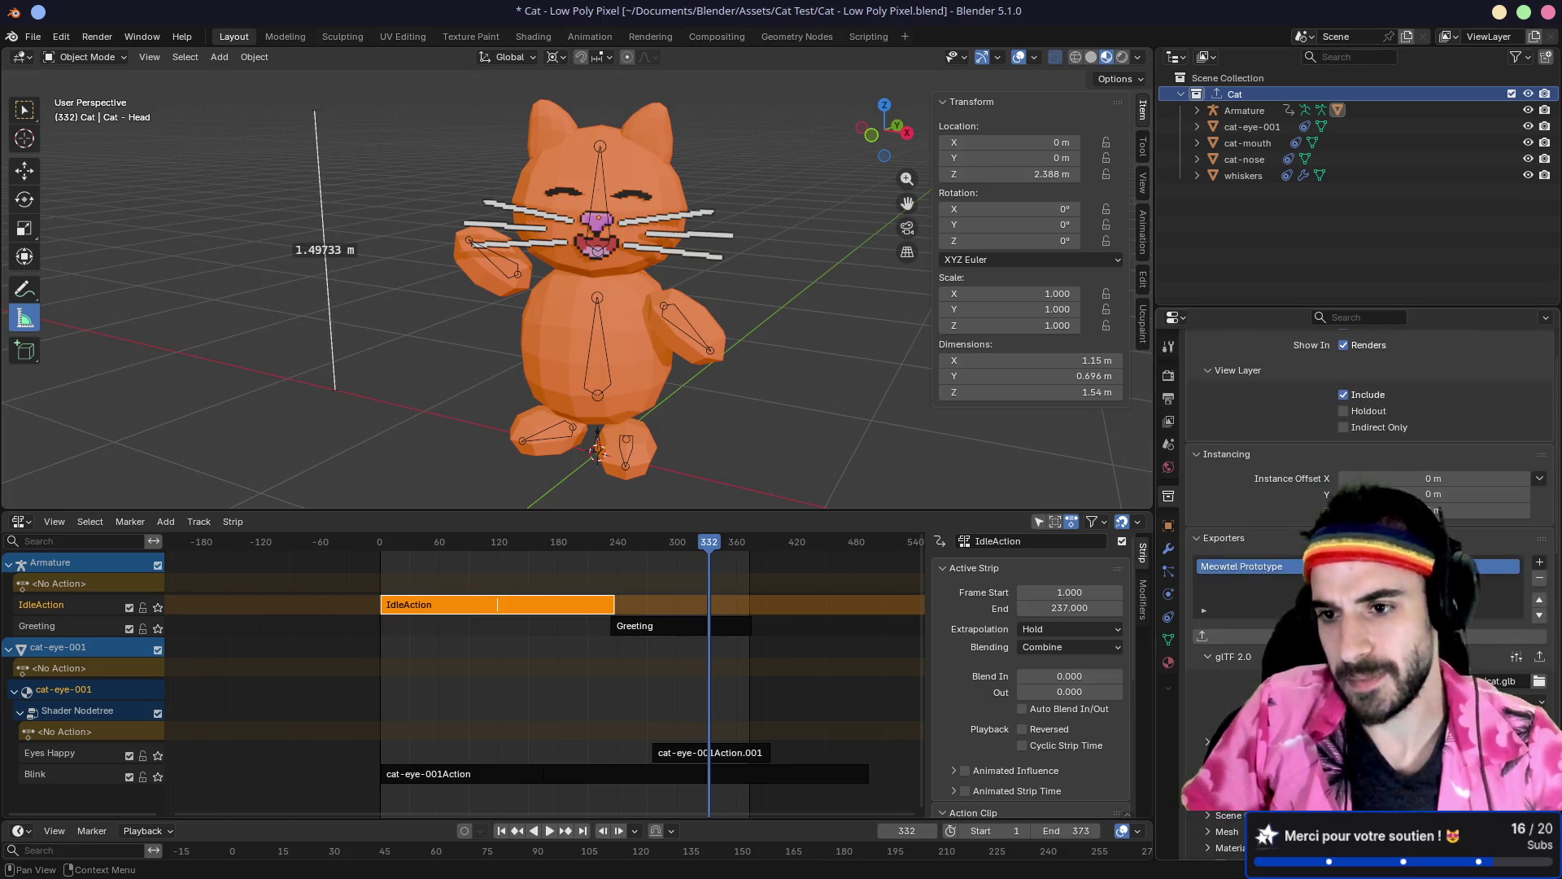
left_click(1202, 636)
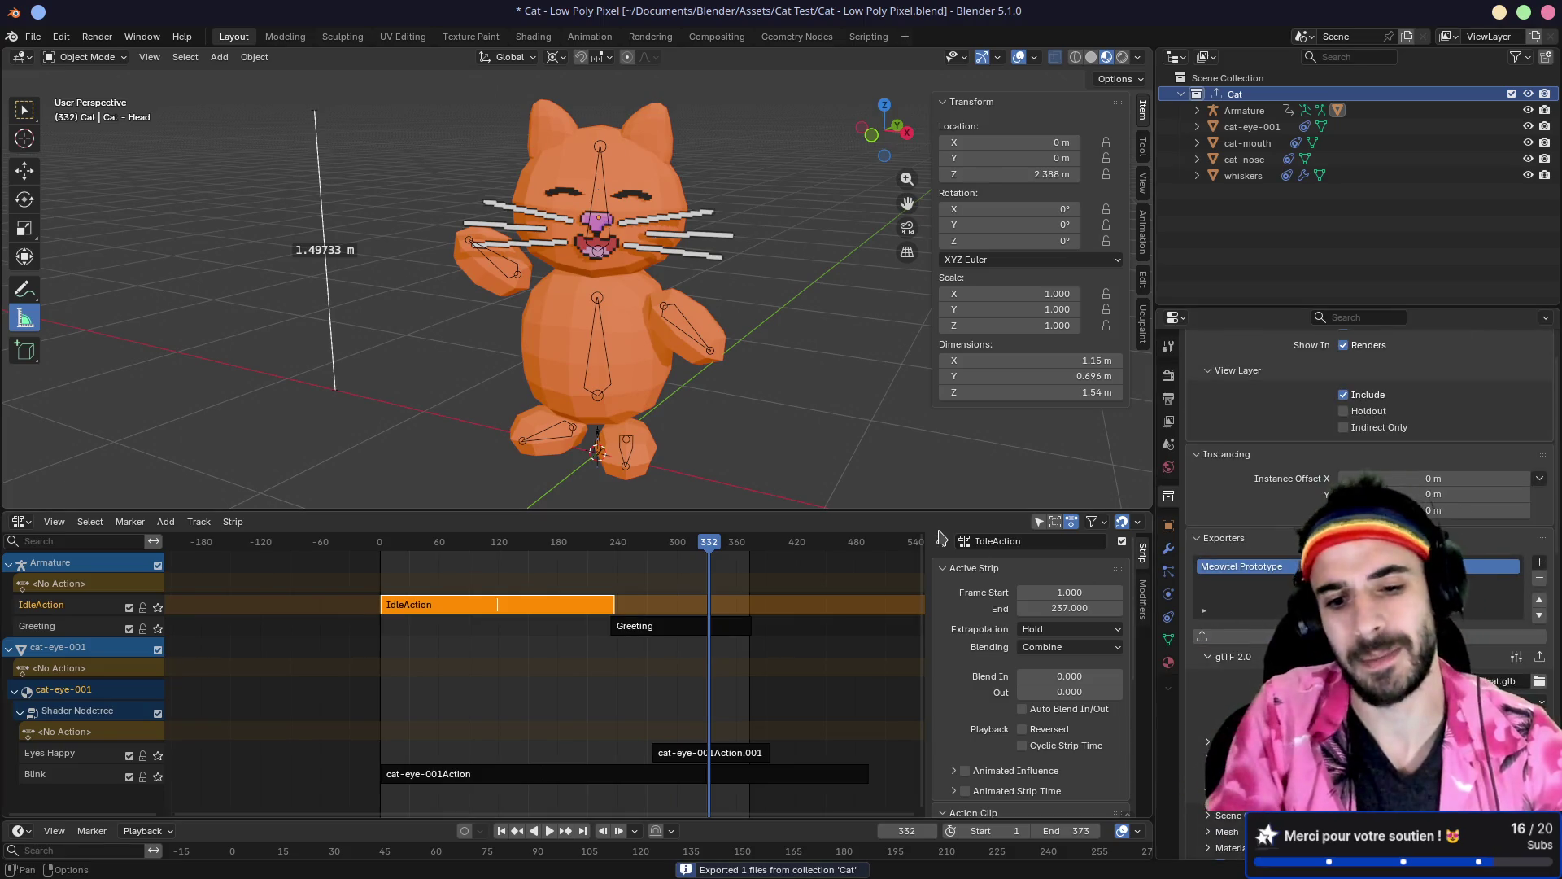
key("ctrl+alt+Left")
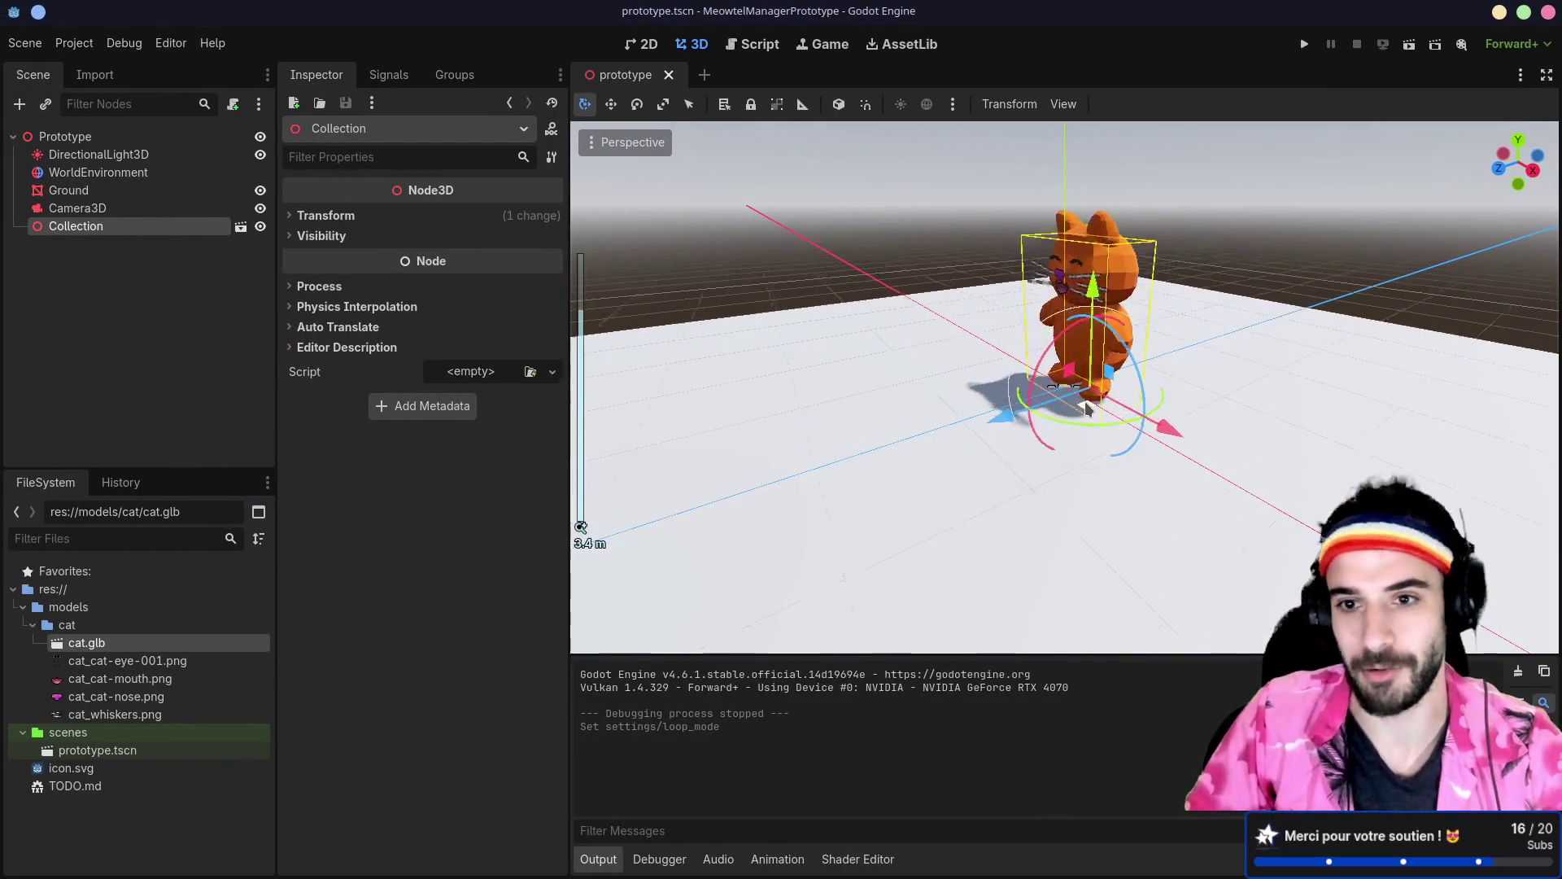
Step: Move and angle Camera3D close to the cat, then run the prototype scene
scroll(1088, 407, "up", 4)
scroll(1154, 332, "down", 6)
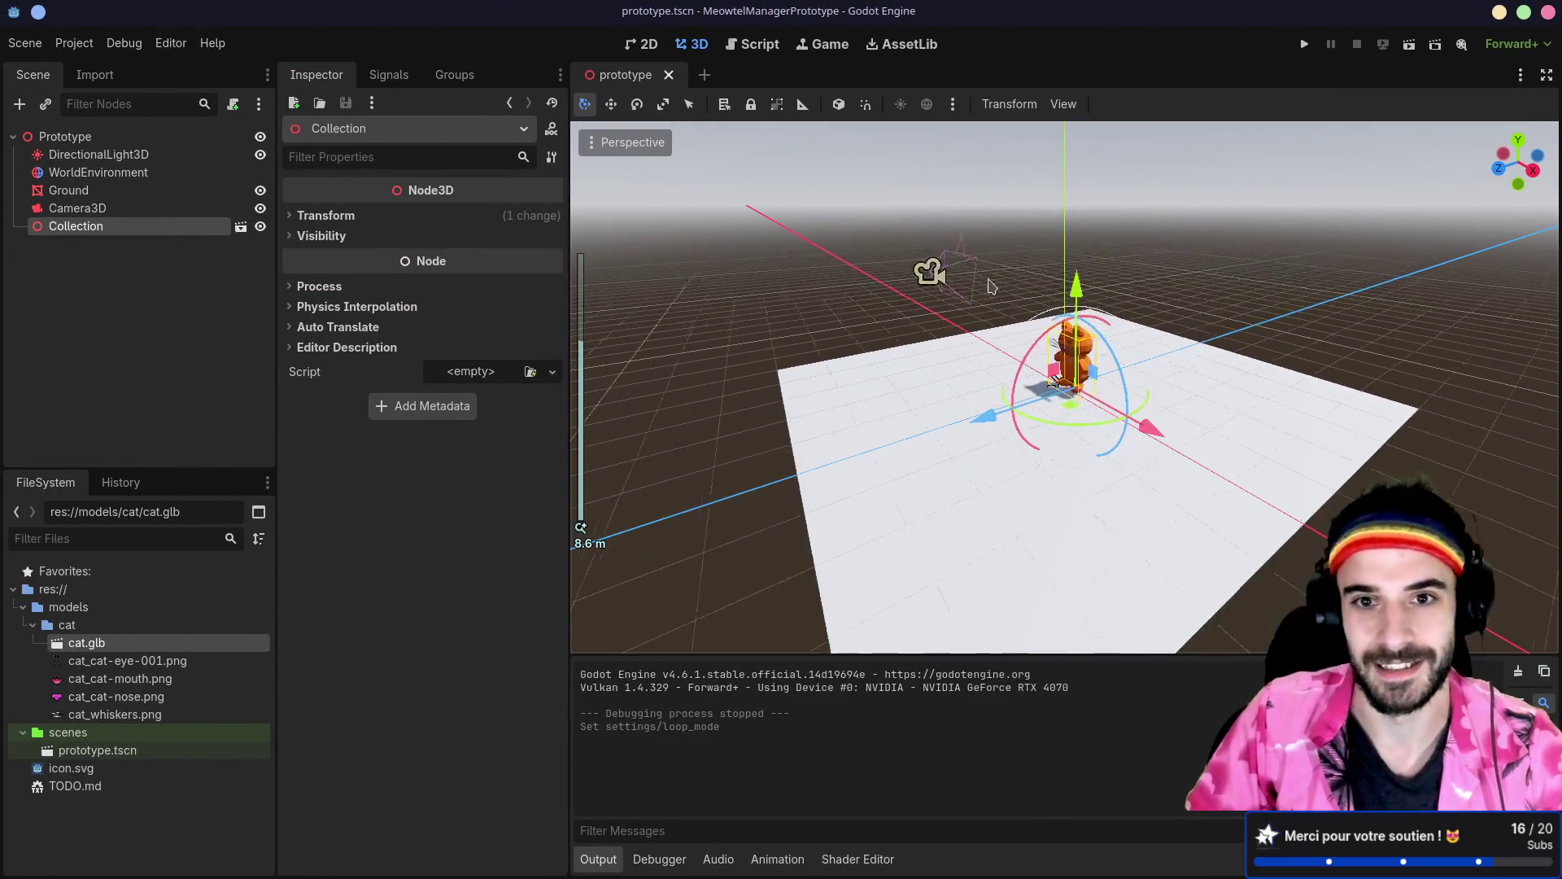
left_click(963, 273)
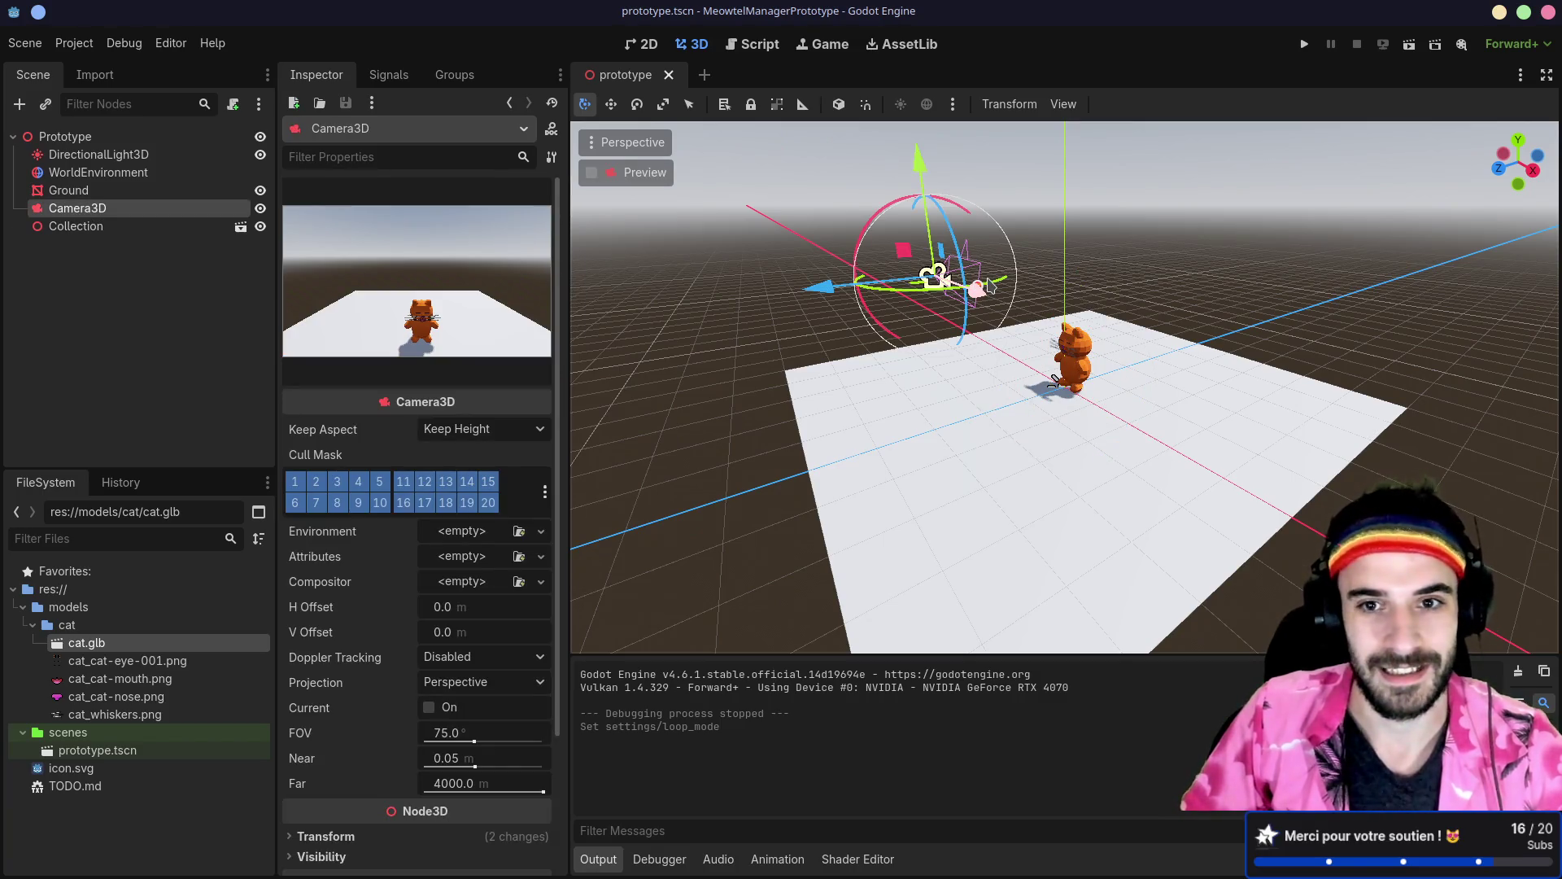
mouse_move(822, 287)
left_mouse_down()
mouse_move(833, 374)
mouse_move(856, 391)
left_mouse_up()
mouse_move(955, 374)
left_mouse_down()
mouse_move(1038, 386)
mouse_move(1013, 407)
mouse_move(1039, 399)
left_mouse_up()
left_click(1038, 404)
left_click(1409, 44)
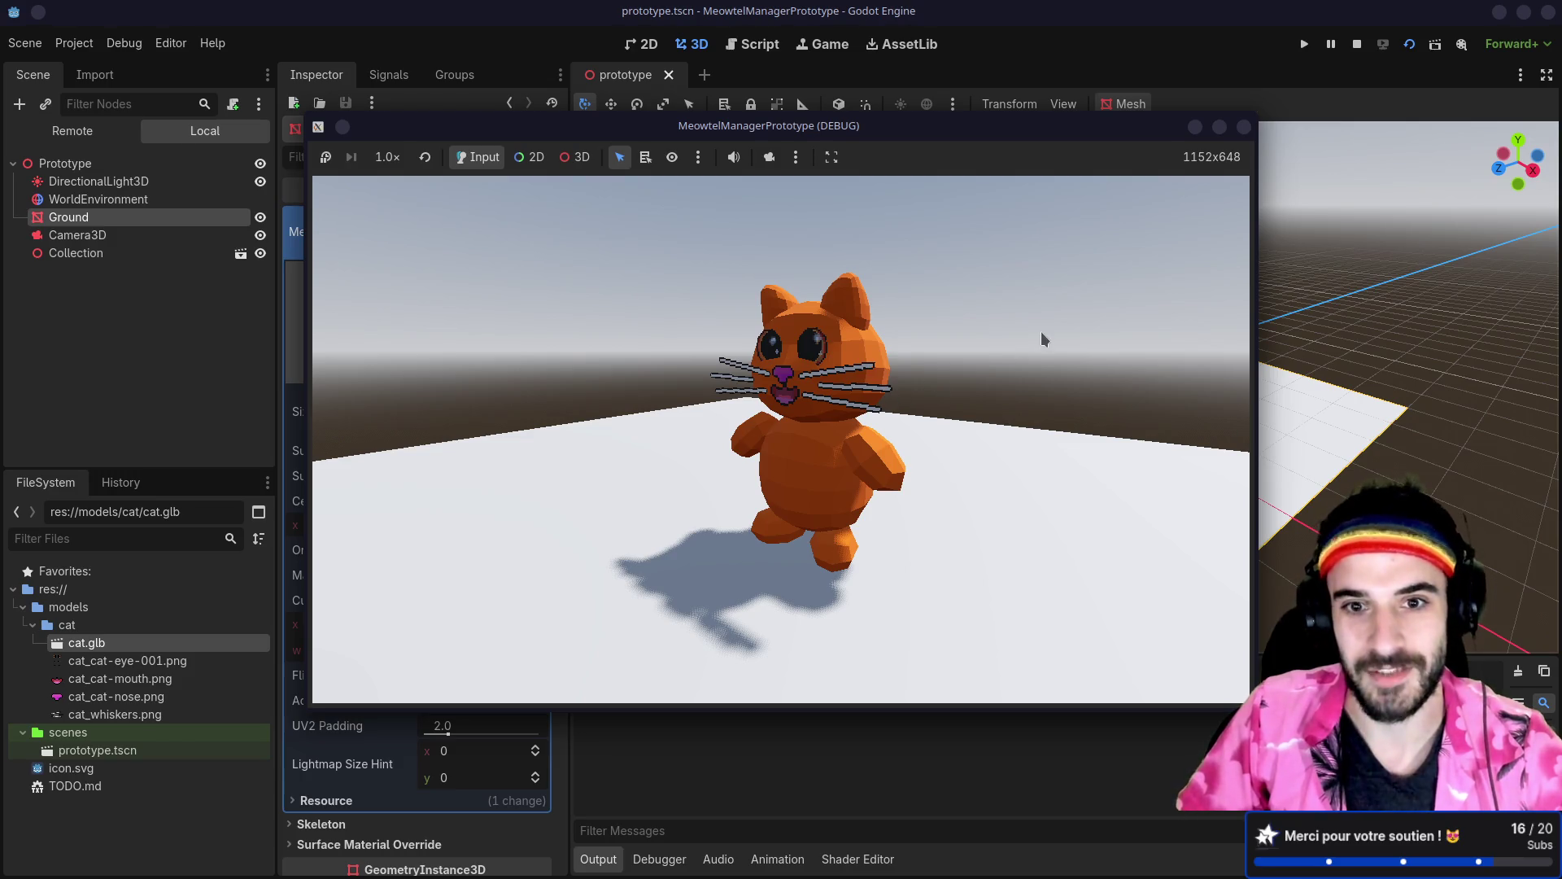
Step: Close the game window, rotate DirectionalLight3D about -176.6° to flip the shadow, and rerun
left_click(1244, 127)
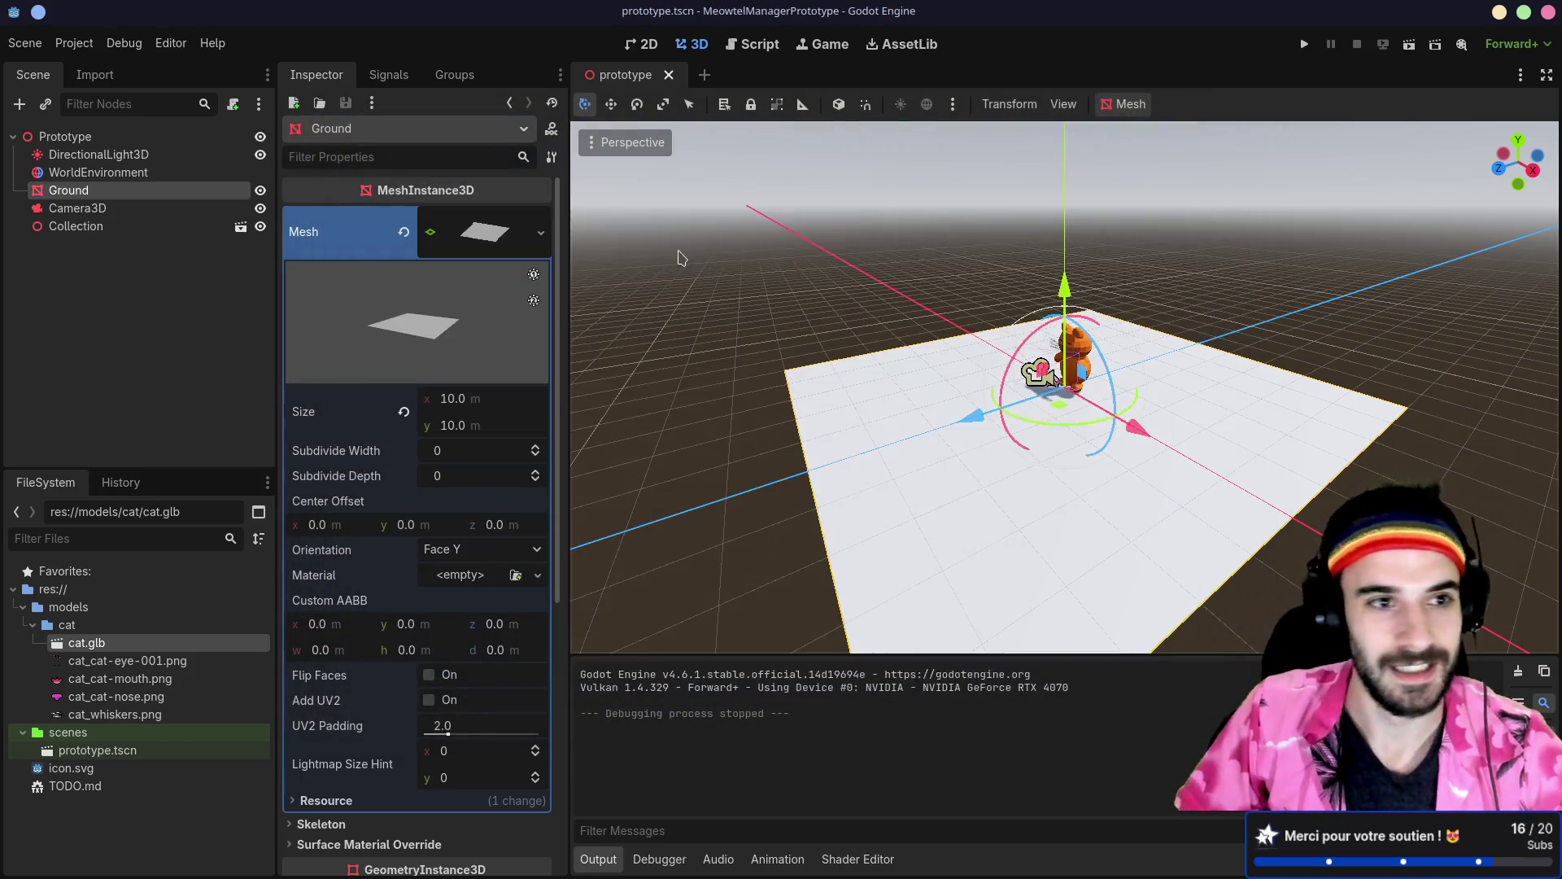
left_click(96, 155)
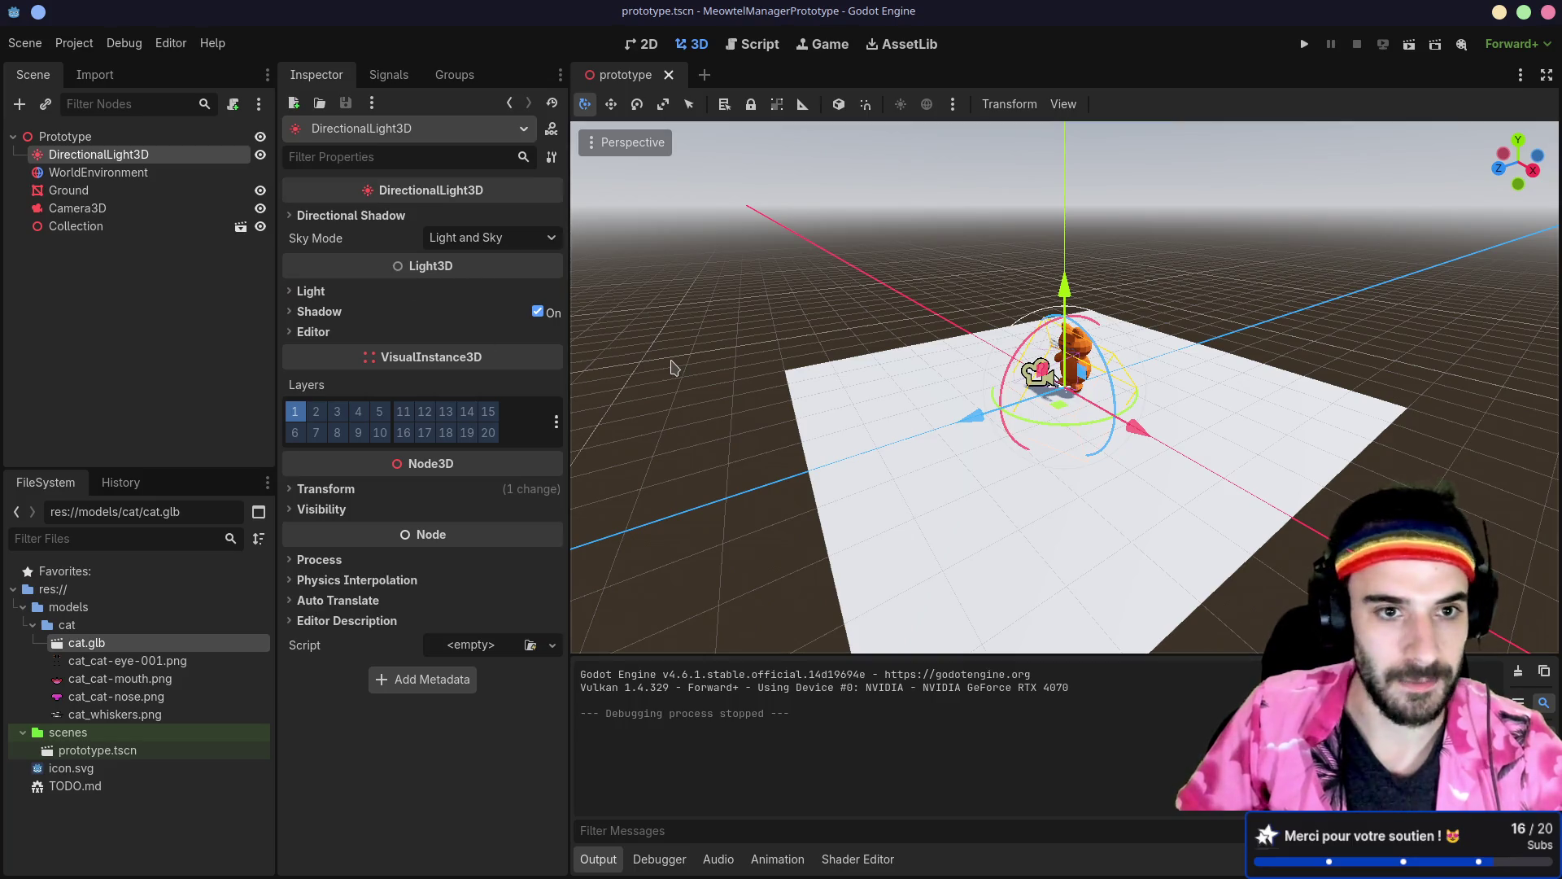
left_click_drag(730, 369, 1083, 426)
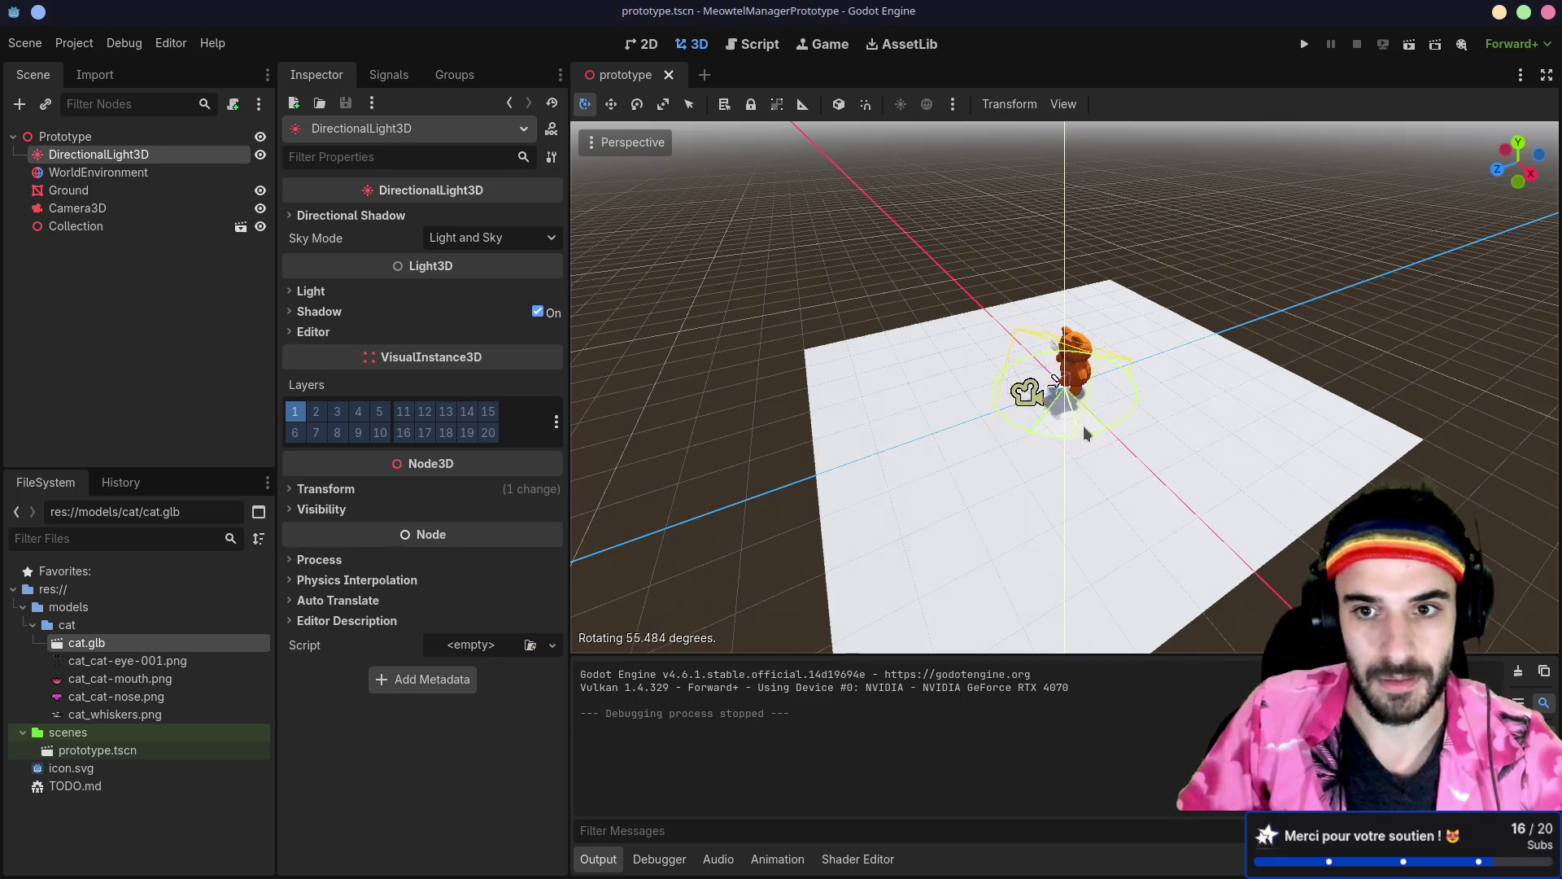
mouse_move(1105, 373)
left_mouse_down()
mouse_move(1090, 355)
mouse_move(1127, 319)
left_mouse_up()
left_click(1410, 43)
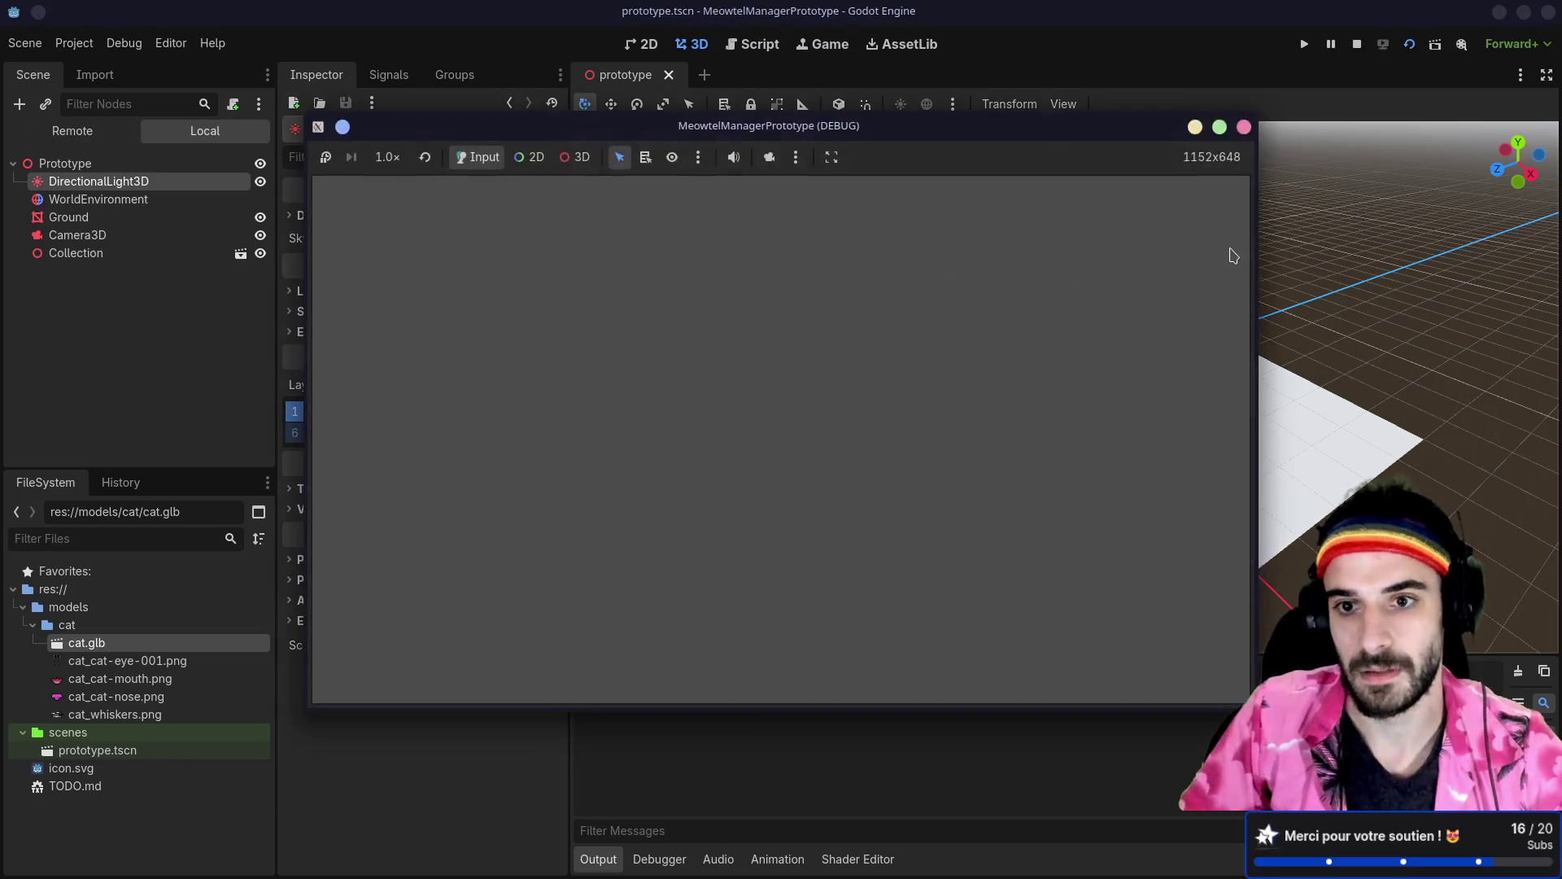
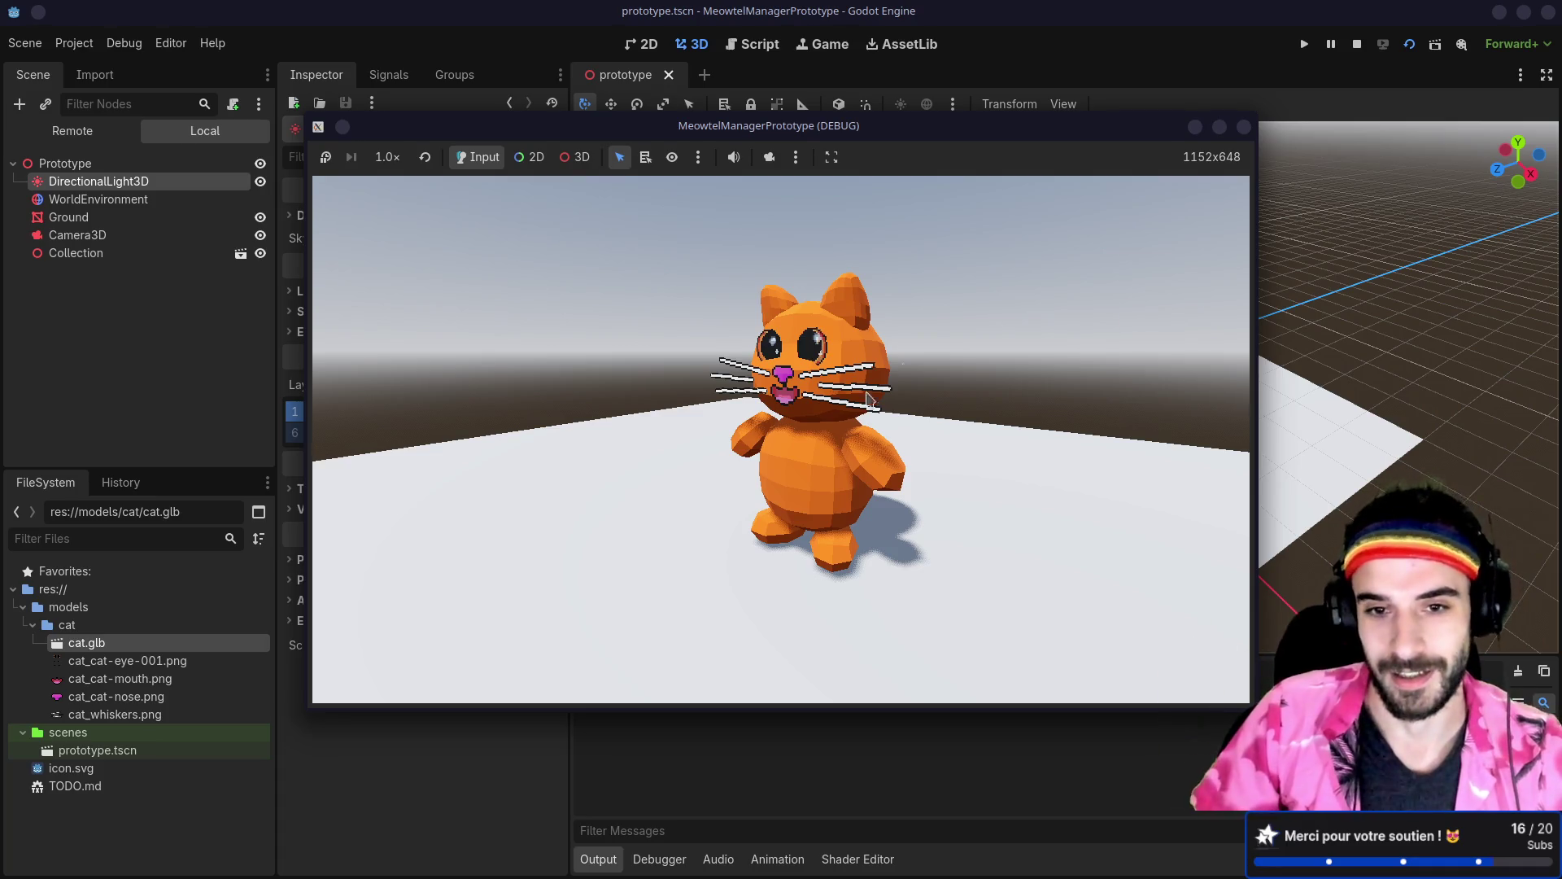
Step: Nudge the running cat game window upward, then close it to stop the game
left_click(857, 131)
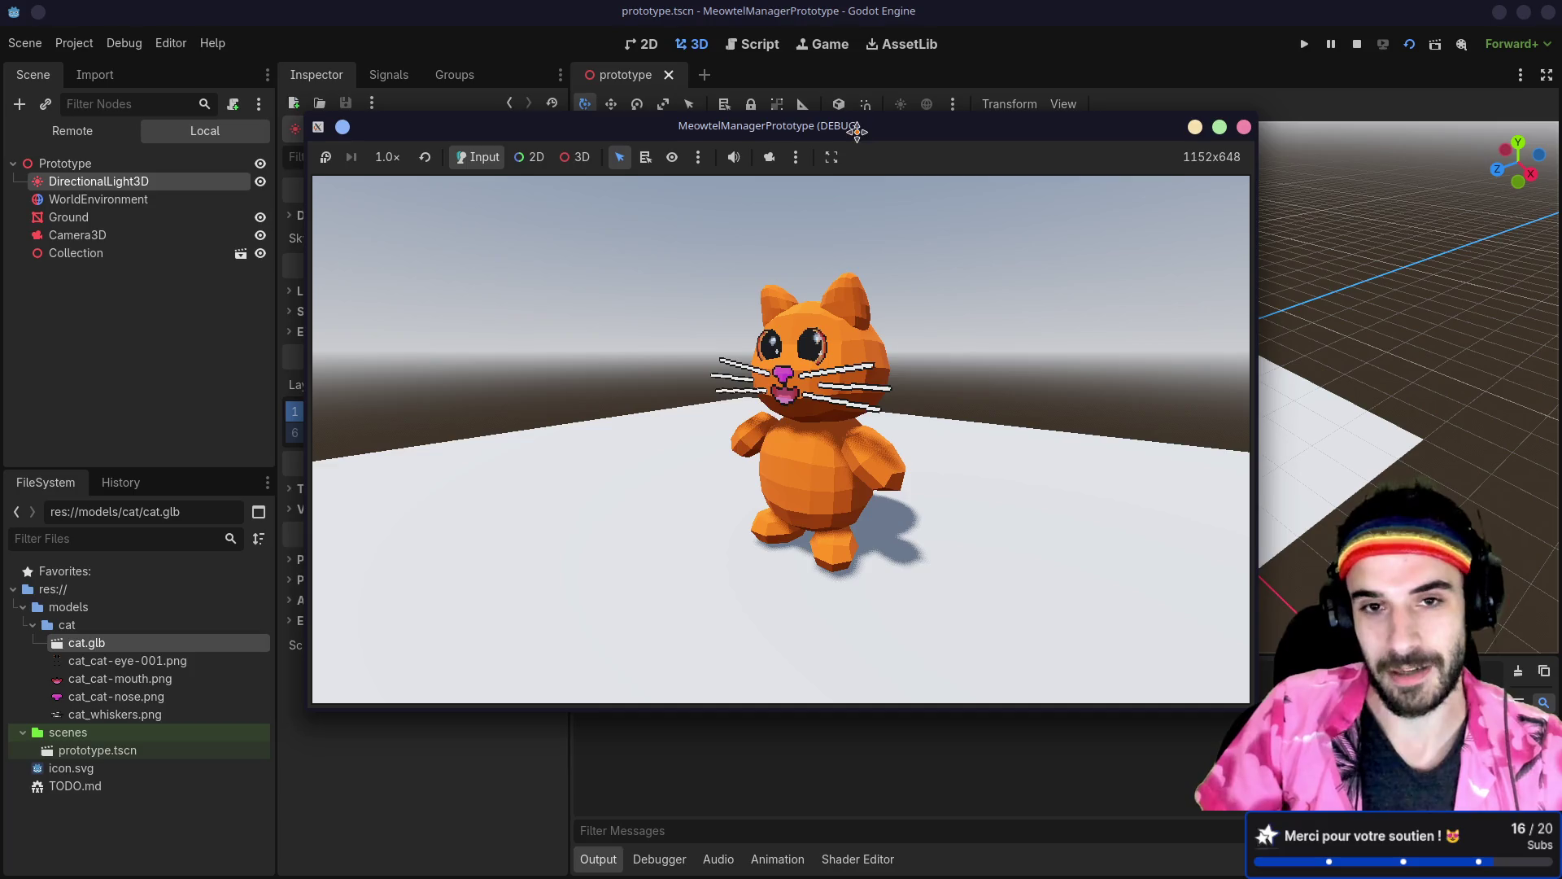
left_click_drag(857, 130, 865, 117)
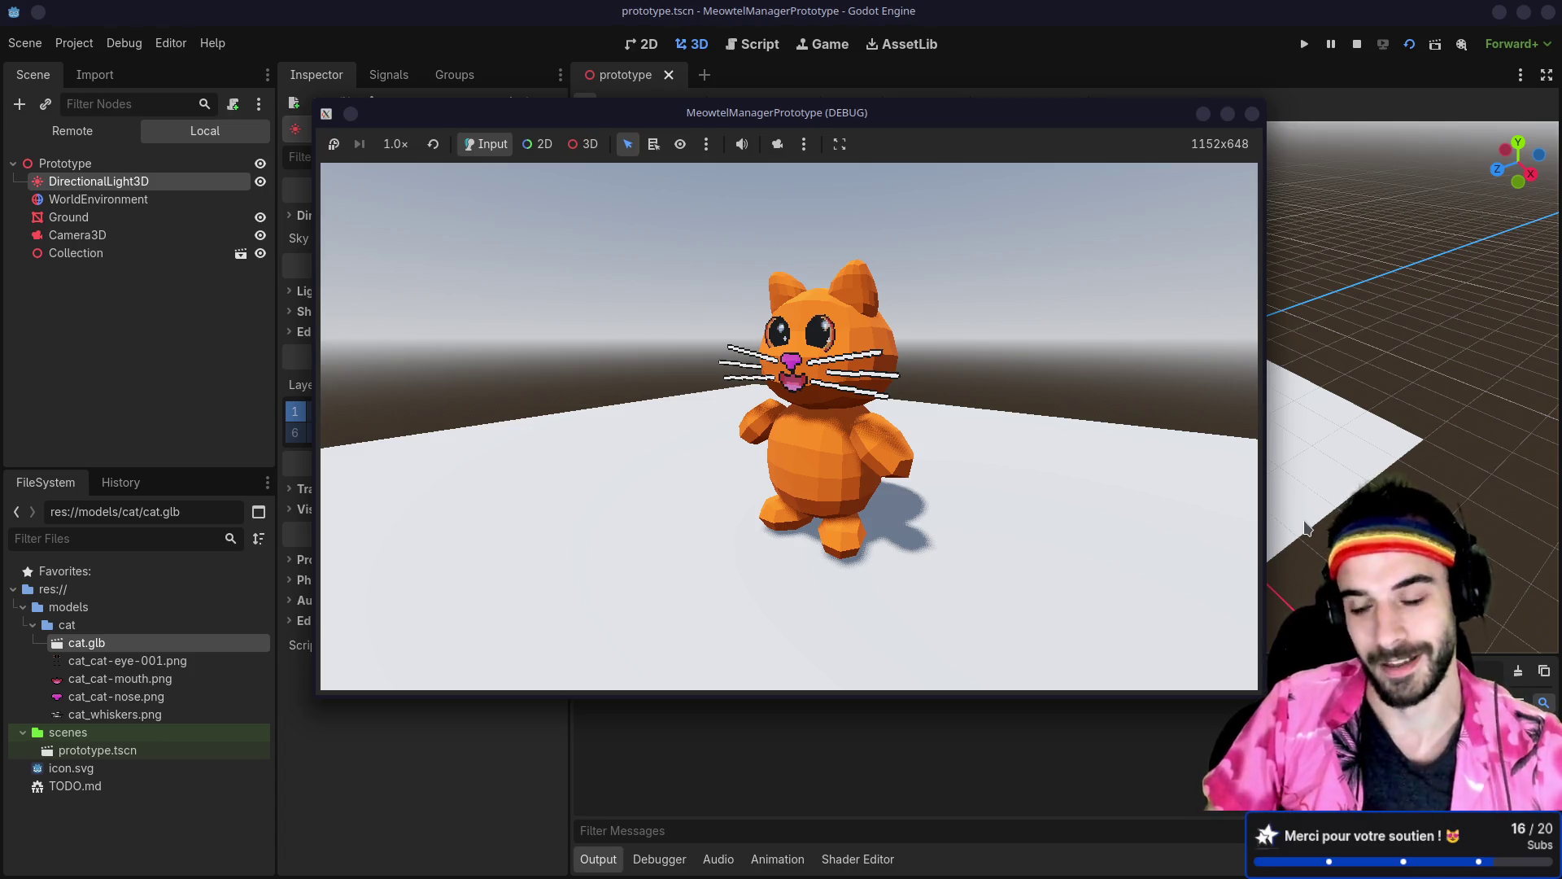
left_click(861, 114)
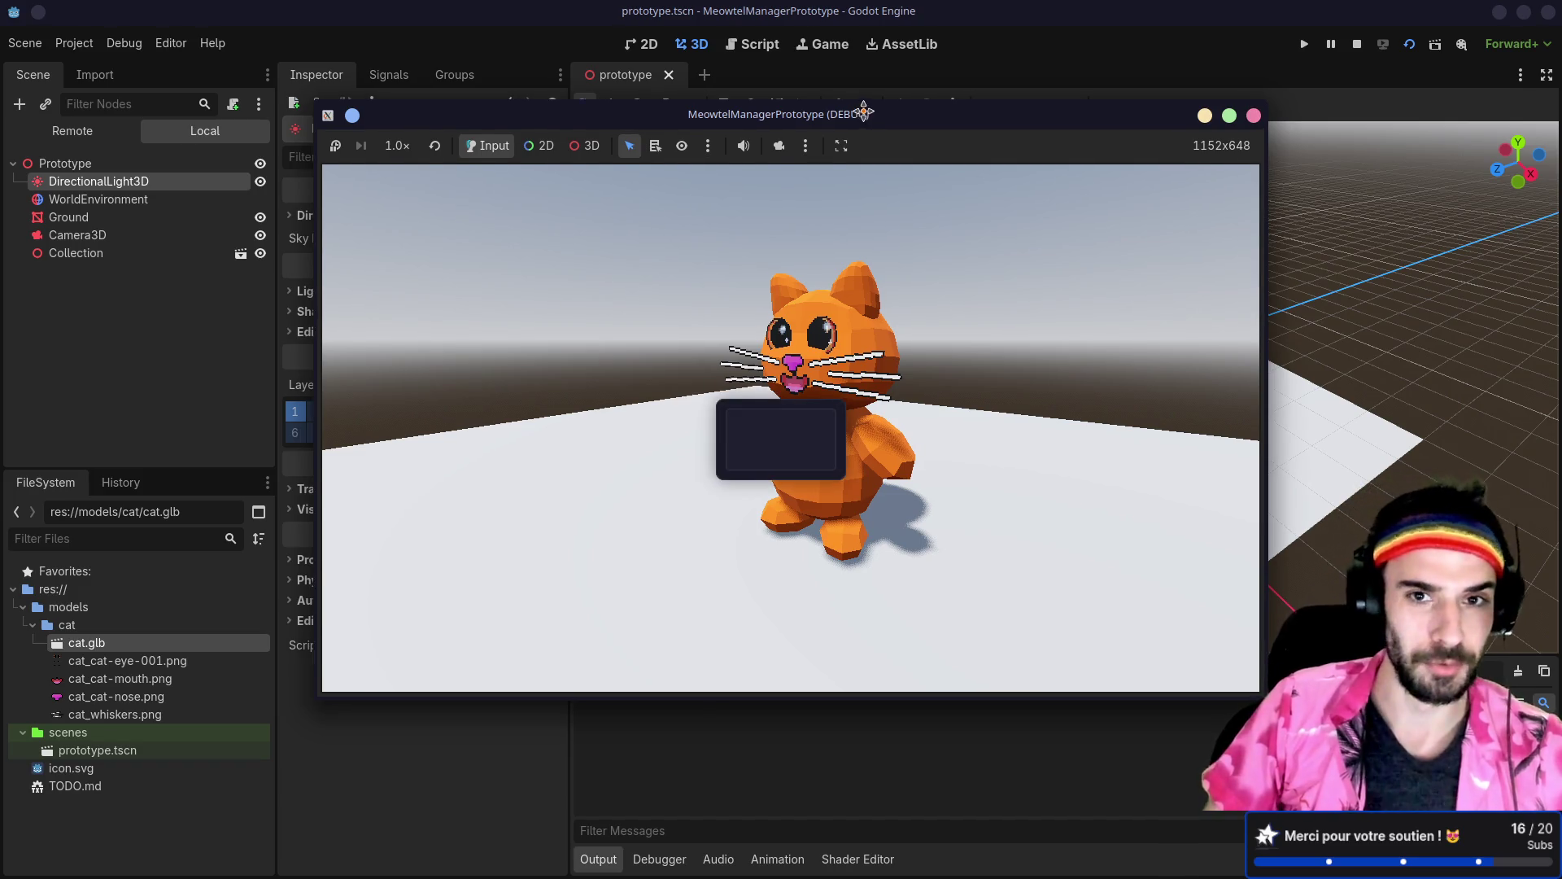
left_click_drag(864, 113, 865, 103)
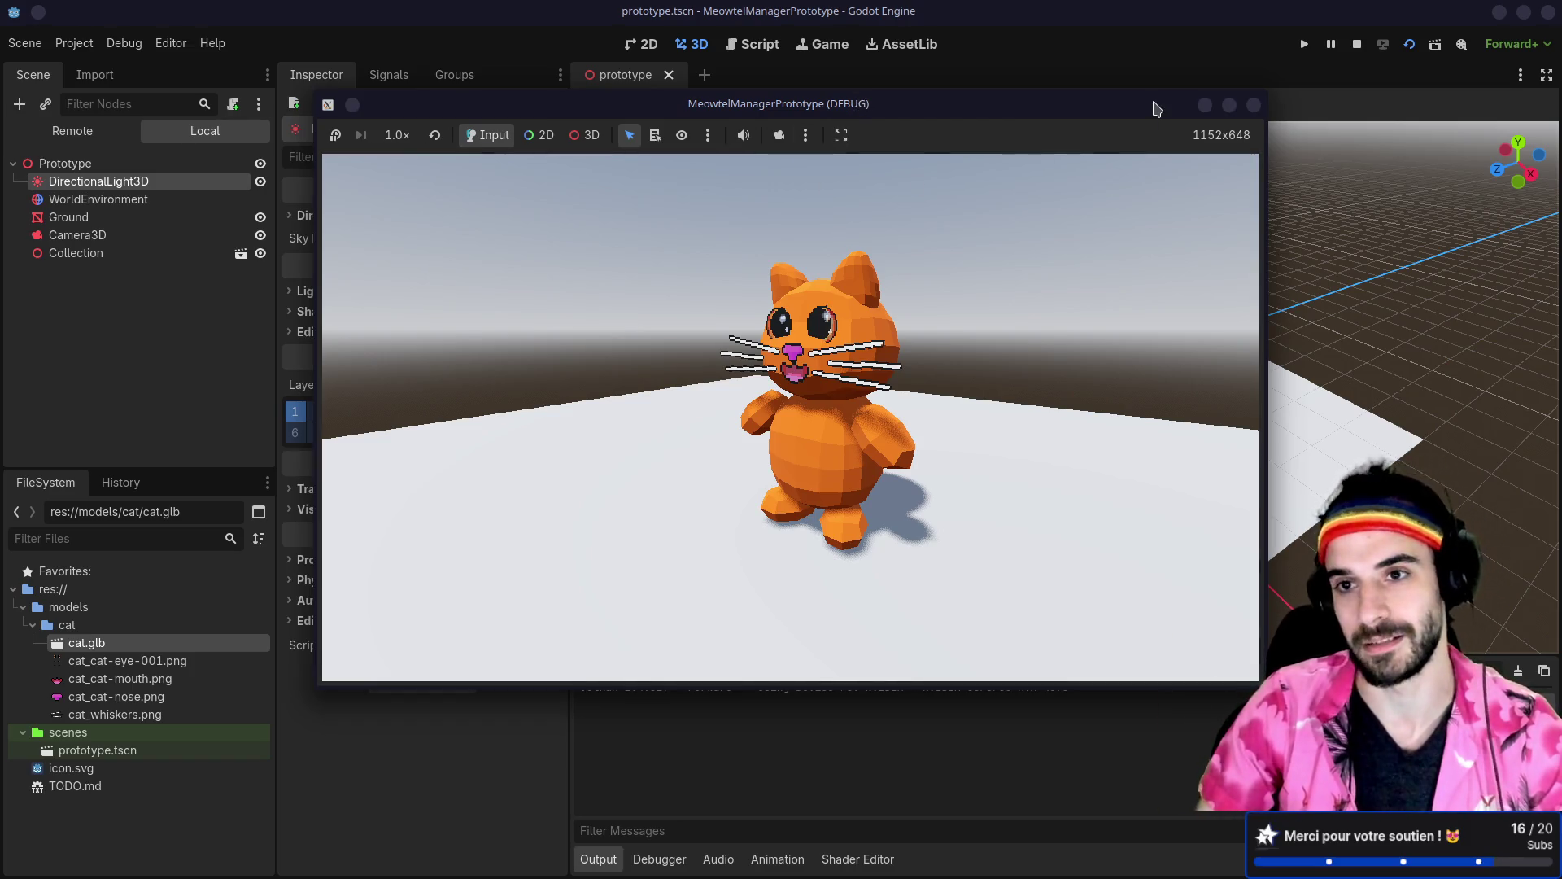
left_click(1254, 106)
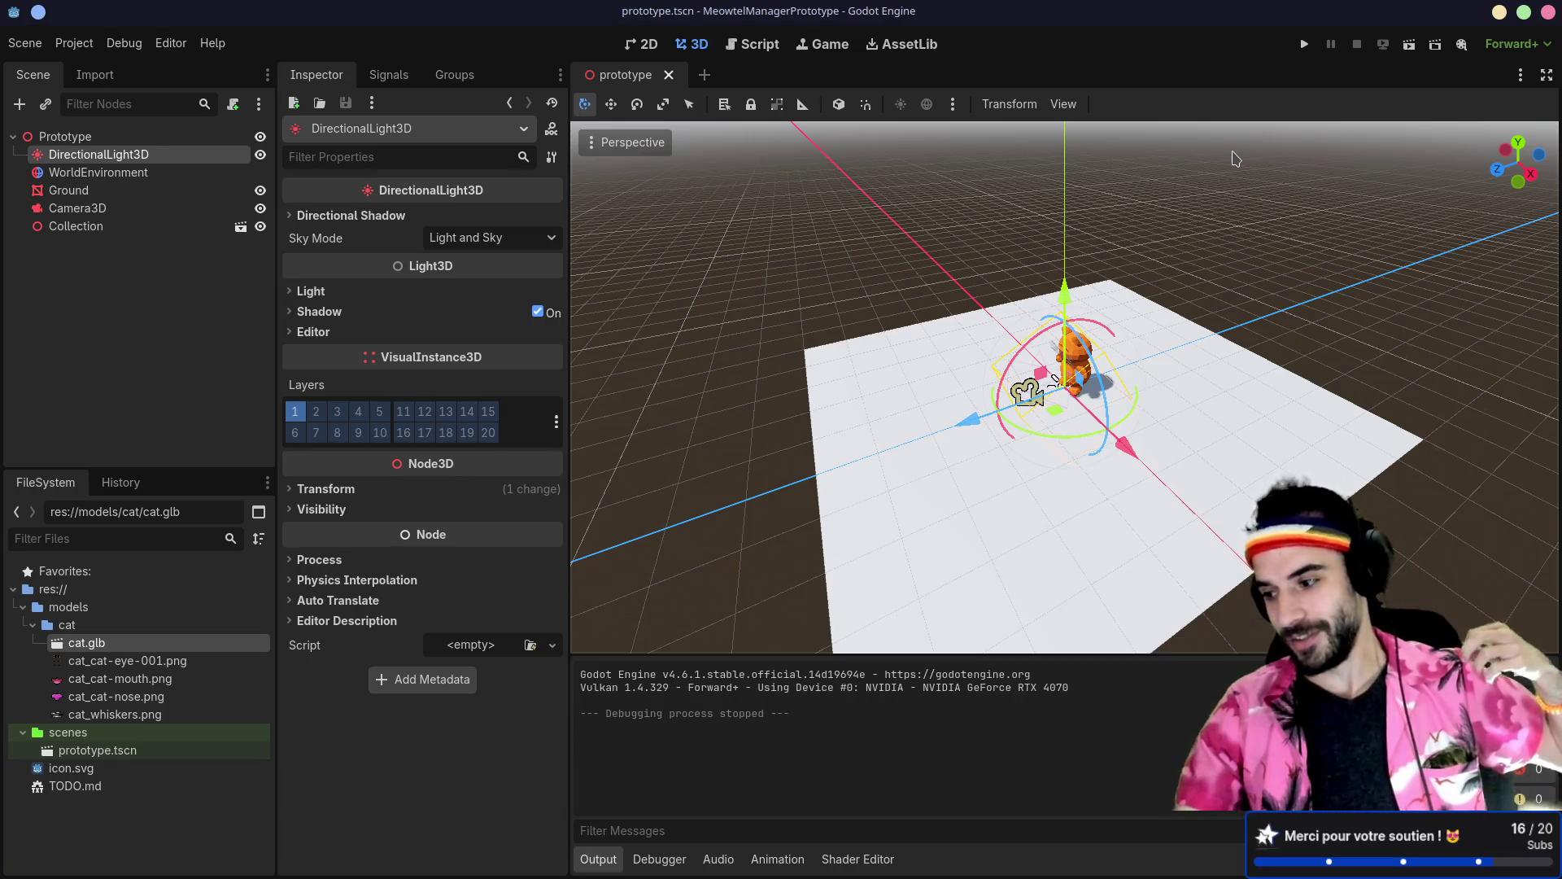
Step: Zoom the 3D viewport in toward the cat, then switch to the Blender window
scroll(1085, 457, "up", 5)
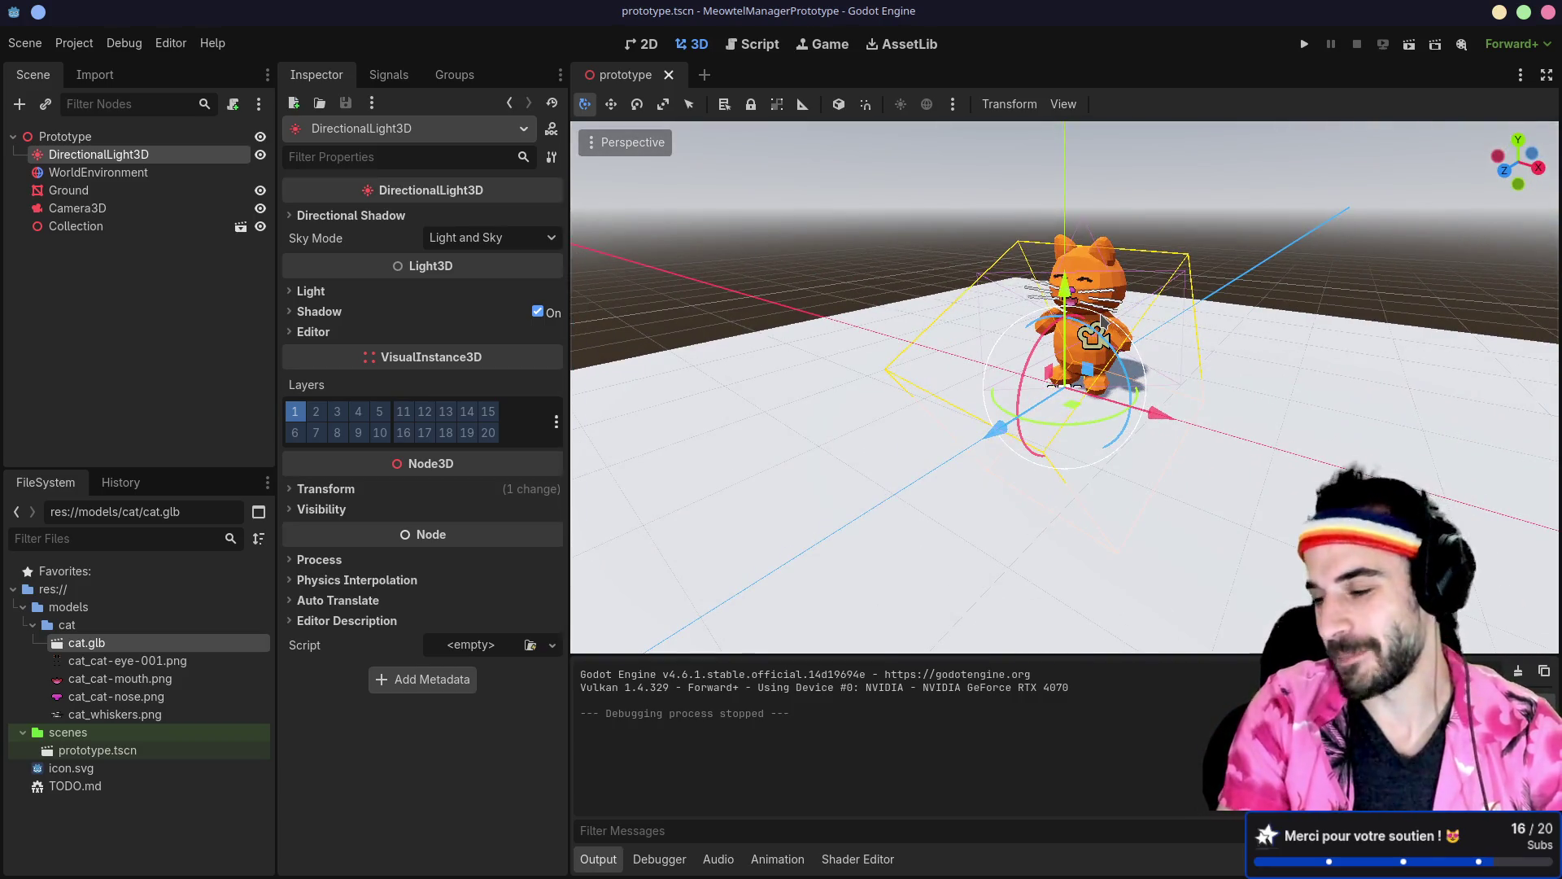
key("alt+Tab")
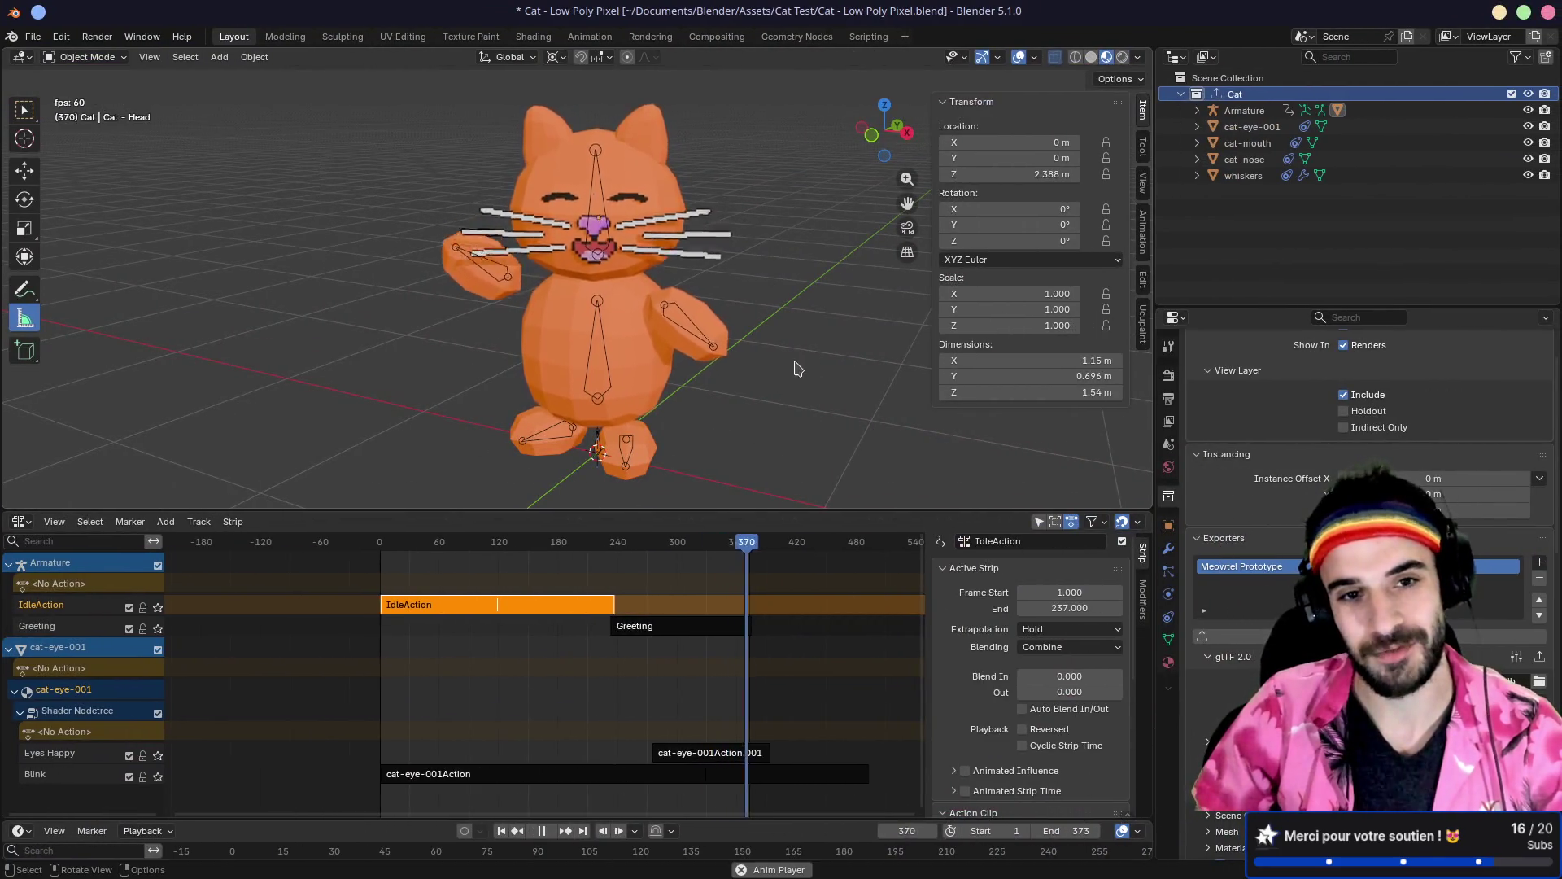
Step: Hide the cat's armature and enlarge the 3D viewport, then return to Godot
key("h")
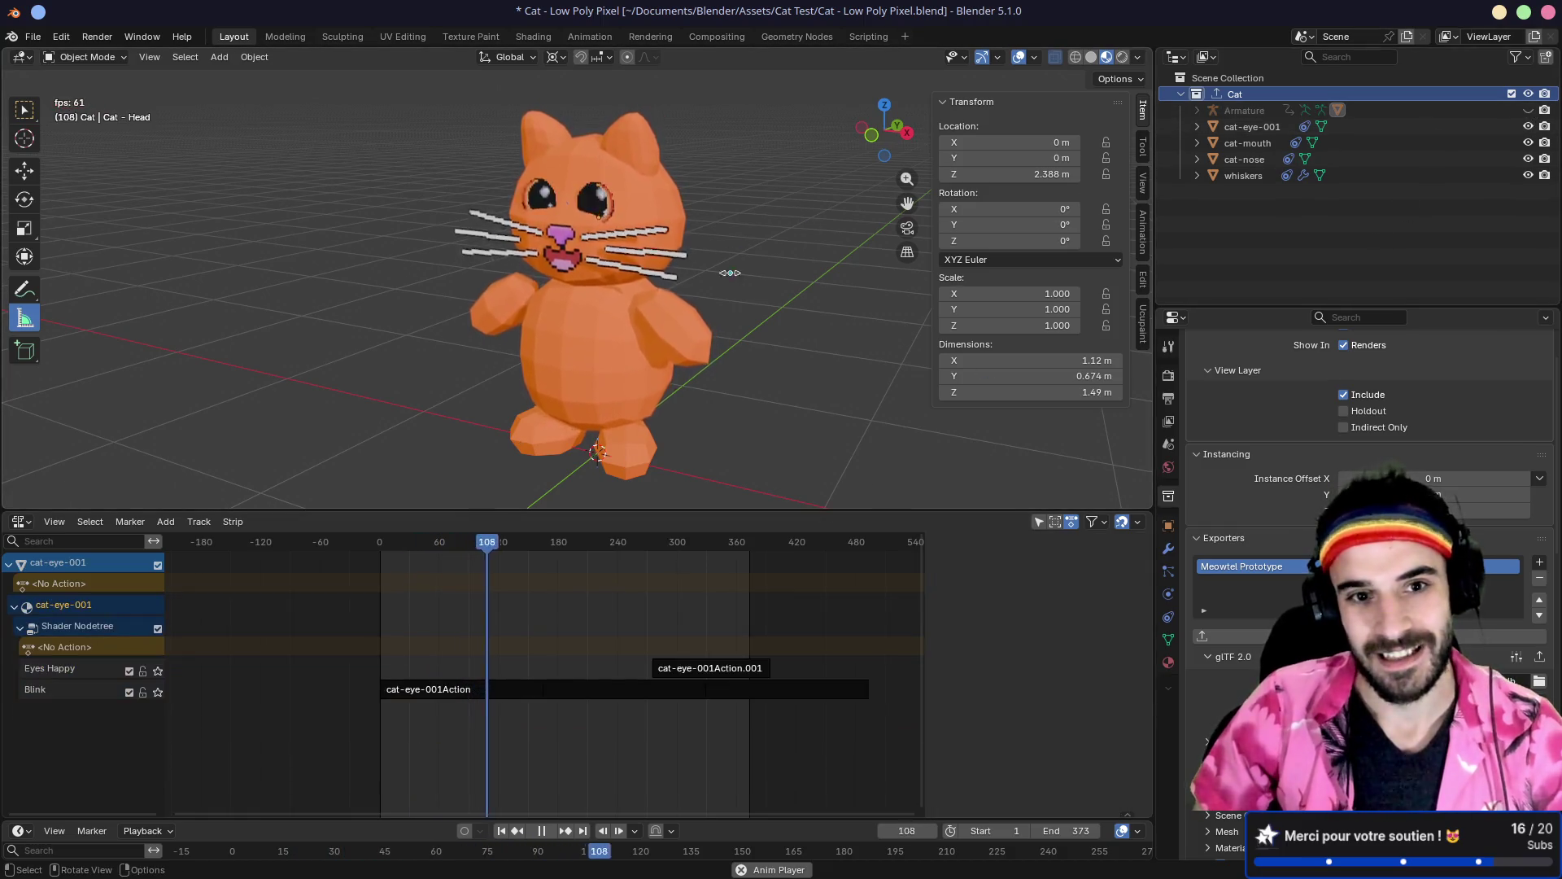
scroll(741, 366, "up", 2)
left_click_drag(754, 513, 755, 660)
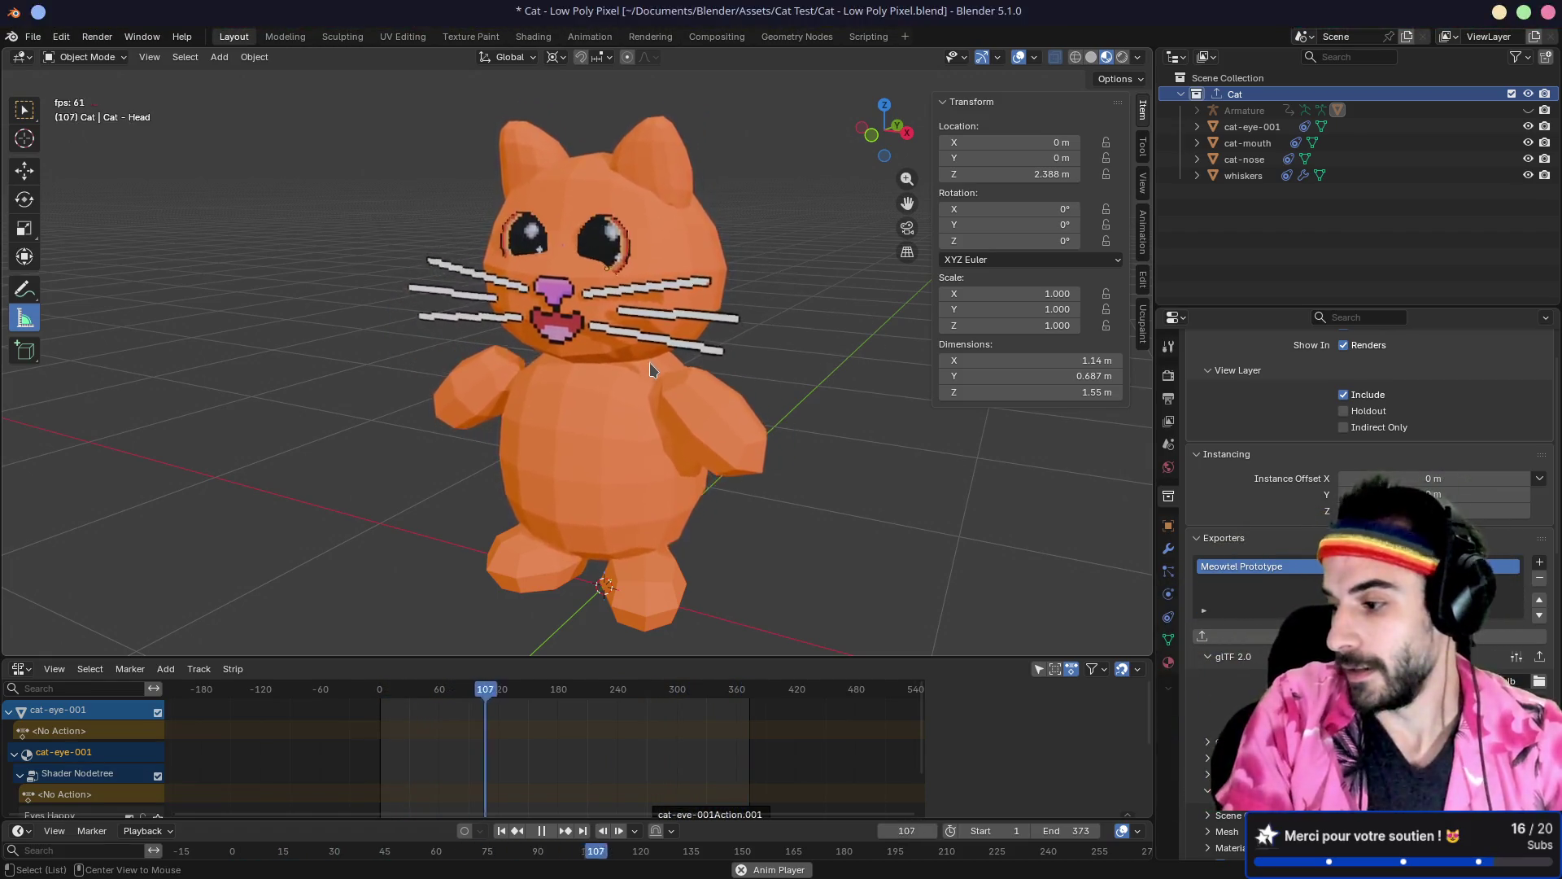
key("alt+Tab")
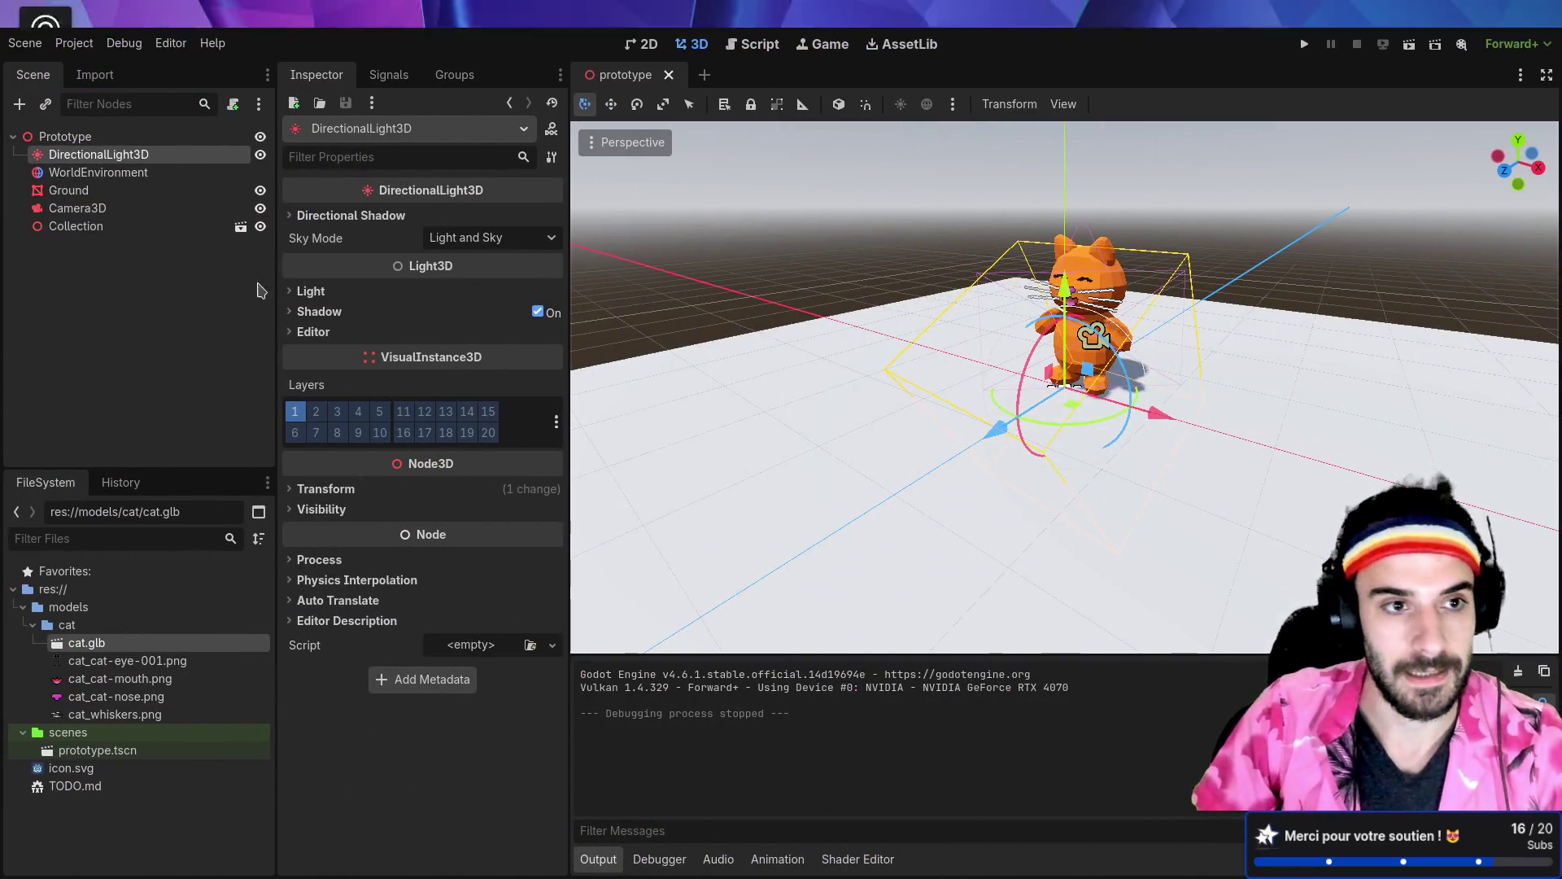
Step: Replace the Collection node with a cat.glb instance and make its children editable
left_click(112, 235)
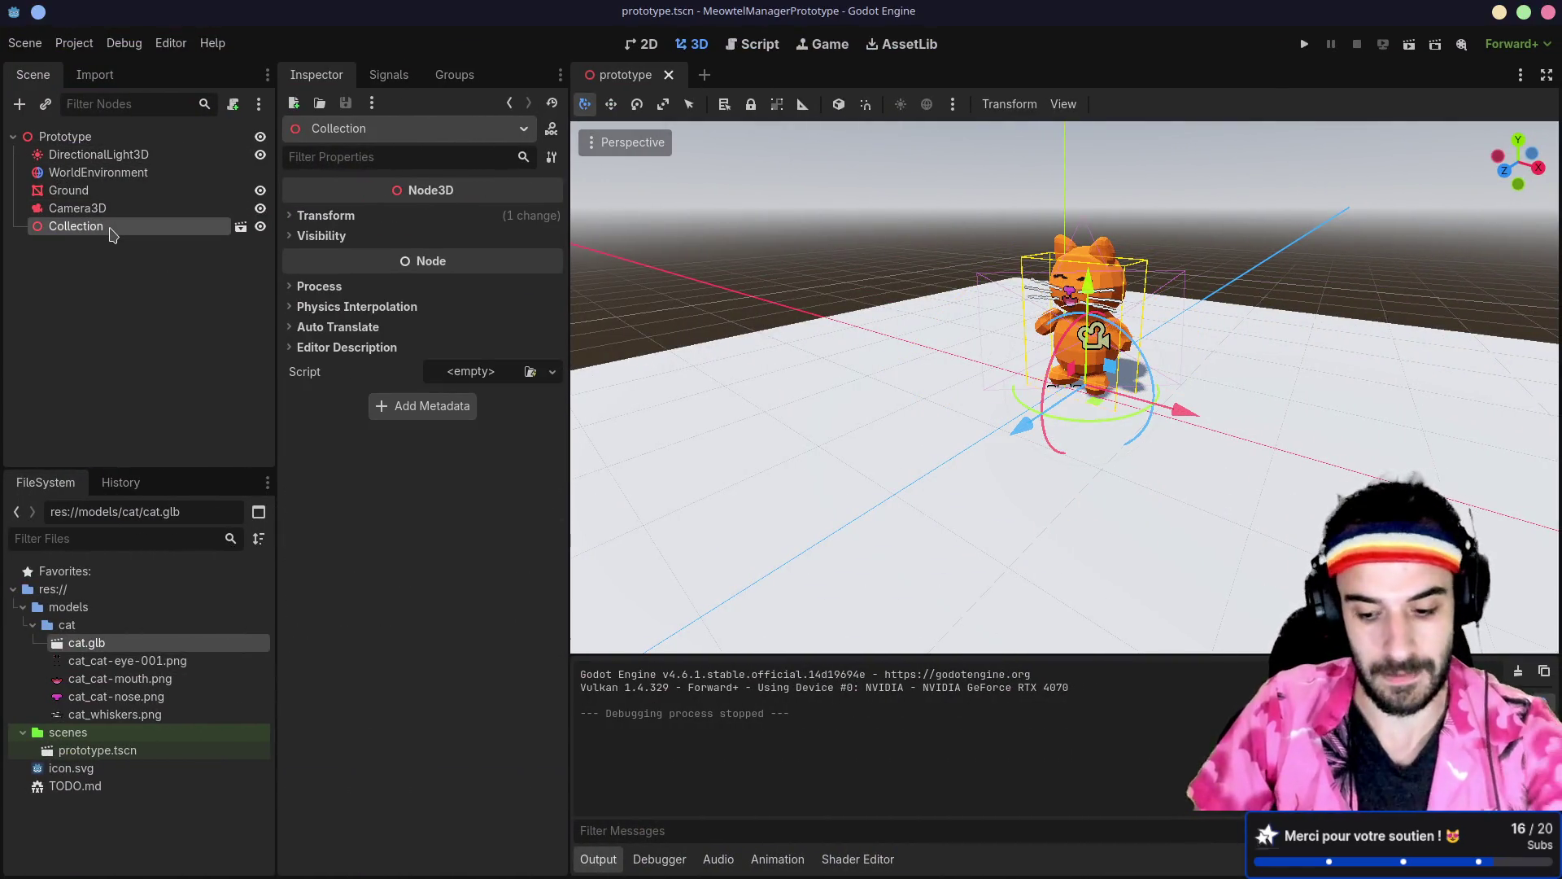
key("Delete")
key("Return")
mouse_move(86, 642)
left_mouse_down()
mouse_move(135, 252)
mouse_move(1062, 358)
mouse_move(163, 195)
mouse_move(122, 137)
left_mouse_up()
right_click(81, 237)
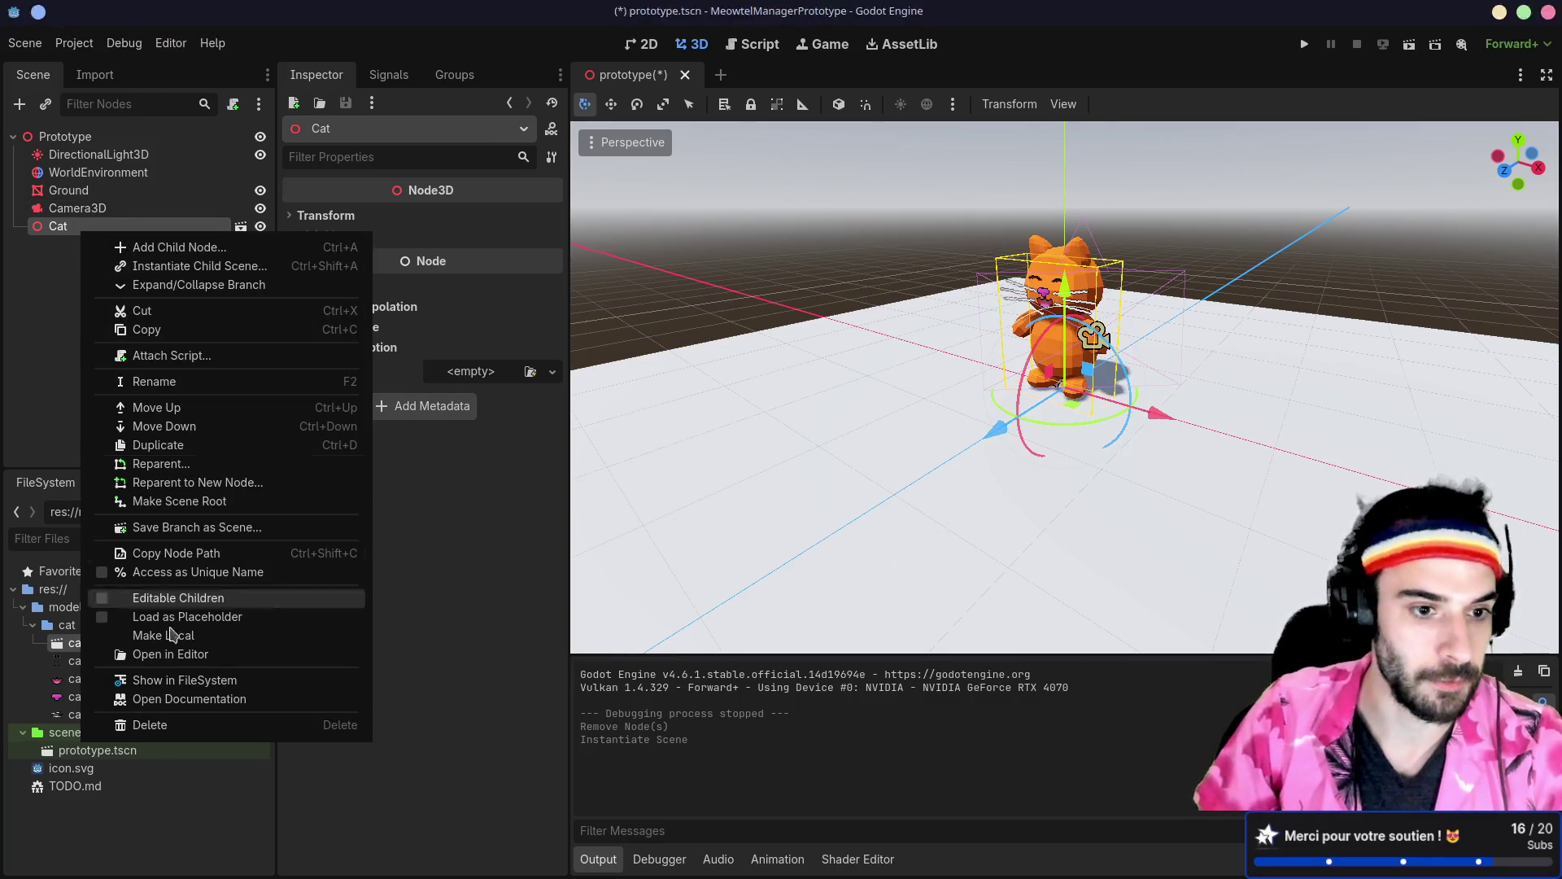
left_click(220, 596)
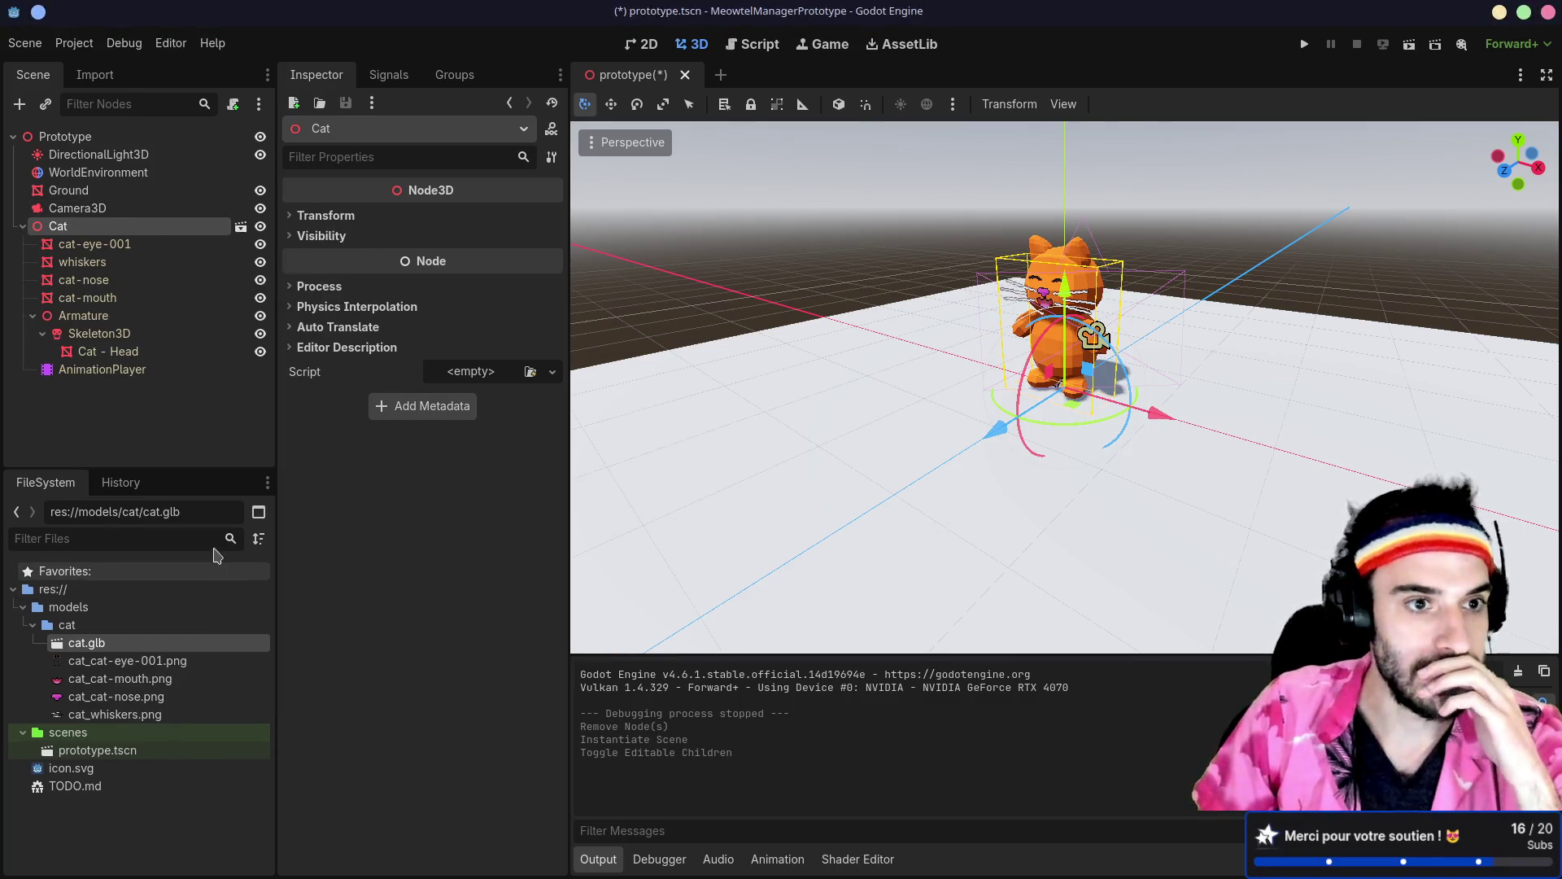
Step: Select the cat's AnimationPlayer, test-run the scene, then close the game and switch to Blender
left_click(102, 370)
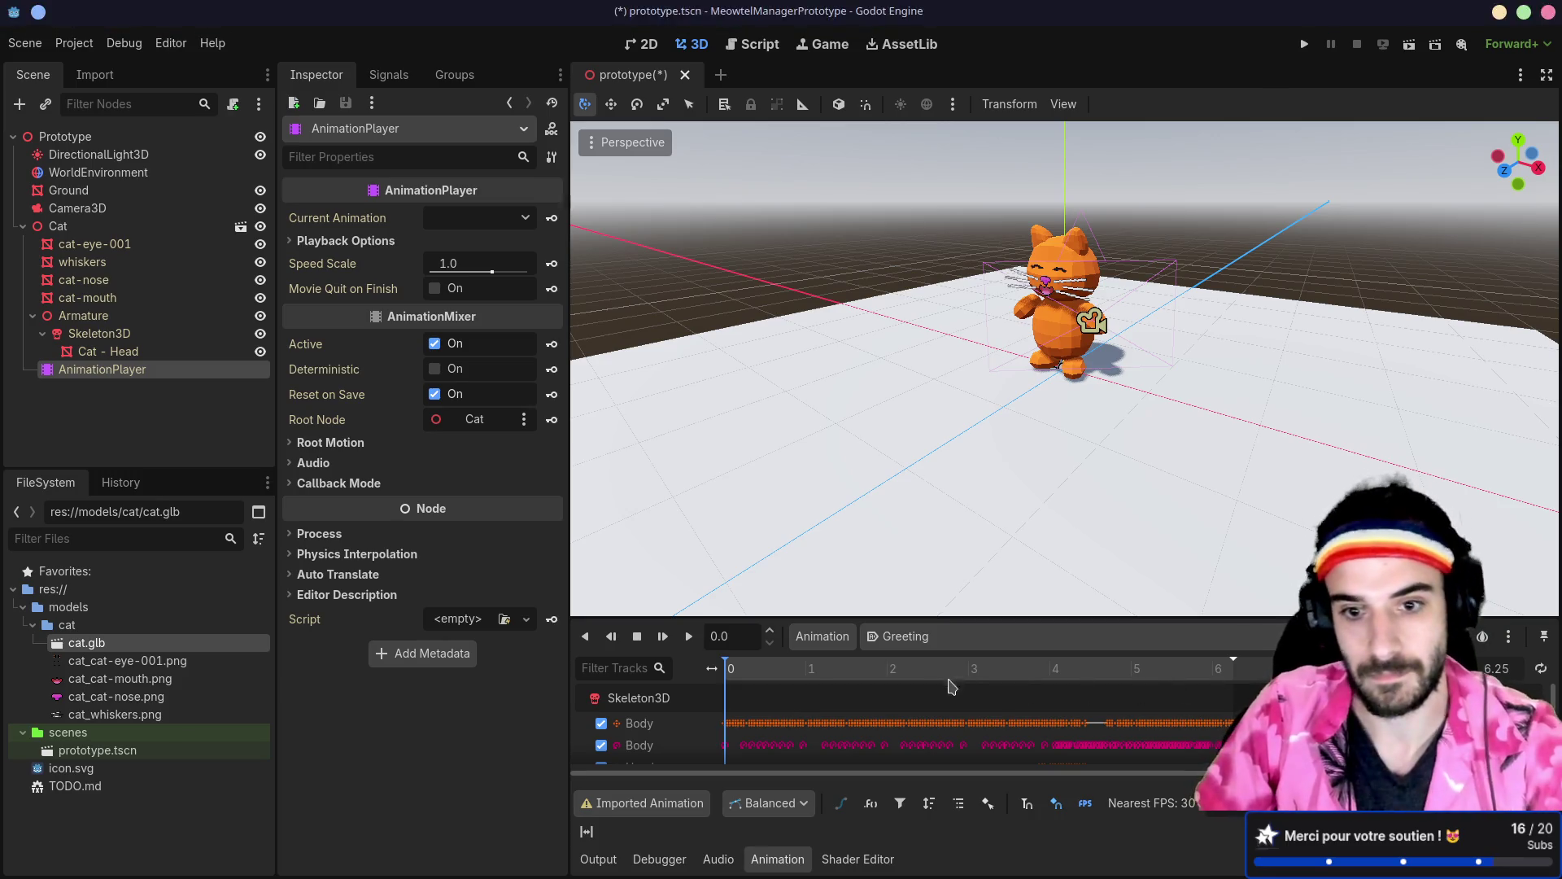
left_click(1409, 46)
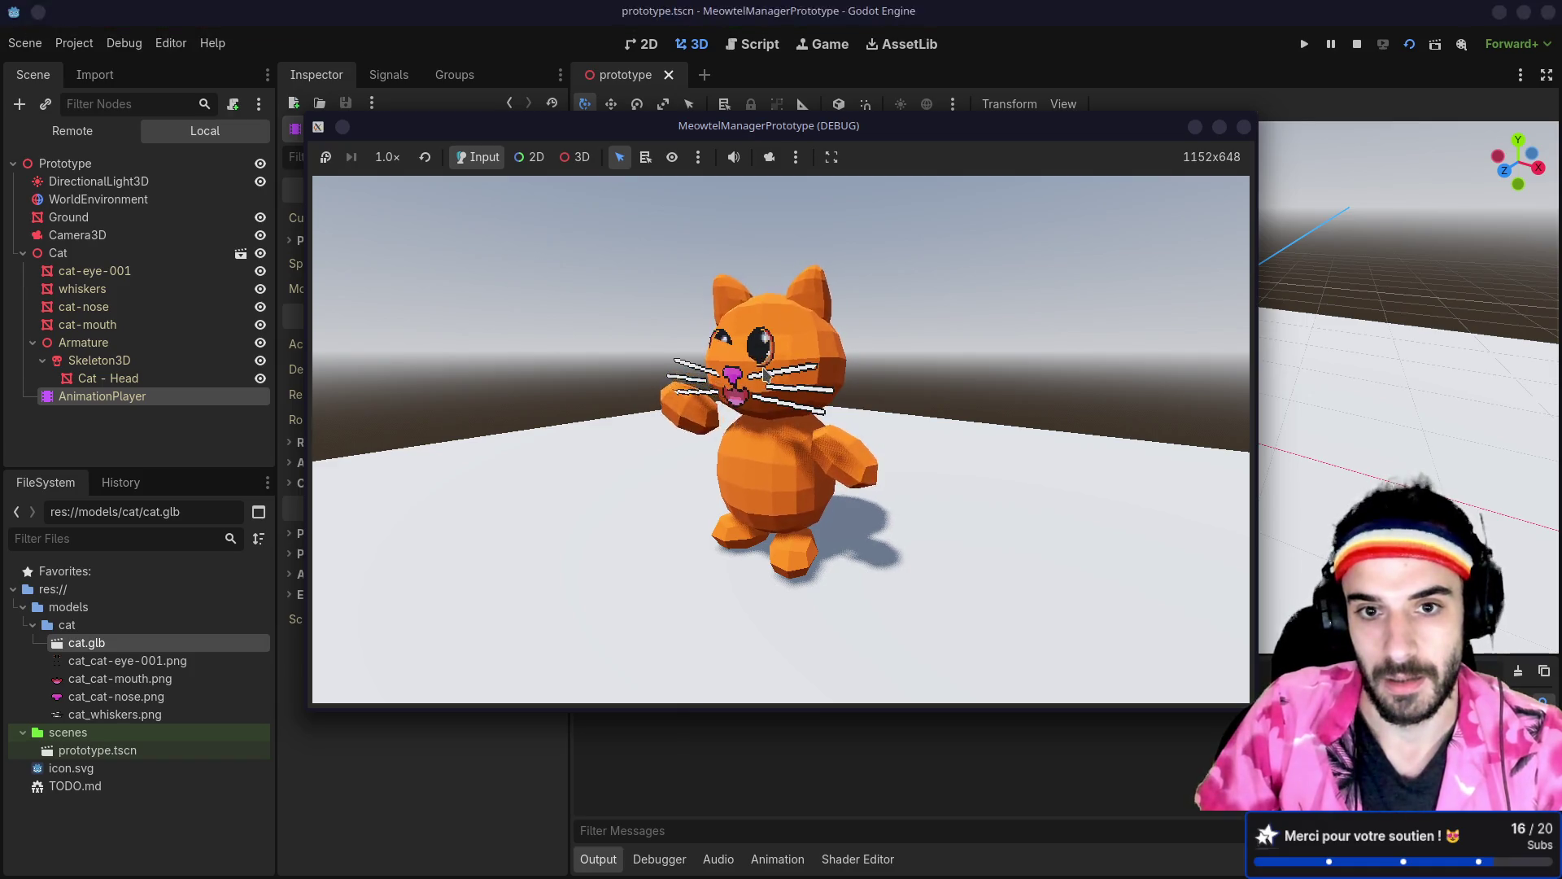
left_click(1244, 127)
key("alt+Tab")
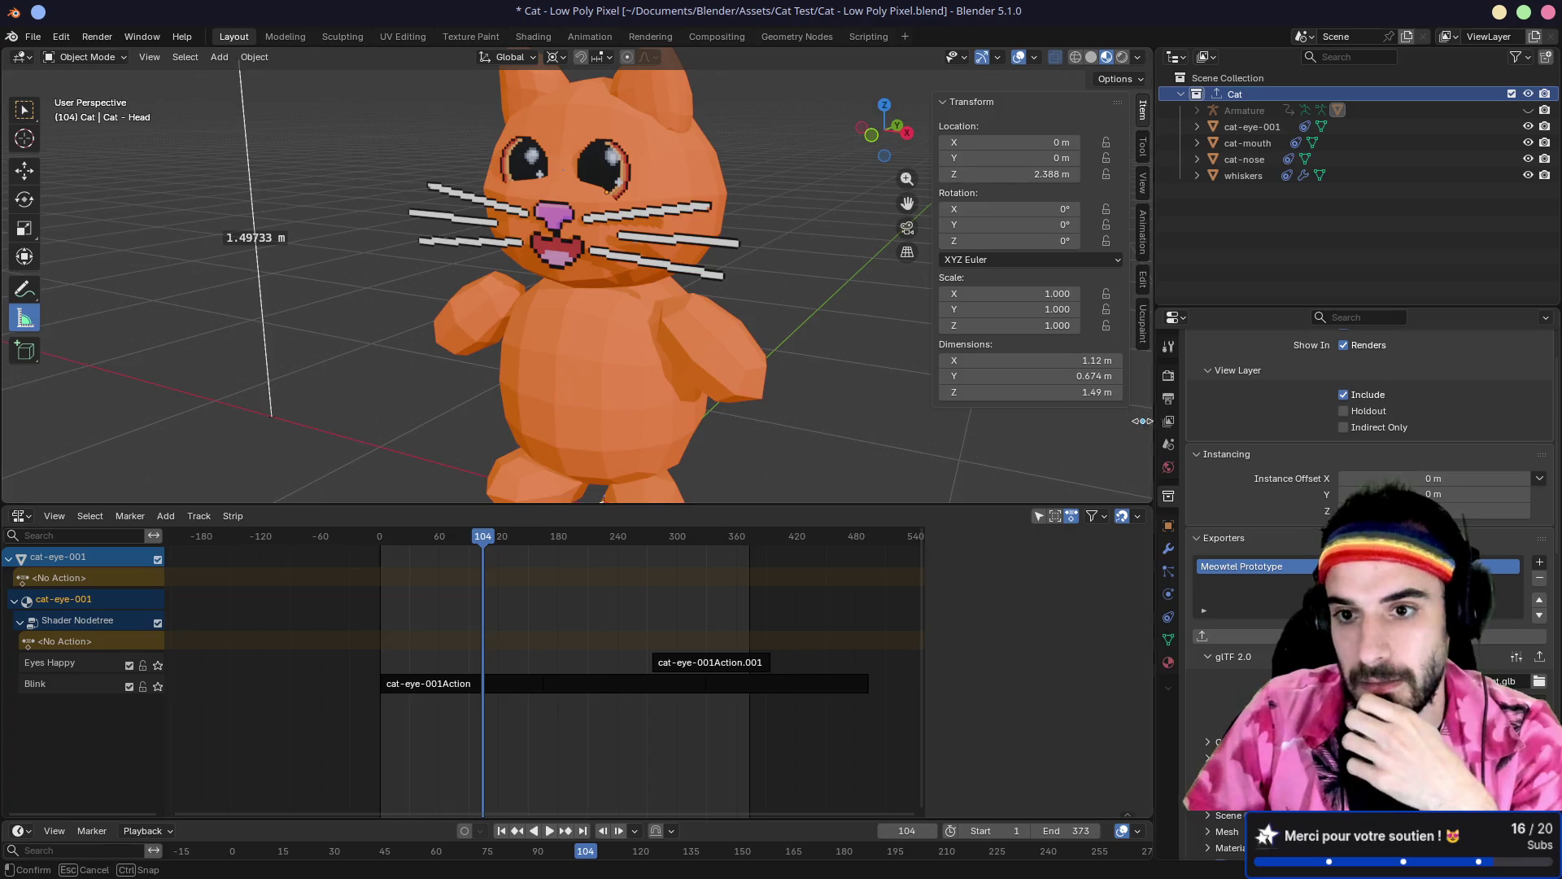
Step: Unhide the cat's armature, check the whiskers' constraints, and overwrite the blend file
left_click_drag(1142, 421, 1060, 421)
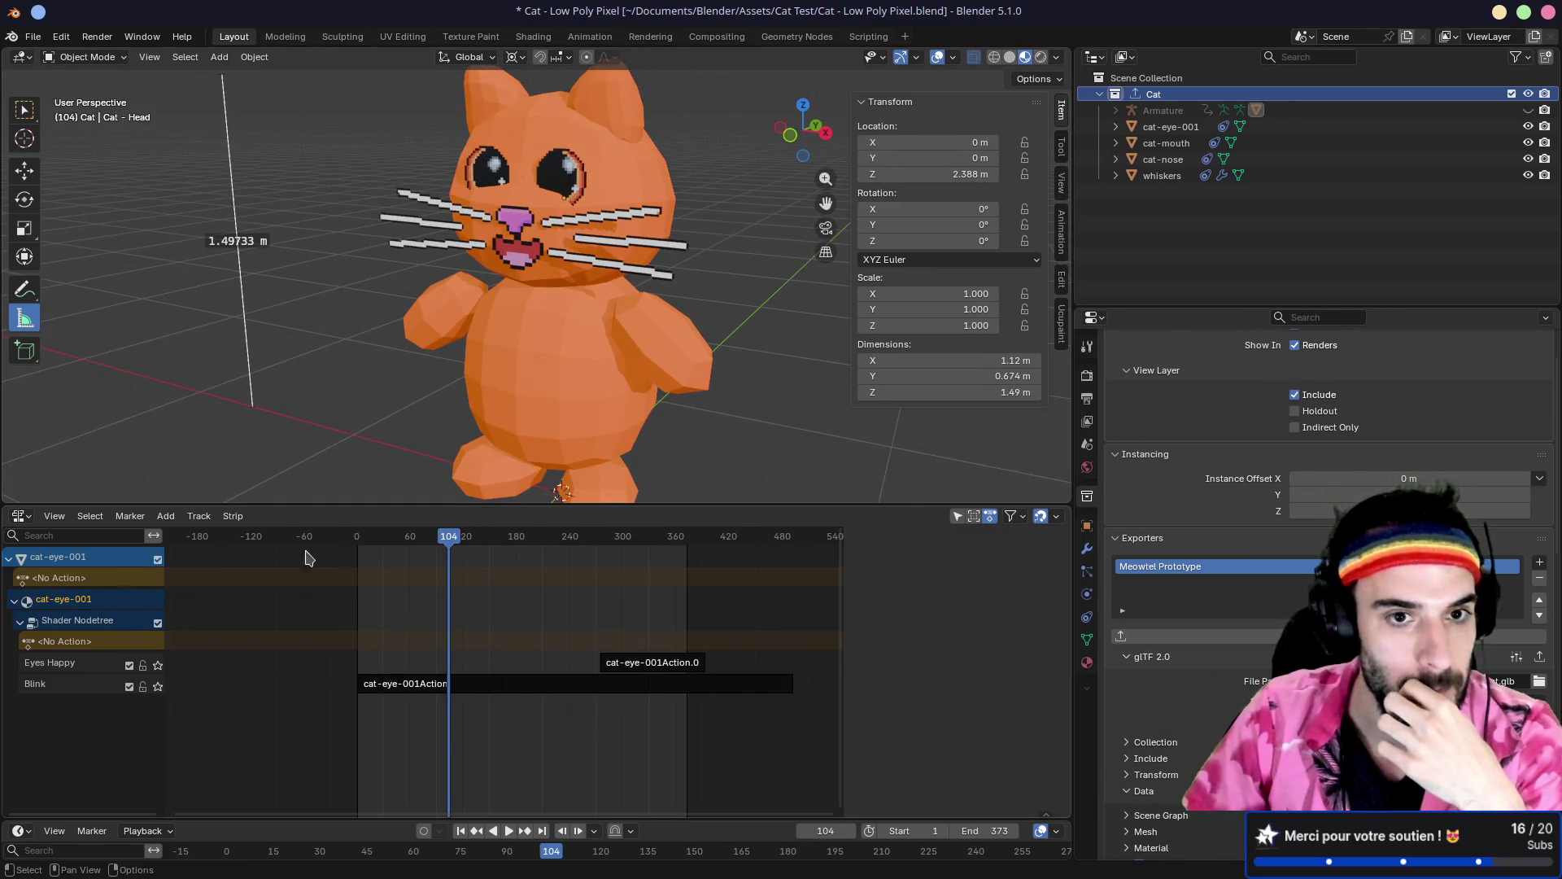
left_click(1529, 110)
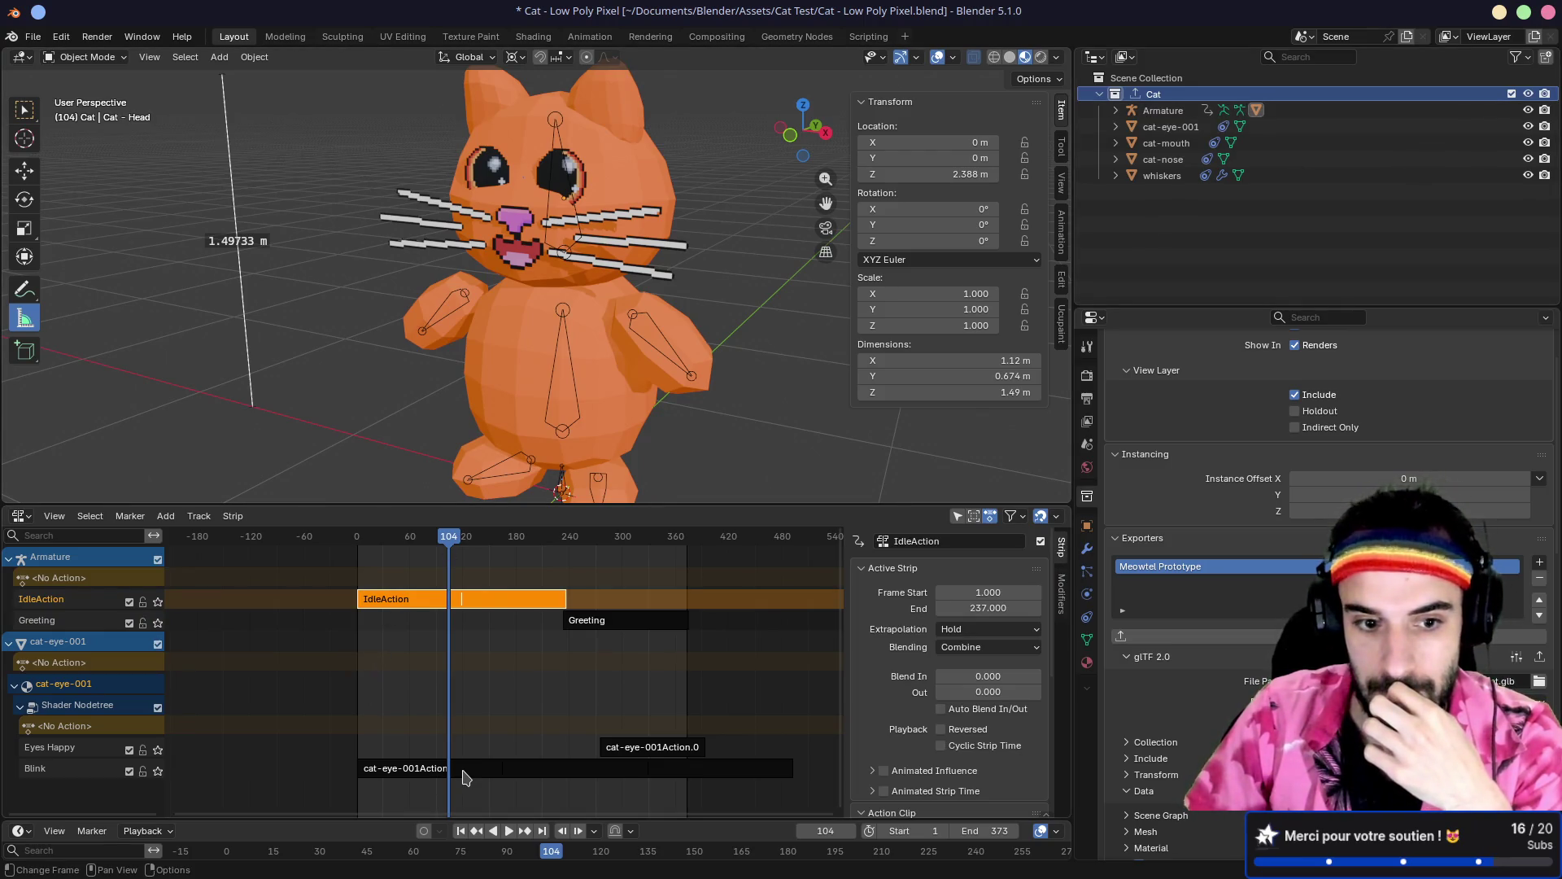
left_click(637, 268)
left_click(1088, 617)
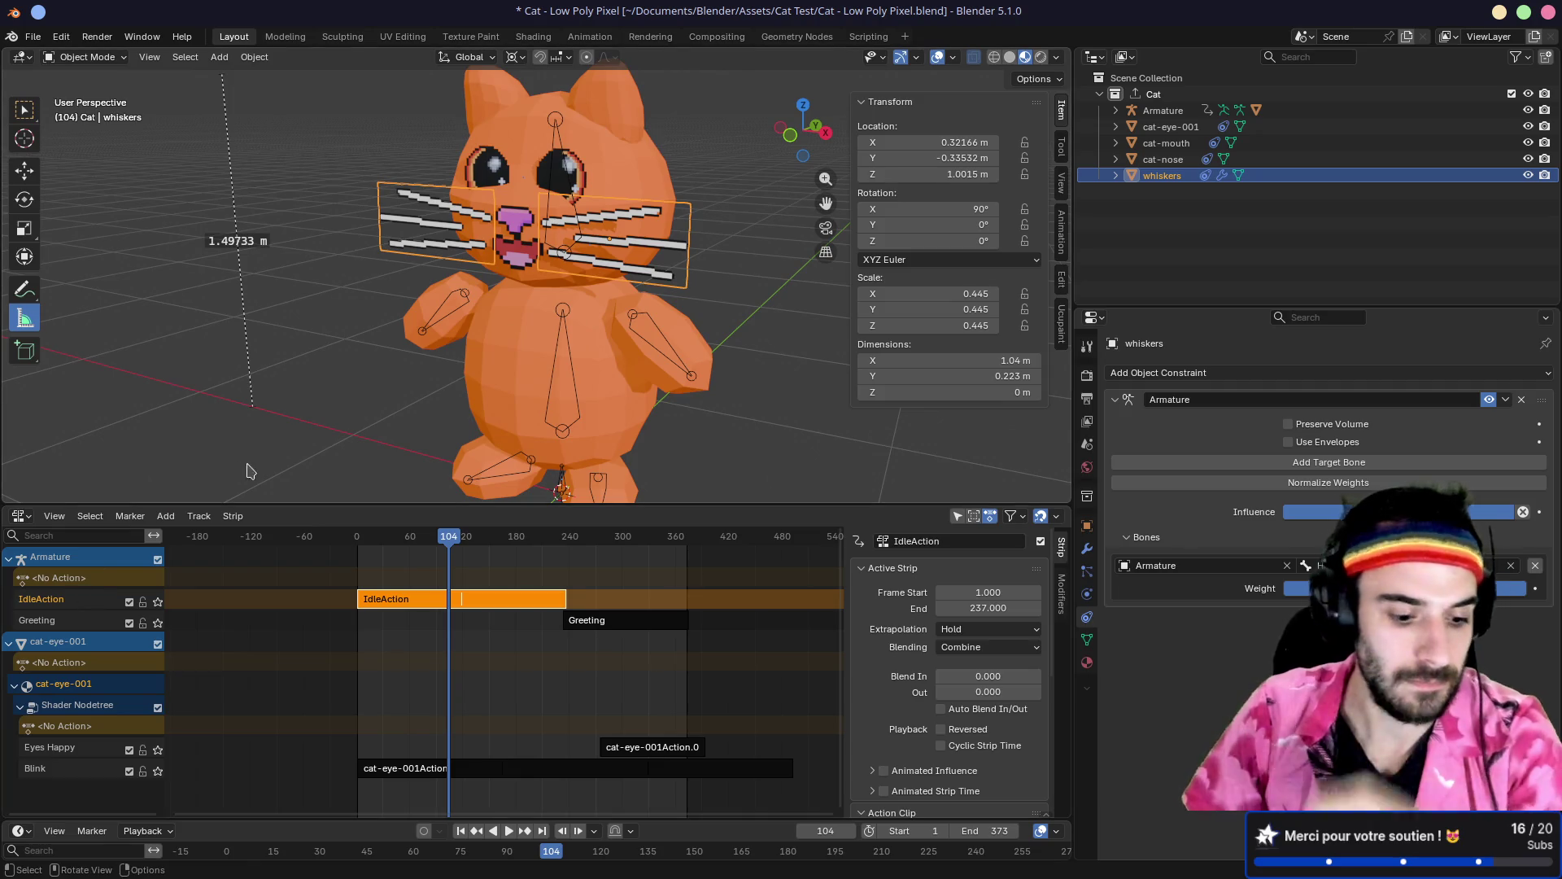
key("ctrl+shift+s")
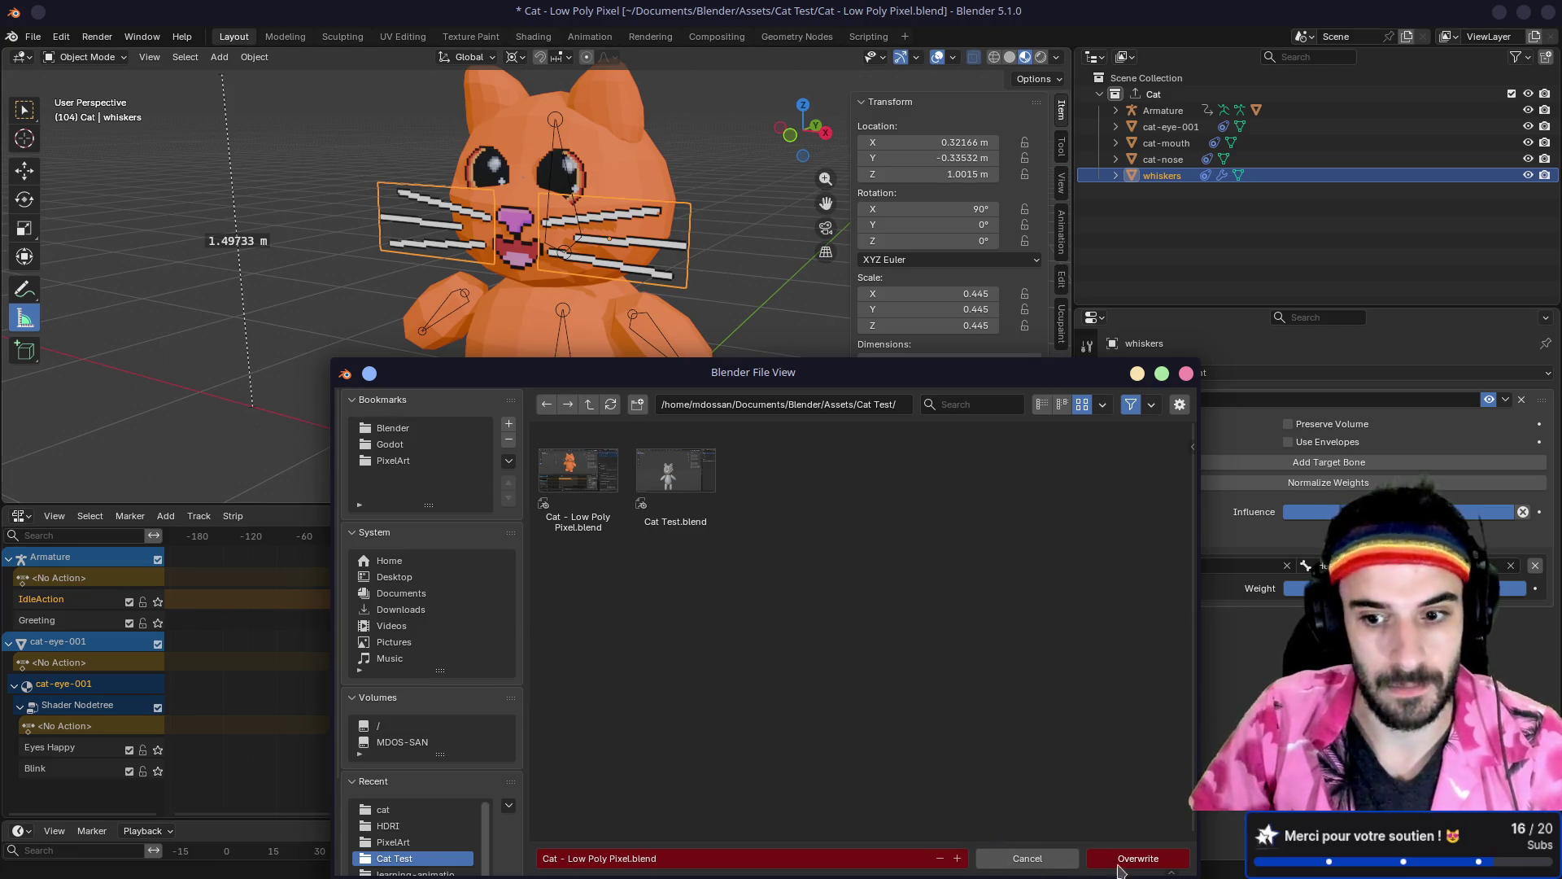
left_click(1145, 863)
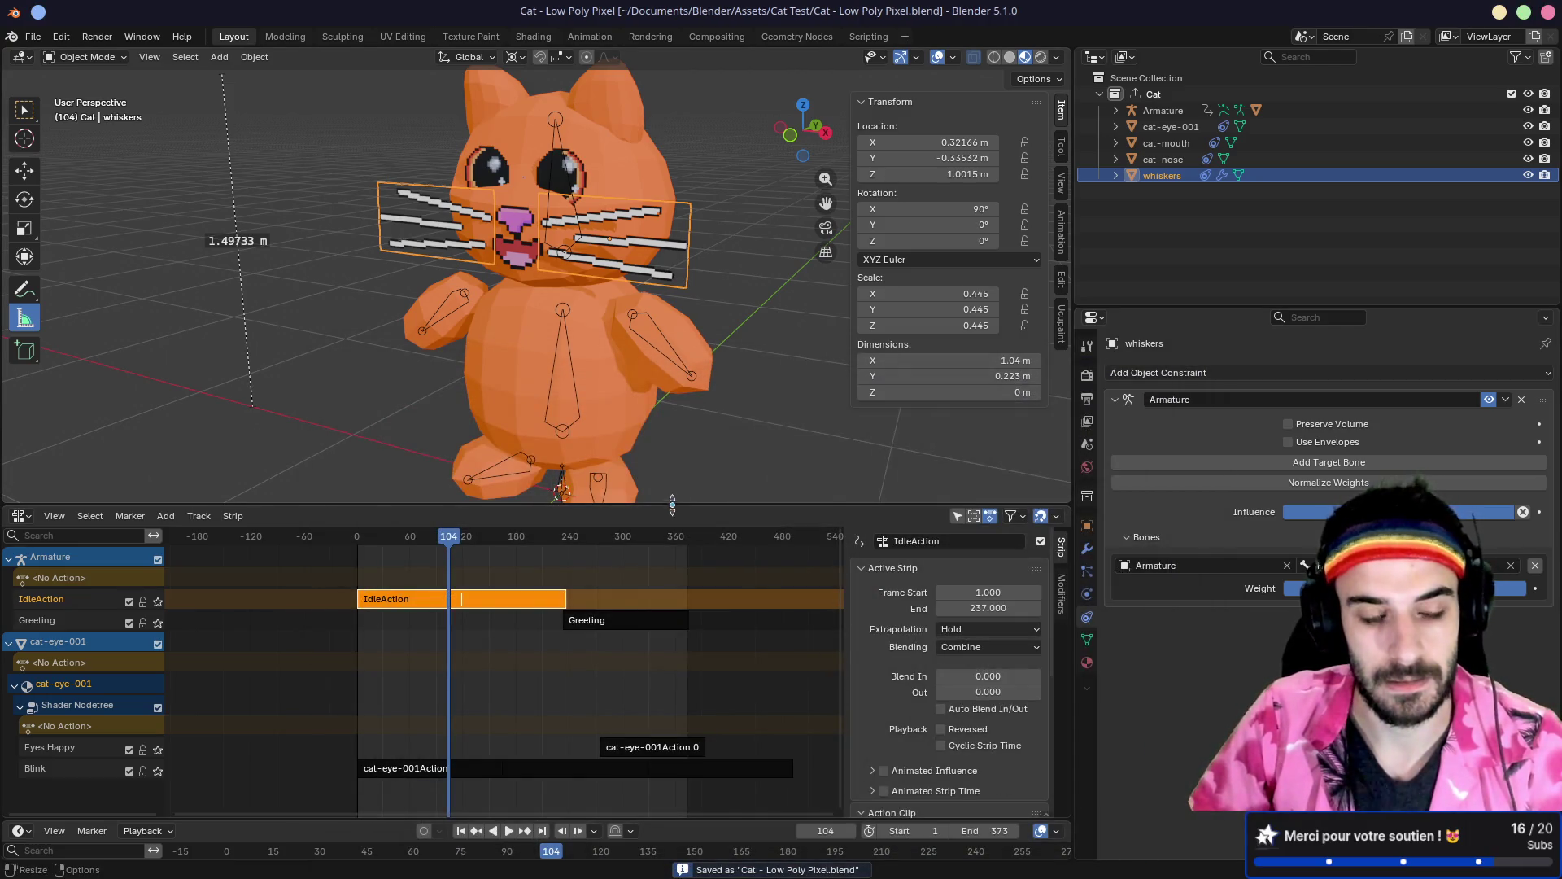
Step: Delete the Greeting animation track, shorten the scene's end frame from 373, and save
key("n")
right_click(81, 623)
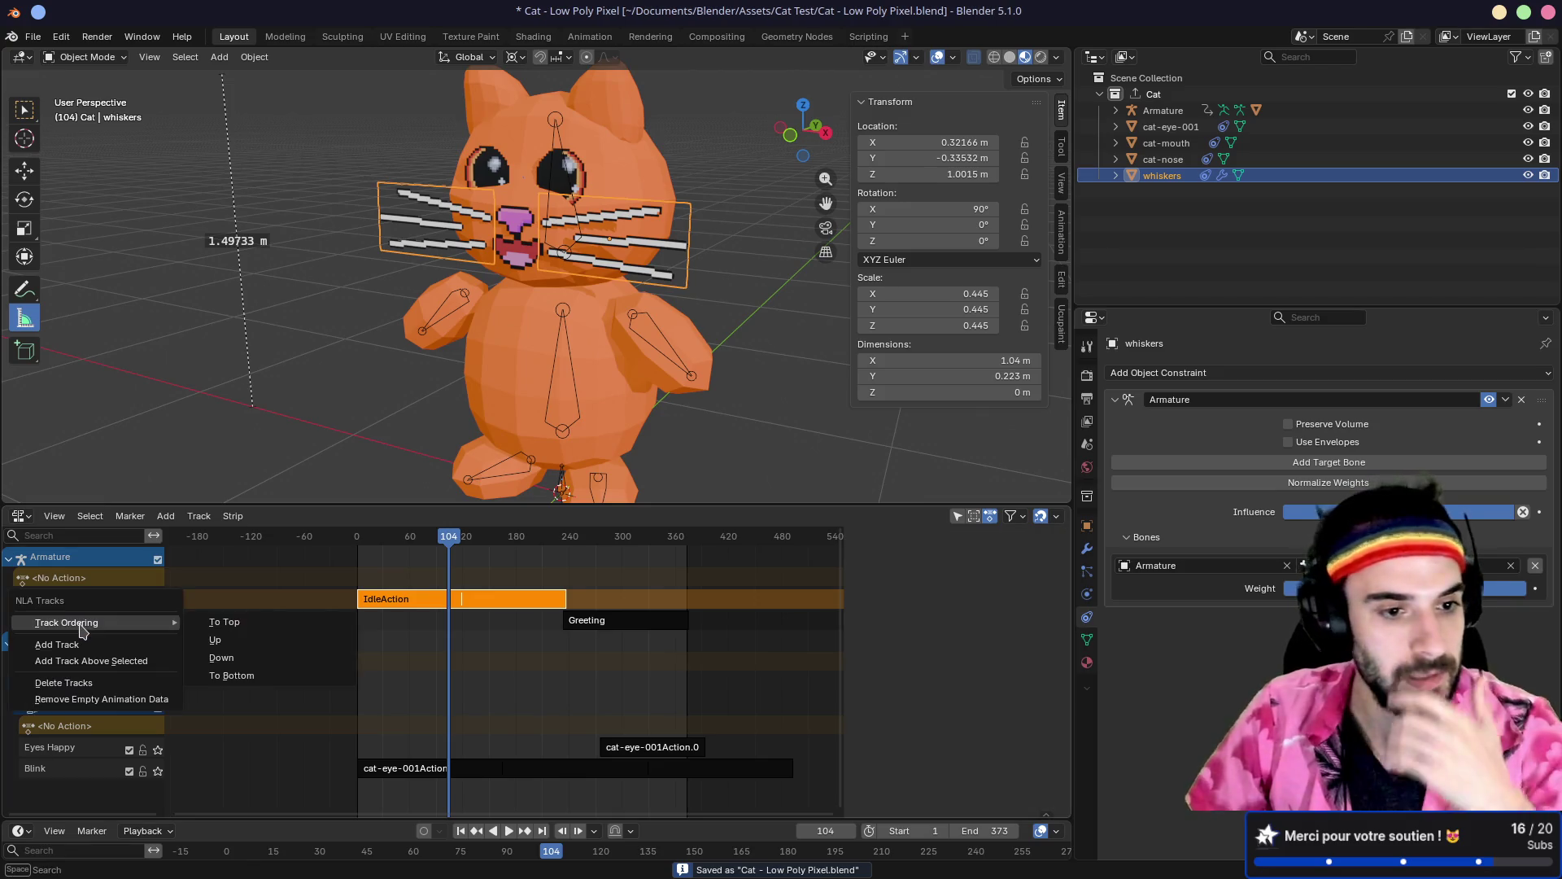
left_click(81, 689)
mouse_move(443, 540)
left_mouse_down()
mouse_move(352, 542)
mouse_move(579, 541)
mouse_move(350, 544)
mouse_move(569, 544)
left_mouse_up()
type("23")
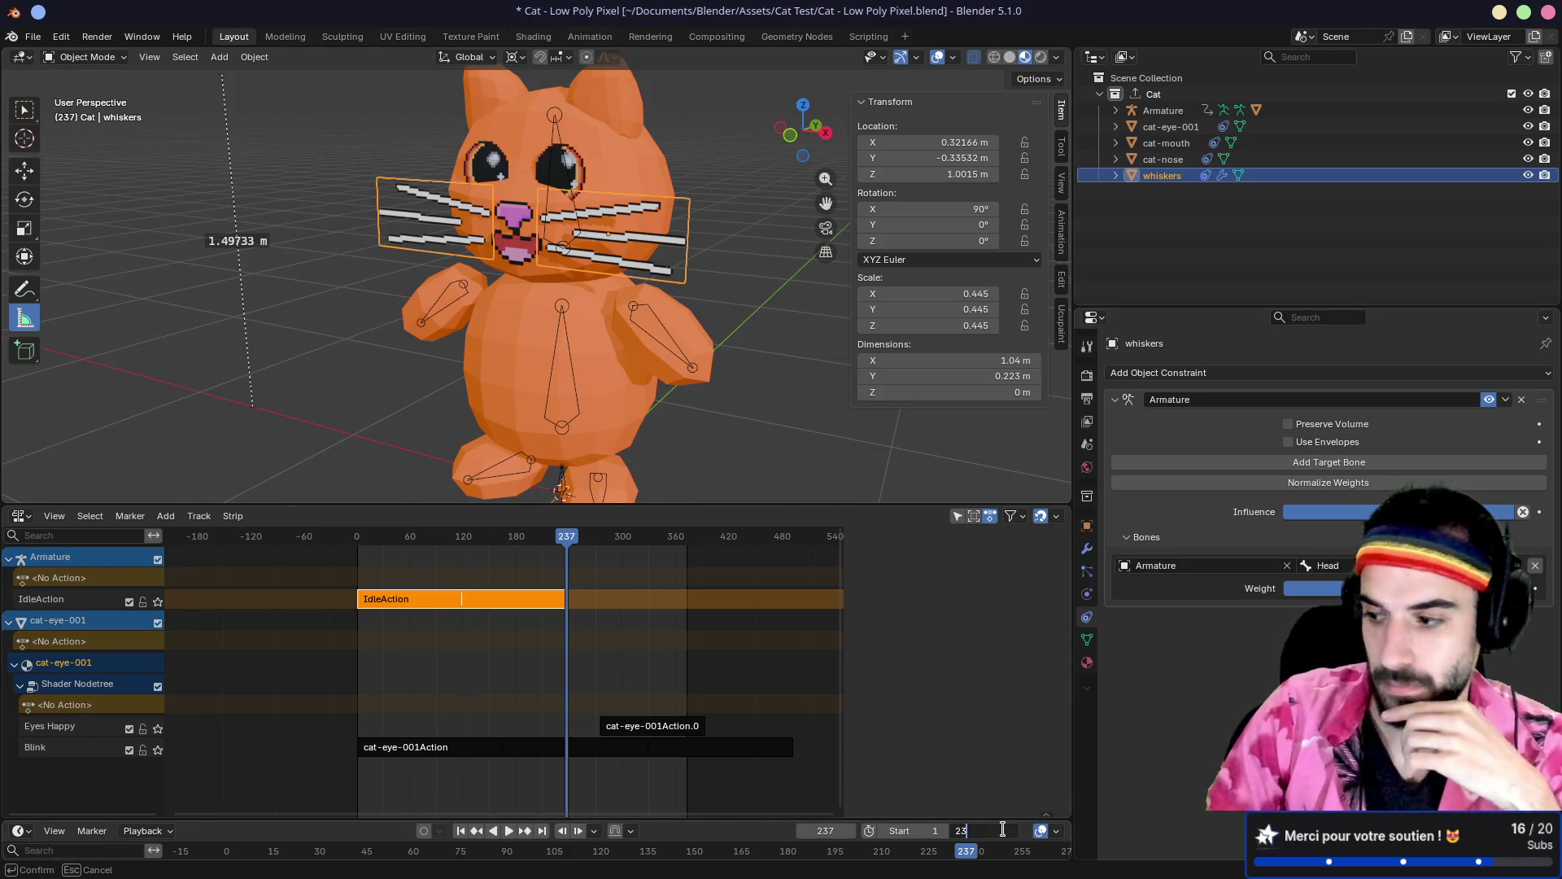
type("7")
key("Return")
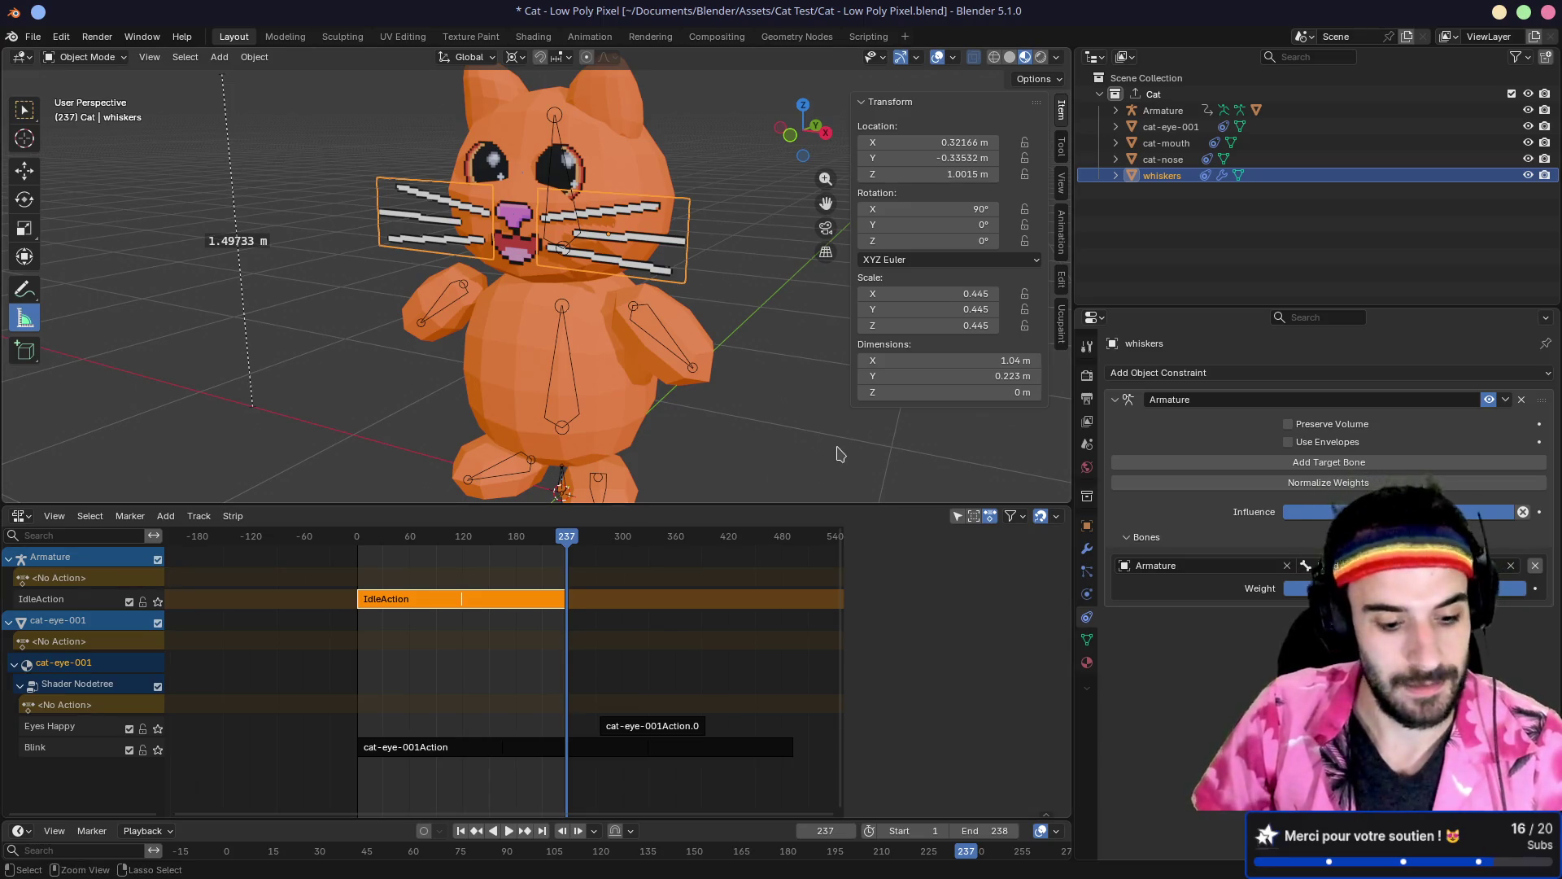
key("ctrl+s")
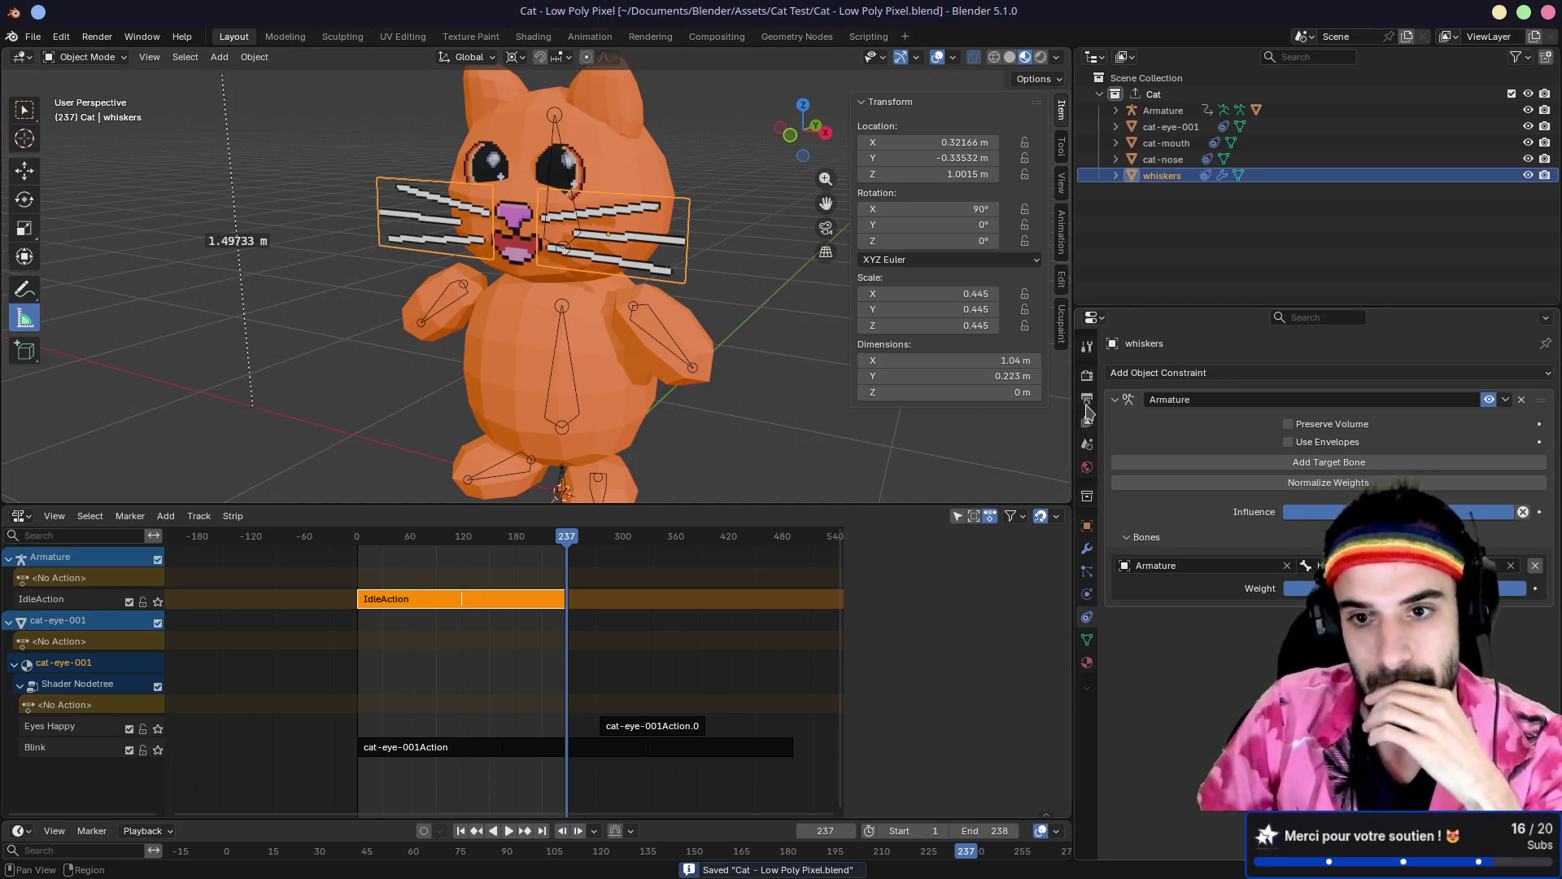
Step: Select the Cat collection and show its collection settings with the exporters
left_click(1143, 94)
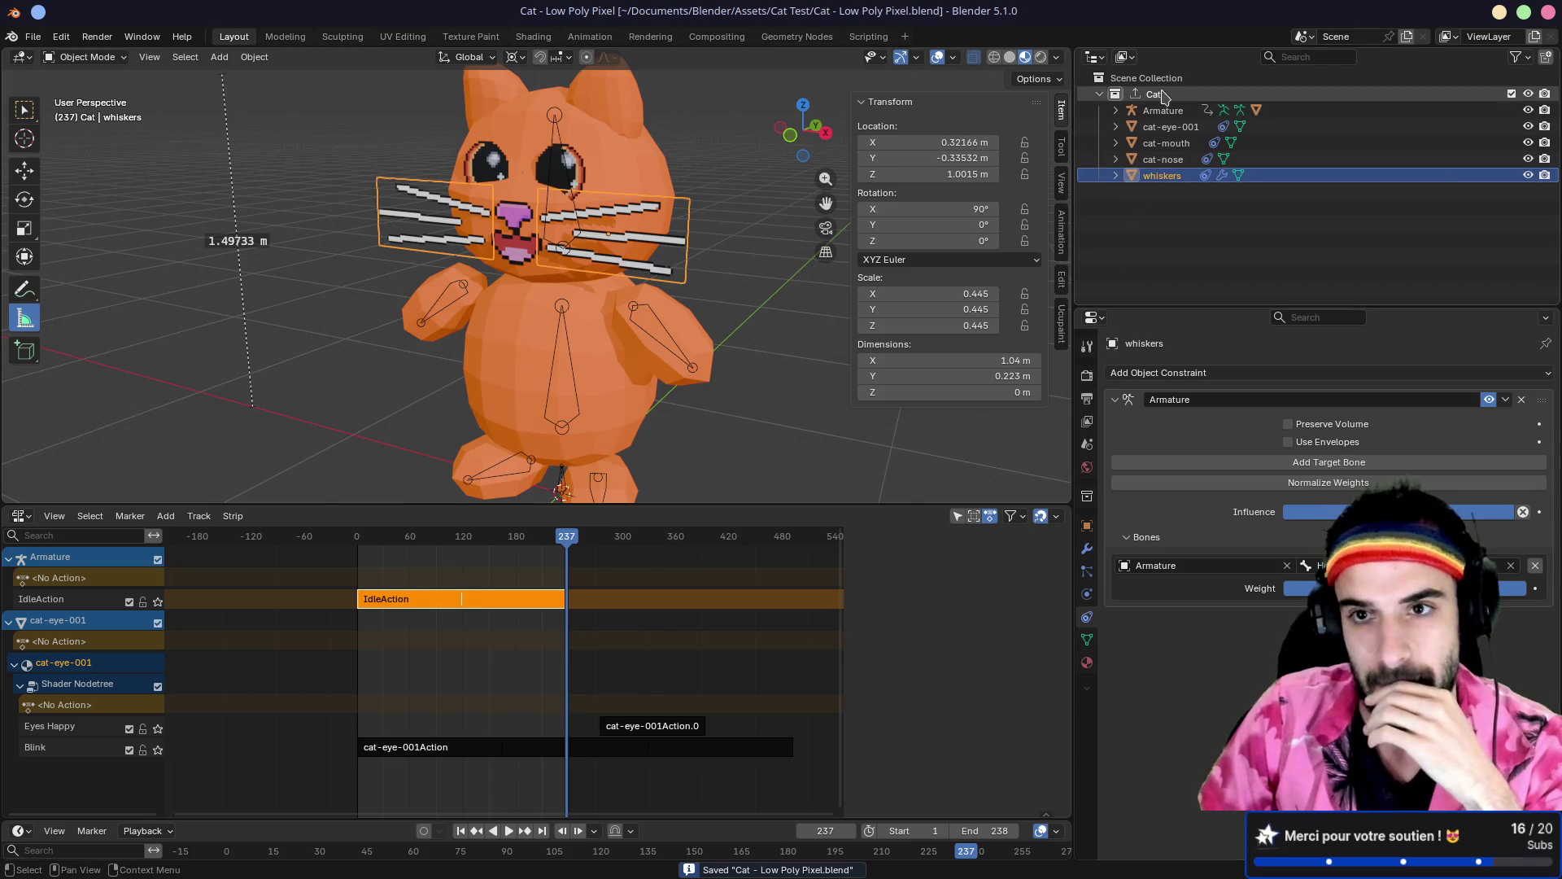
left_click(1087, 376)
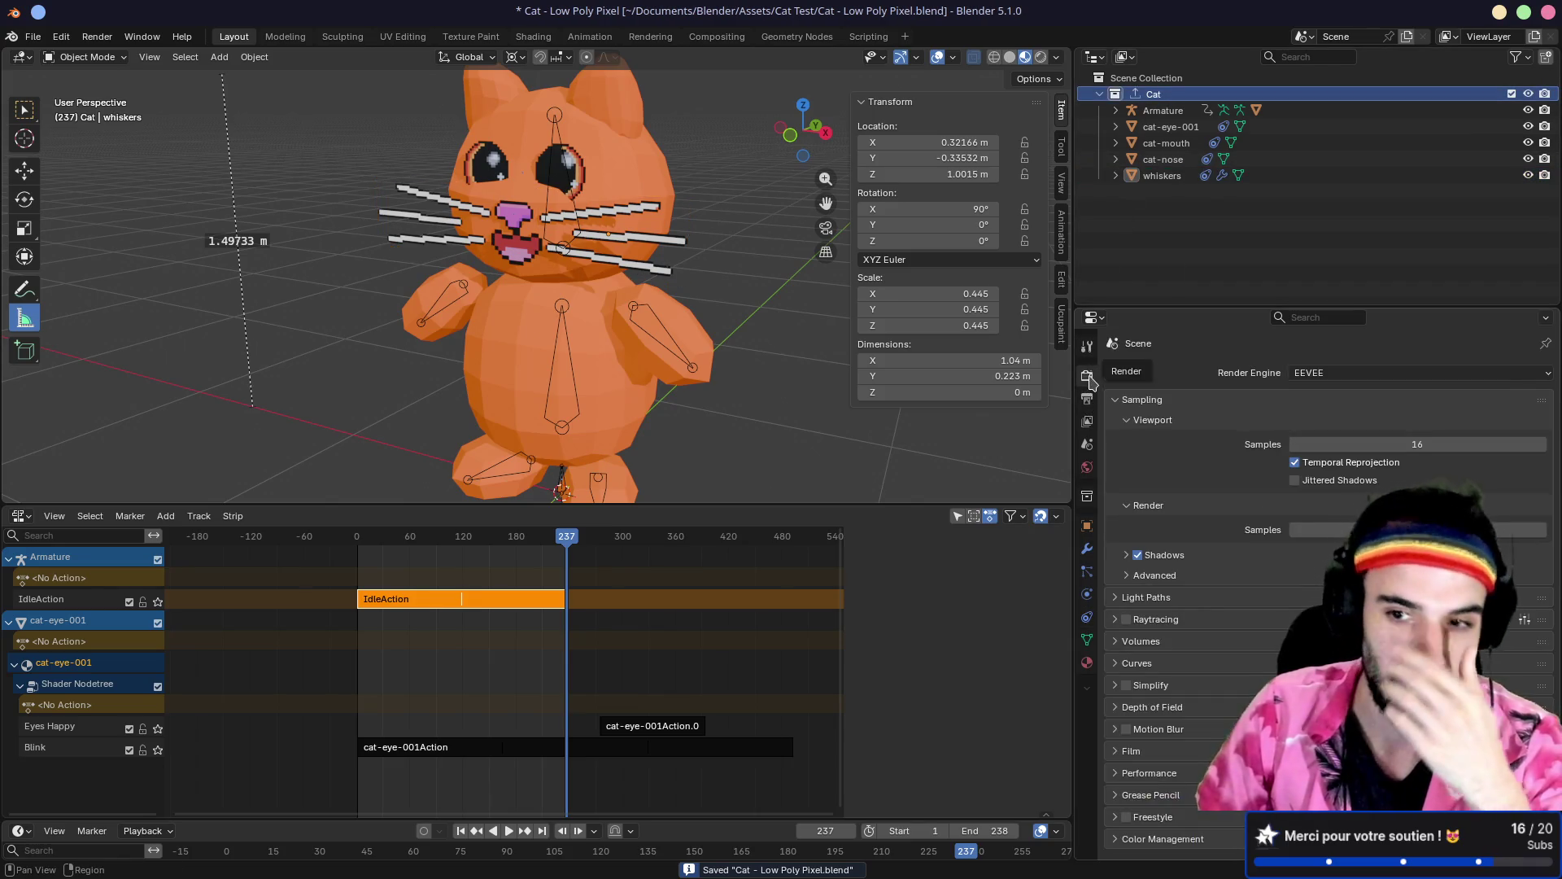
left_click(1087, 496)
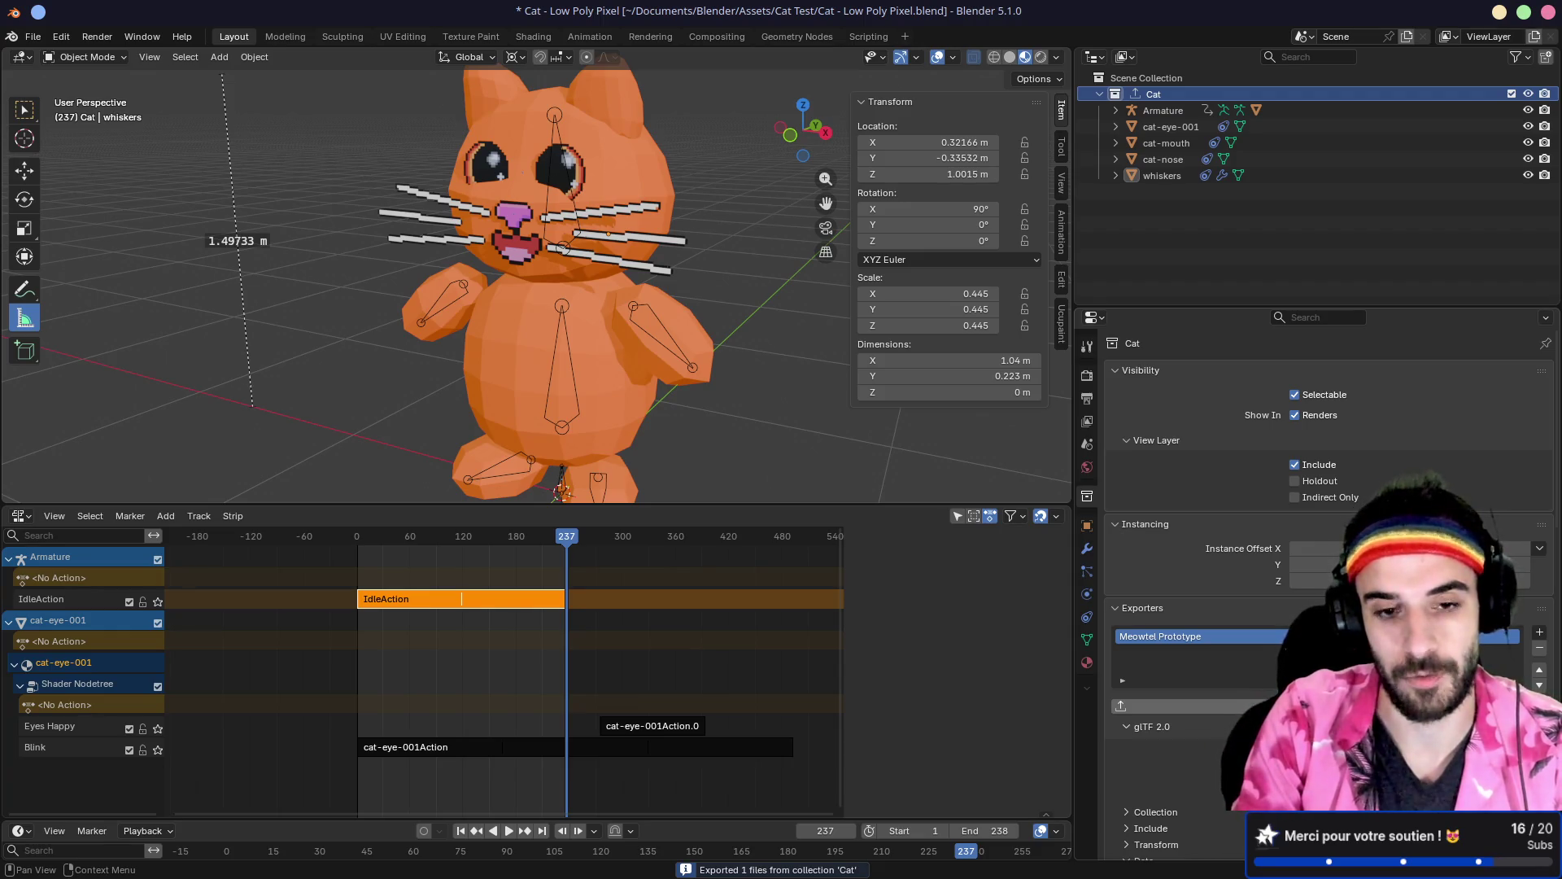
Step: Switch to Godot and reimport the newly exported cat.glb
key("alt+Tab")
key("Tab")
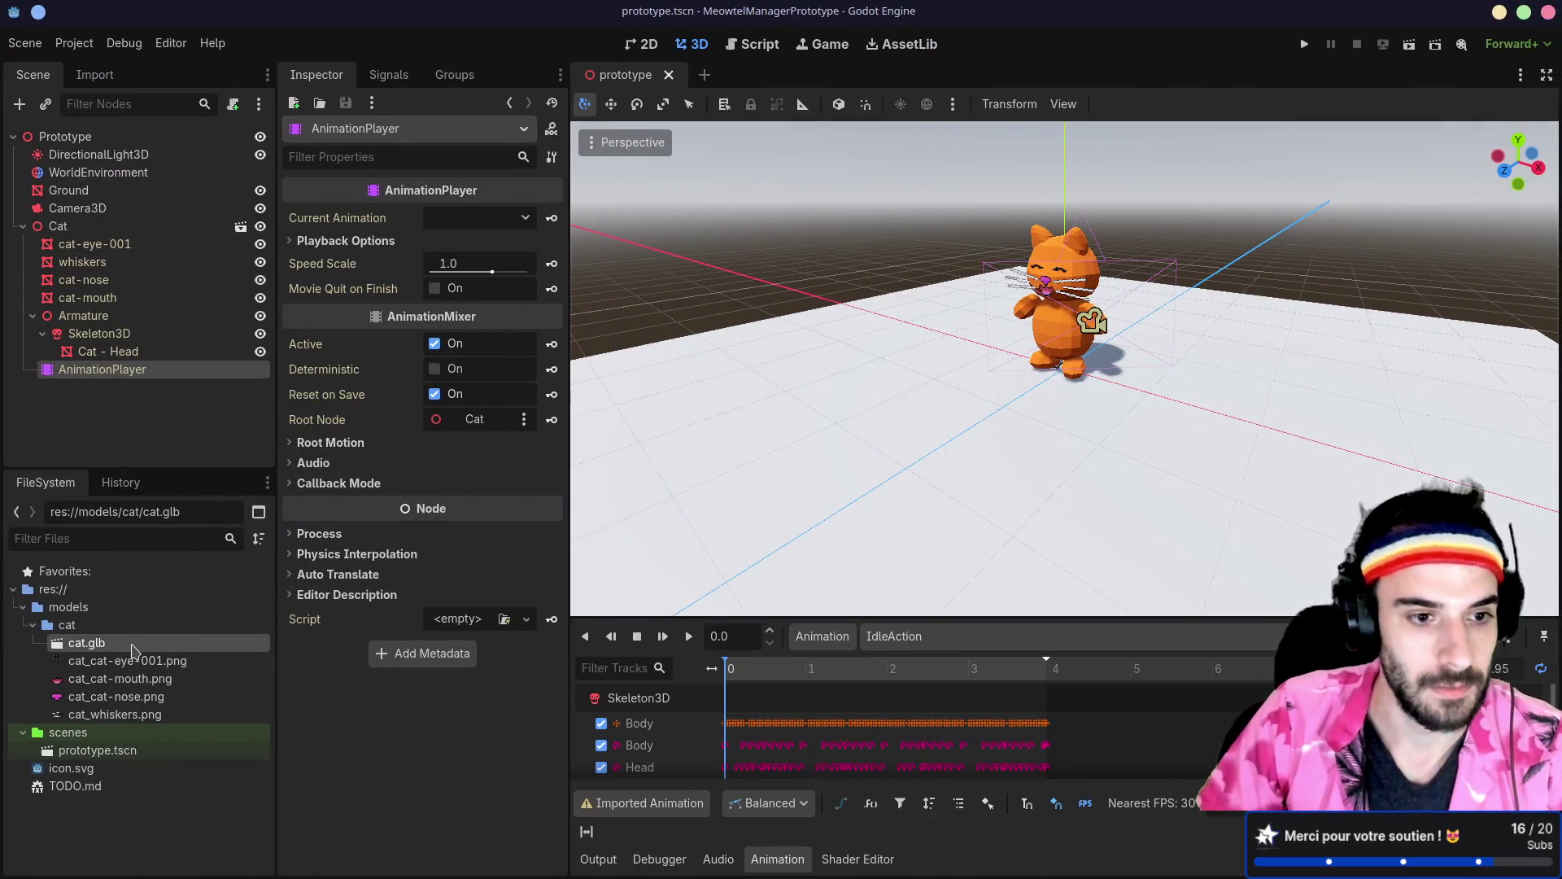
double_click(86, 643)
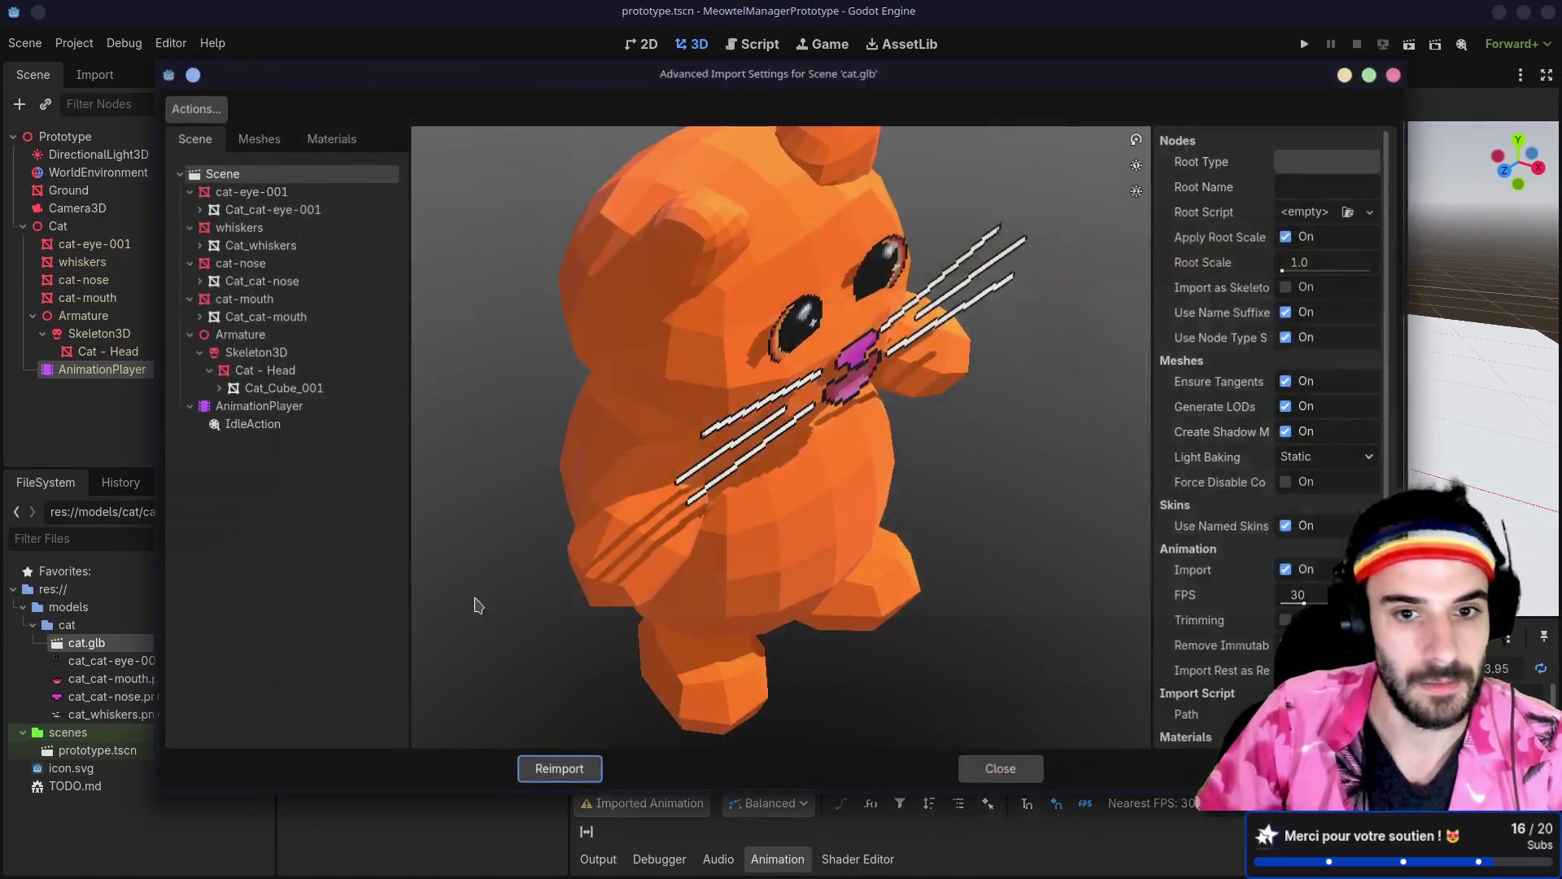
left_click(559, 767)
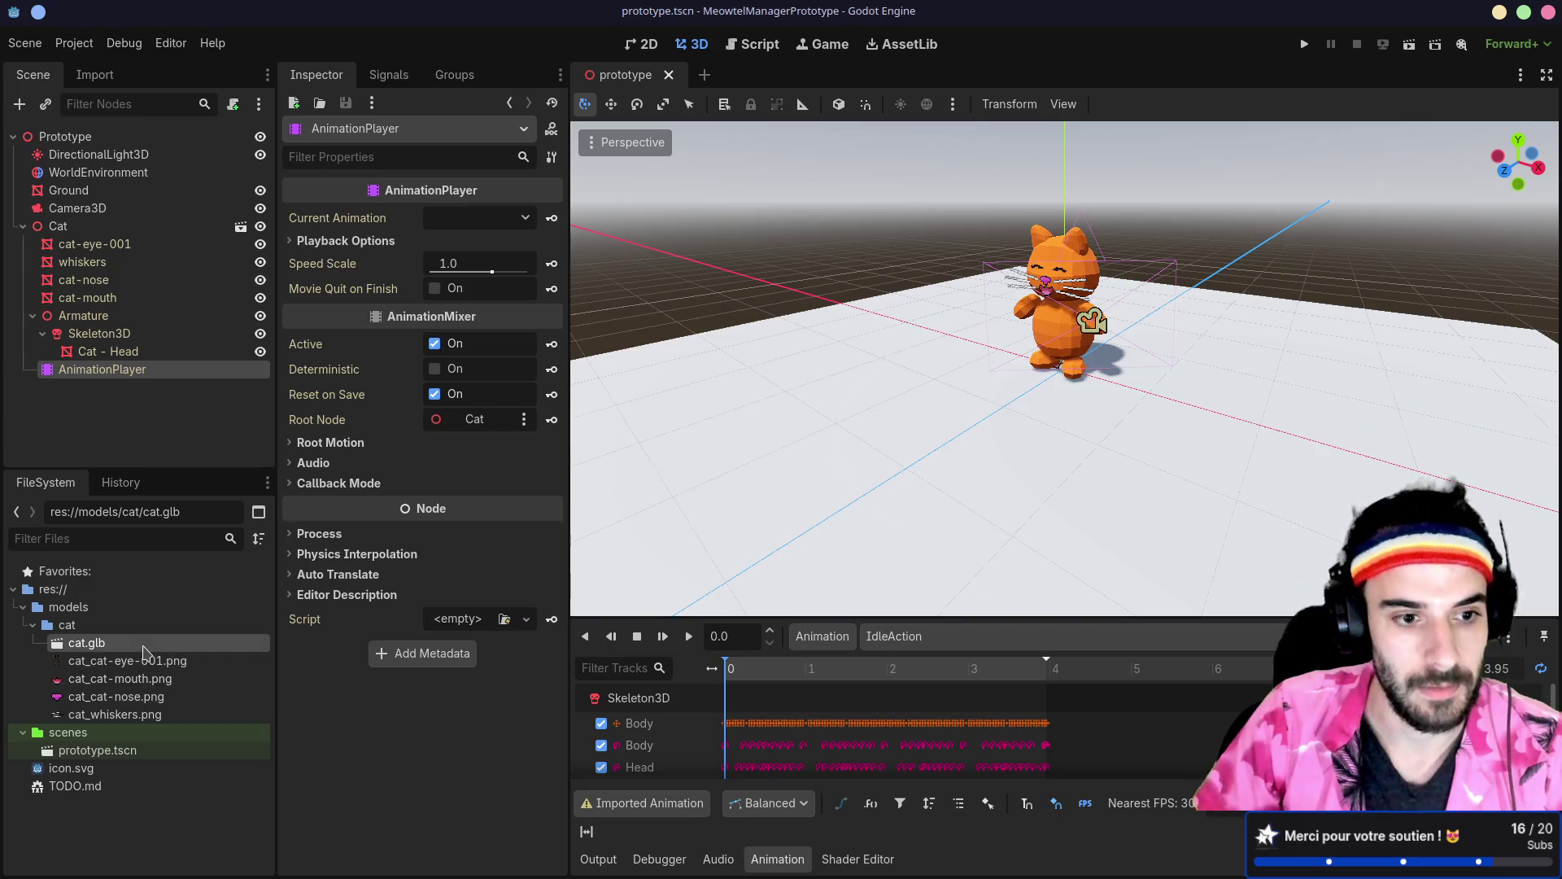
Step: Preview the IdleAction animation in cat.glb's import settings, then close them and return to Blender
double_click(86, 643)
left_click(293, 426)
left_click(427, 735)
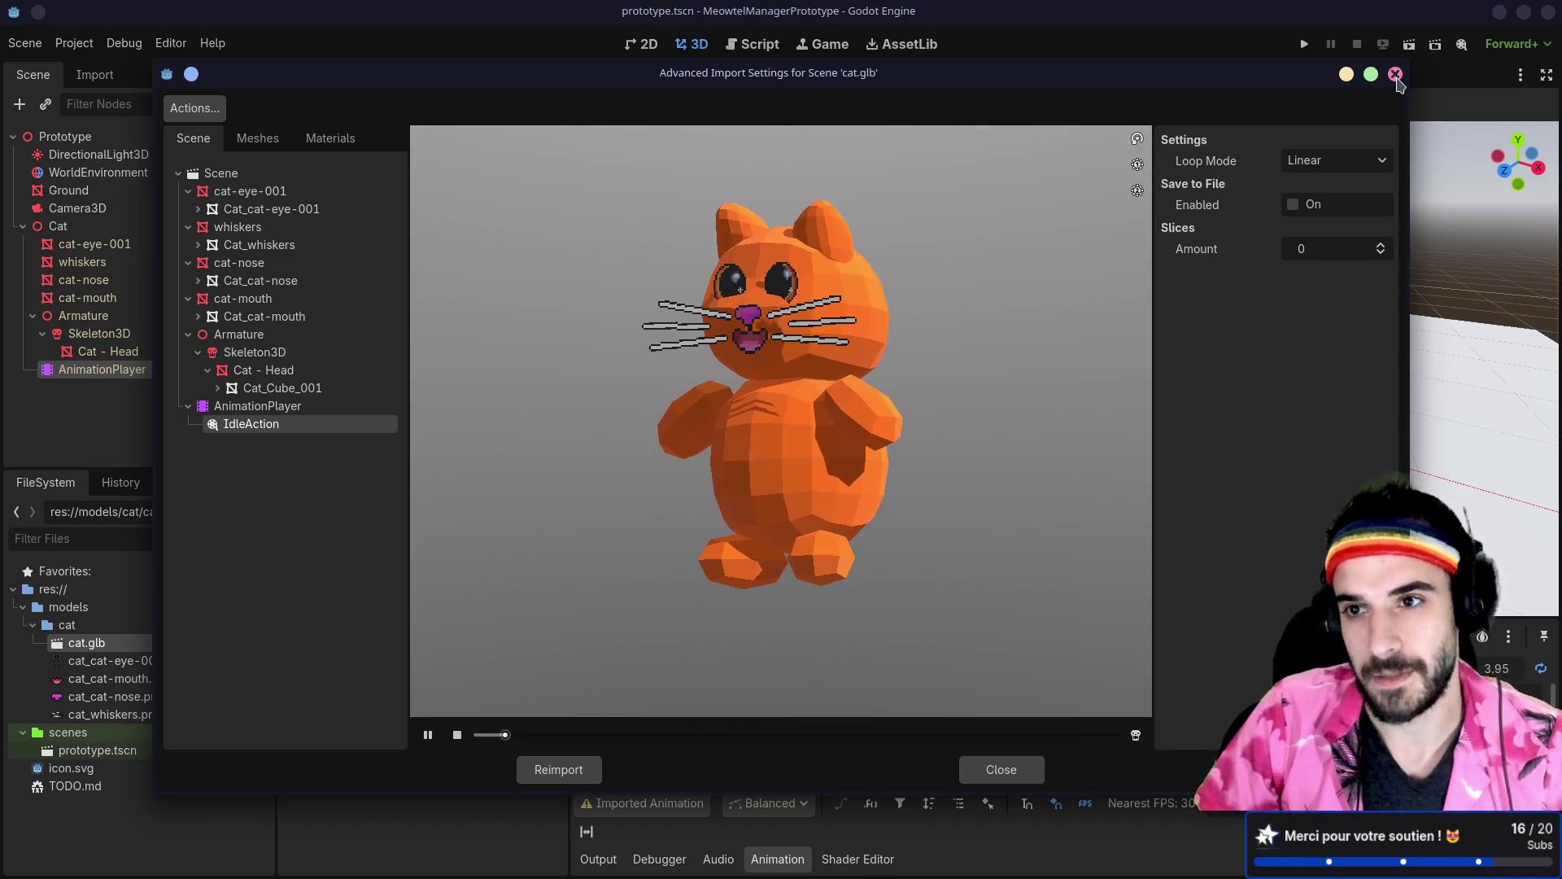
left_click(1395, 74)
key("alt+Tab")
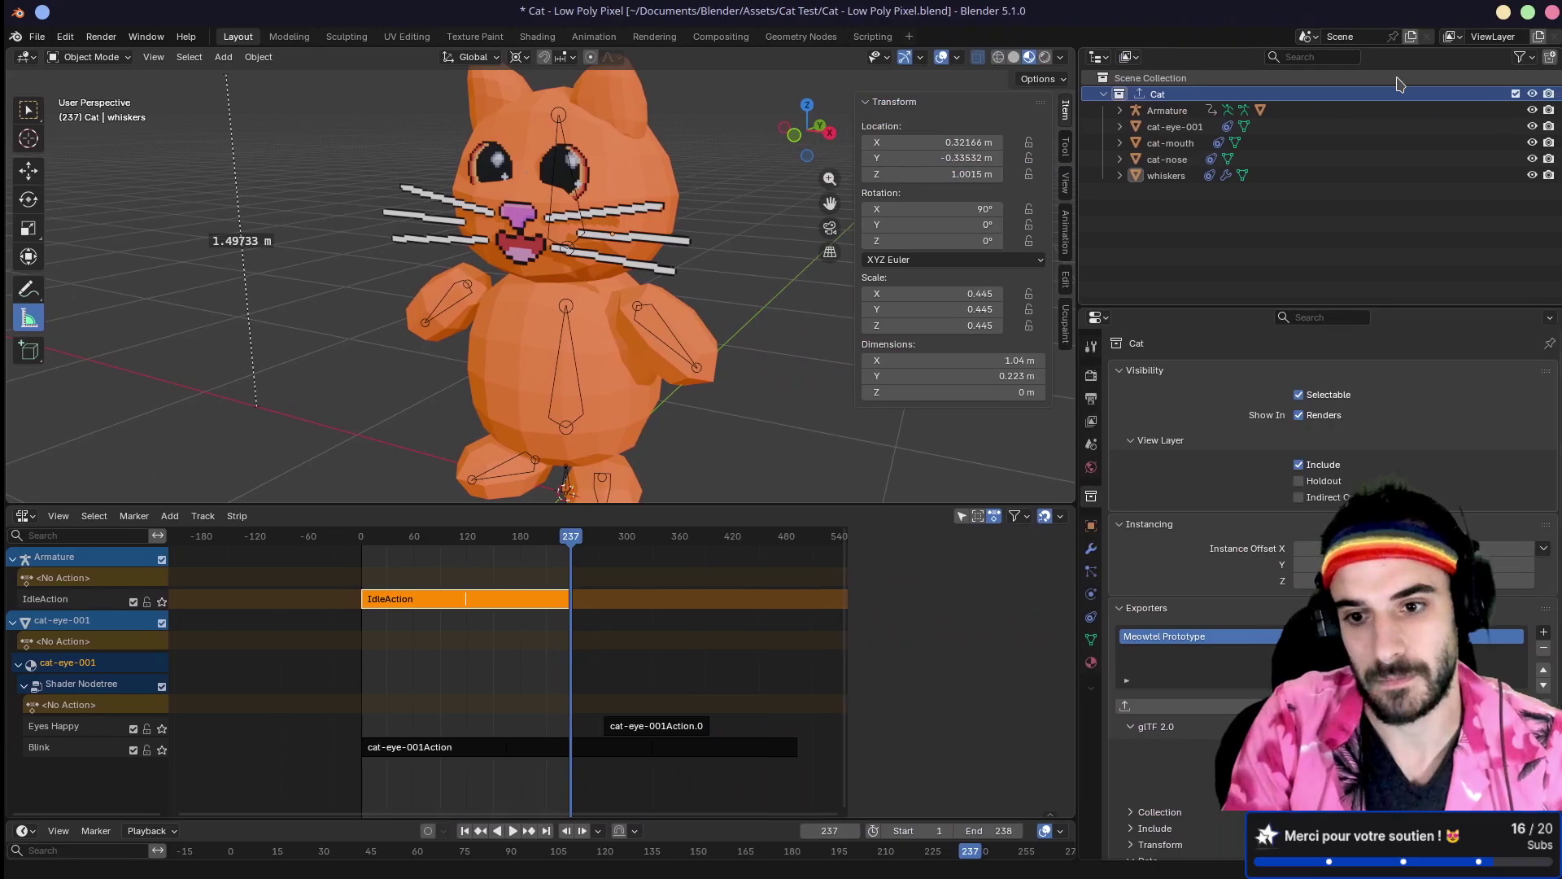
Step: Set the glTF exporter's Animation Mode to Active actions merged
scroll(1289, 529, "down", 6)
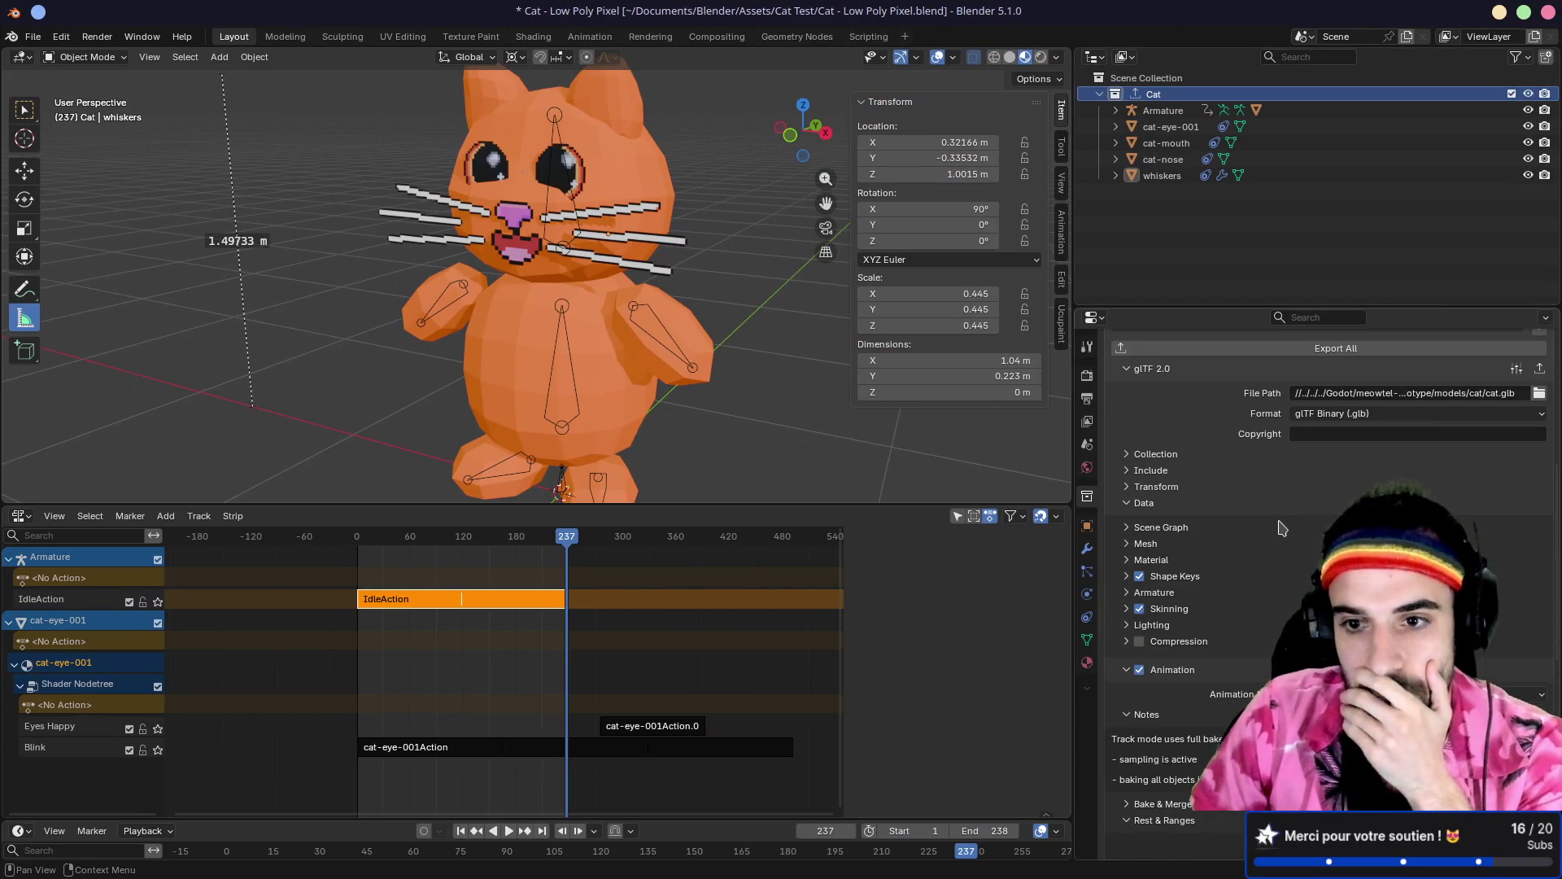
scroll(1224, 567, "down", 3)
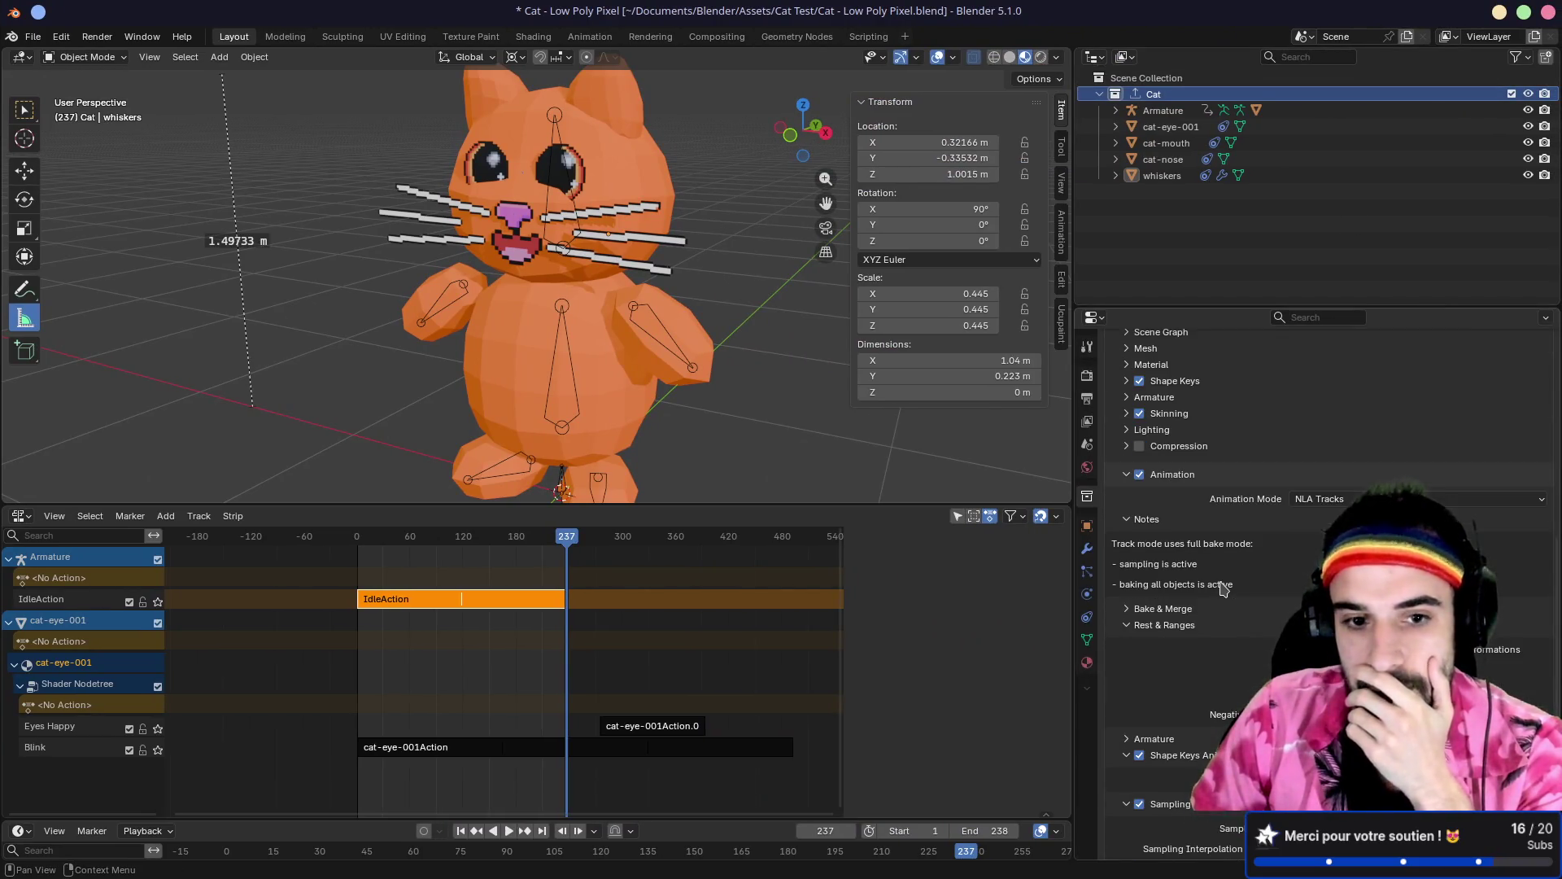
left_click(1400, 499)
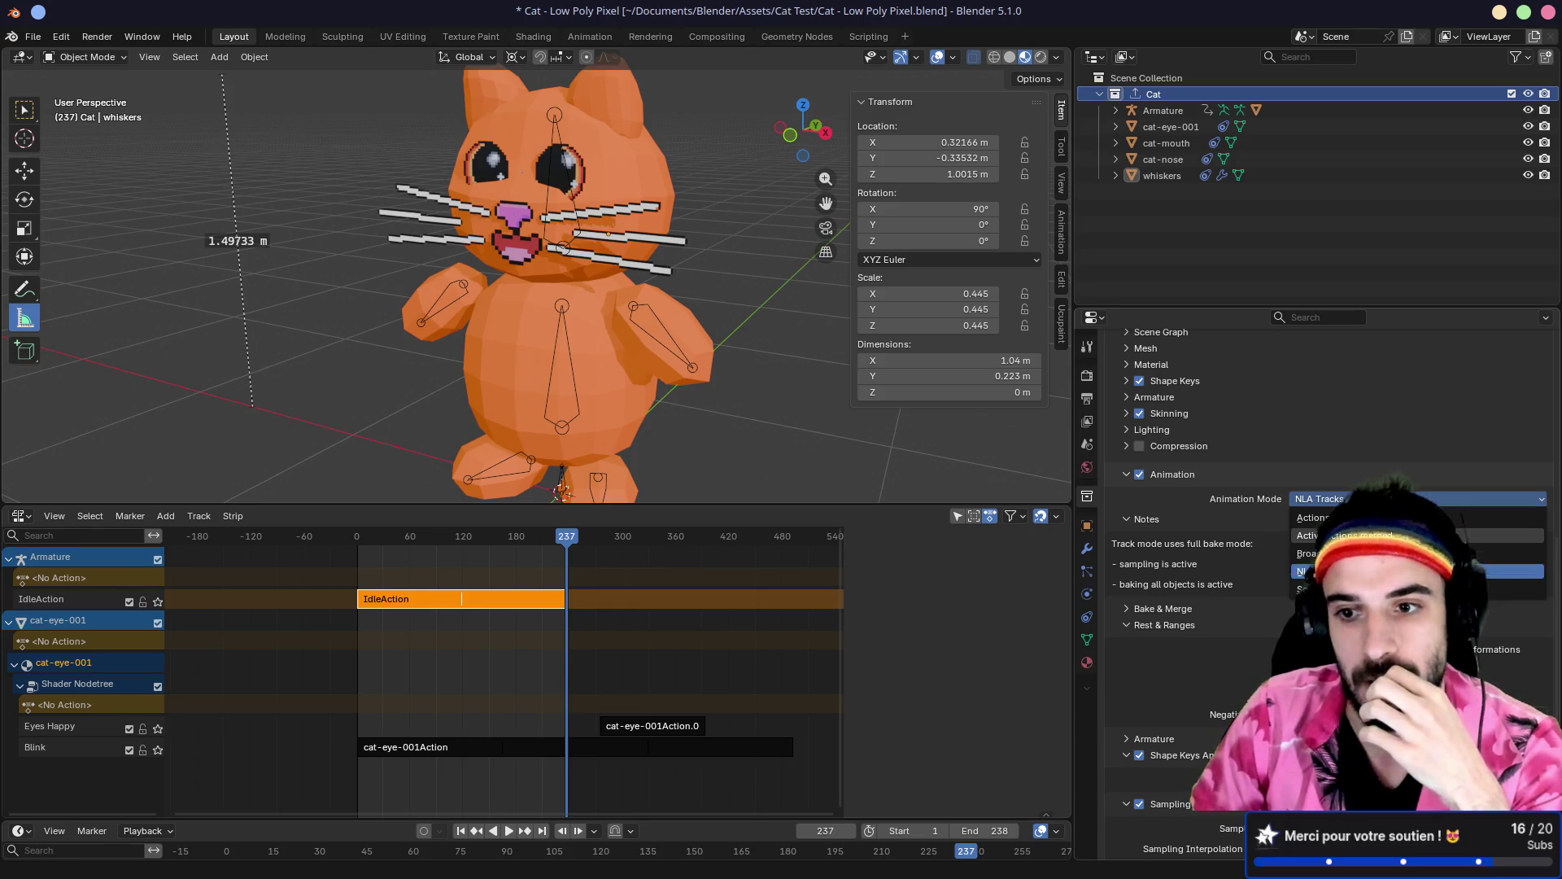
left_click(1314, 536)
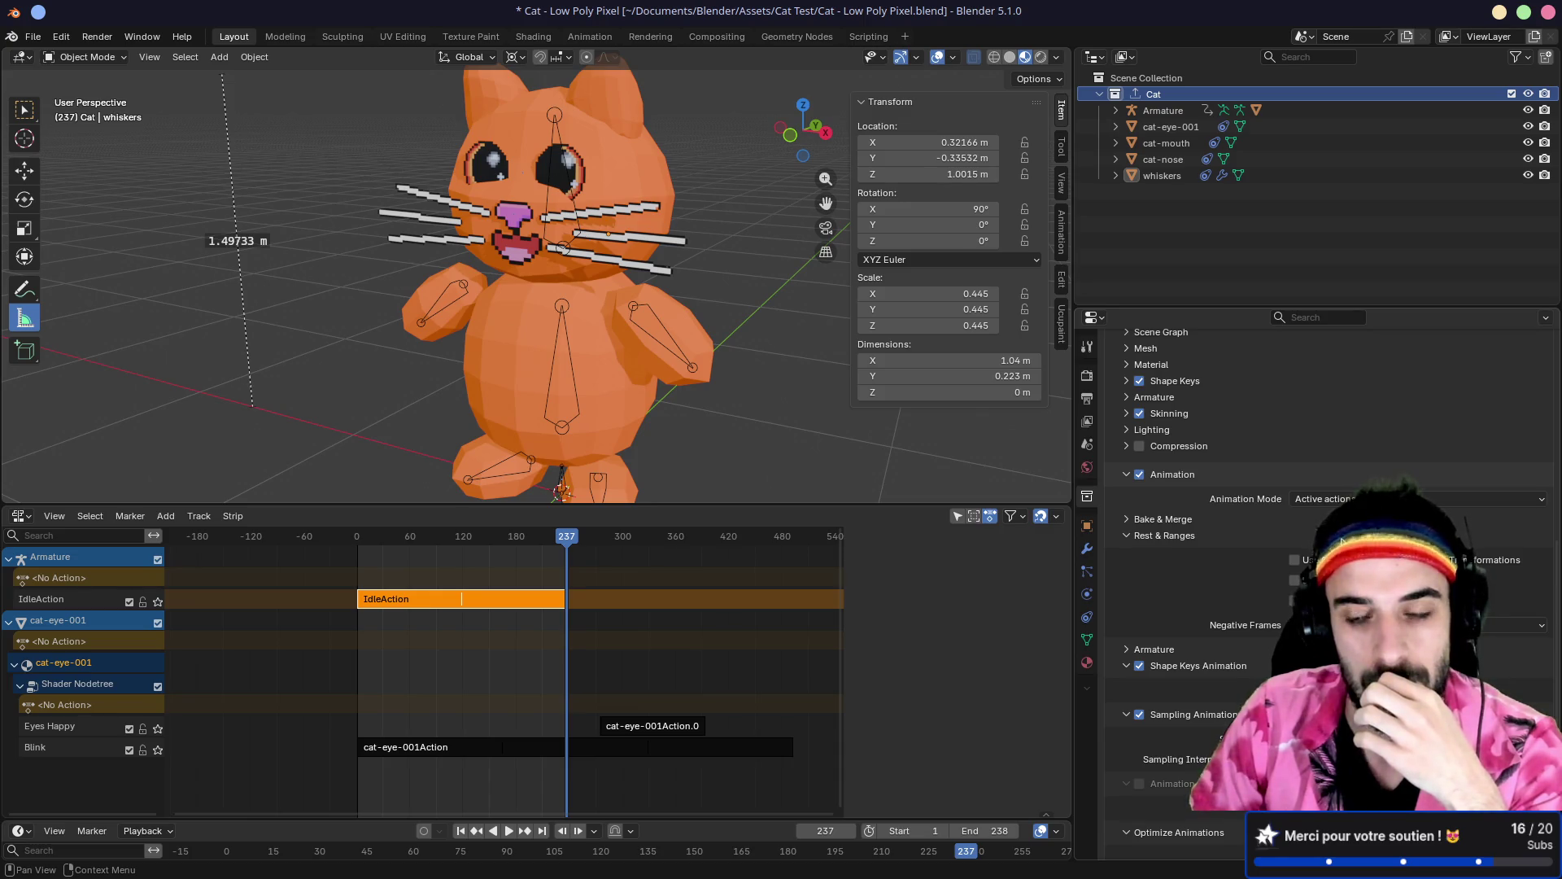
Step: Enable baking all objects' animations under Bake & Merge and re-export the Cat collection
left_click(1341, 540)
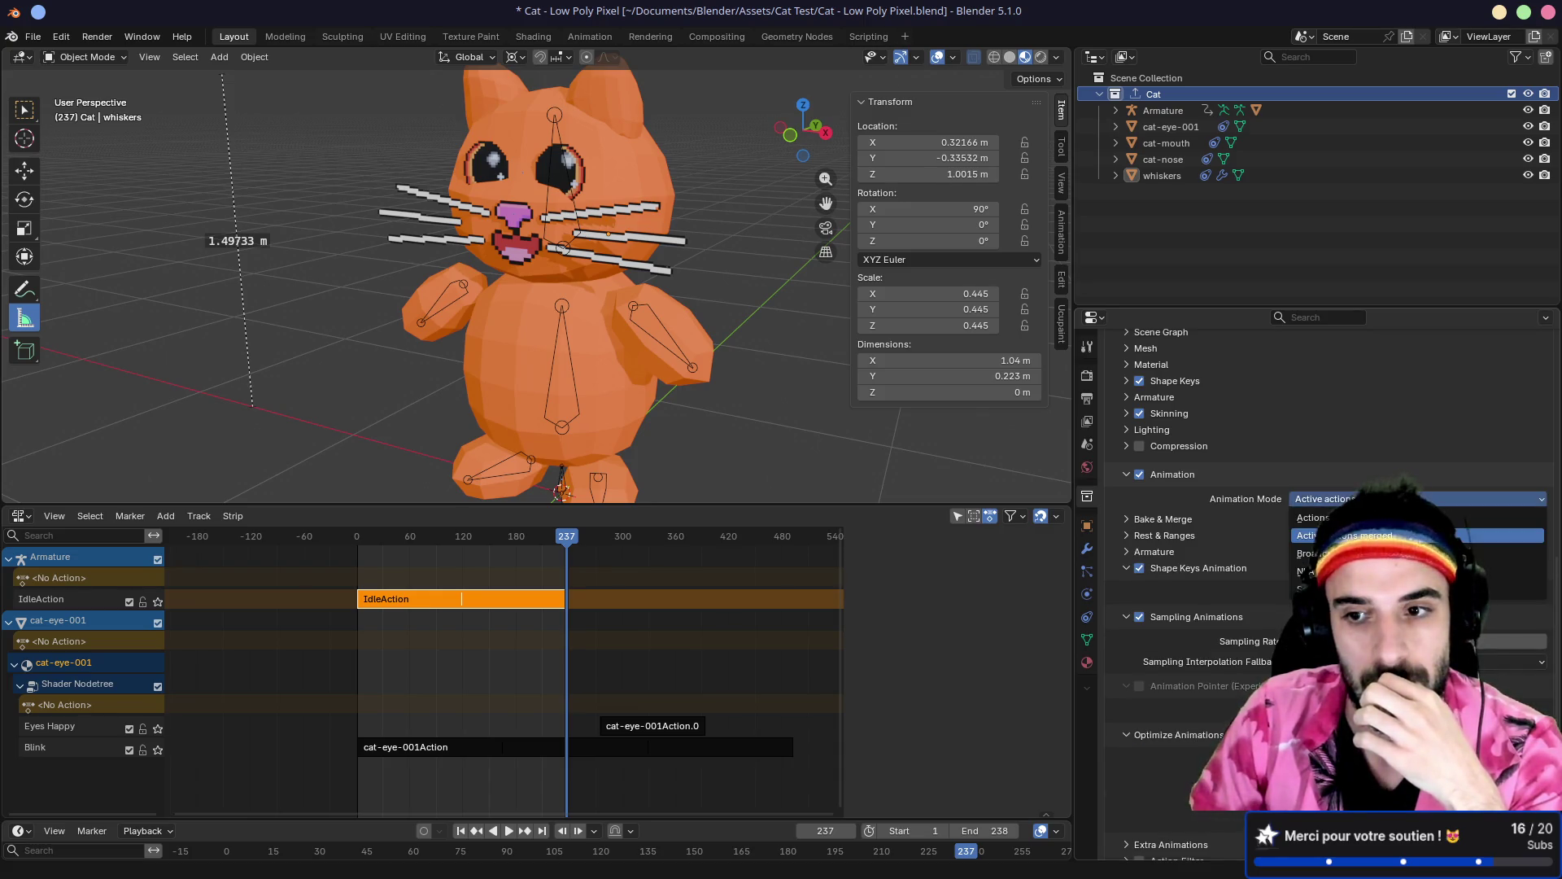
left_click(1138, 521)
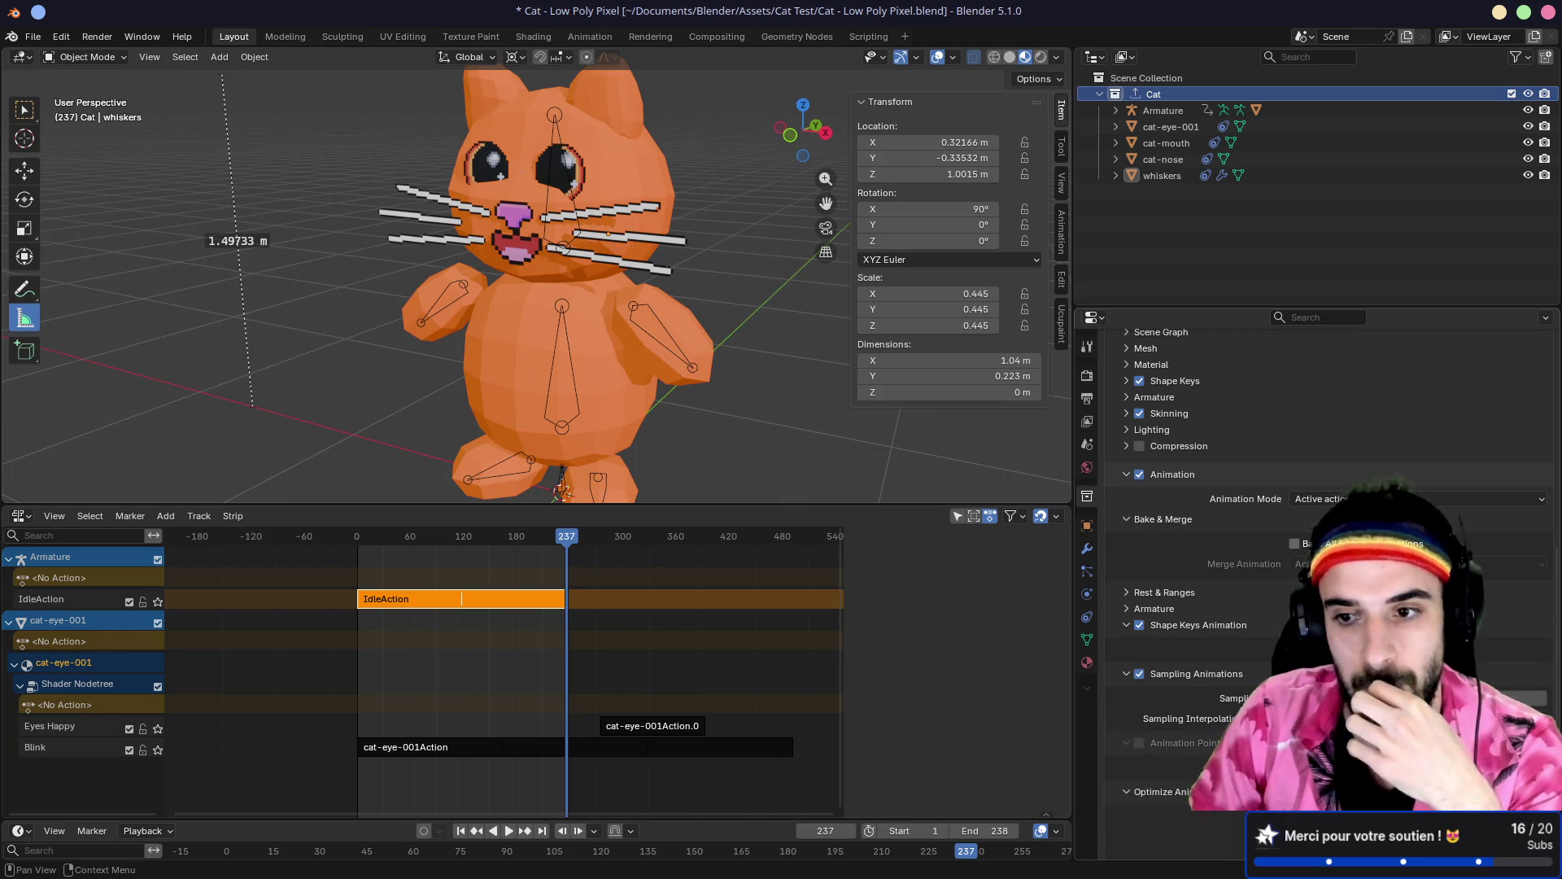
left_click(1416, 564)
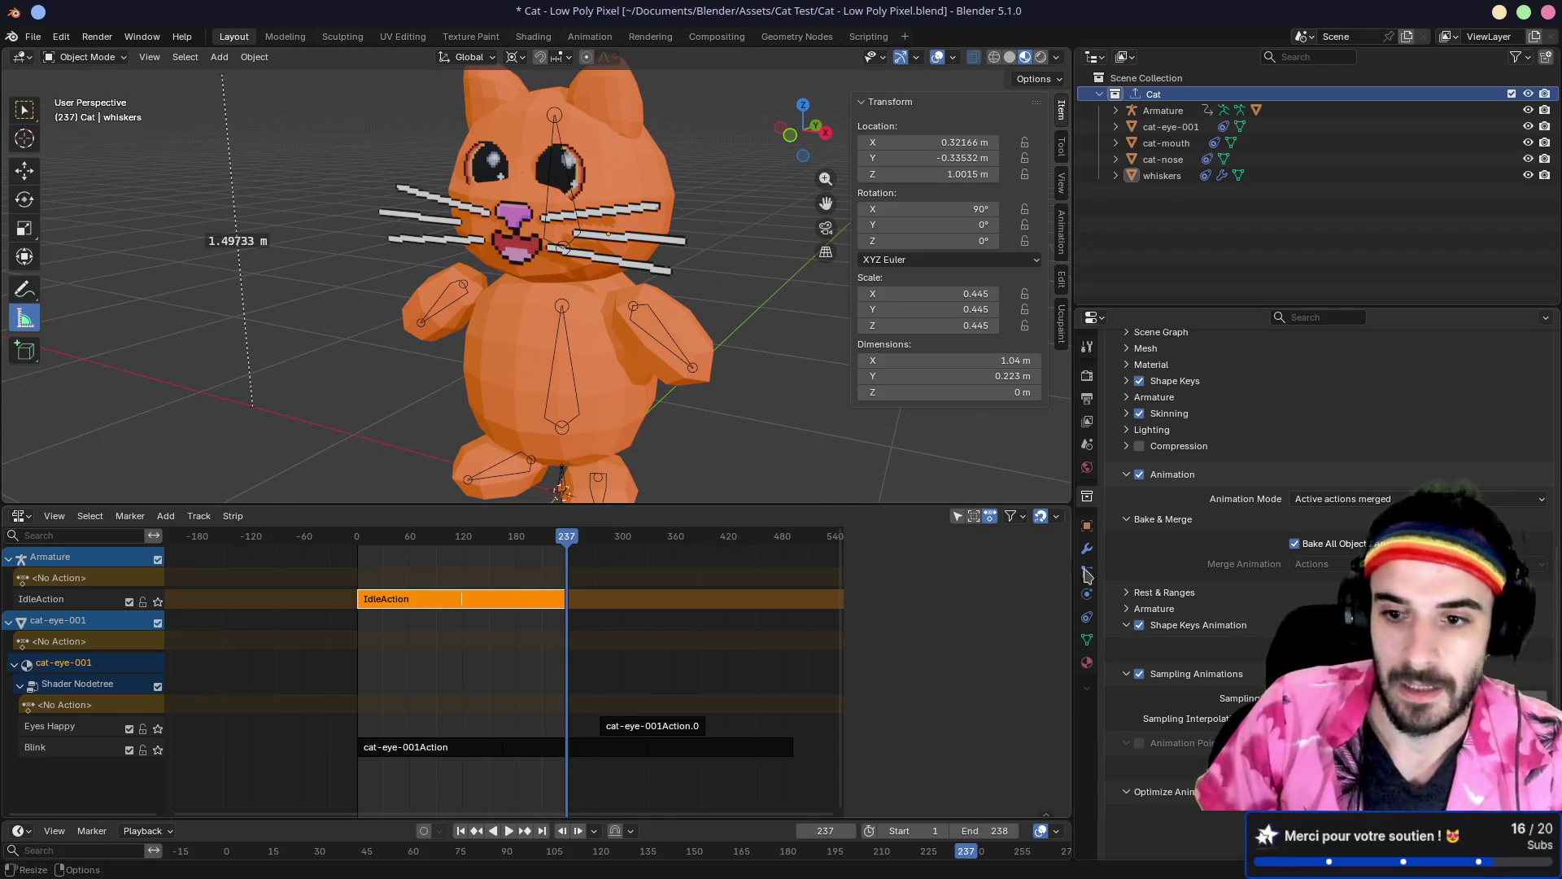
scroll(1151, 570, "down", 5)
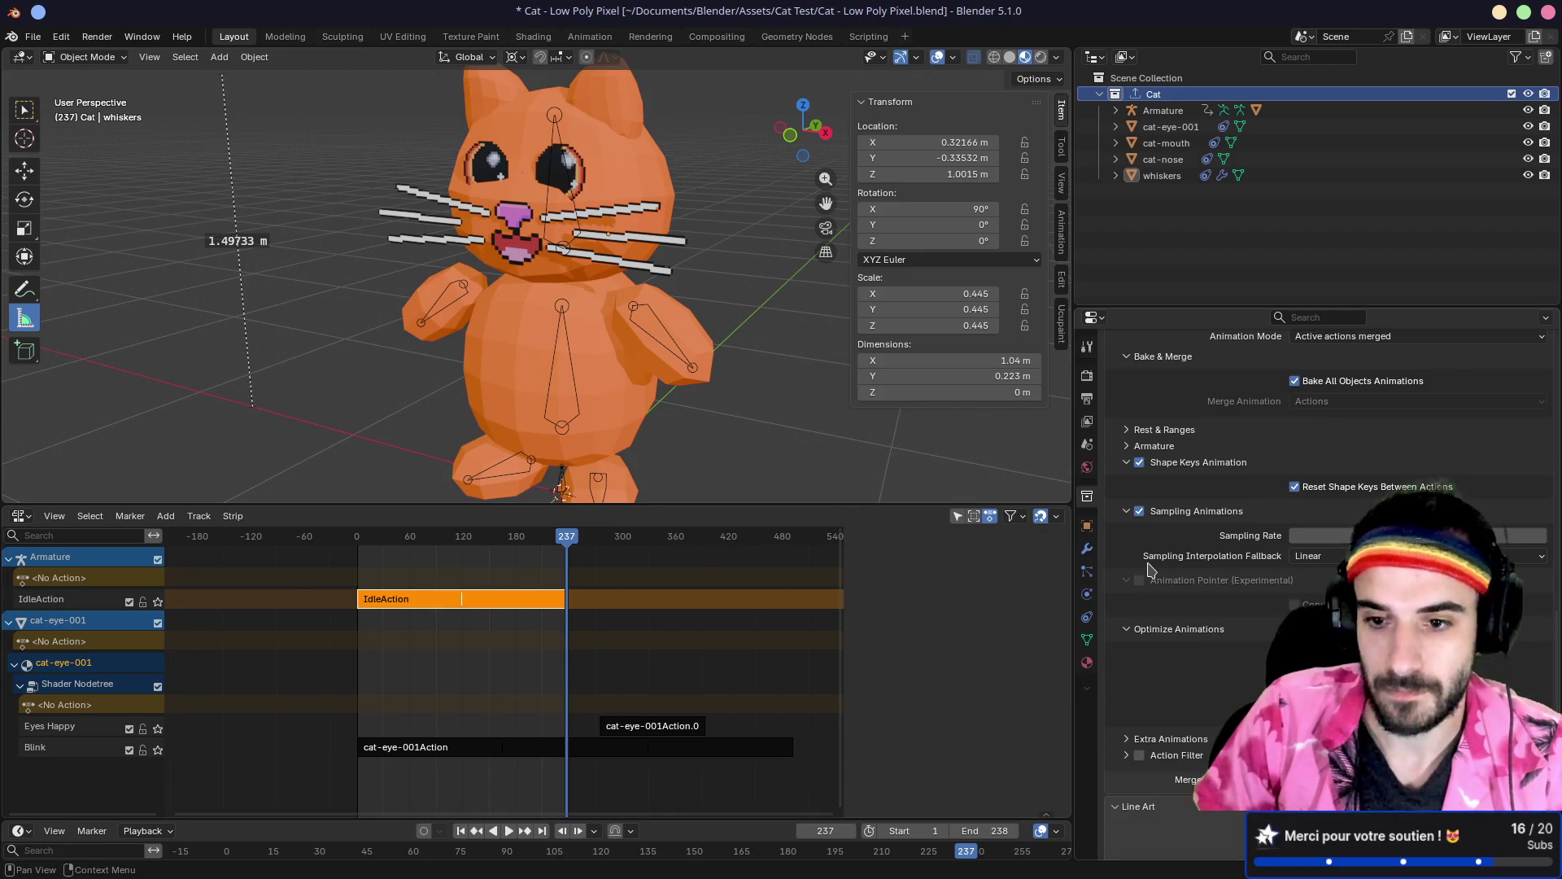
scroll(1152, 569, "up", 12)
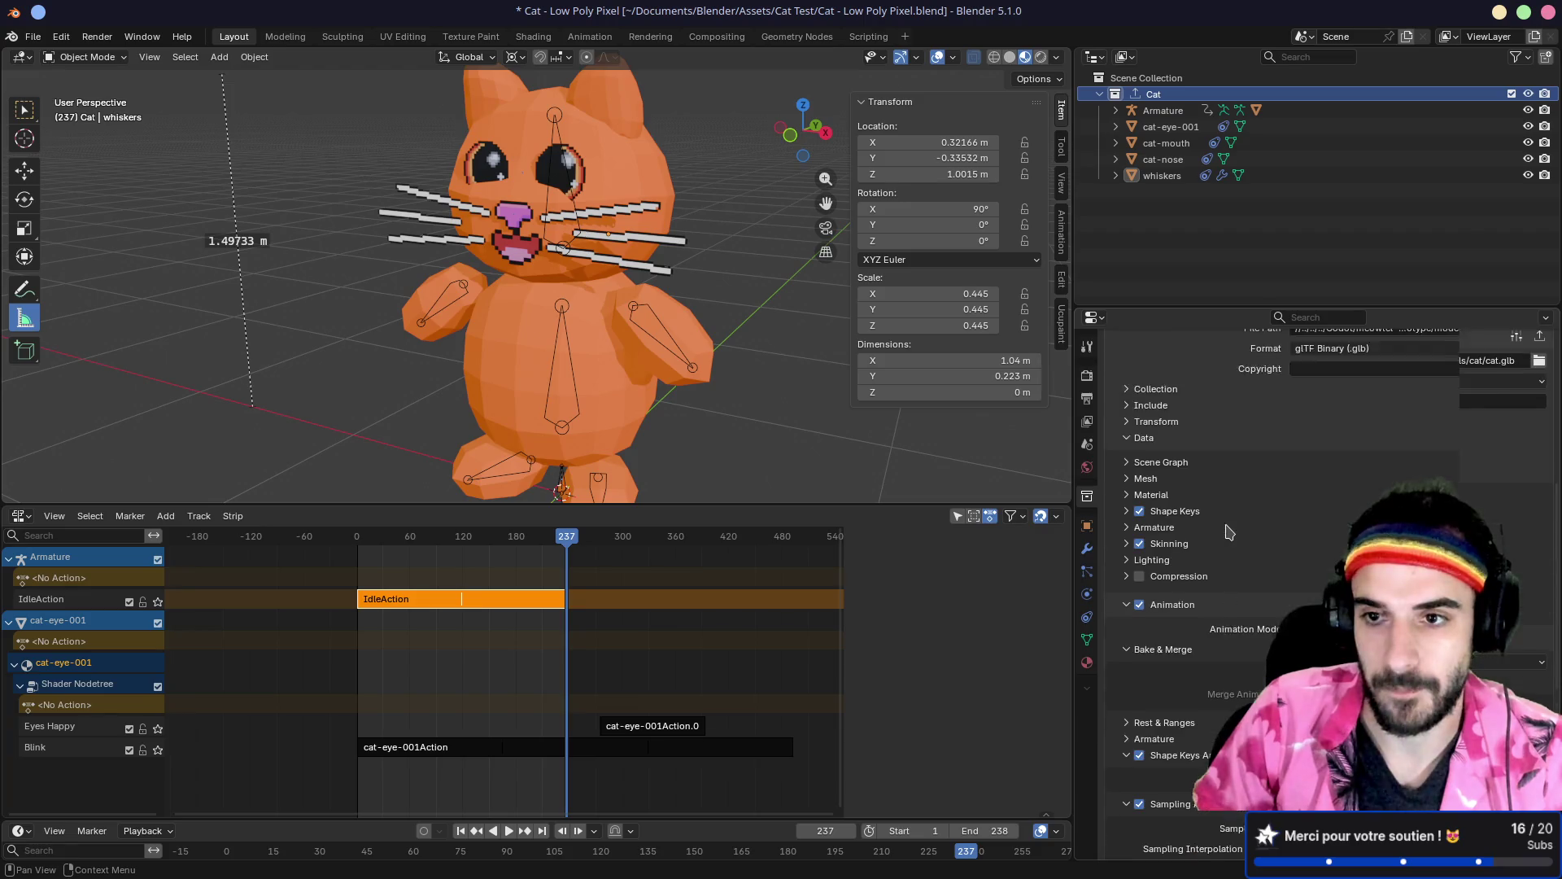
scroll(1284, 513, "up", 1)
left_click(1233, 449)
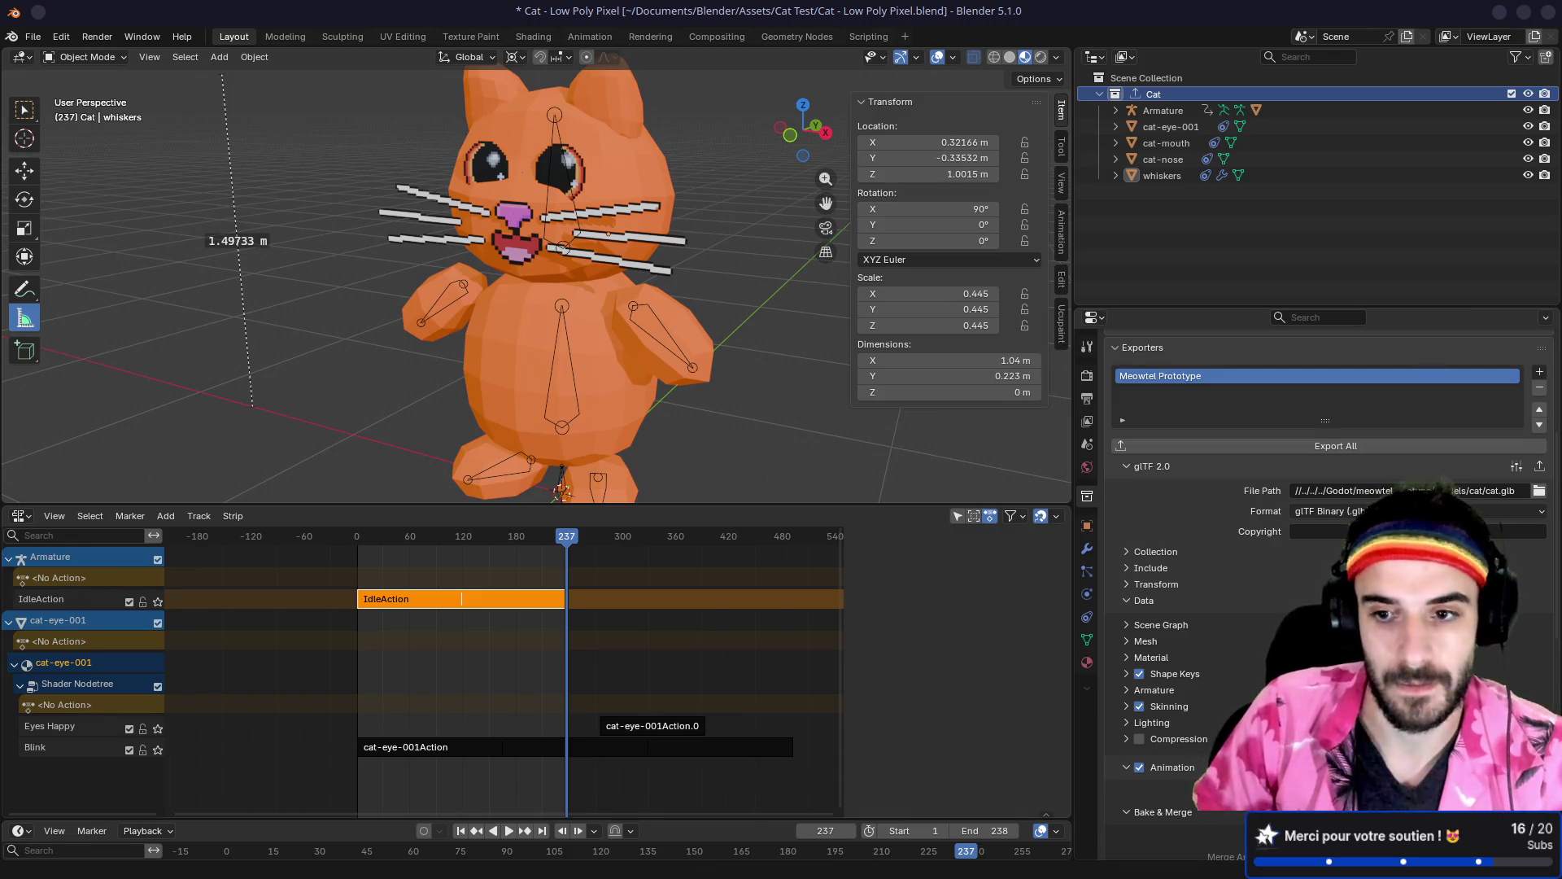
key("alt+Tab")
key("alt+Tab")
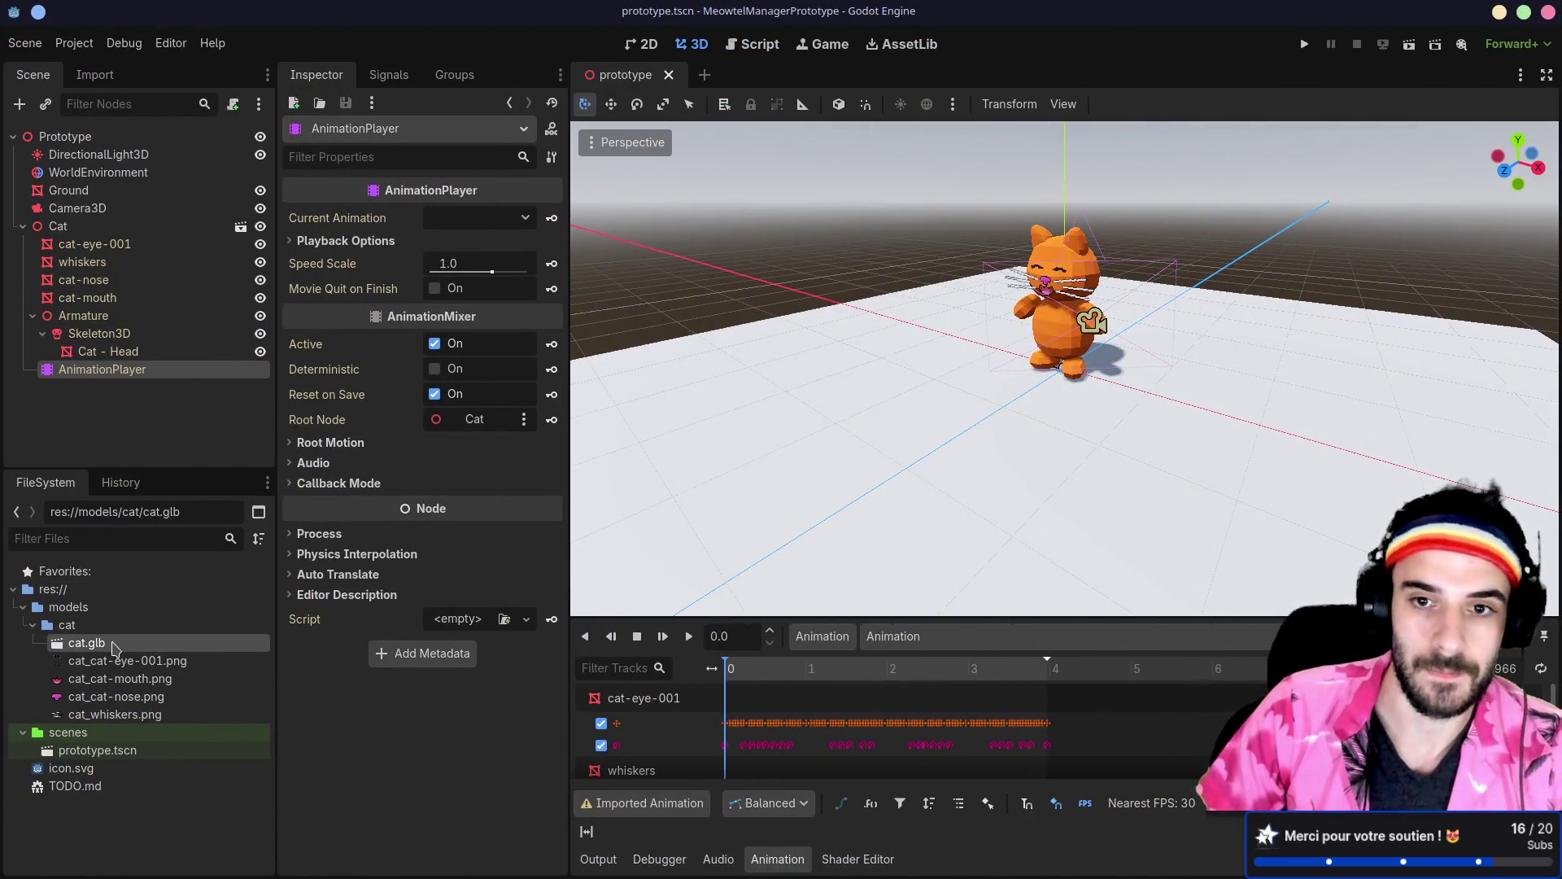
Step: Reimport cat.glb and play its single merged Animation clip, turning the preview cat front-facing
double_click(114, 649)
left_click(514, 757)
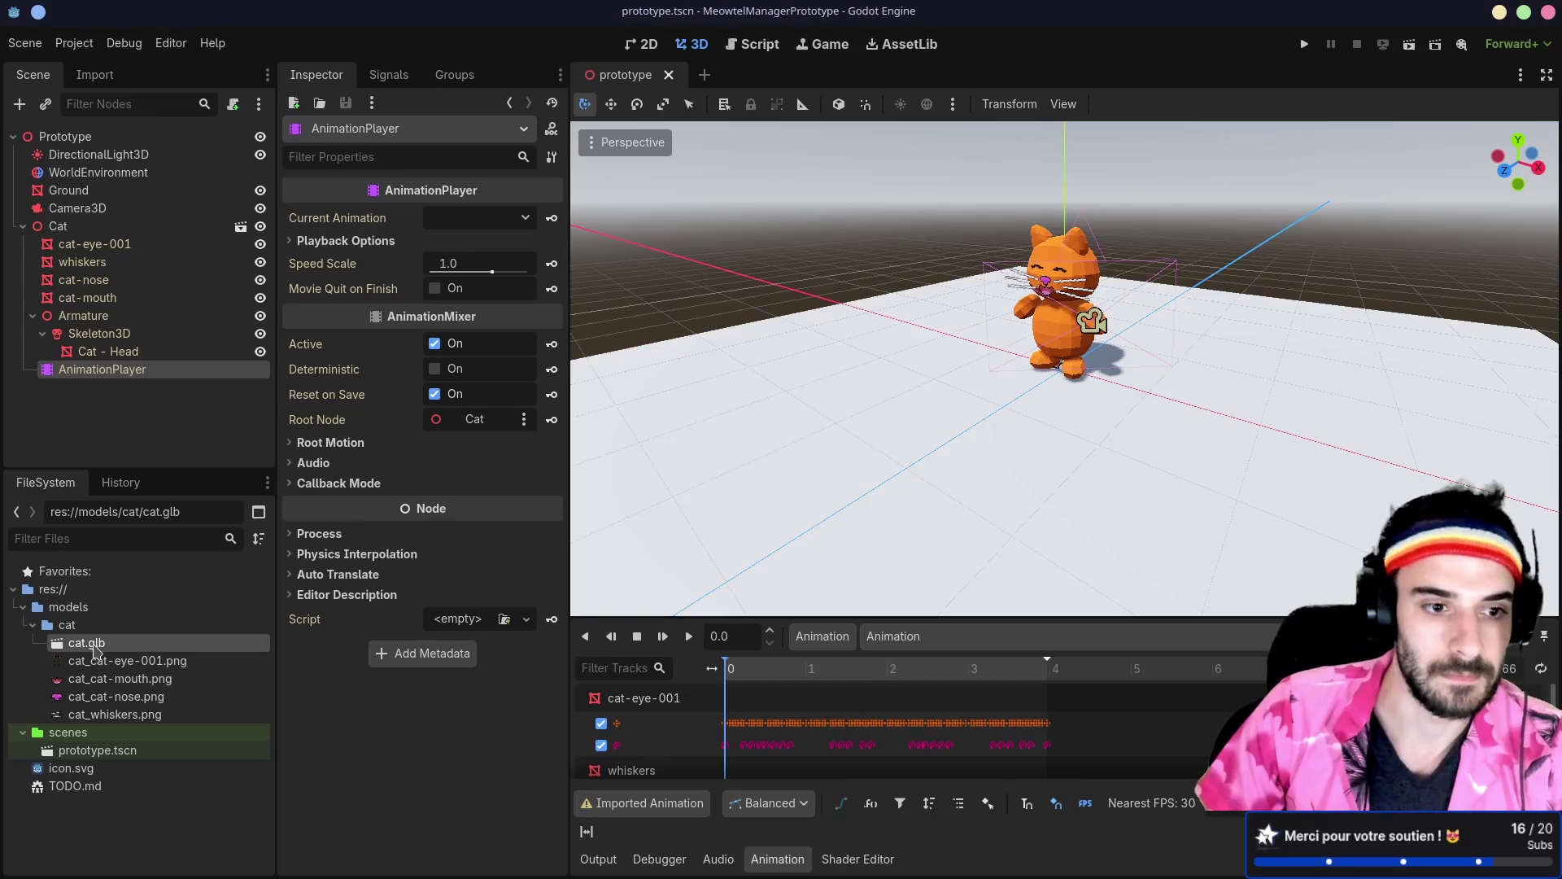
double_click(95, 649)
left_click(251, 424)
left_click(427, 734)
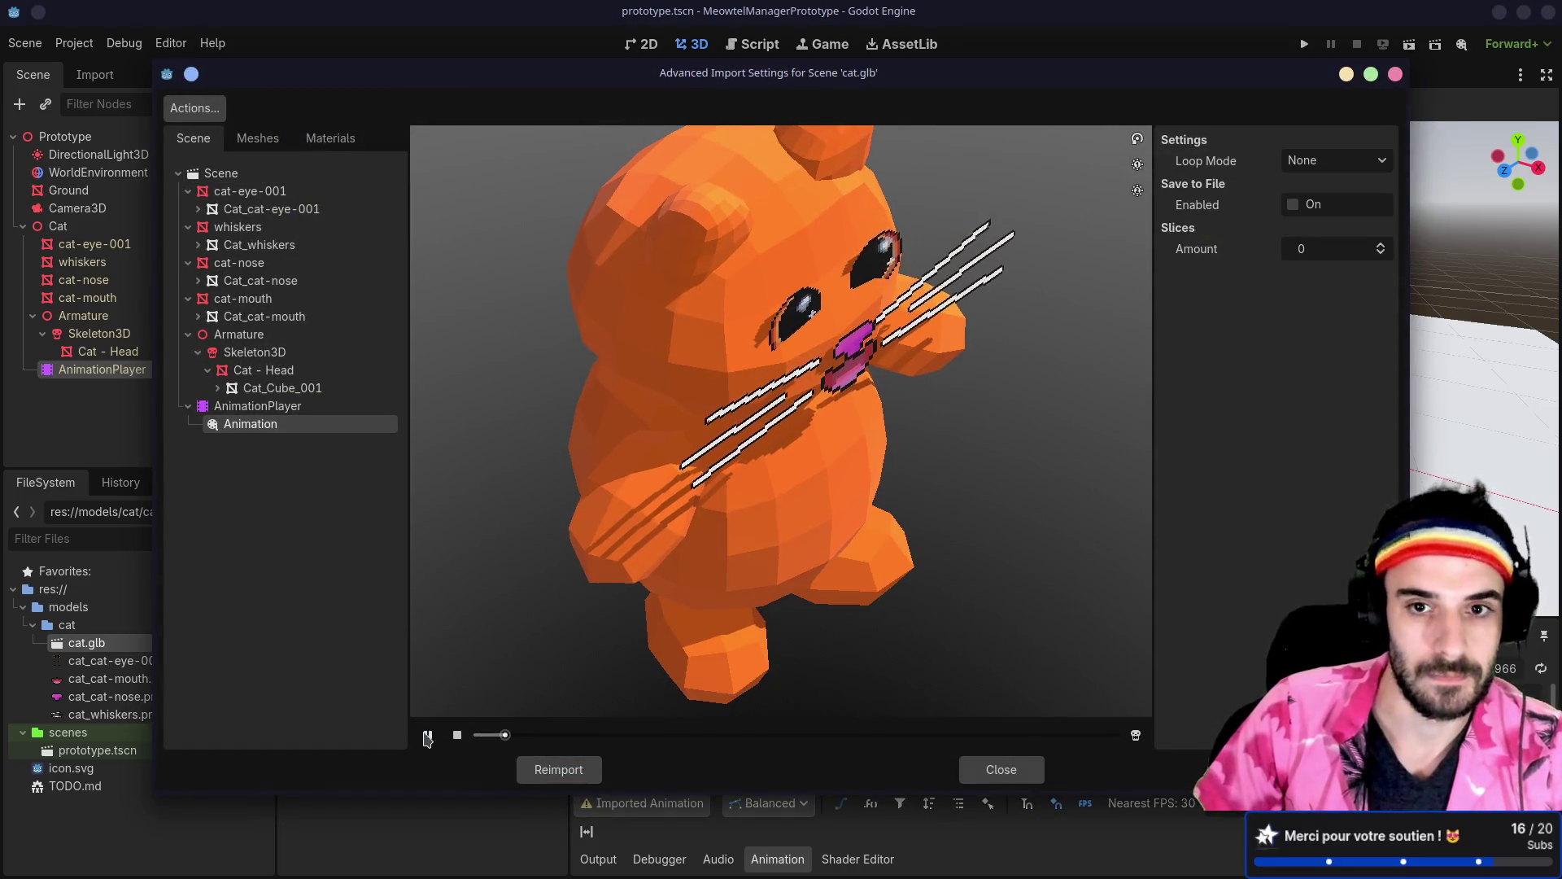
left_click_drag(959, 470, 863, 415)
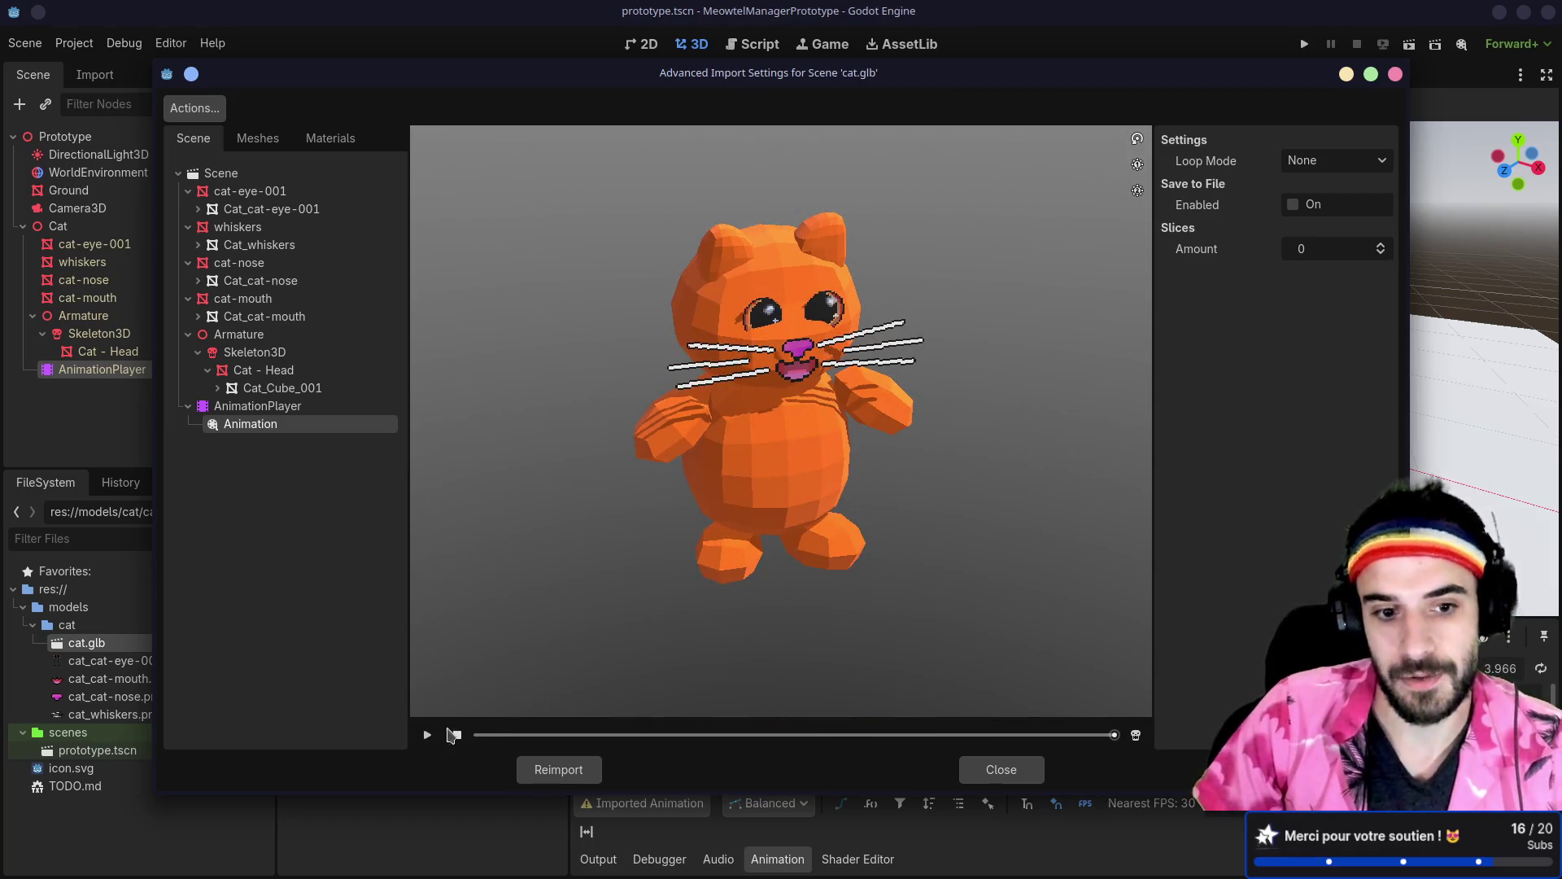
left_click(428, 735)
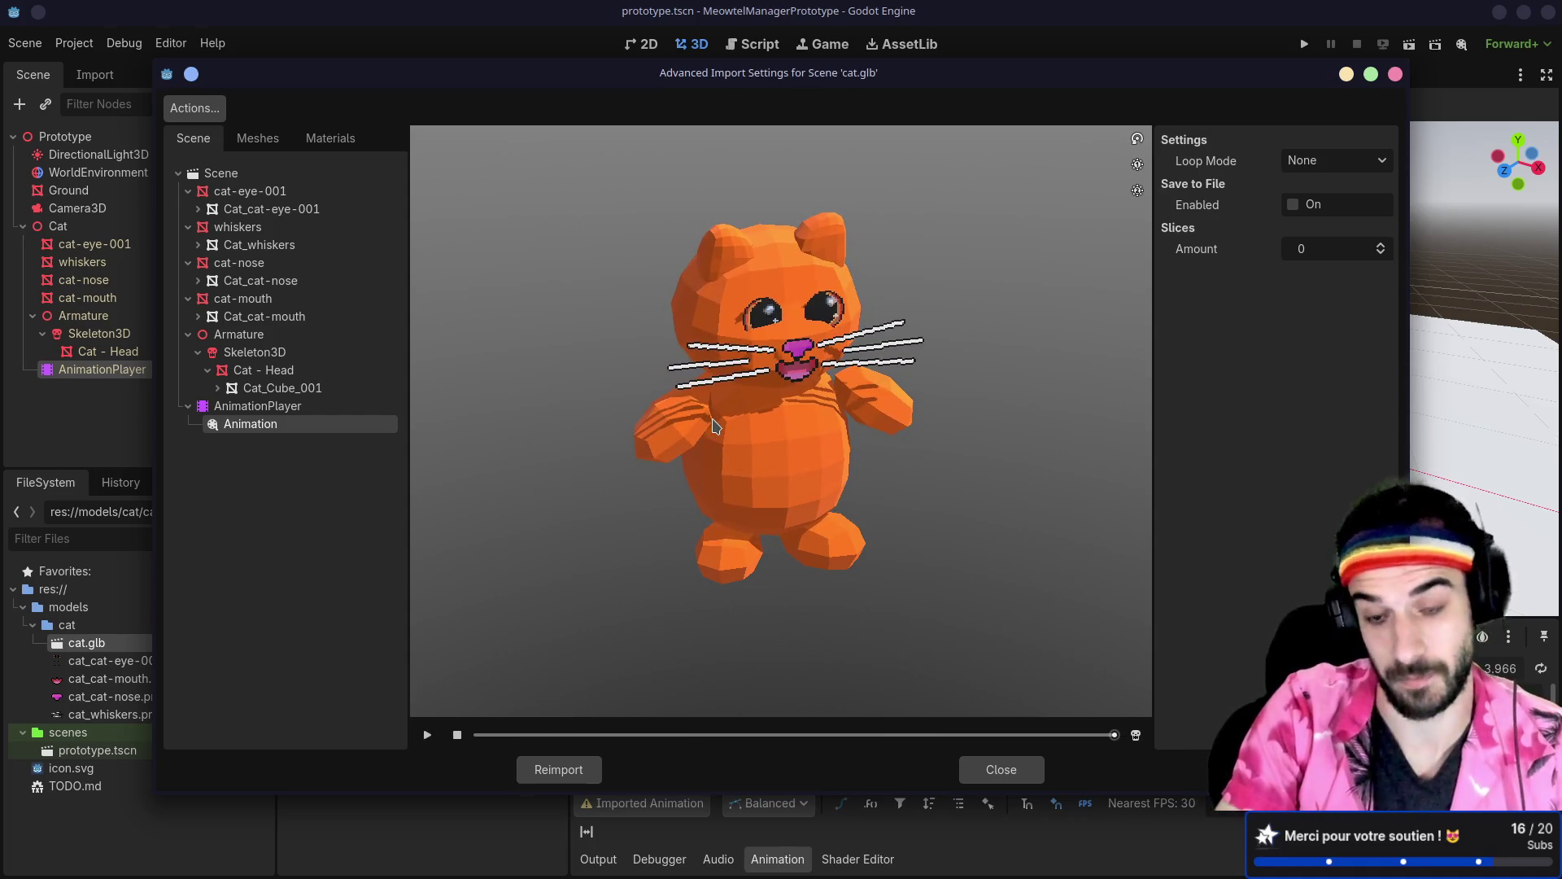
key("alt+Tab")
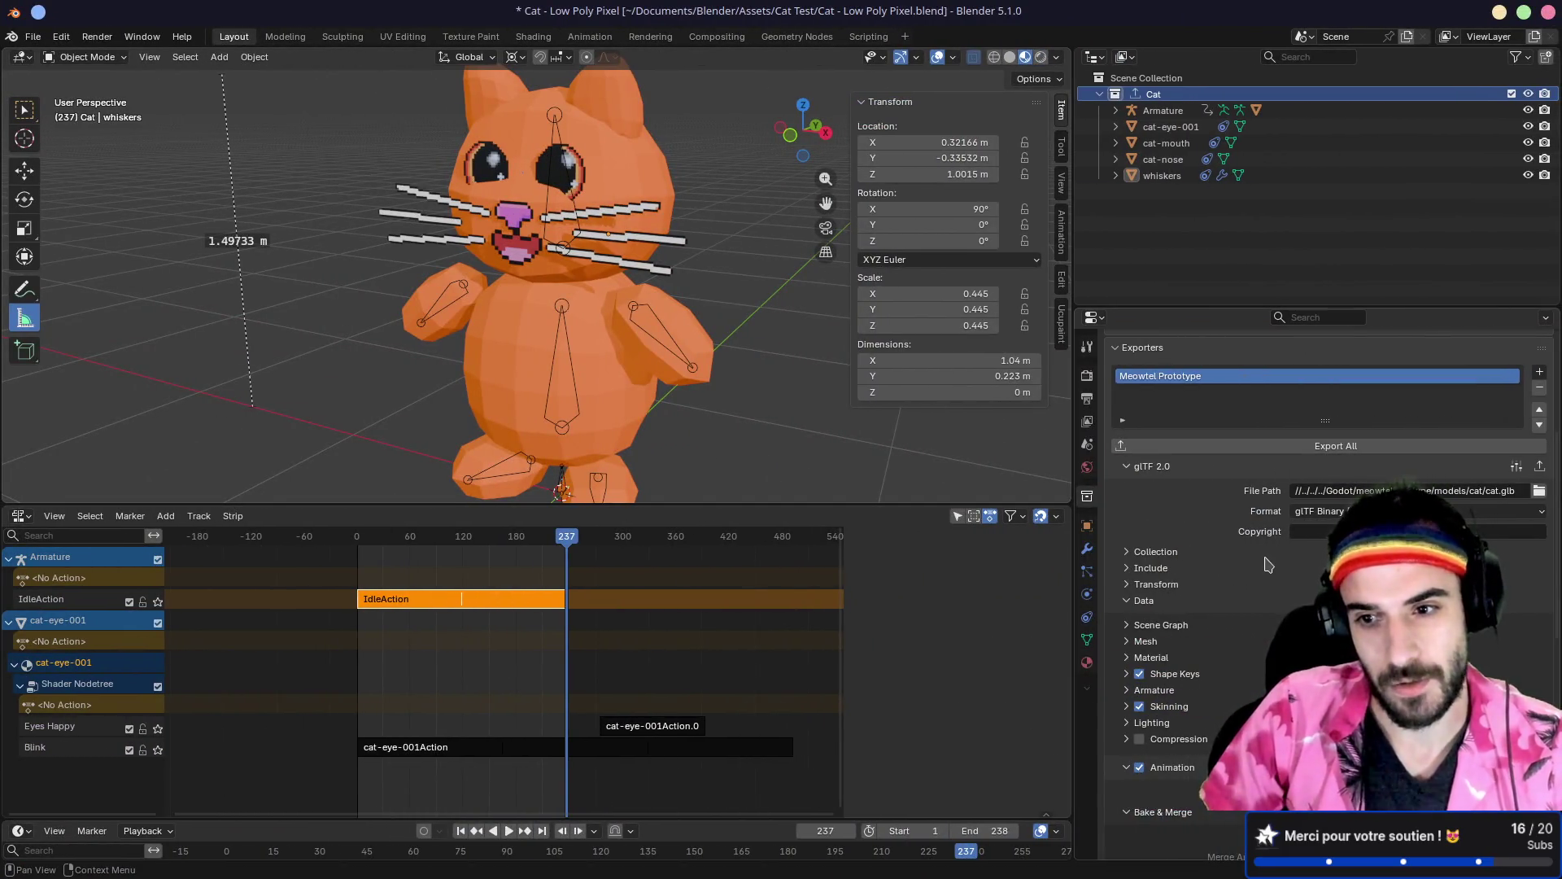
Step: Set the animation export mode back to NLA Tracks and export the Cat collection again
scroll(1307, 498, "down", 2)
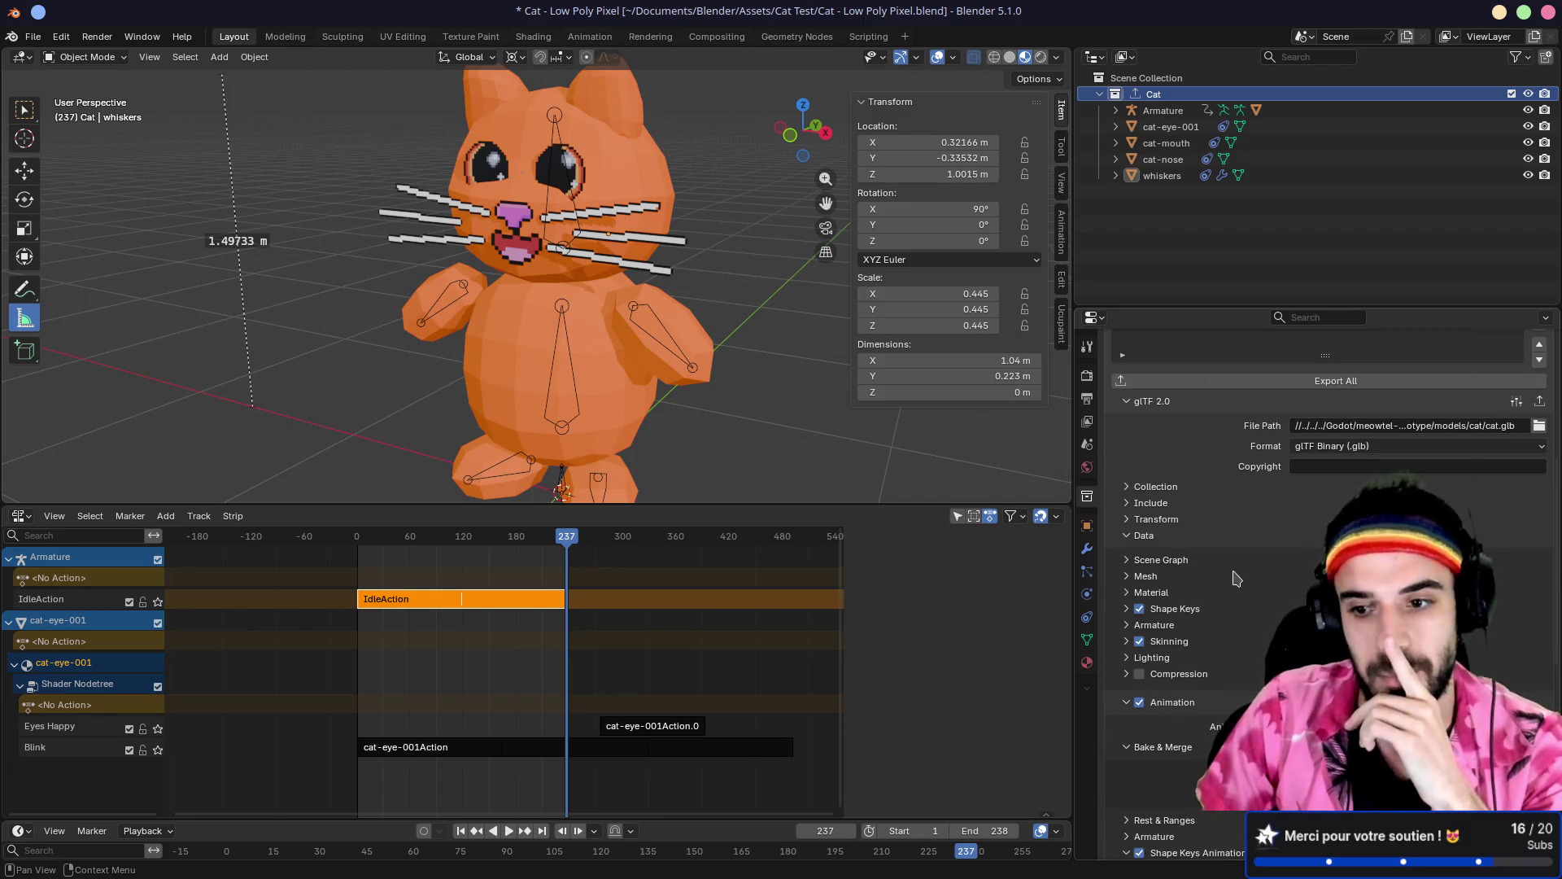
scroll(1327, 529, "down", 4)
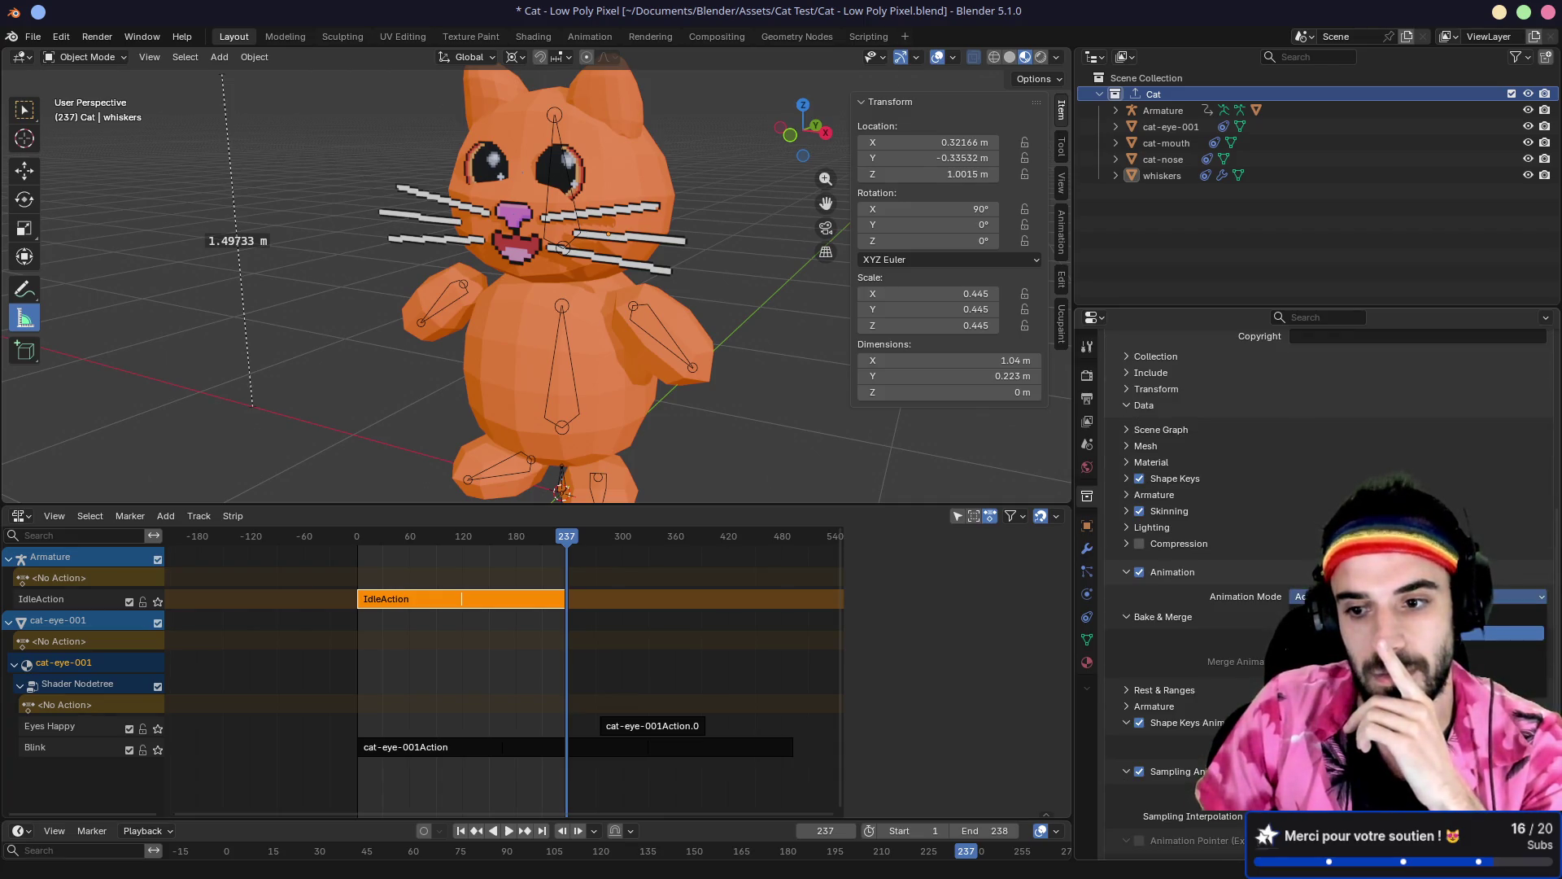
left_click(1506, 633)
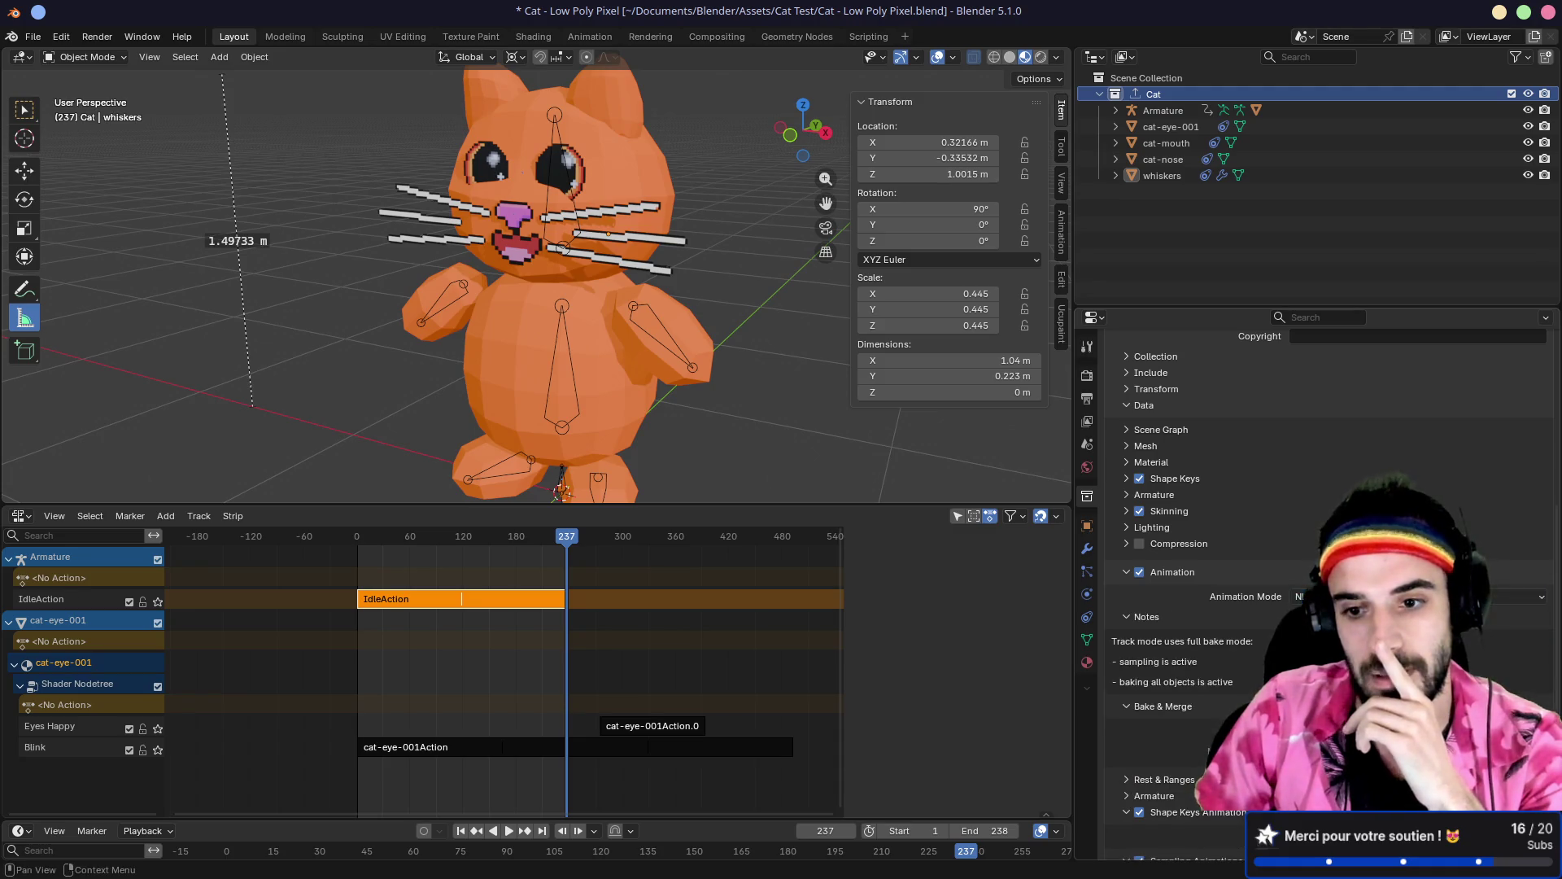
scroll(1192, 690, "down", 2)
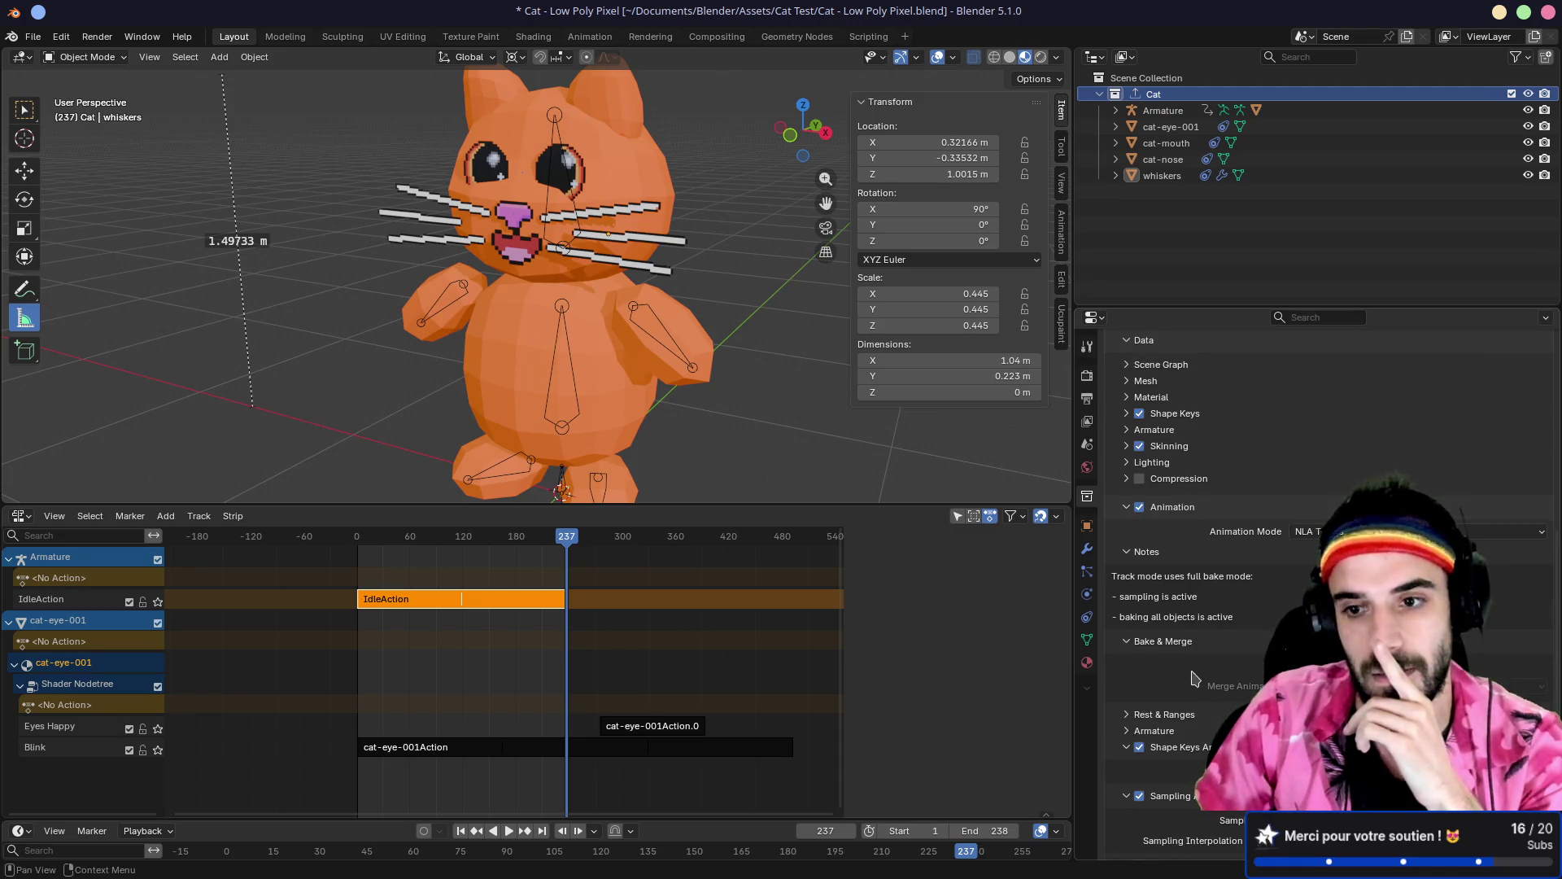
scroll(1194, 678, "up", 8)
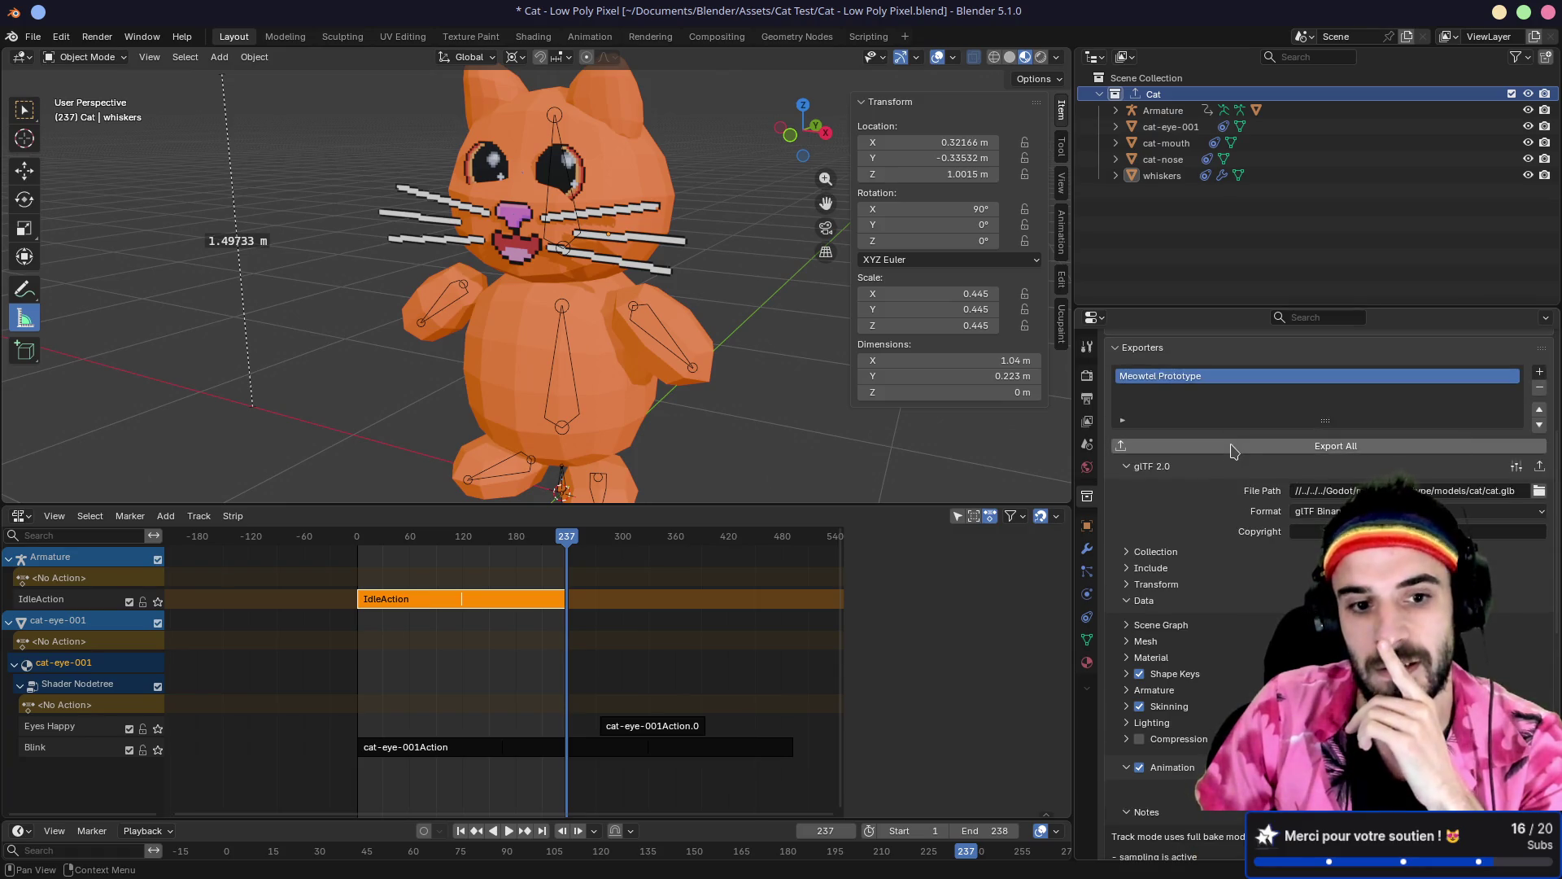
left_click(1232, 450)
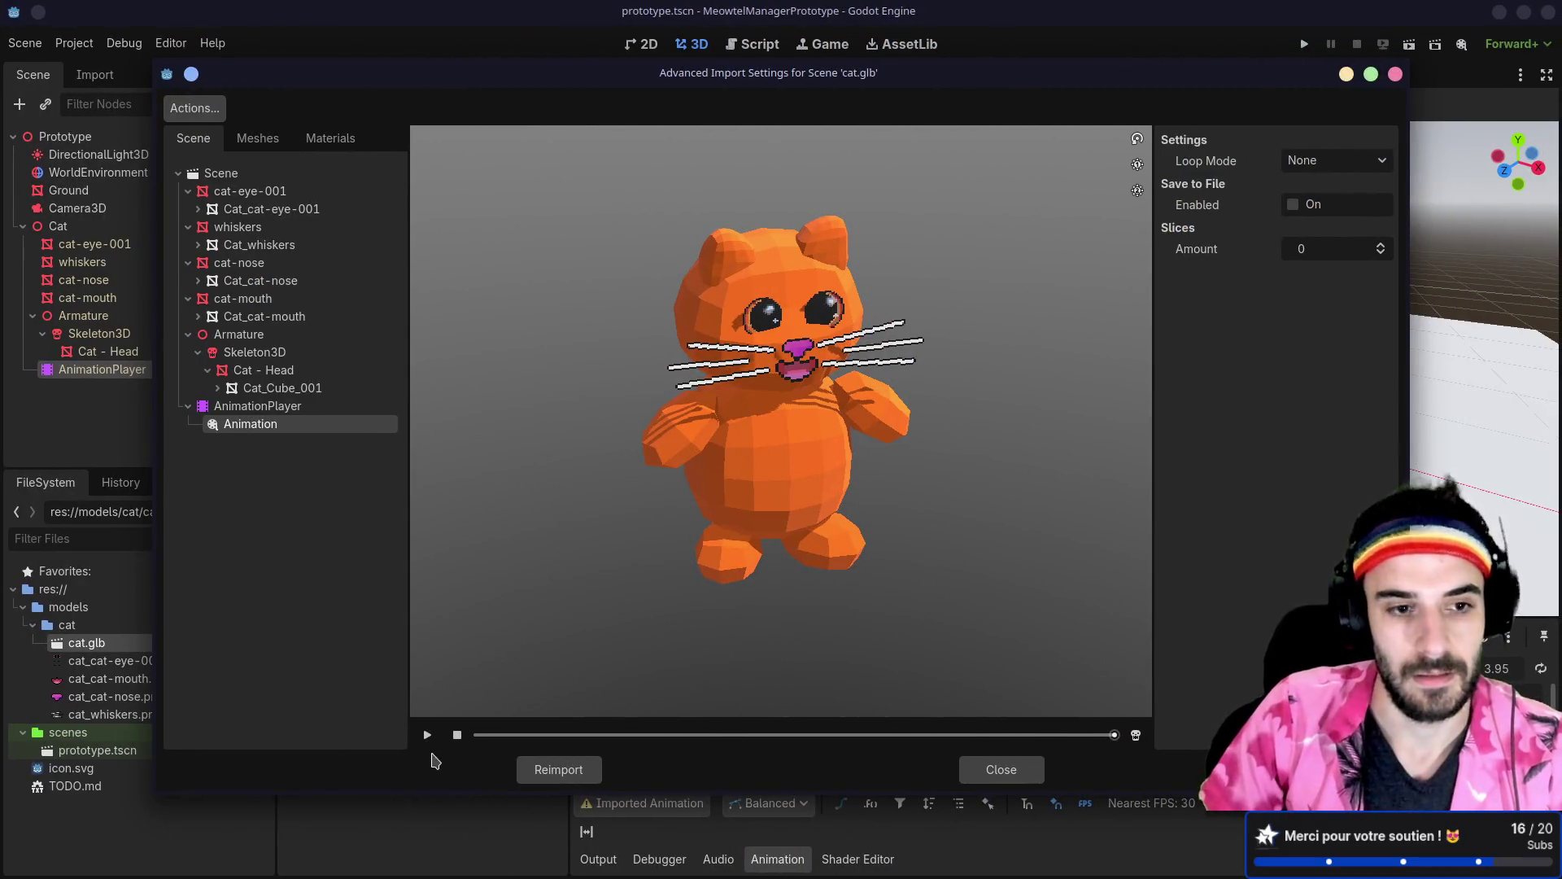
Step: Reimport cat.glb in Godot, preview its IdleAction clip, then close the import settings
left_click(543, 771)
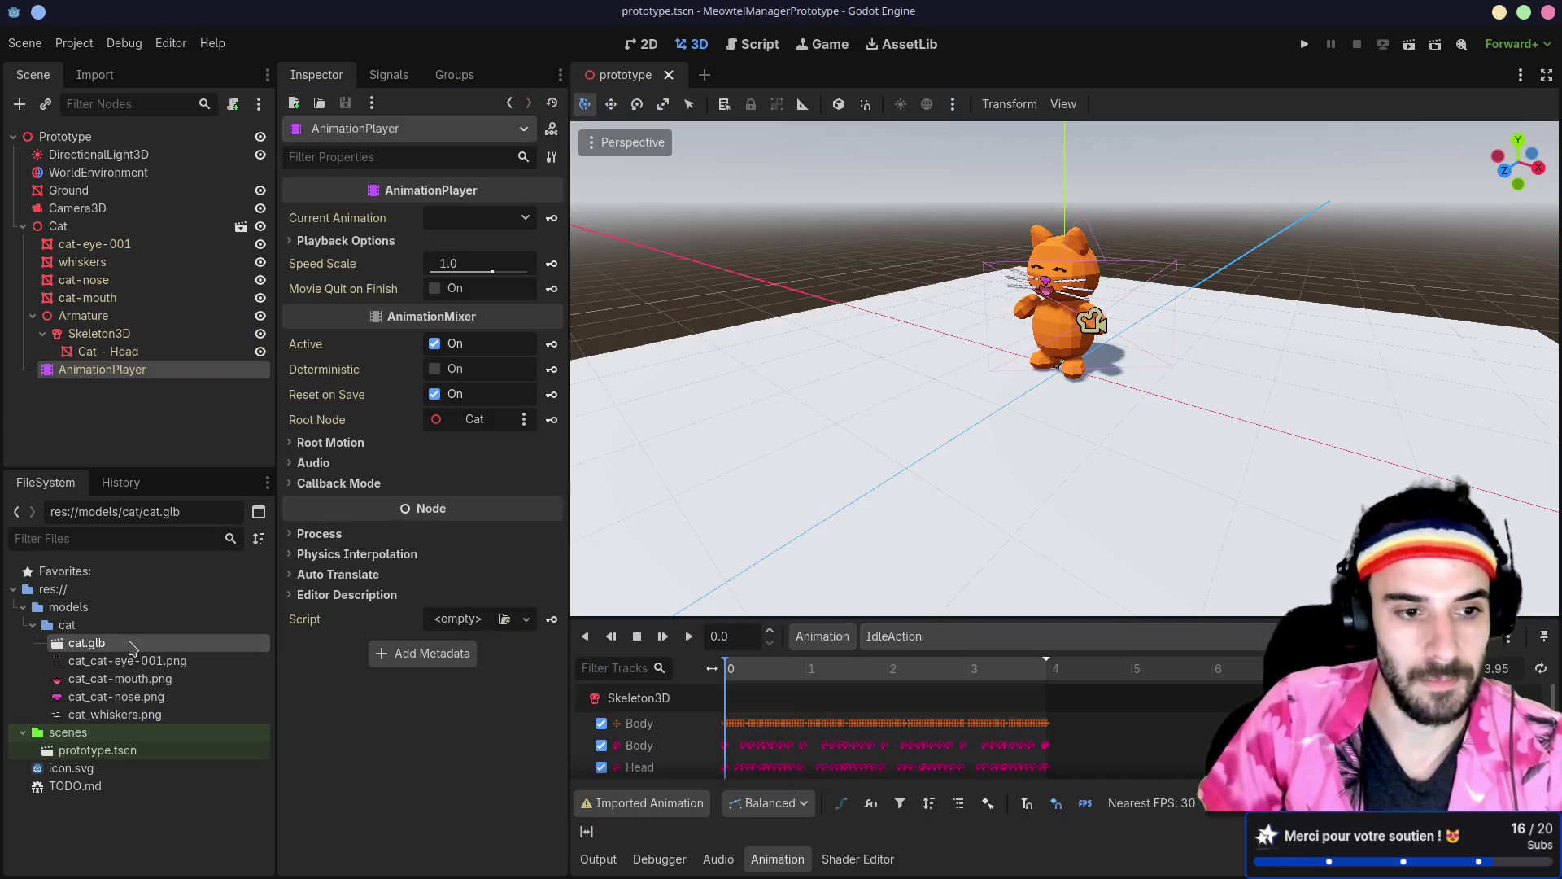
double_click(130, 644)
left_click(263, 425)
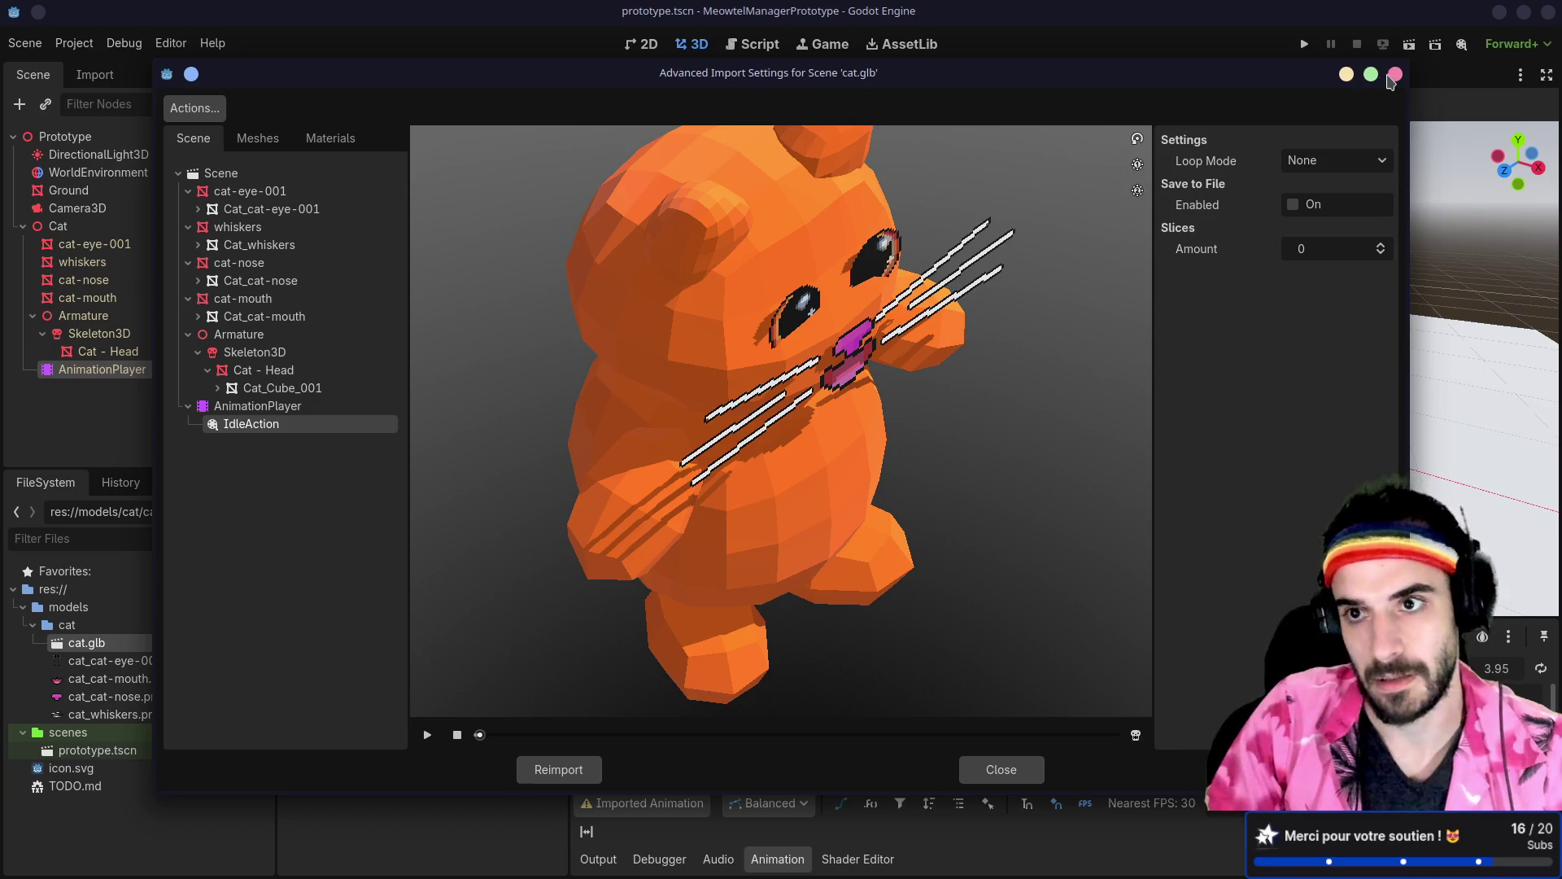
left_click(1394, 74)
key("super+Right")
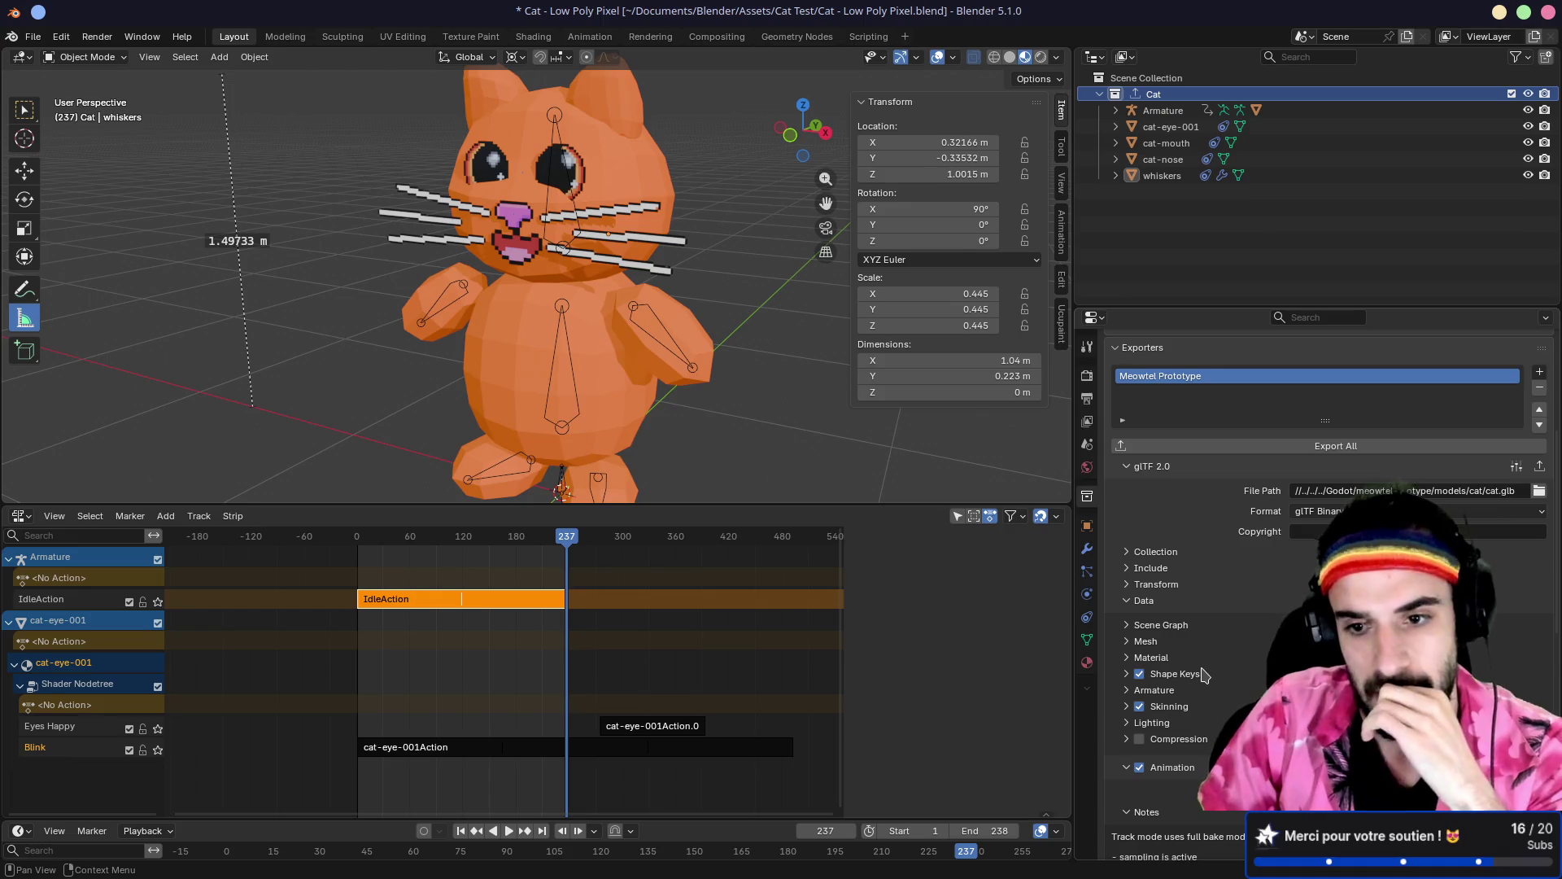
Step: Expand Rest & Ranges in the glTF exporter panel and open the Animation Mode choices
scroll(1205, 674, "down", 1)
scroll(1205, 674, "down", 13)
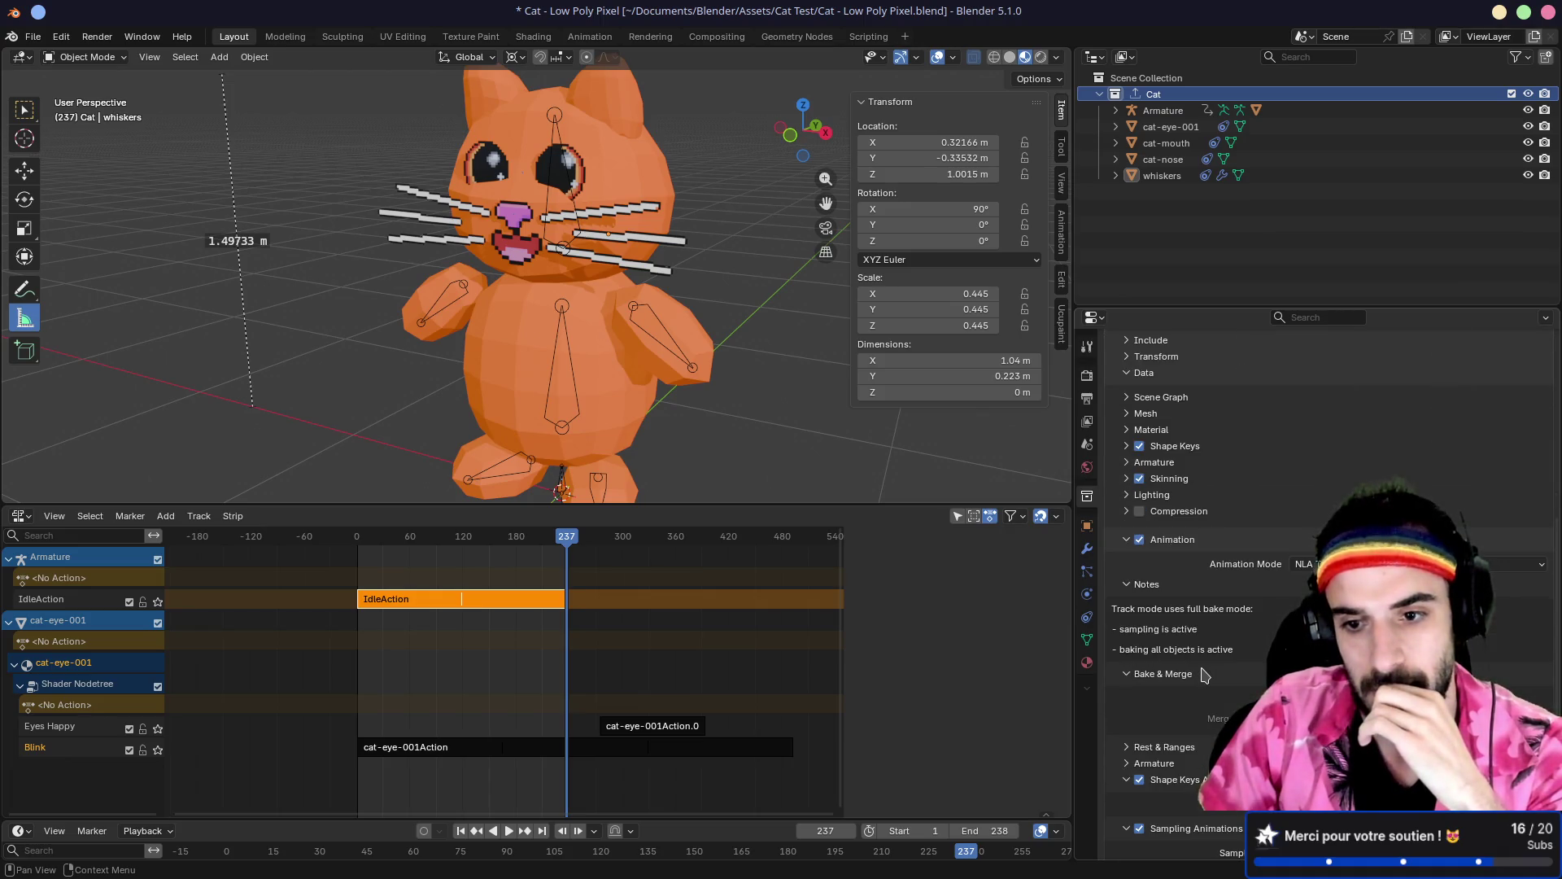
left_click(1132, 521)
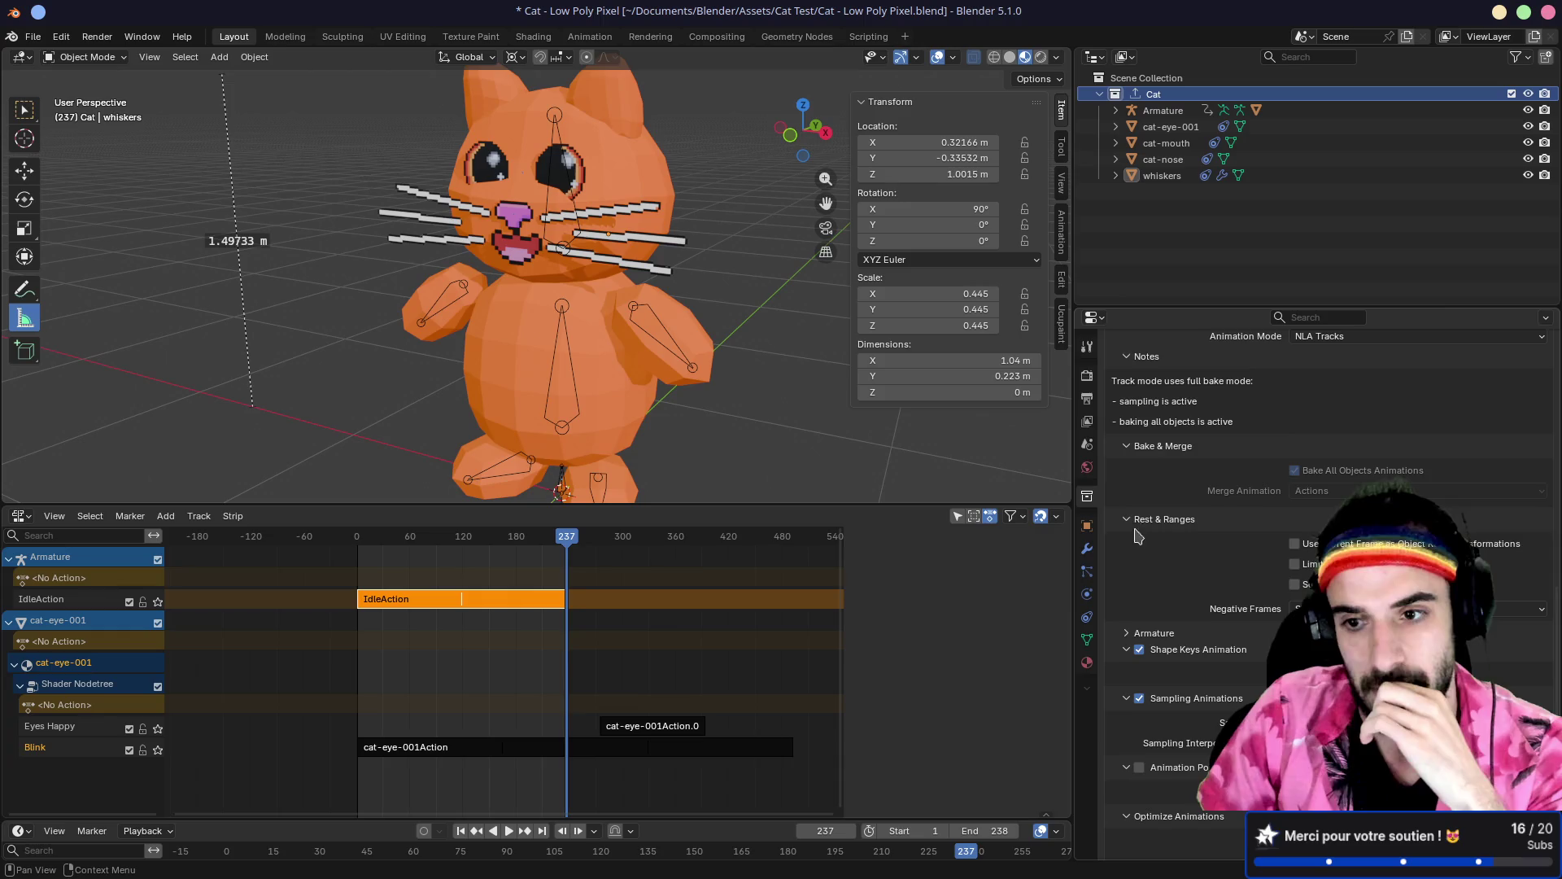
scroll(1149, 547, "down", 1)
scroll(1161, 504, "up", 3)
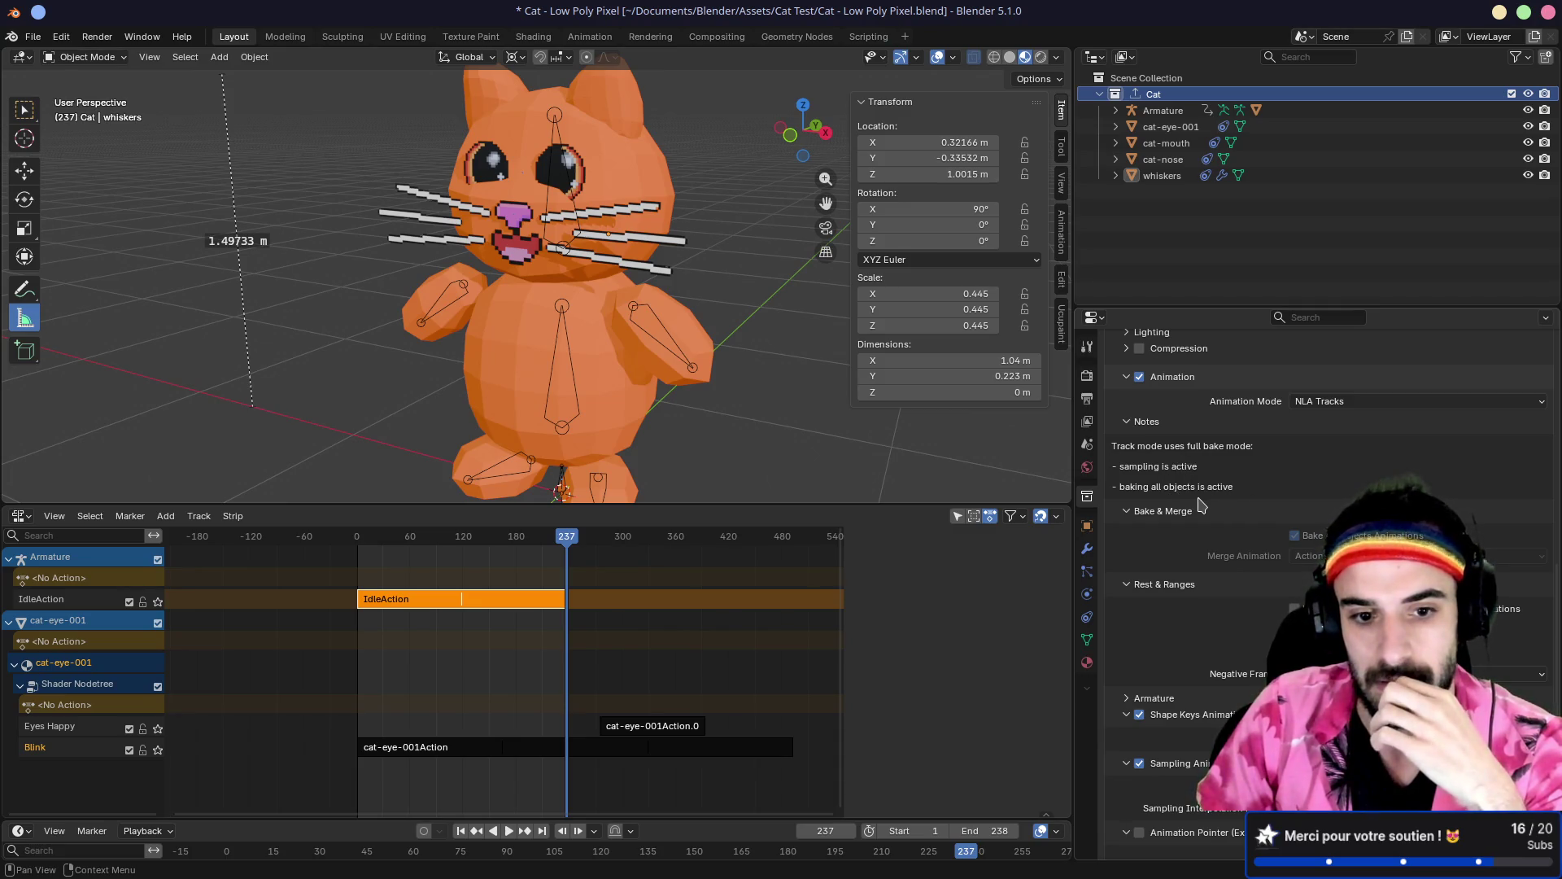
scroll(1202, 505, "down", 4)
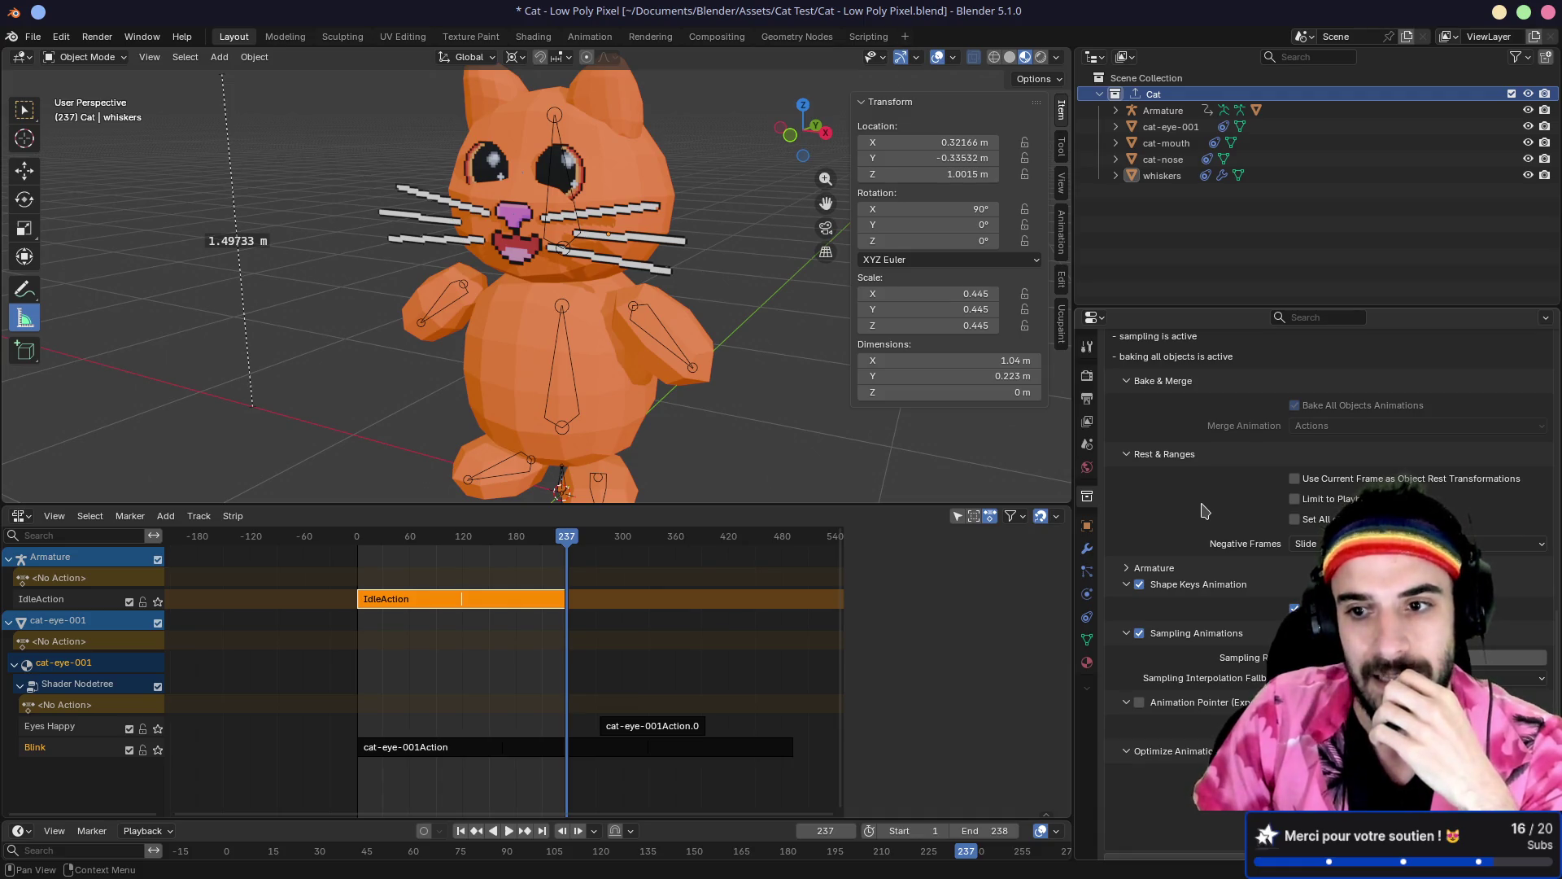
scroll(1202, 510, "up", 6)
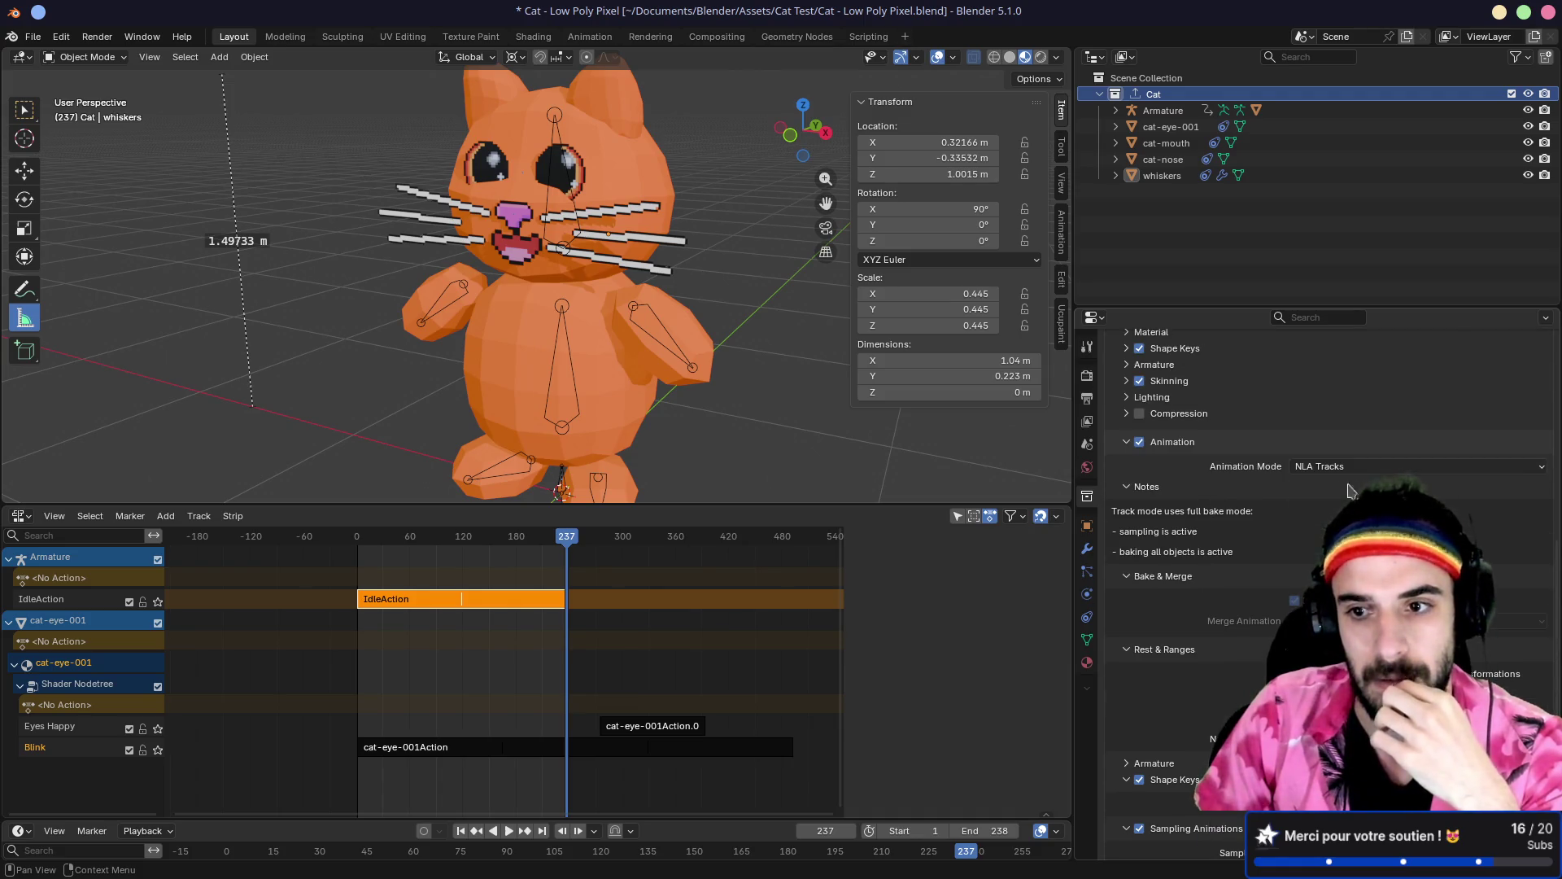
left_click(1514, 466)
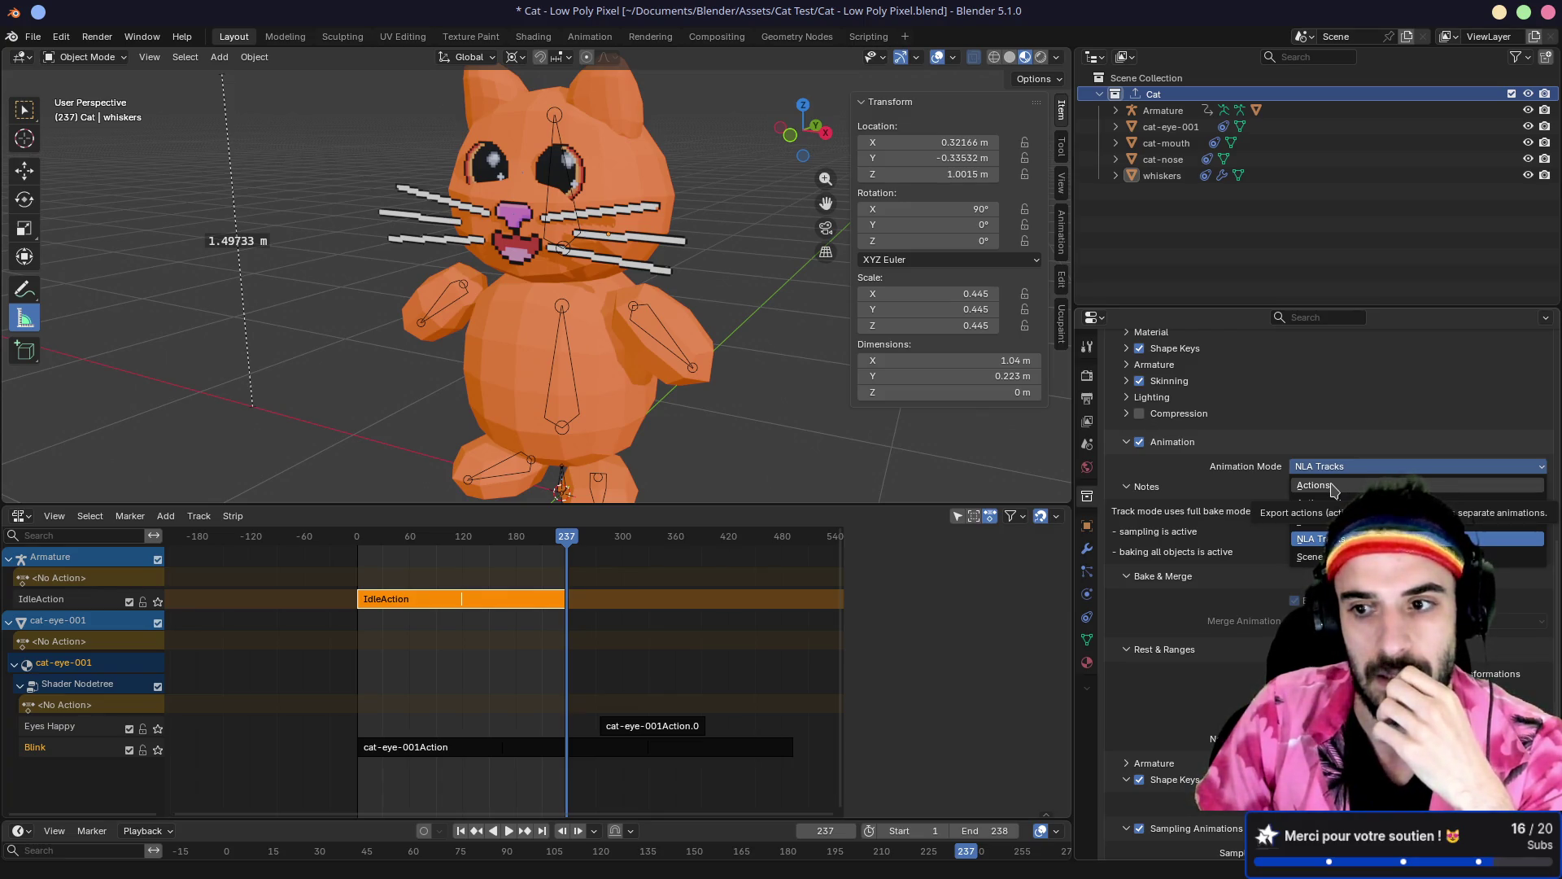
Step: Set the glTF animation export to Actions, merged by NLA Track Names
left_click(1332, 487)
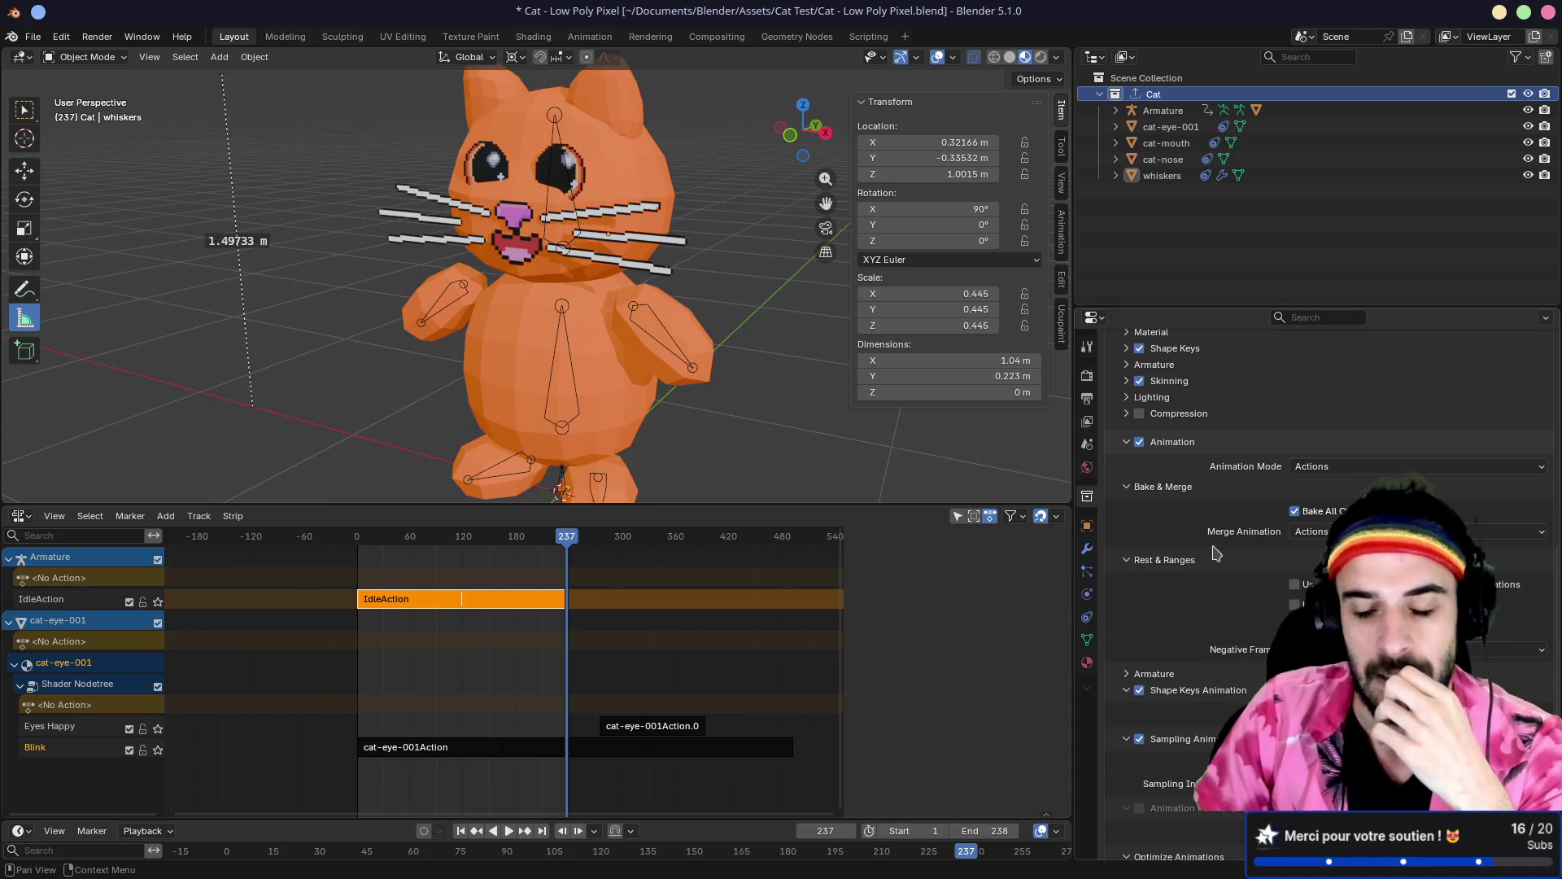
left_click(1311, 531)
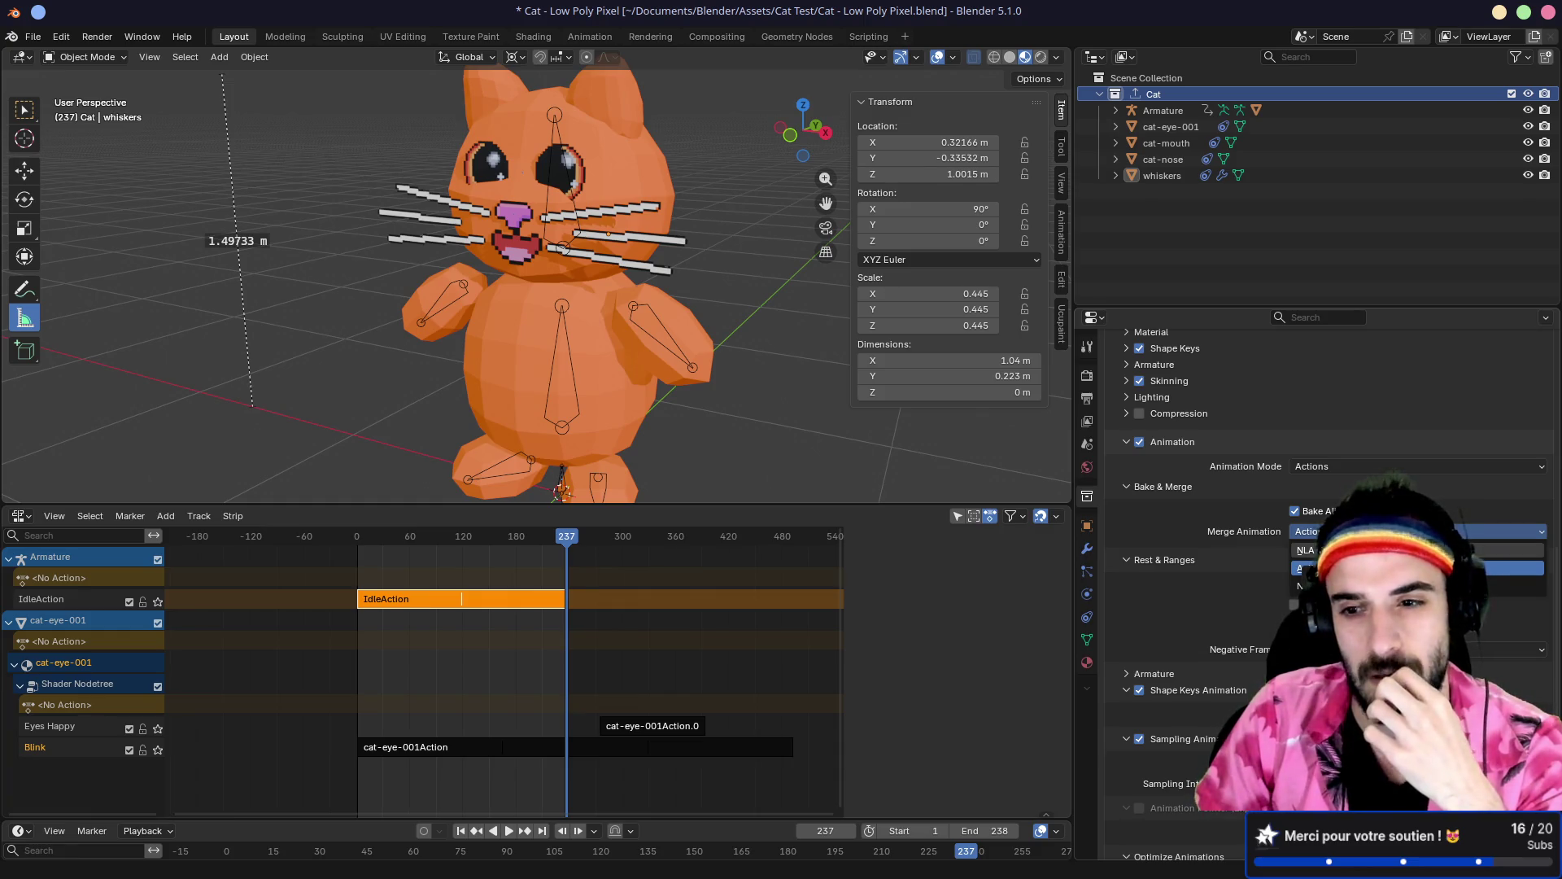
left_click(1306, 550)
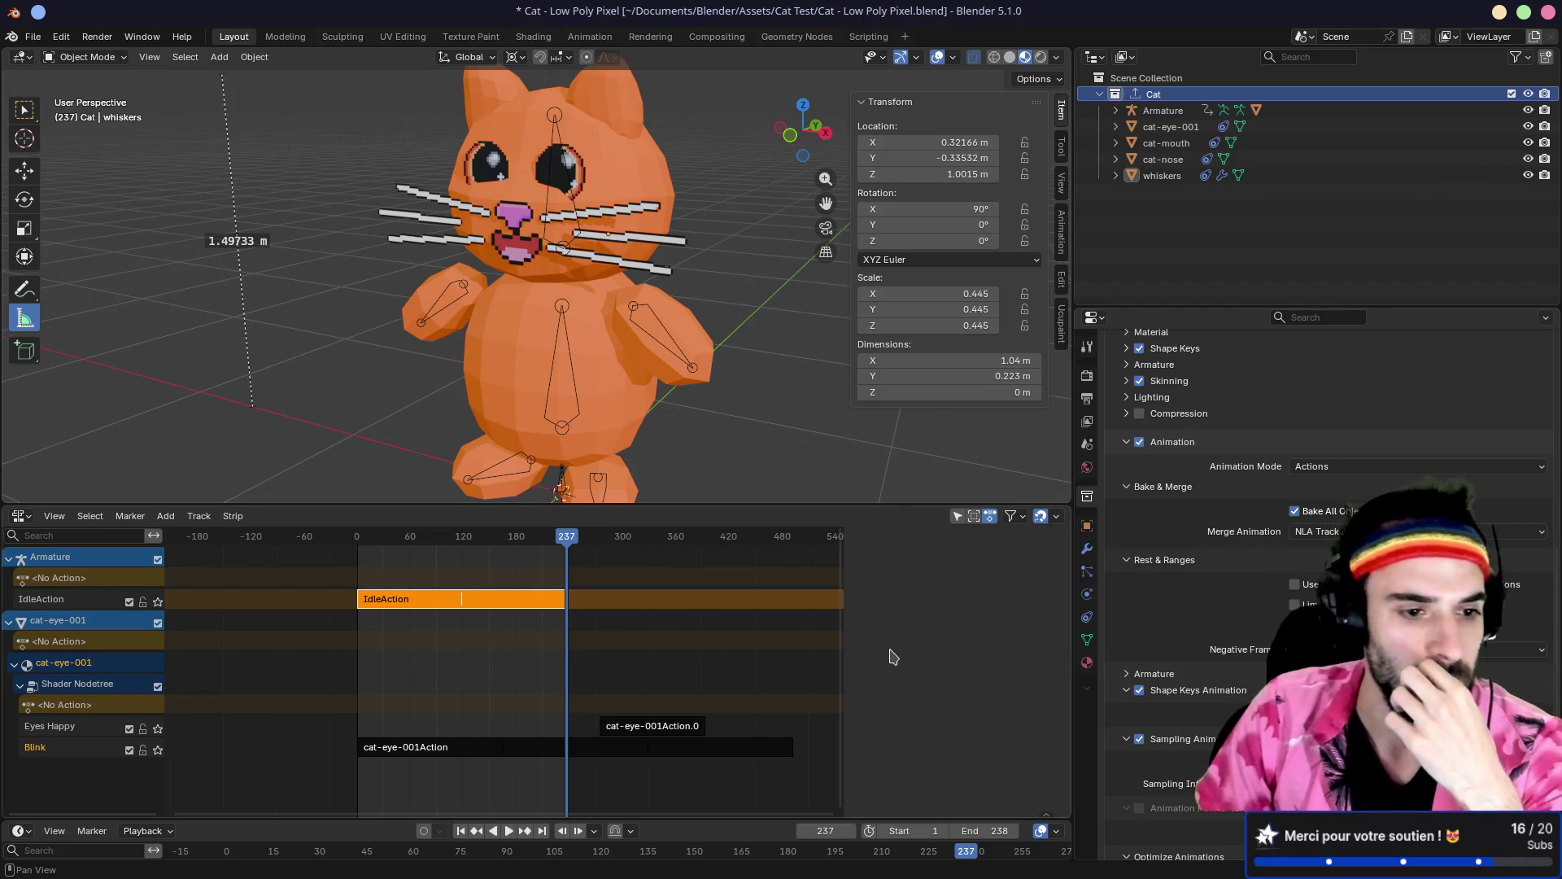
Step: Rename the eye's Blink NLA track to IdleAction
double_click(44, 748)
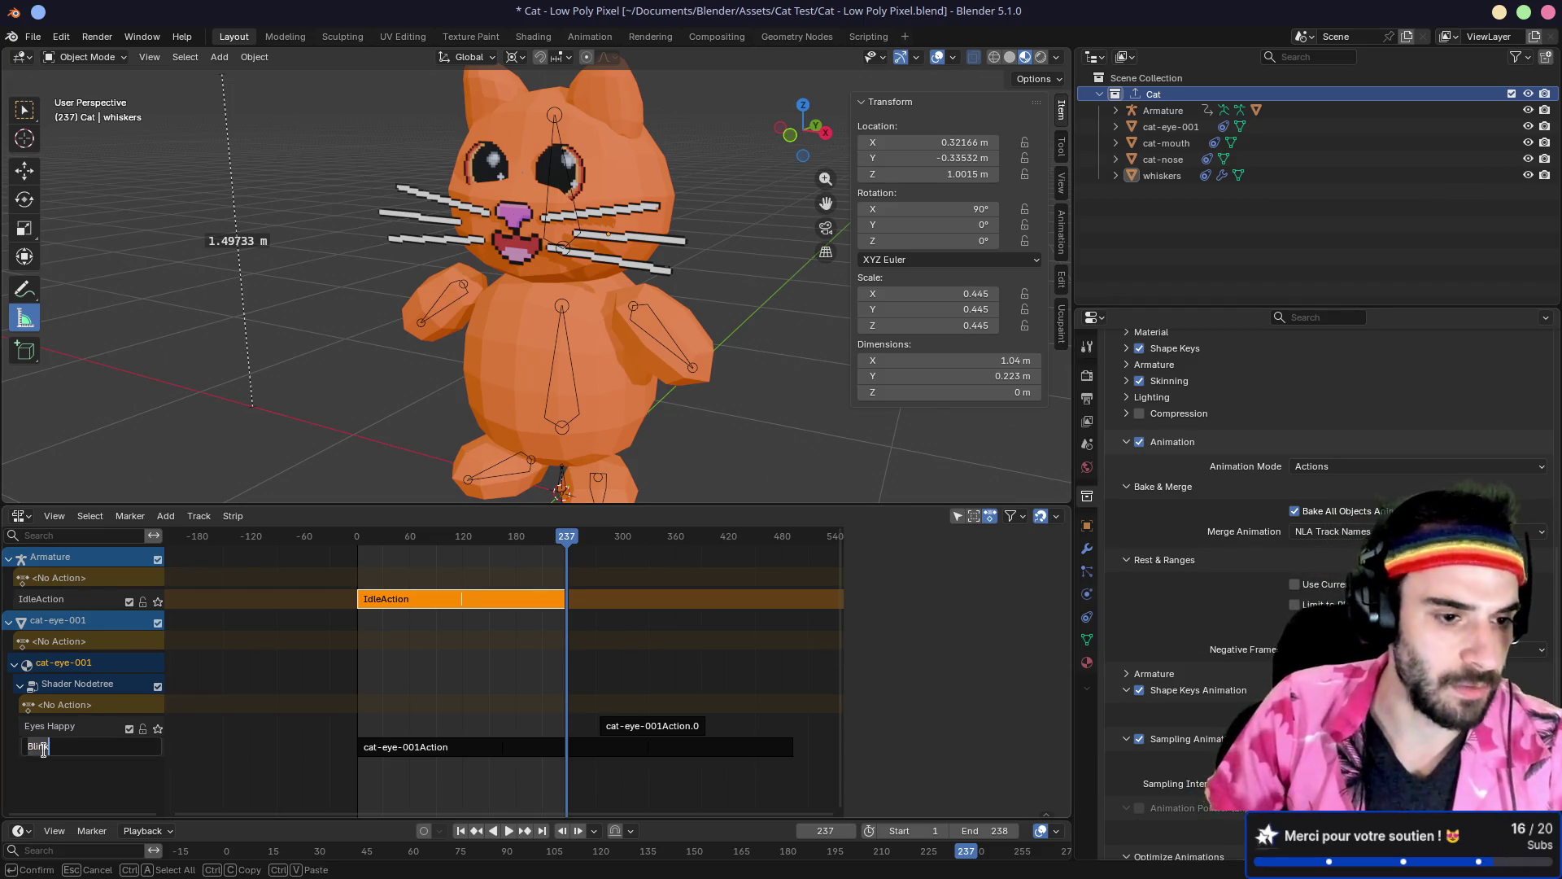
type("Idle")
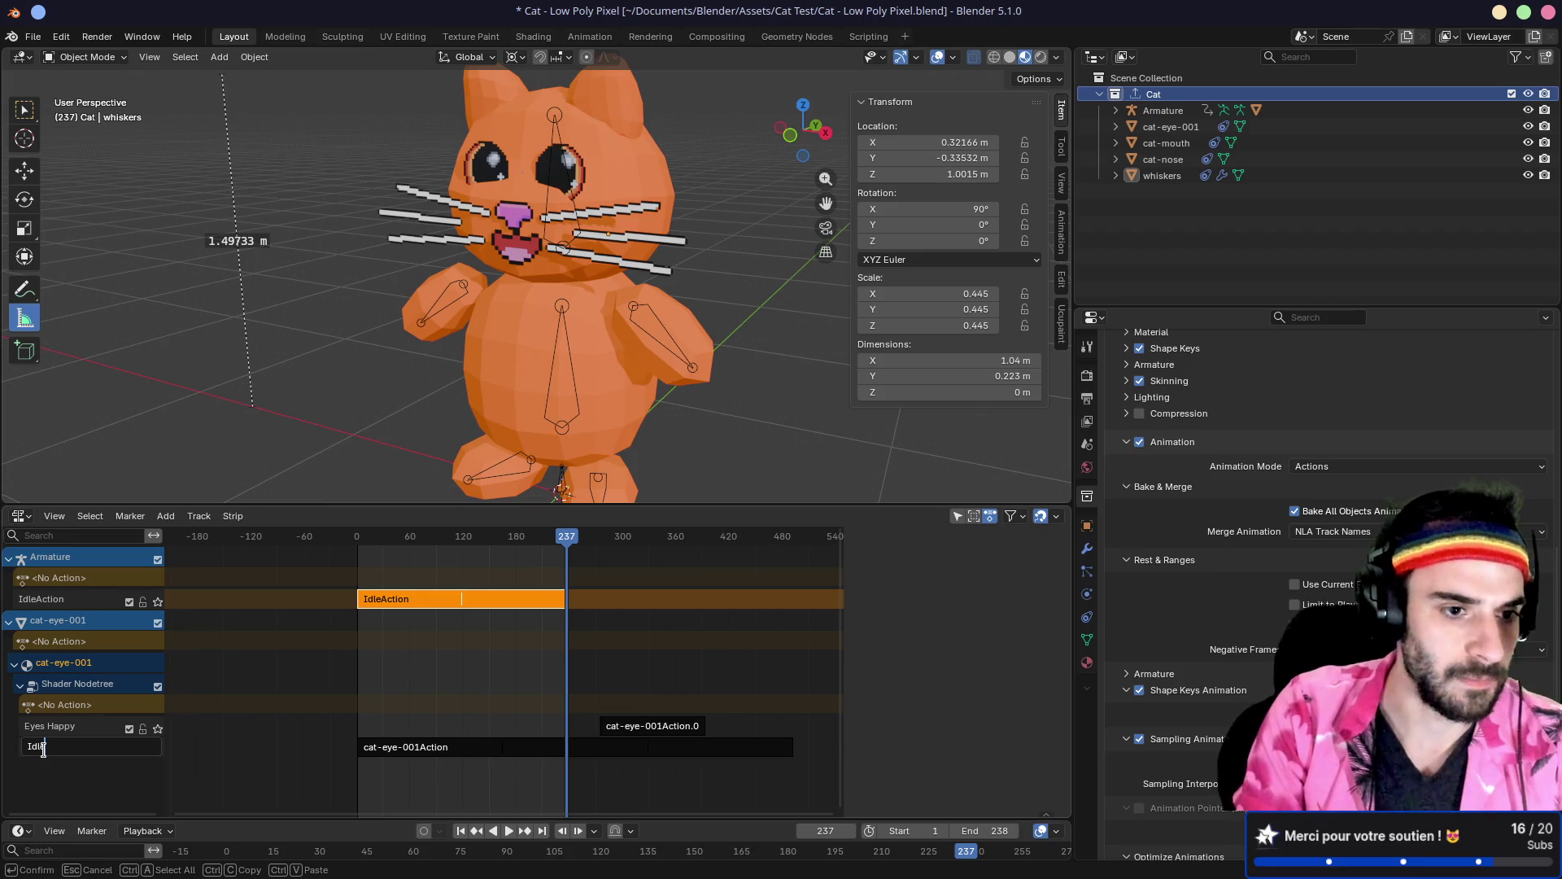
type("Action")
key("Return")
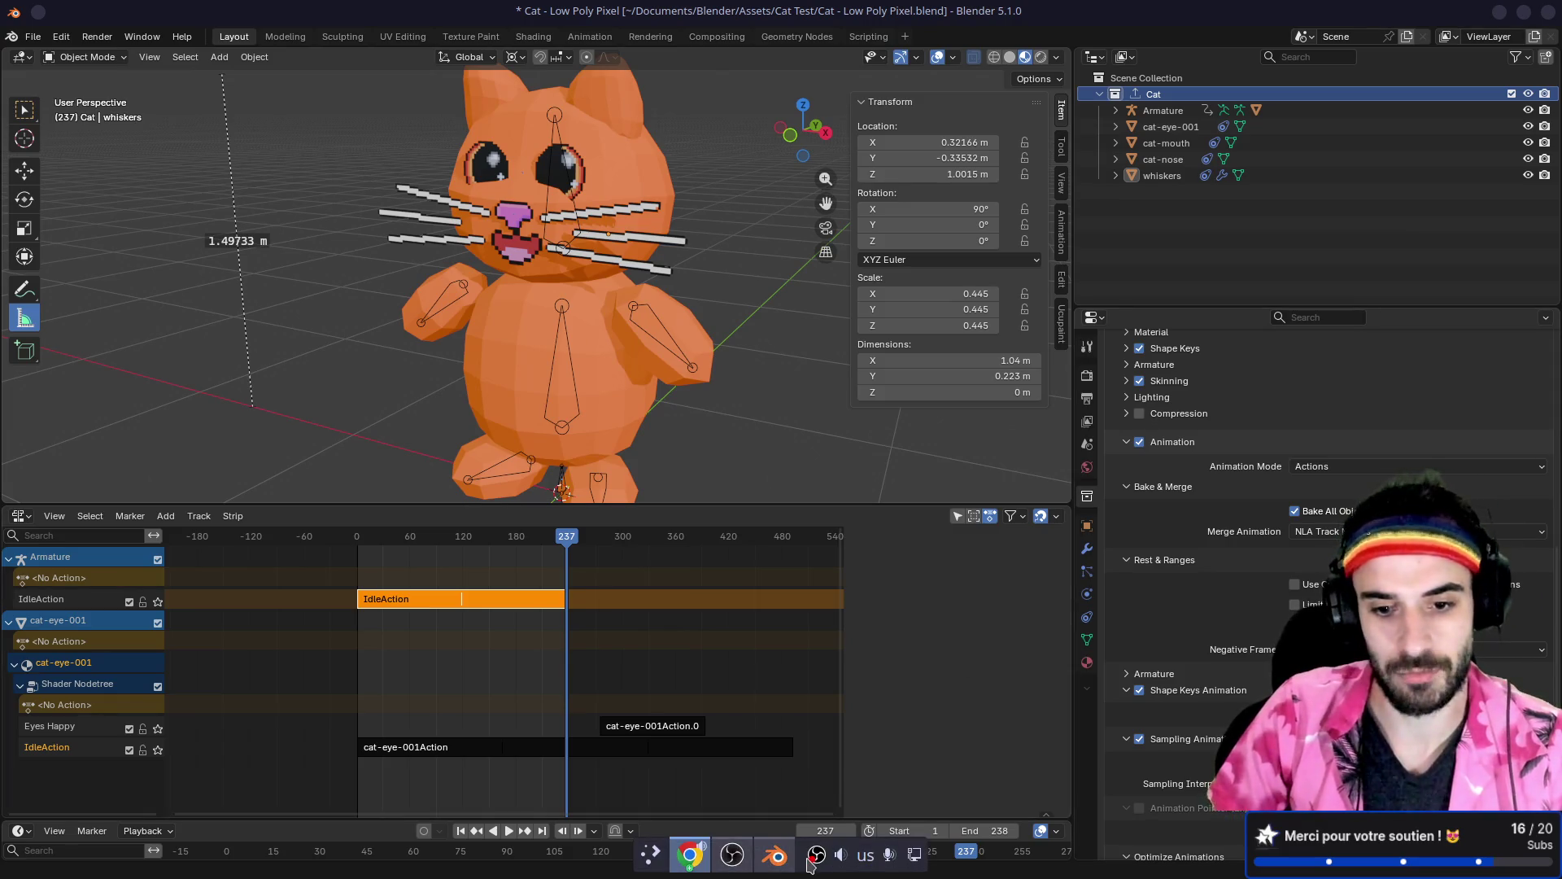
mouse_move(735, 861)
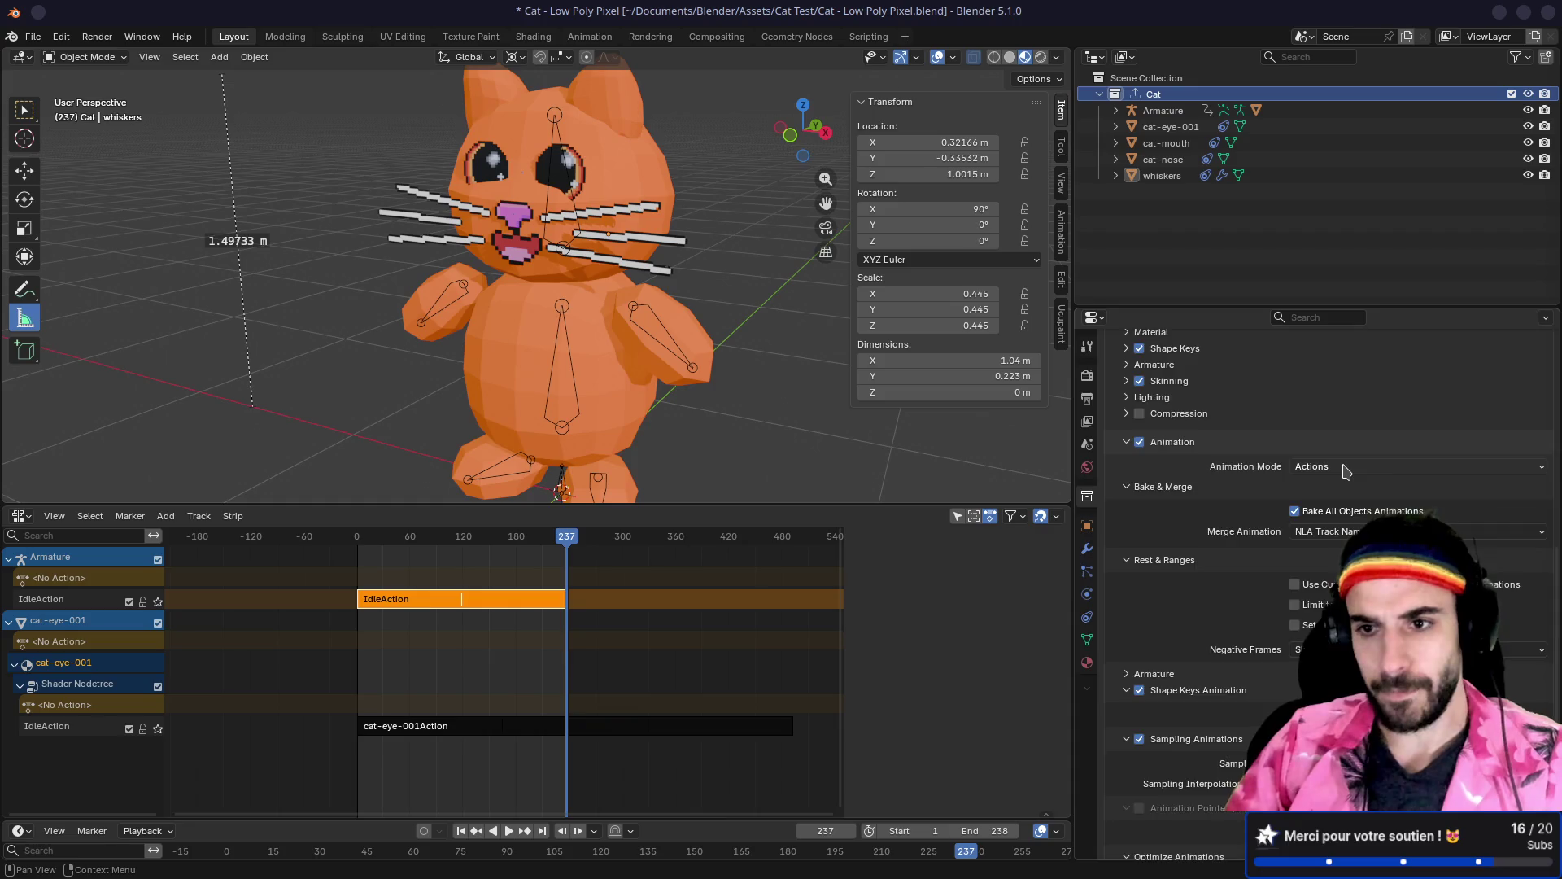
Step: Re-export the Cat collection from the glTF 2.0 exporter and return to Godot
scroll(1299, 494, "up", 10)
left_click(1335, 543)
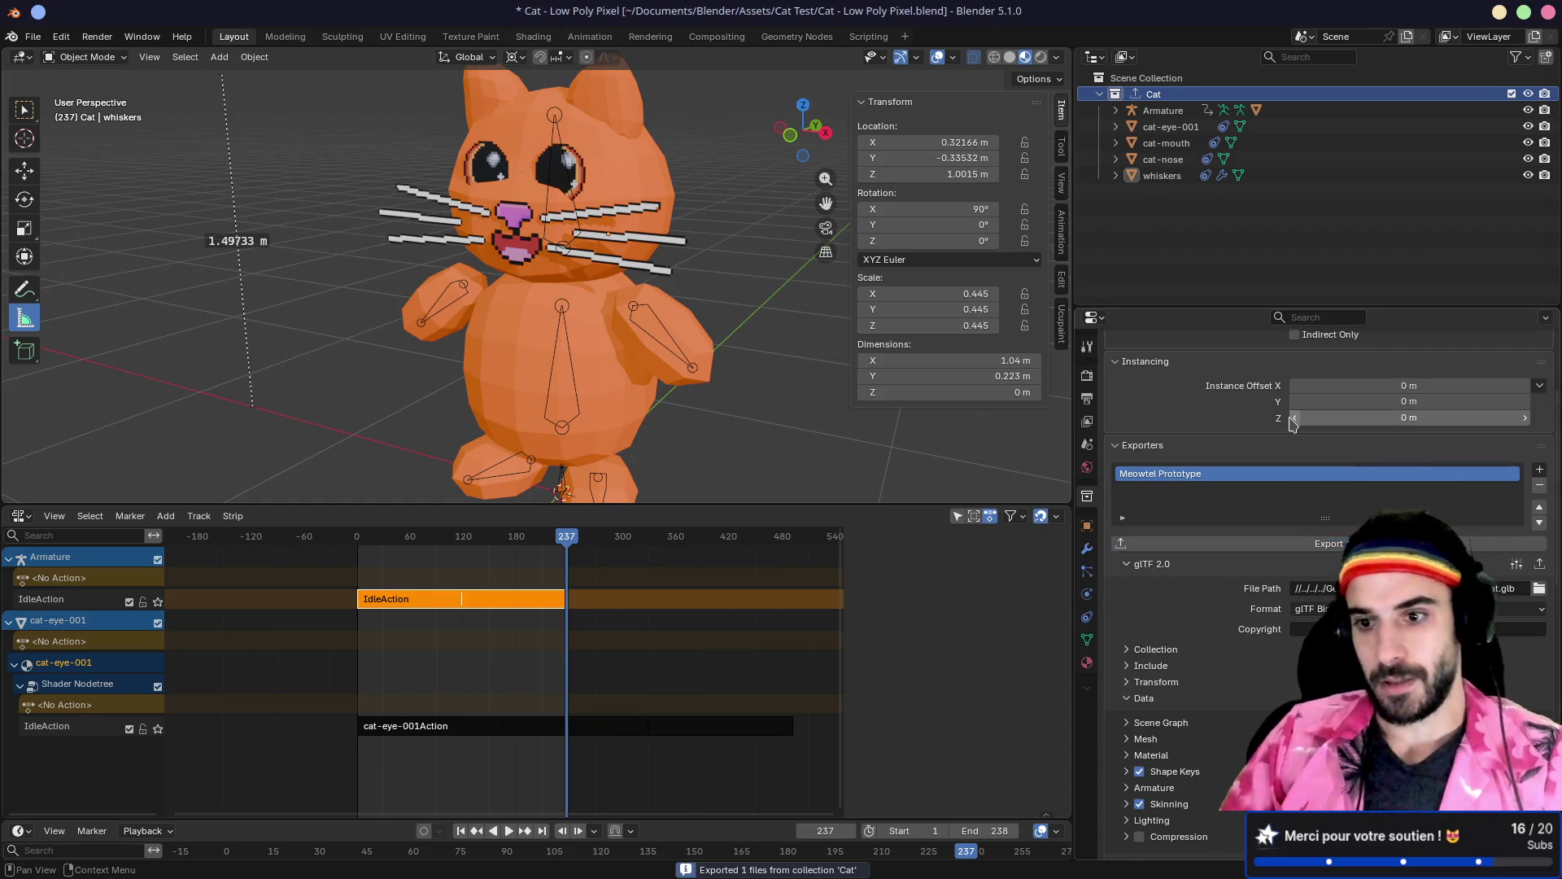
scroll(1189, 419, "down", 8)
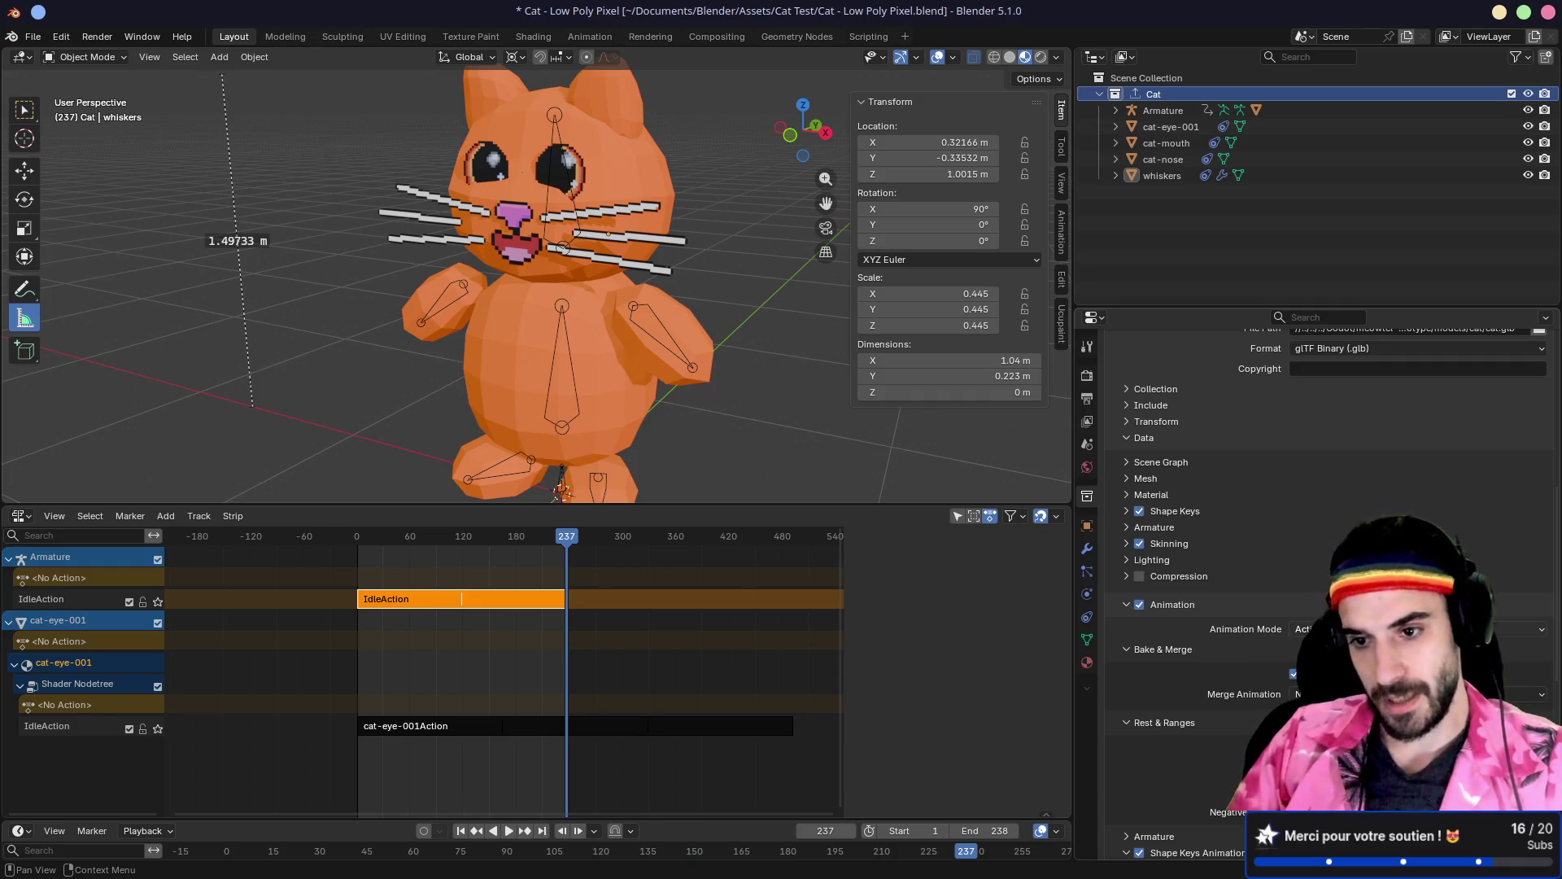
key("alt+Tab")
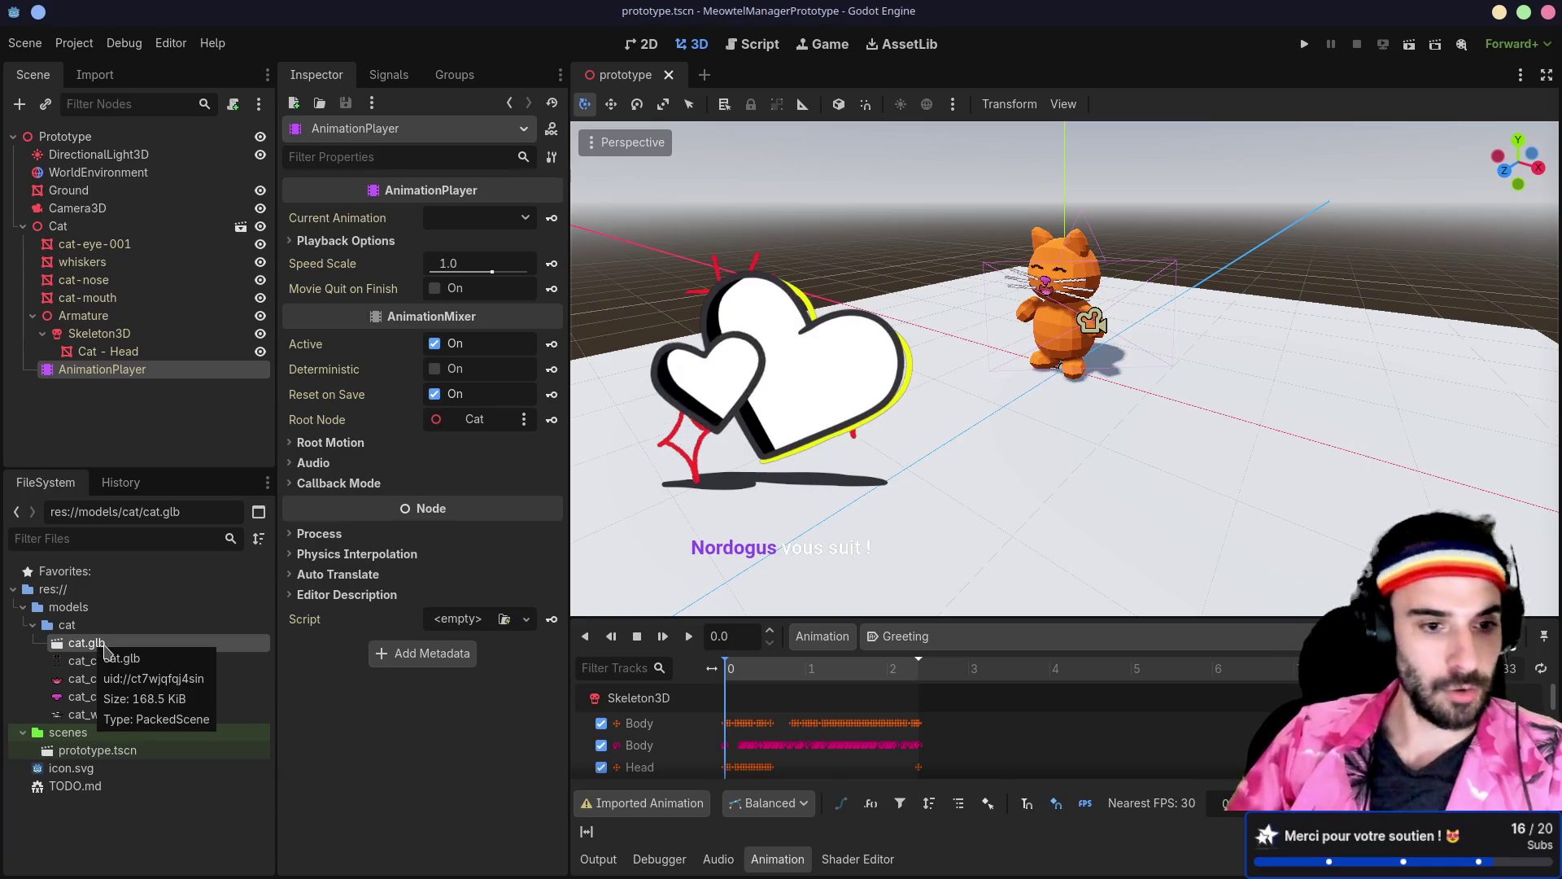
Step: Reimport cat.glb from its Advanced Import Settings and reopen them
double_click(89, 644)
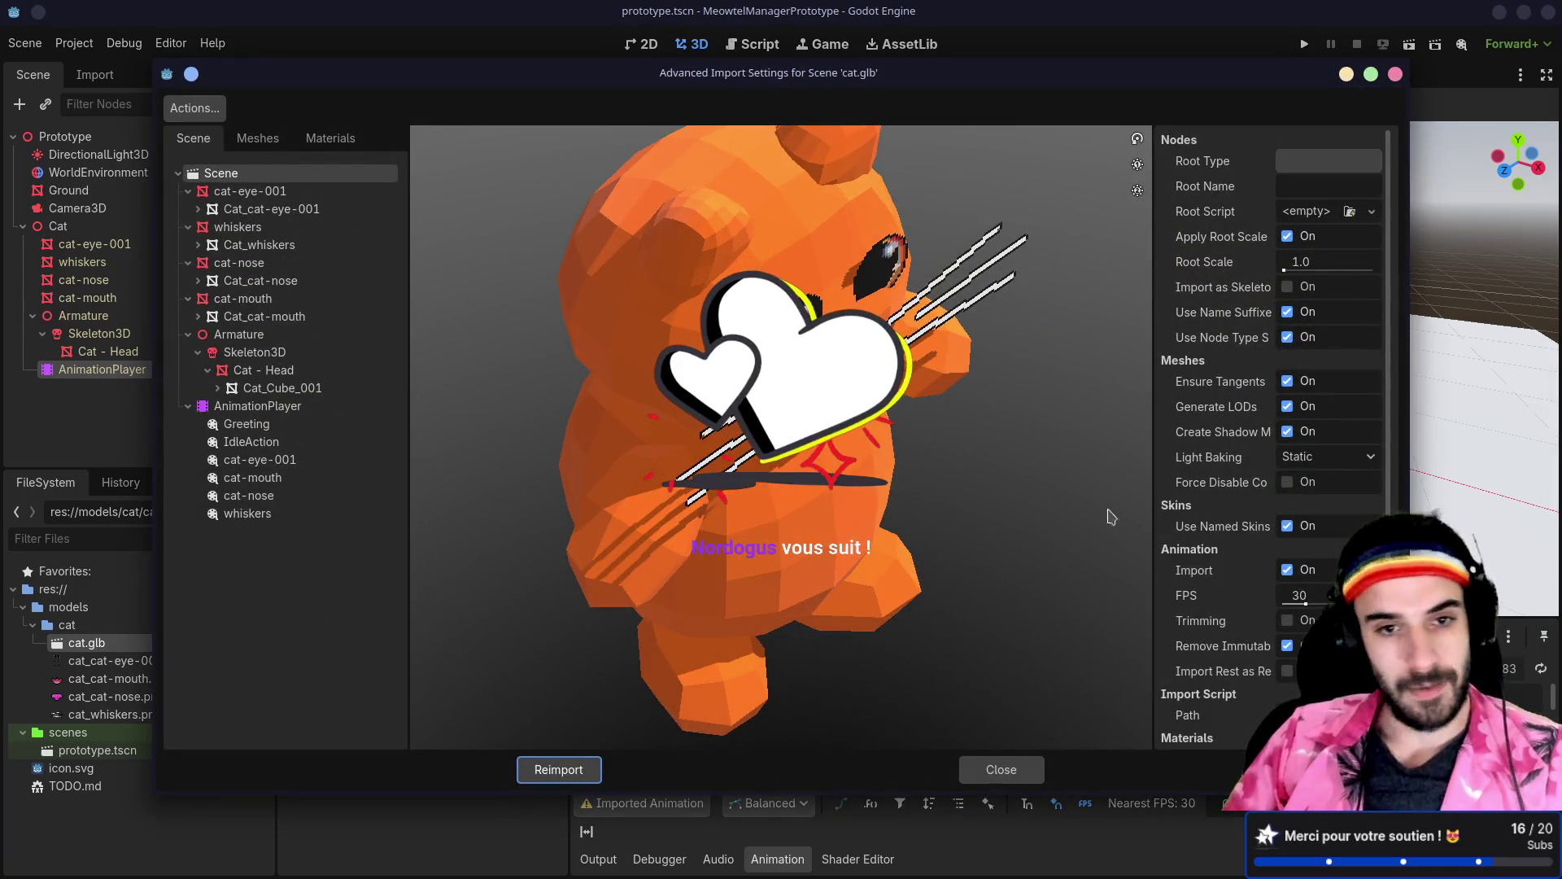
left_click(259, 441)
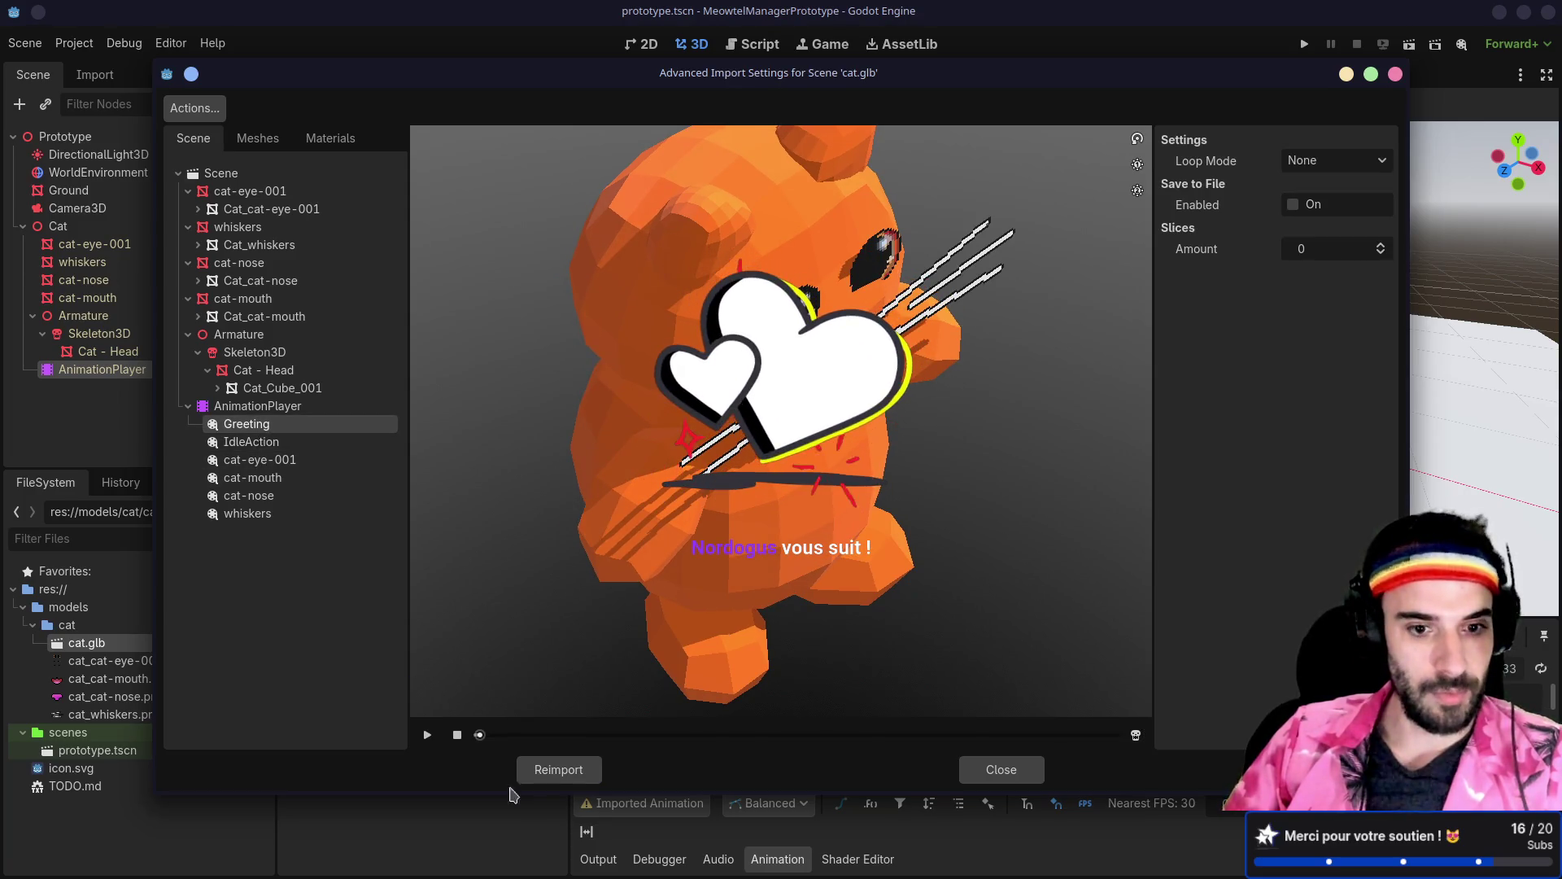
left_click(551, 769)
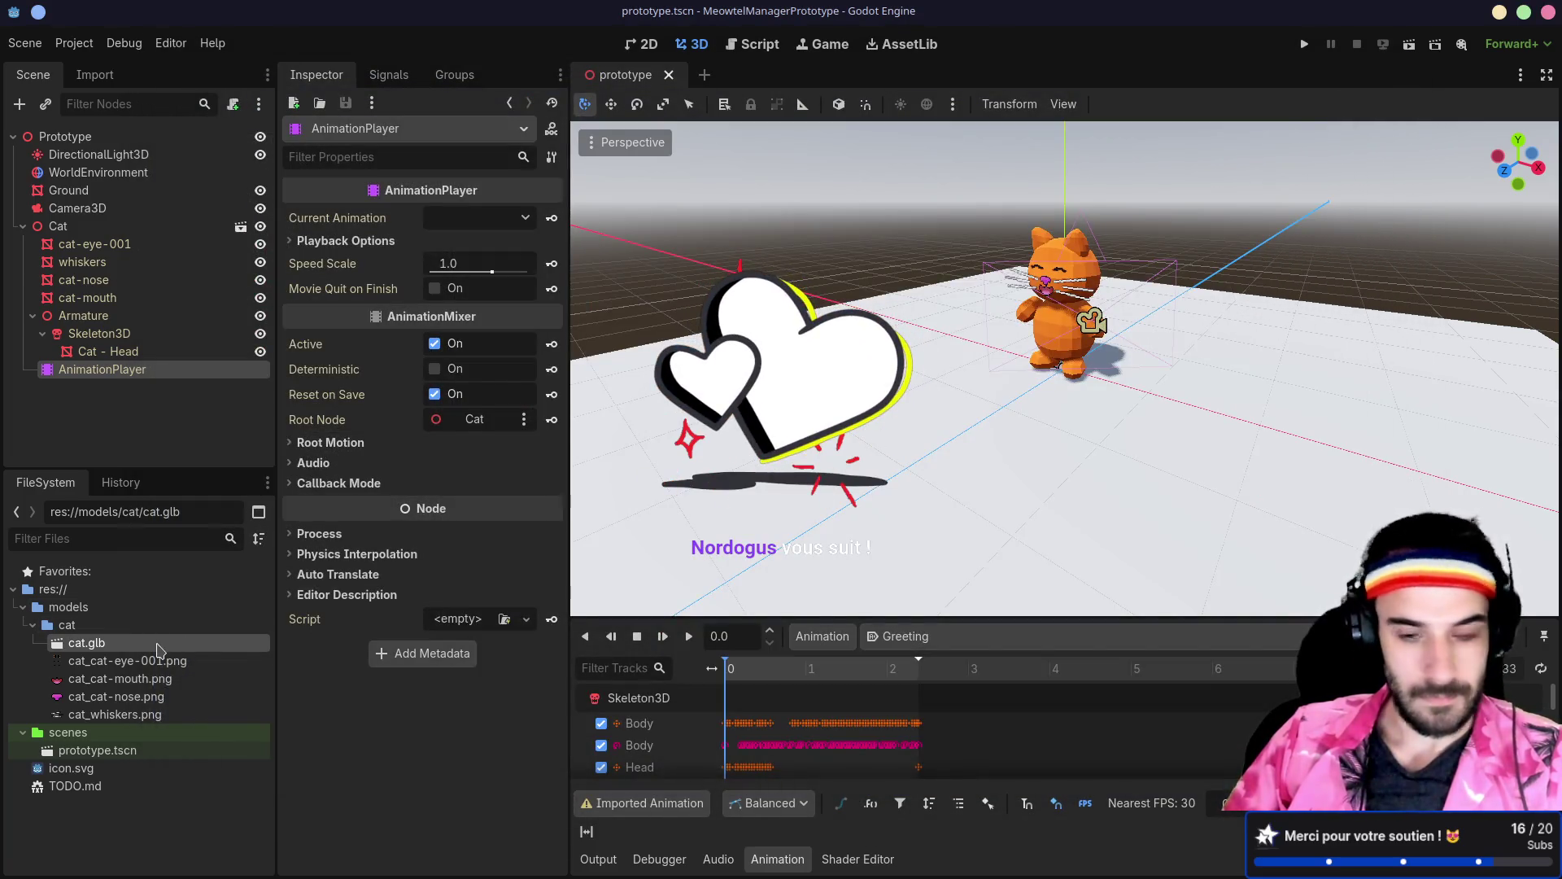
double_click(162, 645)
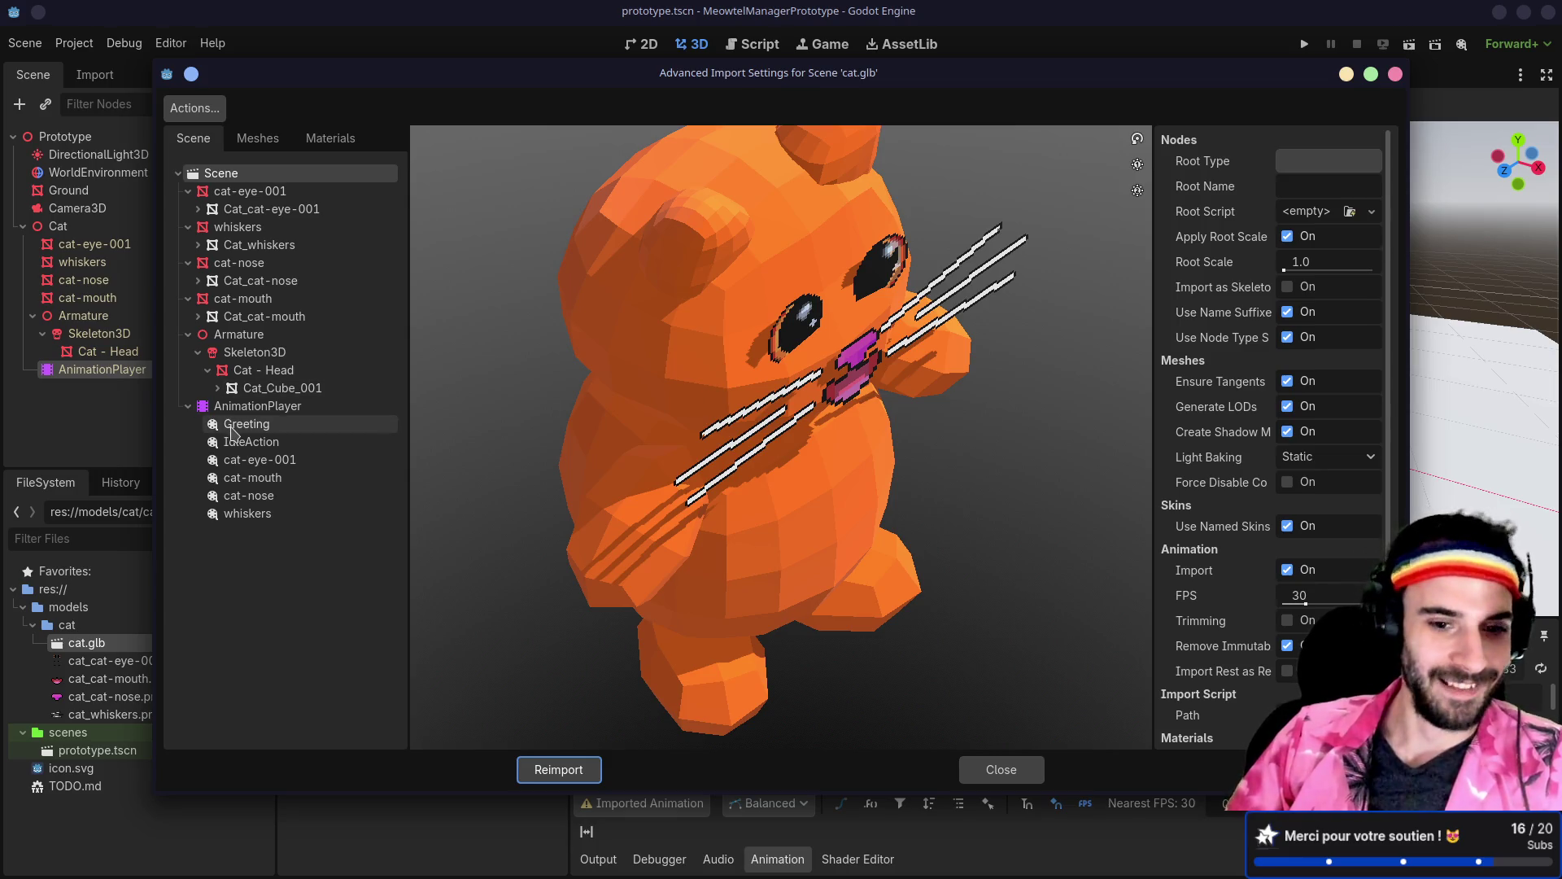
Step: Preview the Greeting and IdleAction animations
left_click(281, 424)
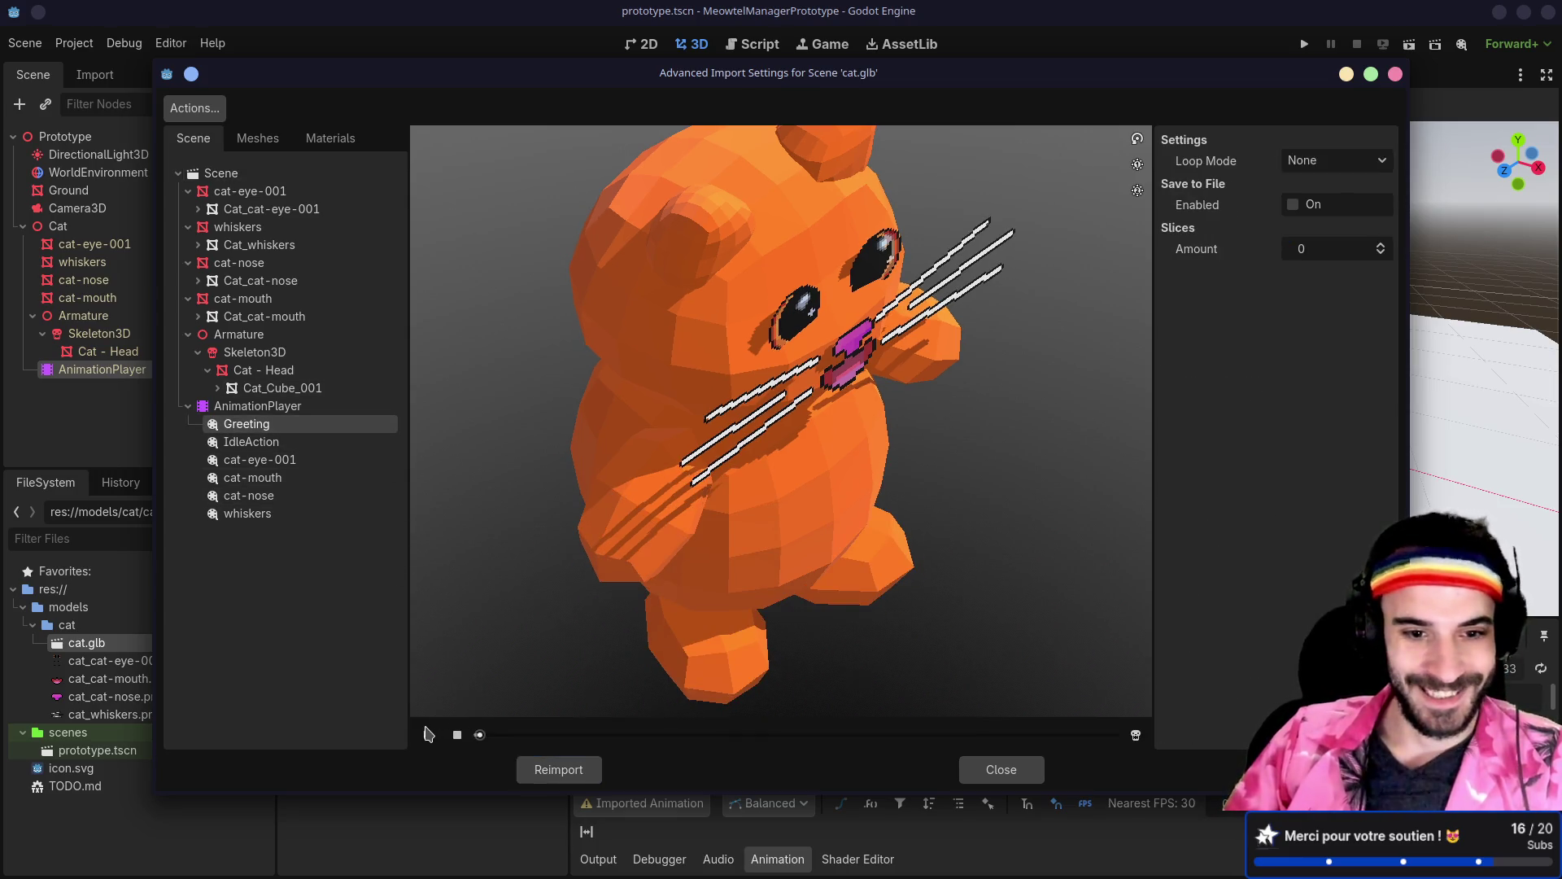
left_click(428, 736)
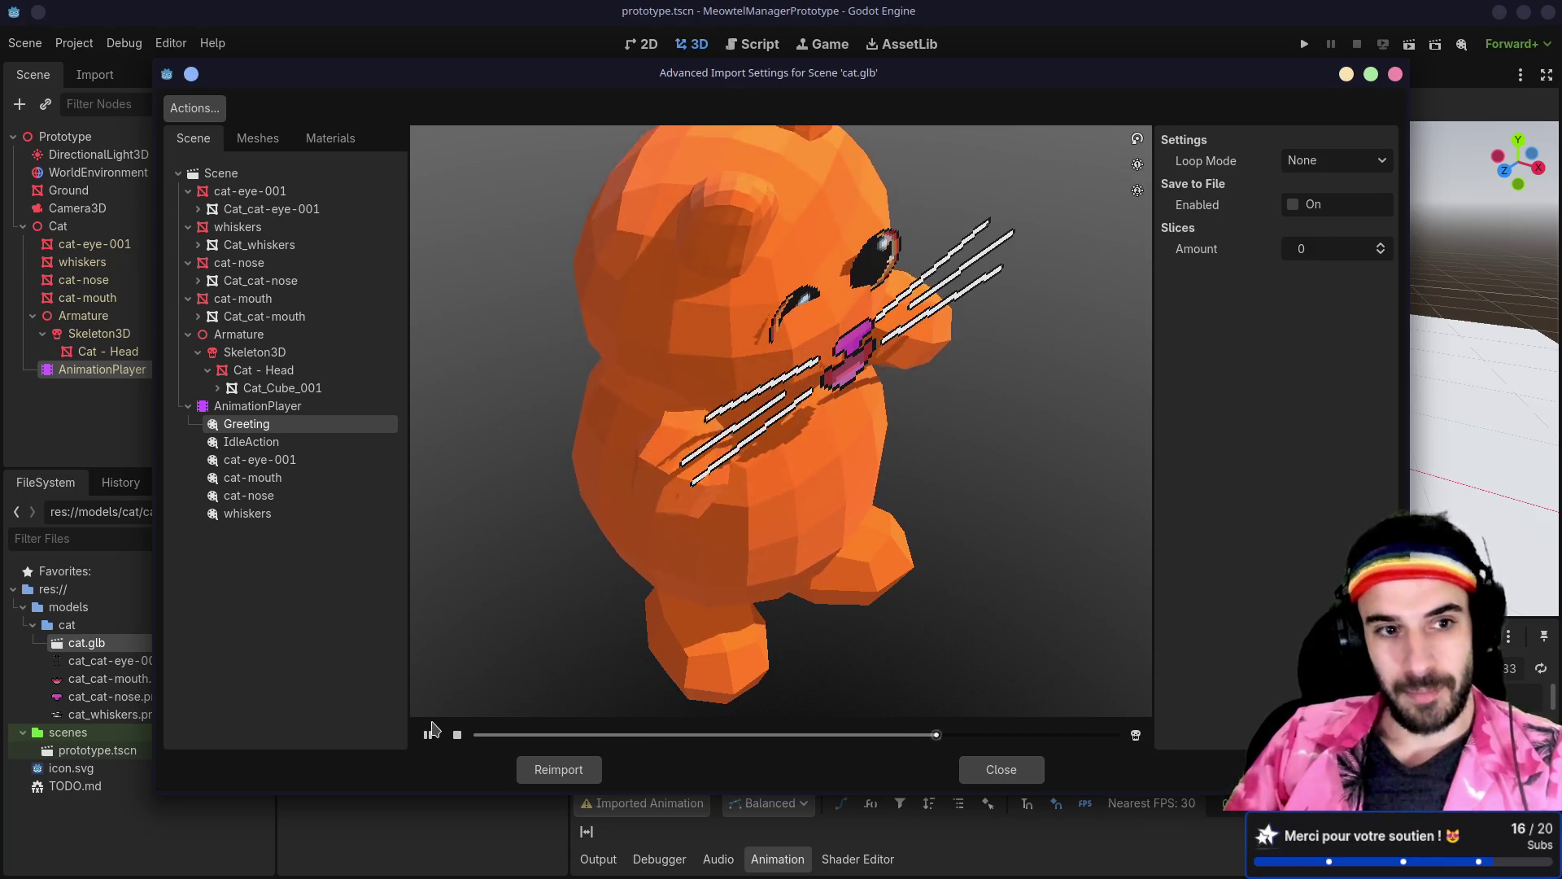
left_click(457, 736)
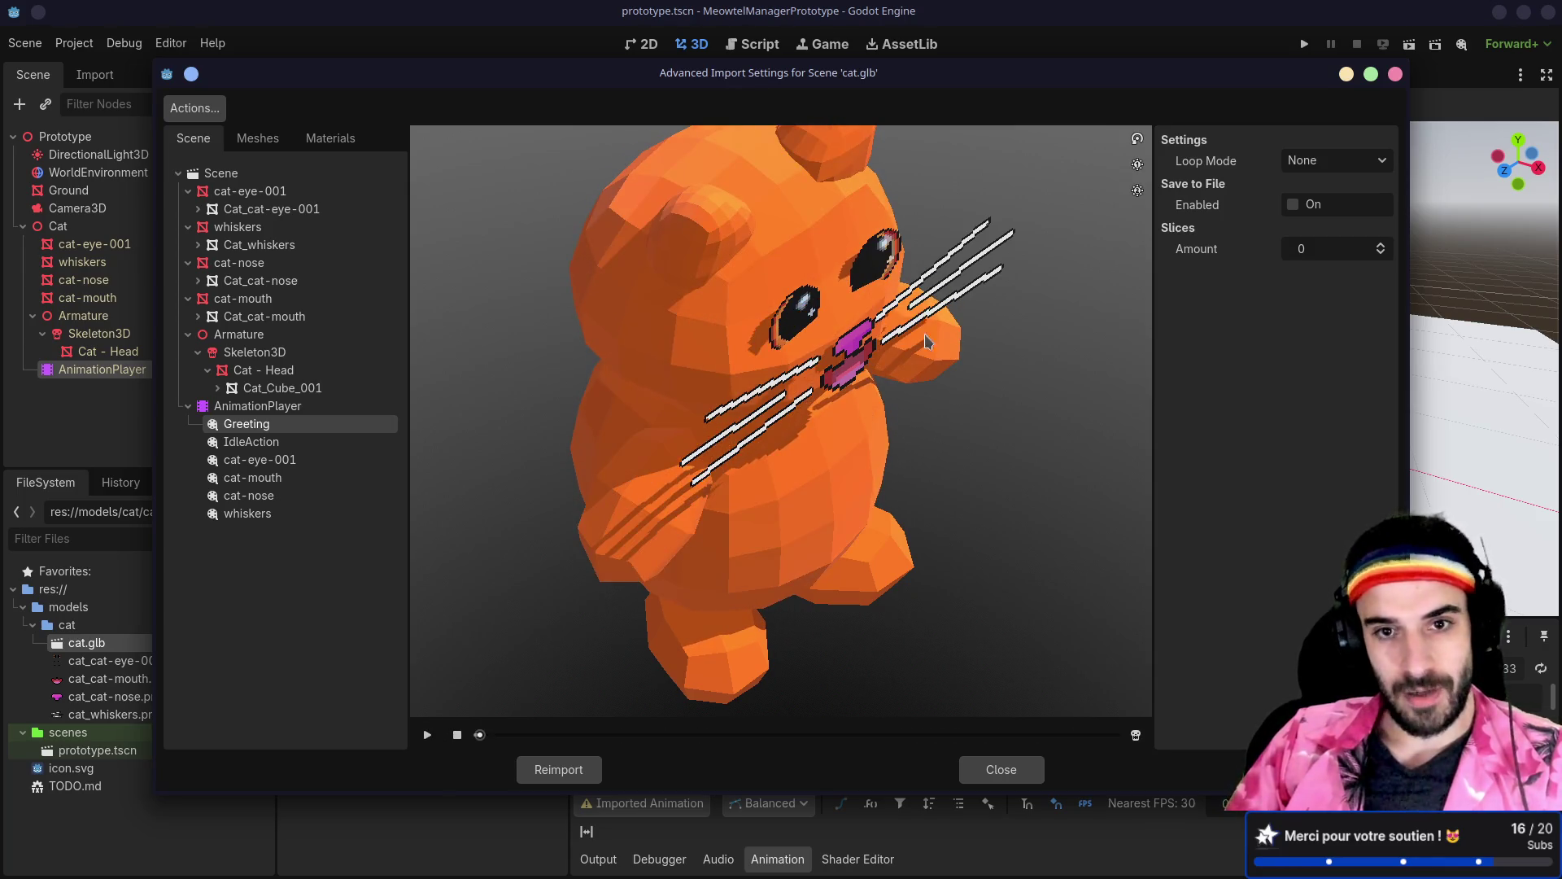
left_click(256, 445)
left_click(428, 735)
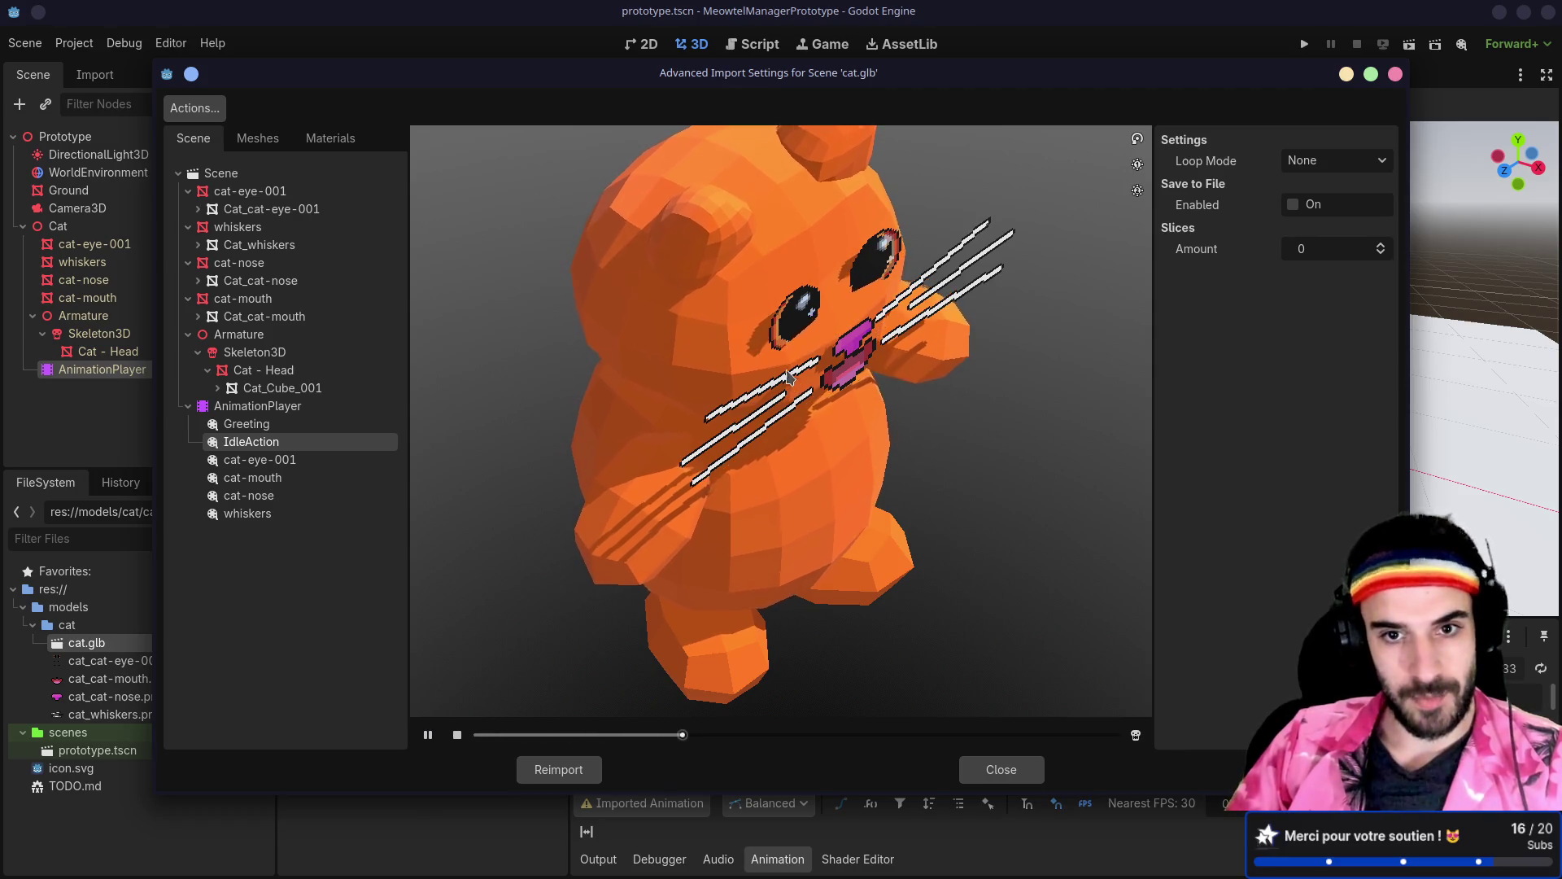
Step: Preview the cat-eye-001 and cat-mouth animations, then close the import settings and return to Blender
left_click(282, 459)
left_click(428, 736)
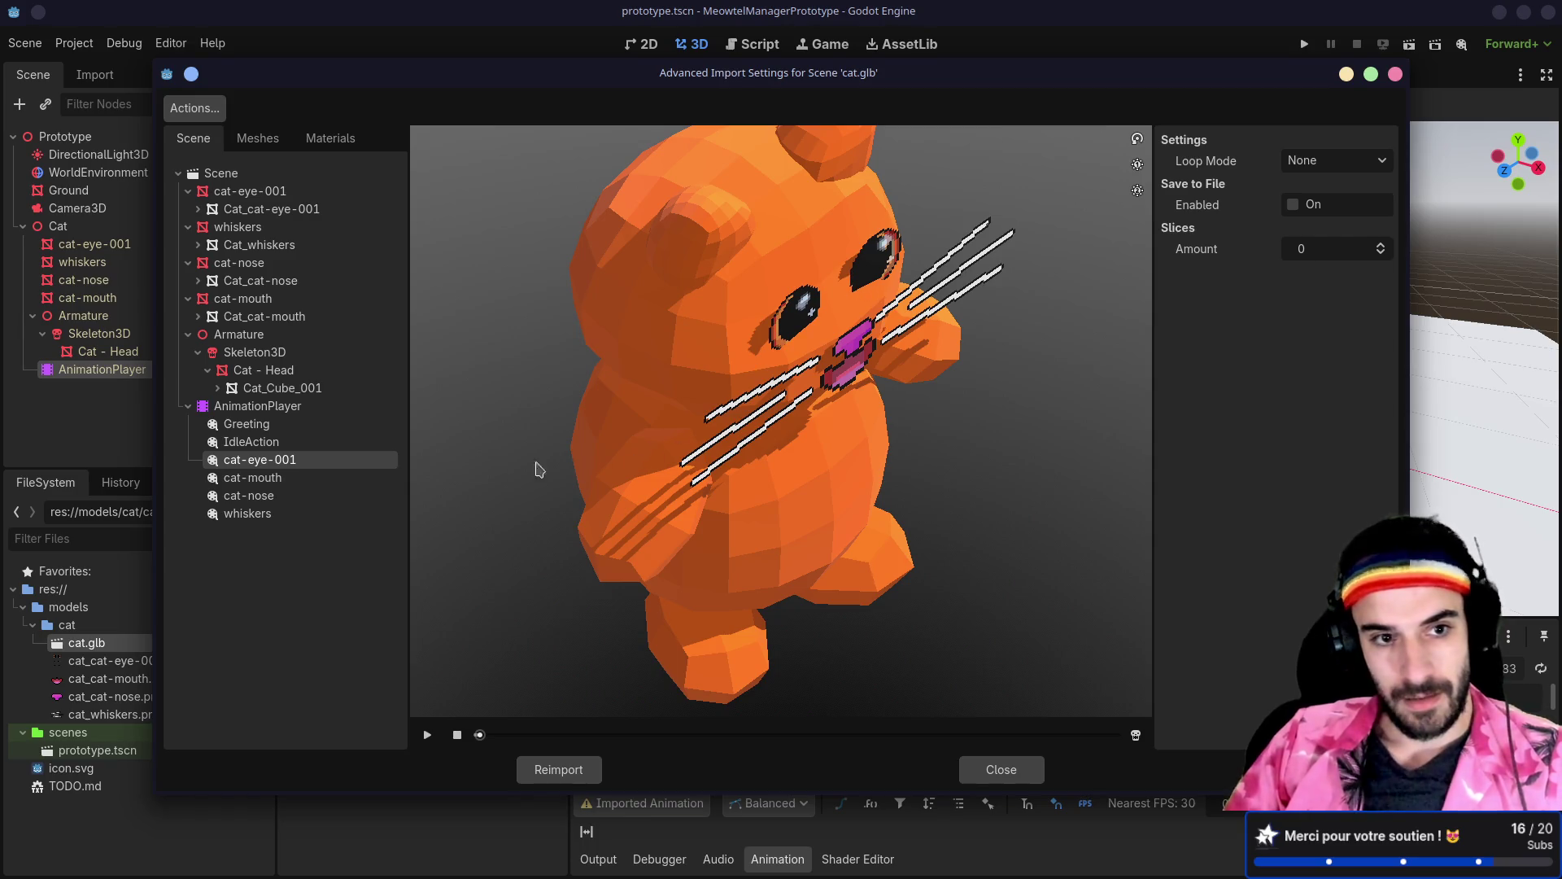
left_click(271, 494)
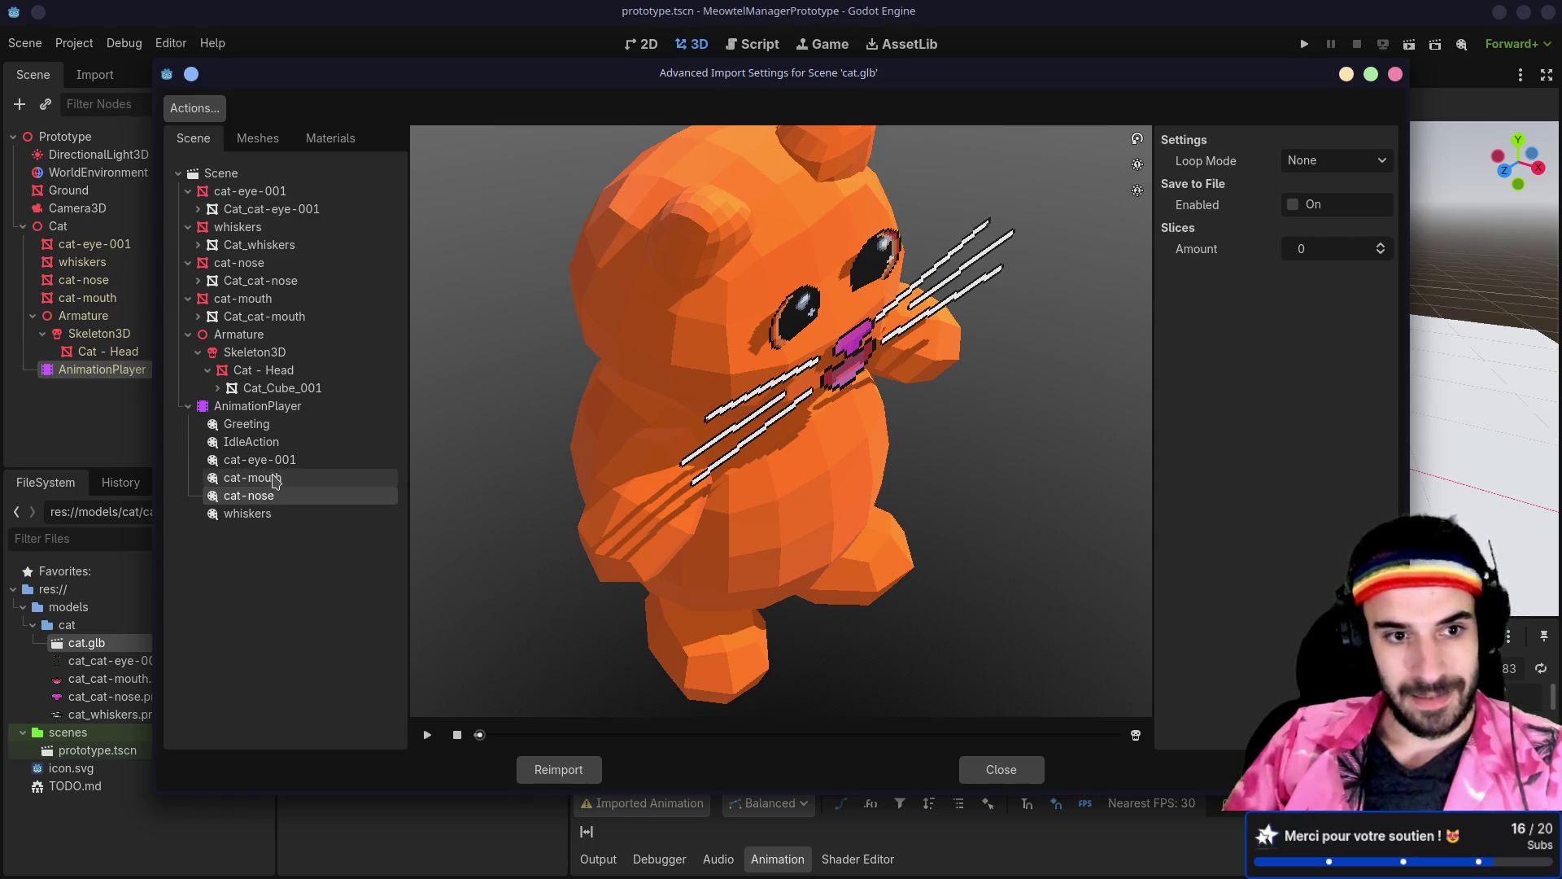
left_click(261, 460)
left_click(272, 480)
left_click(427, 735)
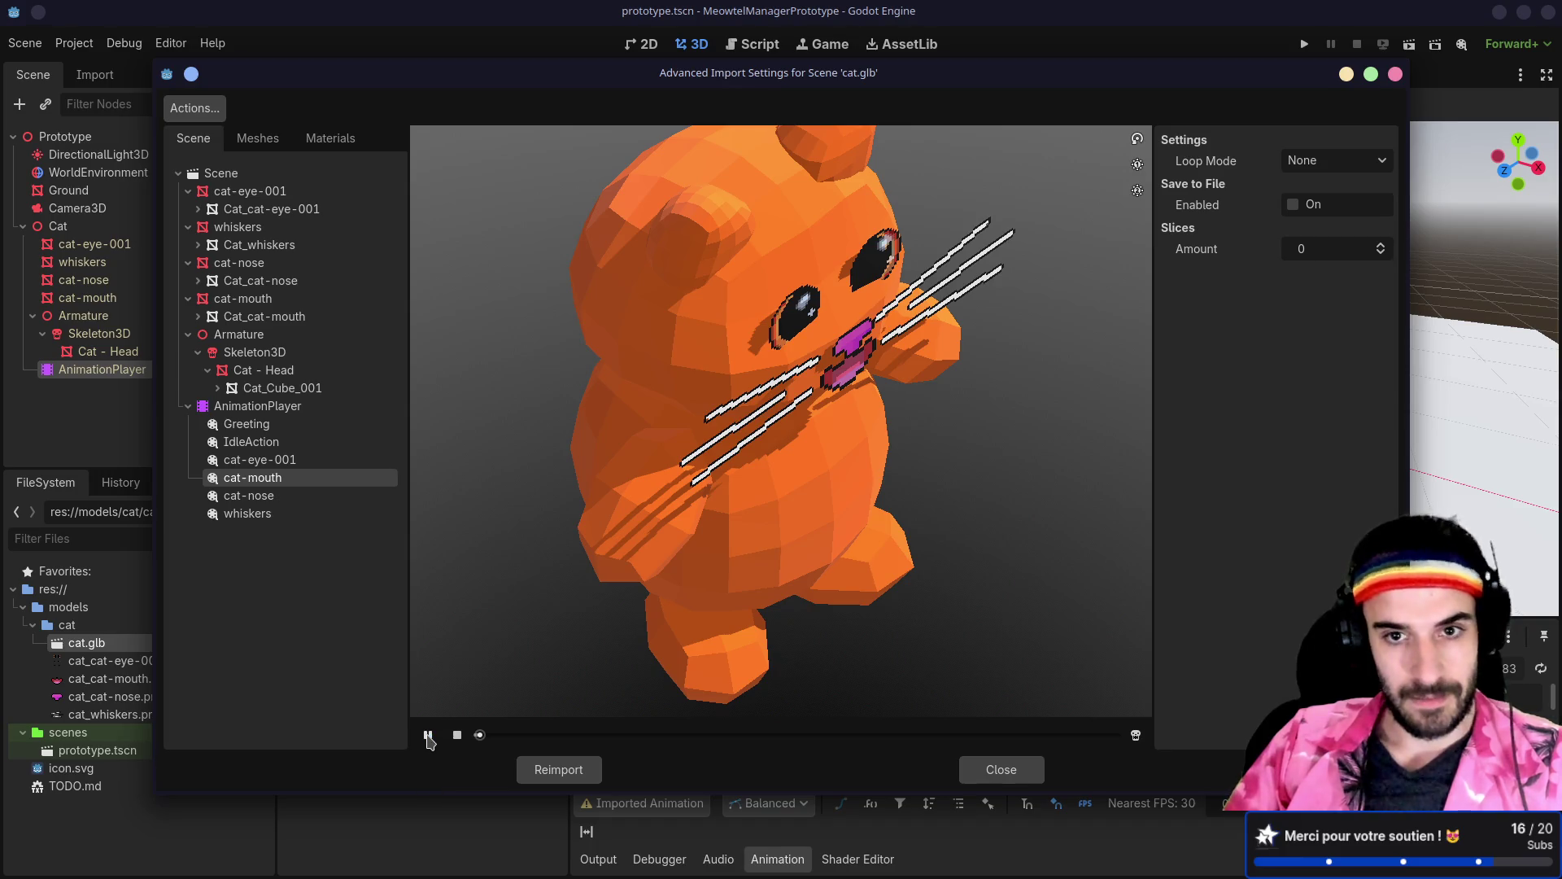
left_click(458, 735)
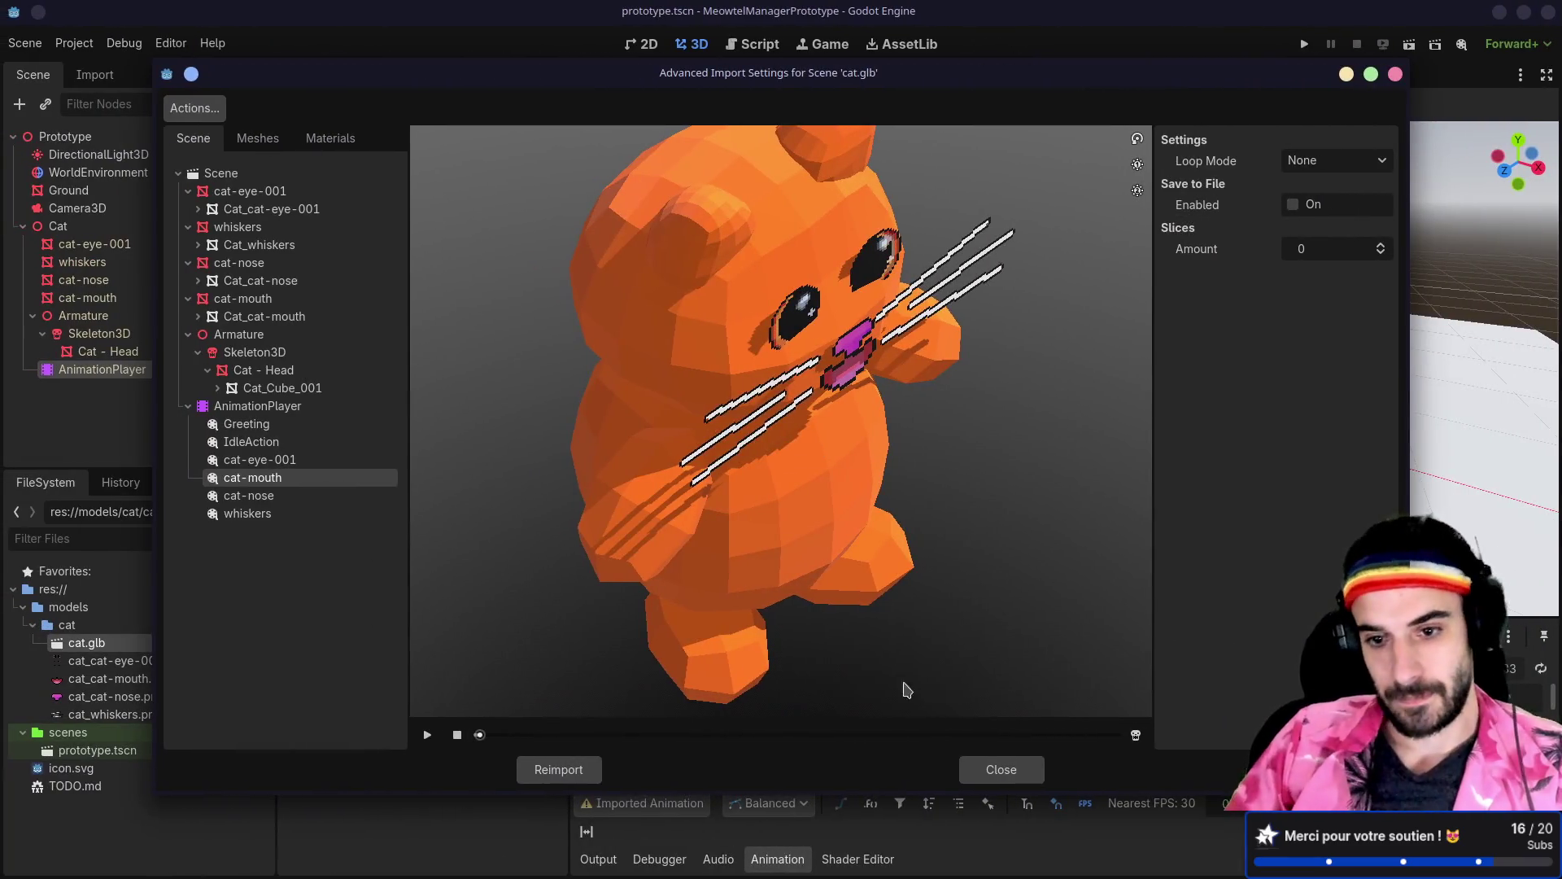
left_click(992, 765)
key("alt+Tab")
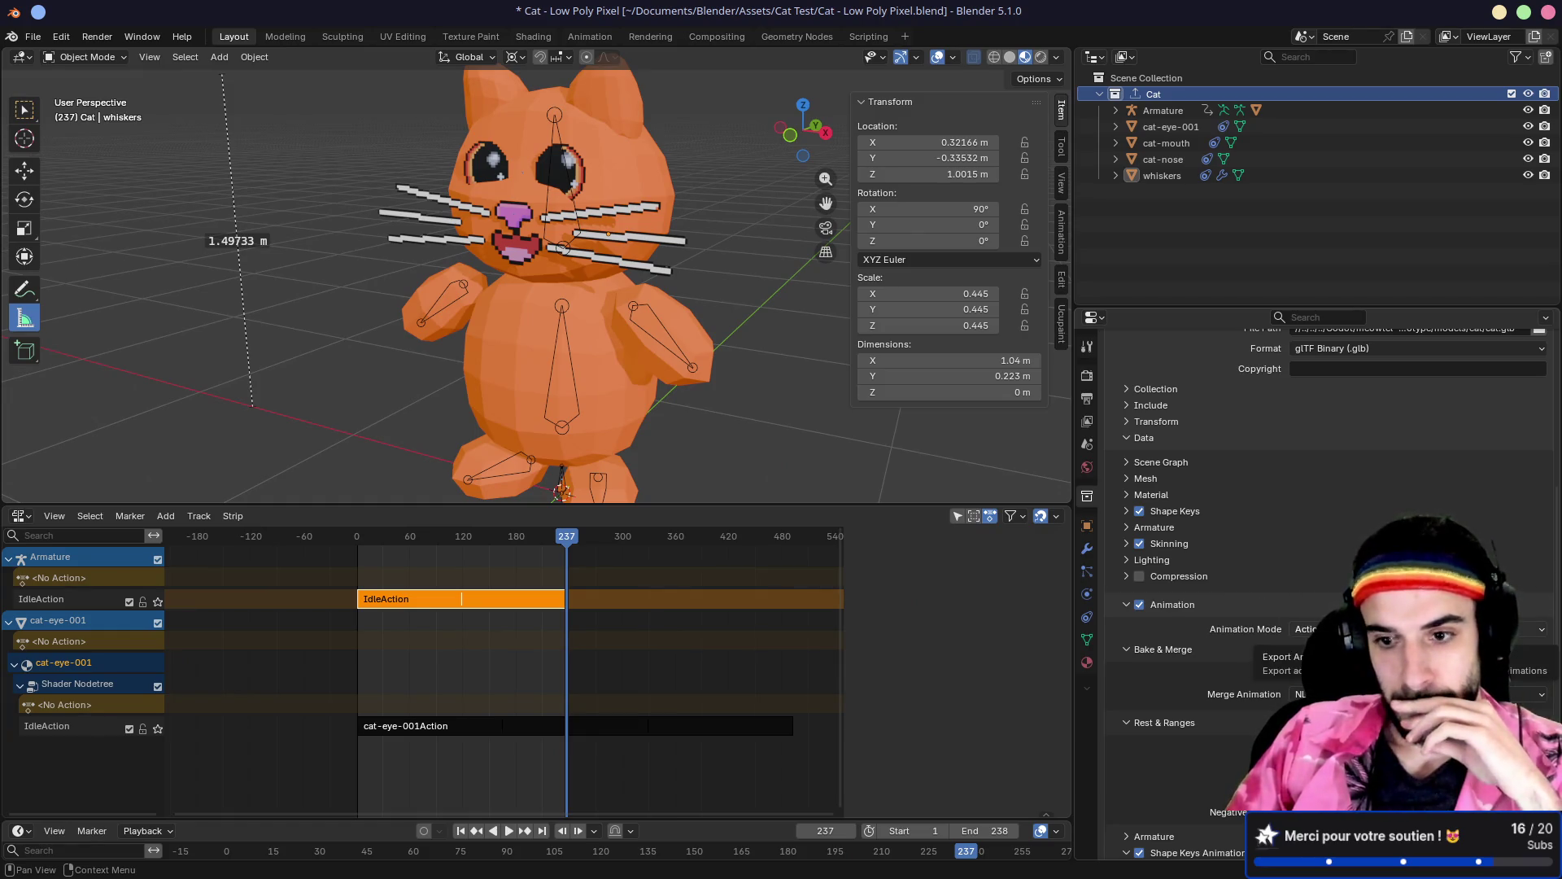
Step: Change the glTF Animation Mode, re-export the Cat collection to the Godot project, and return to Godot
left_click(1306, 629)
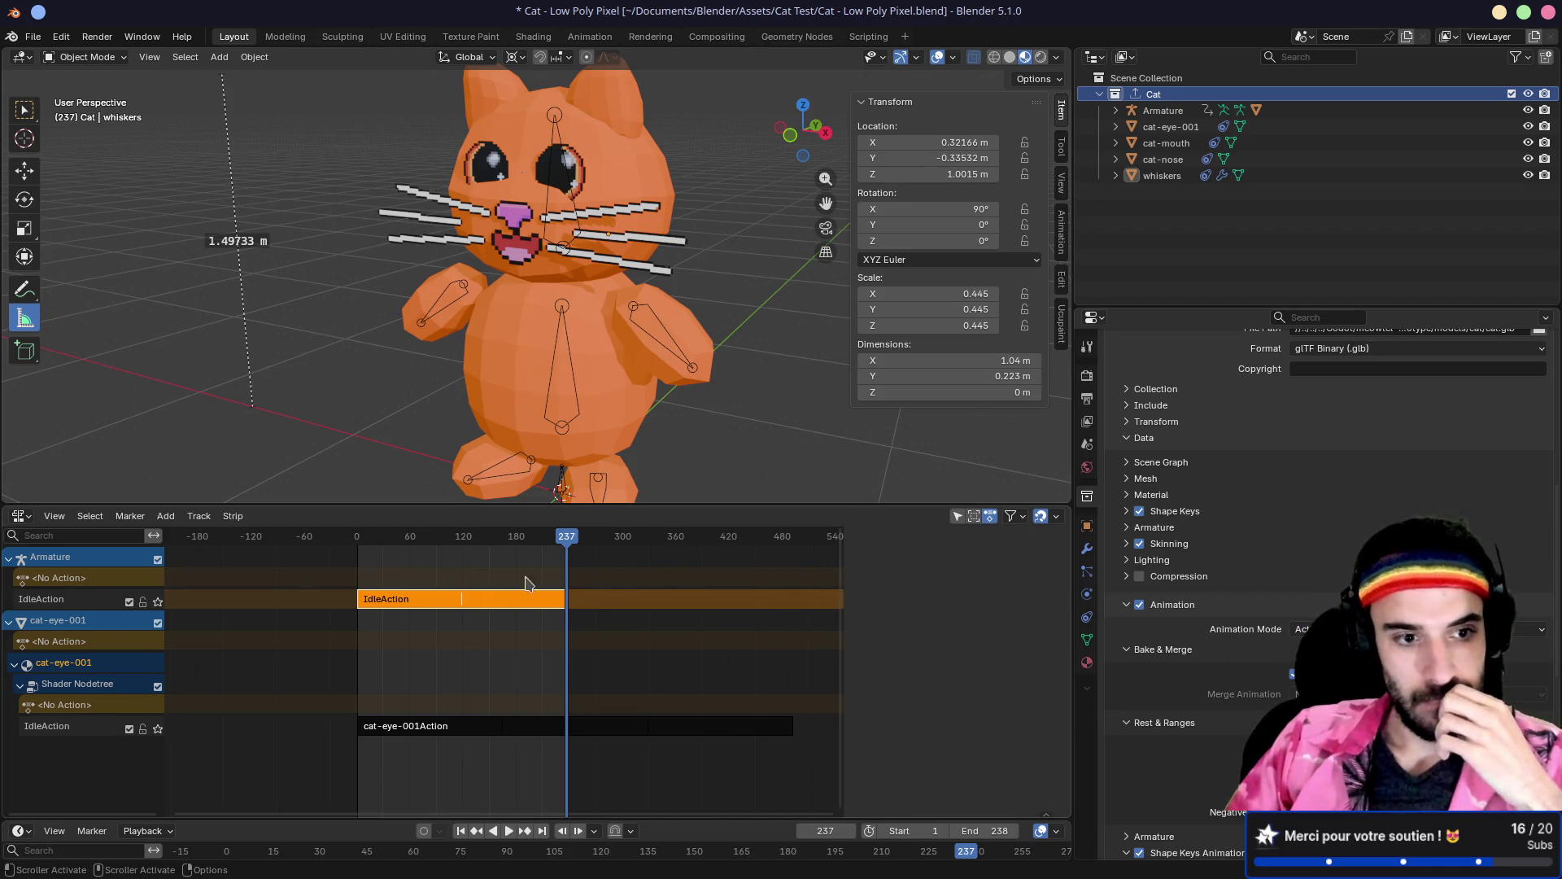
scroll(1320, 510, "up", 5)
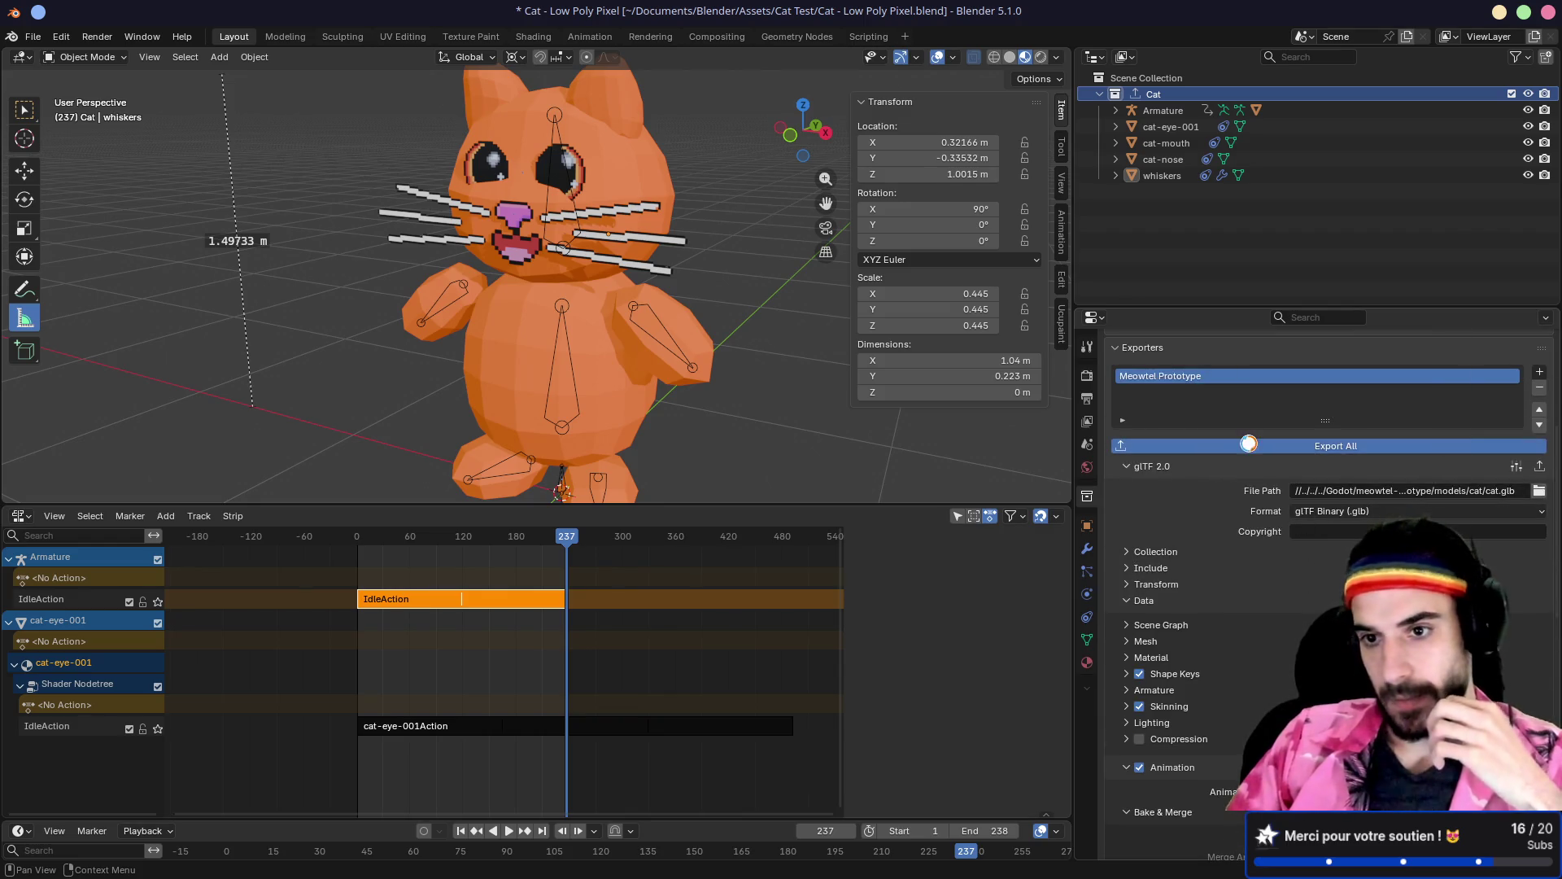
left_click(1250, 448)
key("alt+Tab")
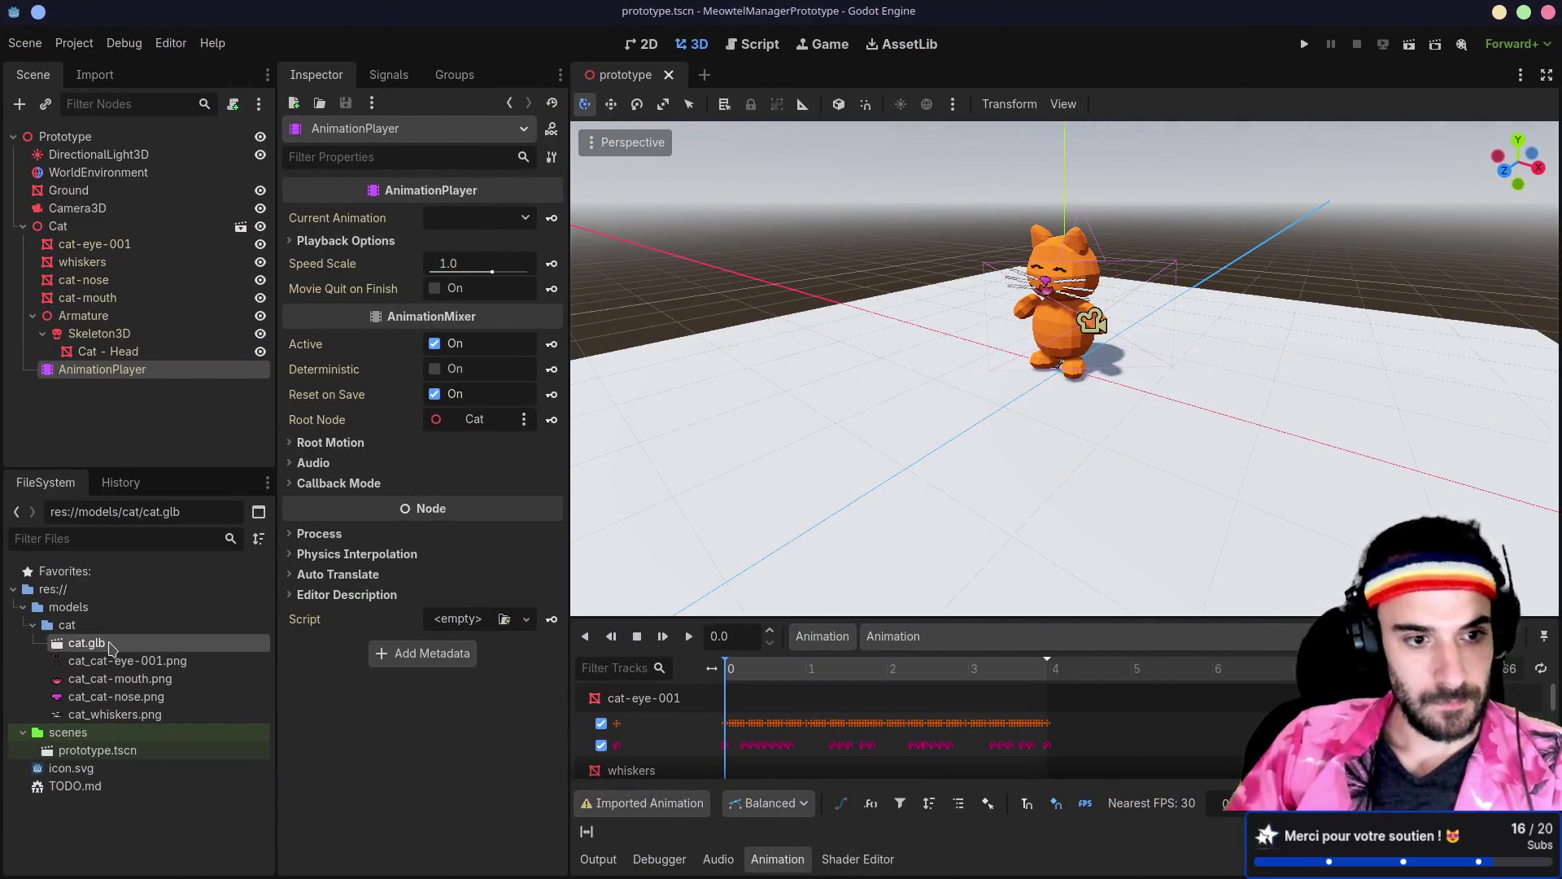
Step: Preview cat.glb's single combined Animation clip in its import settings
double_click(109, 644)
left_click(254, 424)
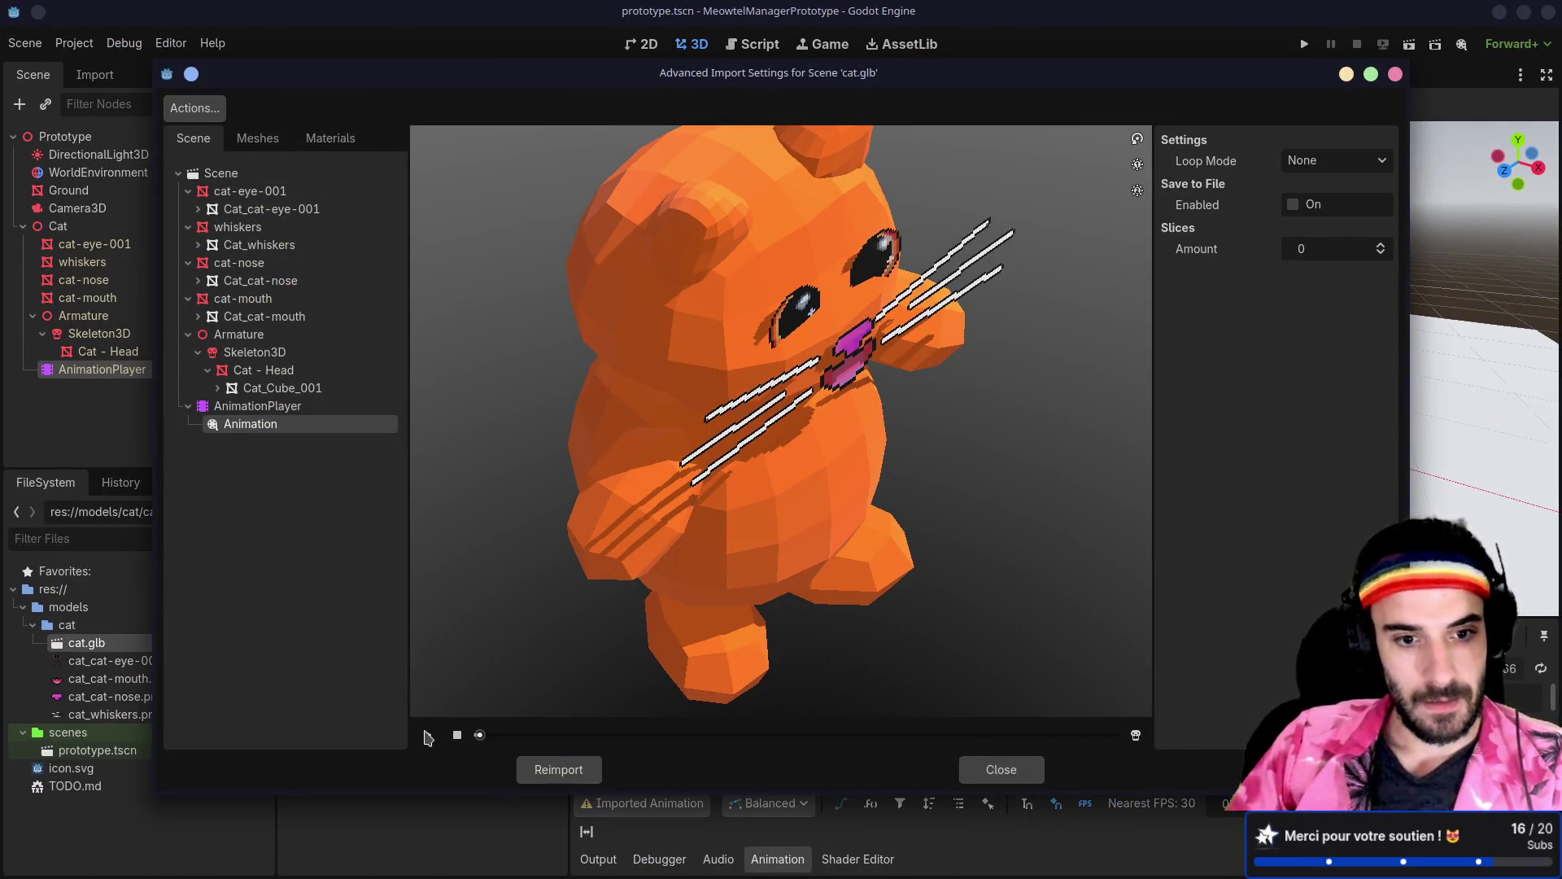
left_click(428, 735)
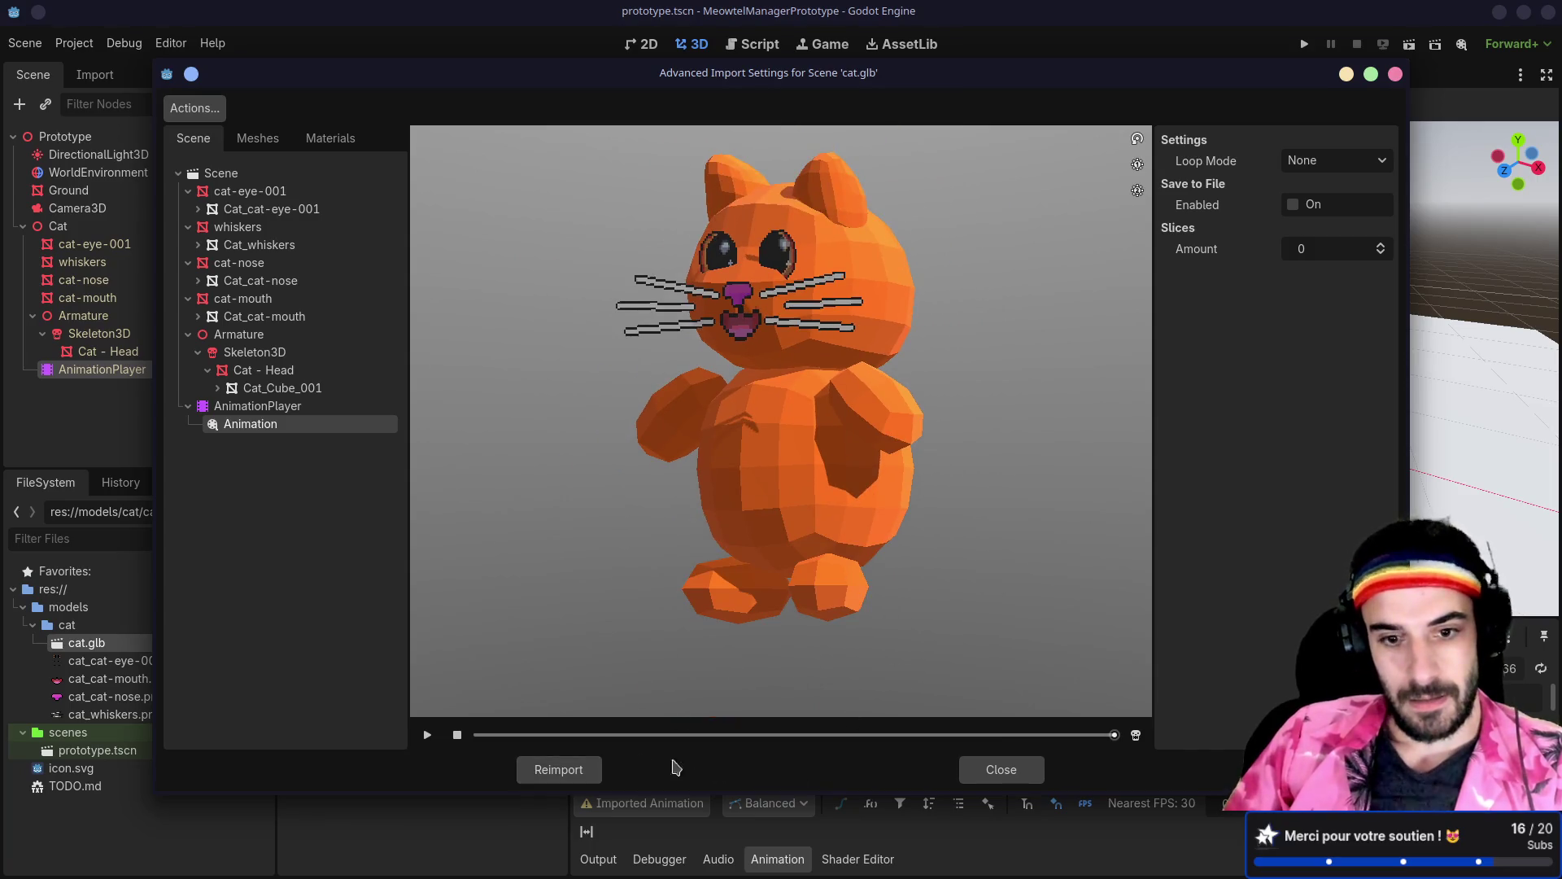
left_click(570, 769)
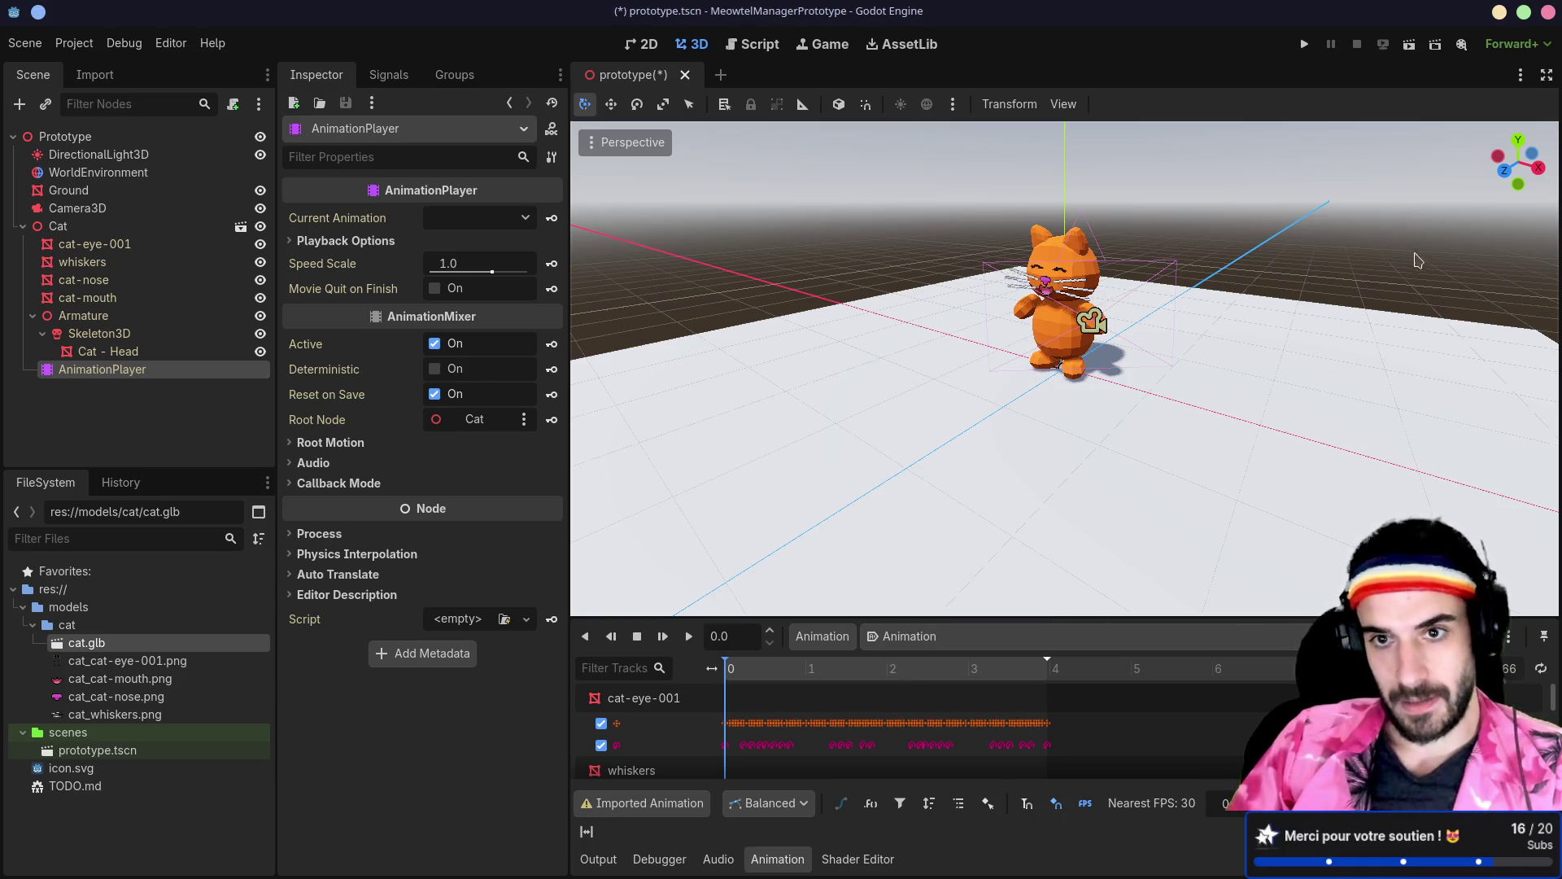
Step: Test-run the current scene, then reopen cat.glb's import settings at the AnimationPlayer
left_click(1409, 44)
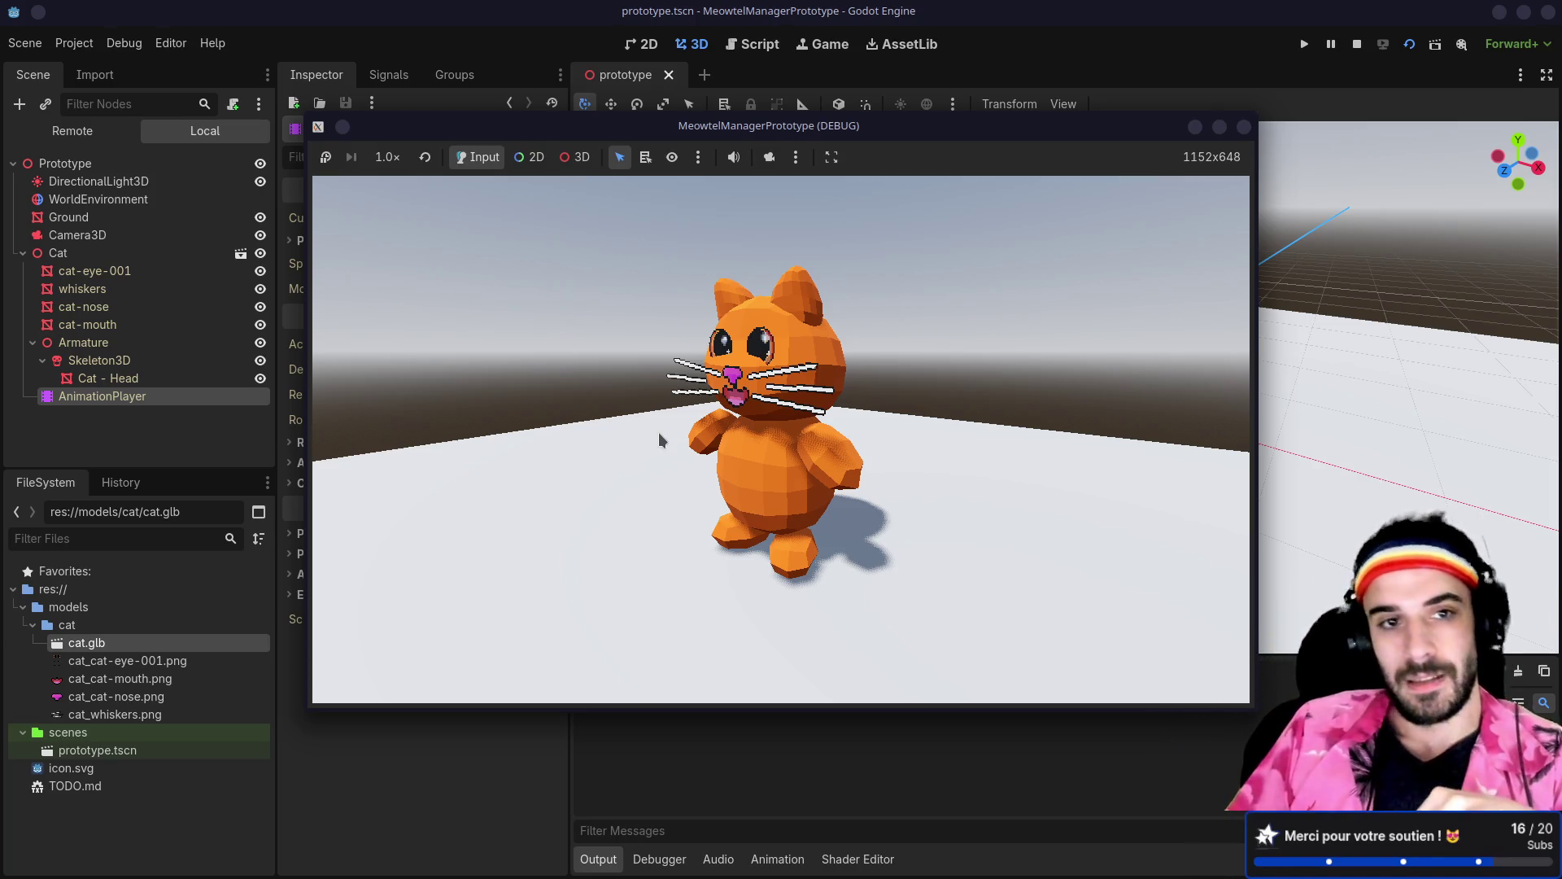
left_click(1243, 126)
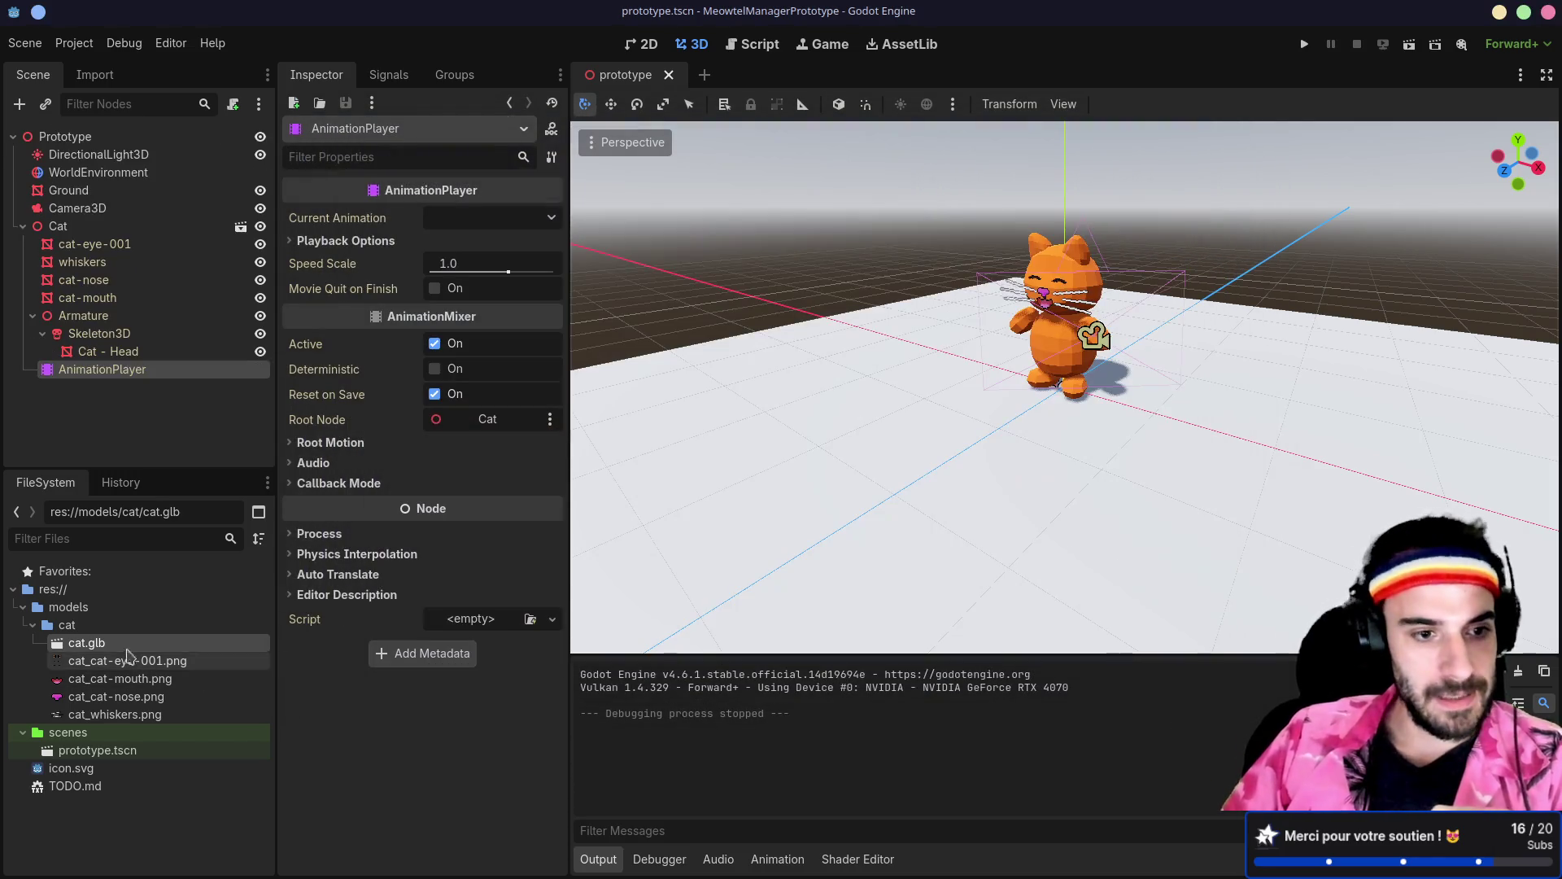
double_click(124, 642)
left_click(268, 405)
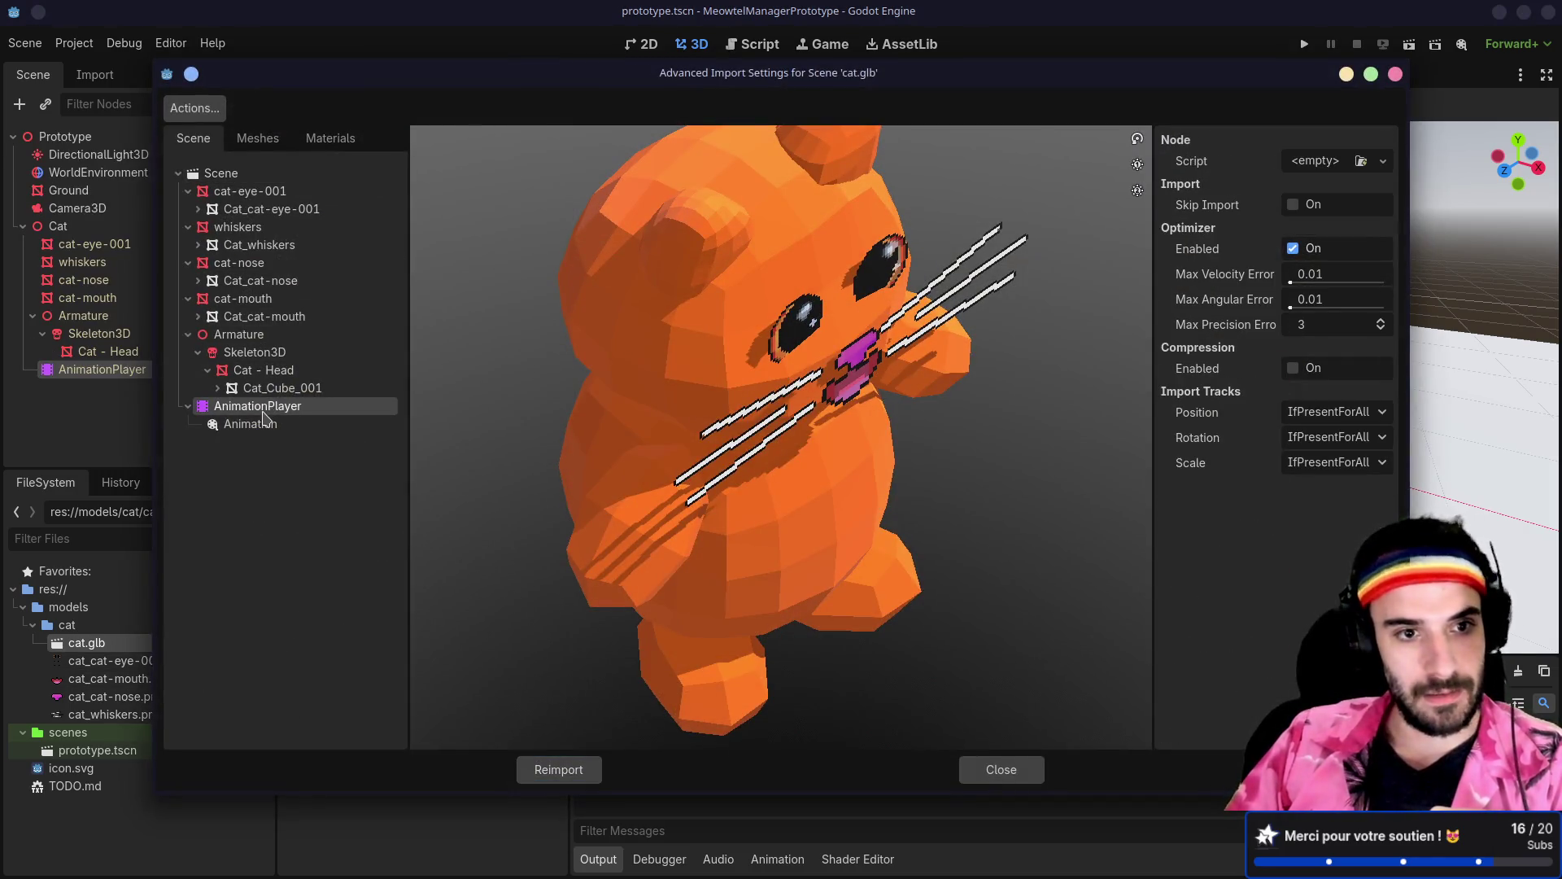
Step: Set the imported Animation's Loop Mode to Linear and reimport the cat
left_click(259, 424)
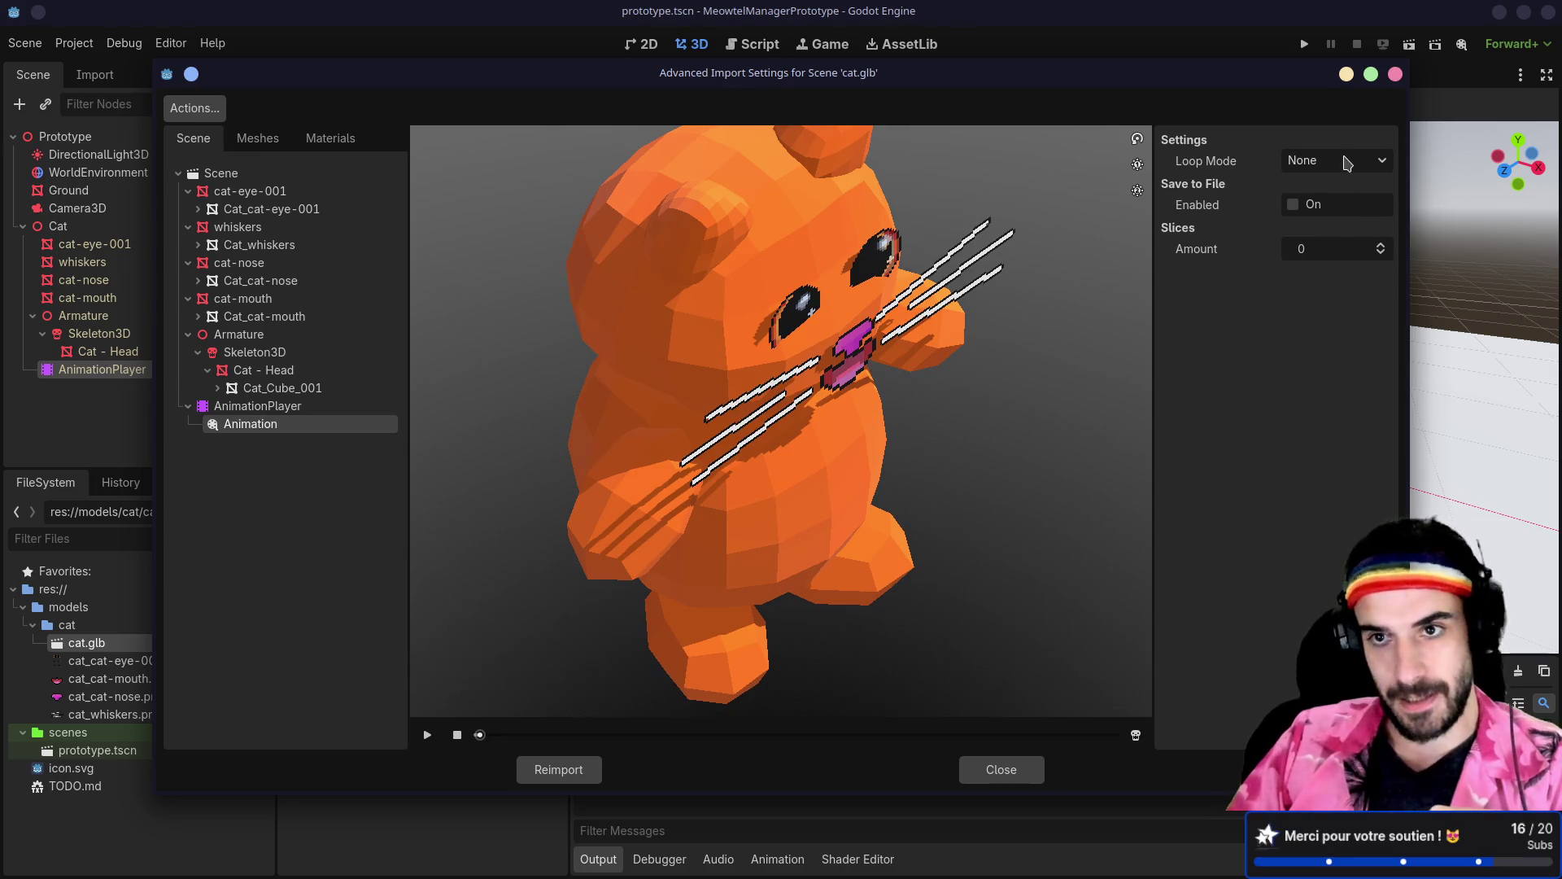
left_click(1347, 163)
left_click(1331, 207)
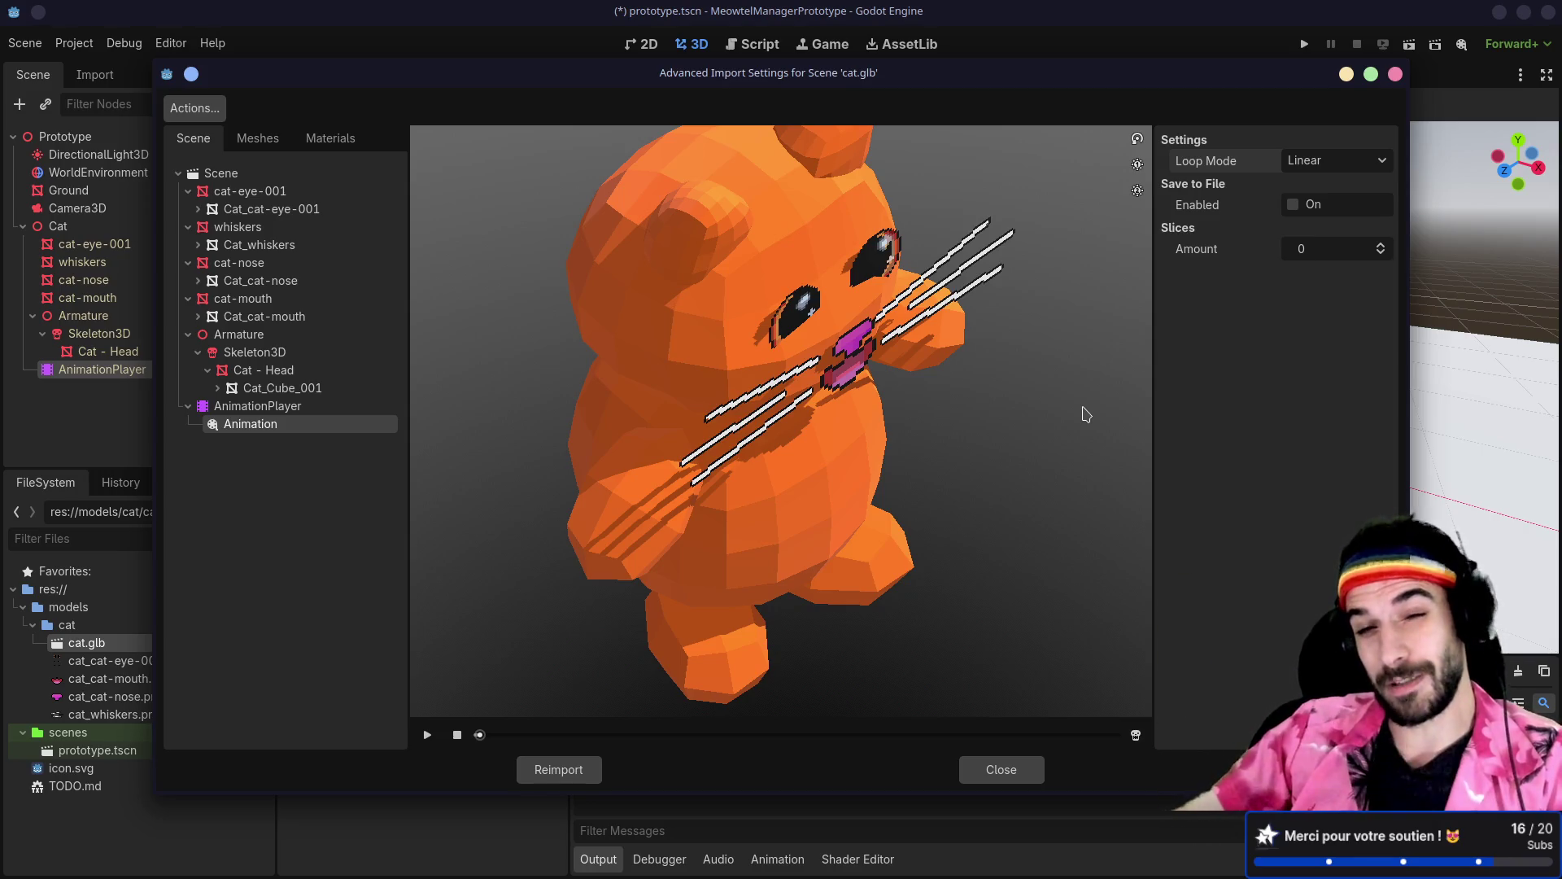
left_click(573, 771)
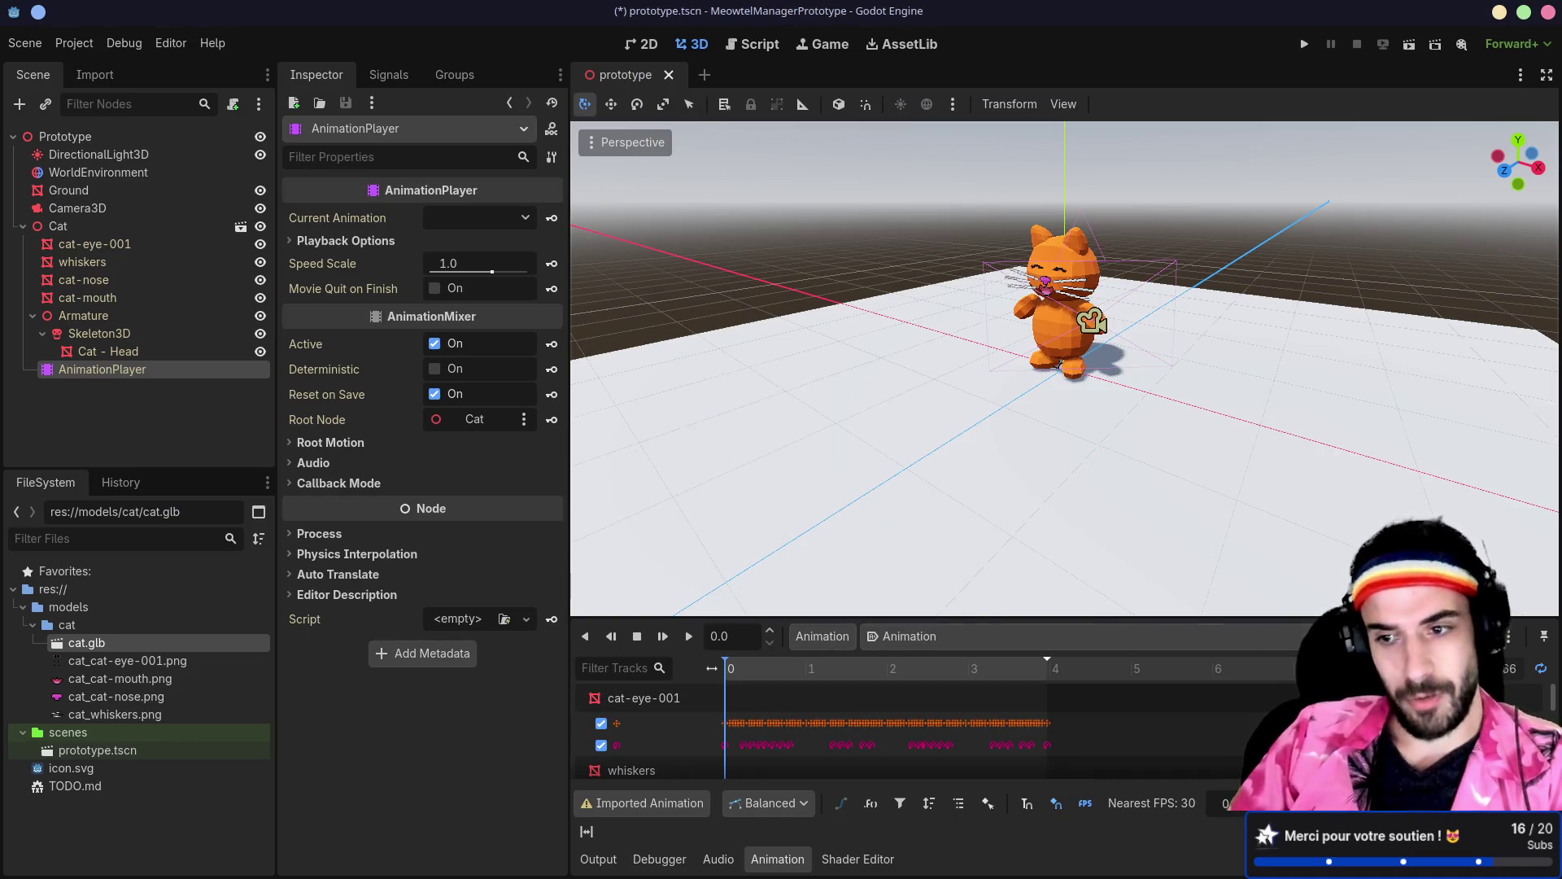
Step: Test-run the scene with F6, close the game, and select the Ground plane
key("F6")
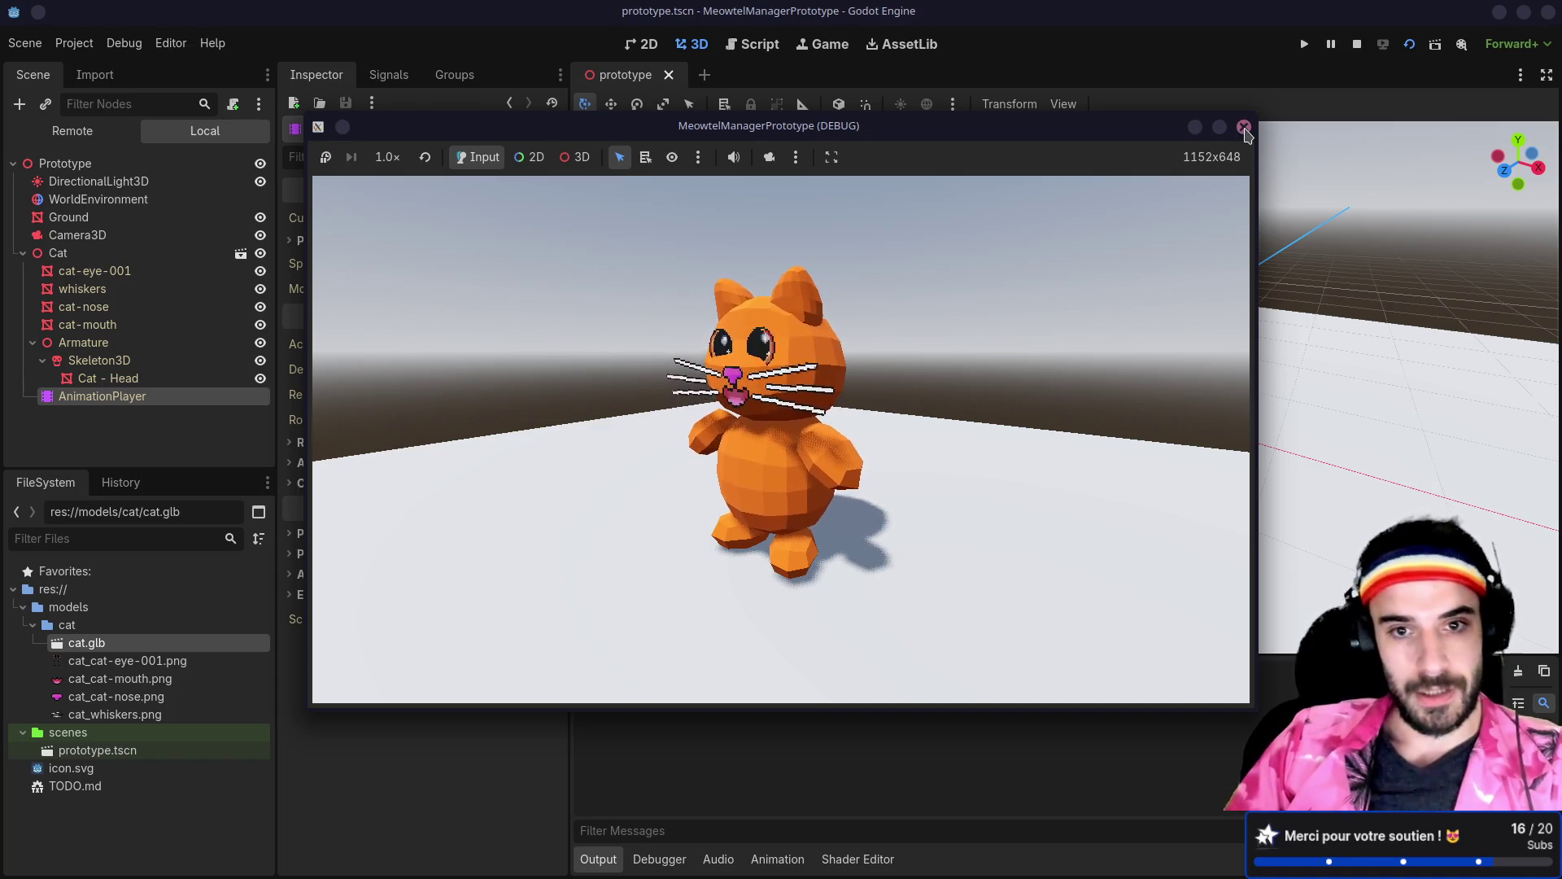
left_click(1244, 128)
left_click(889, 407)
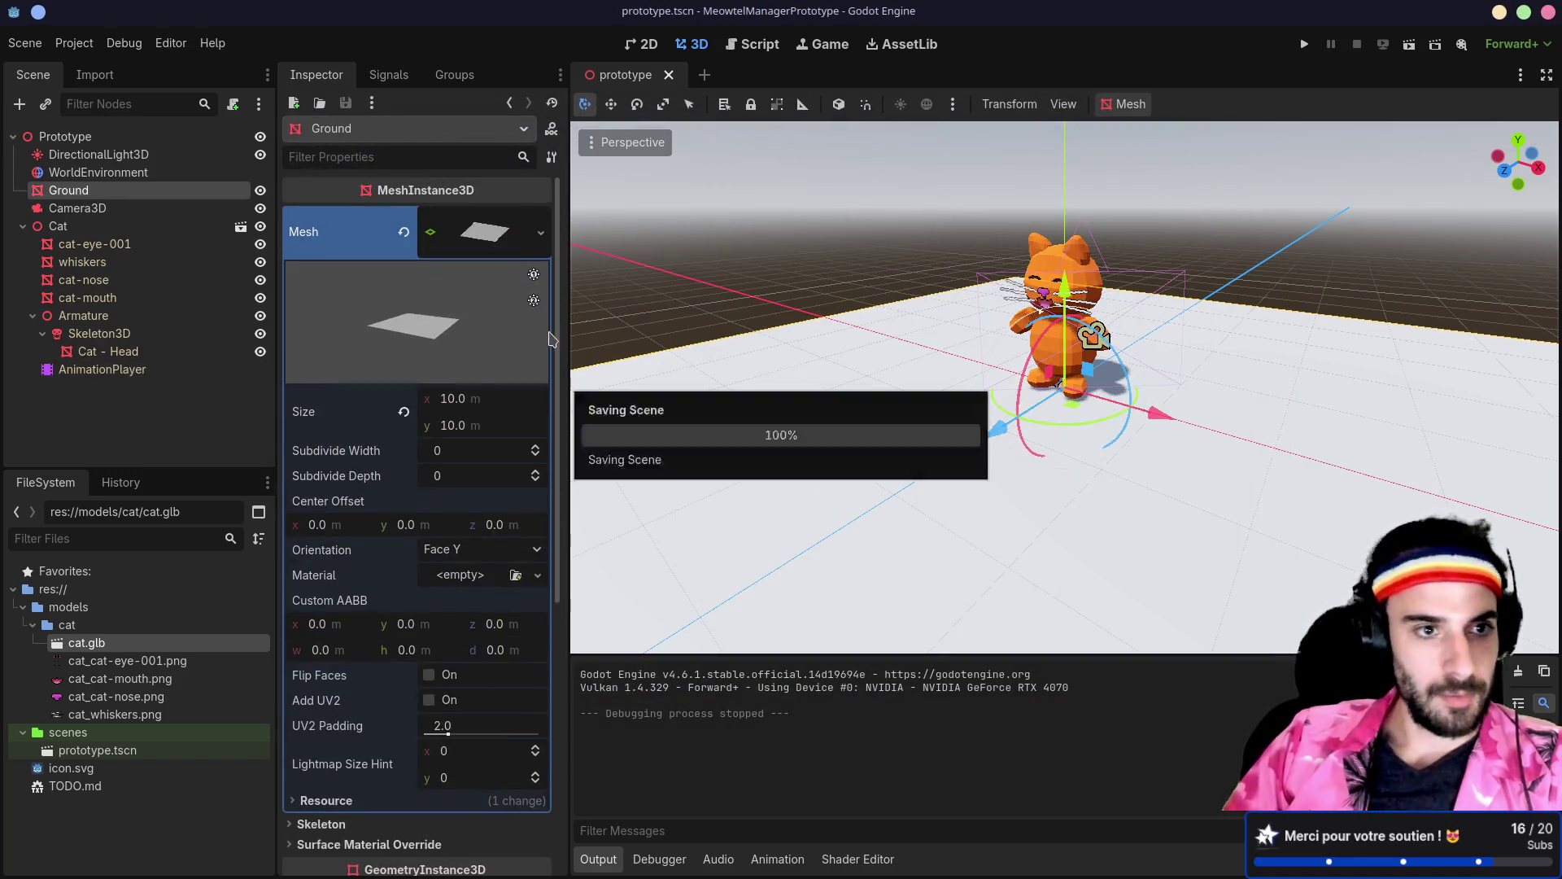
Step: Resize the Ground mesh to 100 × 100, save the scene, and test-run it
left_click(454, 398)
type("10")
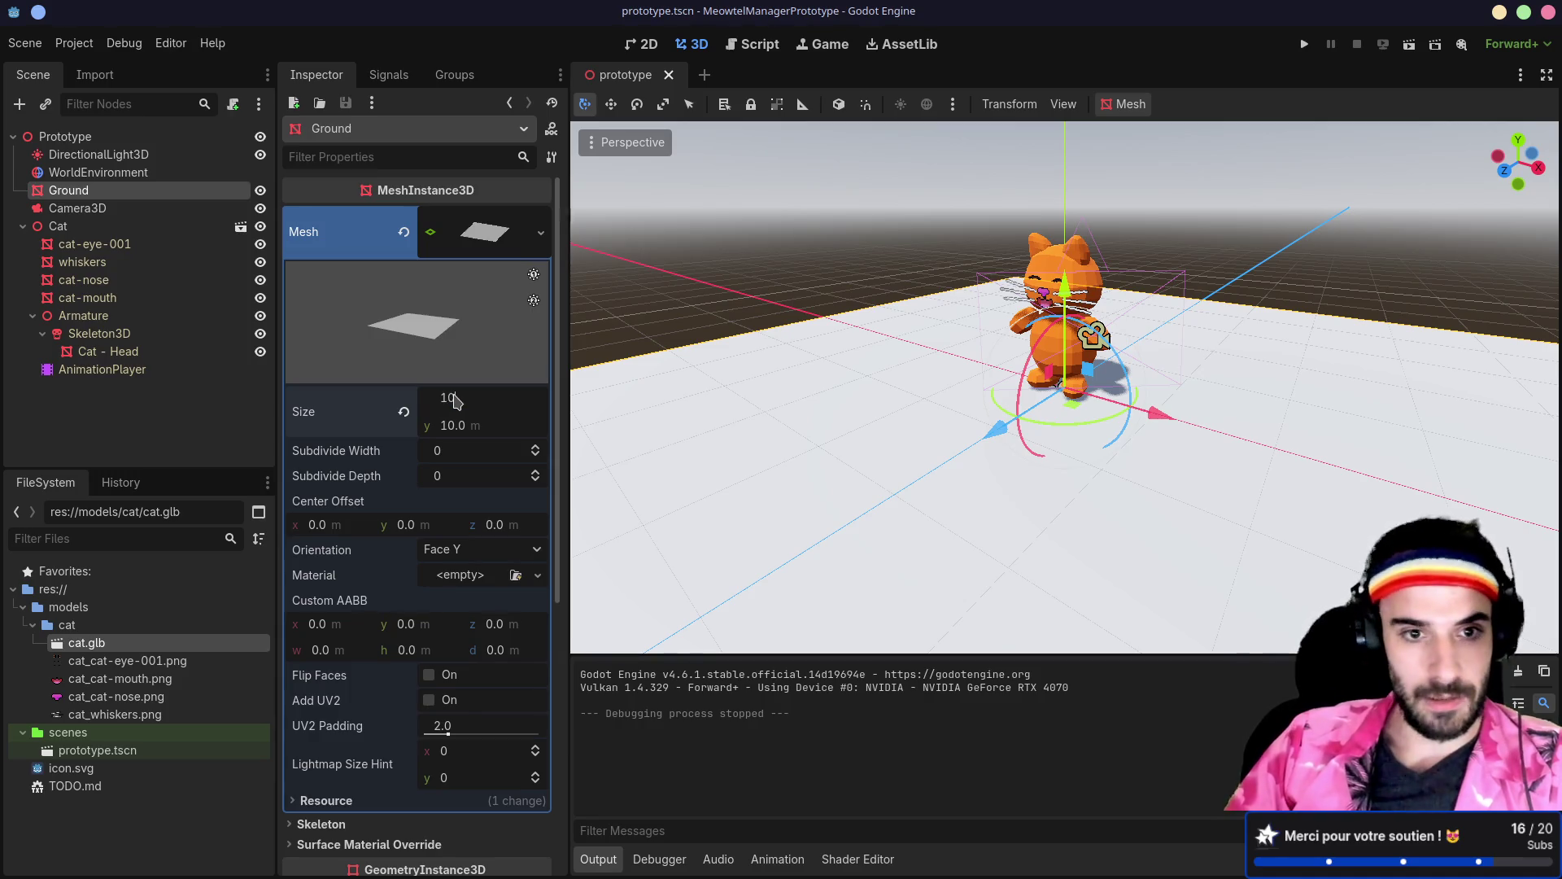
key("Tab")
type("100")
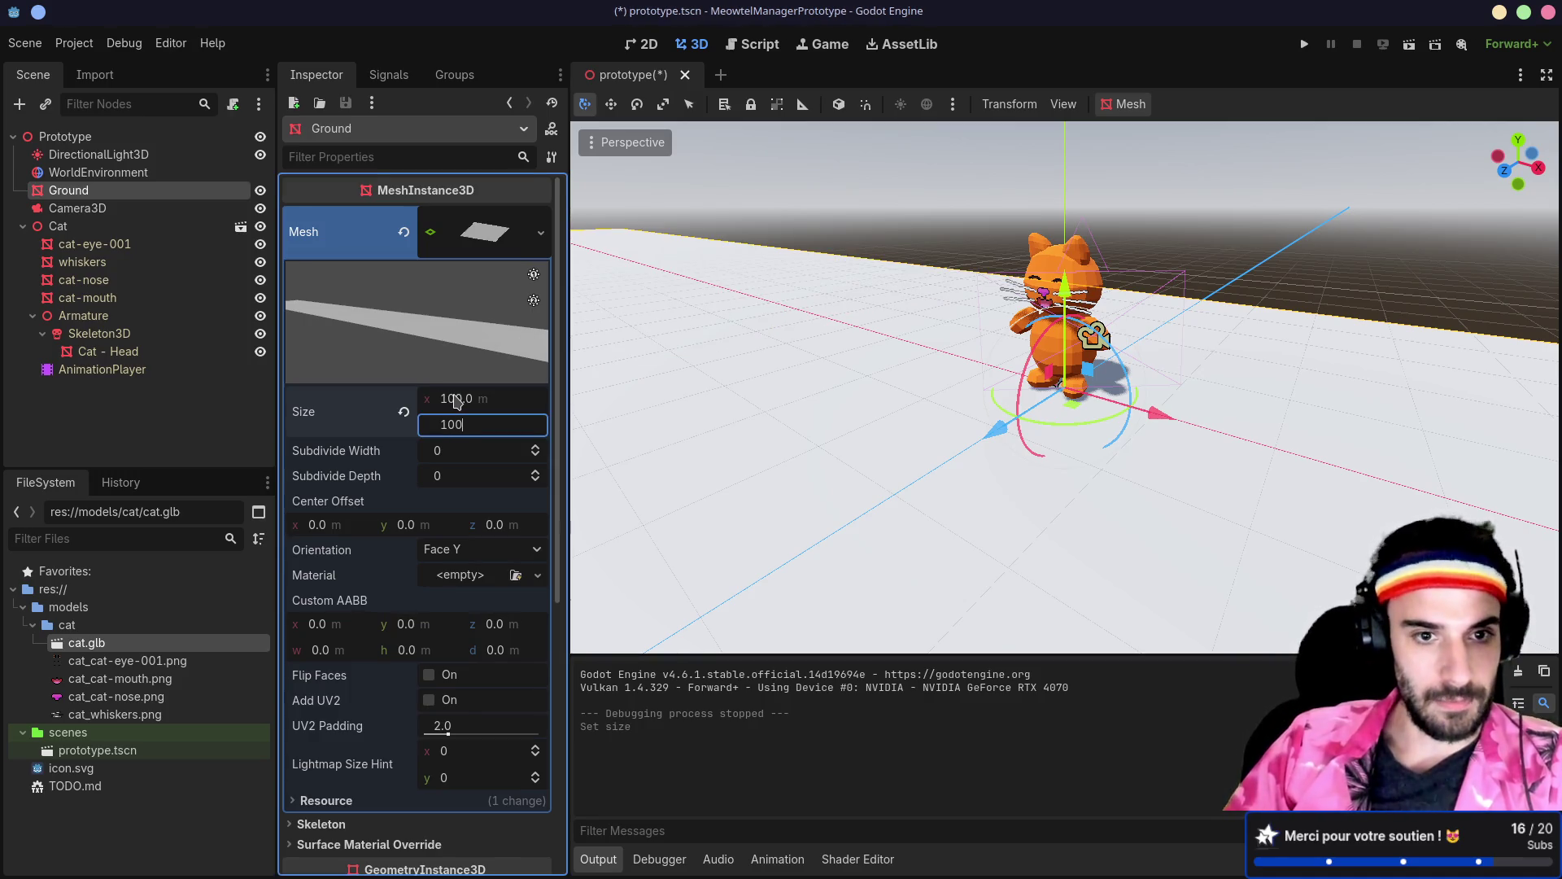
key("Return")
key("ctrl+s")
left_click(1304, 44)
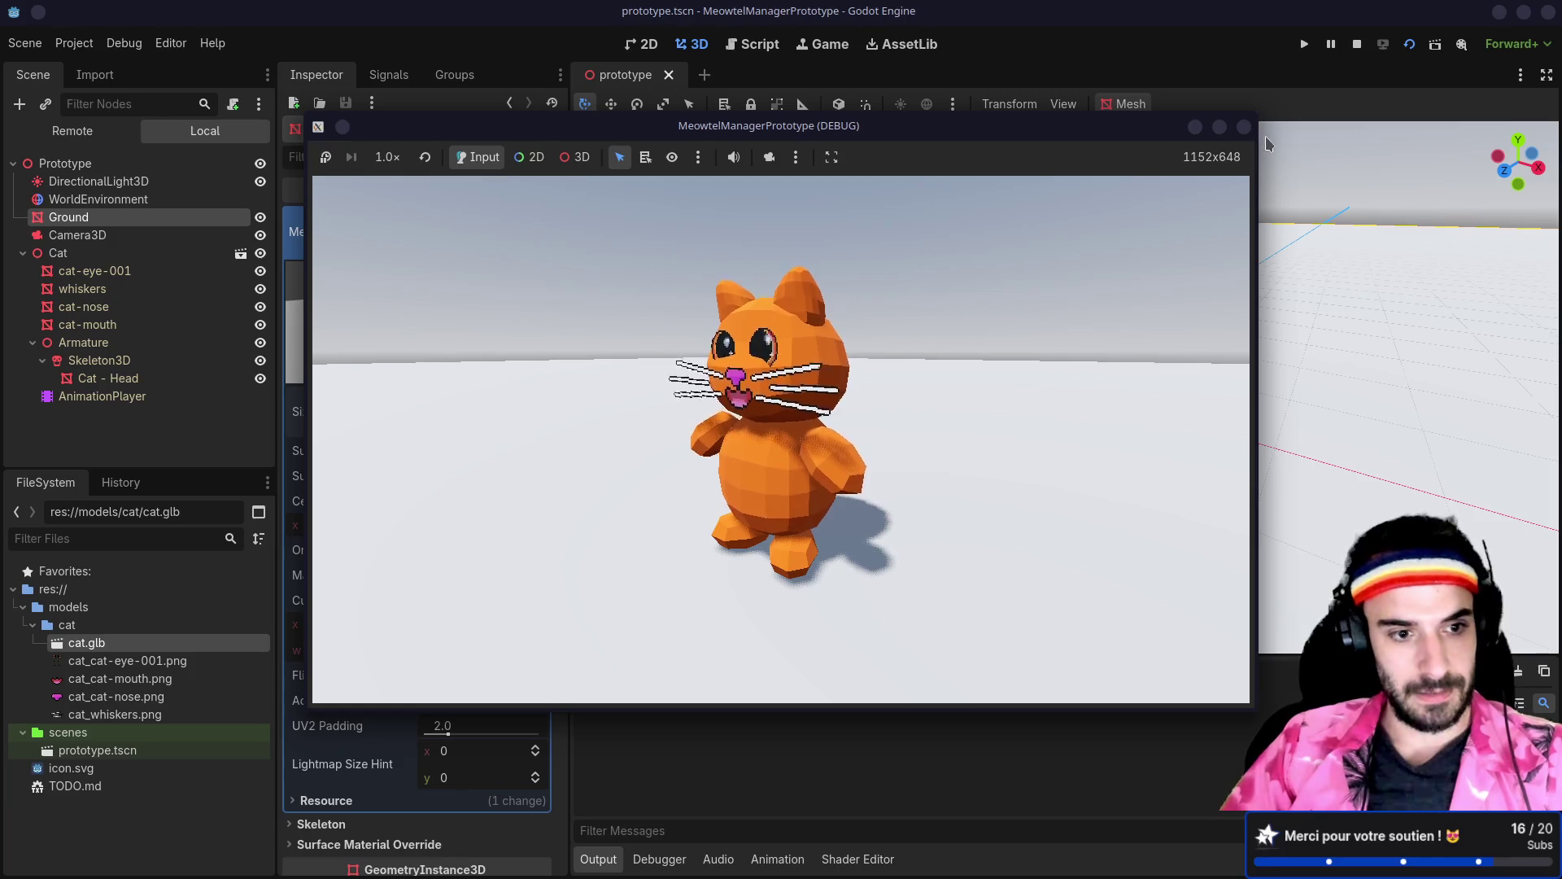
left_click(1243, 126)
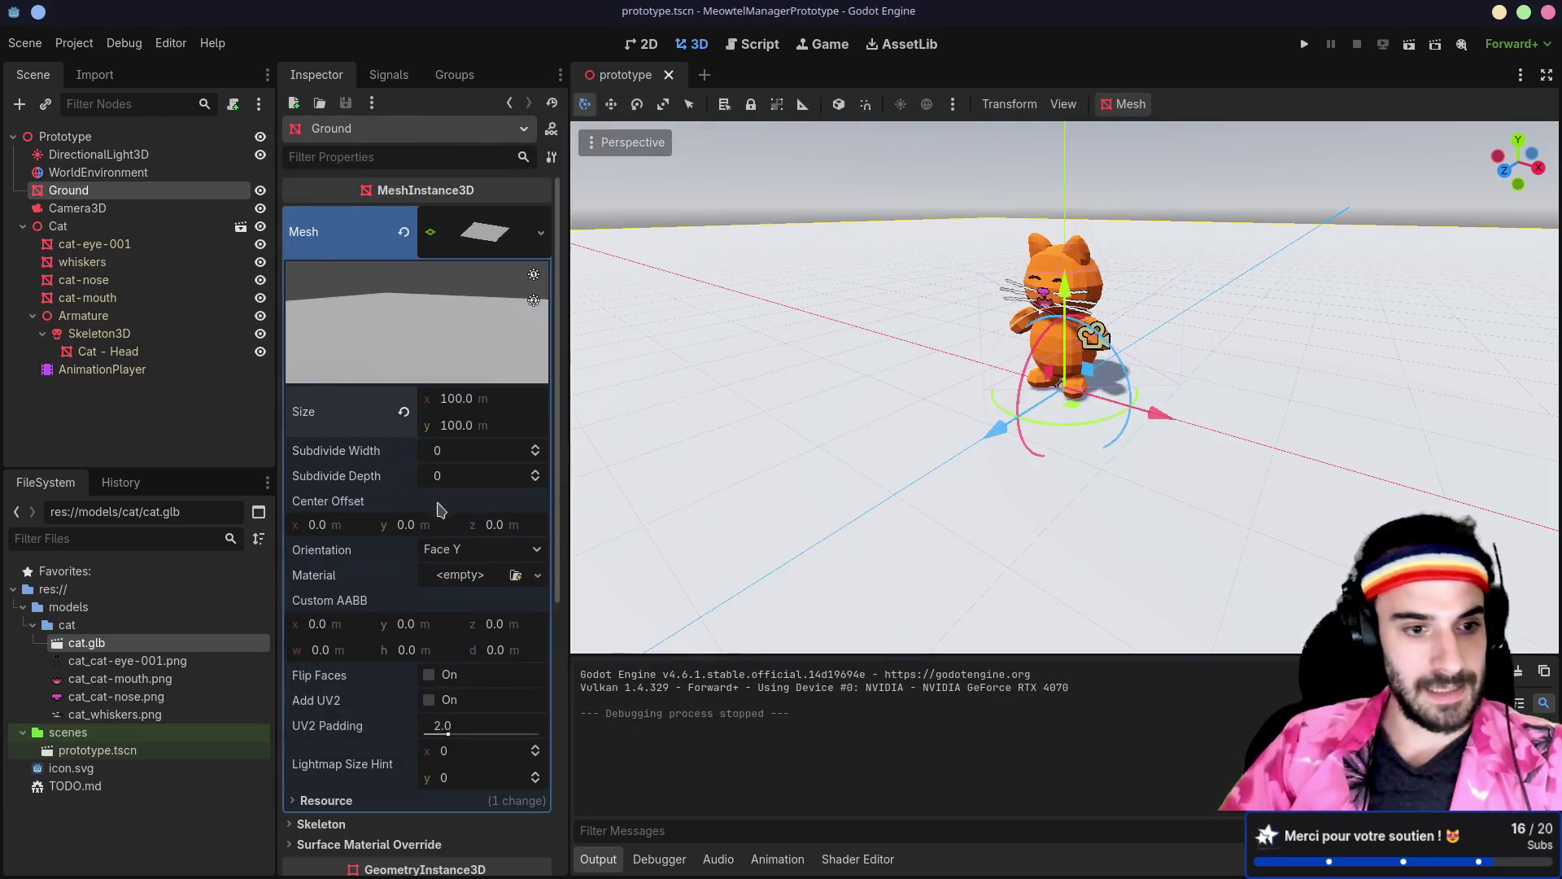
Step: Open TODO.md from the FileSystem and select the Import 3D model line
left_click(149, 697)
key("Up")
key("Up")
key("Up")
key("Down")
left_click(109, 751)
left_click(78, 768)
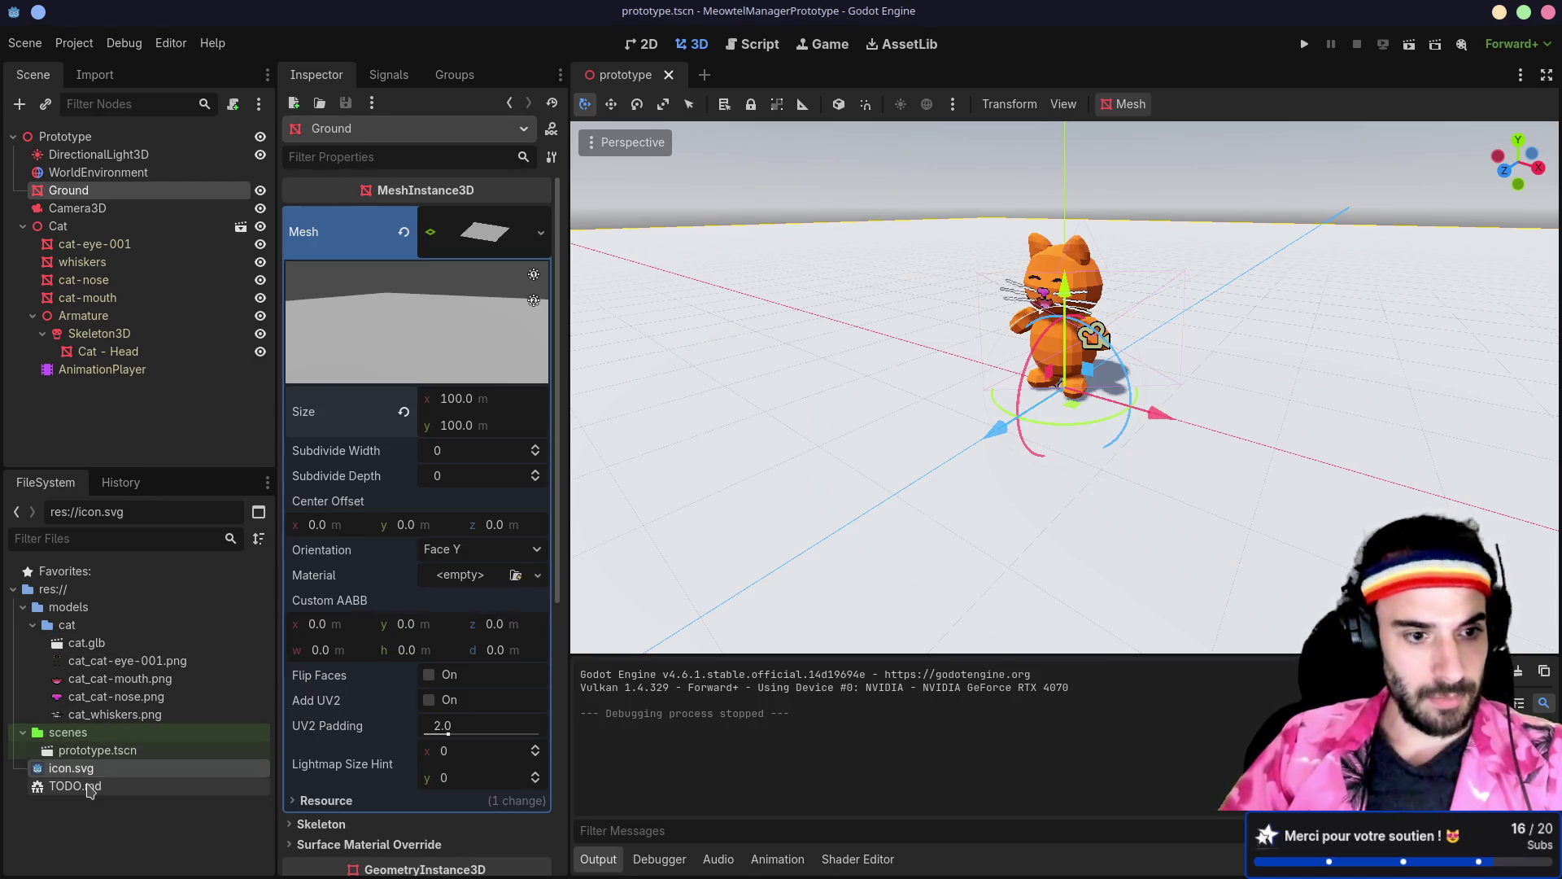
double_click(75, 787)
triple_click(1046, 143)
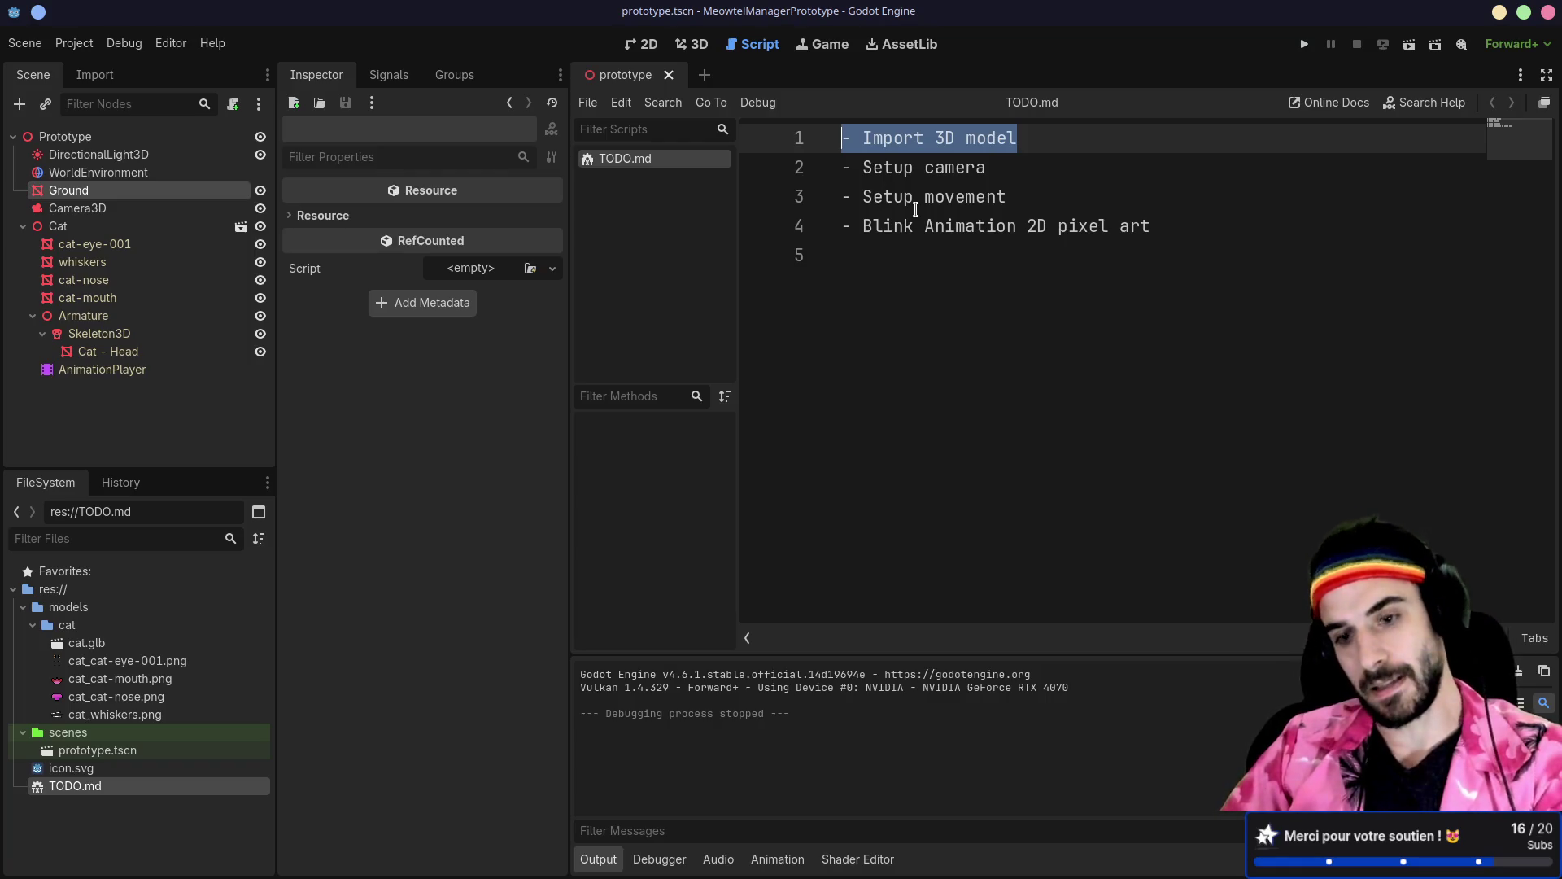
Step: Delete the Import 3D model and Setup camera lines from TODO.md and save it
key("BackSpace")
triple_click(1002, 142)
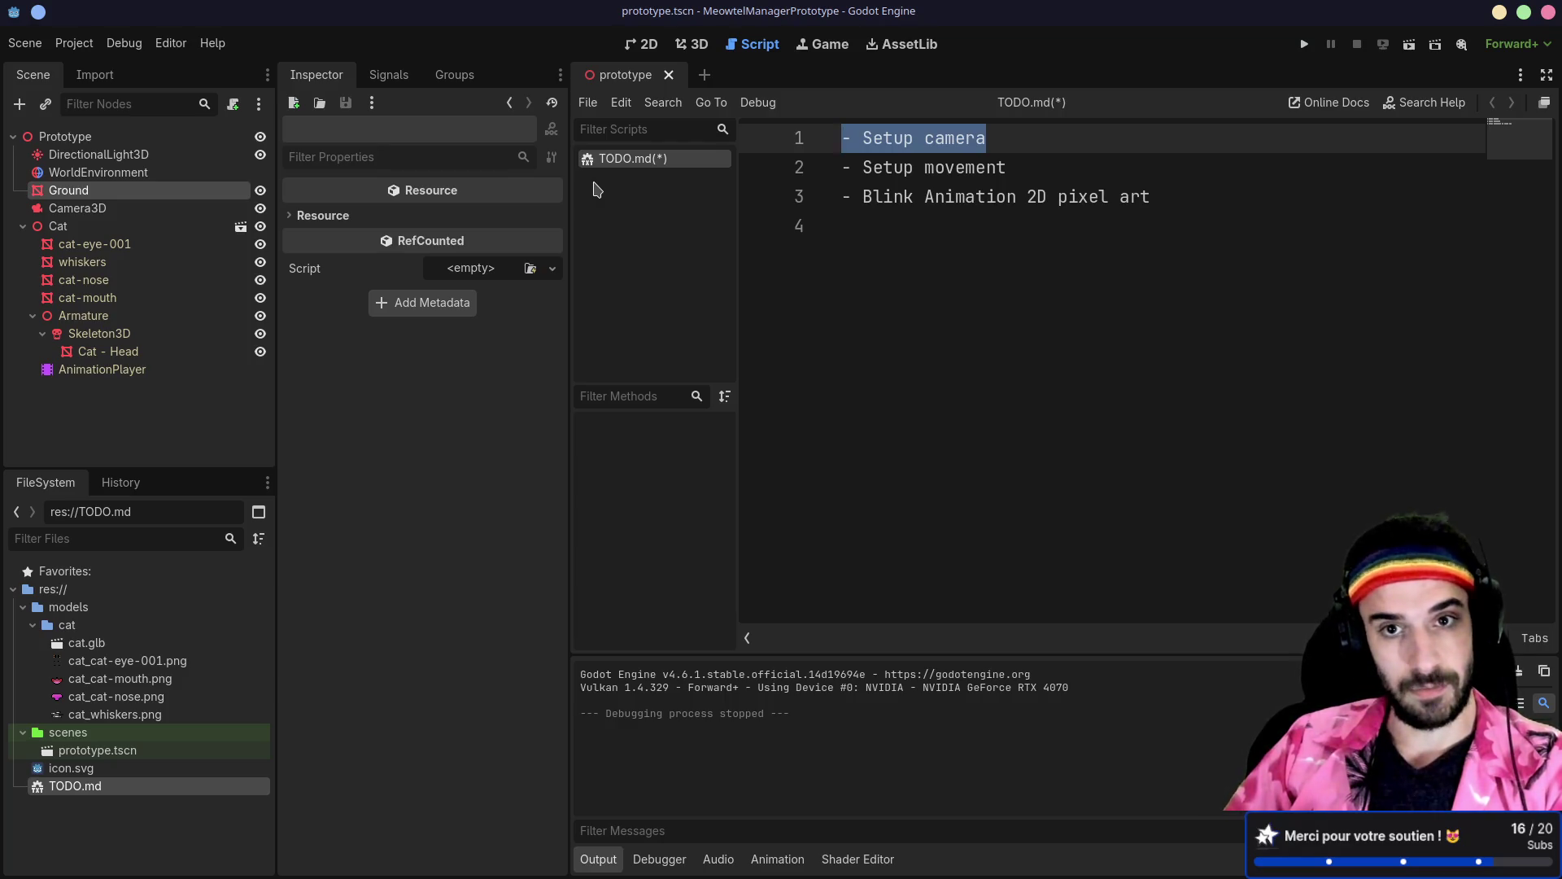
key("BackSpace")
key("Delete")
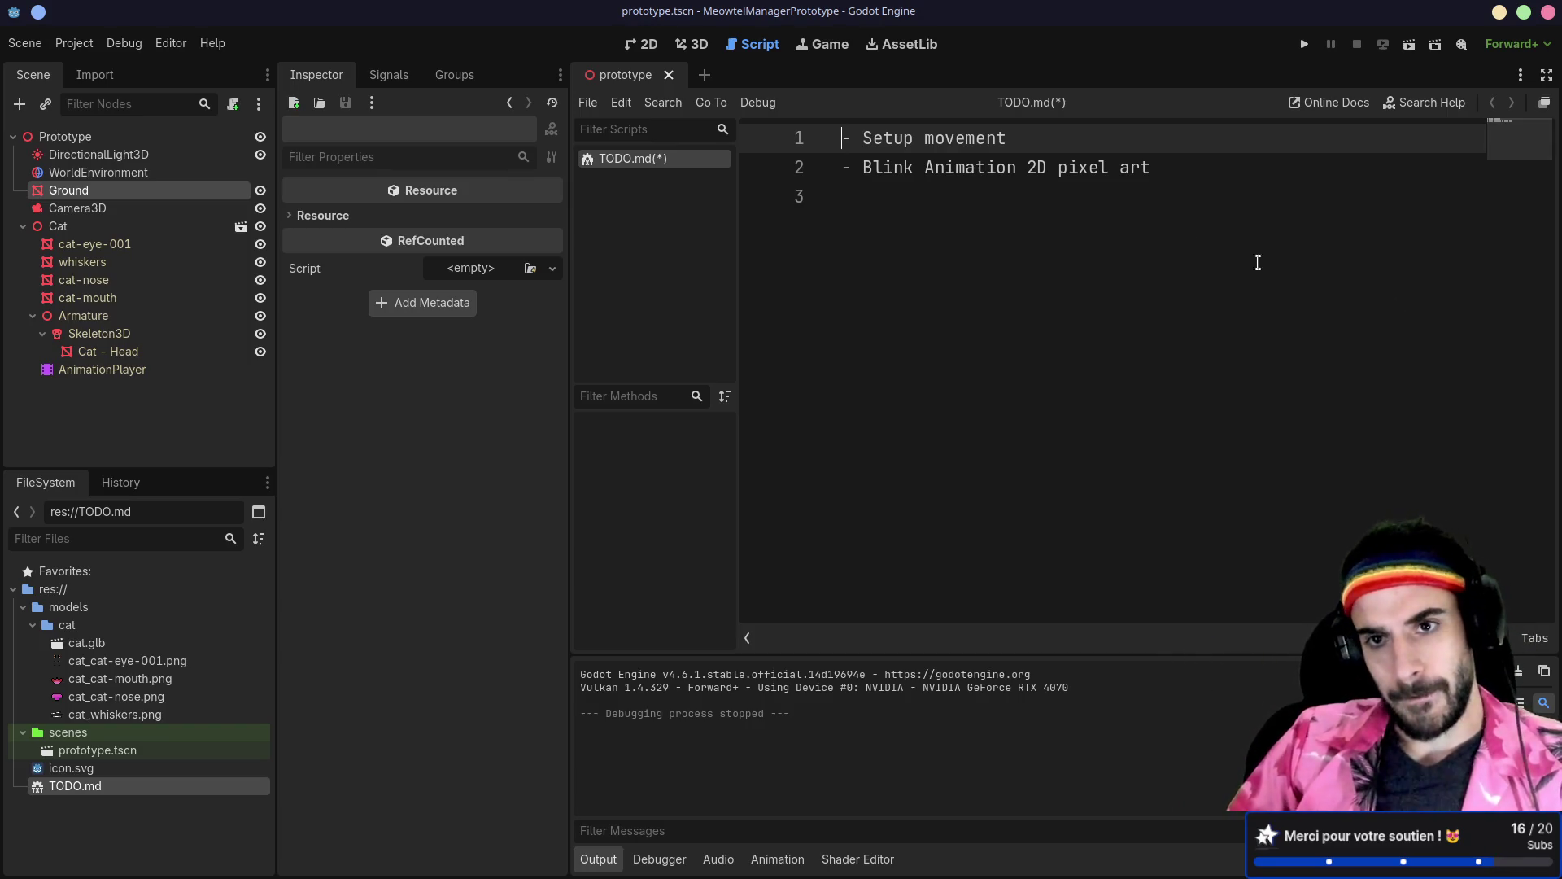
left_click(930, 228)
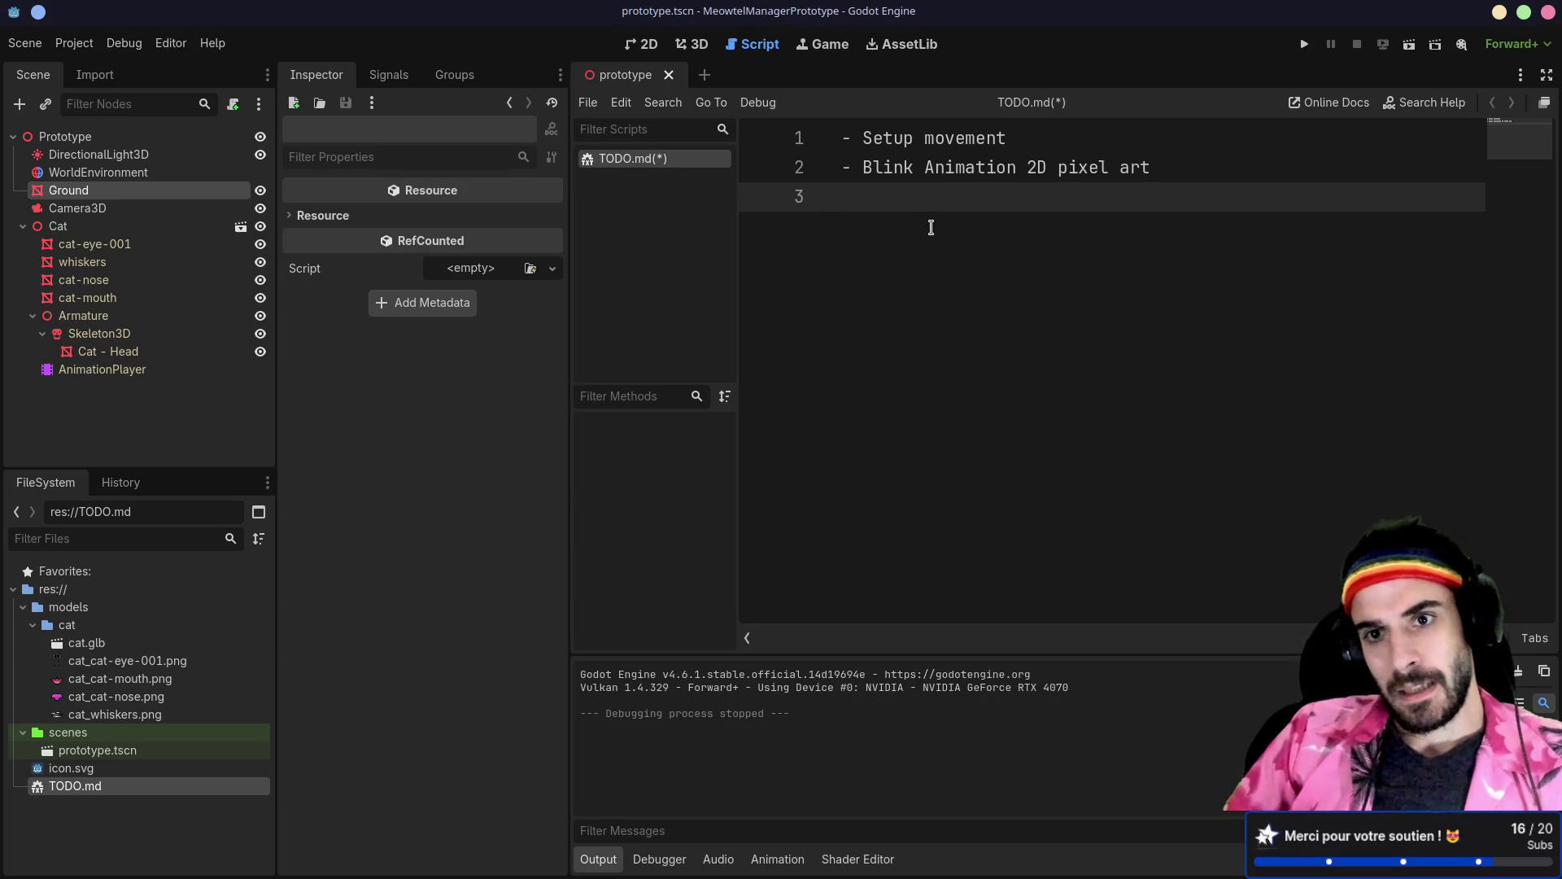
left_click(1030, 136)
key("ctrl+s")
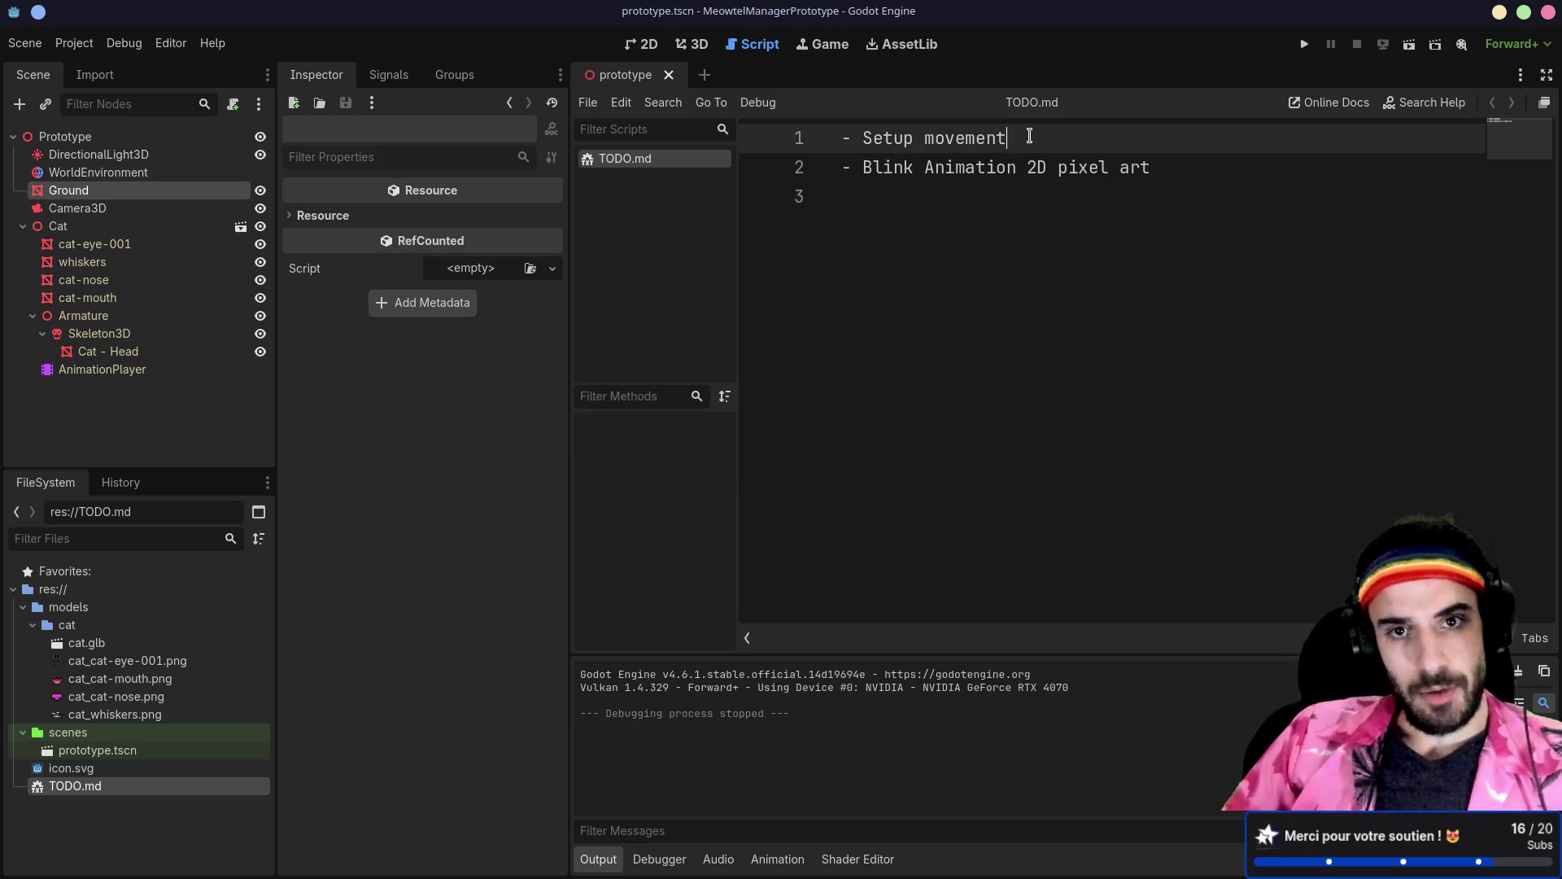
key("alt+Tab")
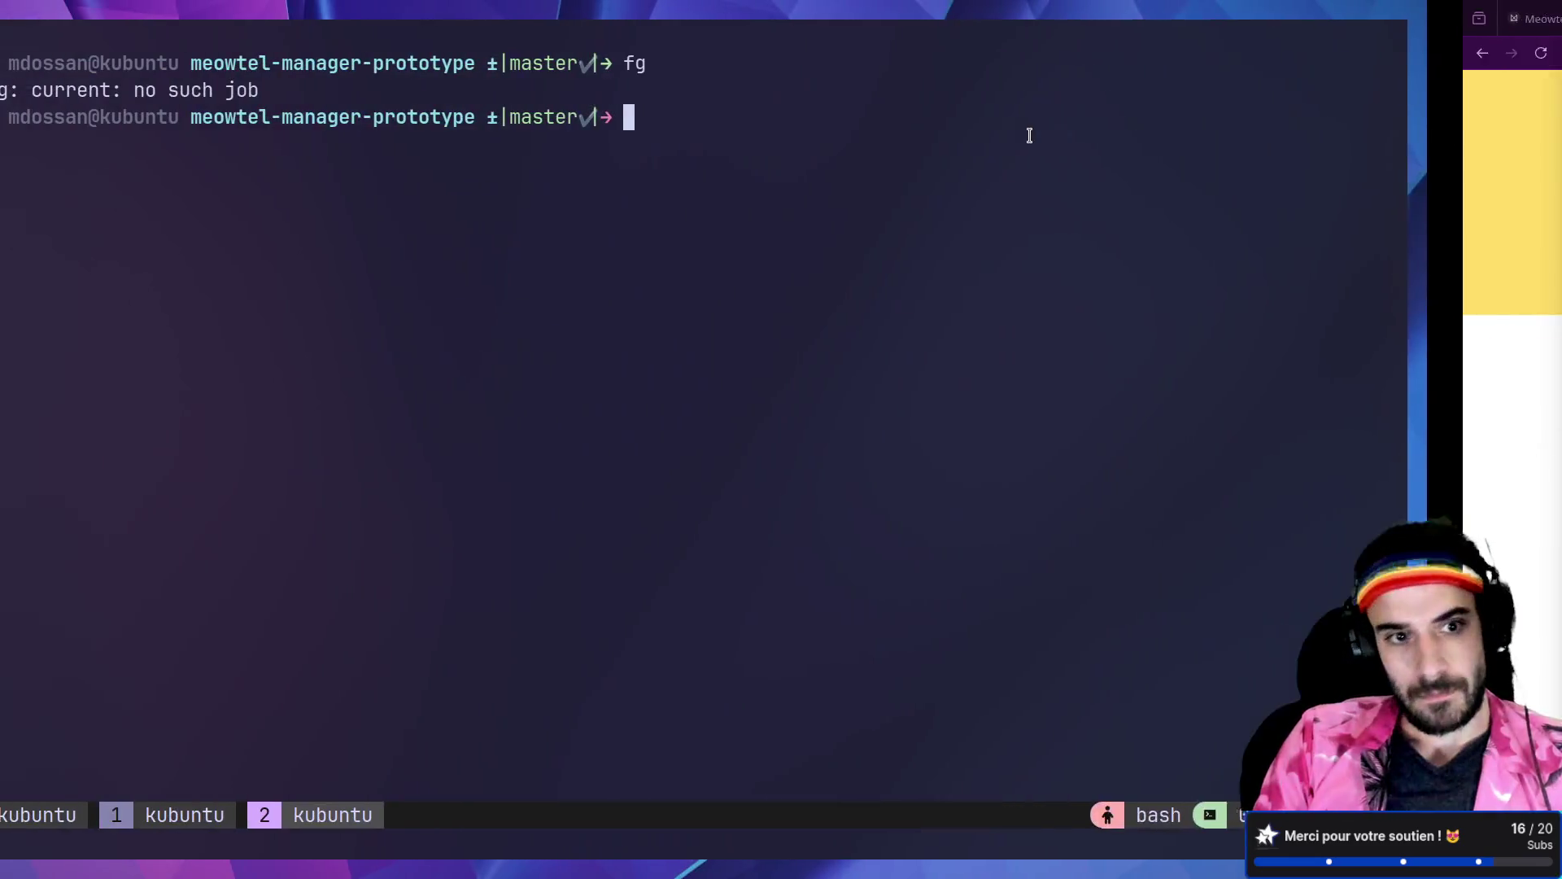
Step: Launch lazygit and expand the models/cat folder to review its new files
type("lazygit")
key("Return")
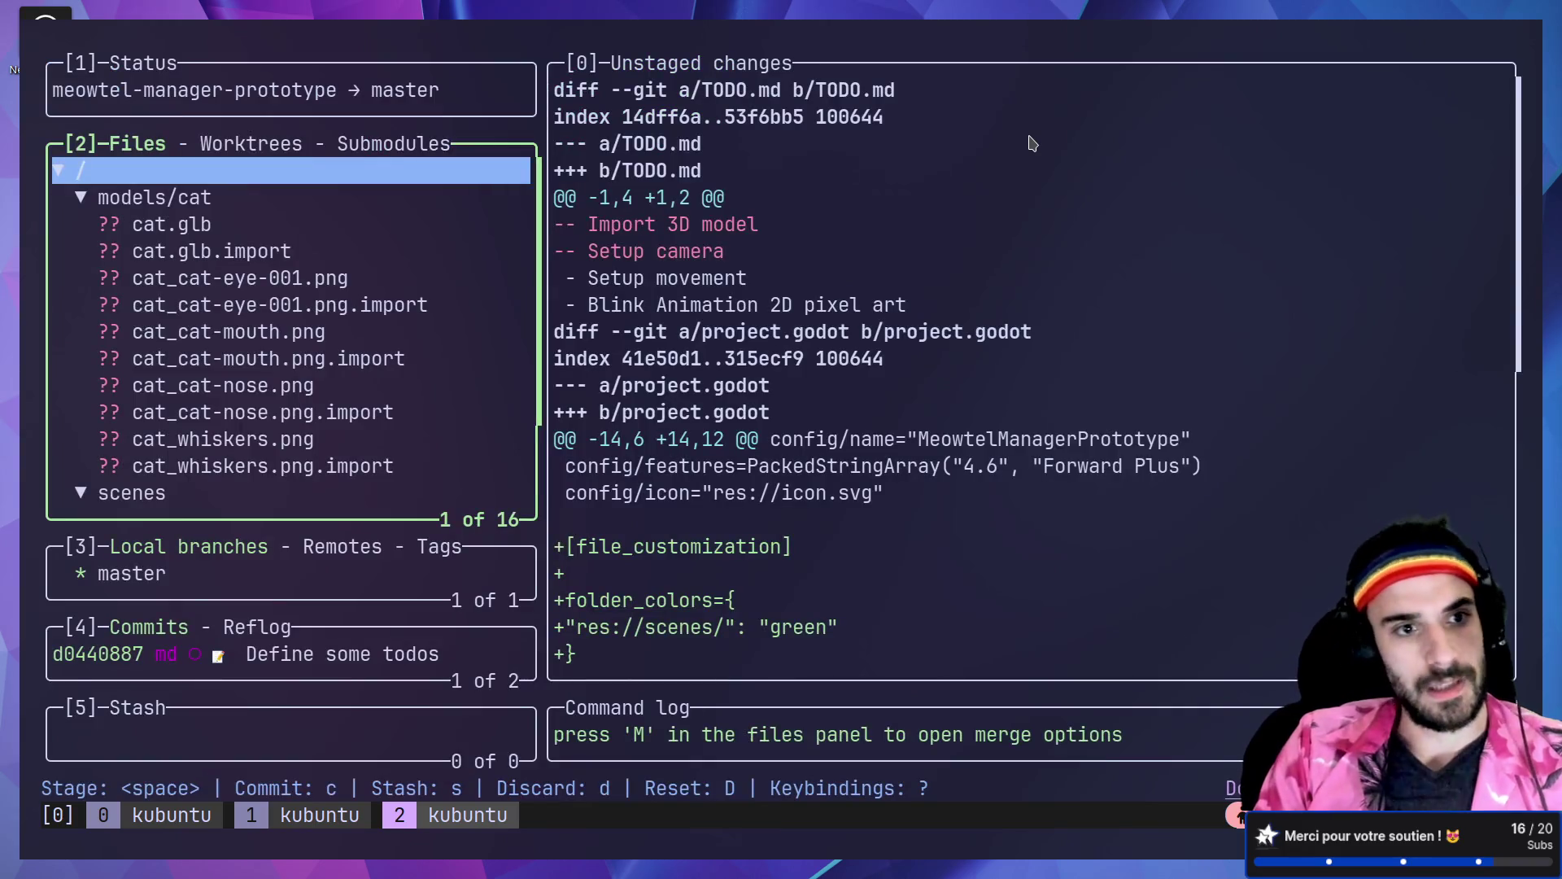
key("Down")
key("Return")
key("Down")
key("Return")
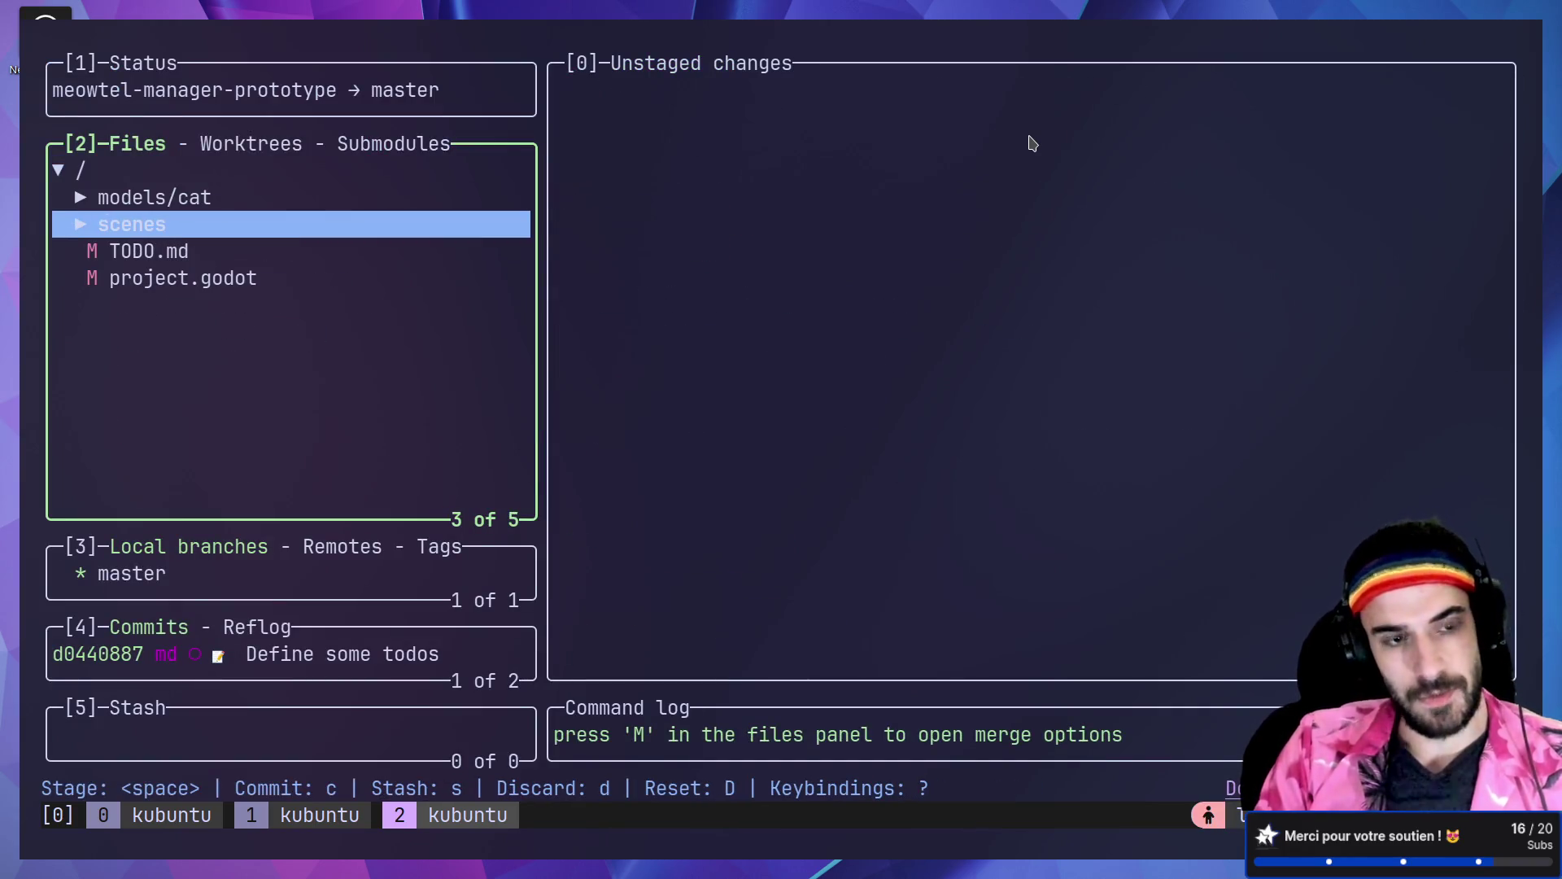
key("Return")
key("Up")
key("Return")
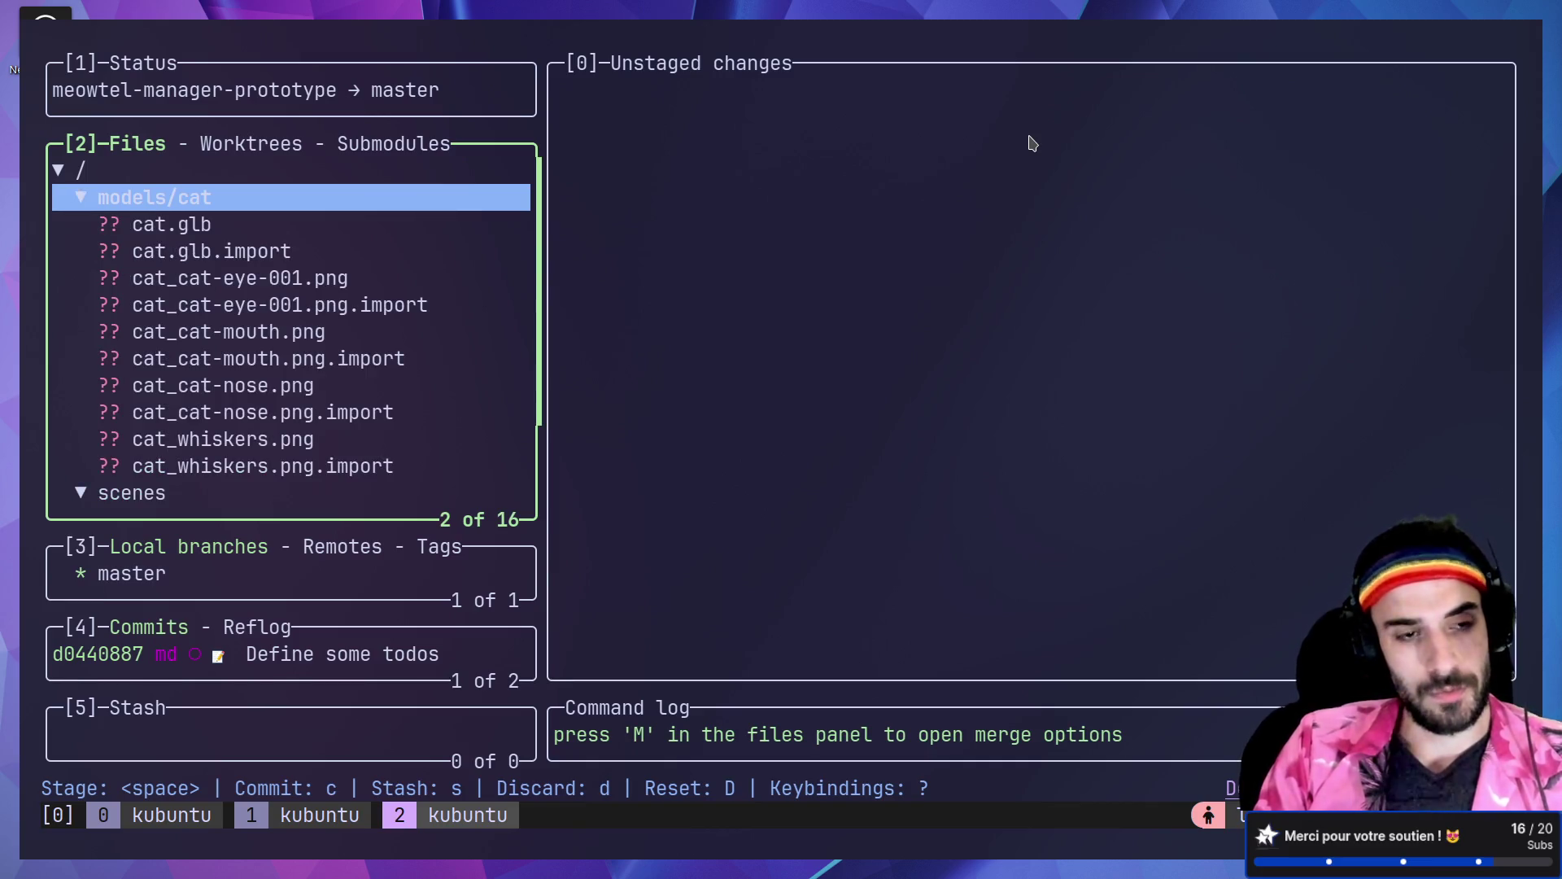
key("Return")
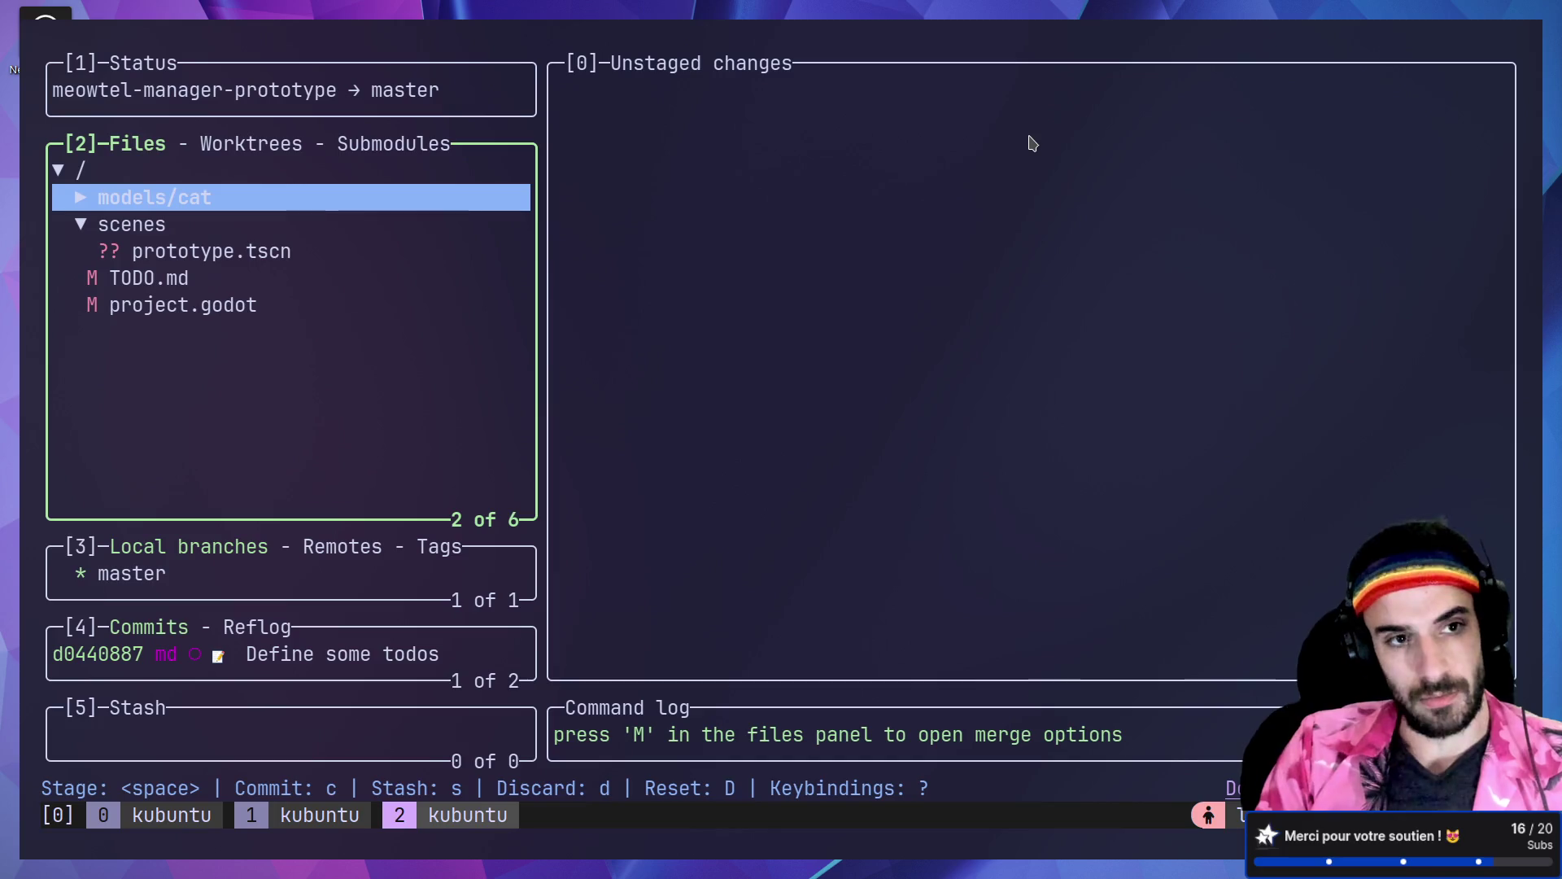
key("Return")
key("Return")
key("Return")
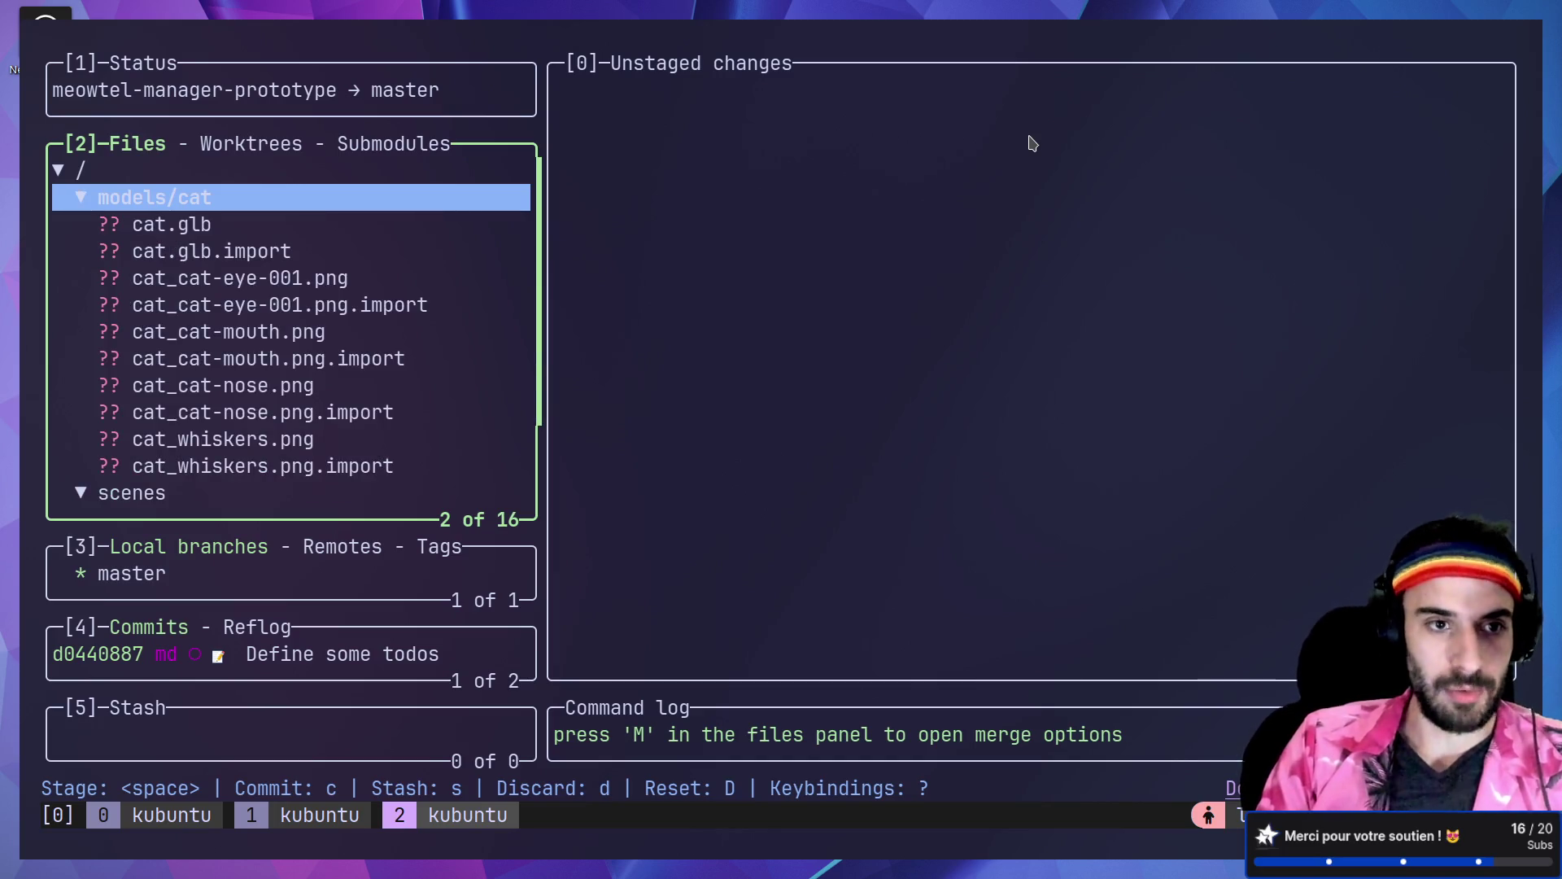
Step: Stage the whole models/cat folder and check its staged files
key("Return")
key("space")
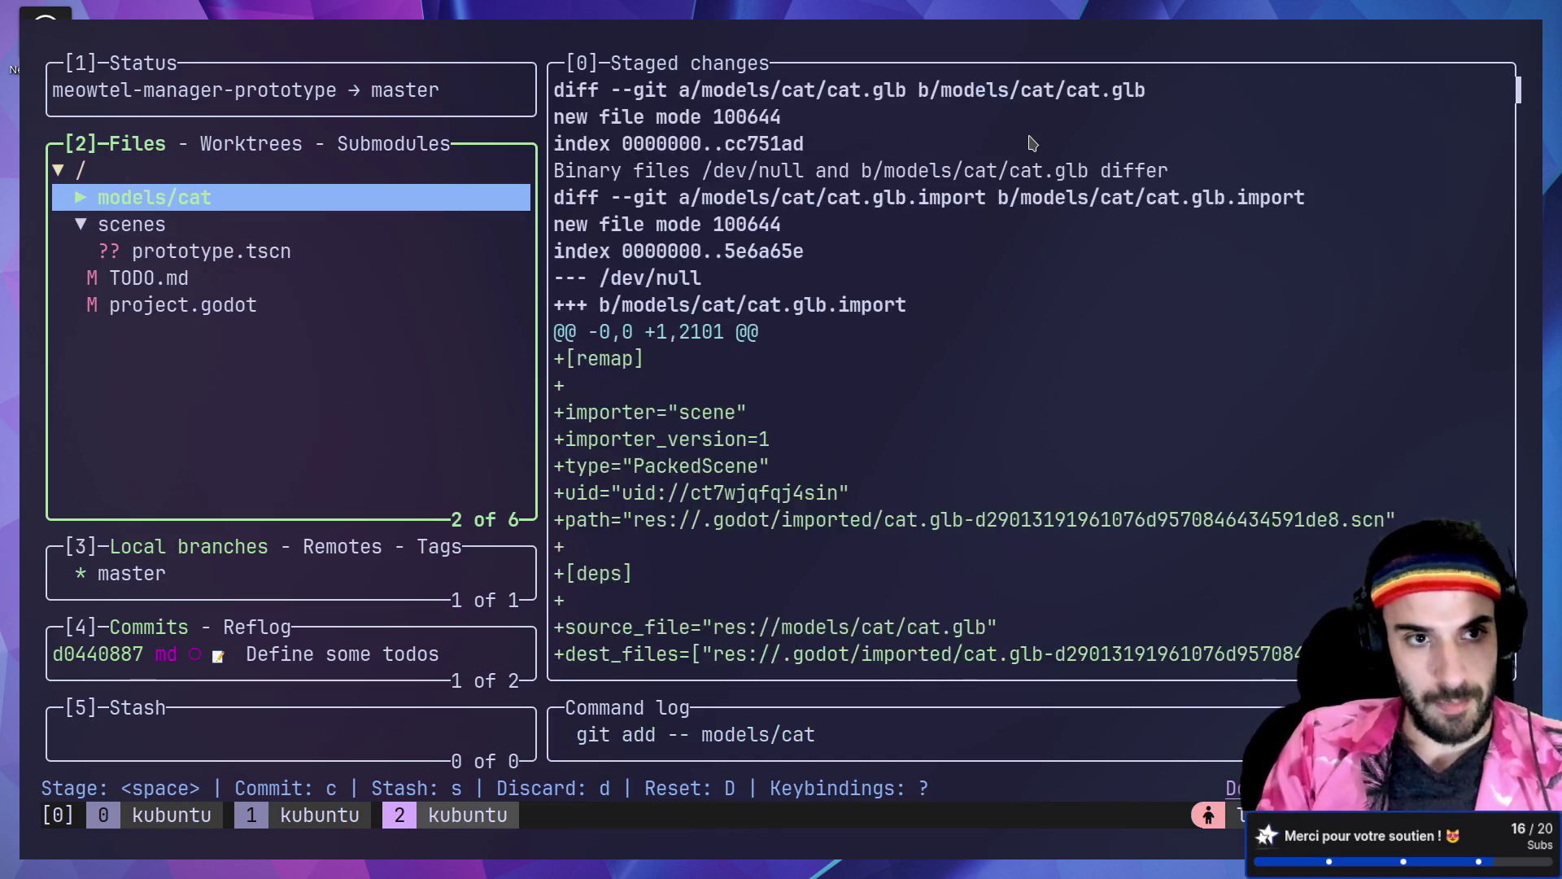
key("Return")
key("Down")
key("Down")
key("Up")
key("Up")
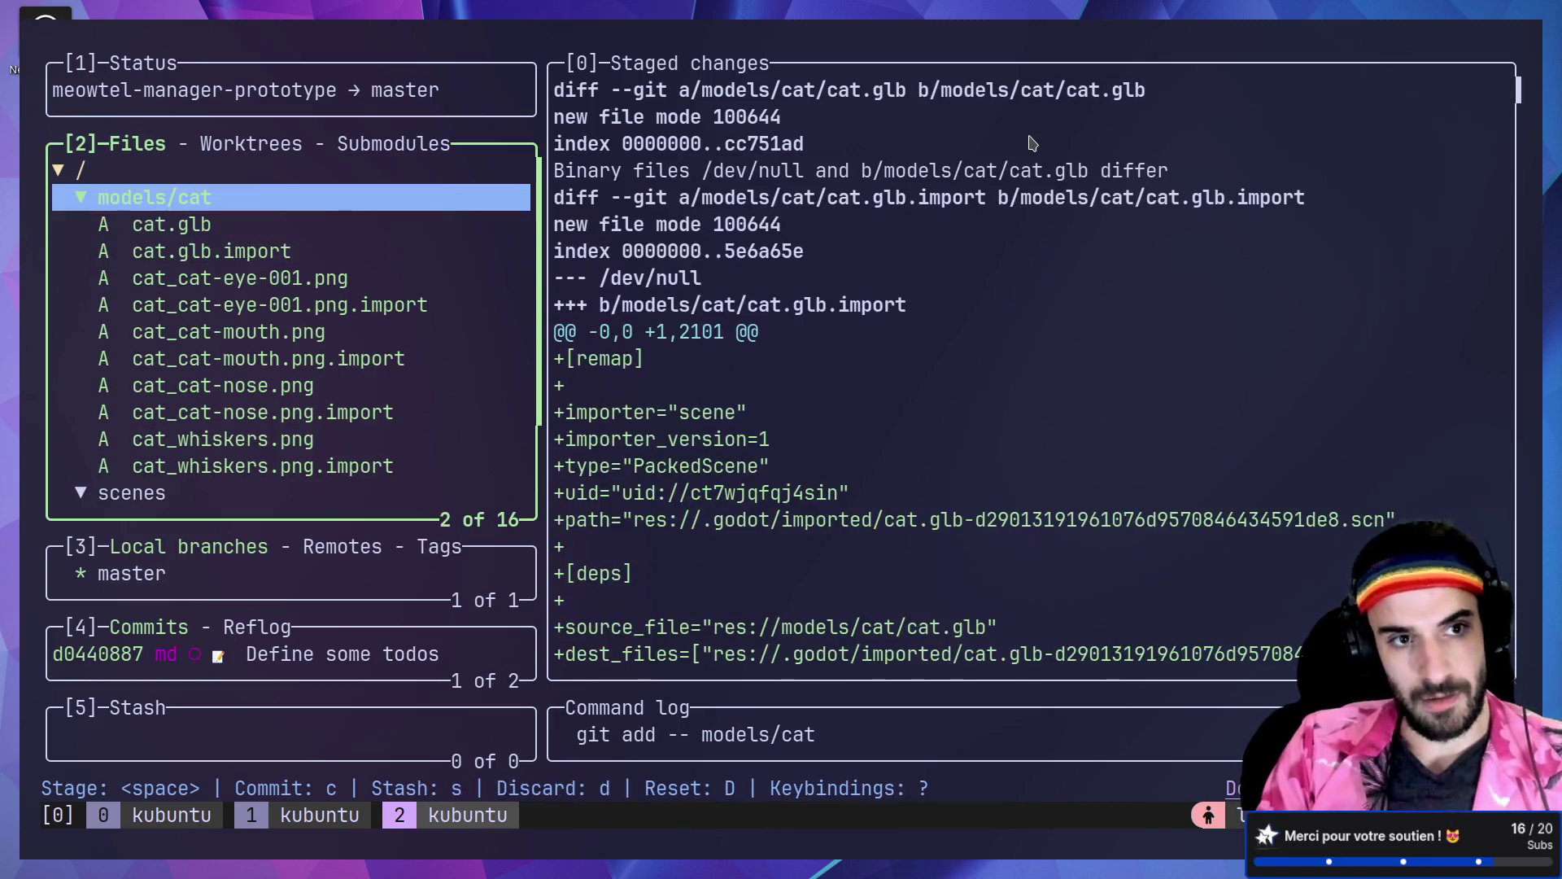
key("Return")
key("alt+Tab")
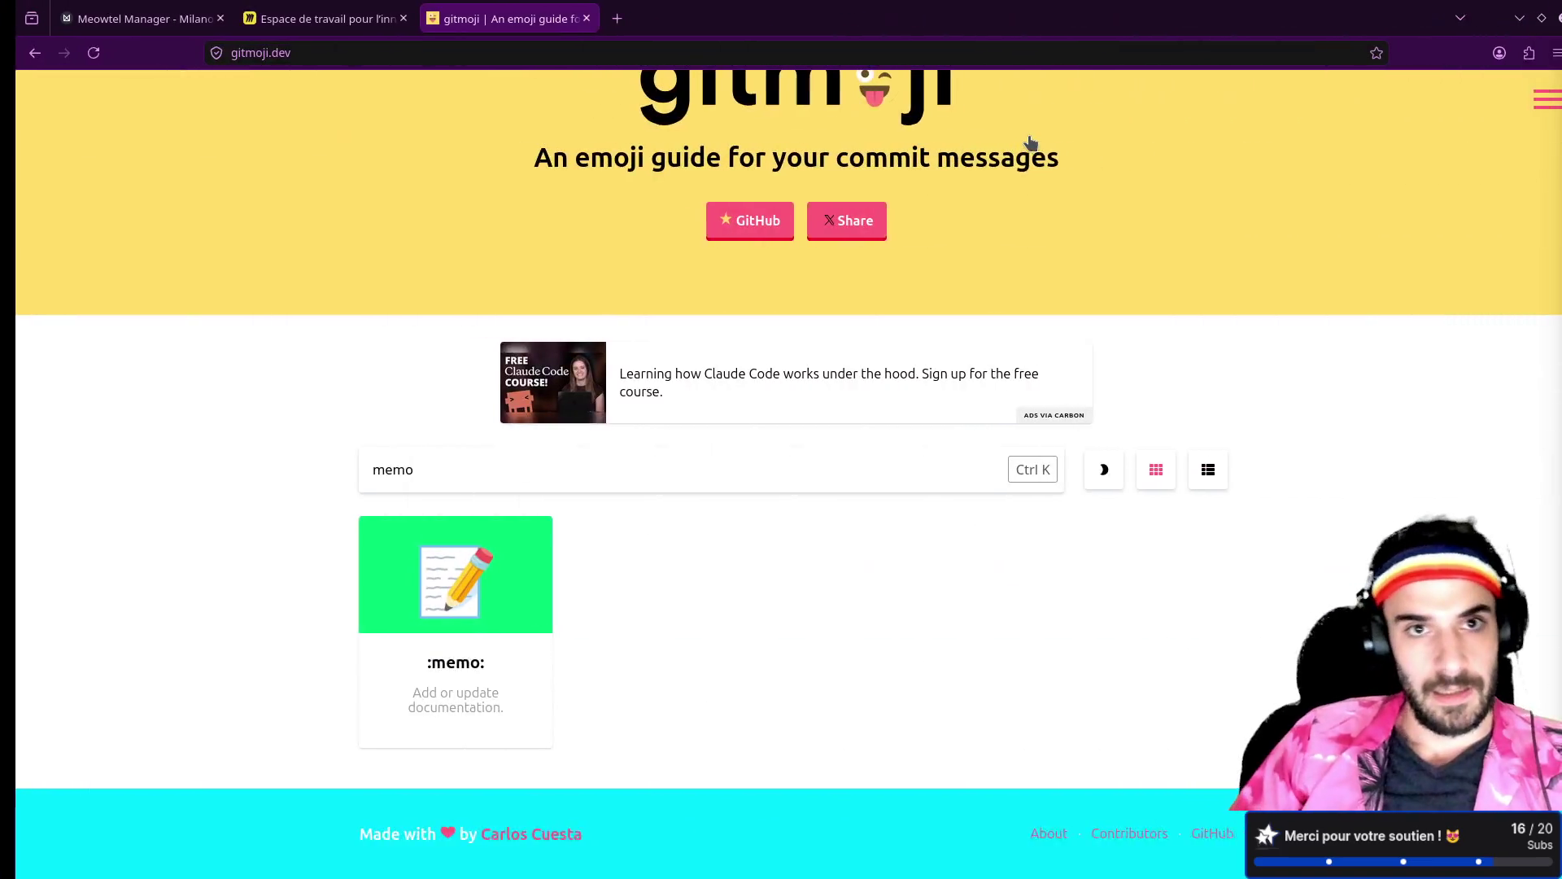
Step: Replace the old gitmoji.dev search, trying 'impo' and 'mode' and browsing all gitmojis
key("ctrl+k")
type("impo")
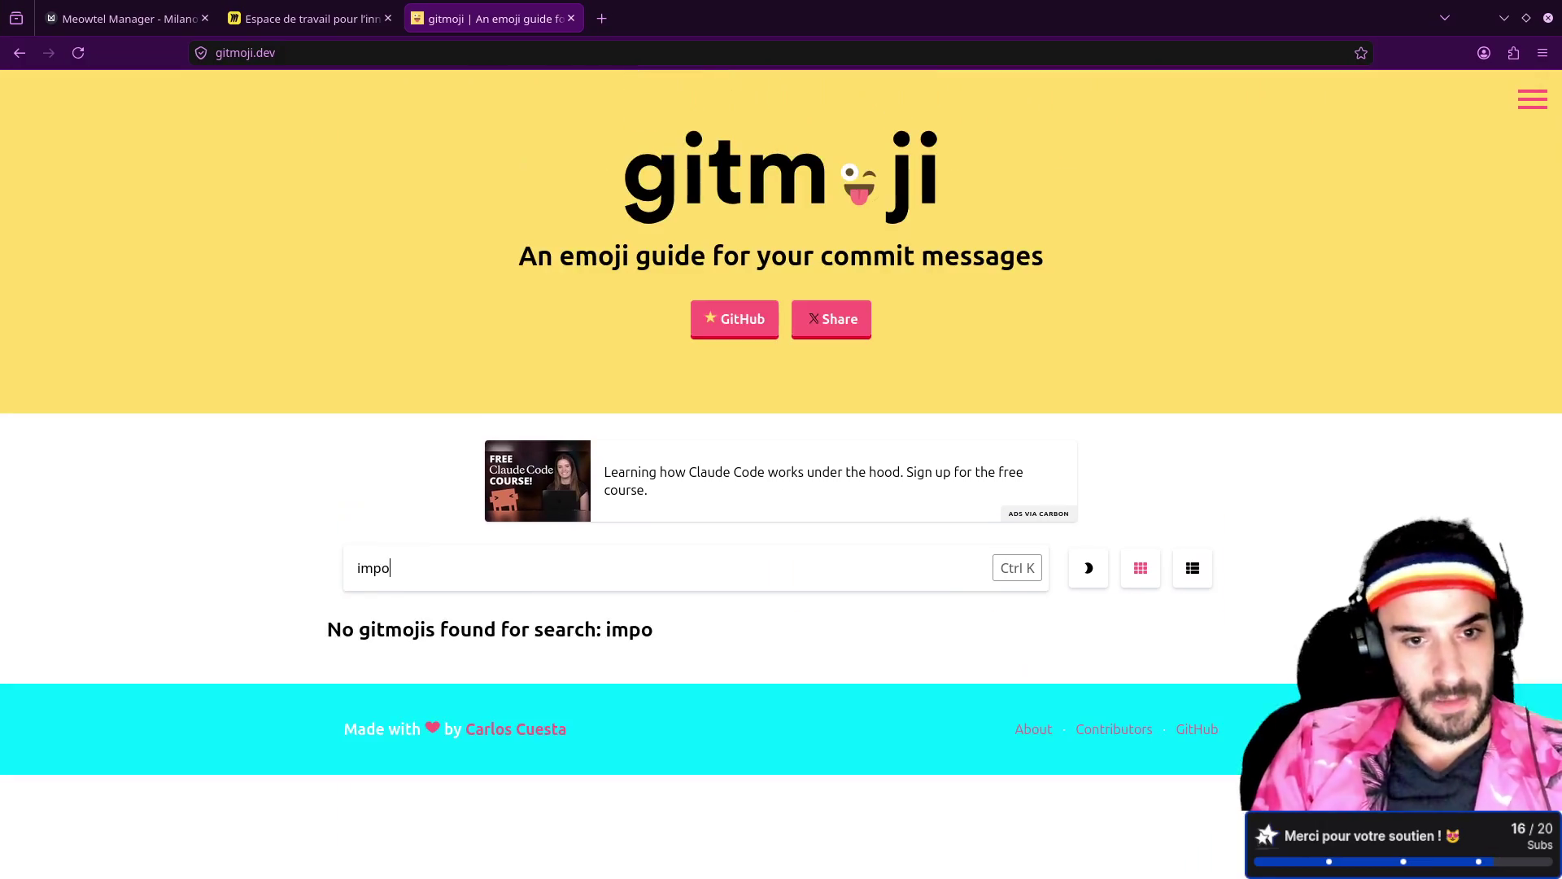
key("BackSpace")
key("BackSpace")
key("BackSpace")
type("mode")
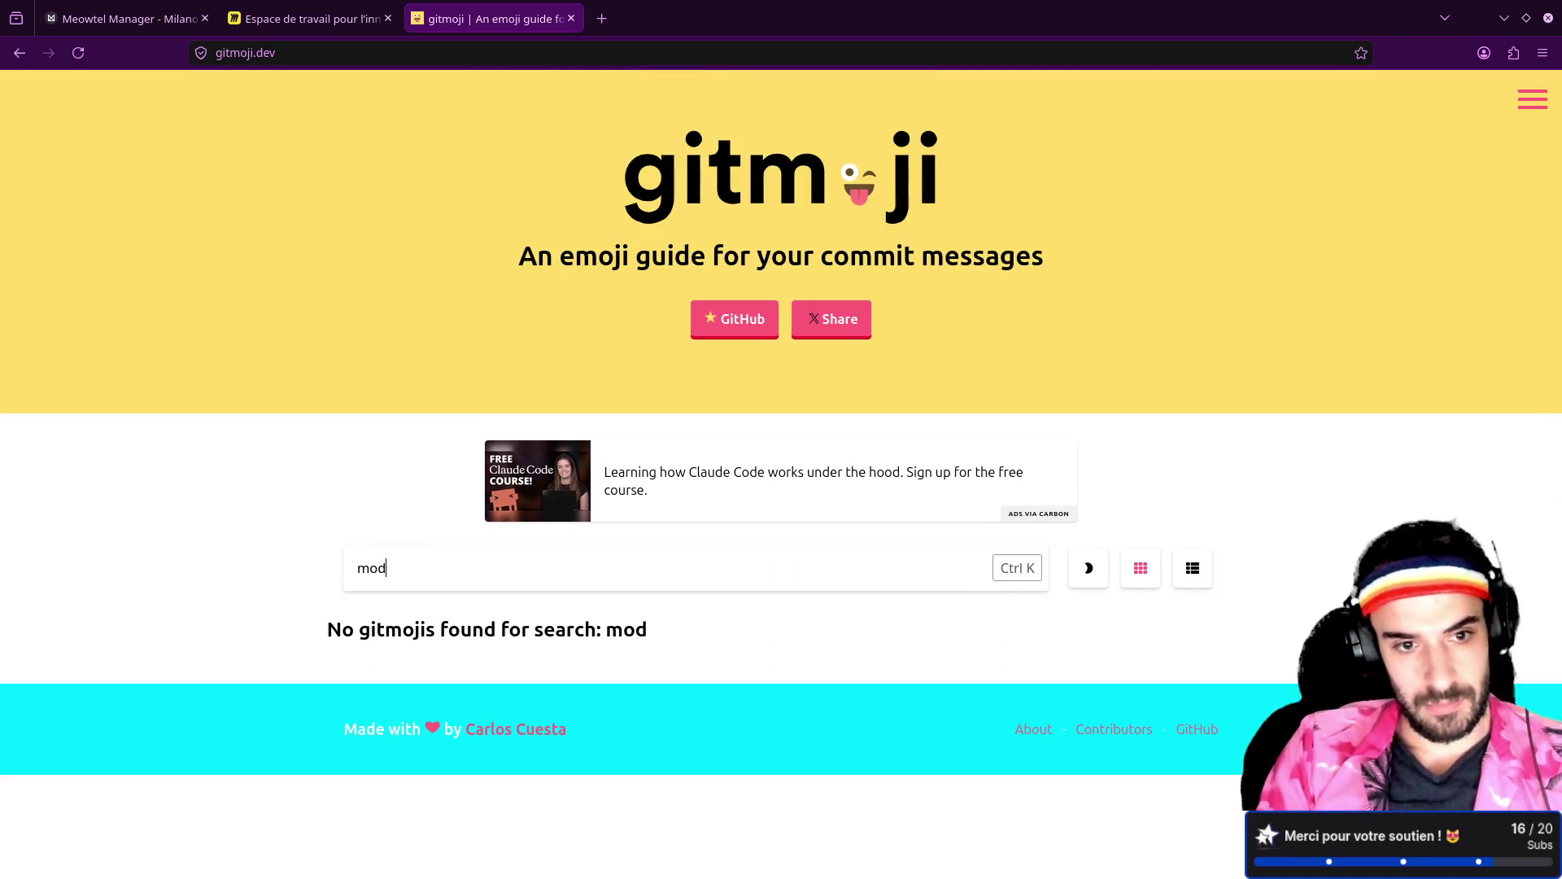
key("BackSpace")
key("BackSpace")
key("BackSpace")
scroll(370, 427, "down", 5)
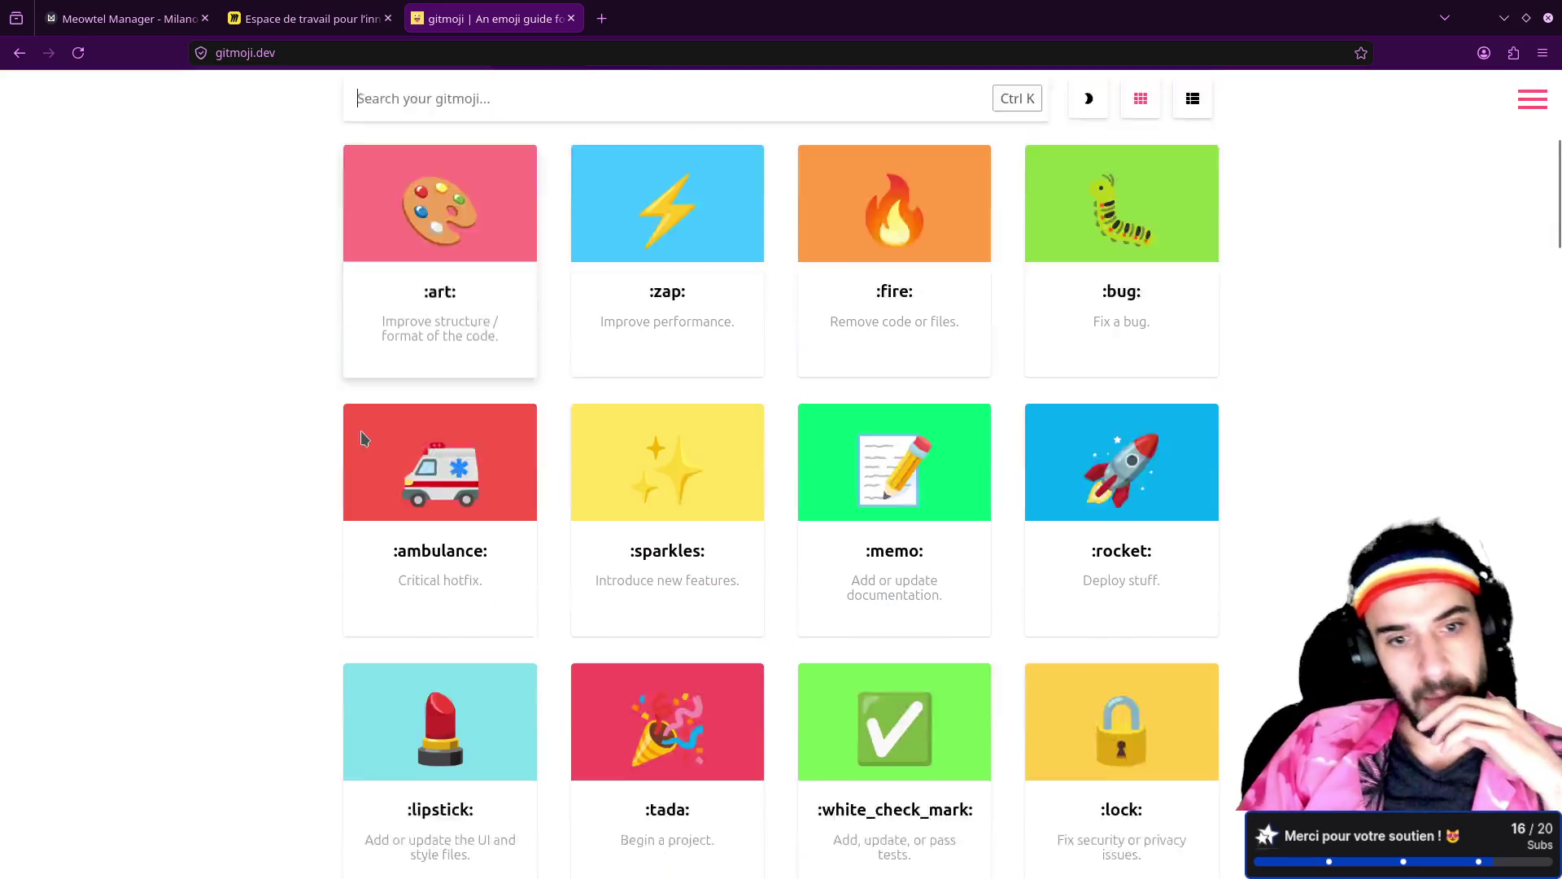
scroll(374, 424, "down", 3)
scroll(385, 408, "up", 10)
Step: Search 'ass', copy the :bento: emoji, and paste it into the lazygit commit summary
type("ass")
scroll(415, 415, "down", 3)
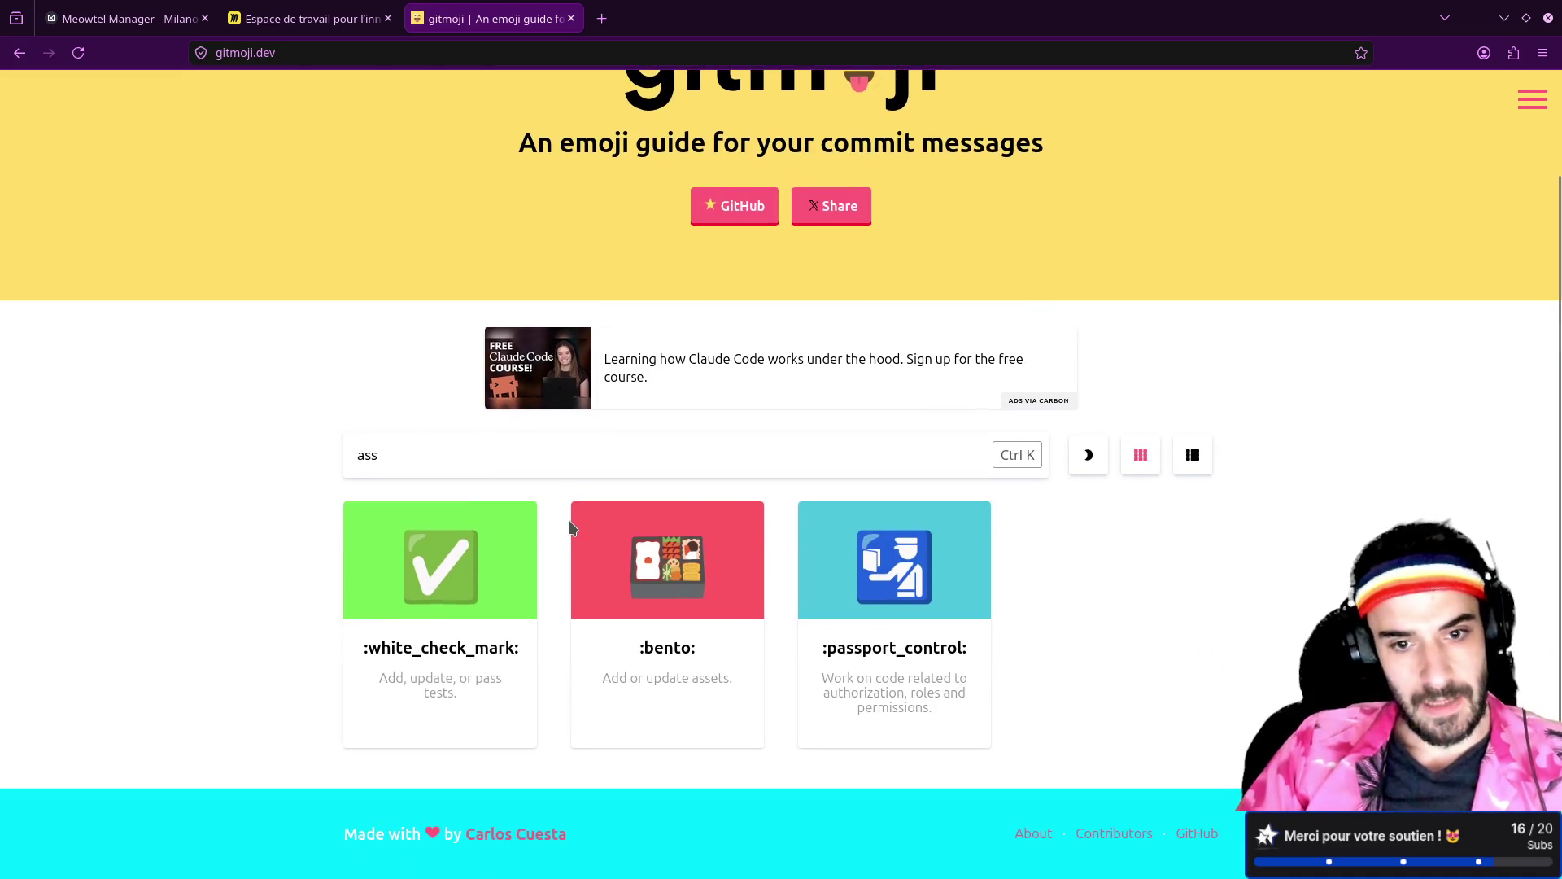
left_click(674, 574)
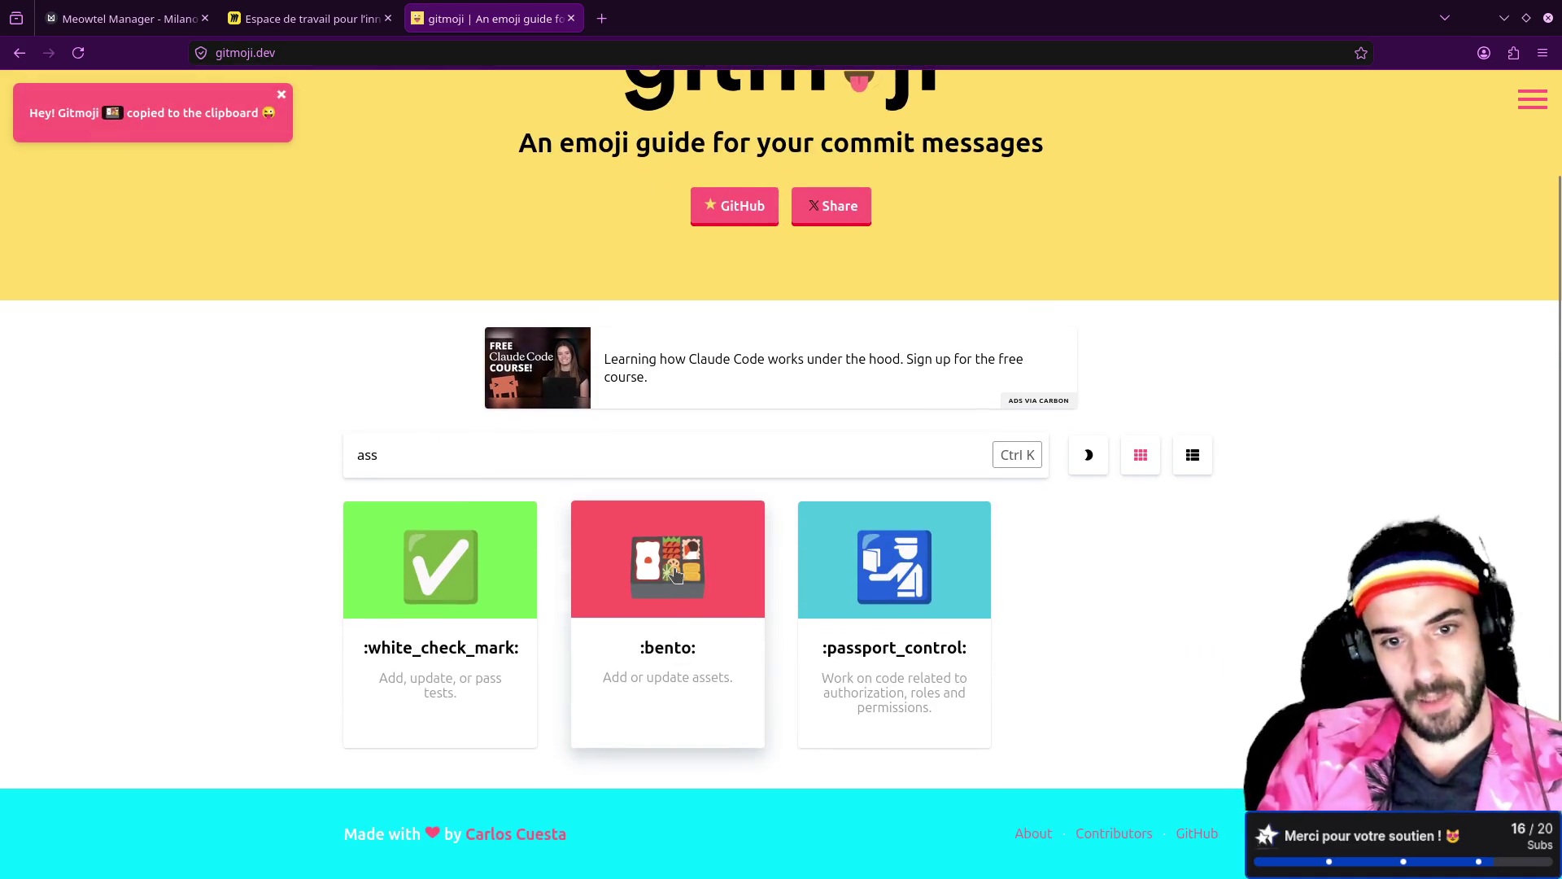
key("alt+Tab")
key("ctrl+shift+v")
Step: Finish the bento-emoji summary 'Import 3D model of cat' and create the commit
type("Iim")
key("BackSpace")
key("BackSpace")
type("mport 3D model of")
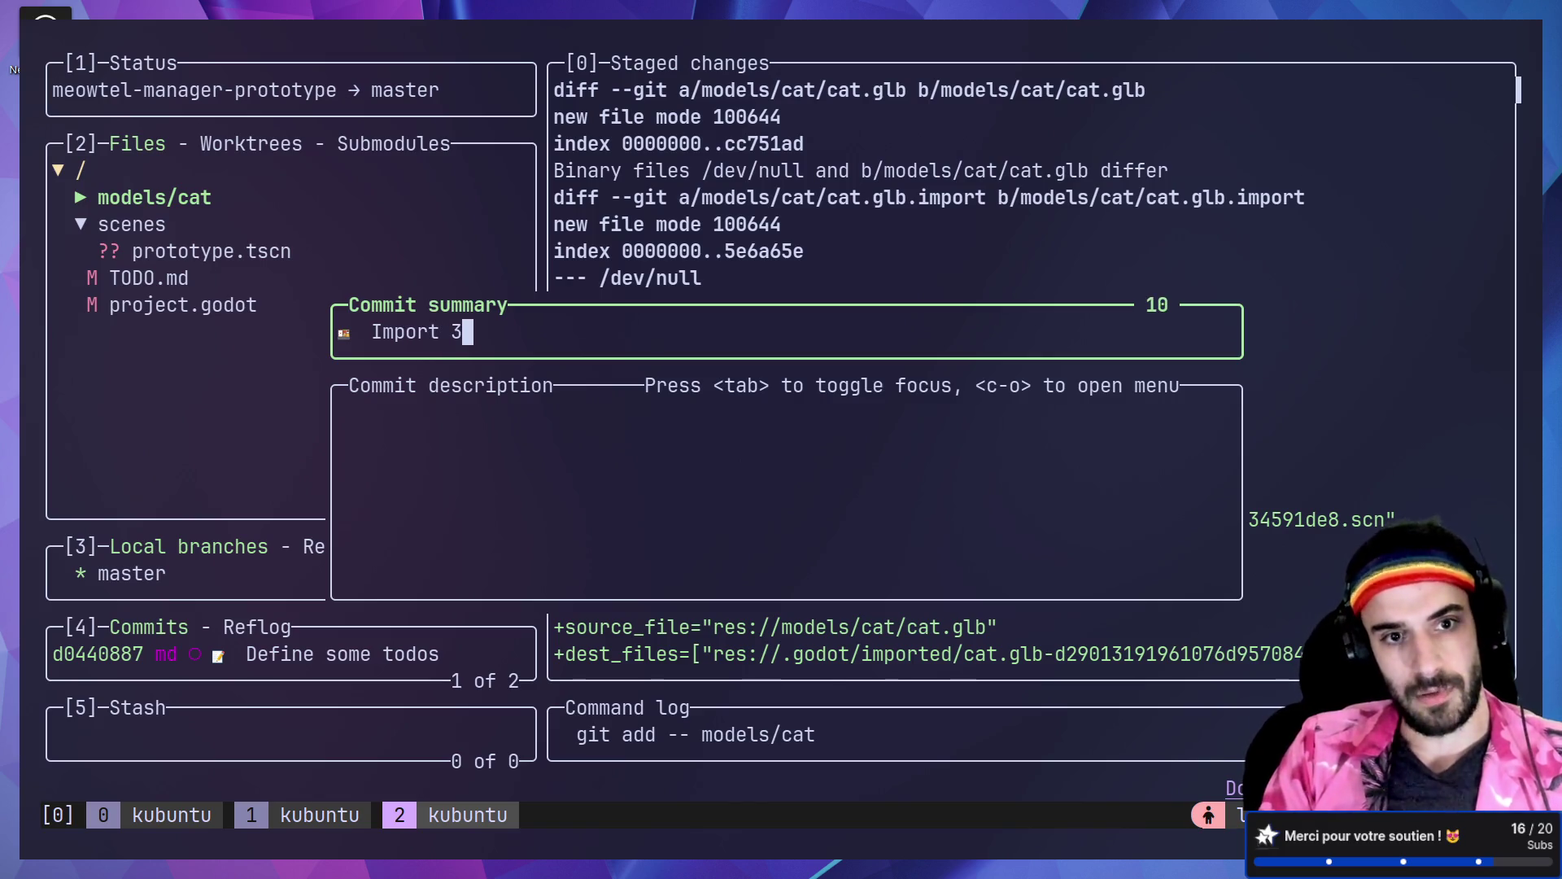
type(" cat")
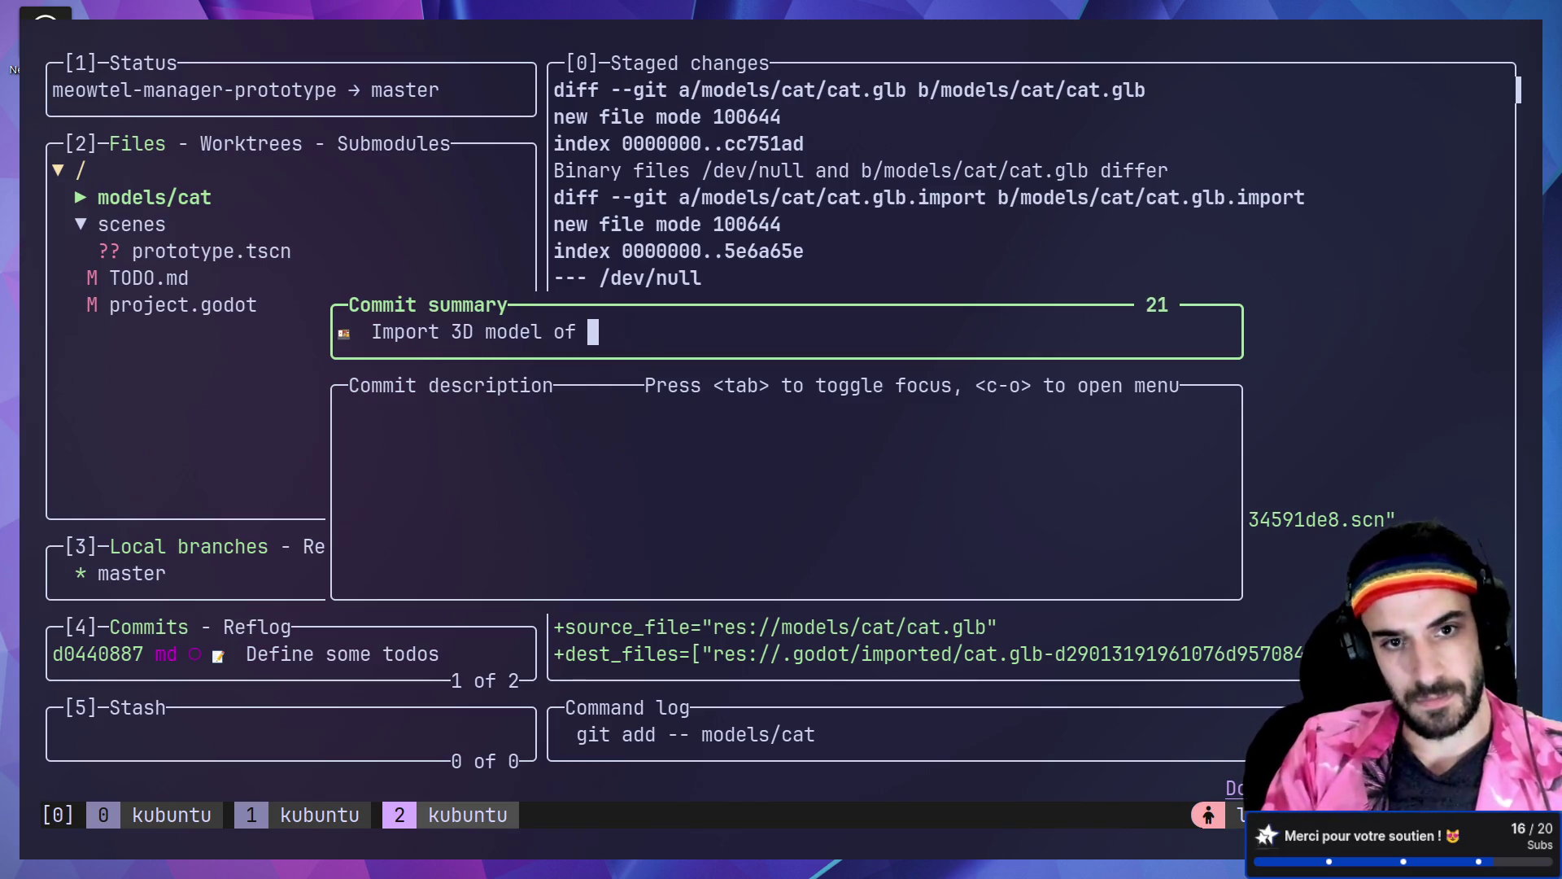
key("Return")
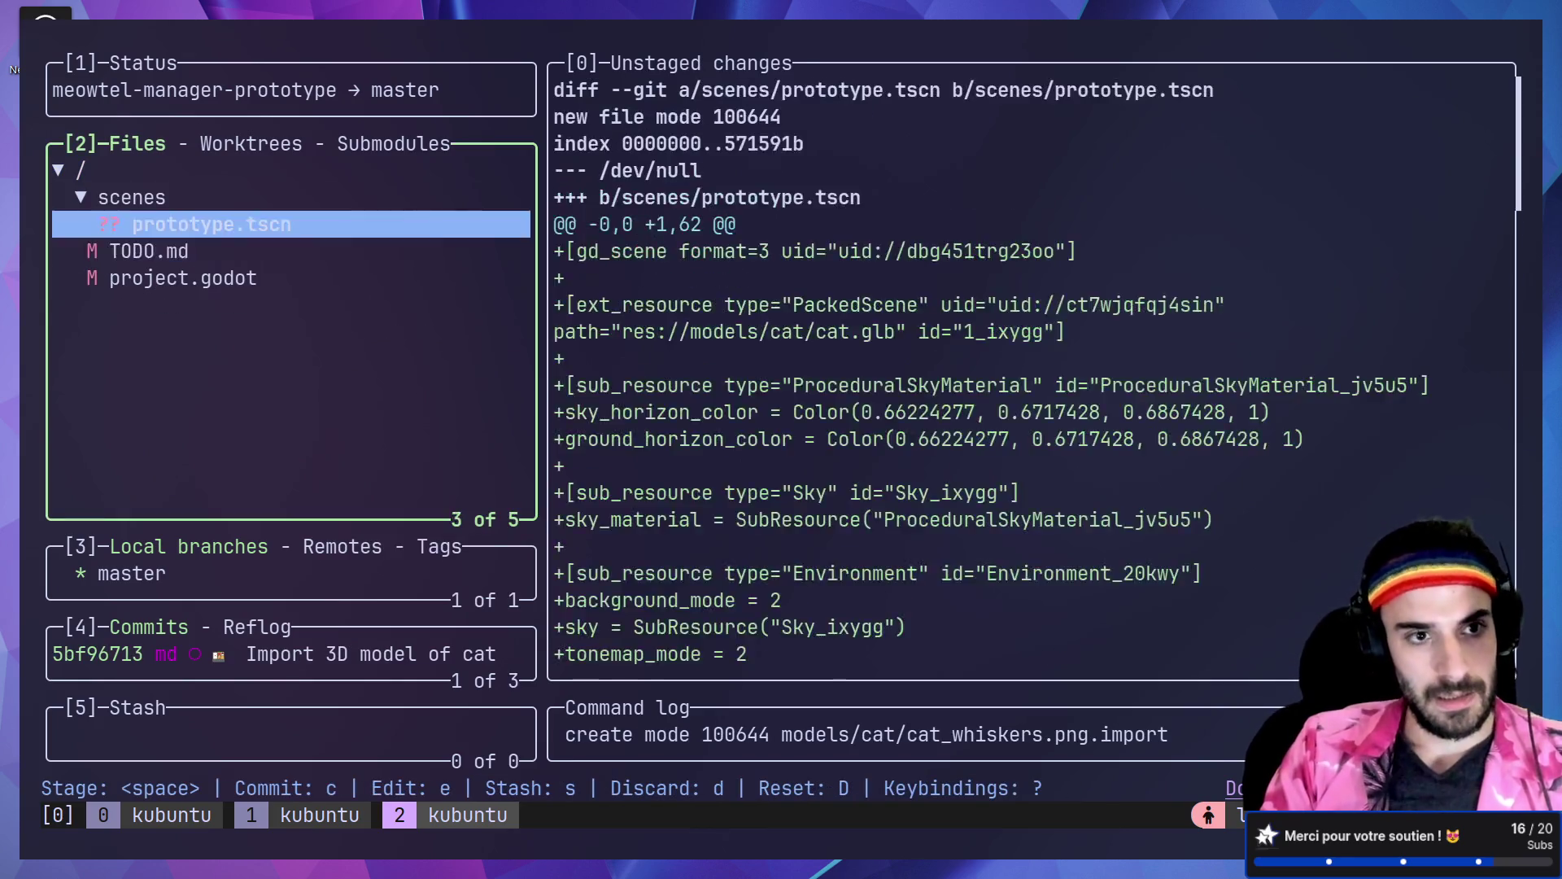
Step: Review the changed files' diffs, briefly staging and then unstaging the scenes folder
key("Down")
key("Down")
key("Up")
key("Up")
key("Down")
key("Down")
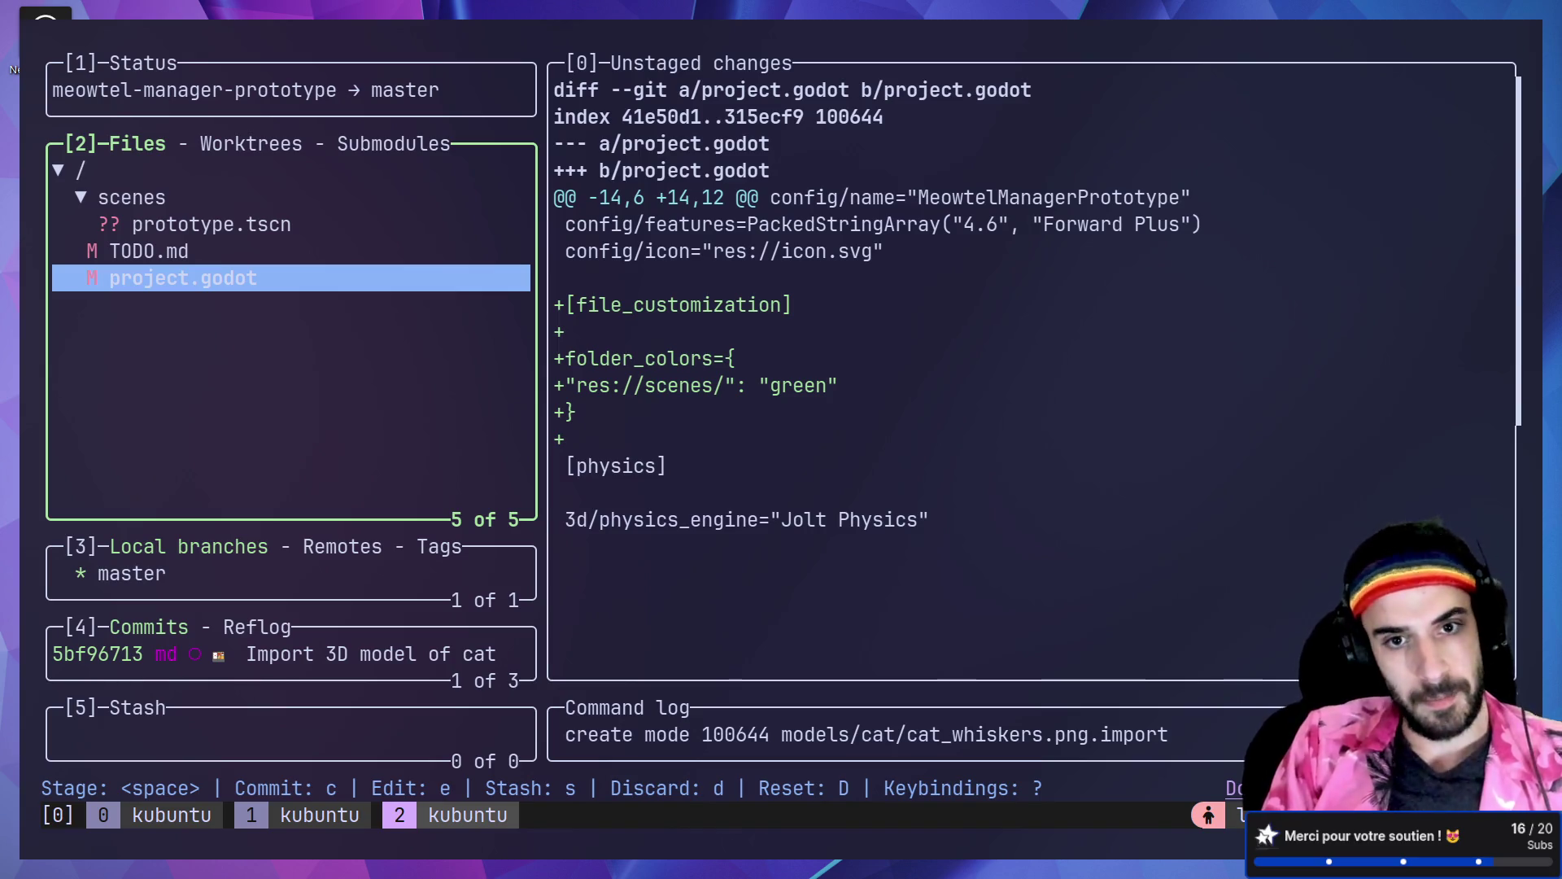
key("Up")
key("Up")
key("Up")
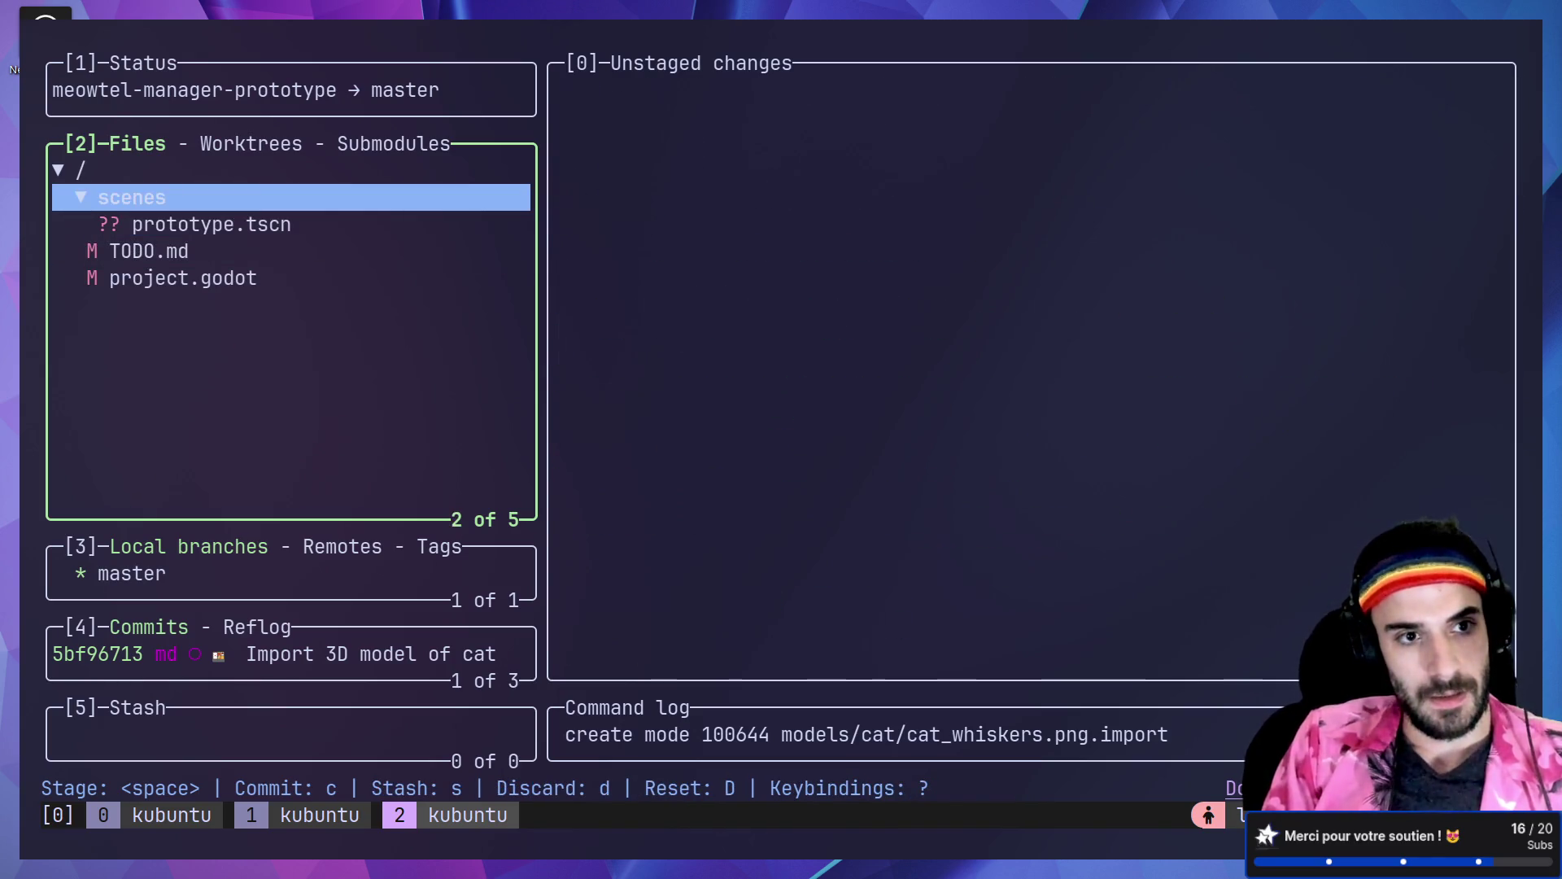
key("Down")
key("Down")
key("Up")
key("Up")
key("Down")
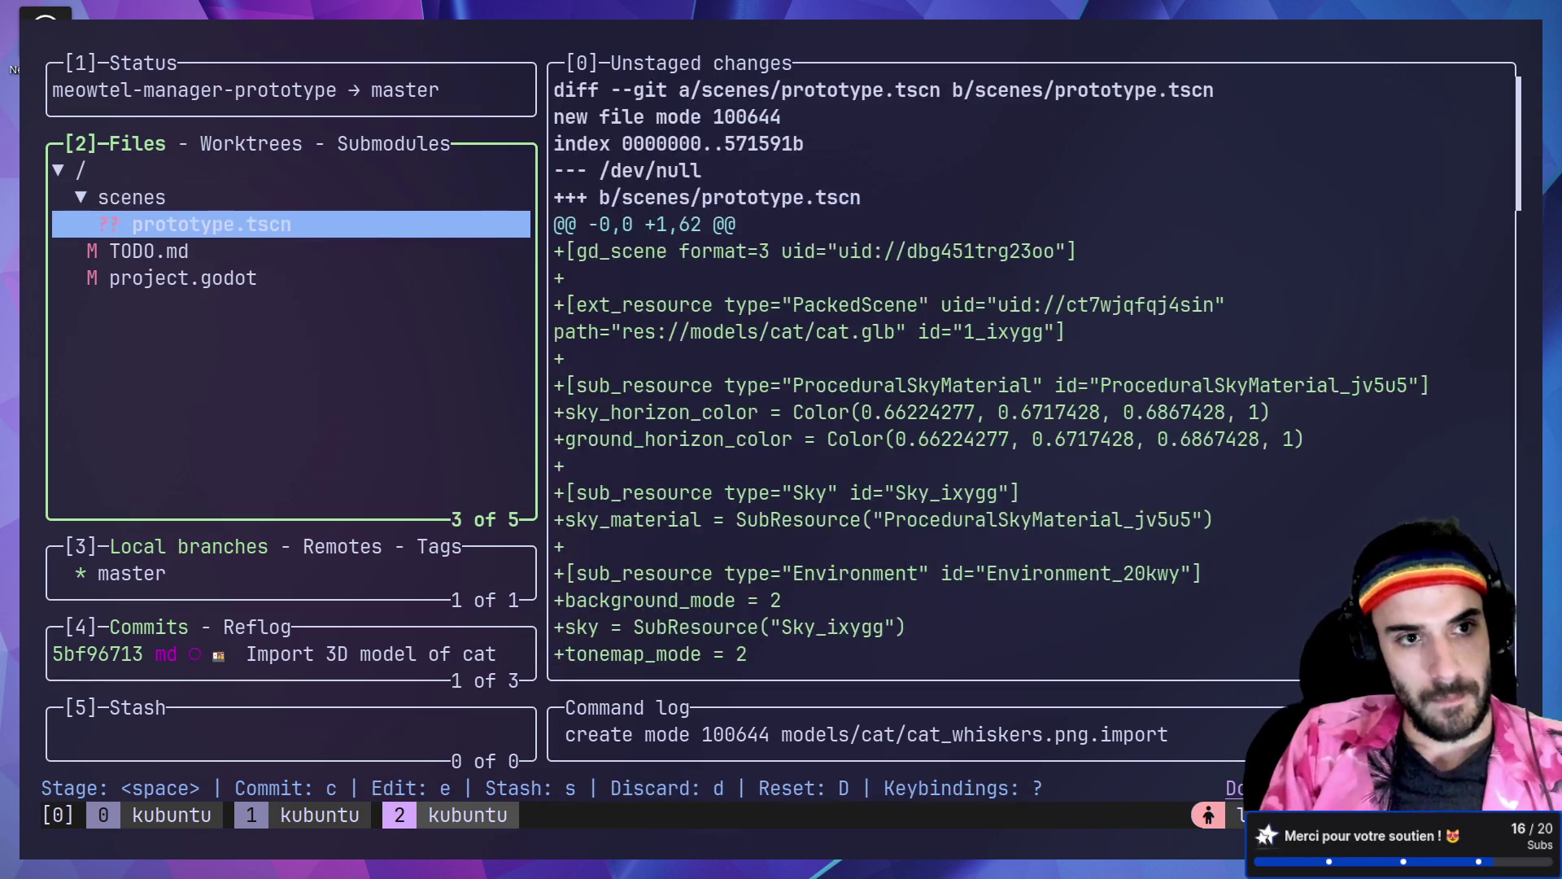
key("Up")
key("space")
key("Down")
key("Down")
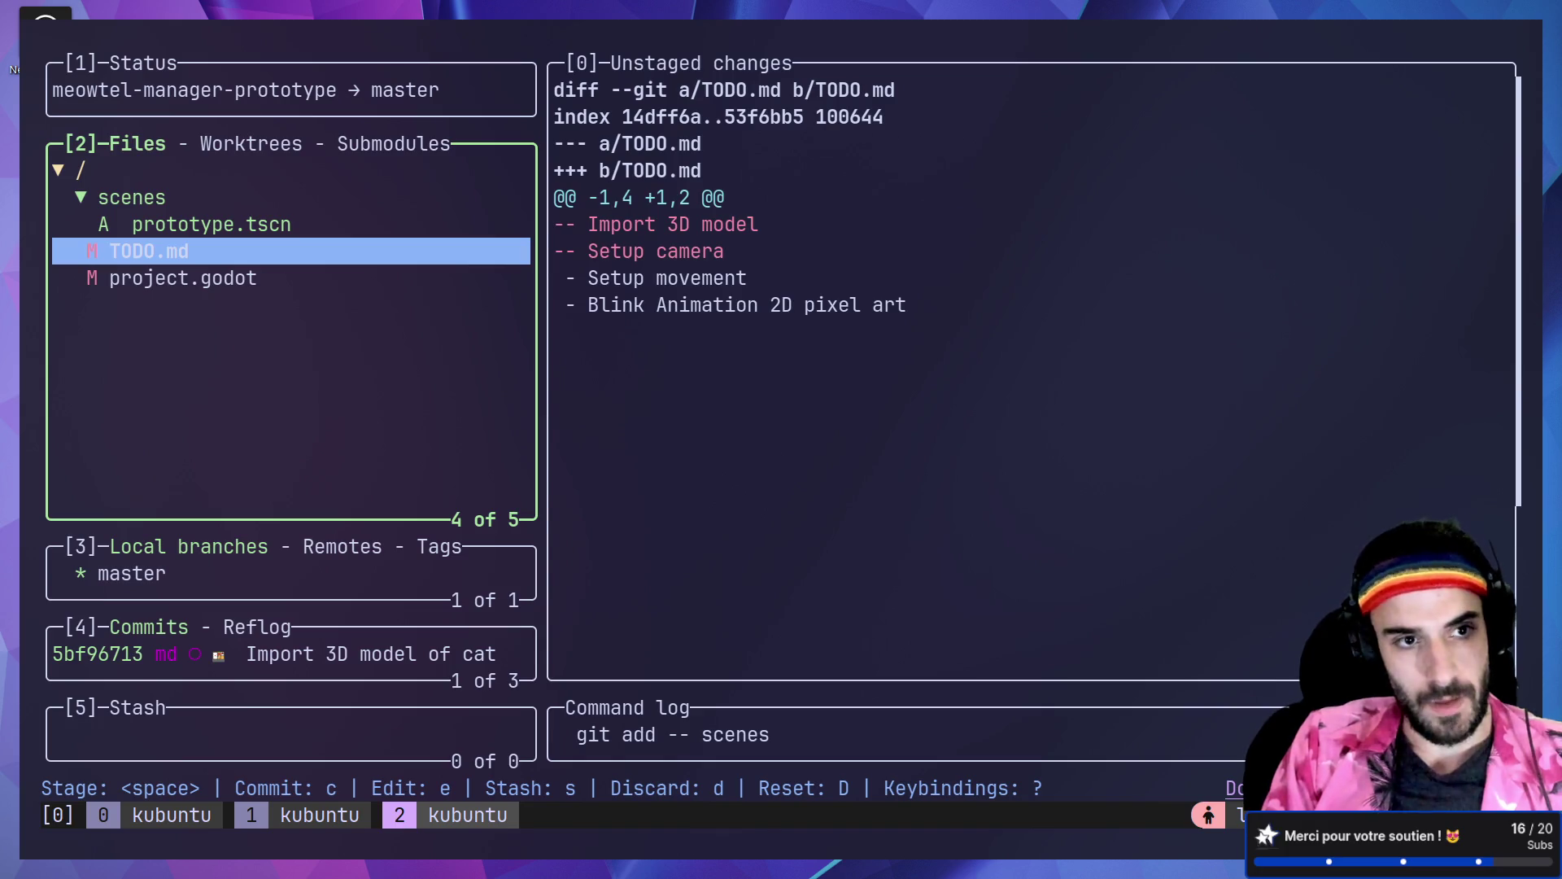
key("Up")
key("Up")
key("space")
Step: In TODO.md's line view, stage just the '- Import 3D model' removal, then shrink the terminal text
key("Down")
key("Down")
key("Return")
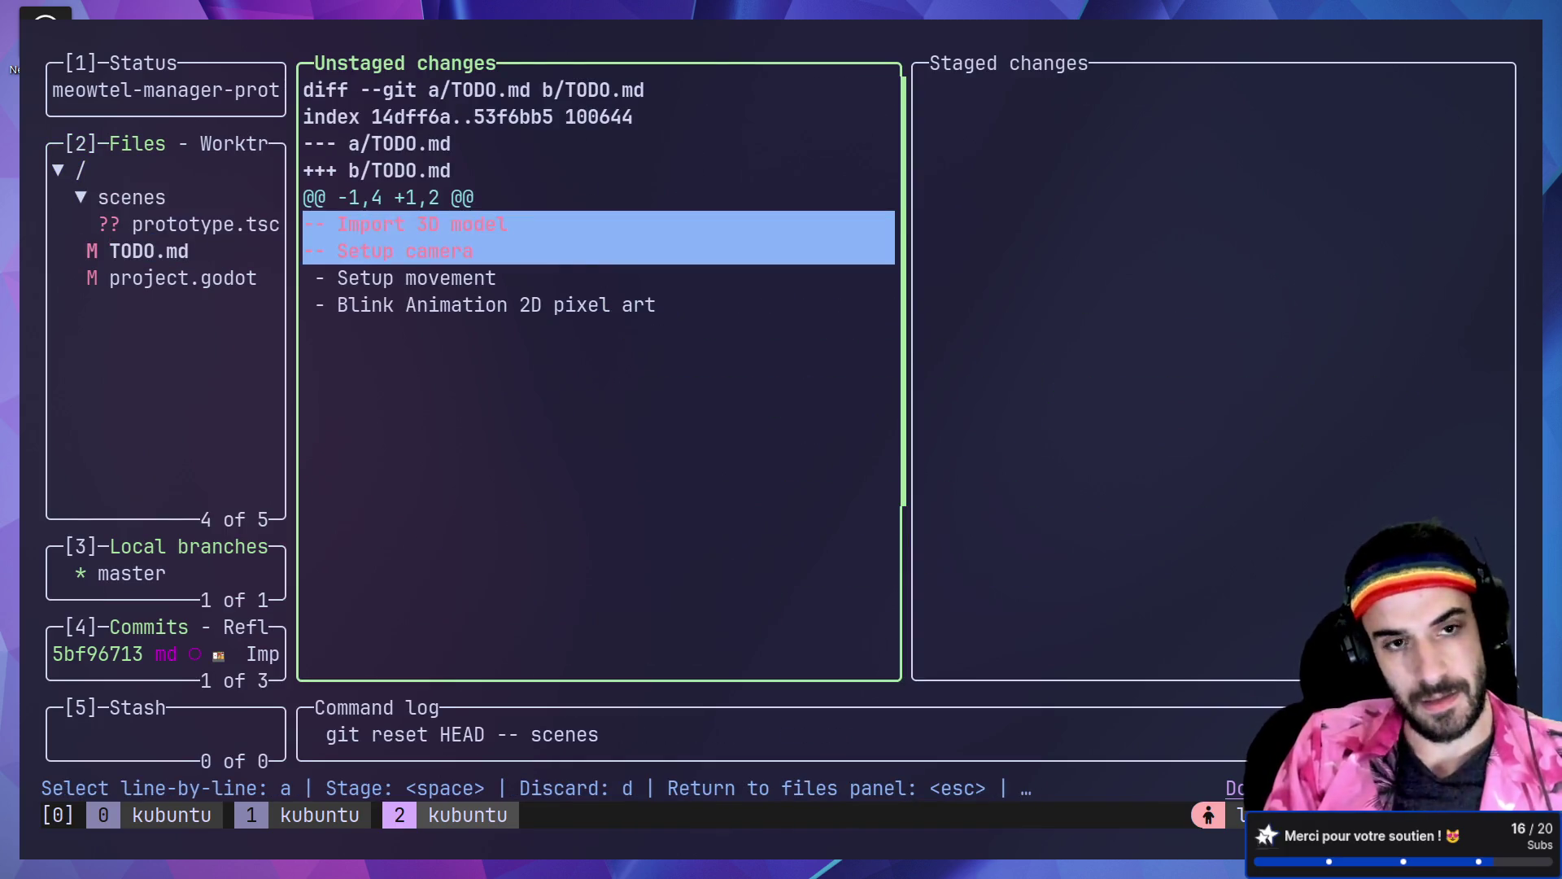
key("a")
key("Down")
key("Up")
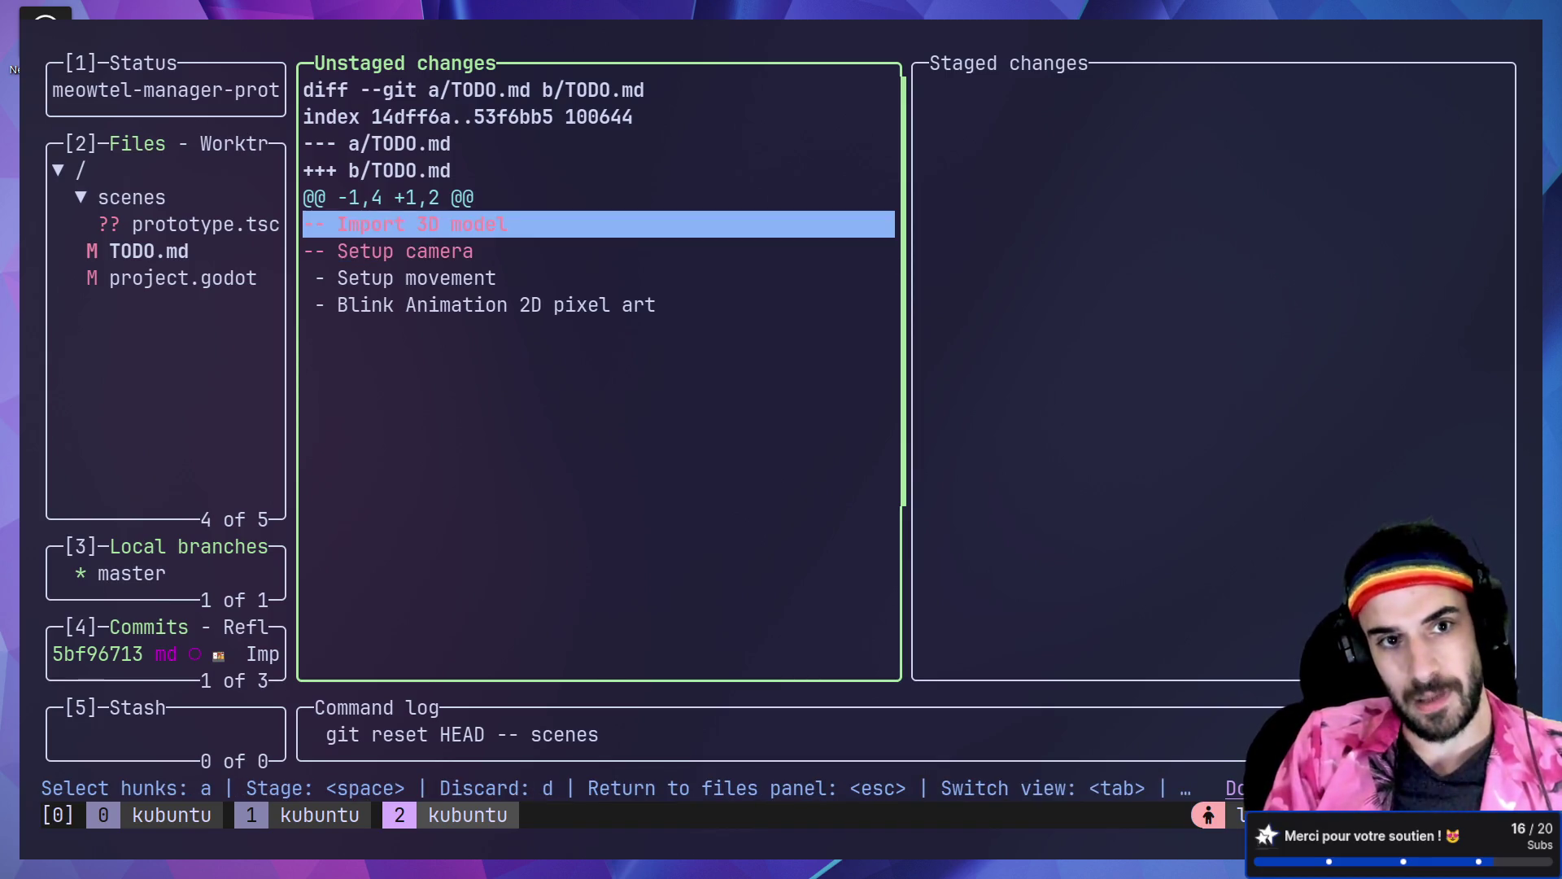
key("space")
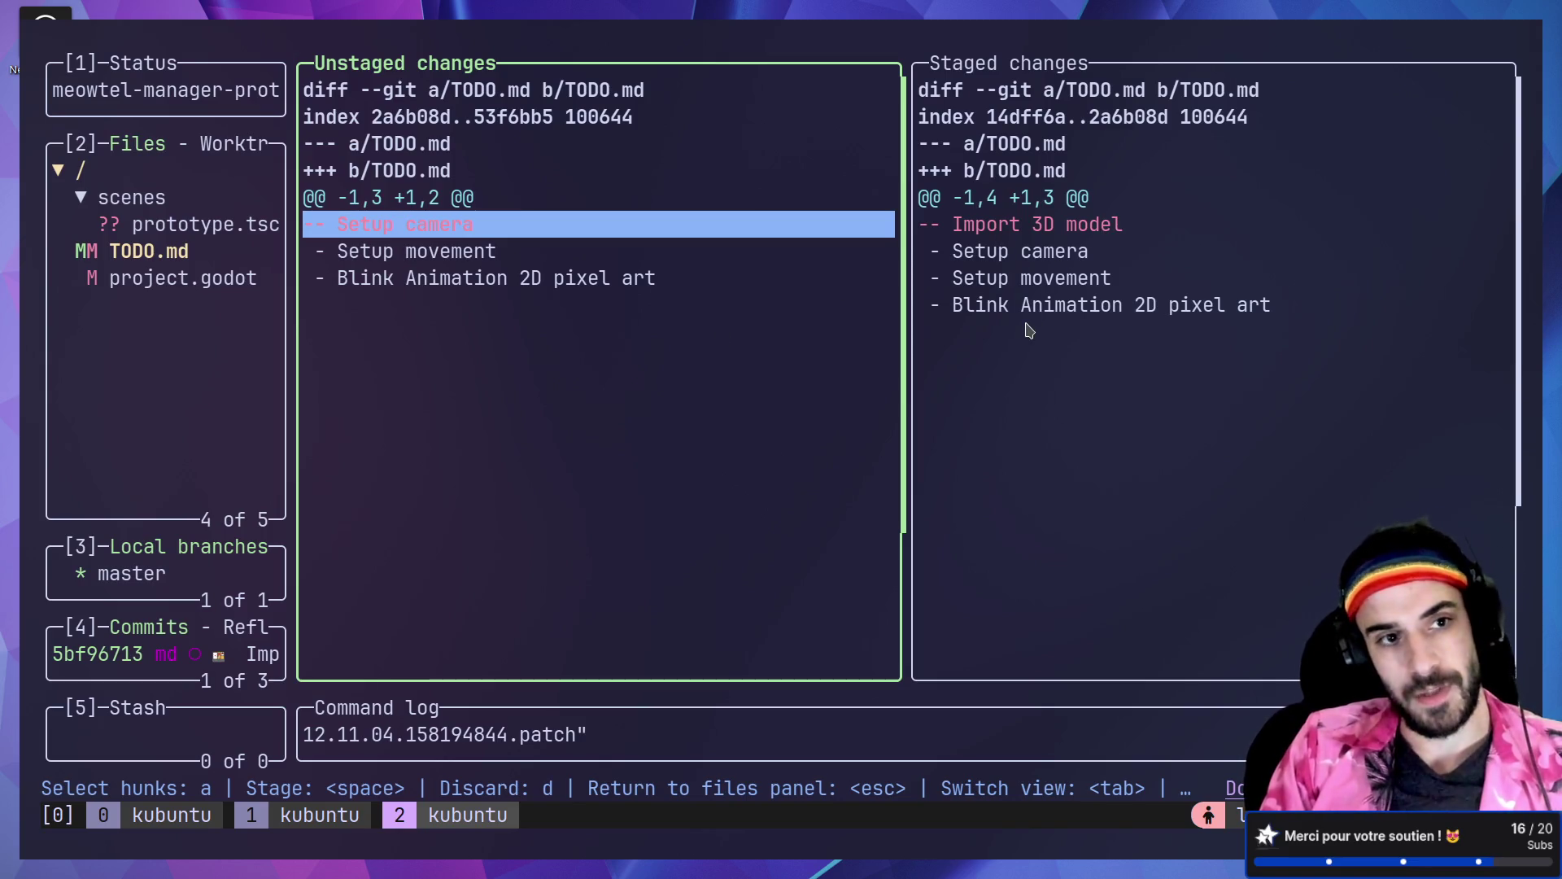
key("Escape")
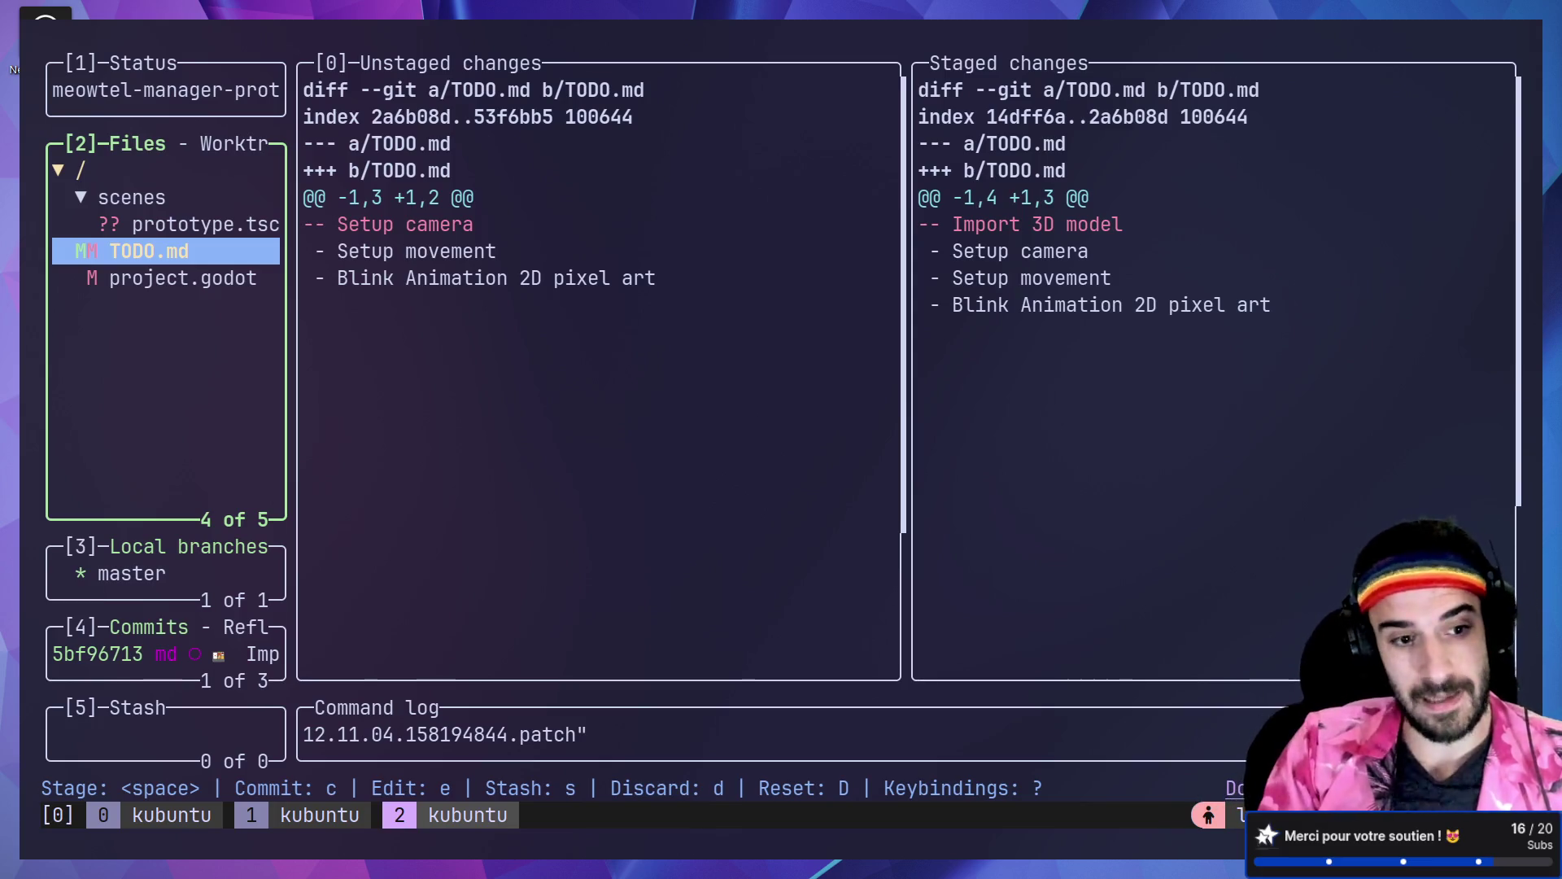
key("ctrl+minus")
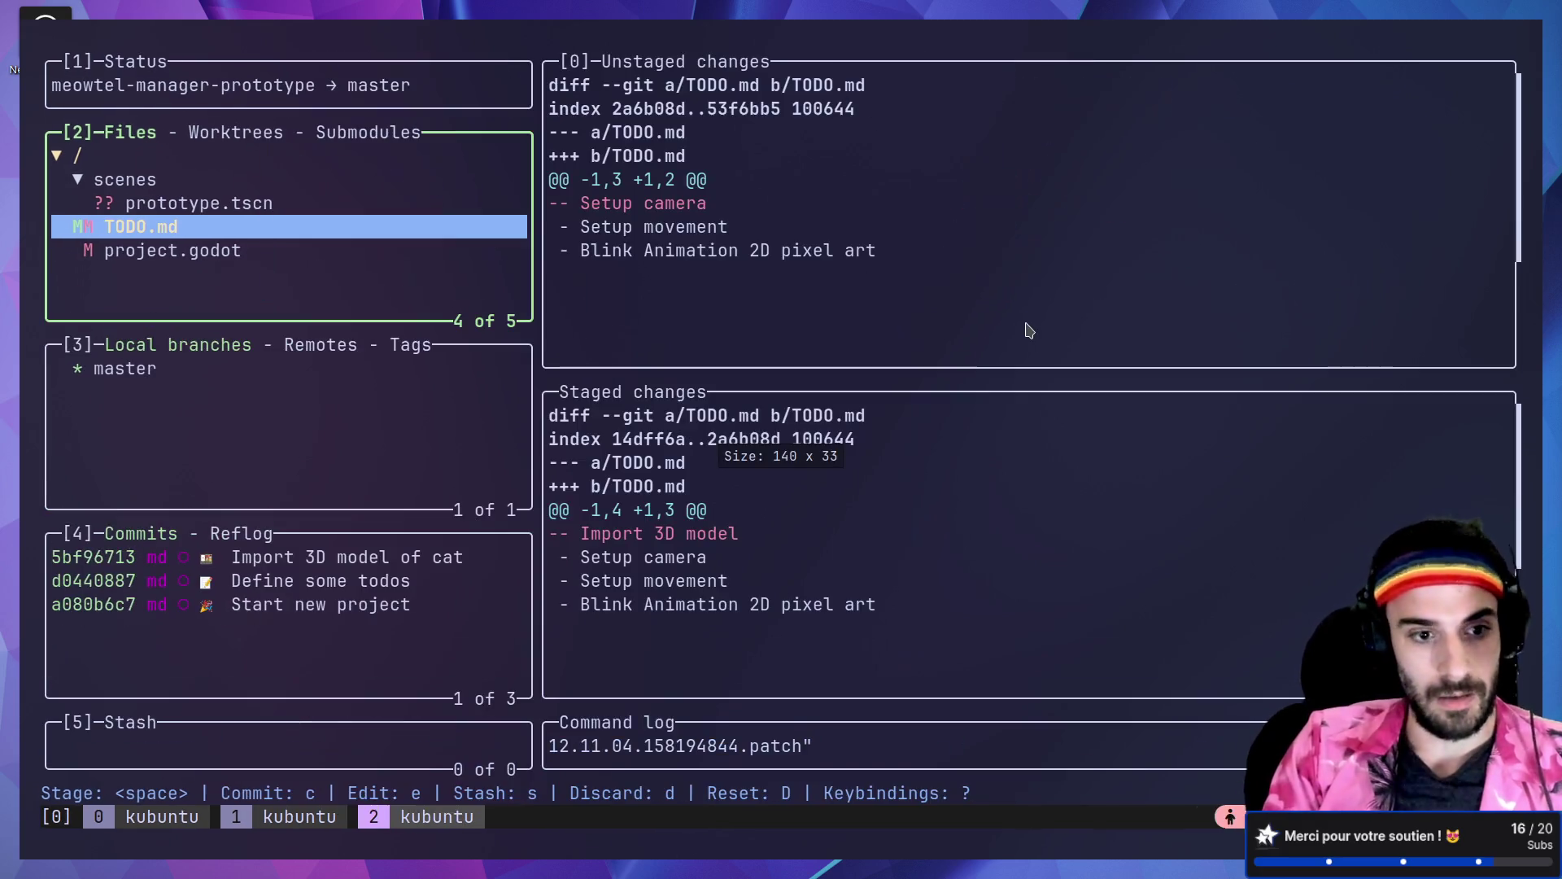
Step: Amend the 'Import 3D model of cat' commit with the staged TODO.md line
key("Down")
key("Up")
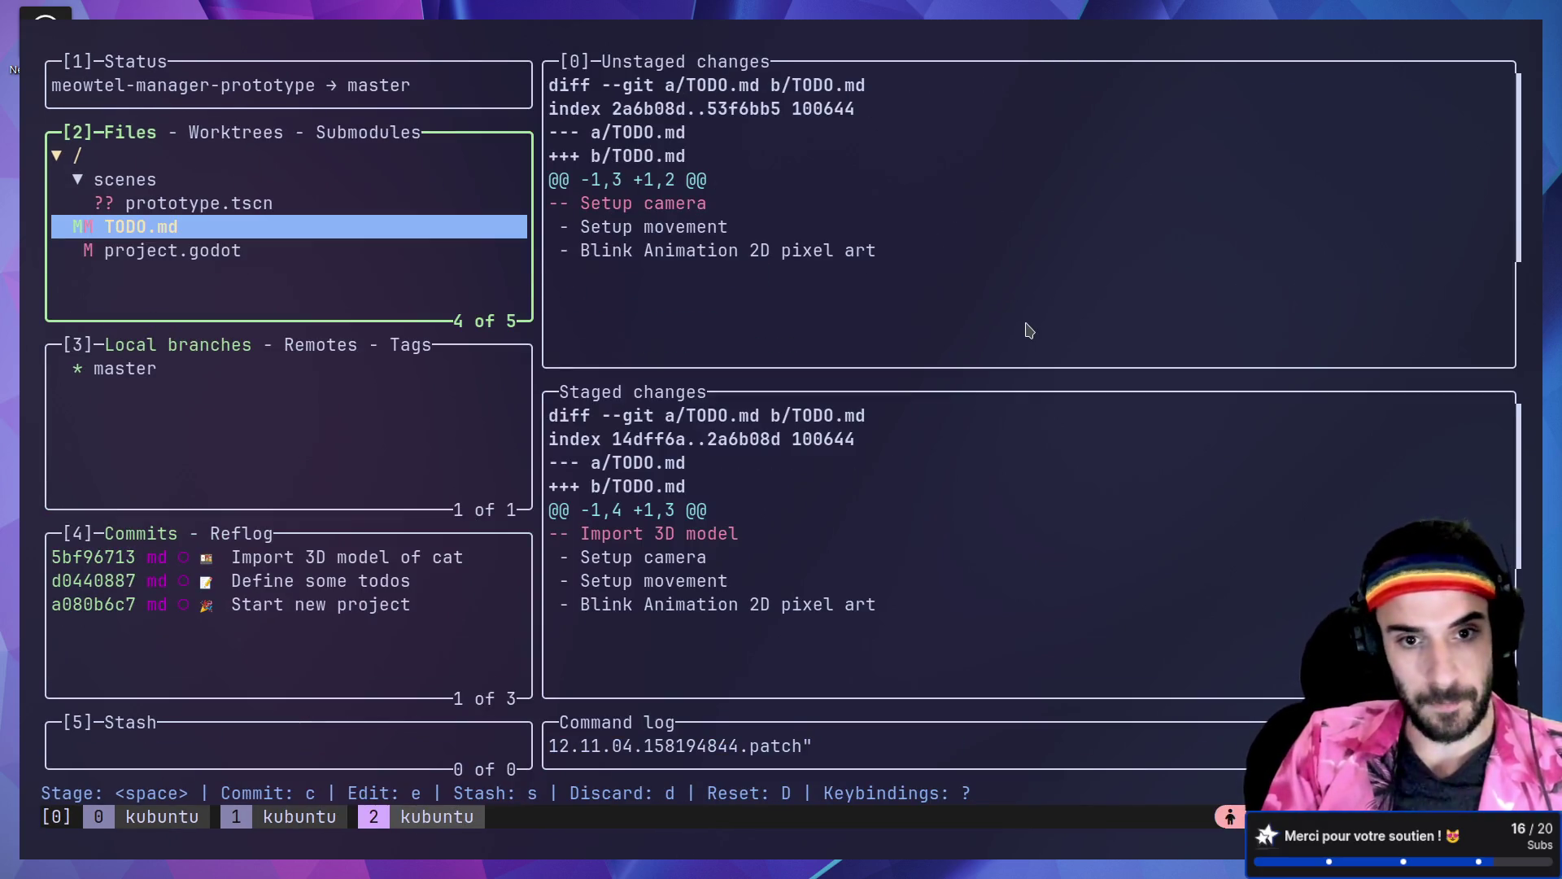
key("Down")
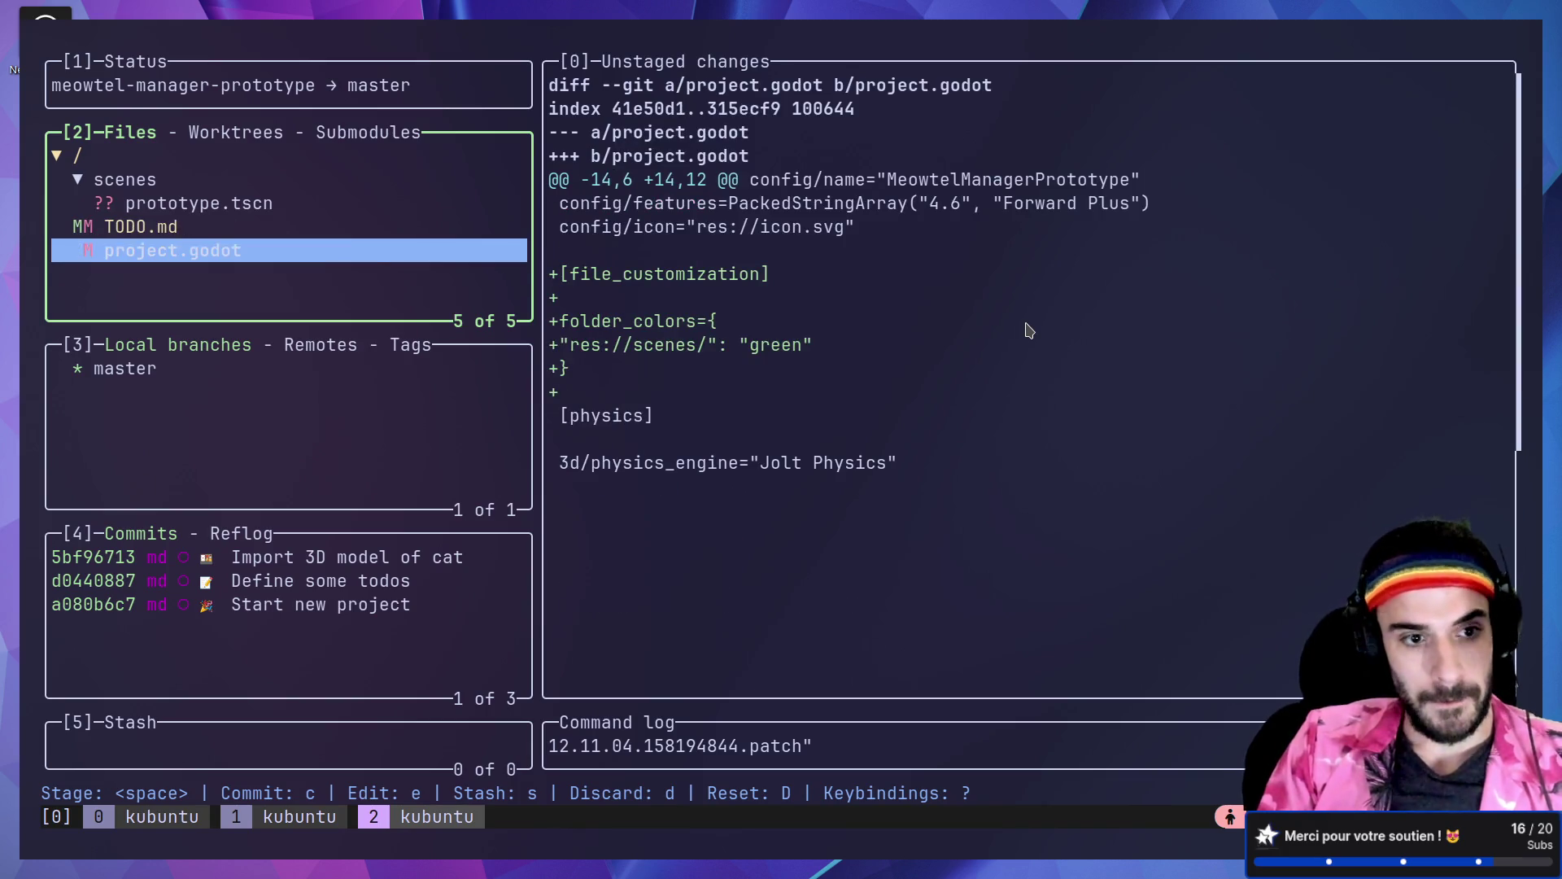
key("4")
key("Down")
key("Up")
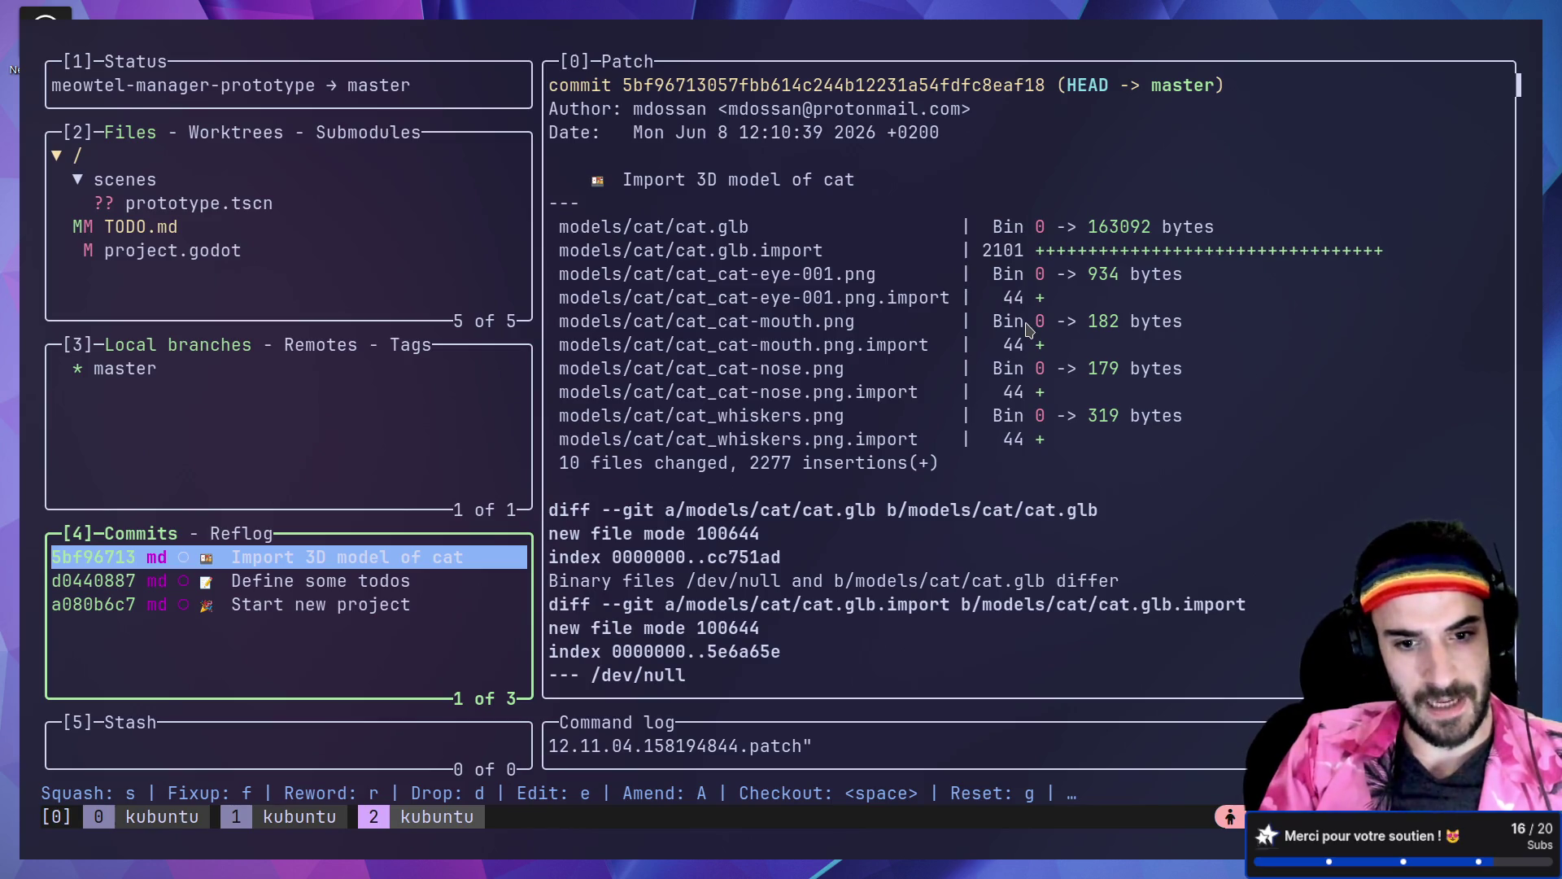
key("shift+a")
key("Return")
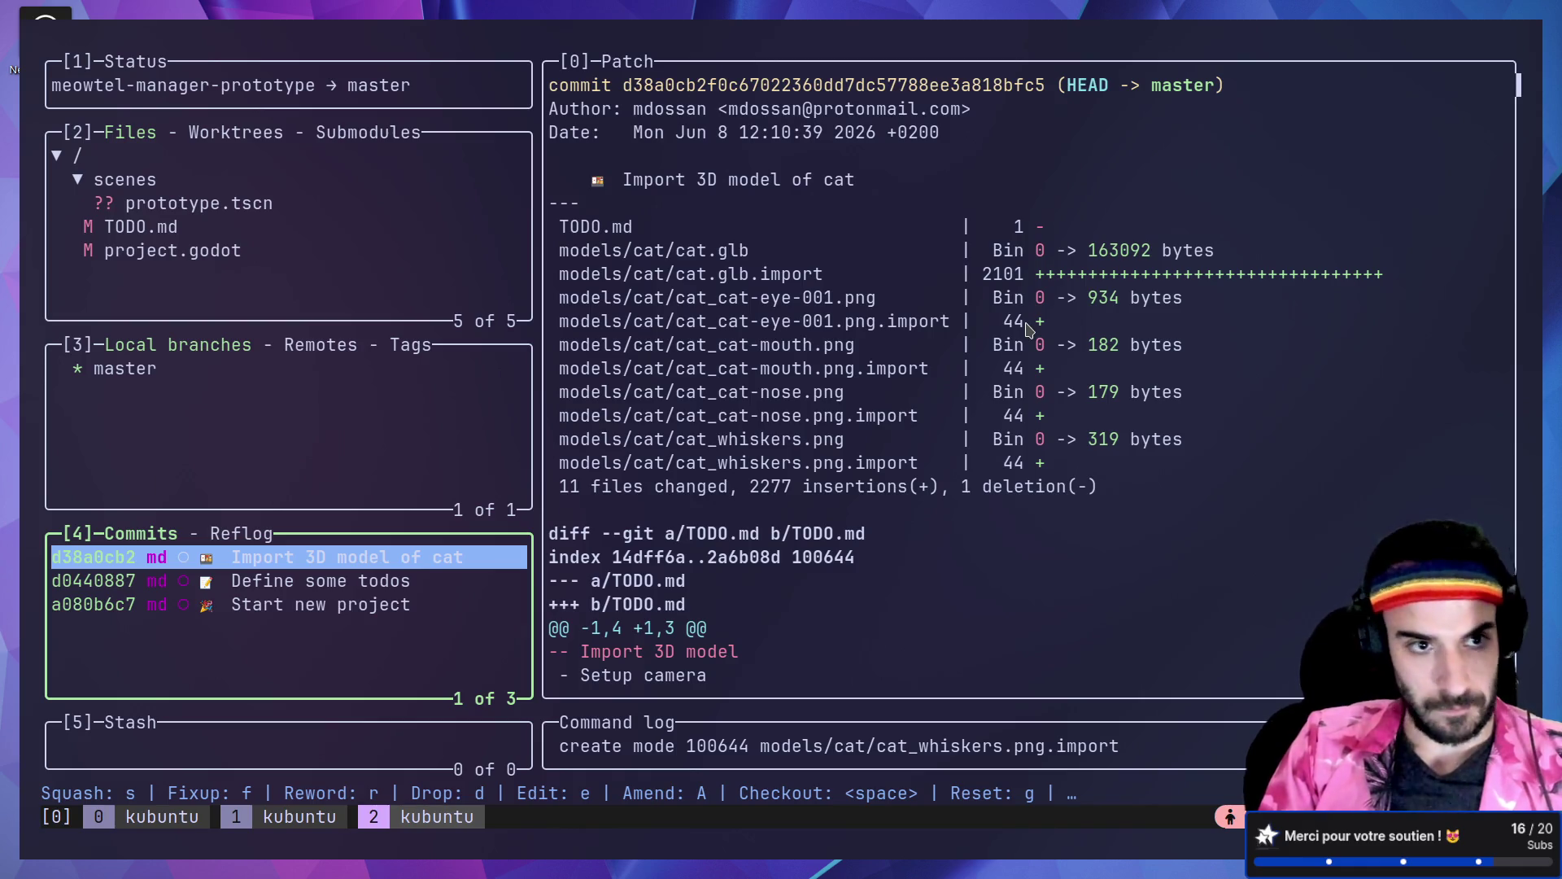
Step: Stage prototype.tscn and the remaining TODO.md change, leaving project.godot unstaged
key("2")
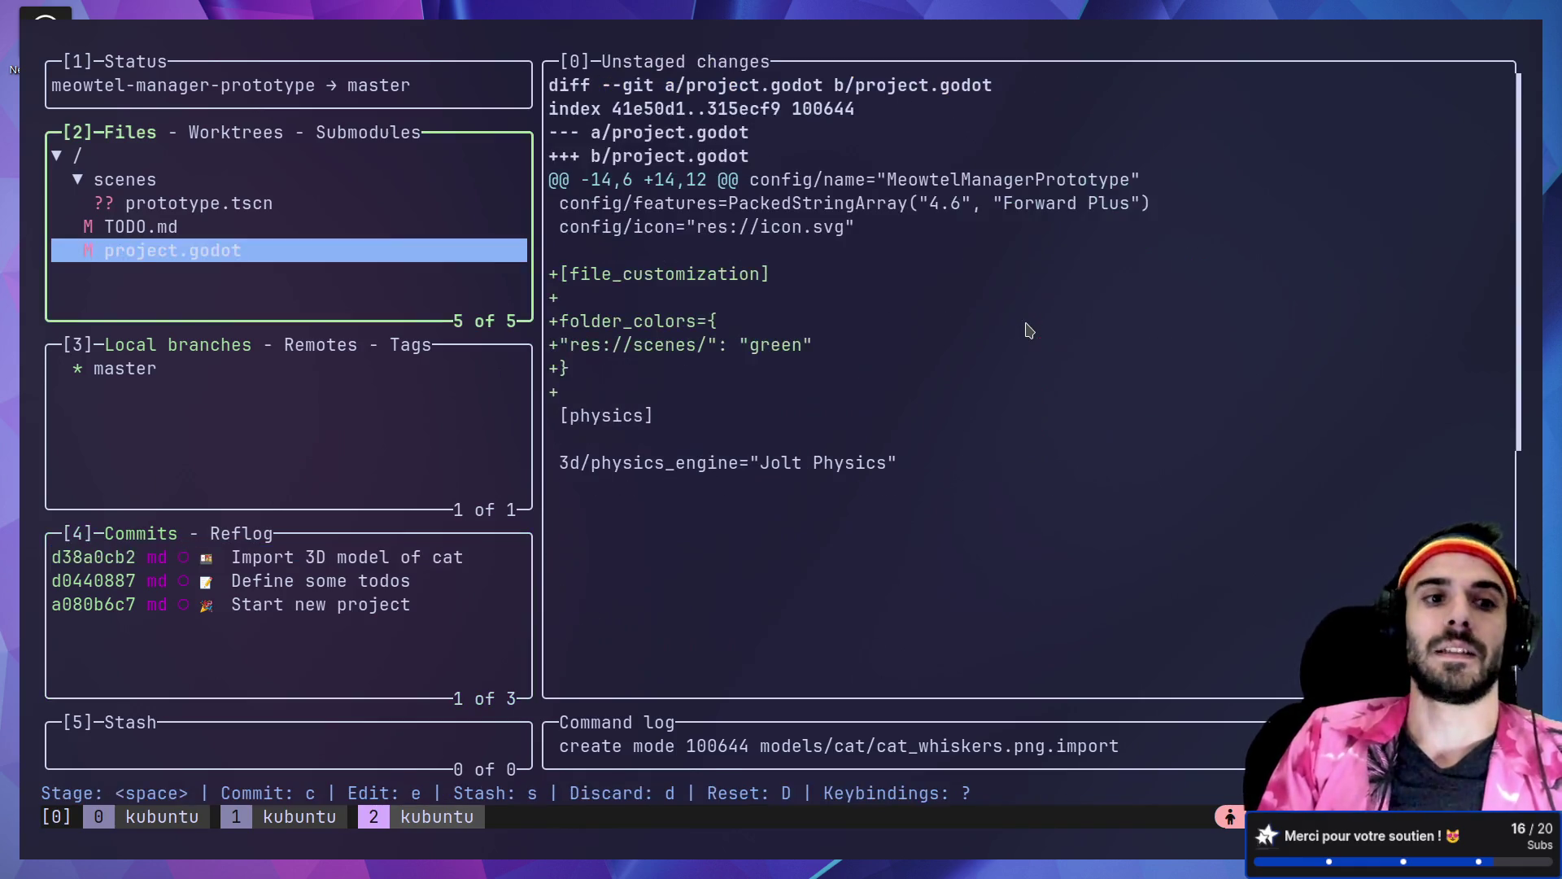
key("Up")
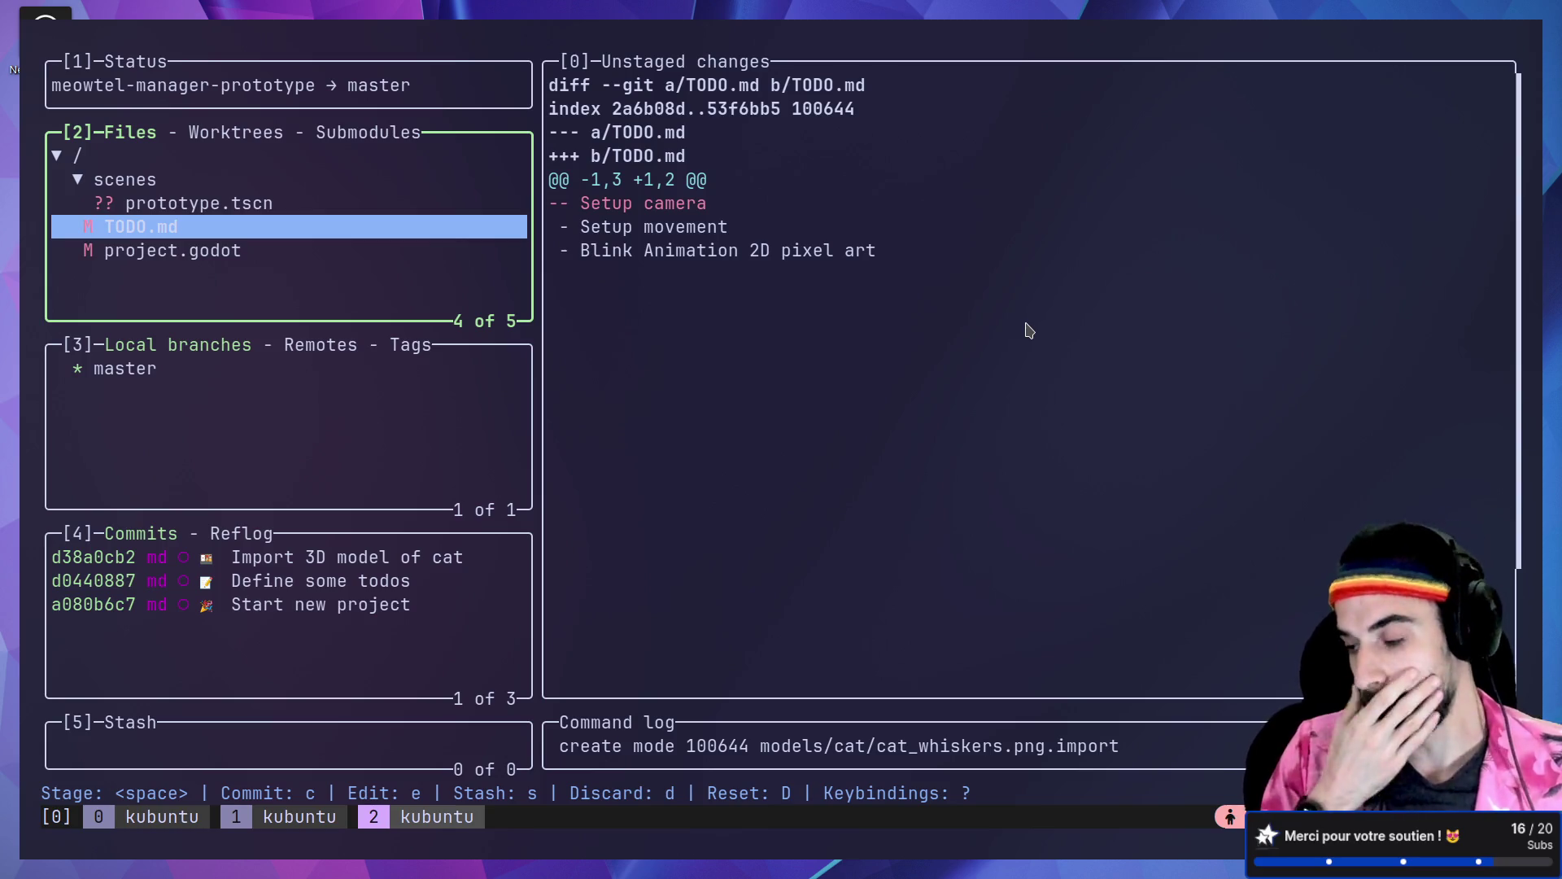
key("Up")
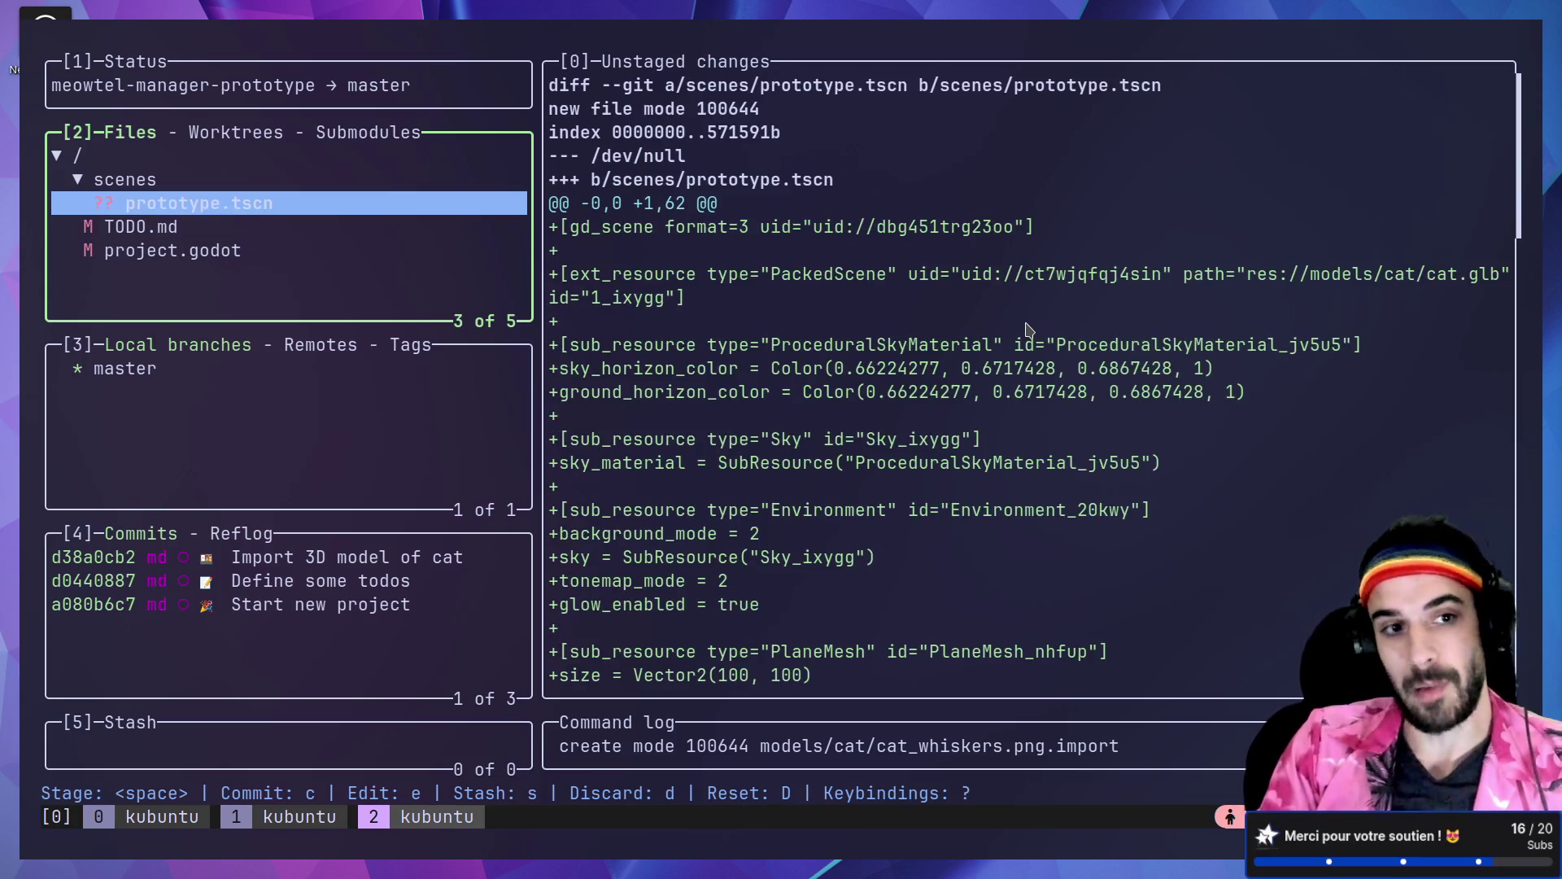
key("Down")
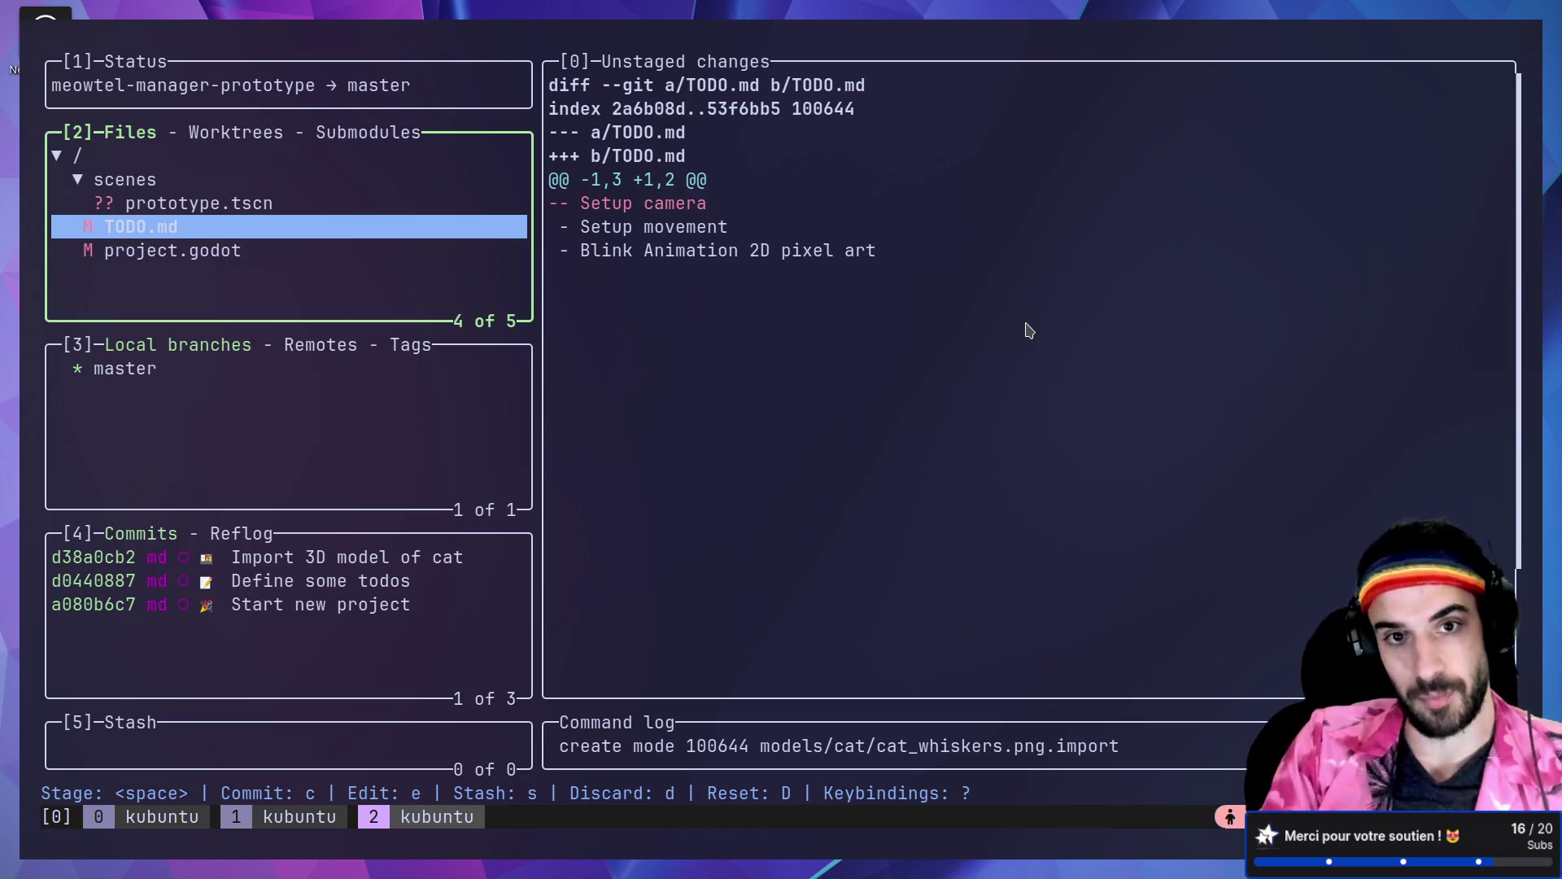
key("Up")
key("Up")
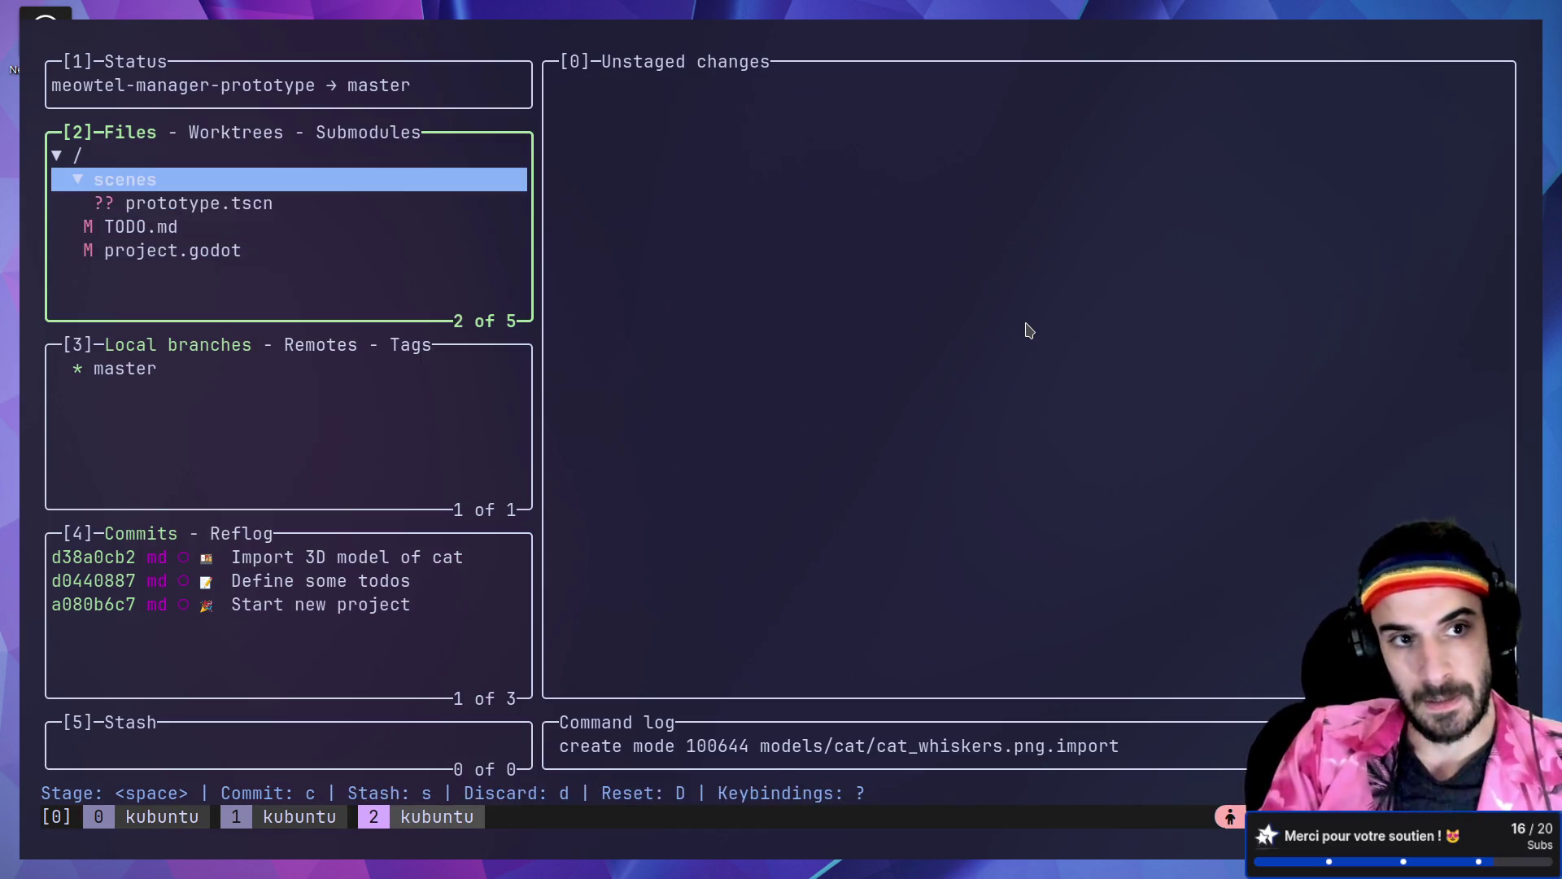
key("Down")
key("space")
key("Down")
key("space")
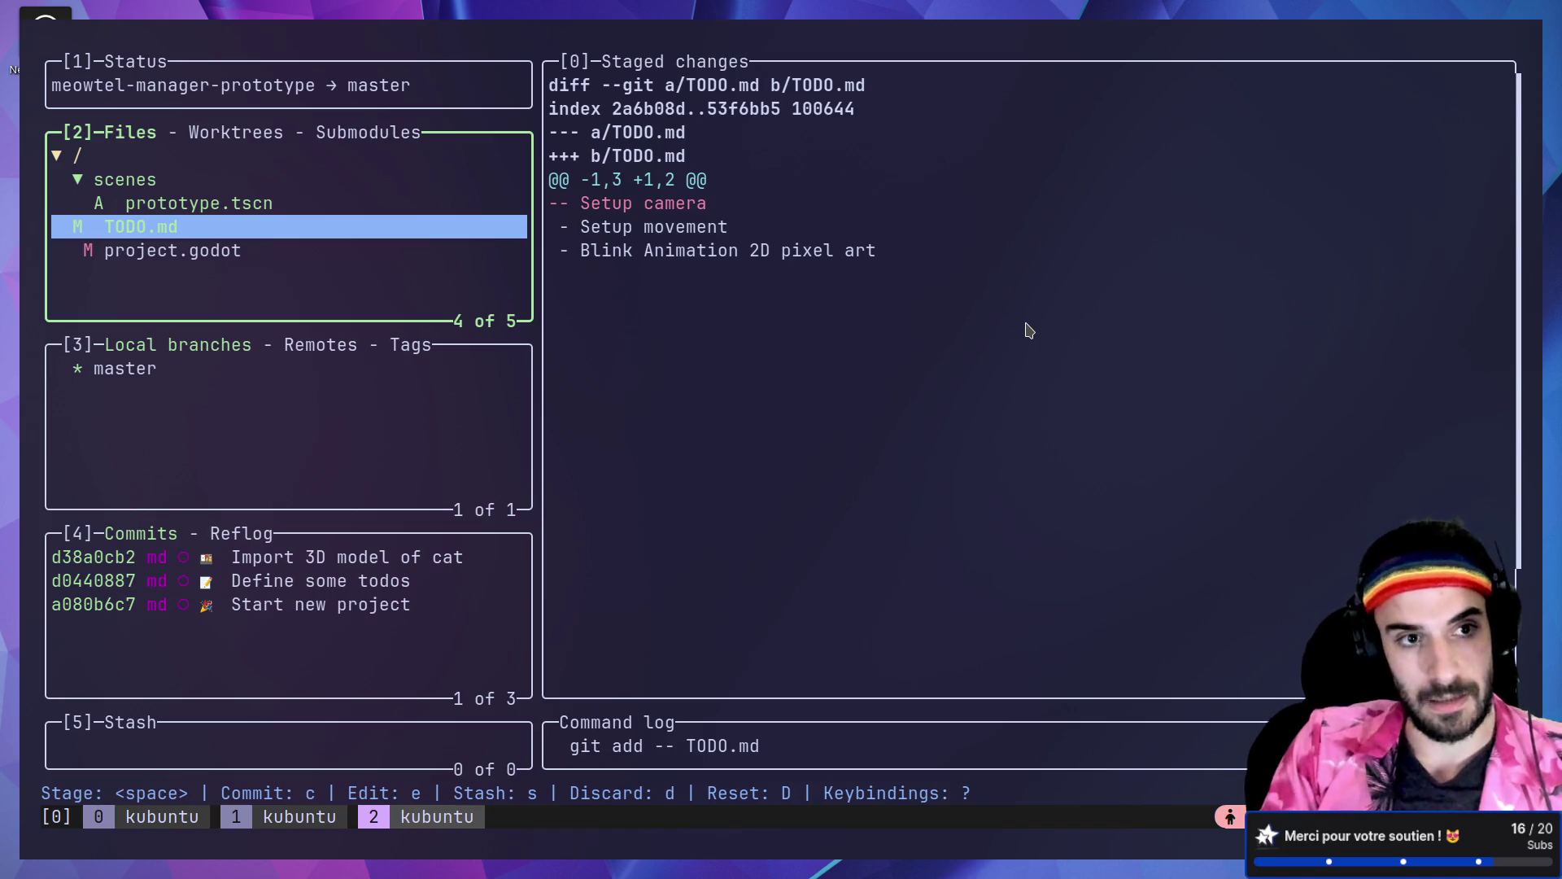
key("Down")
key("Up")
Step: Begin a new lazygit commit and clear the old gitmoji.dev search
key("c")
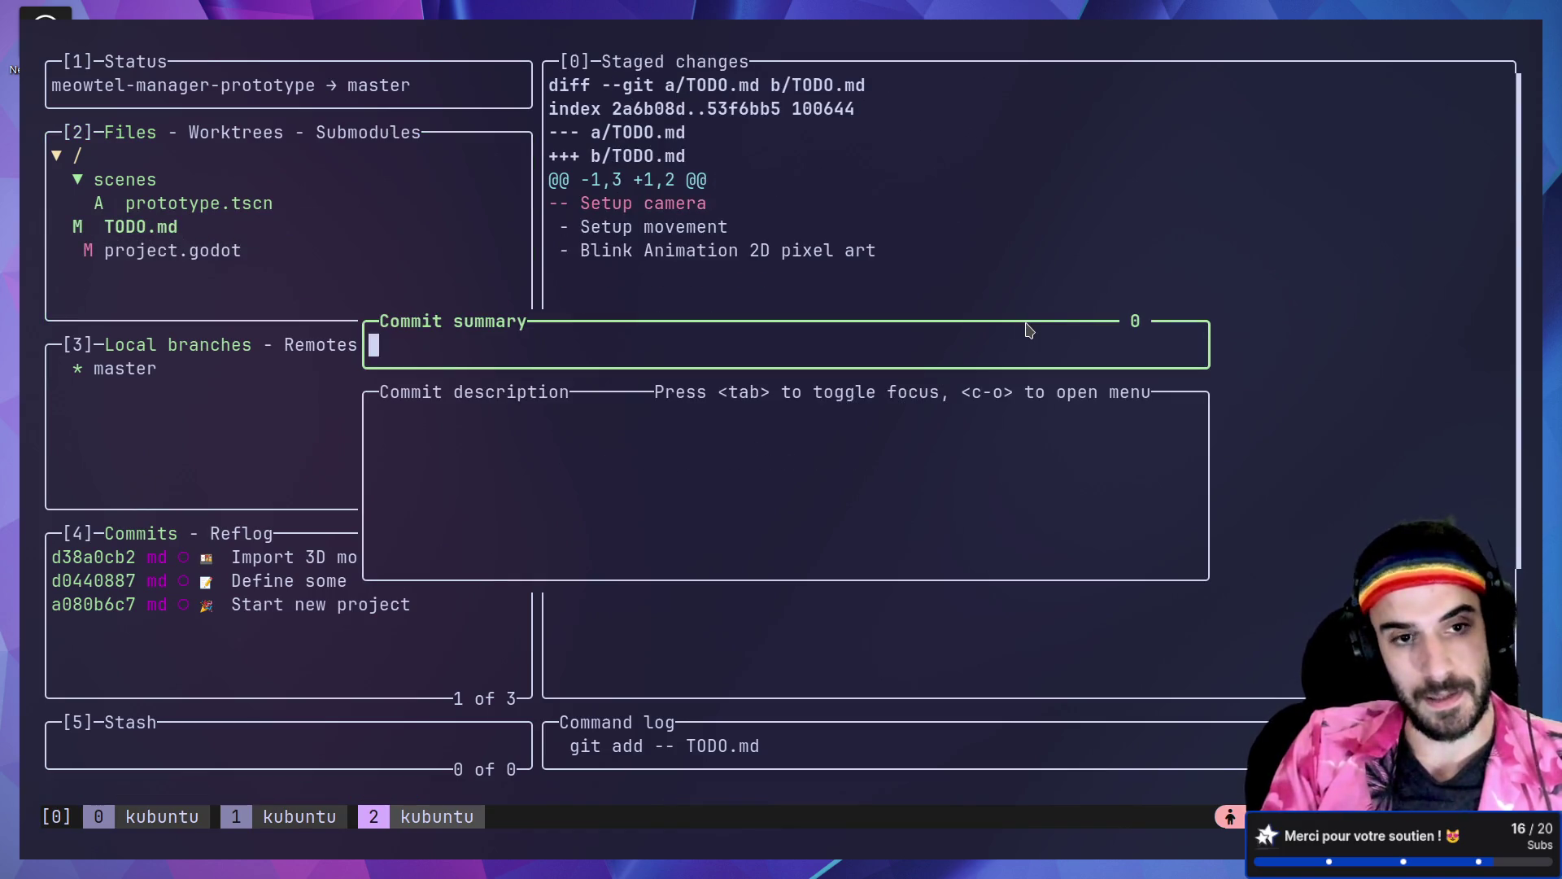
key("alt+Tab")
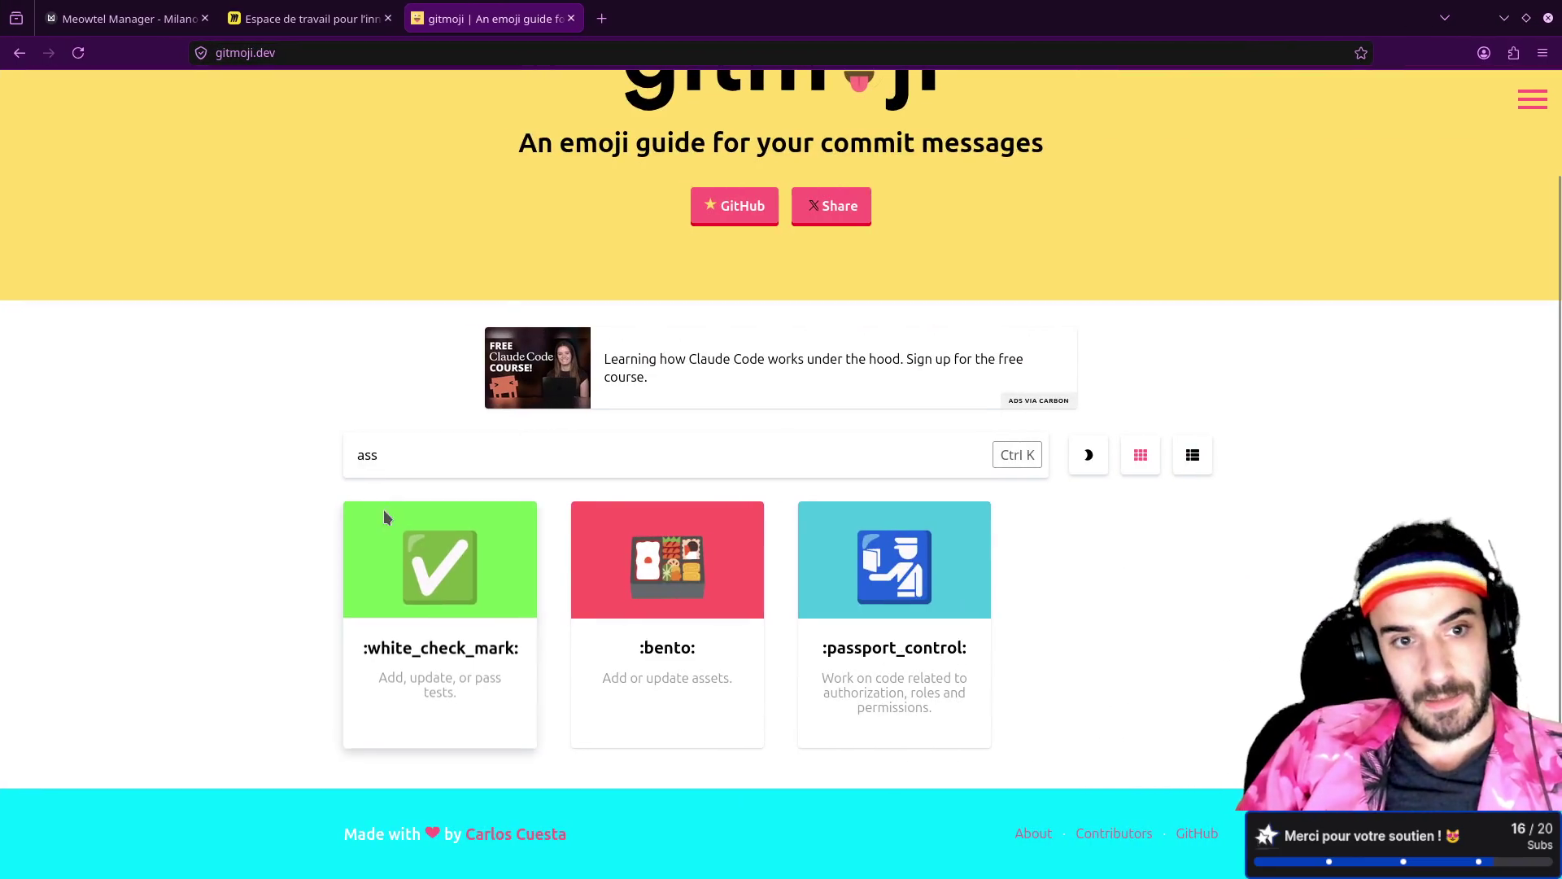
key("BackSpace")
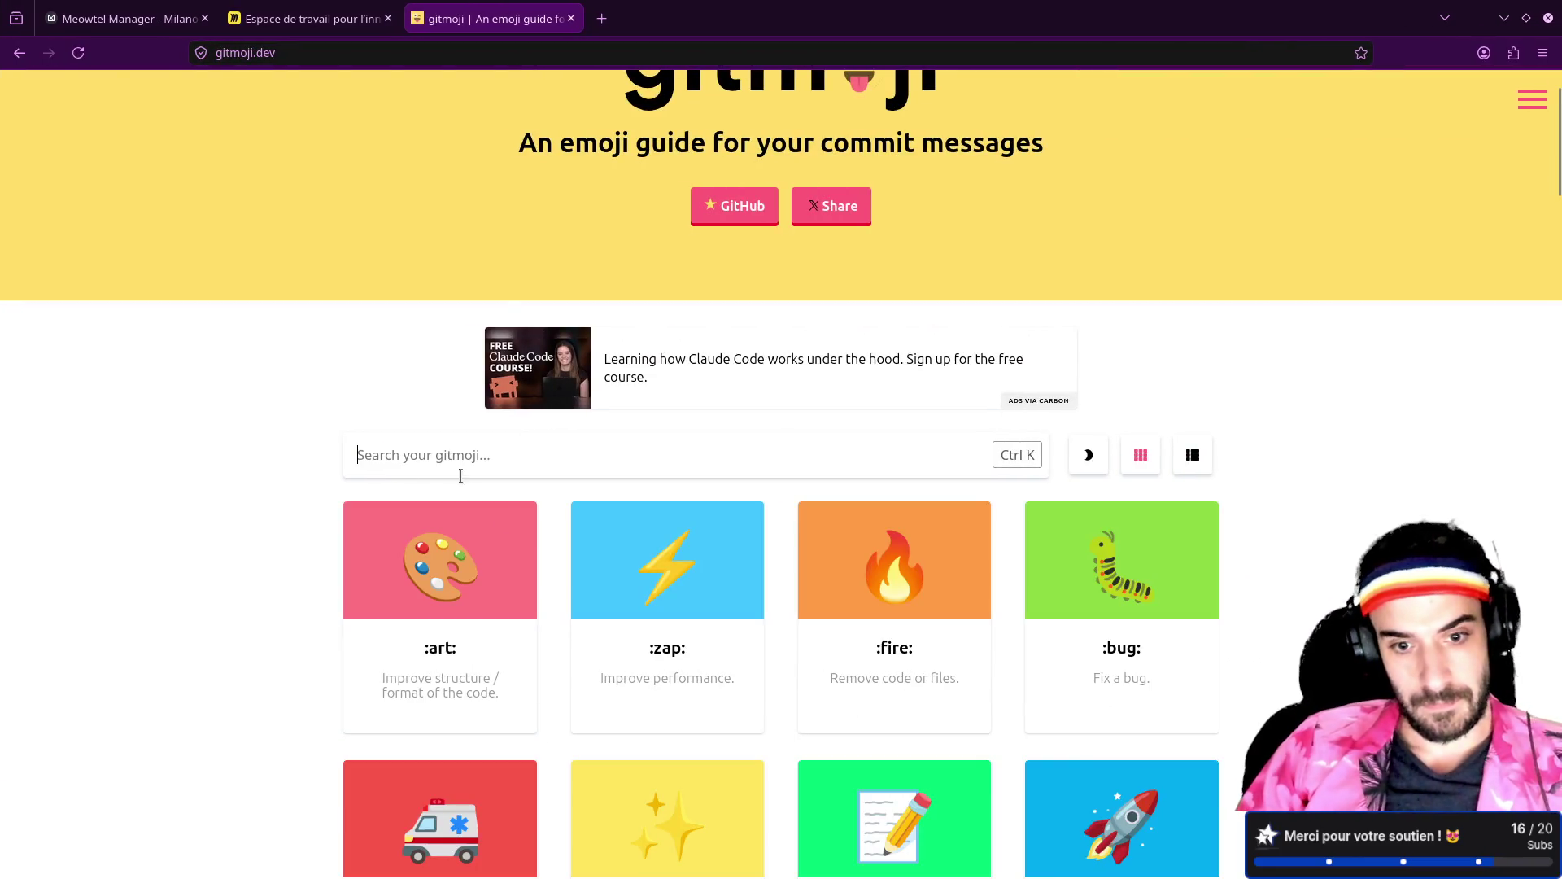
Step: Copy the ✨ :sparkles: gitmoji from the full gitmoji.dev list
scroll(573, 537, "down", 15)
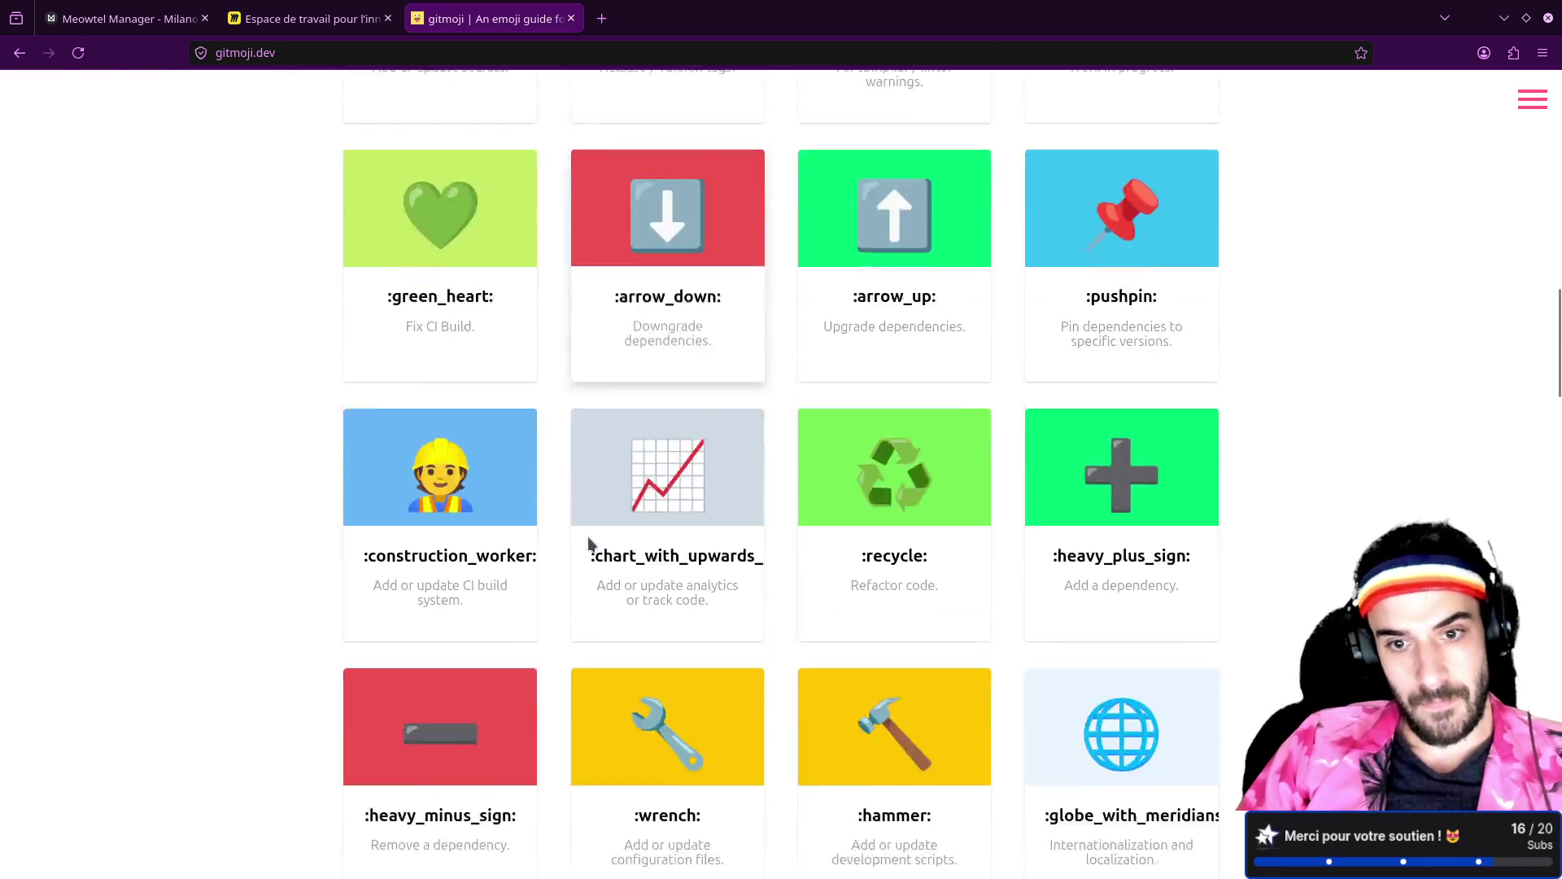
scroll(589, 544, "down", 15)
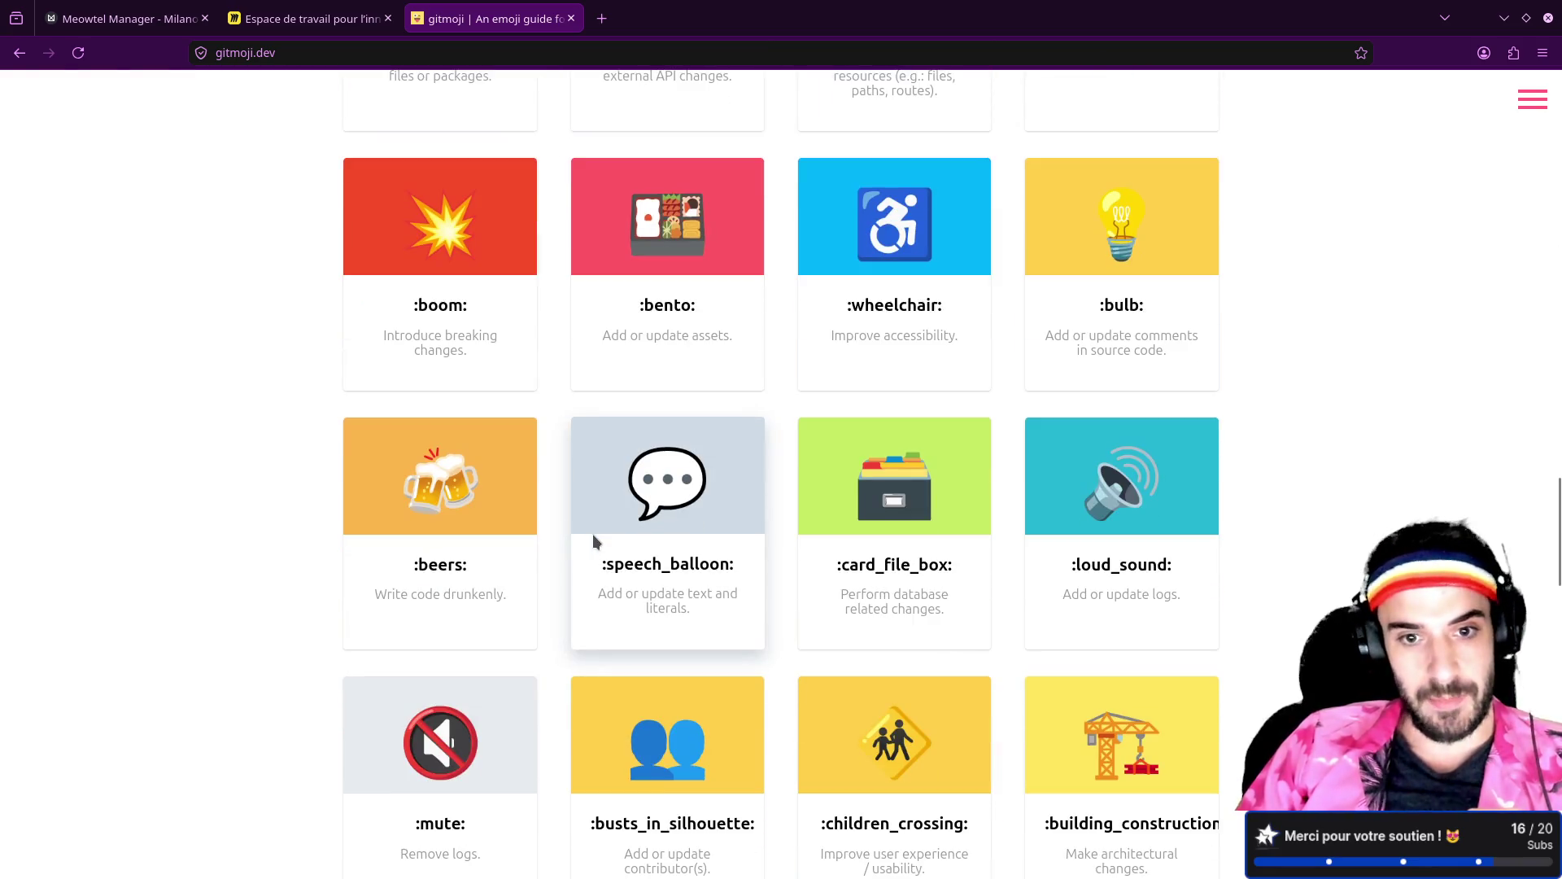
scroll(593, 534, "down", 15)
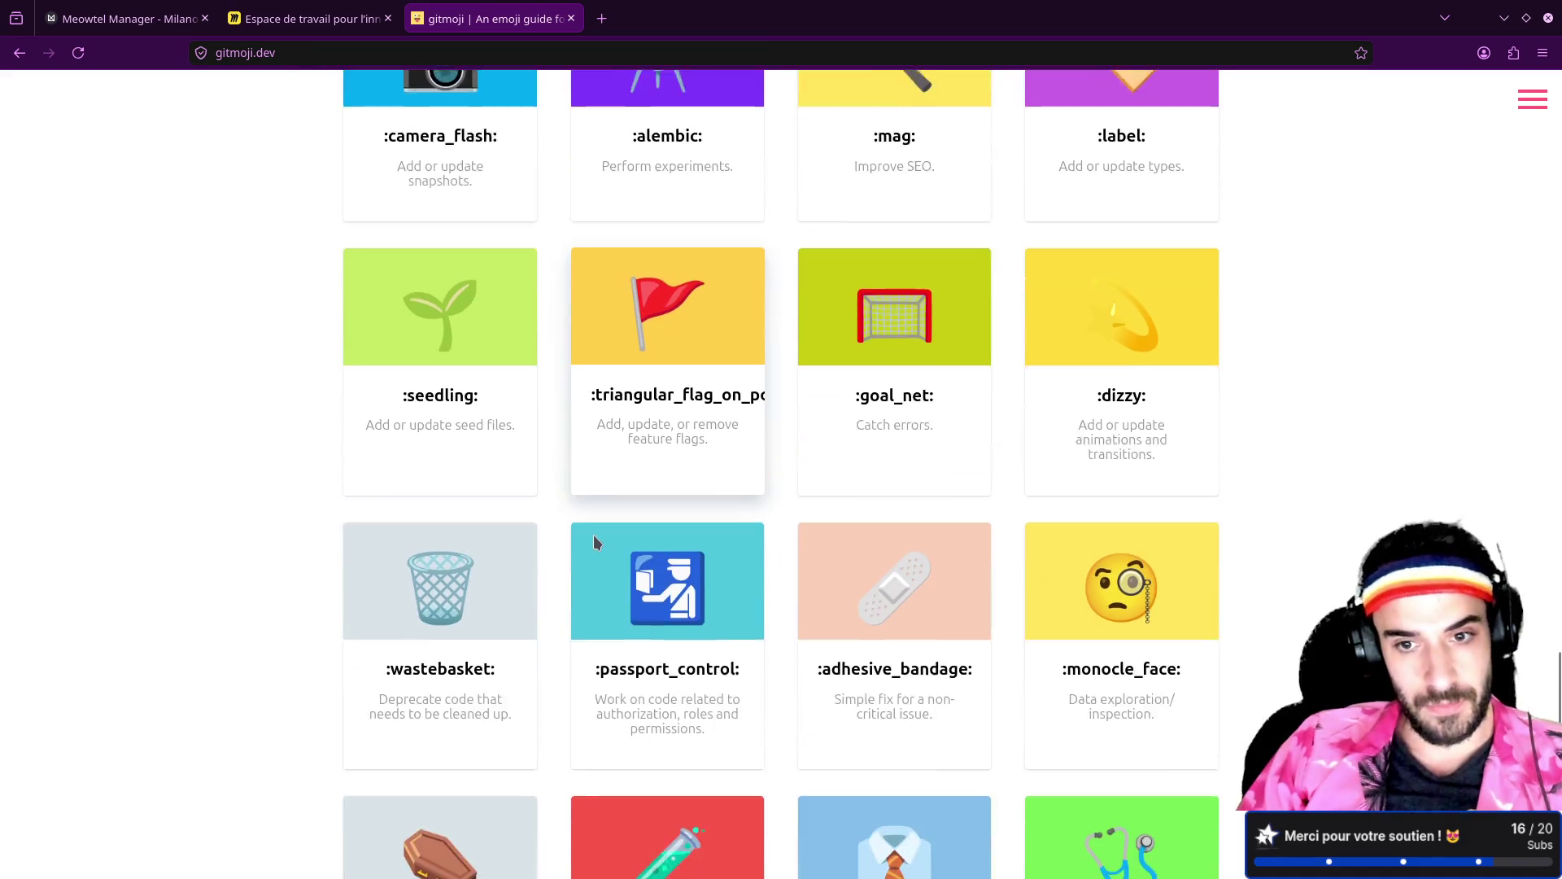
scroll(594, 541, "down", 3)
scroll(594, 539, "down", 10)
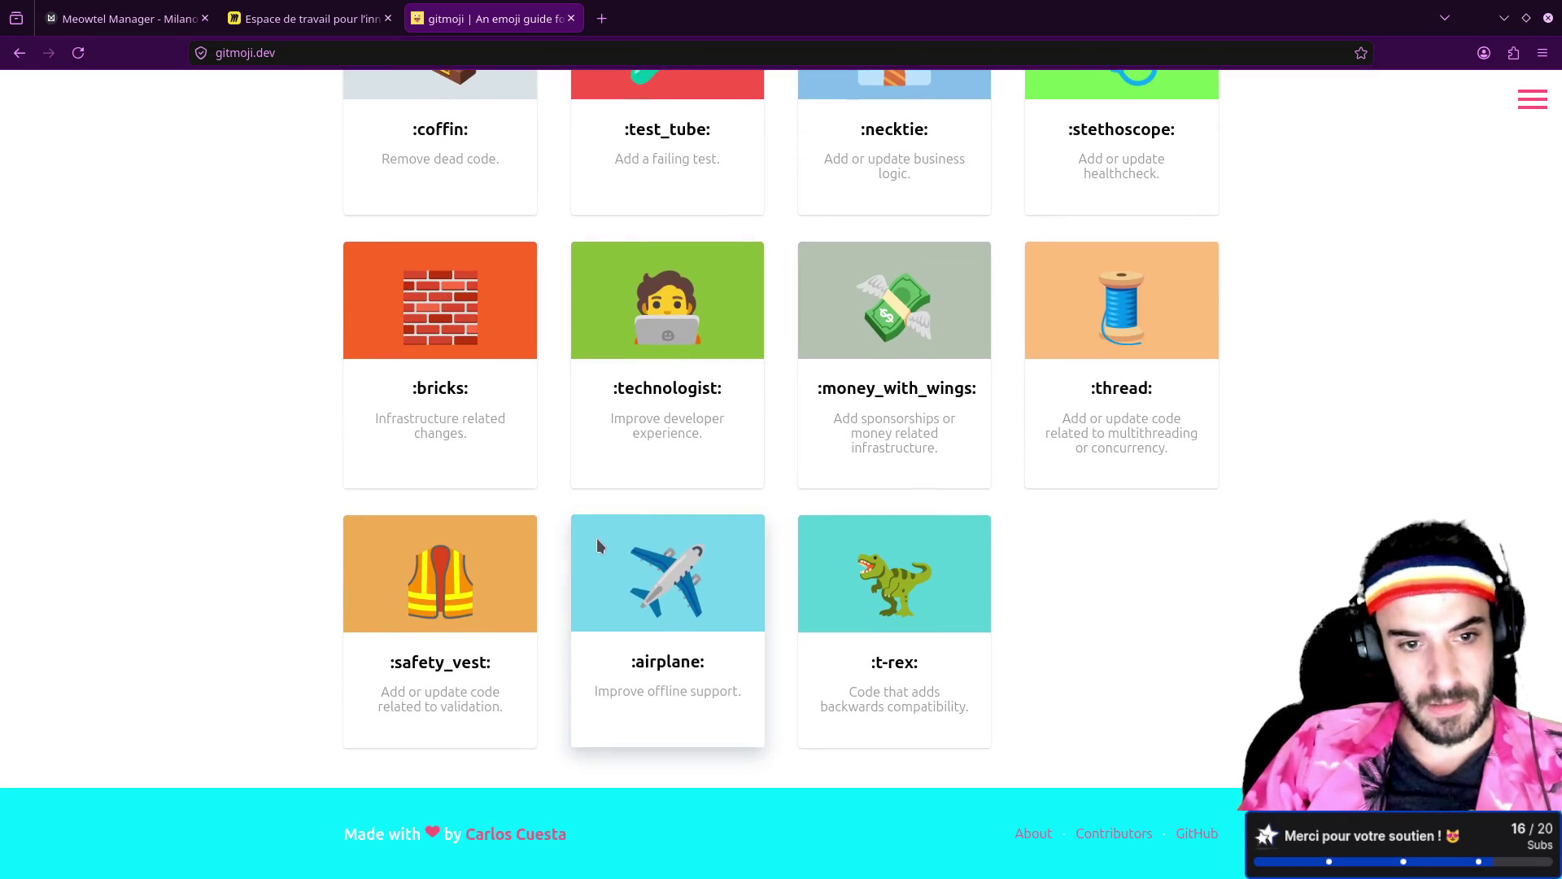
key("Home")
scroll(601, 537, "down", 6)
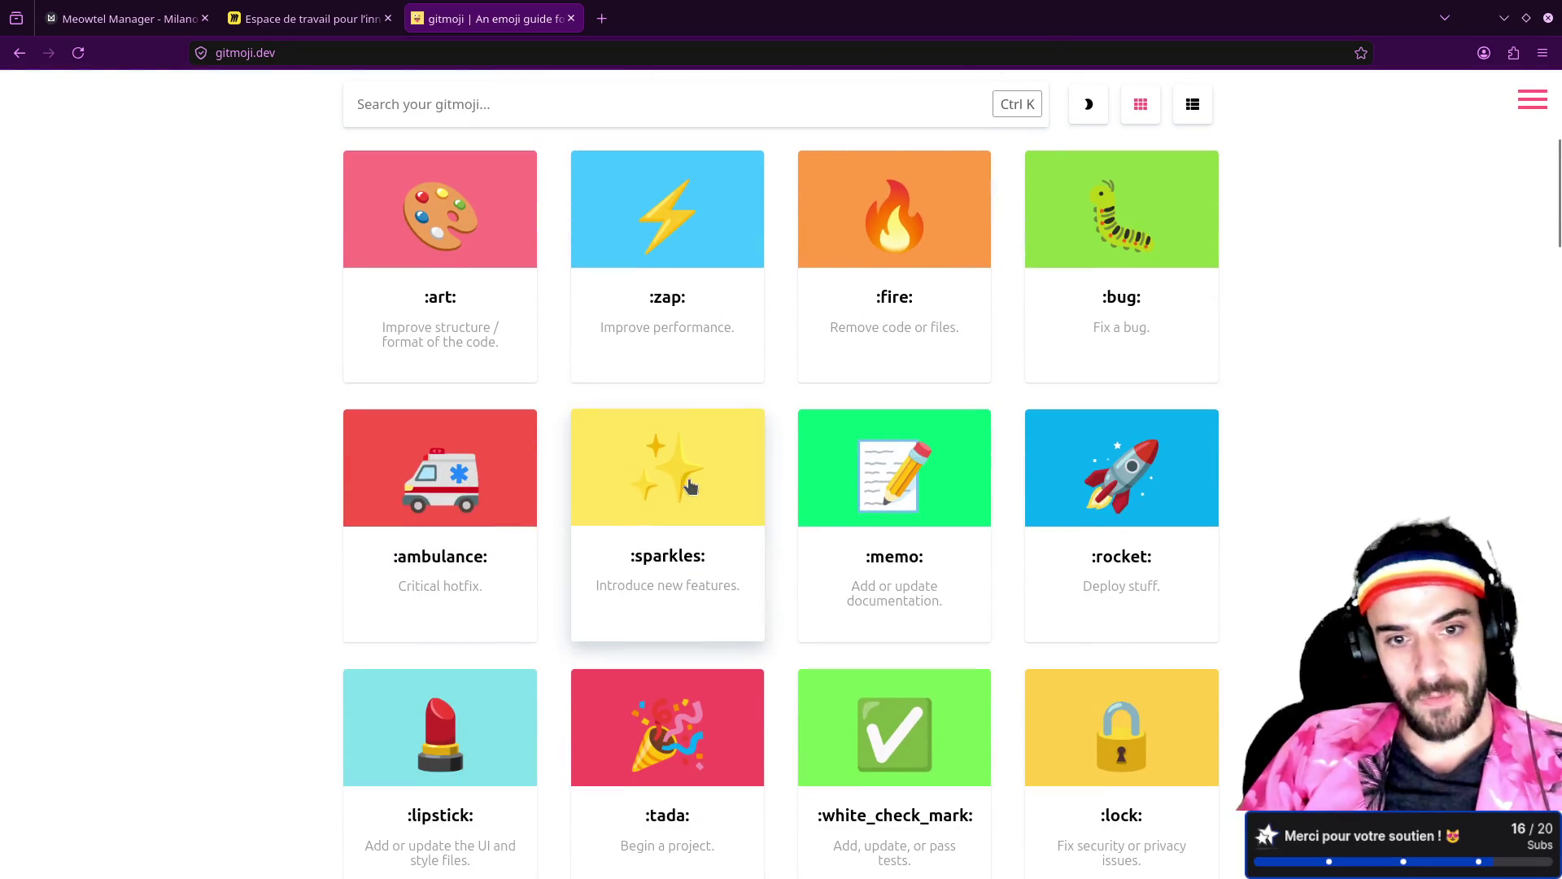
left_click(690, 486)
Step: Commit as '✨ Setup a prototype scene', then stage project.godot and begin its commit
key("alt+Tab")
key("ctrl+shift+v")
key("BackSpace")
key("BackSpace")
key("BackSpace")
key("ctrl+shift+v")
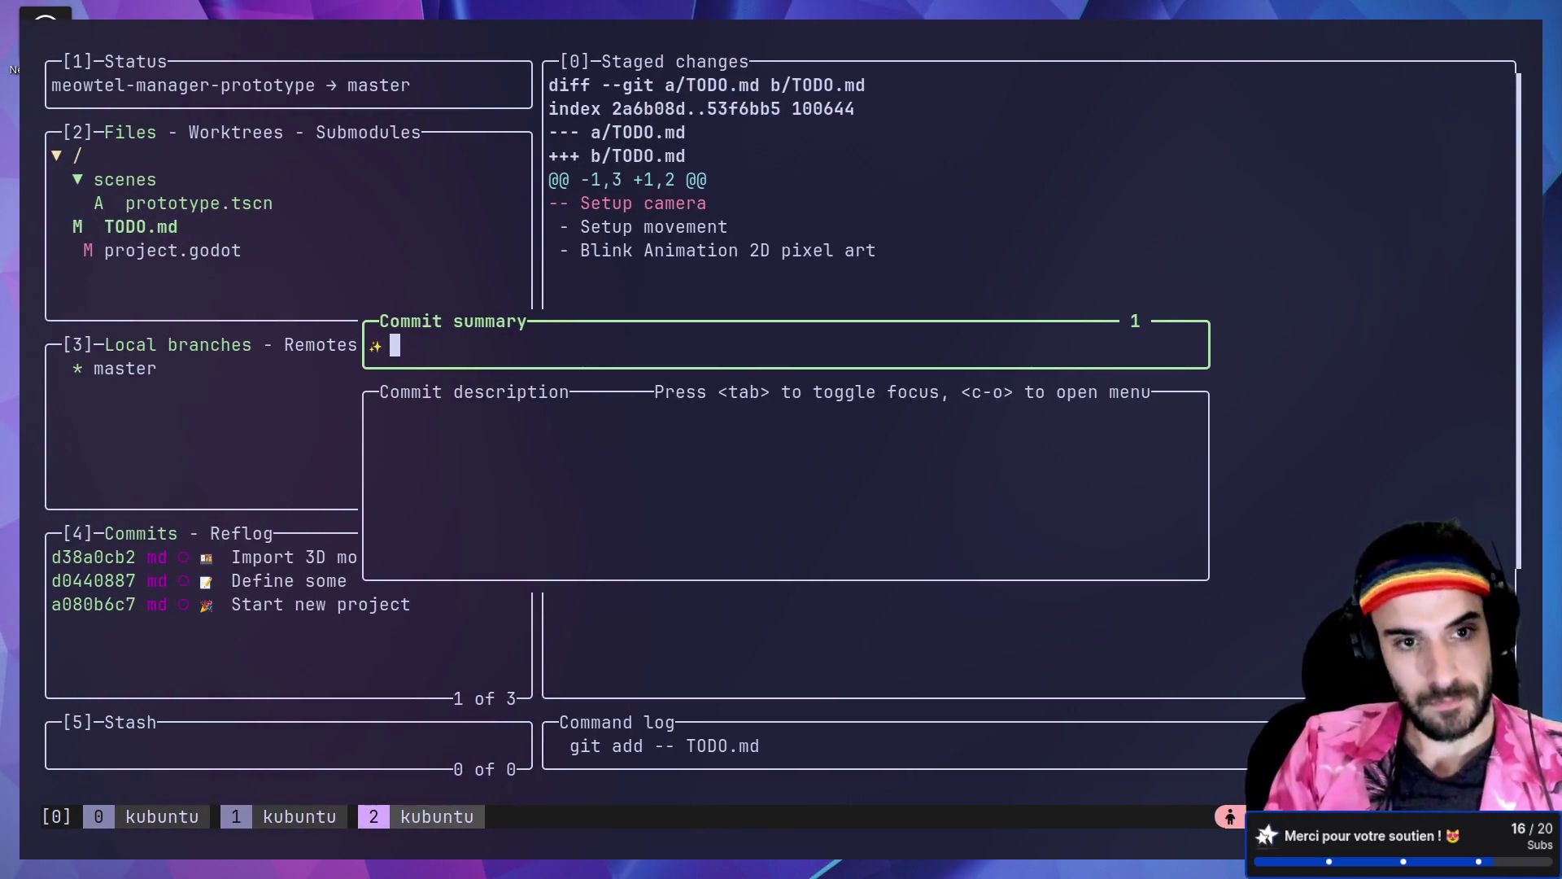
type(" Se")
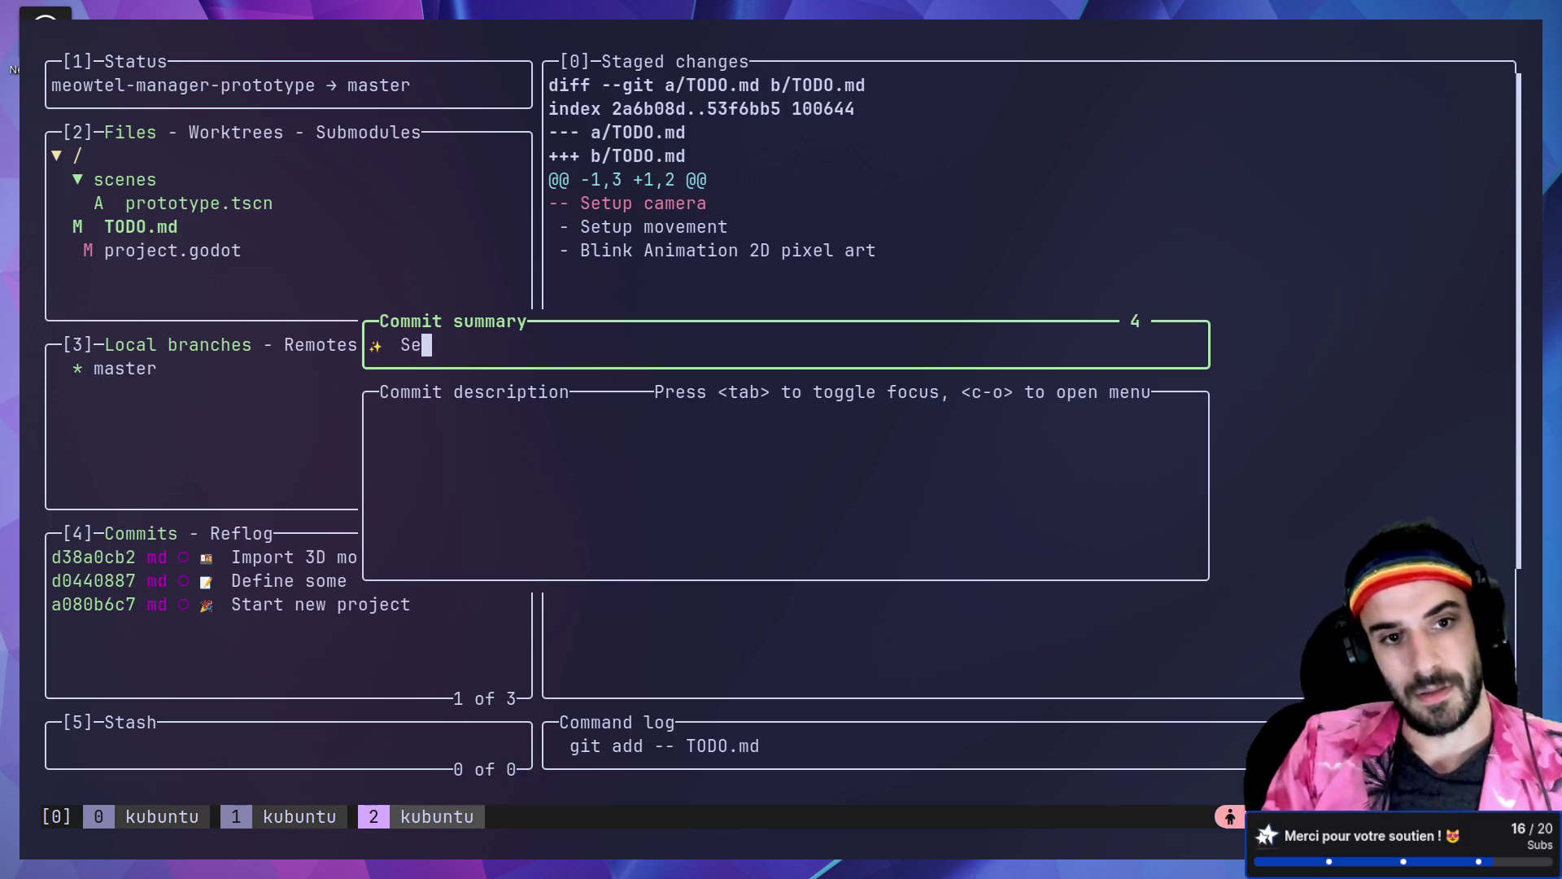
type("tup a prot")
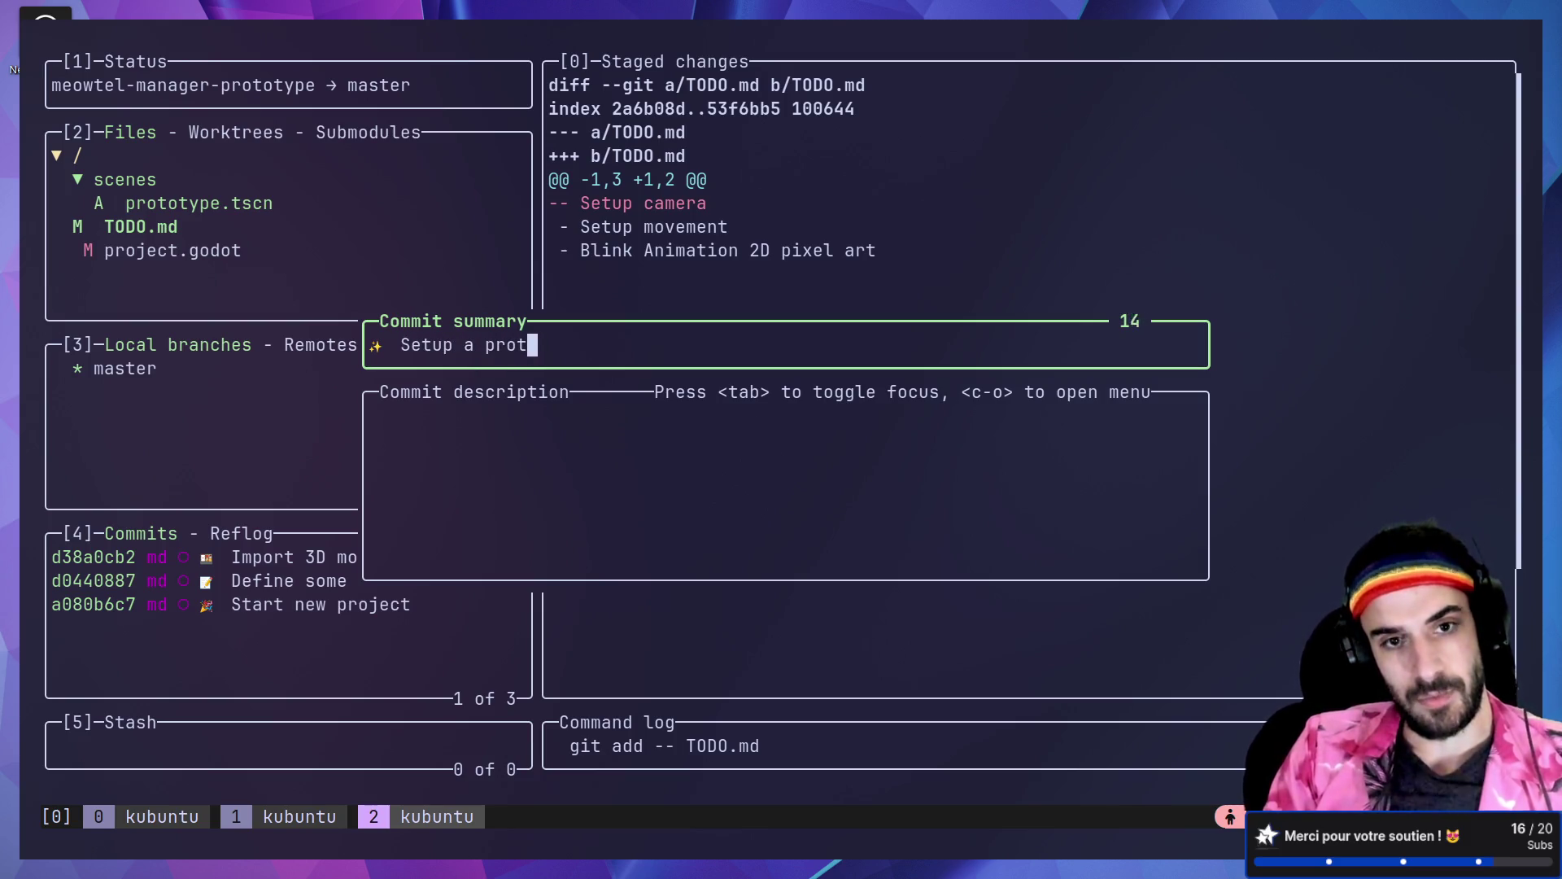
type("otype scene")
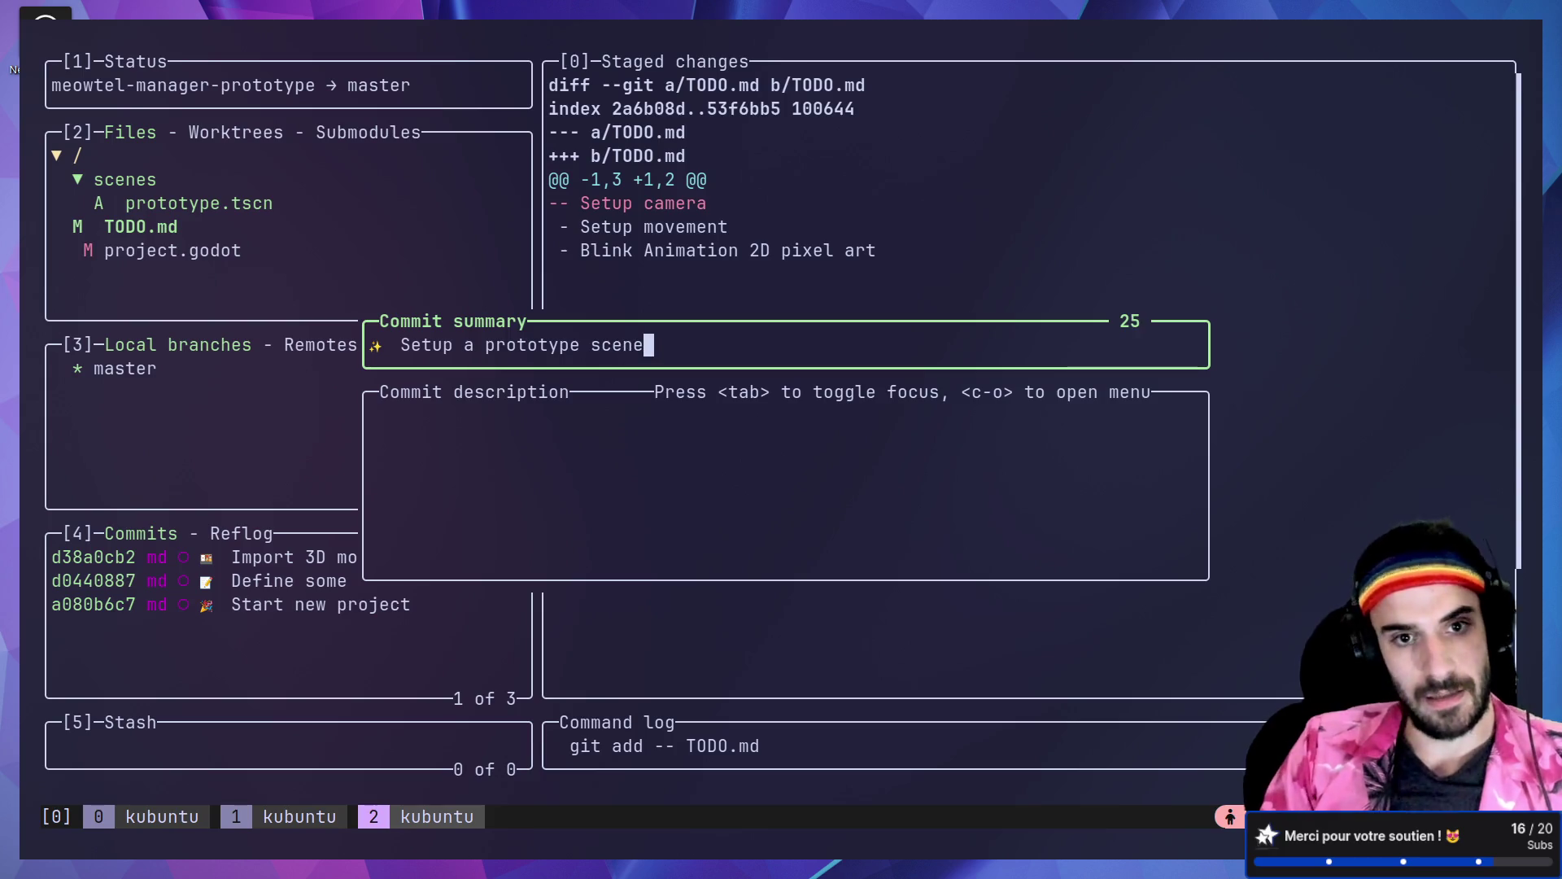
key("Return")
key("space")
key("c")
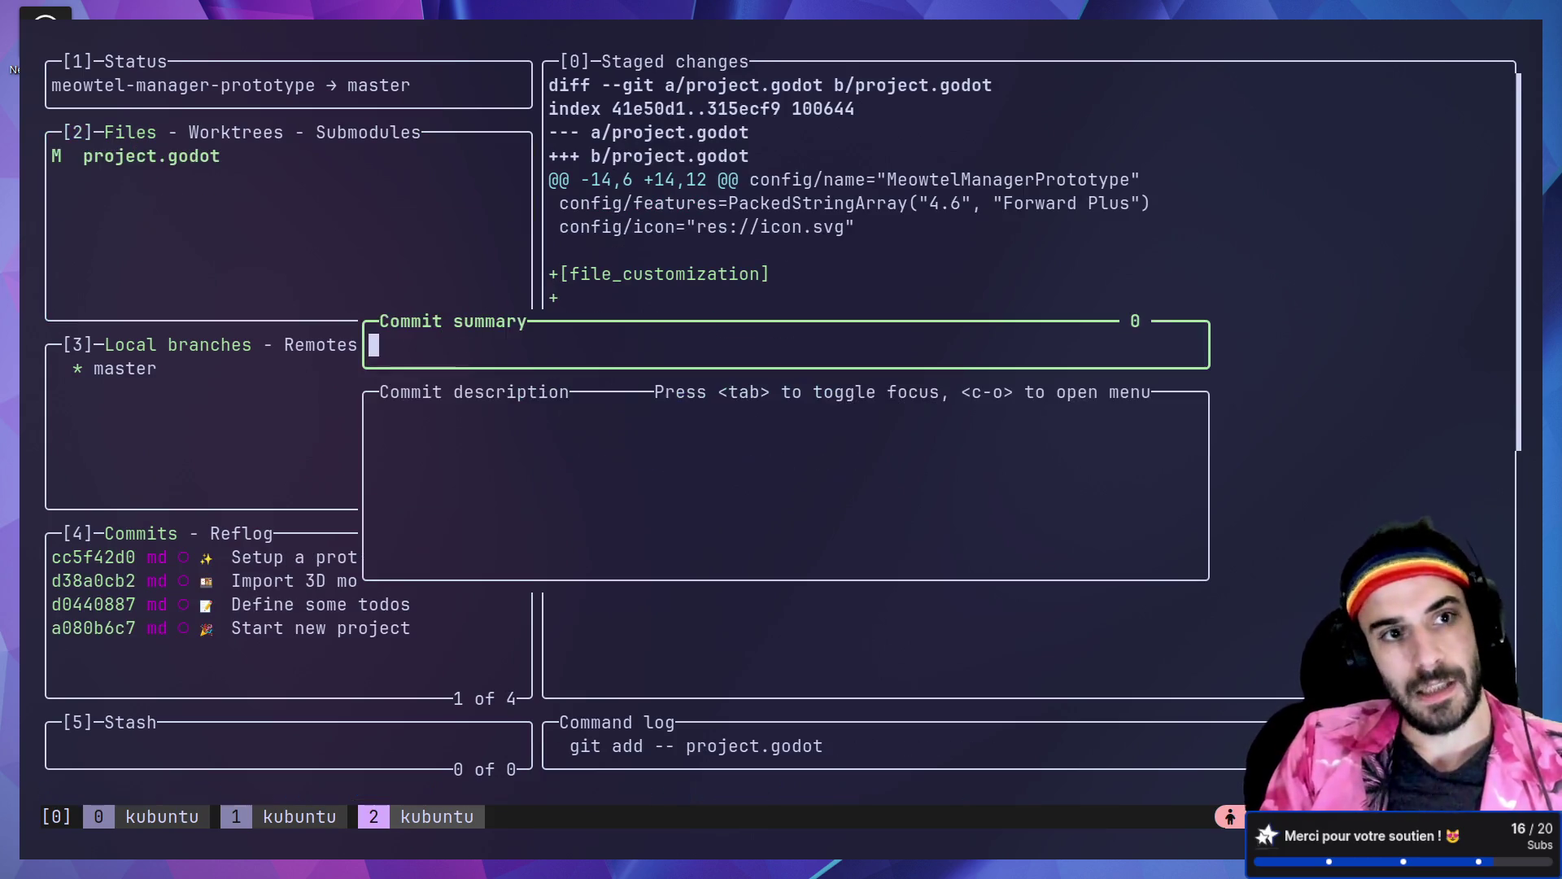